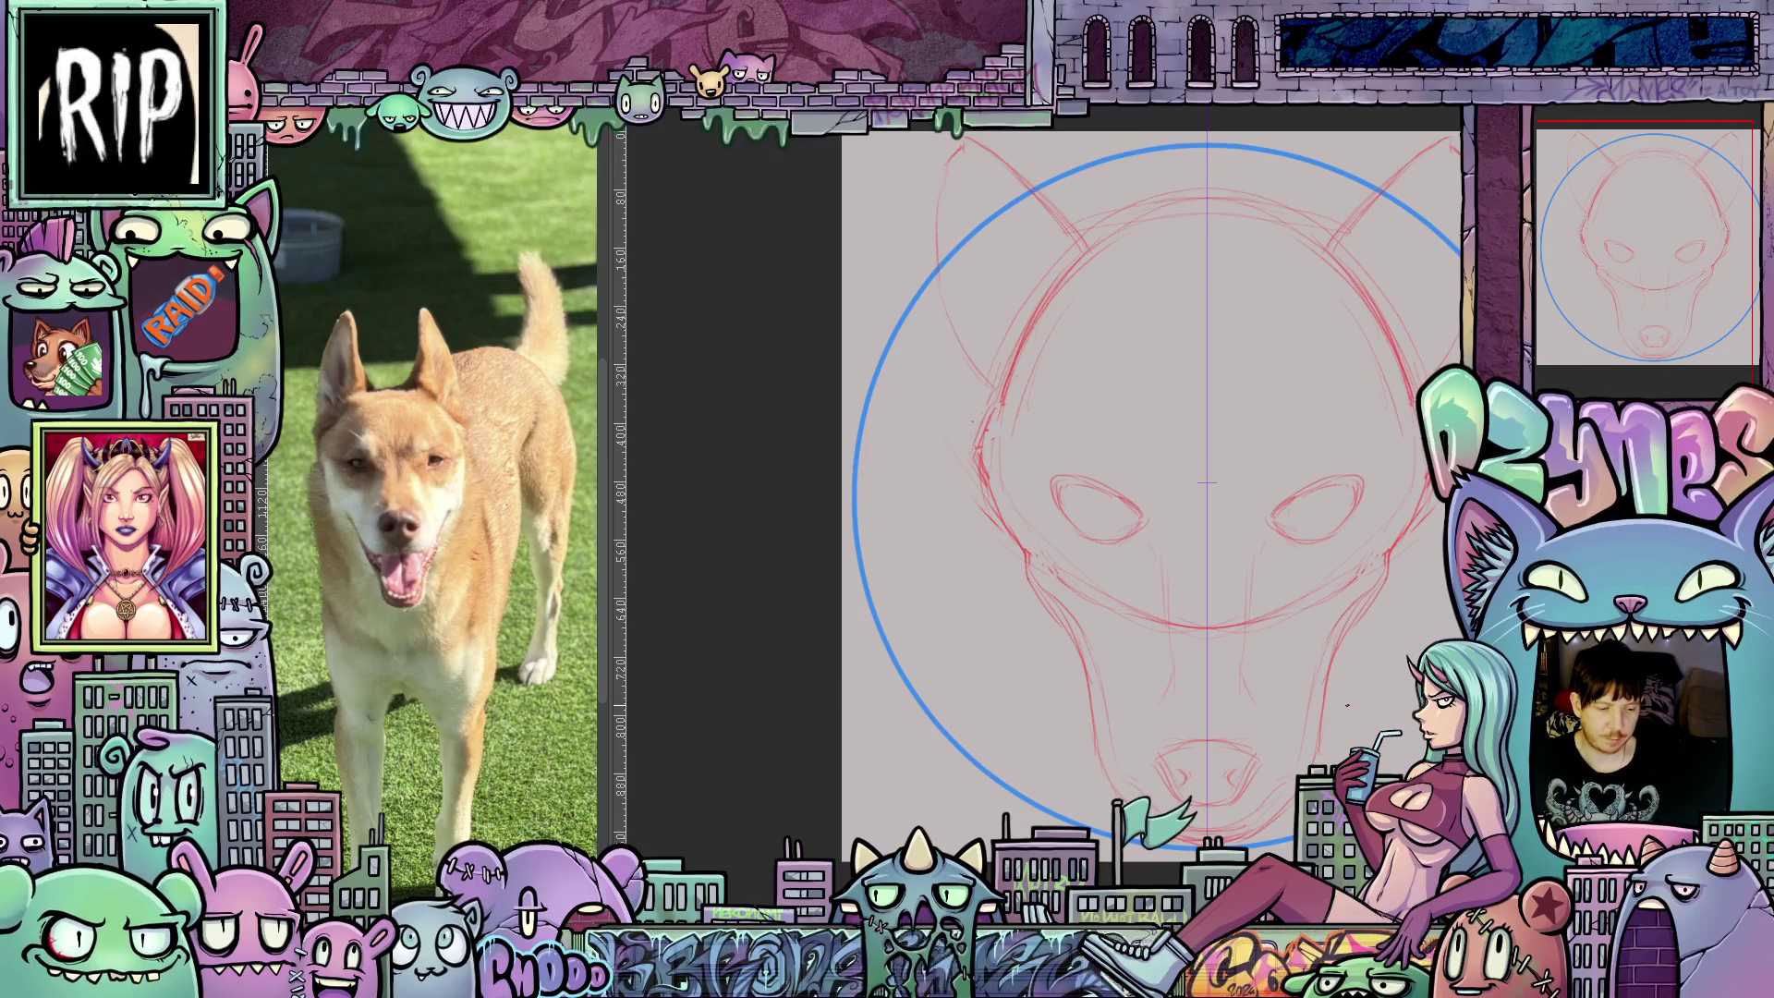
Frame the dog sketch and draw a short red brow stroke above the eye.
{"action": "left_click_drag", "start_coordinate": [1349, 704], "coordinate": [1252, 855]}
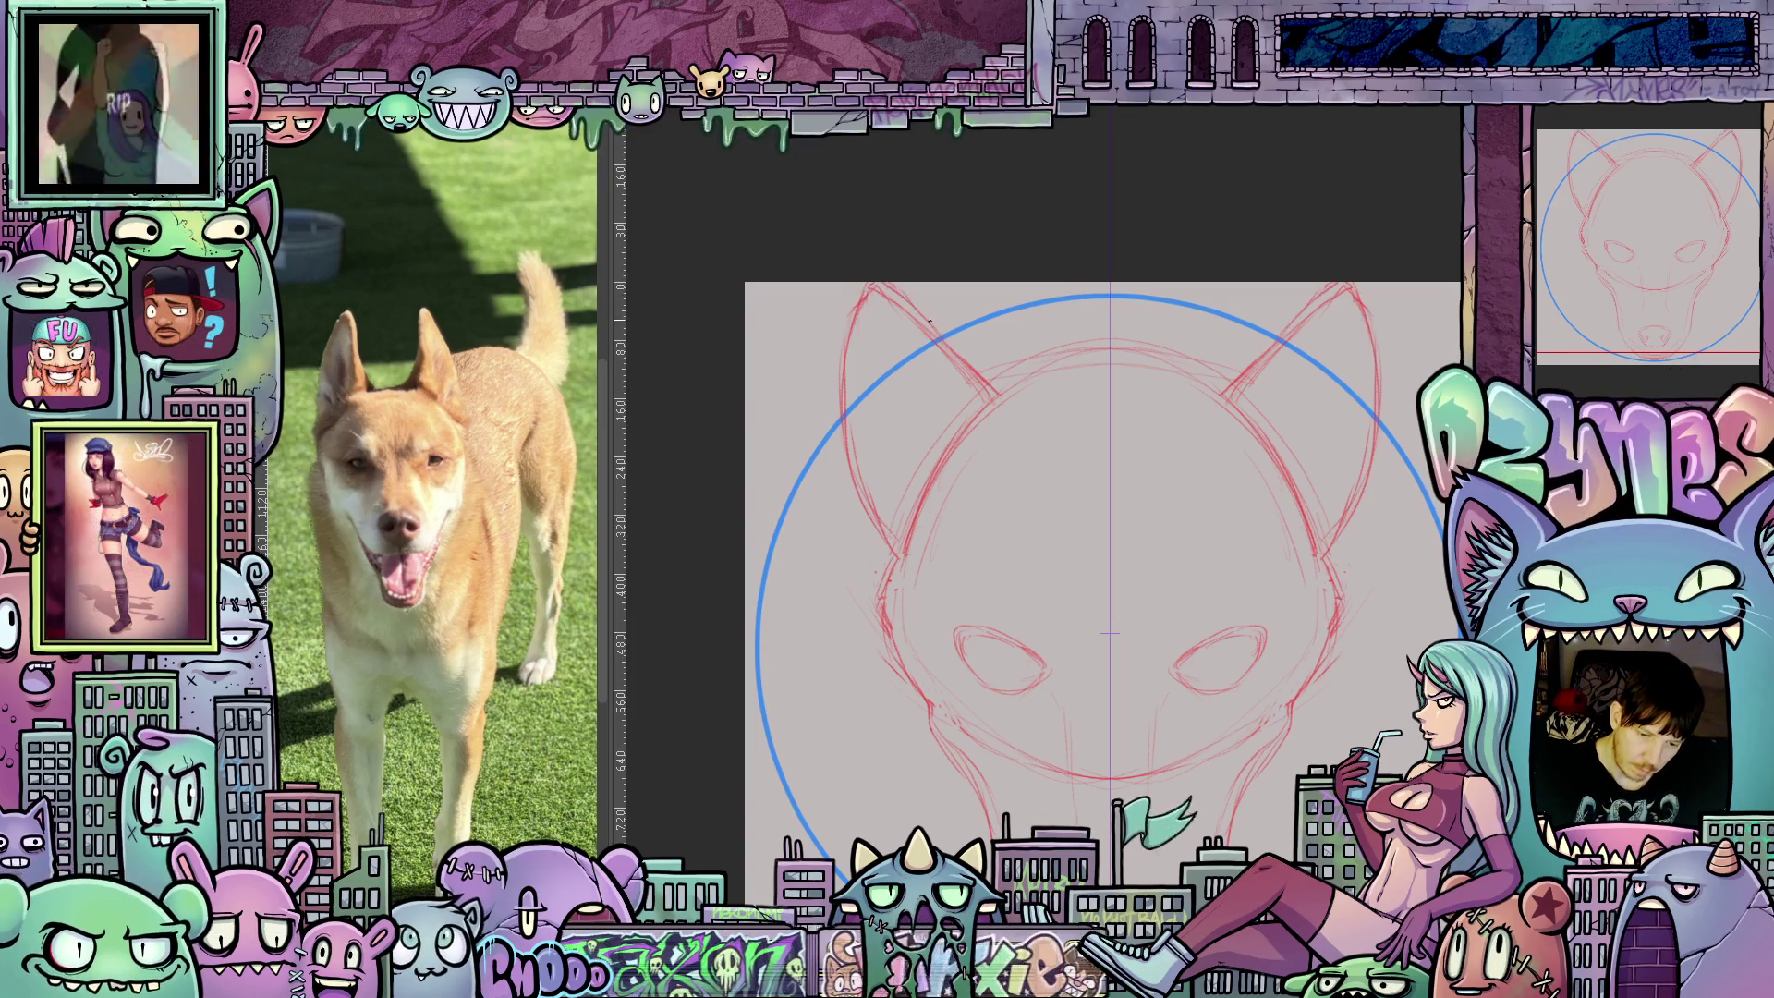
{"action": "mouse_move", "coordinate": [1112, 644]}
{"action": "left_mouse_down"}
{"action": "mouse_move", "coordinate": [1129, 425]}
{"action": "mouse_move", "coordinate": [1146, 492]}
{"action": "mouse_move", "coordinate": [1155, 481]}
{"action": "mouse_move", "coordinate": [1138, 395]}
{"action": "left_mouse_up"}
{"action": "left_click_drag", "start_coordinate": [1258, 607], "coordinate": [1244, 672]}
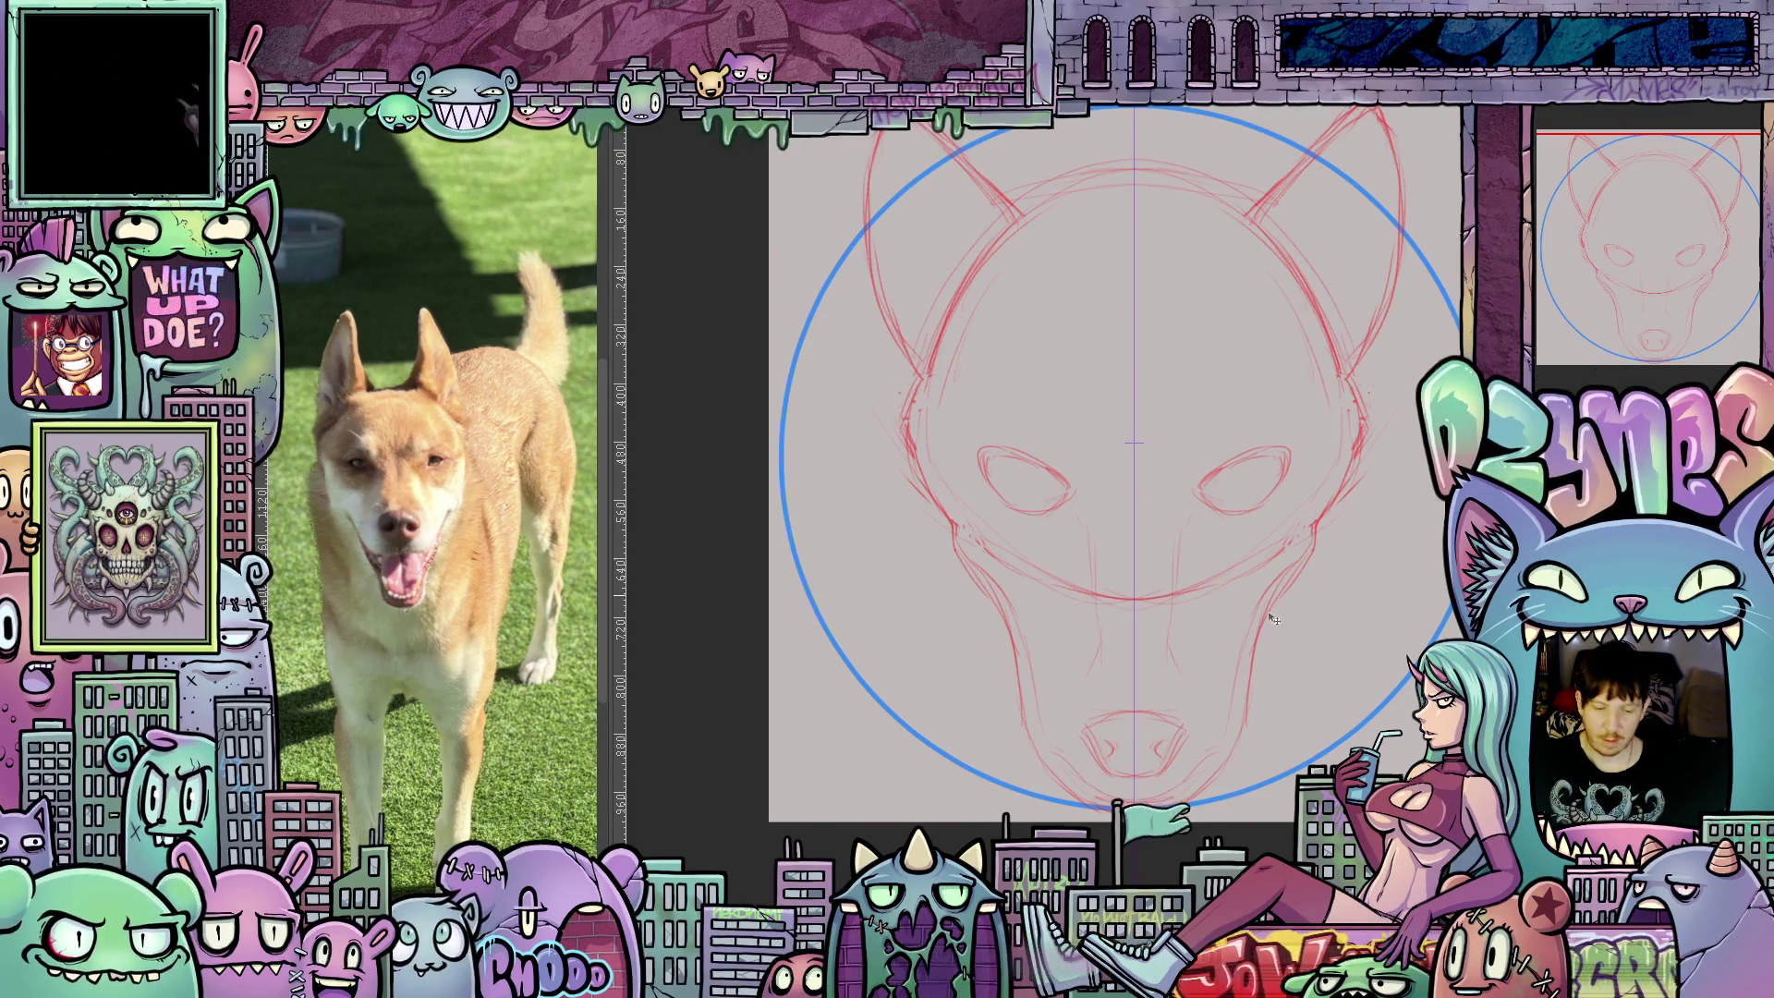
{"action": "scroll", "coordinate": [957, 134], "scroll_direction": "up", "scroll_amount": 2}
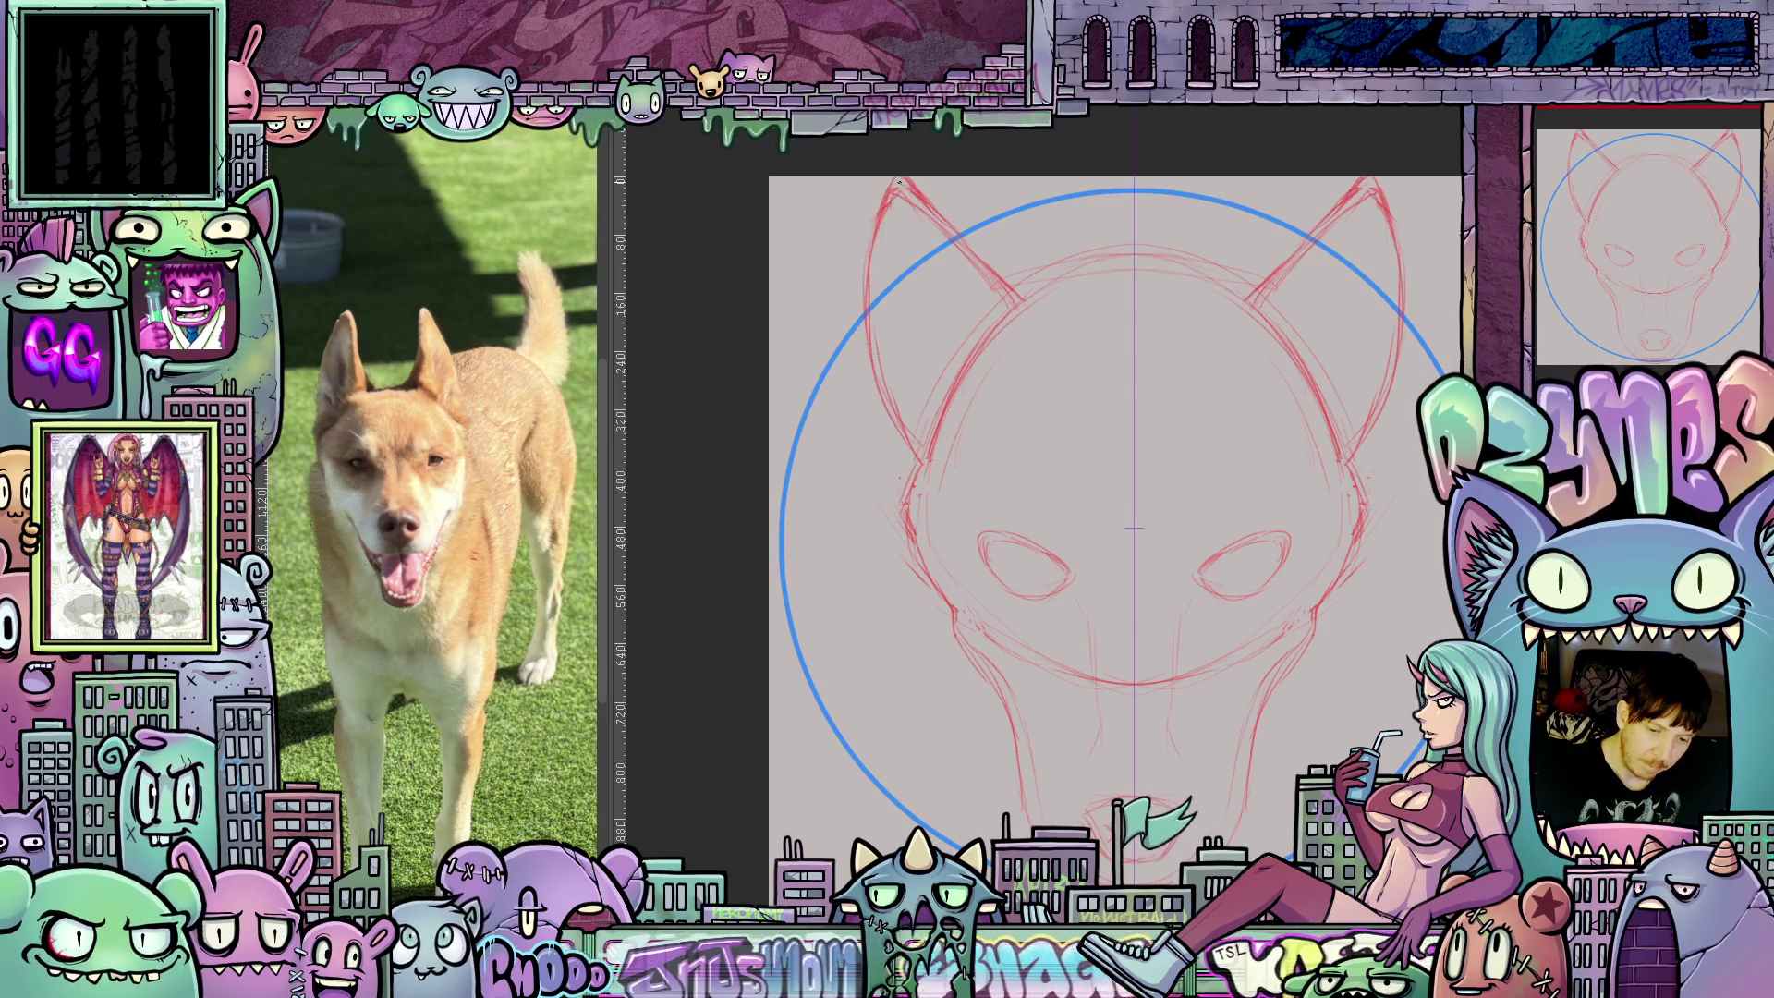
{"action": "mouse_move", "coordinate": [1351, 604]}
{"action": "left_mouse_down"}
{"action": "mouse_move", "coordinate": [1345, 550]}
{"action": "mouse_move", "coordinate": [1321, 644]}
{"action": "left_mouse_up"}
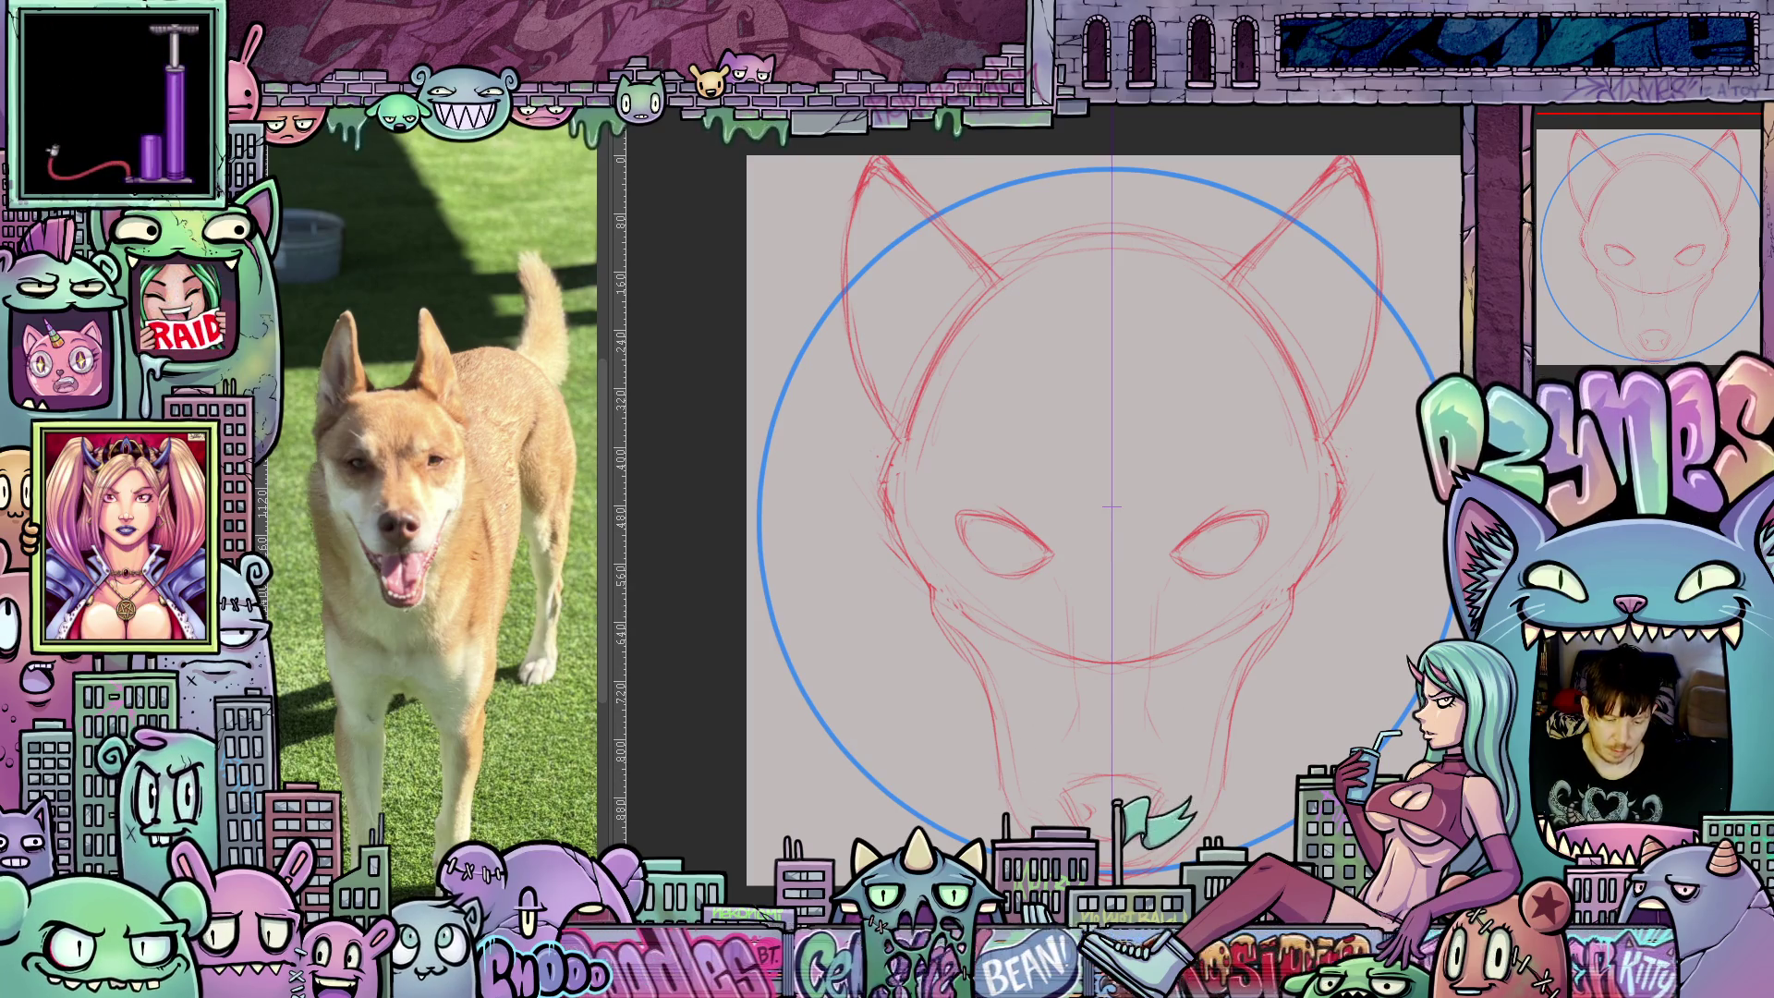
{"action": "scroll", "coordinate": [1044, 509], "scroll_direction": "right", "scroll_amount": 2}
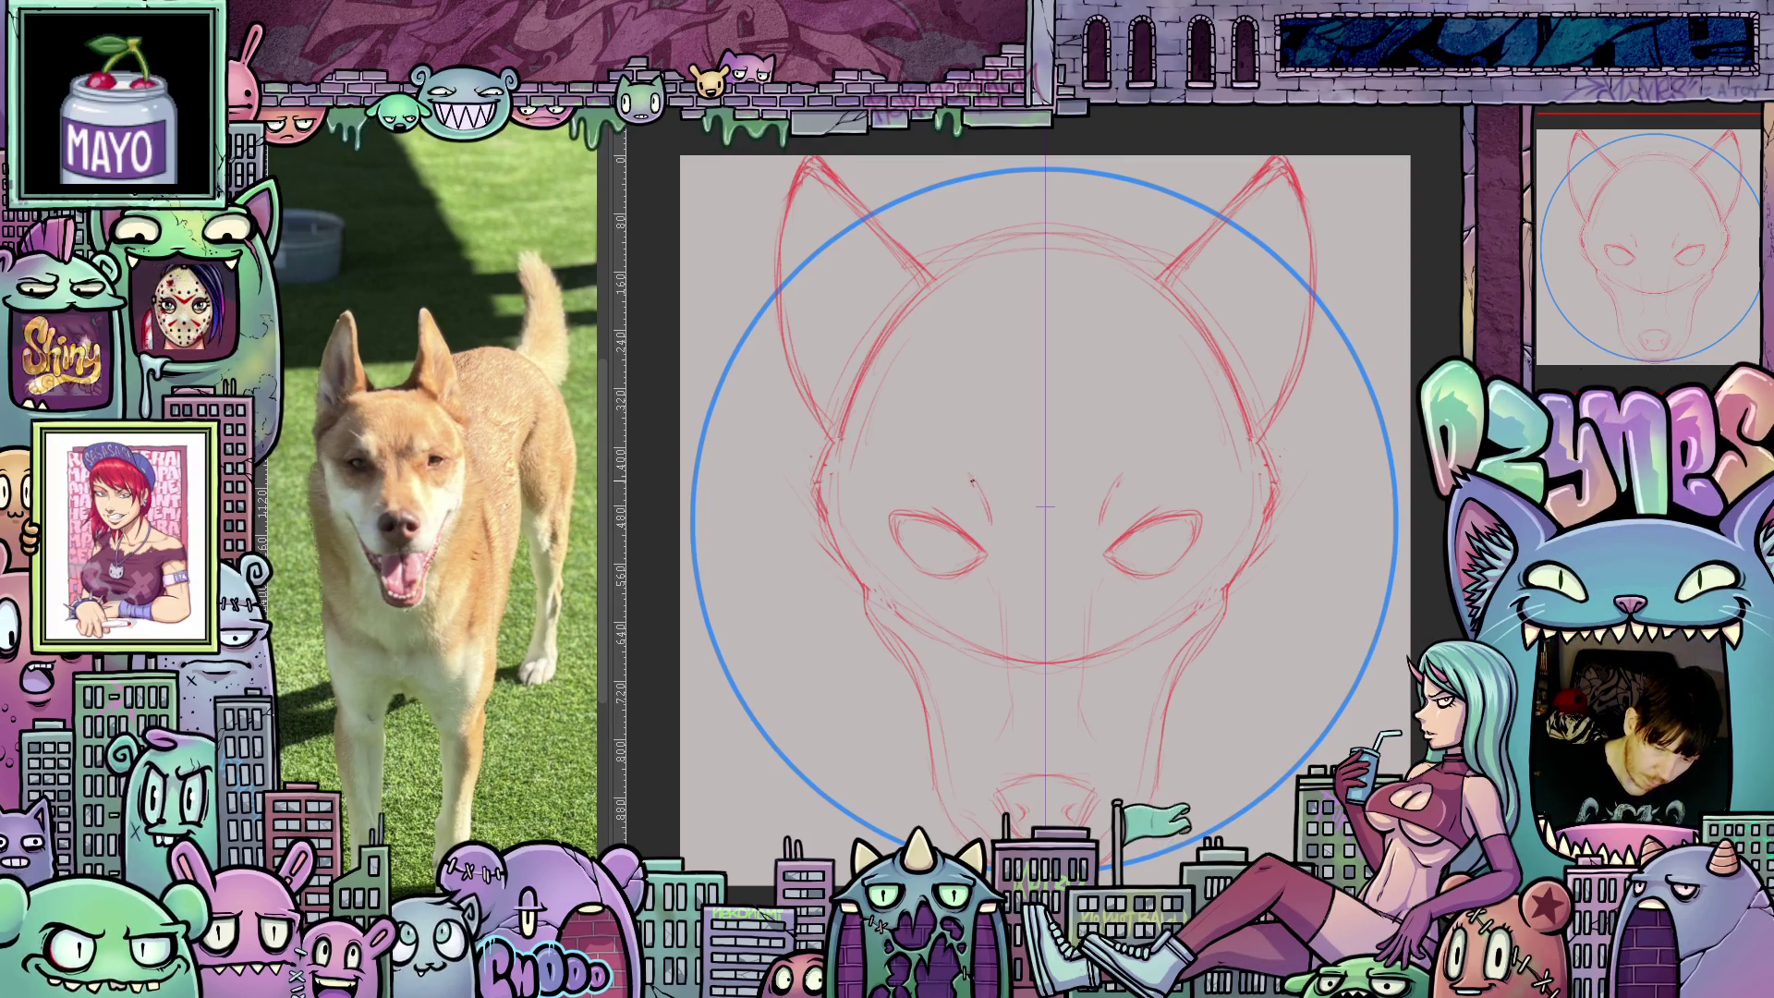
{"action": "left_click_drag", "start_coordinate": [935, 462], "coordinate": [955, 476]}
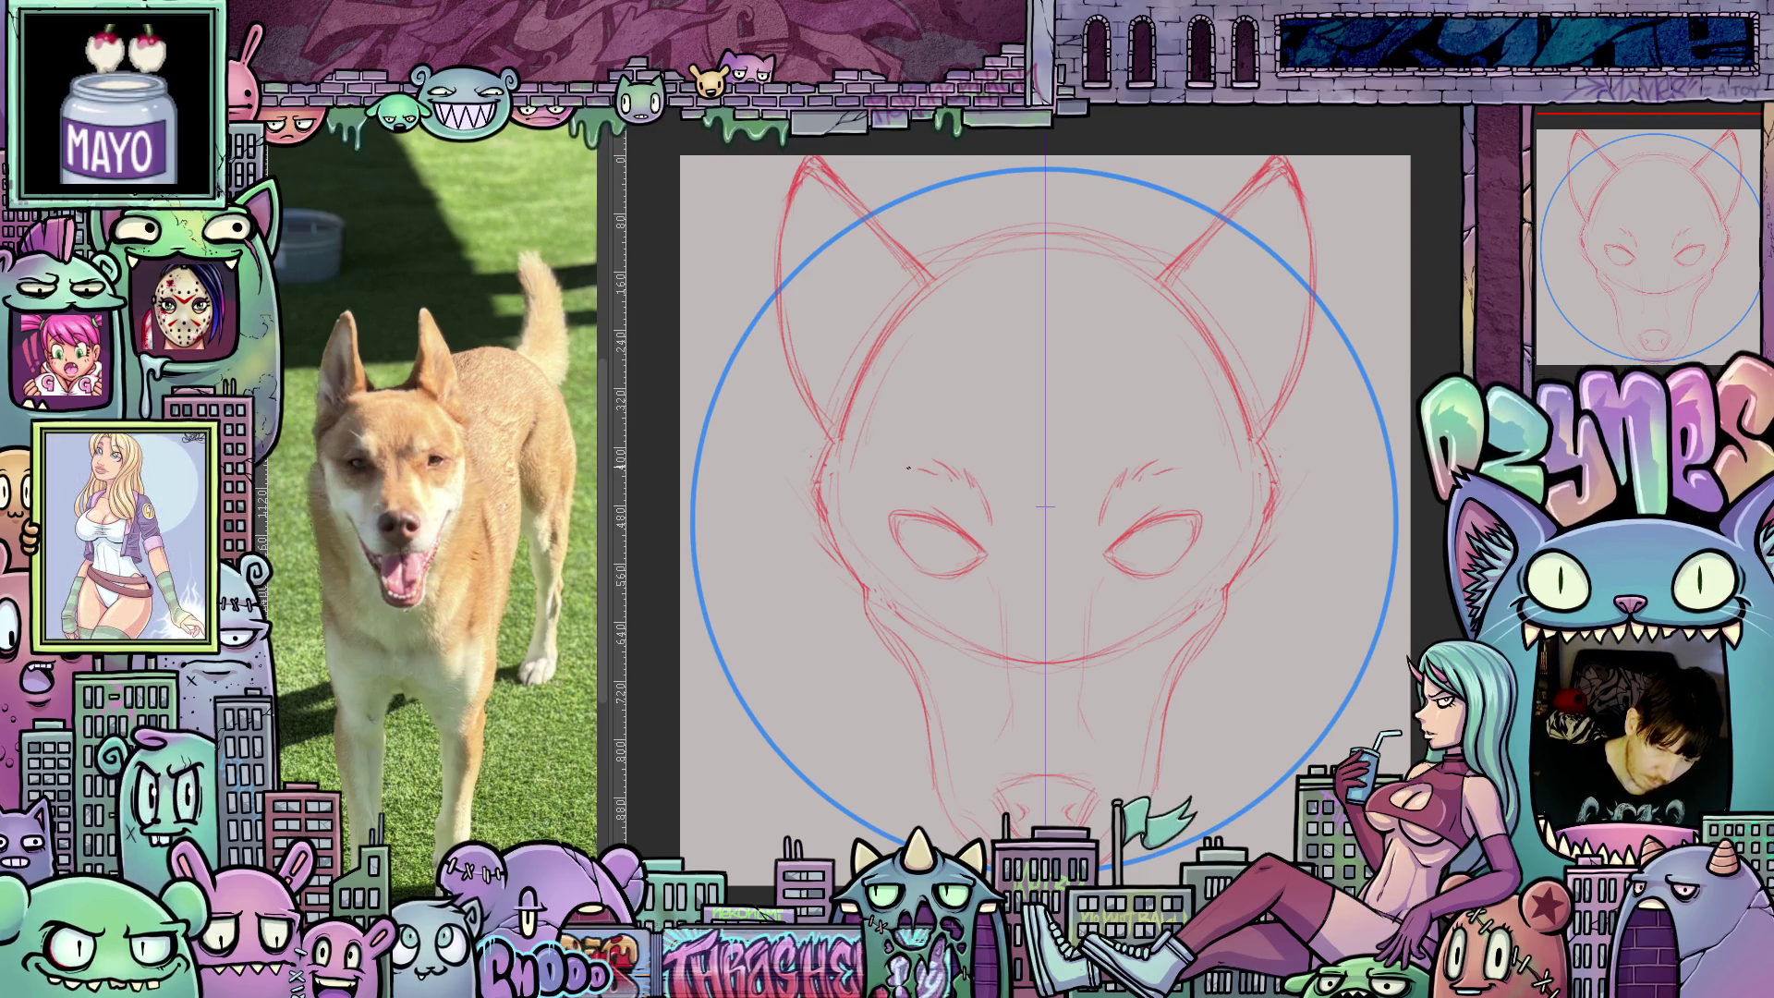
Darken the right cheek line and strengthen the jaw lines on both sides.
{"action": "scroll", "coordinate": [1118, 664], "scroll_direction": "up", "scroll_amount": 2}
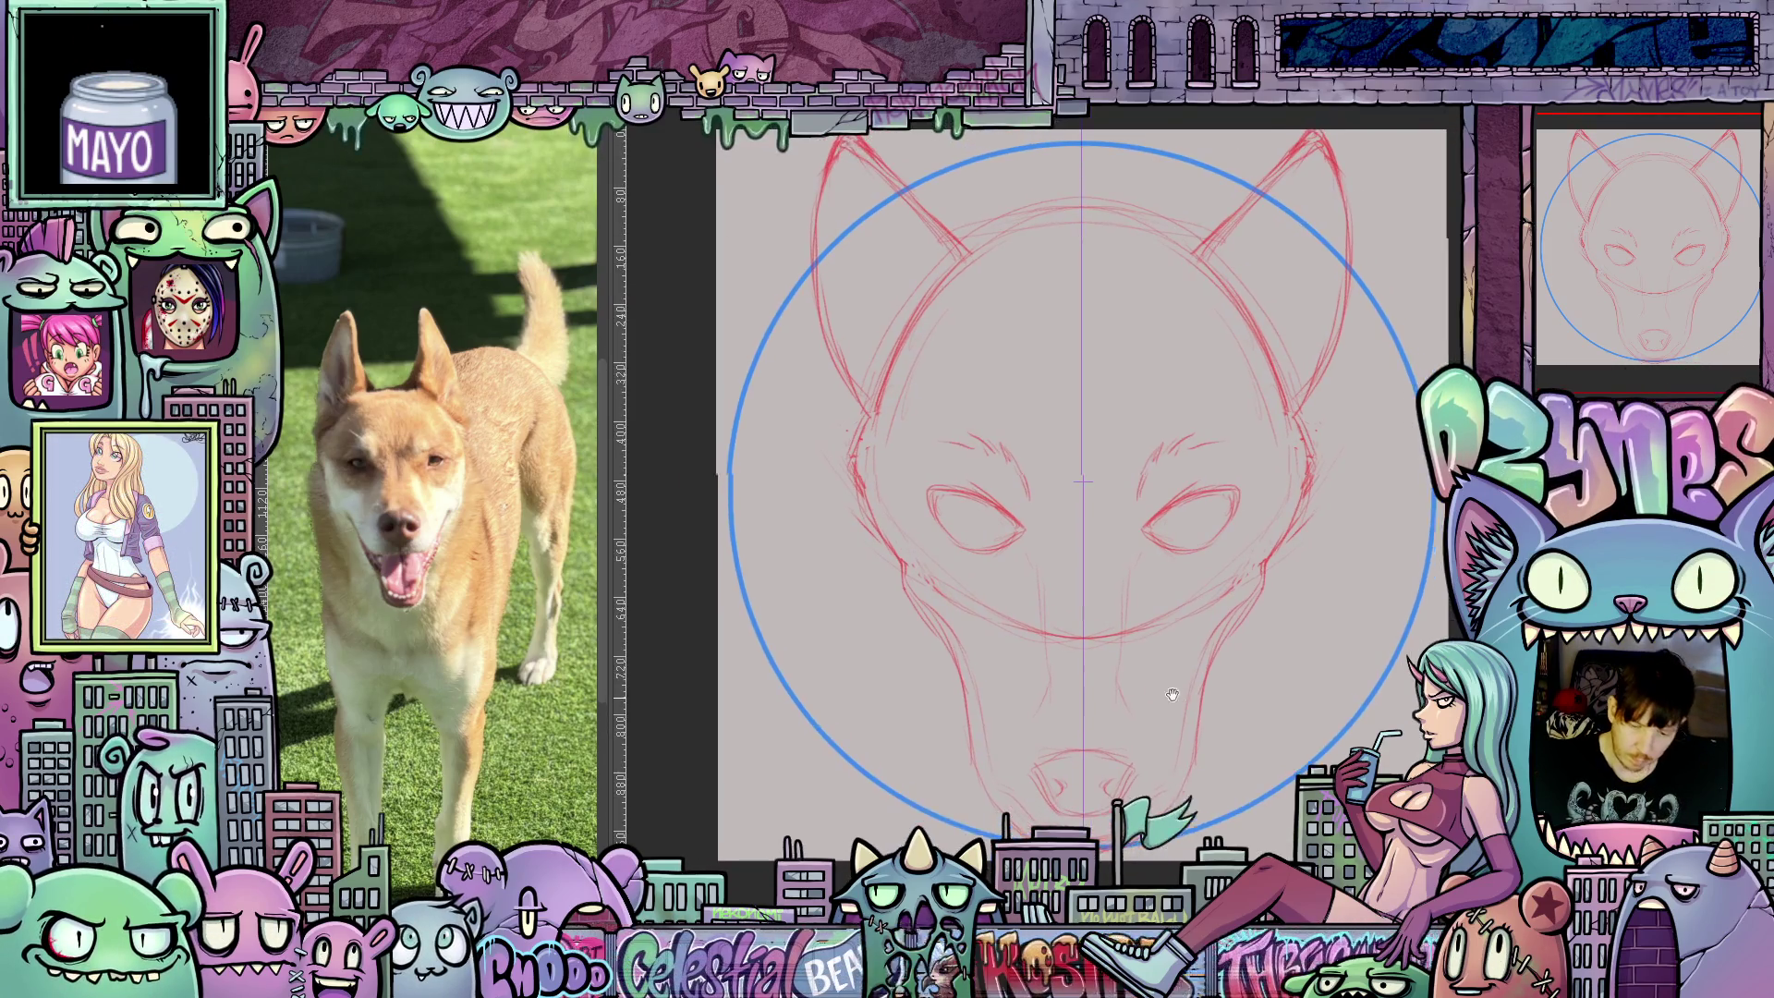
{"action": "scroll", "coordinate": [1189, 707], "scroll_direction": "down", "scroll_amount": 2}
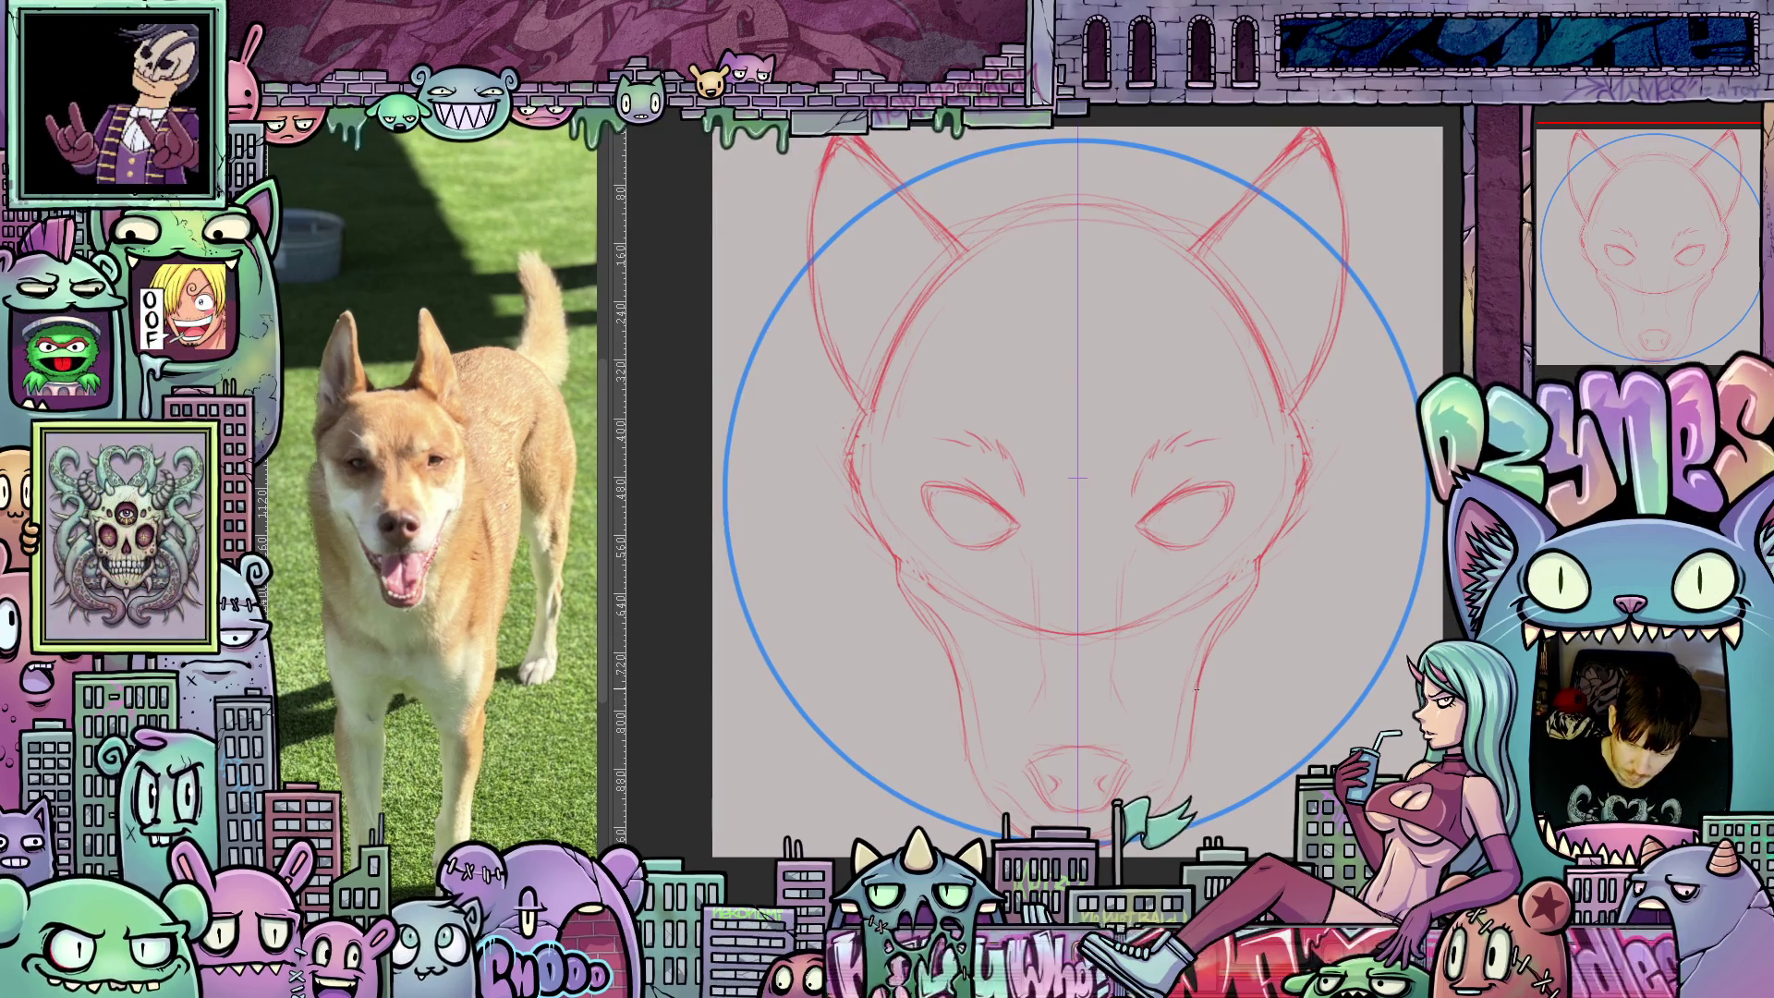
{"action": "left_click_drag", "start_coordinate": [1222, 621], "coordinate": [1233, 603]}
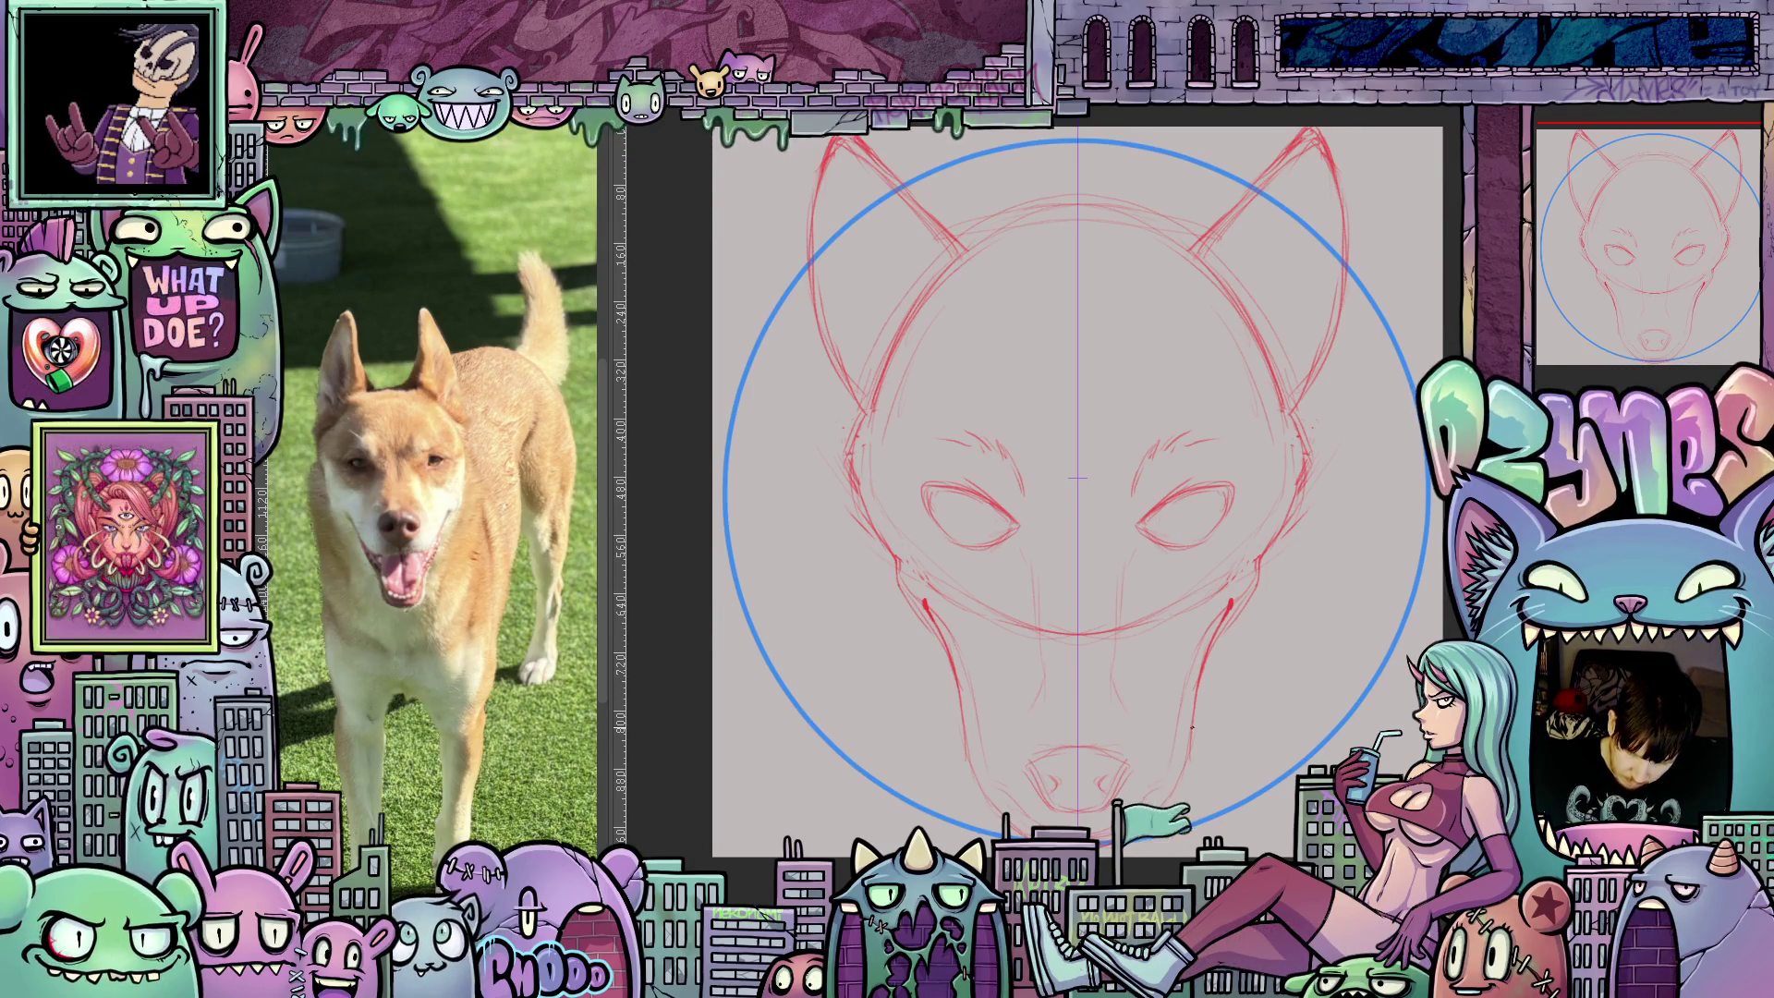
{"action": "left_click_drag", "start_coordinate": [1201, 694], "coordinate": [1226, 641]}
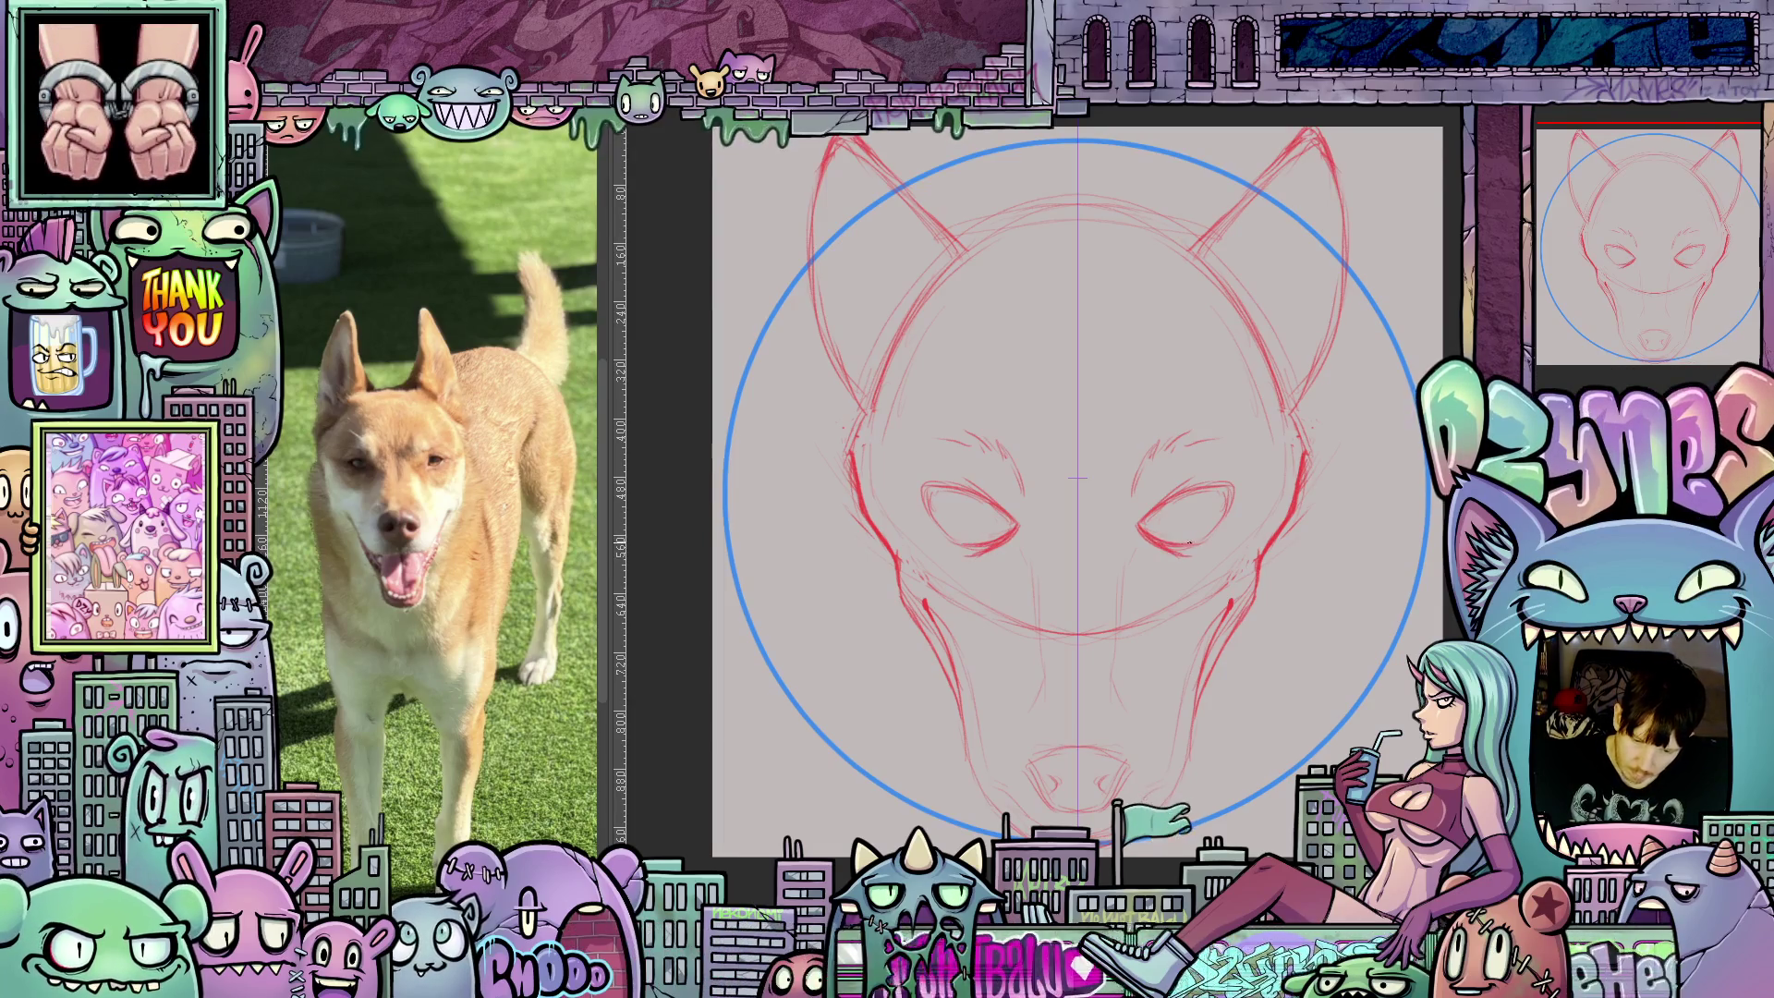
{"action": "left_click_drag", "start_coordinate": [1146, 636], "coordinate": [1203, 581]}
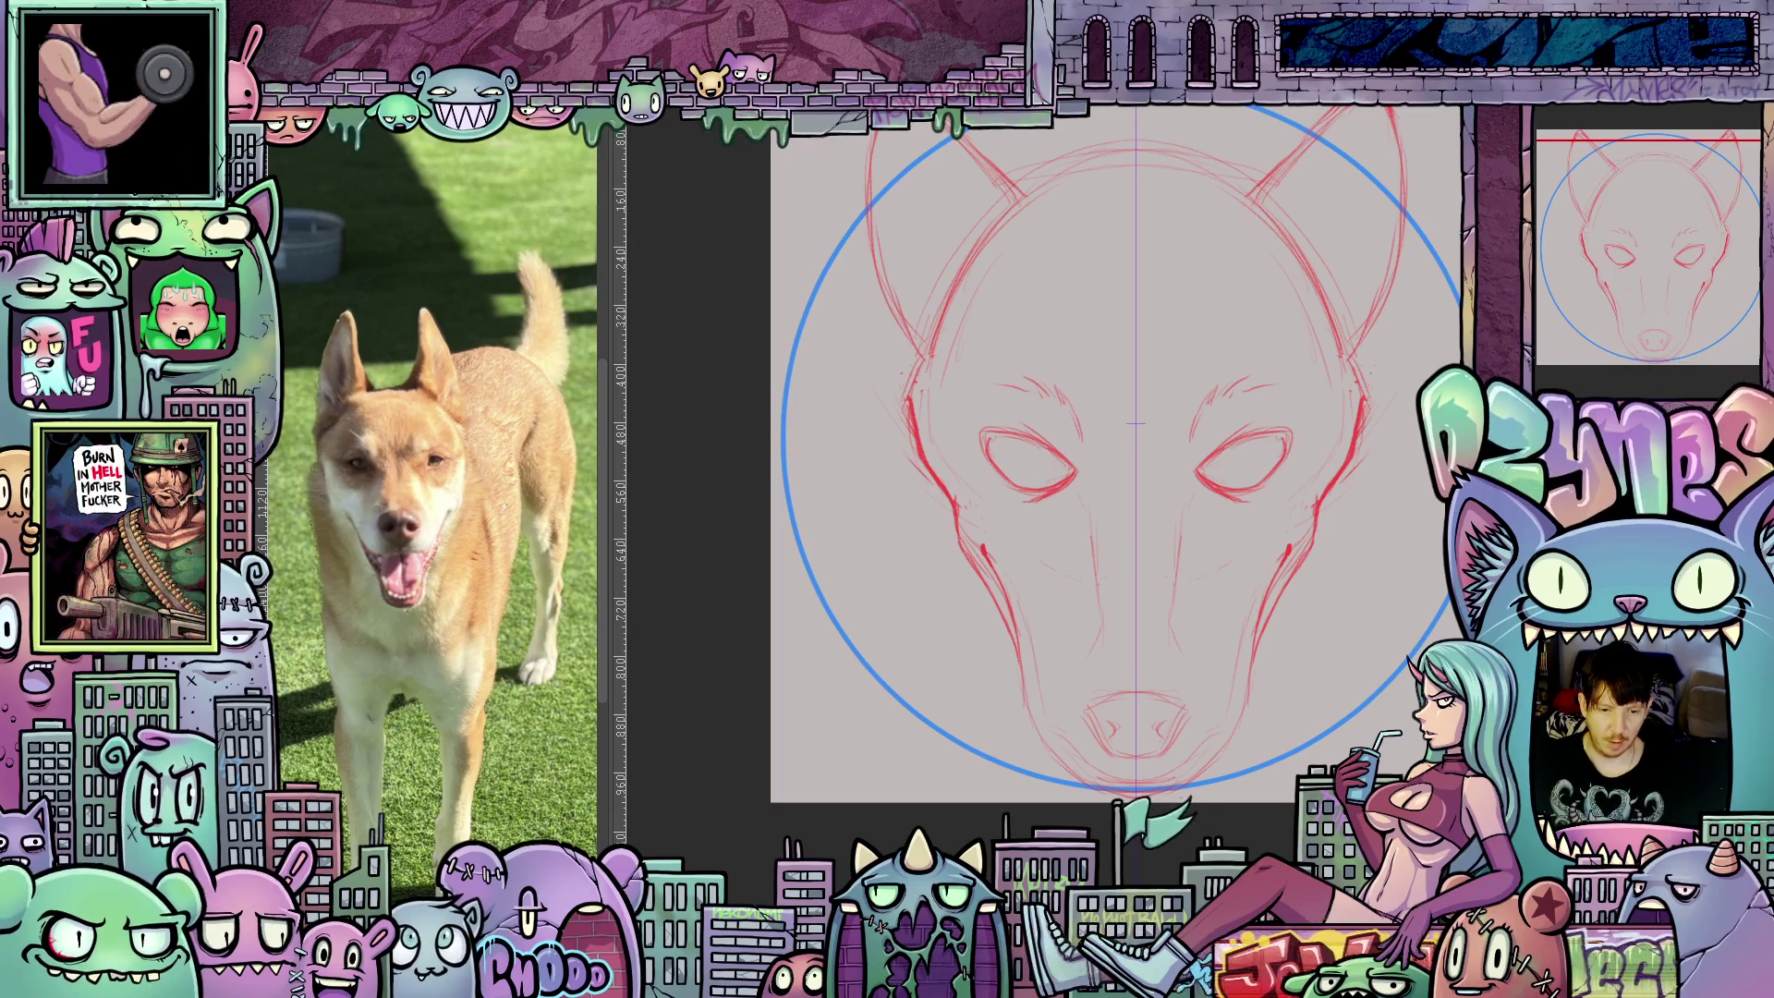
Switch to the anime girl glow-stick artwork, zoom in twice, and render its playback range.
{"action": "key", "text": "ctrl+Tab"}
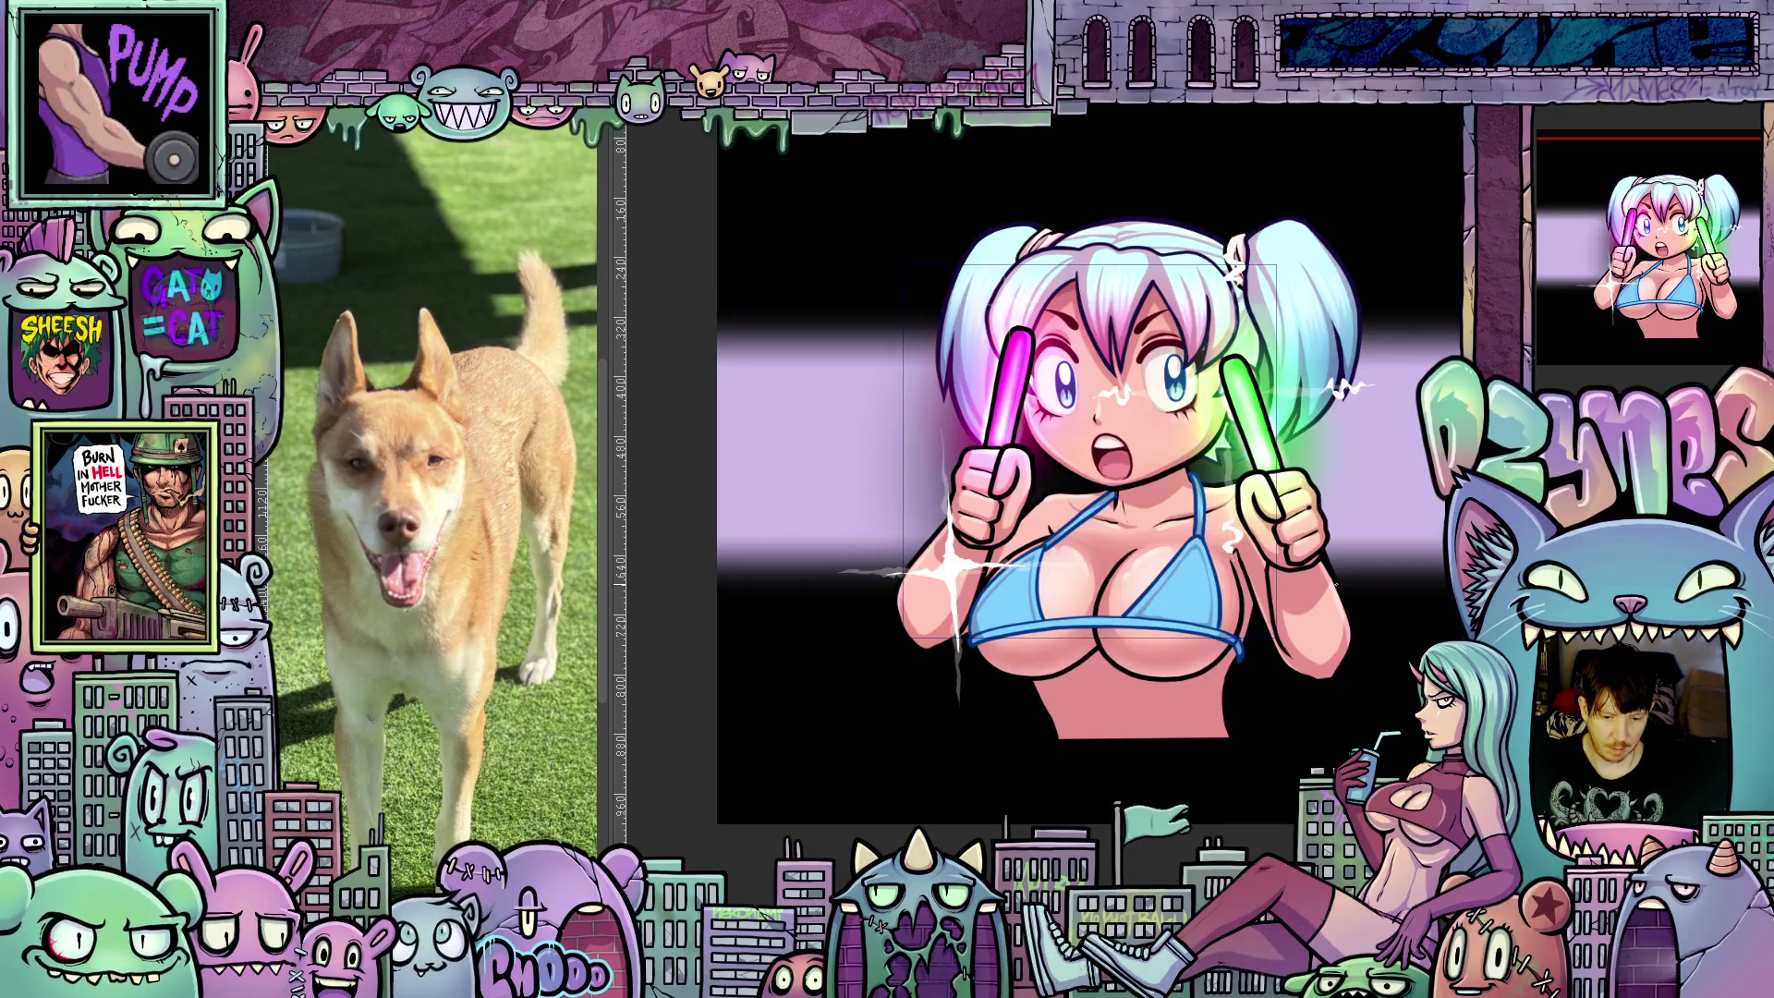
{"action": "key", "text": "ctrl+plus"}
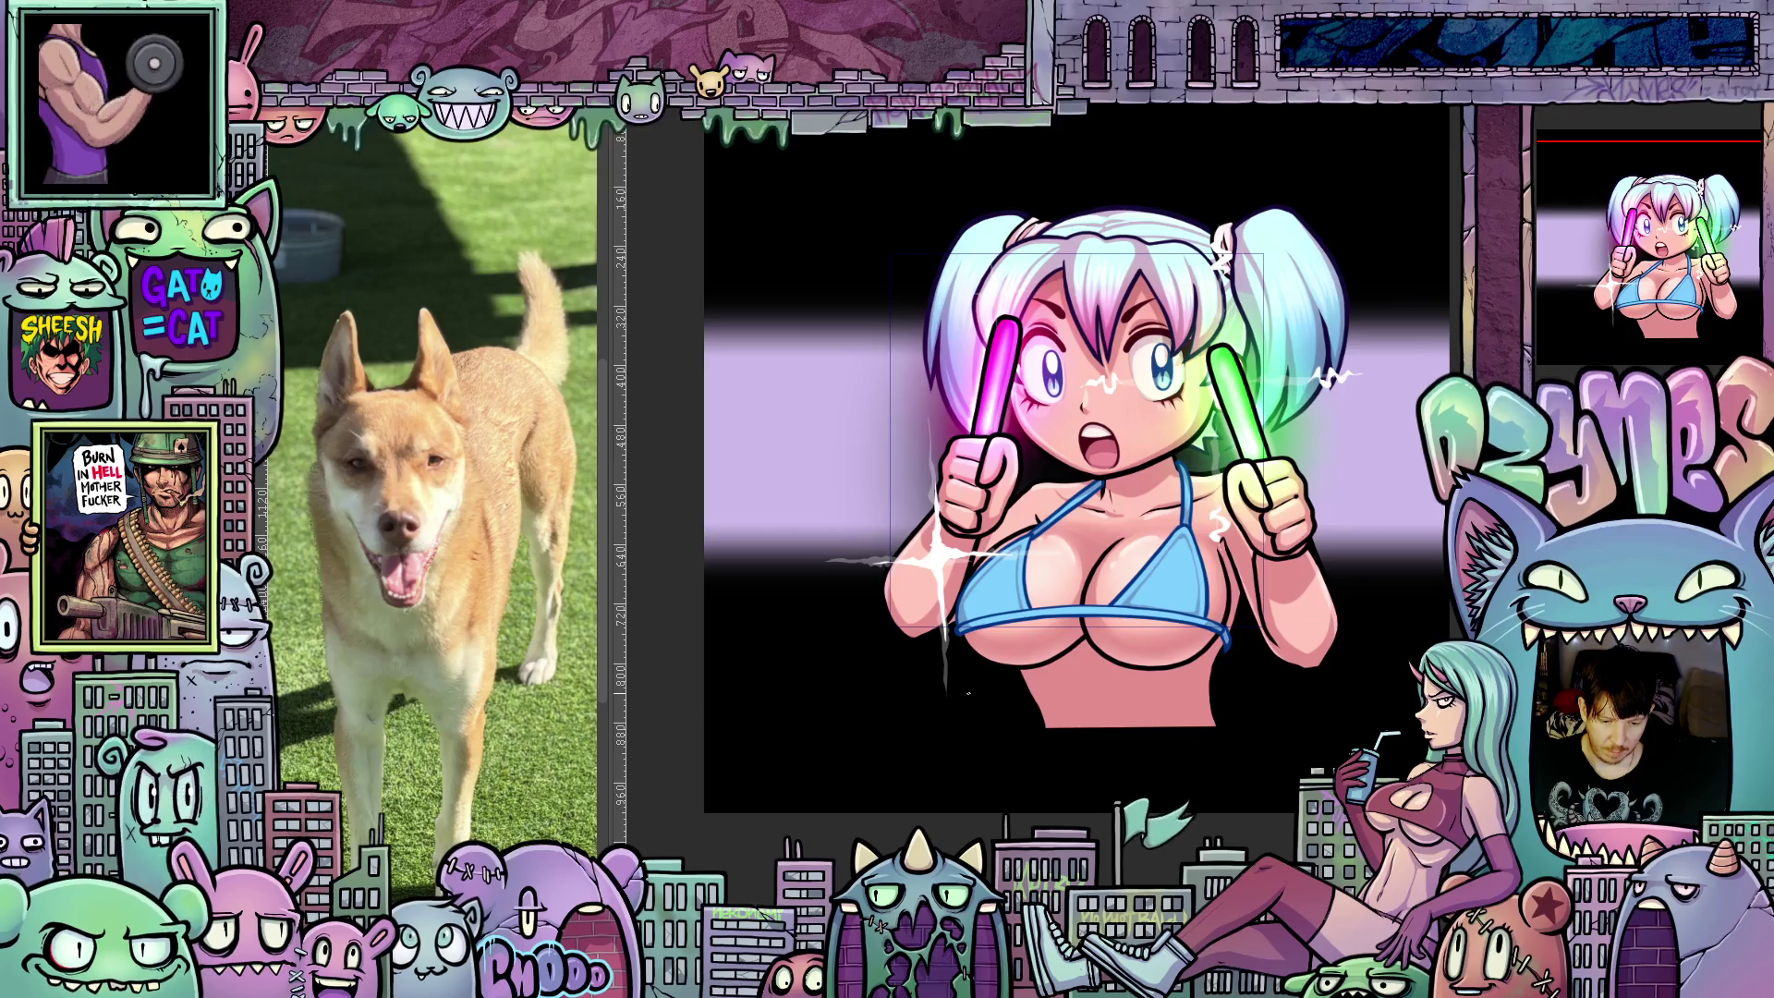
{"action": "key", "text": "ctrl+plus"}
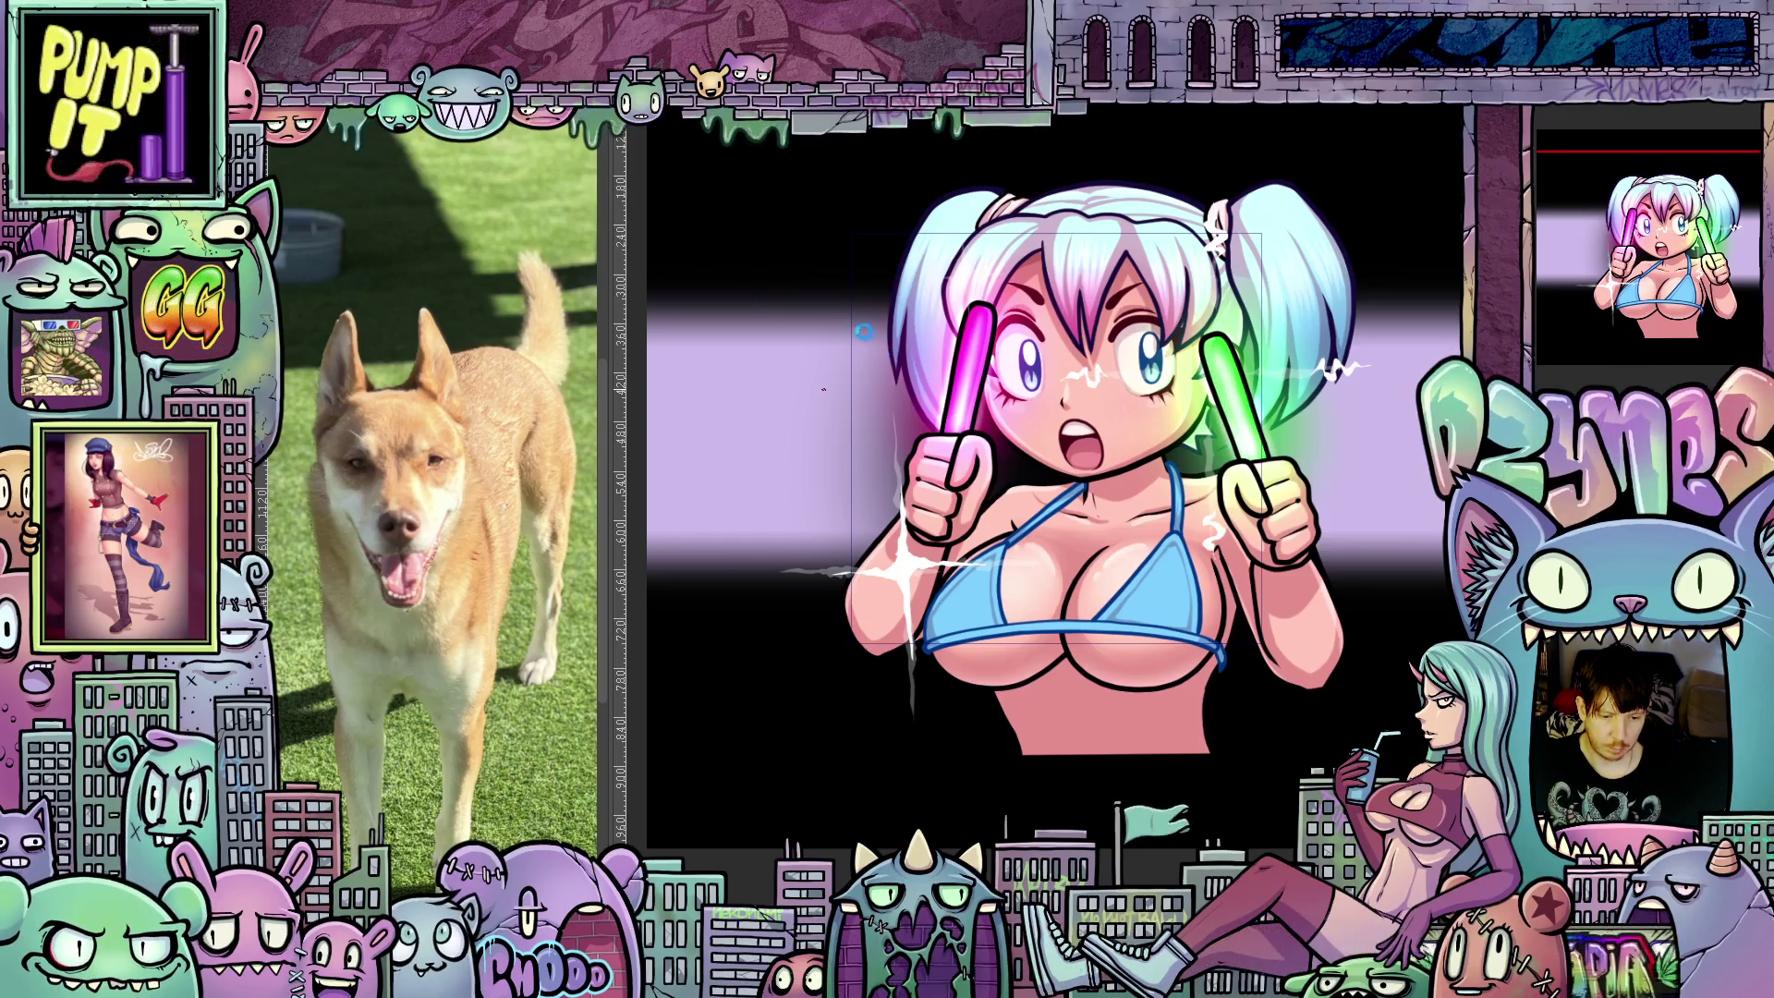
{"action": "key", "text": "space"}
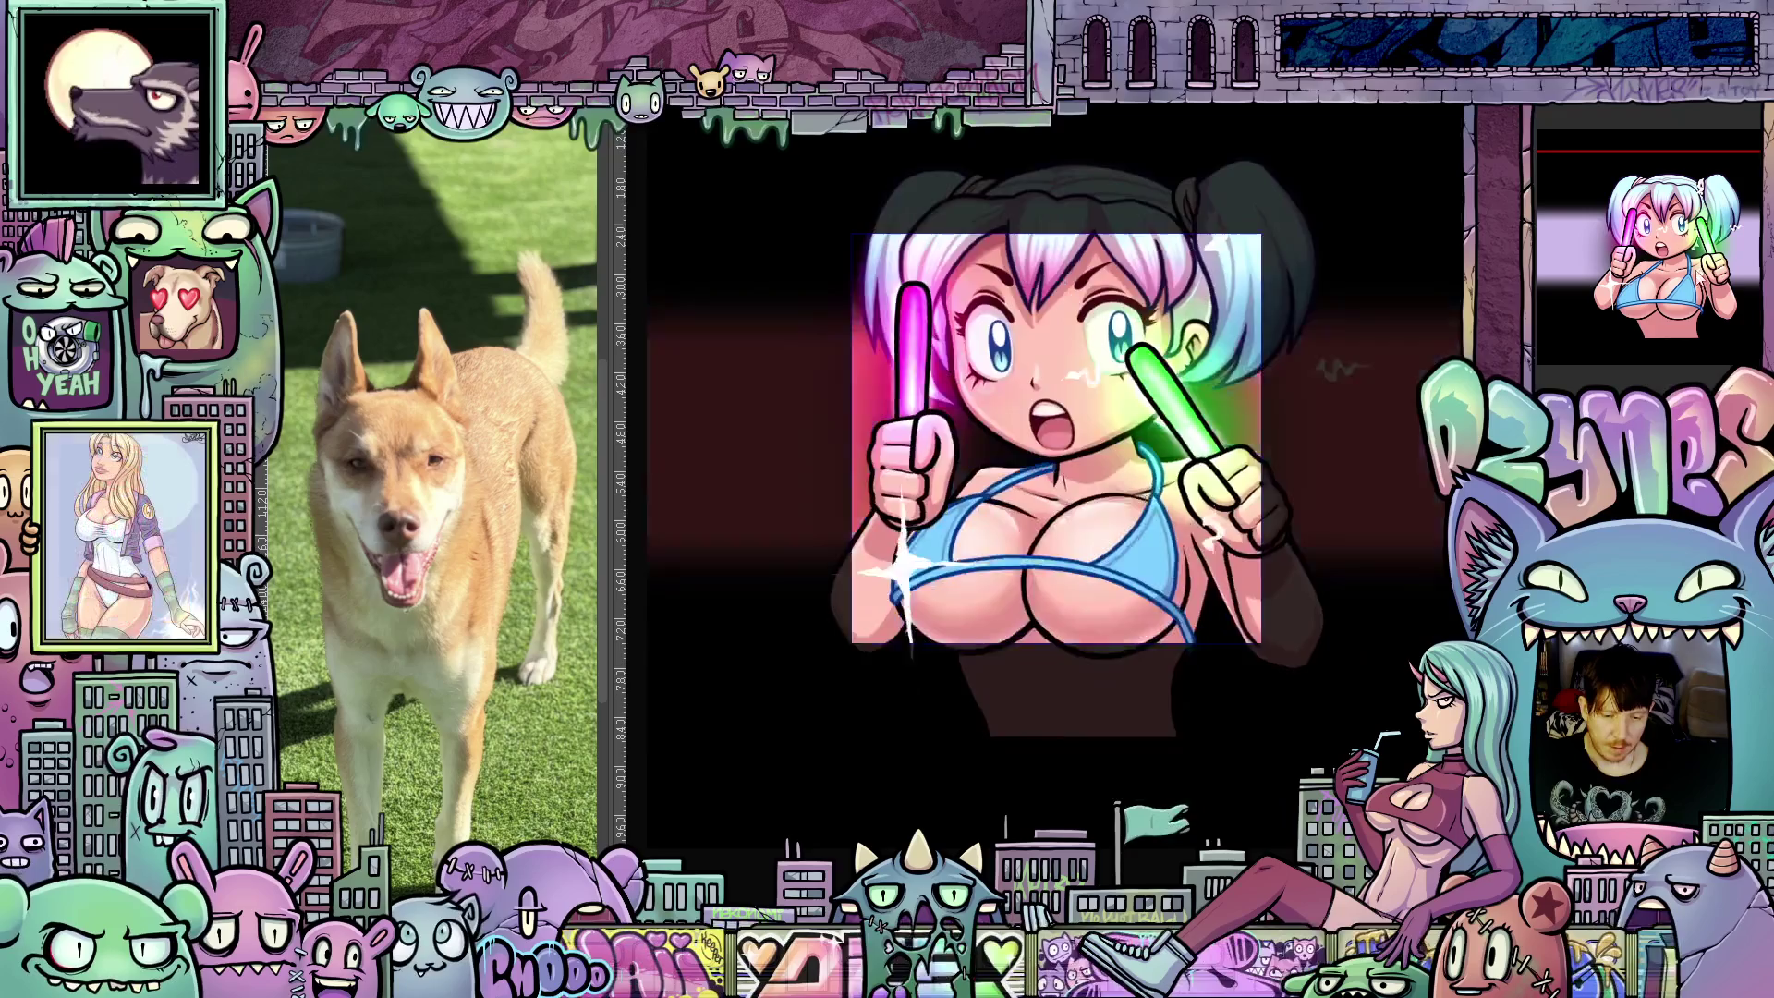
Scroll the view over the red dog-head sketch inside the blue circle.
{"action": "scroll", "coordinate": [1321, 597], "scroll_direction": "down", "scroll_amount": 3}
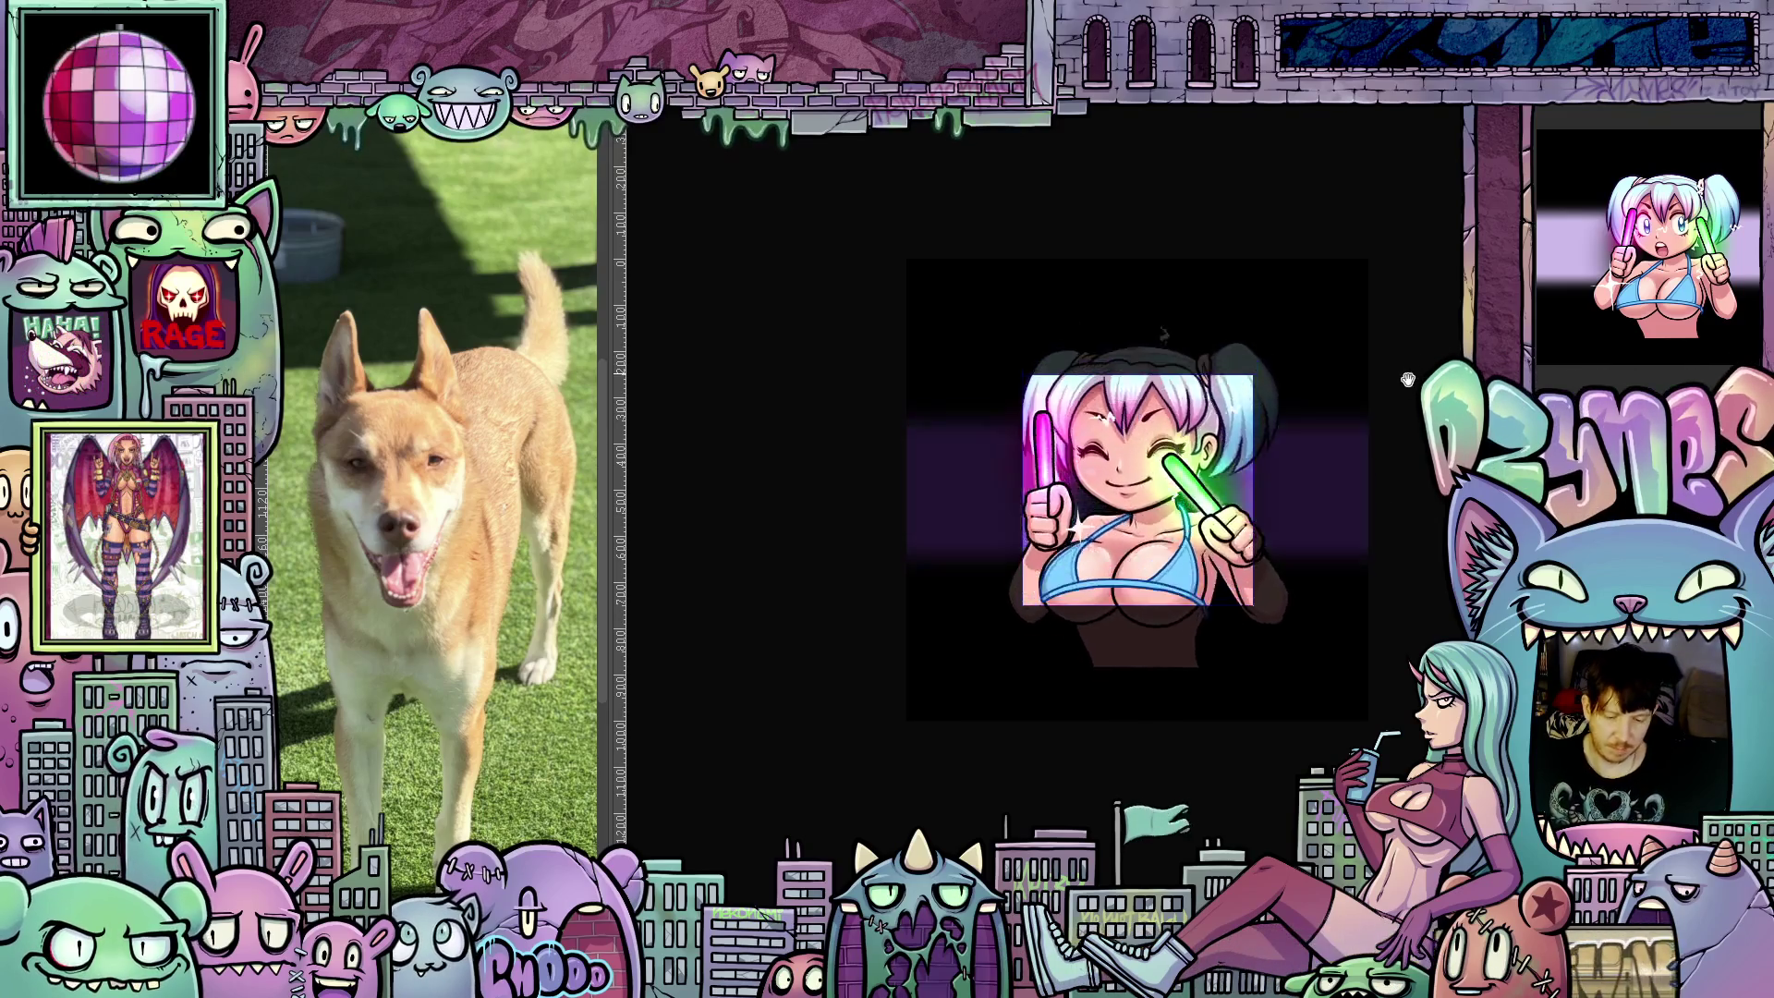
{"action": "scroll", "coordinate": [1402, 317], "scroll_direction": "up", "scroll_amount": 1}
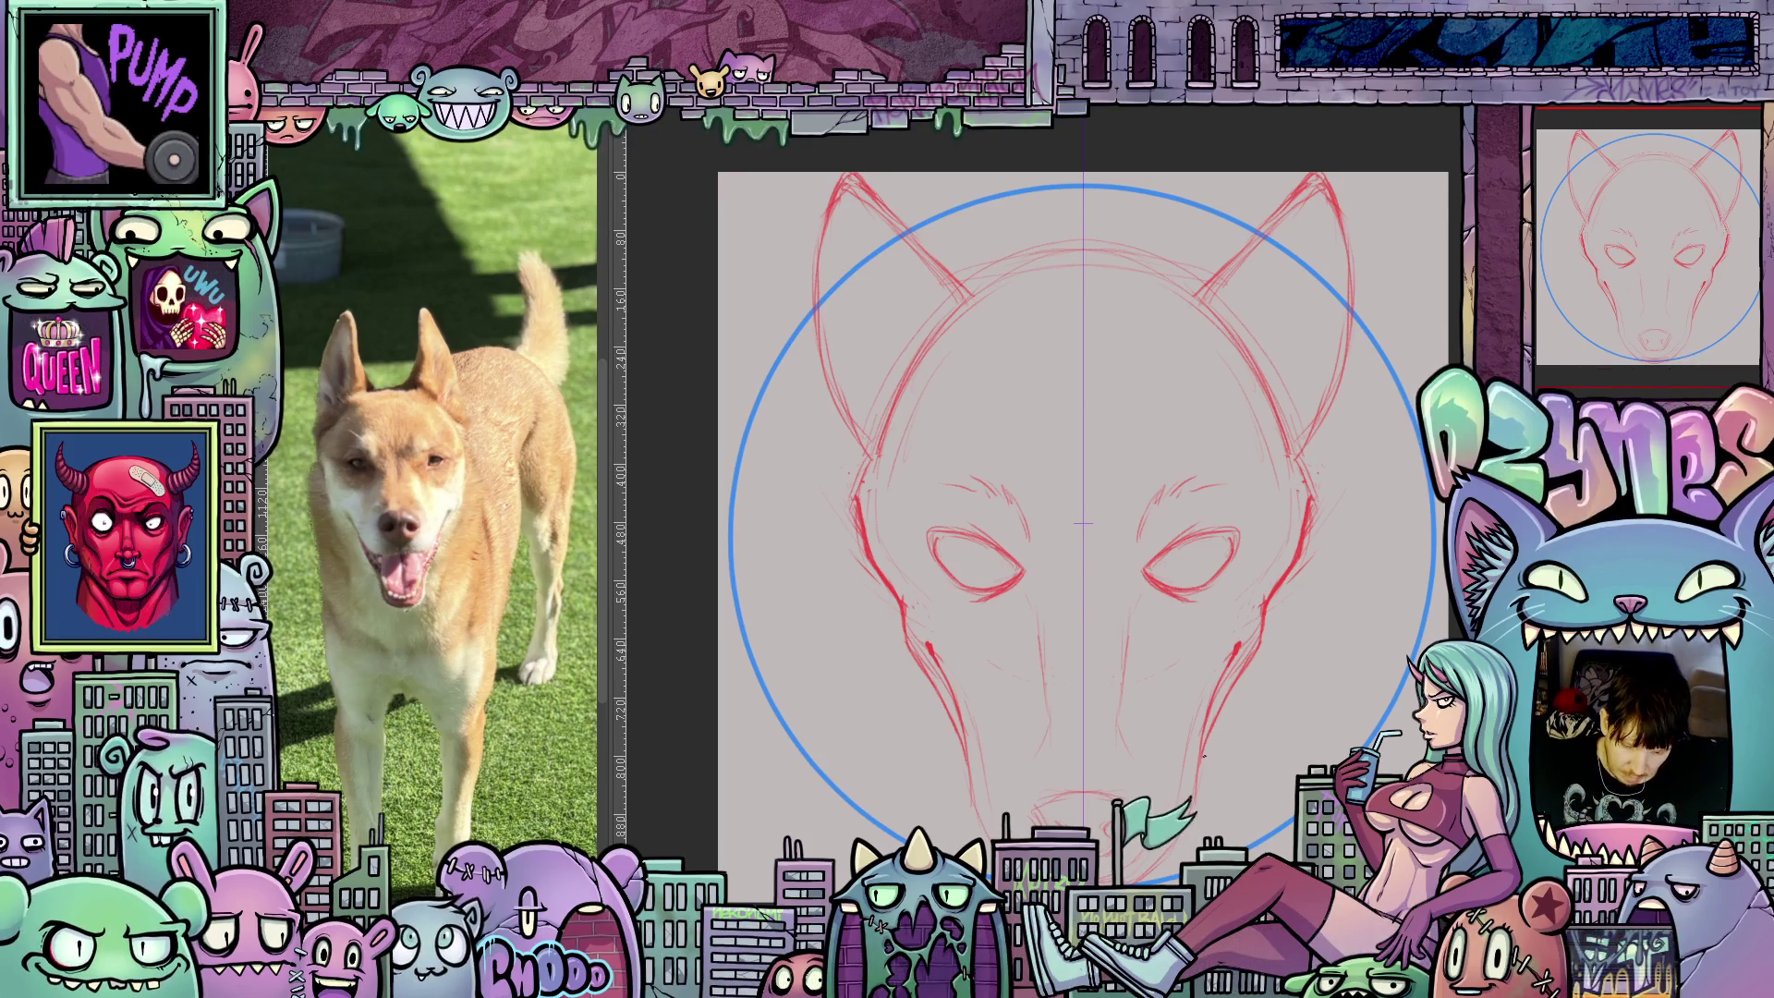
Pan to the ears, tilt the view clockwise, and draw a short red ear stroke.
{"action": "left_click_drag", "start_coordinate": [1084, 866], "coordinate": [1141, 732]}
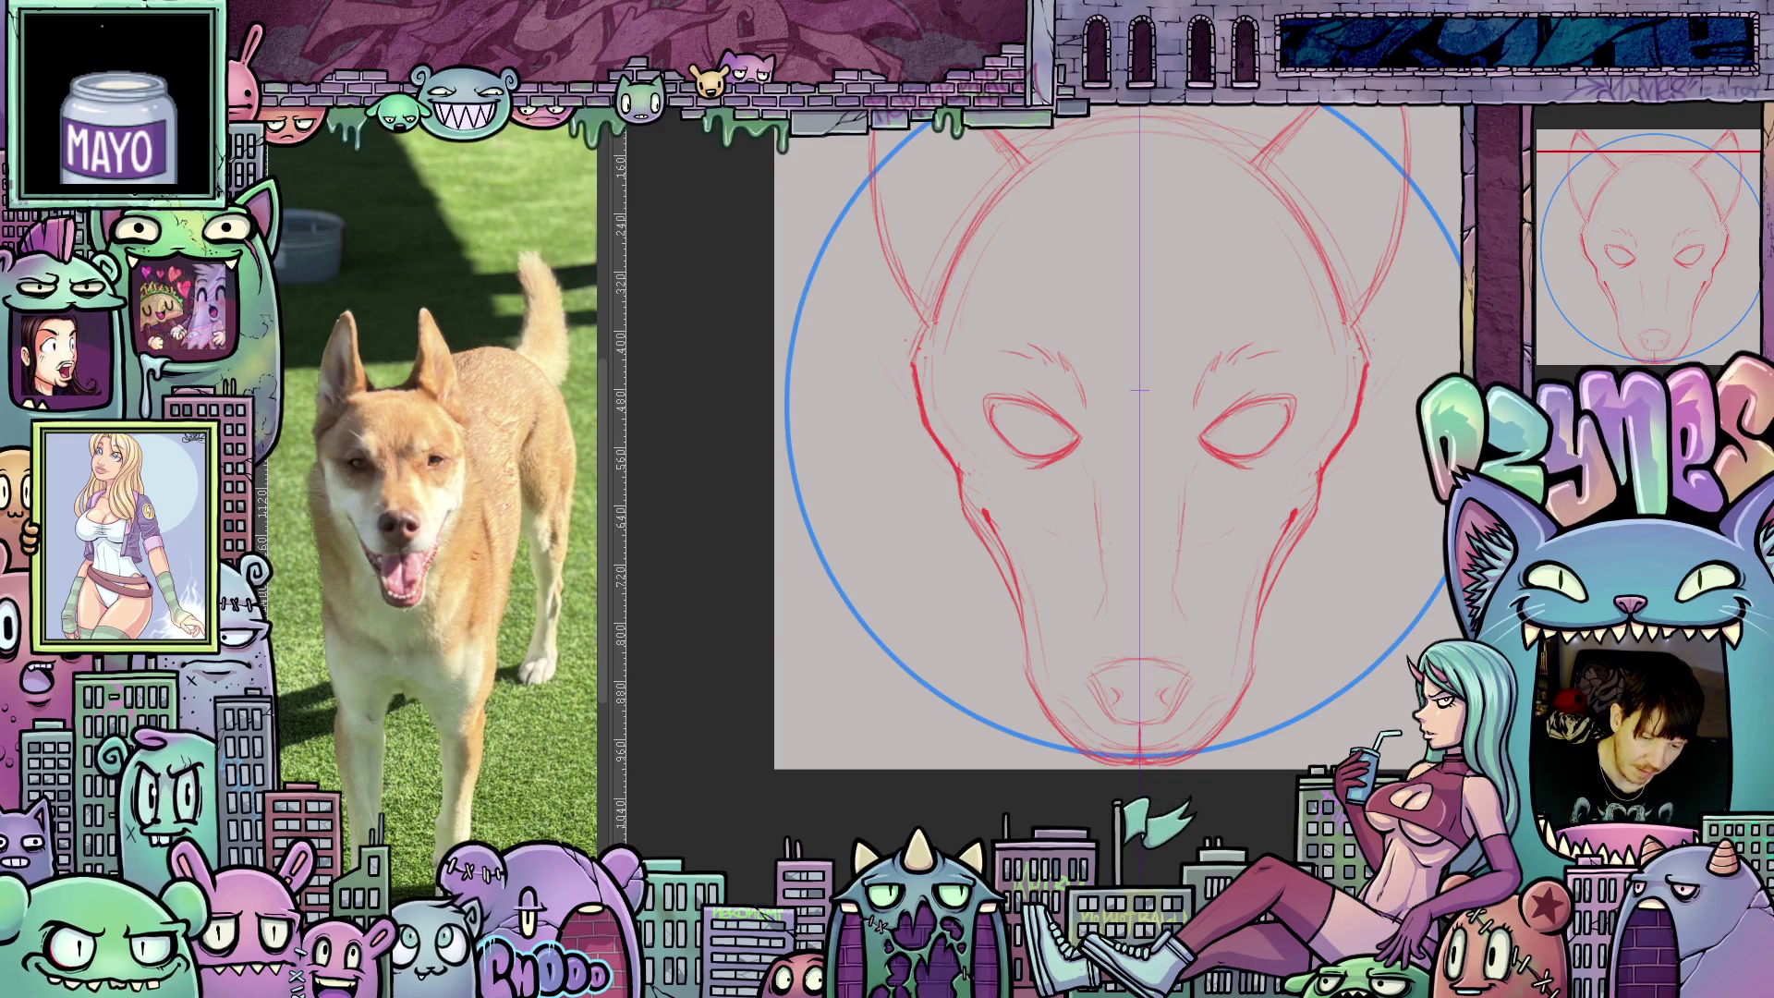
{"action": "left_click_drag", "start_coordinate": [1139, 390], "coordinate": [1177, 602]}
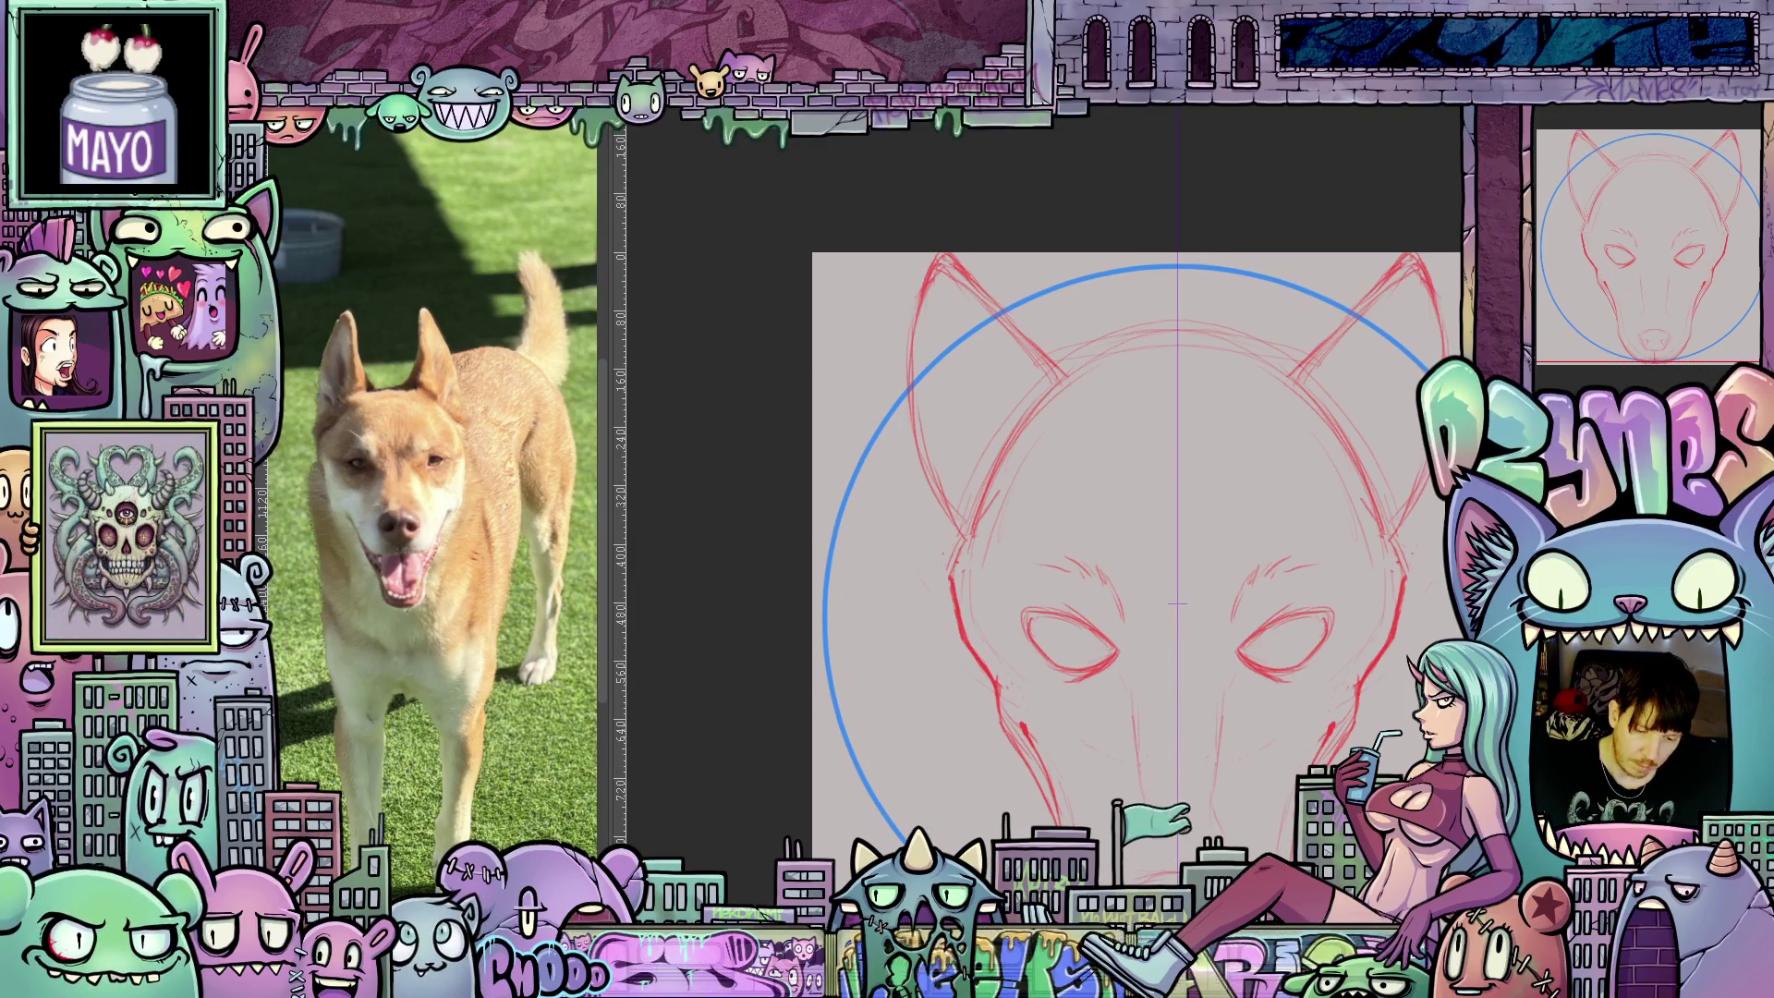
{"action": "left_click_drag", "start_coordinate": [1177, 603], "coordinate": [1128, 650]}
{"action": "left_click_drag", "start_coordinate": [1104, 434], "coordinate": [1089, 254]}
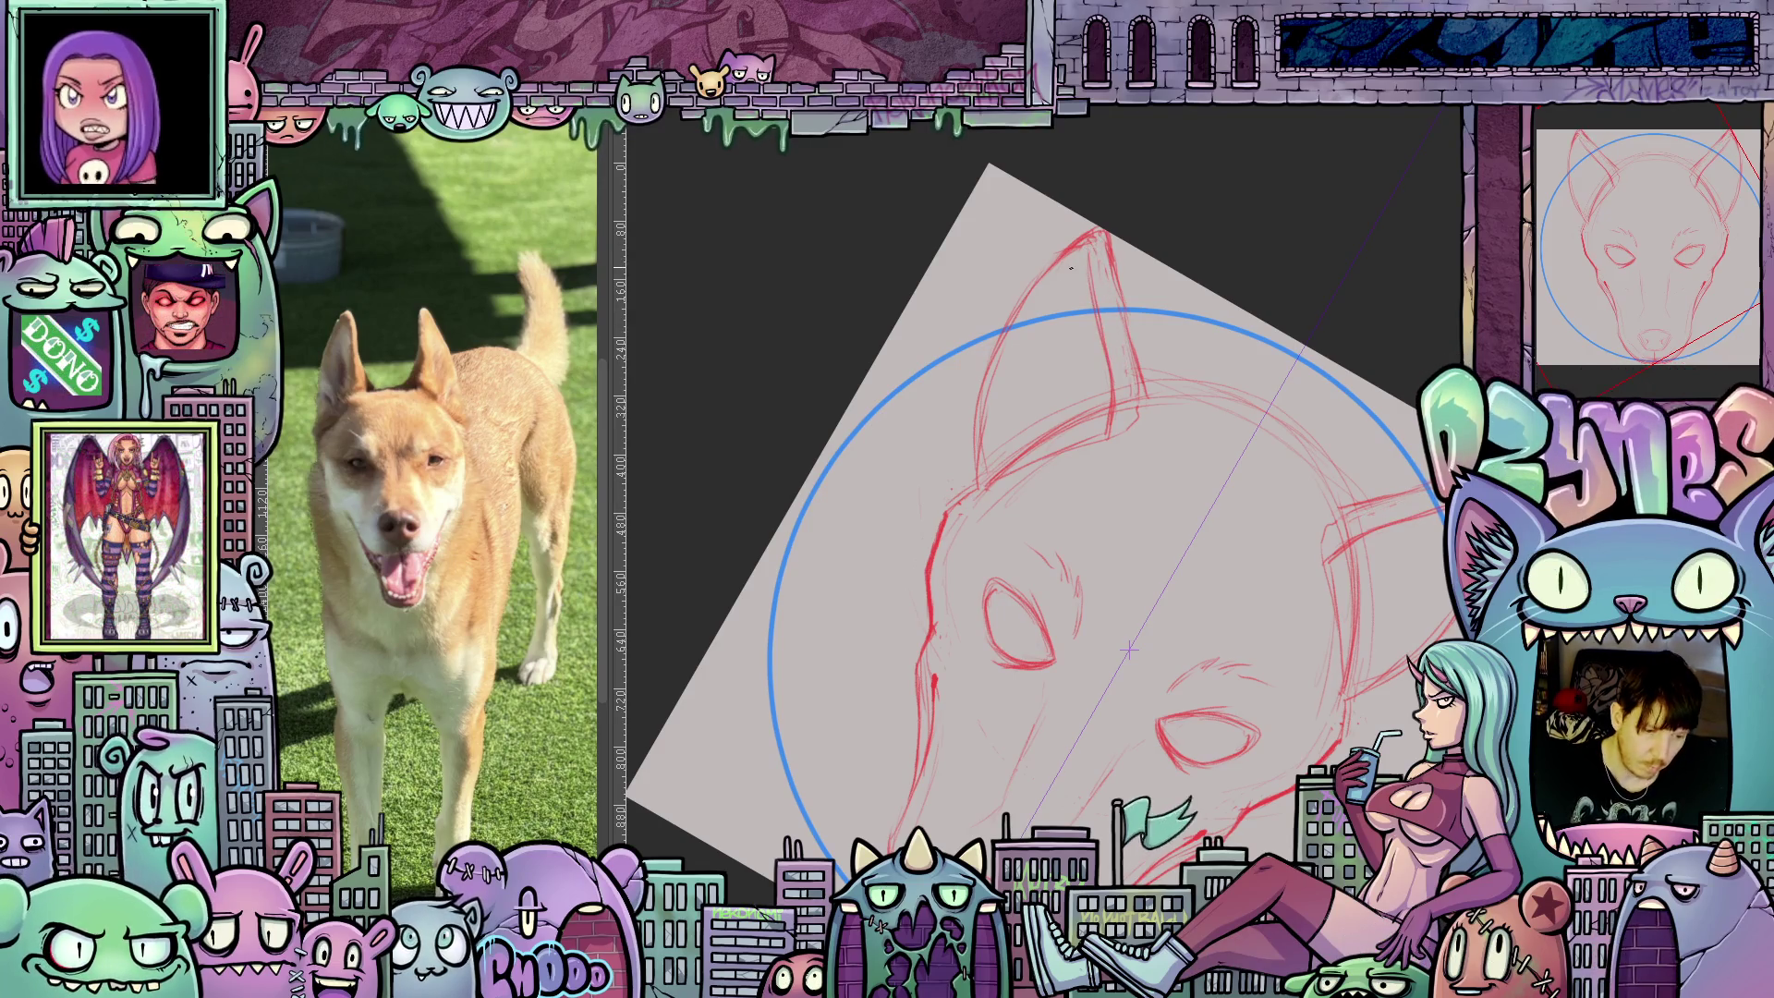
Return the view upright and draw a peaked V marking on the forehead between the eyes.
{"action": "mouse_move", "coordinate": [1353, 508]}
{"action": "left_mouse_down"}
{"action": "mouse_move", "coordinate": [1371, 406]}
{"action": "mouse_move", "coordinate": [1334, 374]}
{"action": "left_mouse_up"}
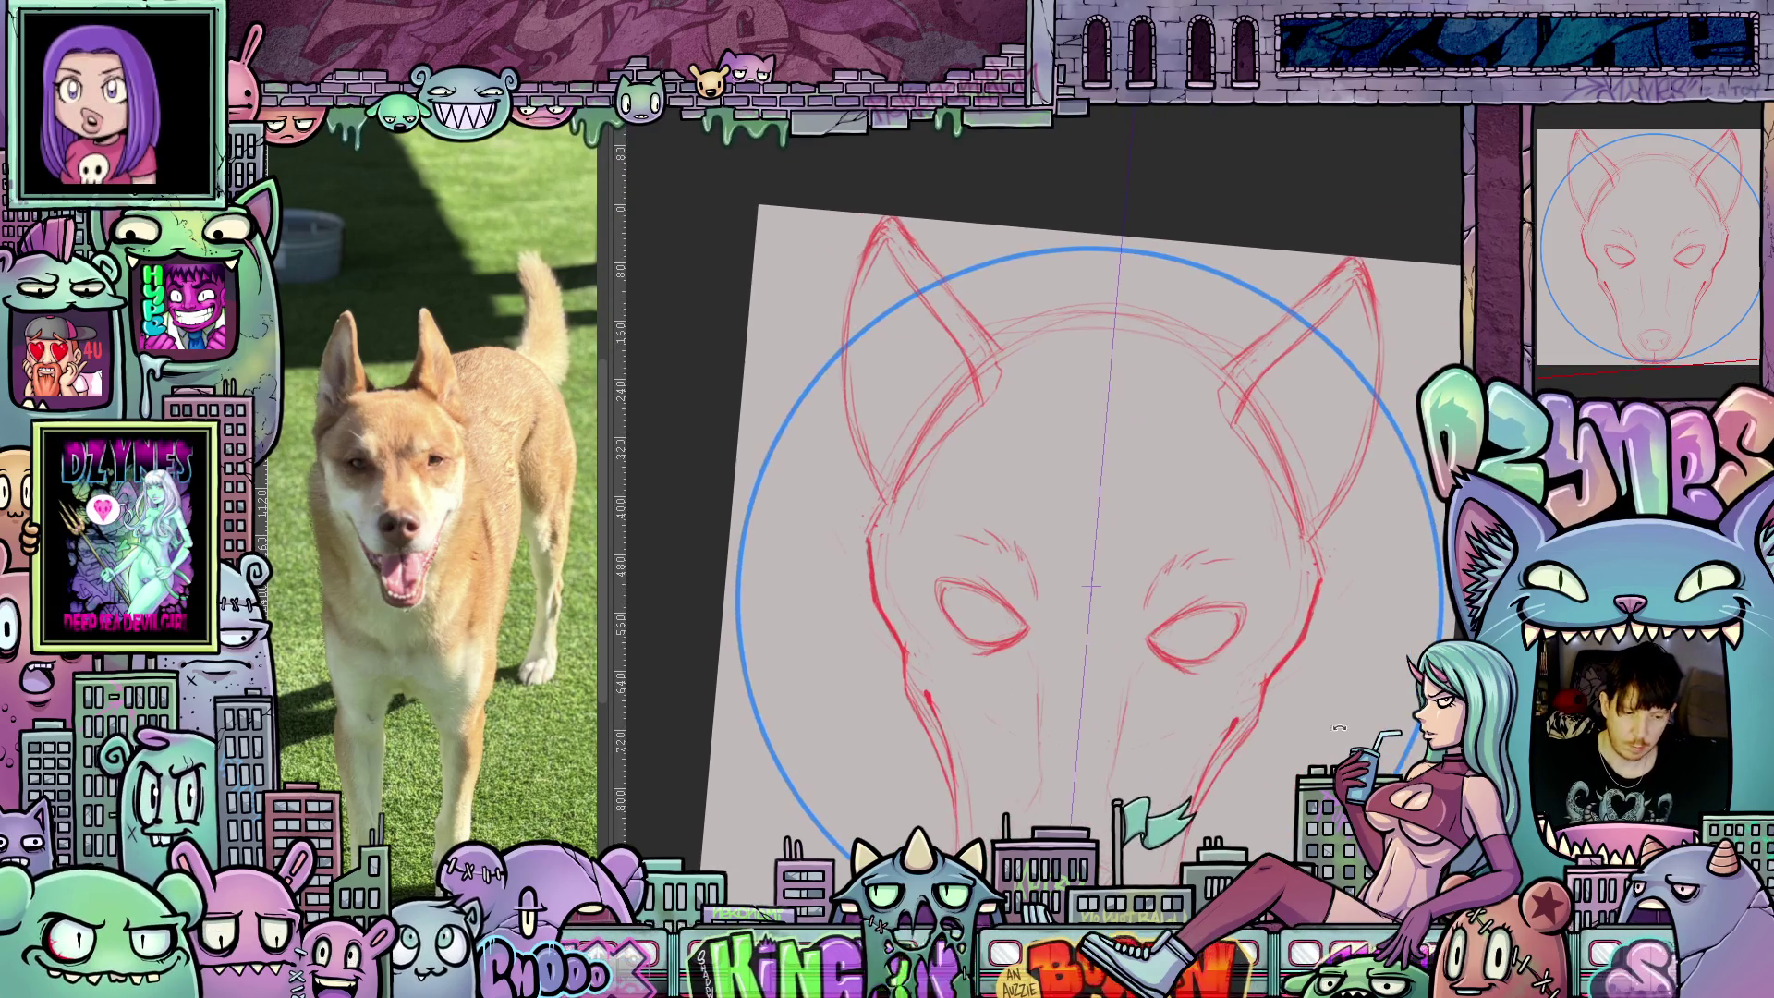
{"action": "key", "text": "4"}
{"action": "key", "text": "4"}
{"action": "key", "text": "4"}
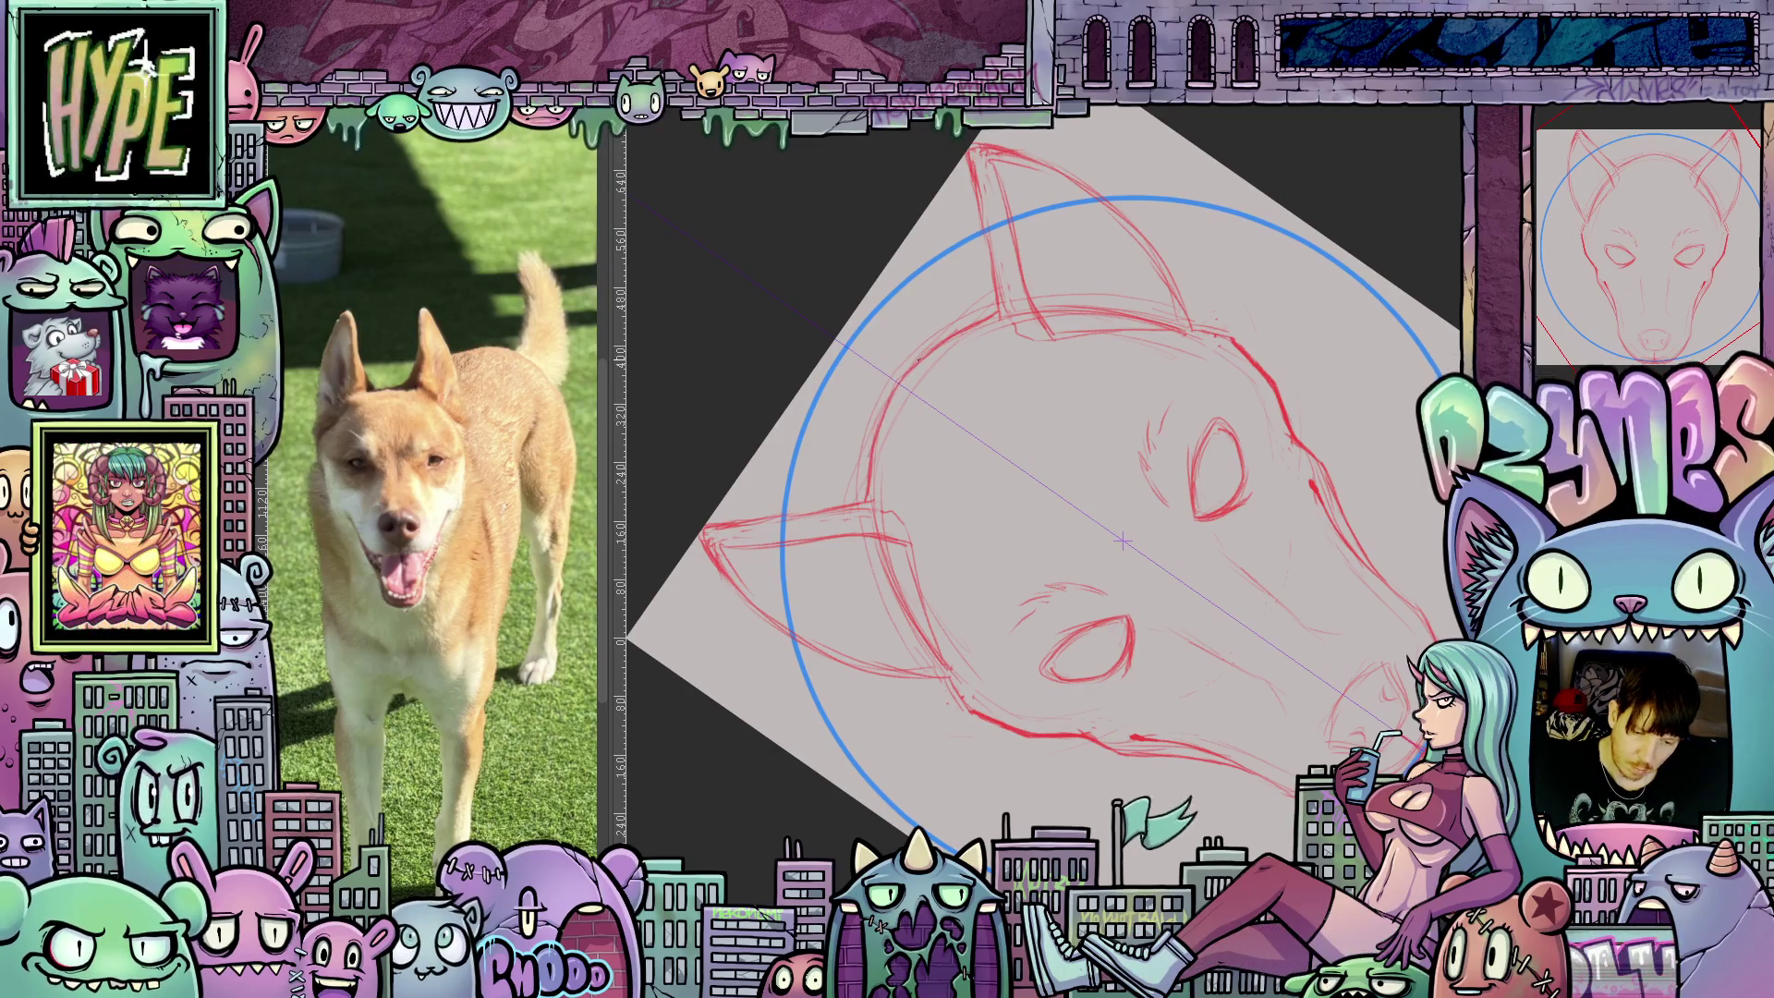
{"action": "key", "text": "5"}
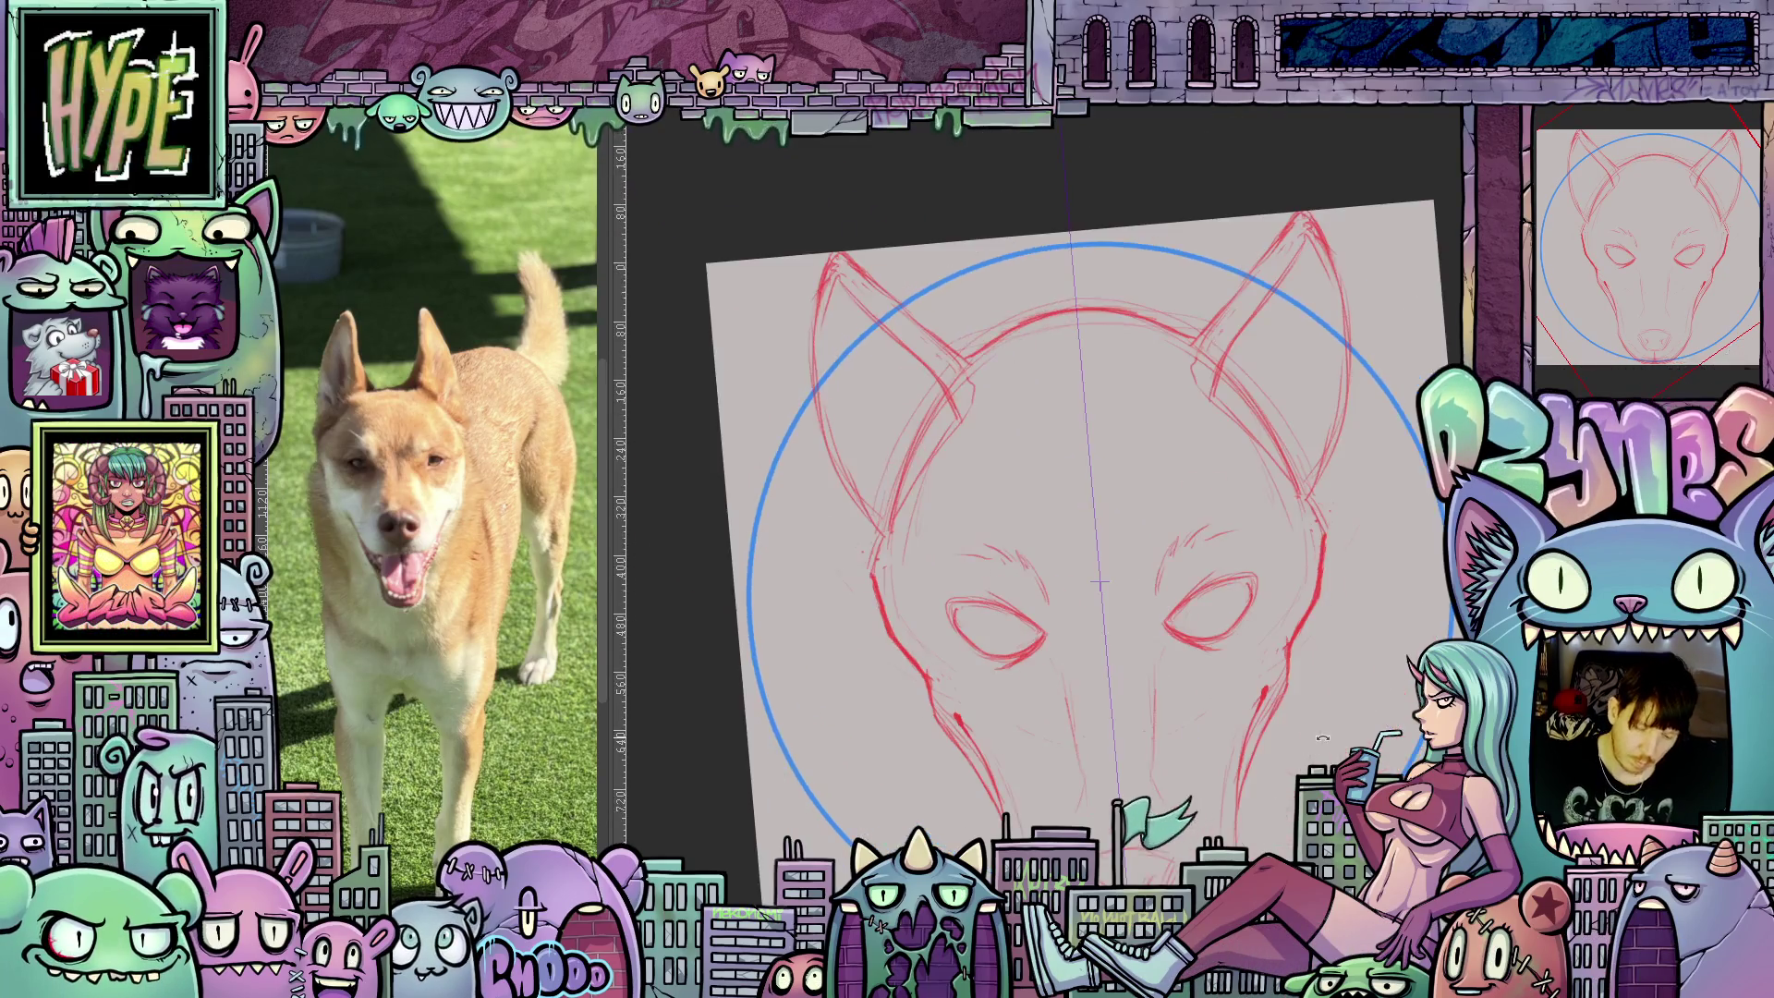
{"action": "left_click_drag", "start_coordinate": [1287, 659], "coordinate": [1293, 703]}
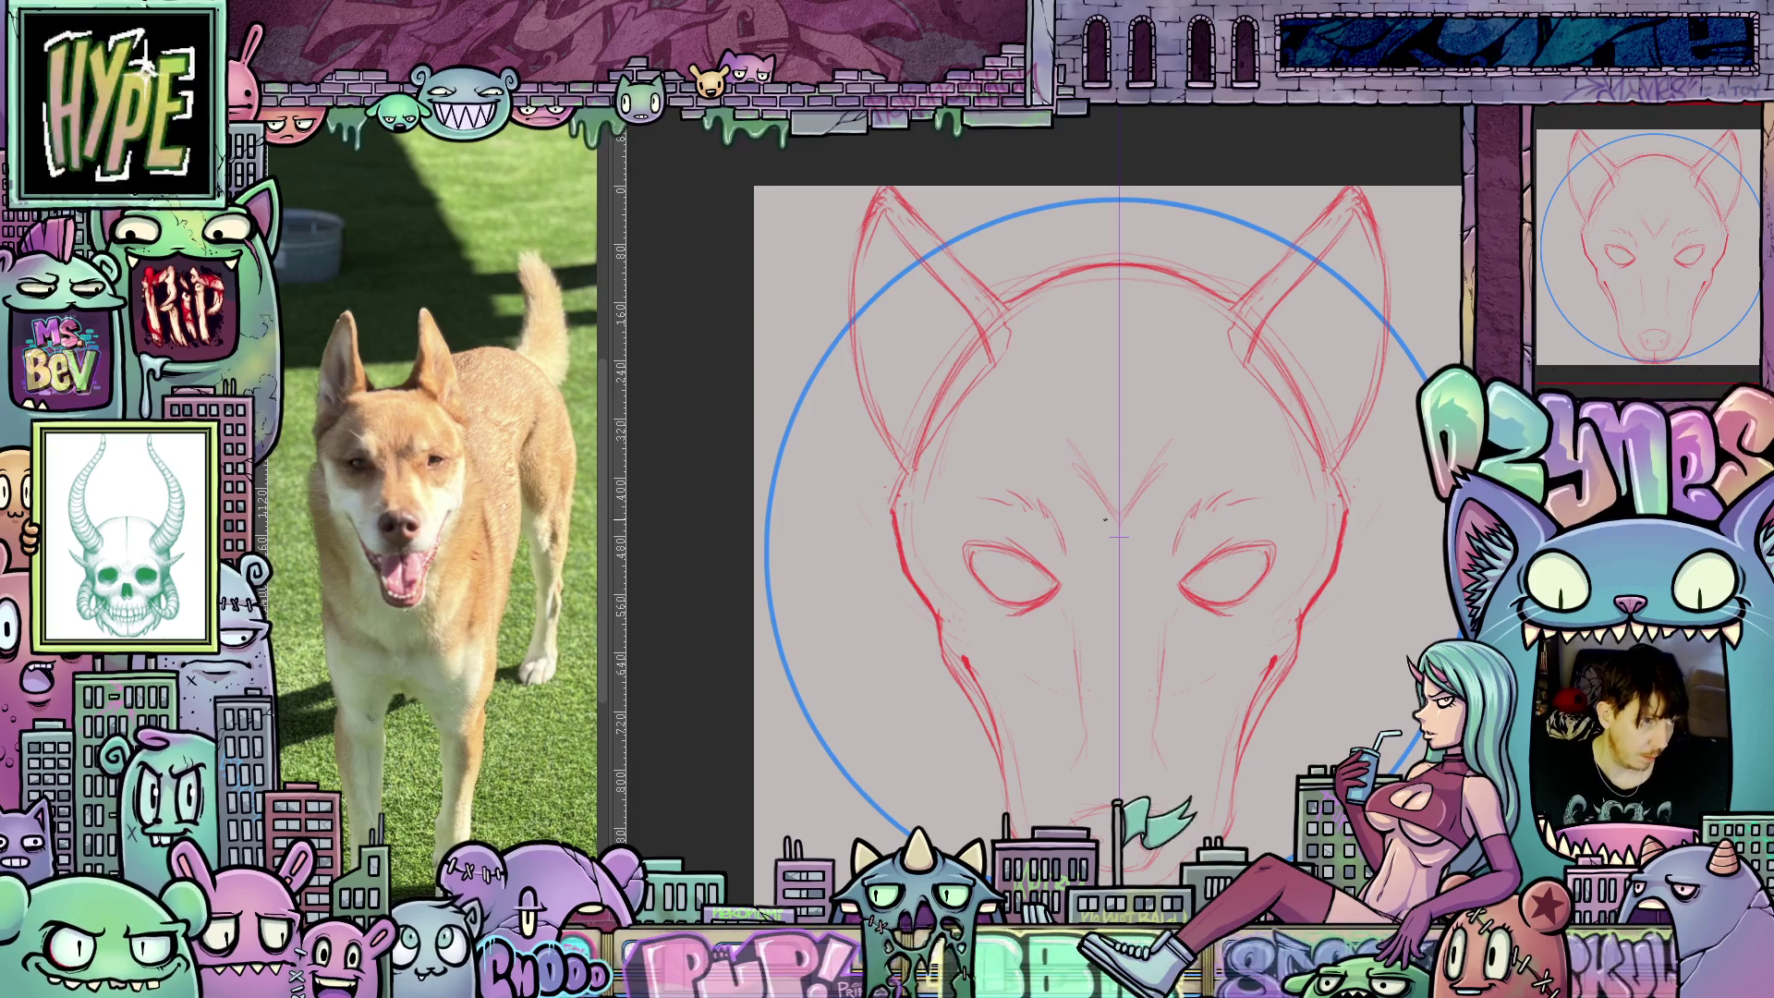
{"action": "left_click_drag", "start_coordinate": [1180, 385], "coordinate": [1126, 506]}
{"action": "left_click_drag", "start_coordinate": [1059, 387], "coordinate": [1116, 510]}
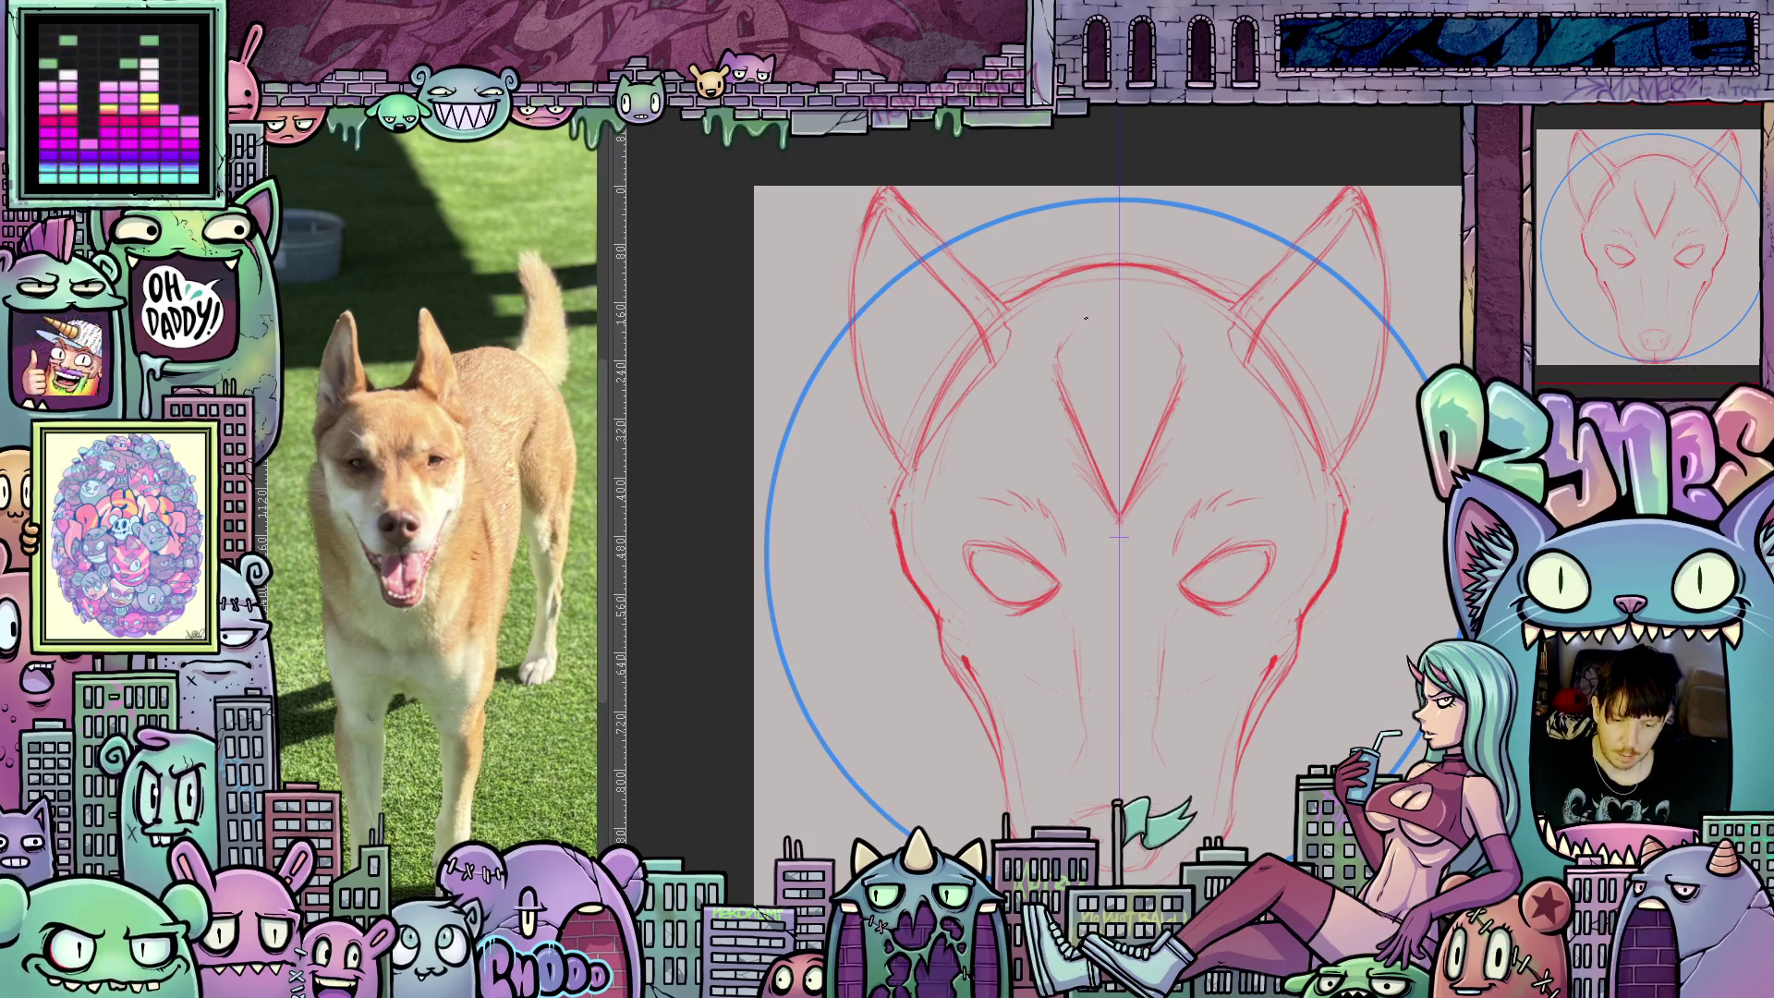
{"action": "mouse_move", "coordinate": [1061, 342]}
{"action": "left_mouse_down"}
{"action": "mouse_move", "coordinate": [1118, 282]}
{"action": "mouse_move", "coordinate": [1180, 342]}
{"action": "left_mouse_up"}
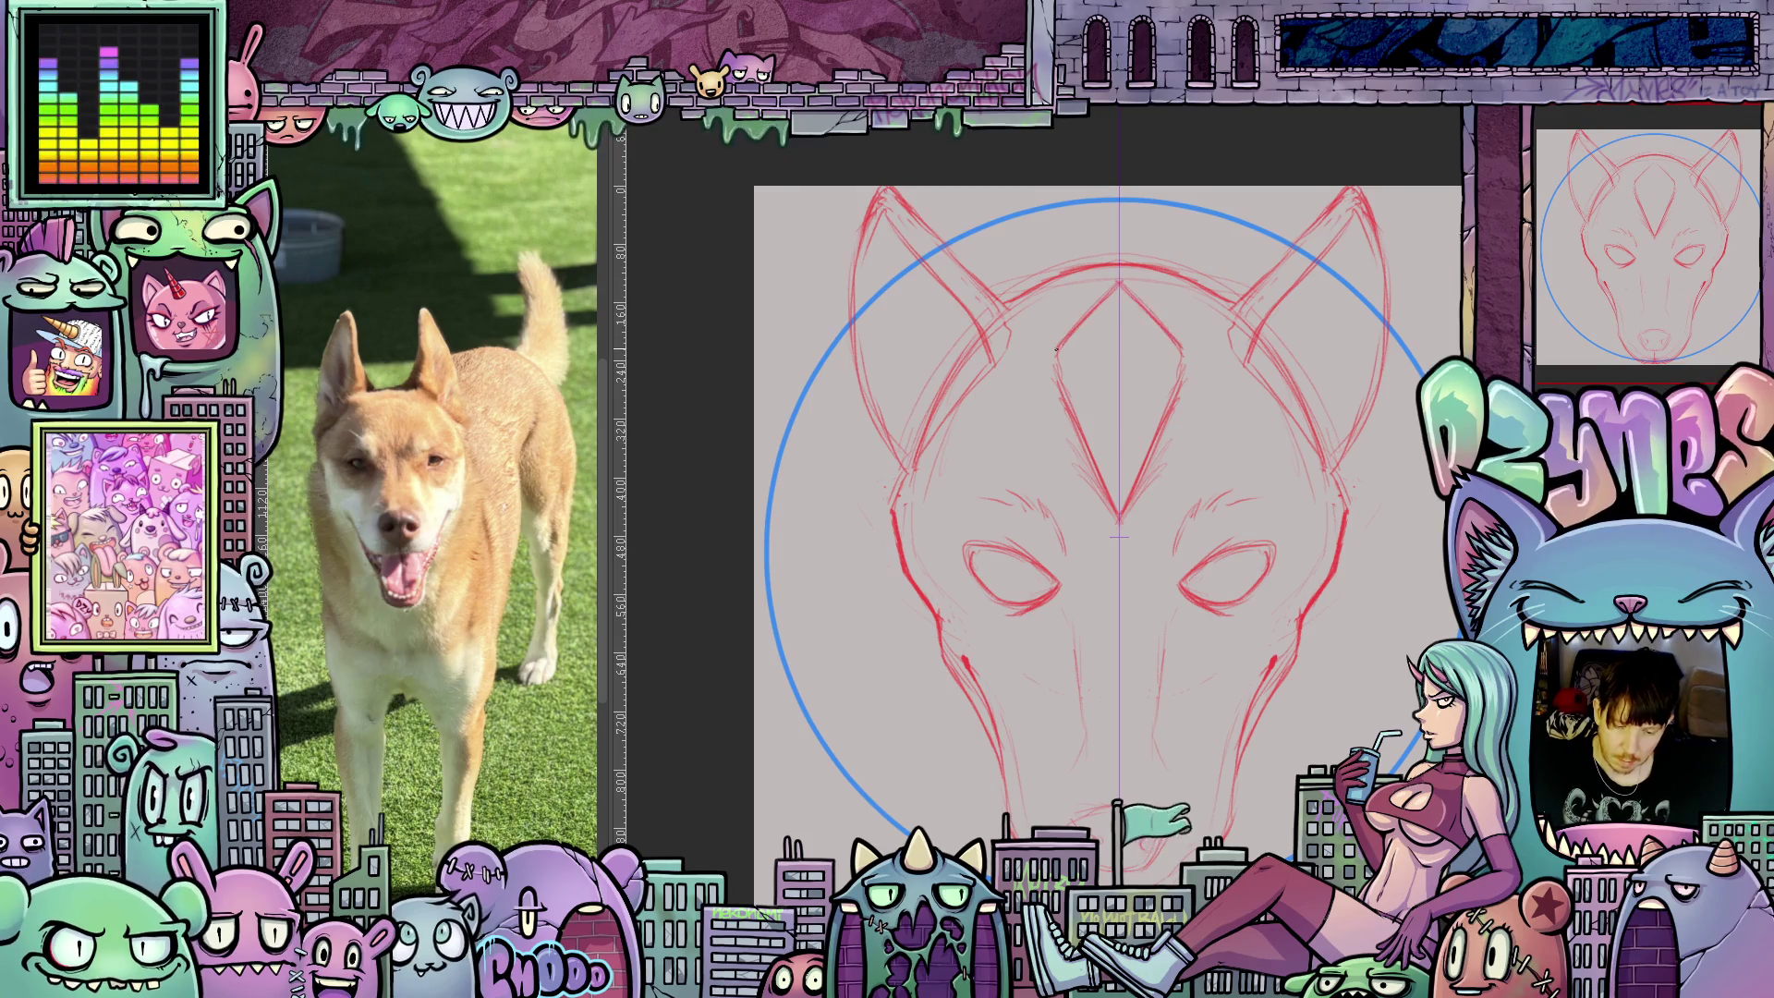
{"action": "mouse_move", "coordinate": [1264, 725]}
{"action": "left_mouse_down"}
{"action": "mouse_move", "coordinate": [1265, 532]}
{"action": "mouse_move", "coordinate": [1262, 708]}
{"action": "mouse_move", "coordinate": [1239, 748]}
{"action": "left_mouse_up"}
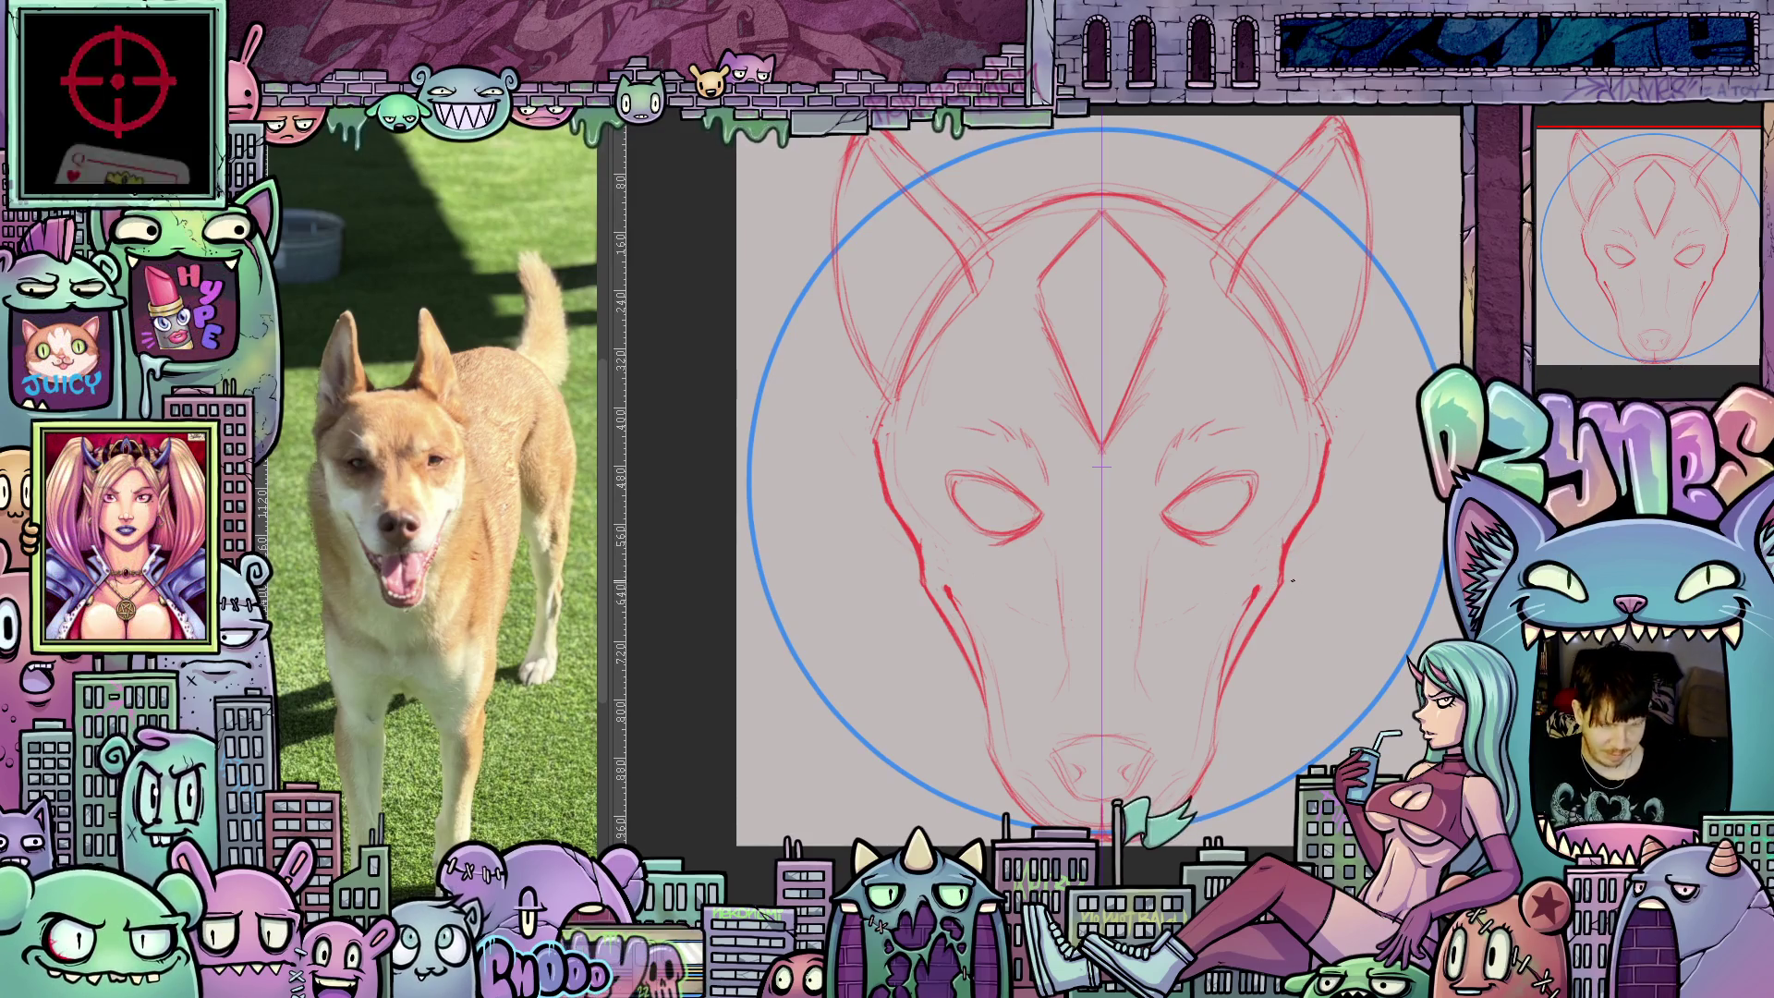
{"action": "scroll", "coordinate": [1307, 650], "scroll_direction": "up", "scroll_amount": 3}
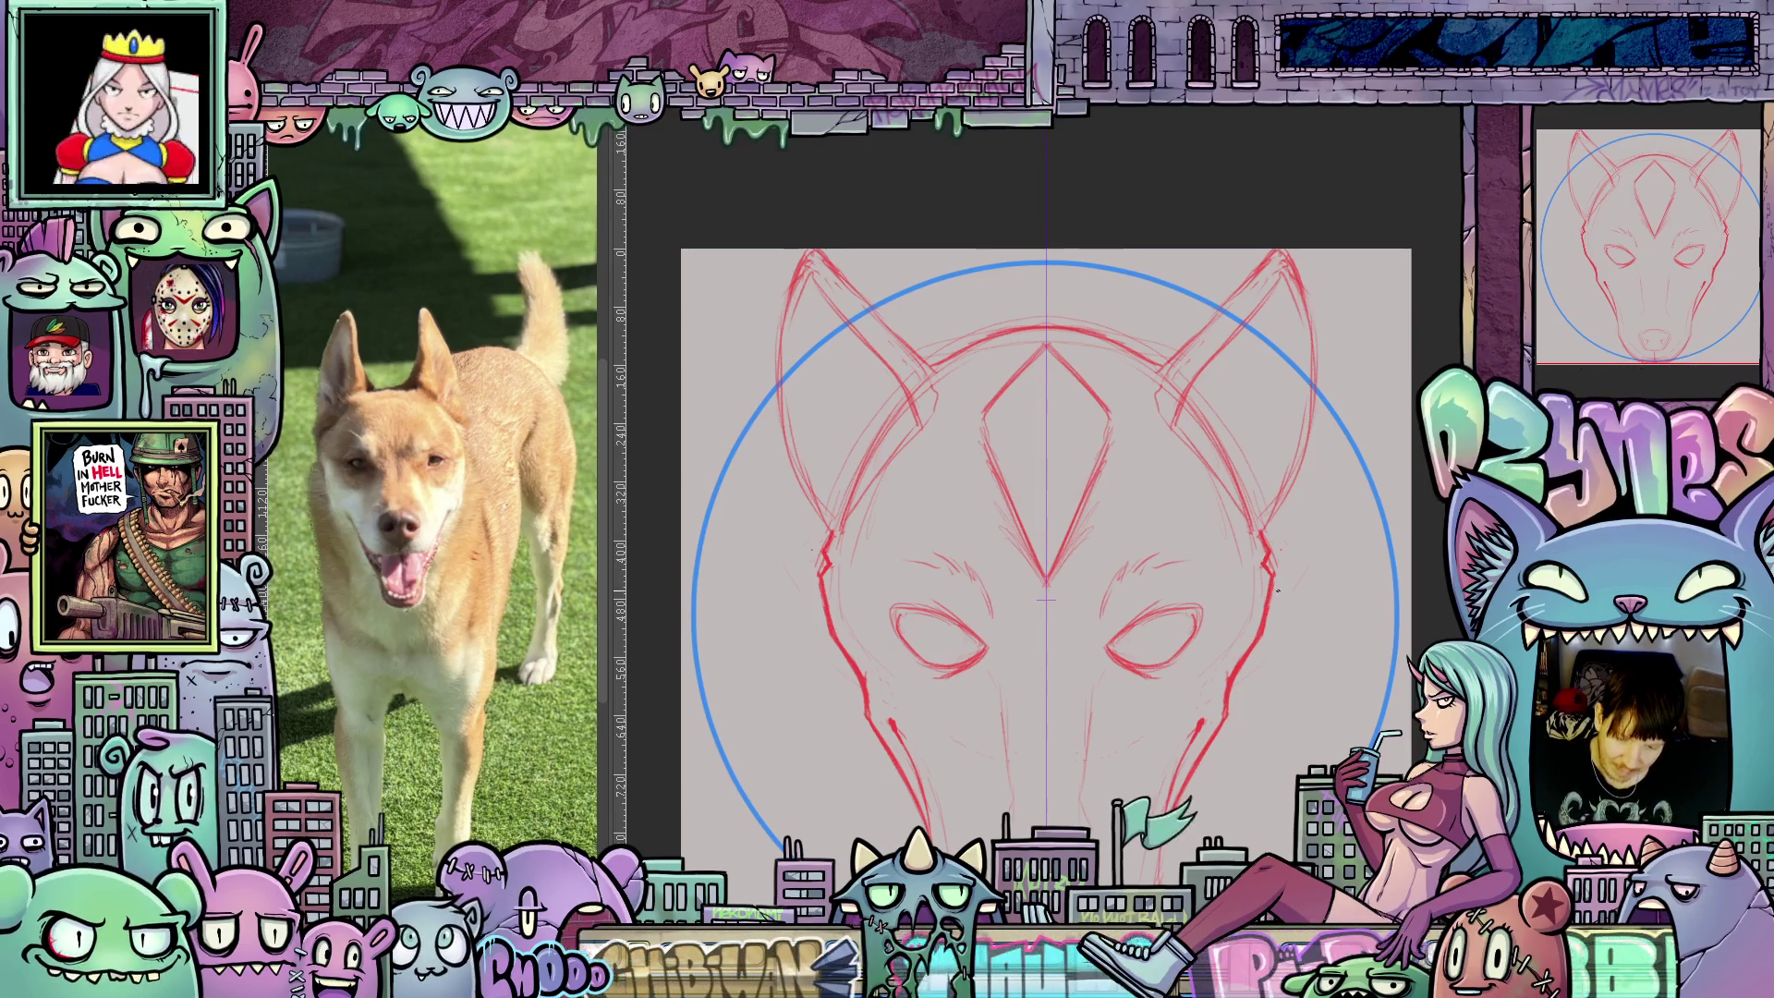
{"action": "mouse_move", "coordinate": [1303, 735]}
{"action": "left_mouse_down"}
{"action": "mouse_move", "coordinate": [1303, 642]}
{"action": "mouse_move", "coordinate": [1235, 722]}
{"action": "mouse_move", "coordinate": [1250, 769]}
{"action": "left_mouse_up"}
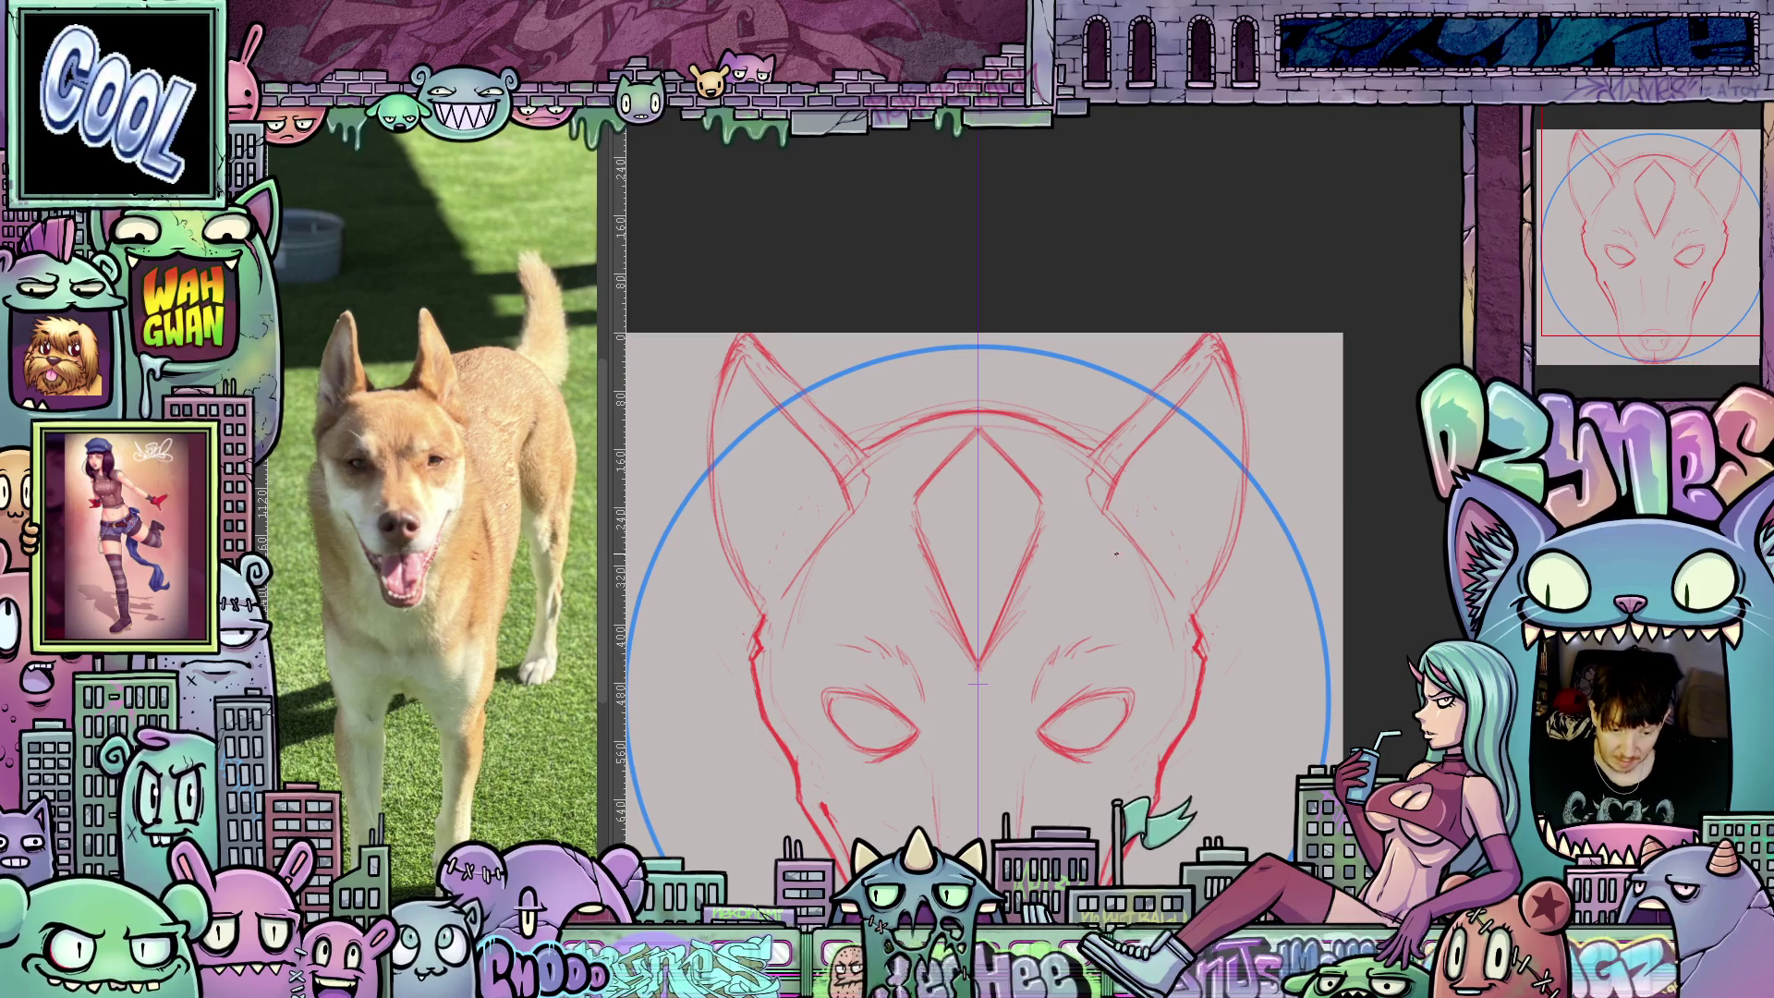
Brush mirrored red fur strokes inside both ears, redrawing them after undoing a bad pass.
{"action": "left_click_drag", "start_coordinate": [1146, 562], "coordinate": [1162, 545]}
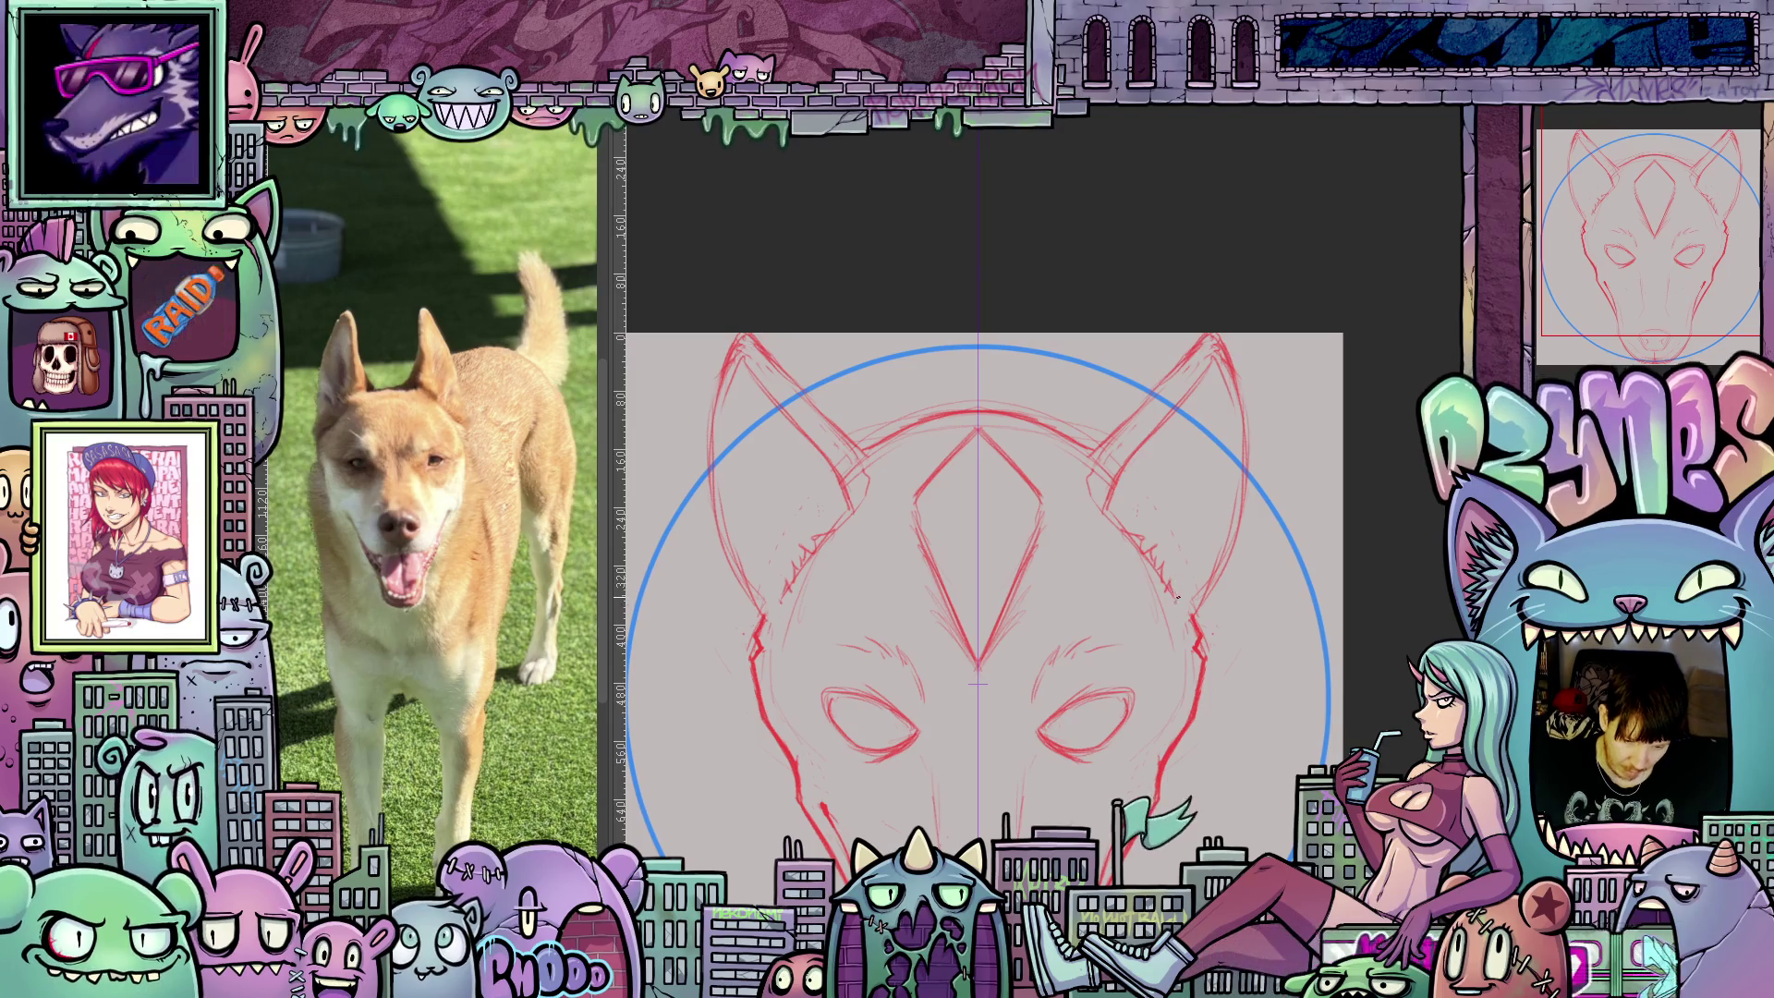
{"action": "mouse_move", "coordinate": [1196, 721]}
{"action": "left_mouse_down"}
{"action": "mouse_move", "coordinate": [1266, 487]}
{"action": "mouse_move", "coordinate": [1282, 706]}
{"action": "mouse_move", "coordinate": [1120, 718]}
{"action": "left_mouse_up"}
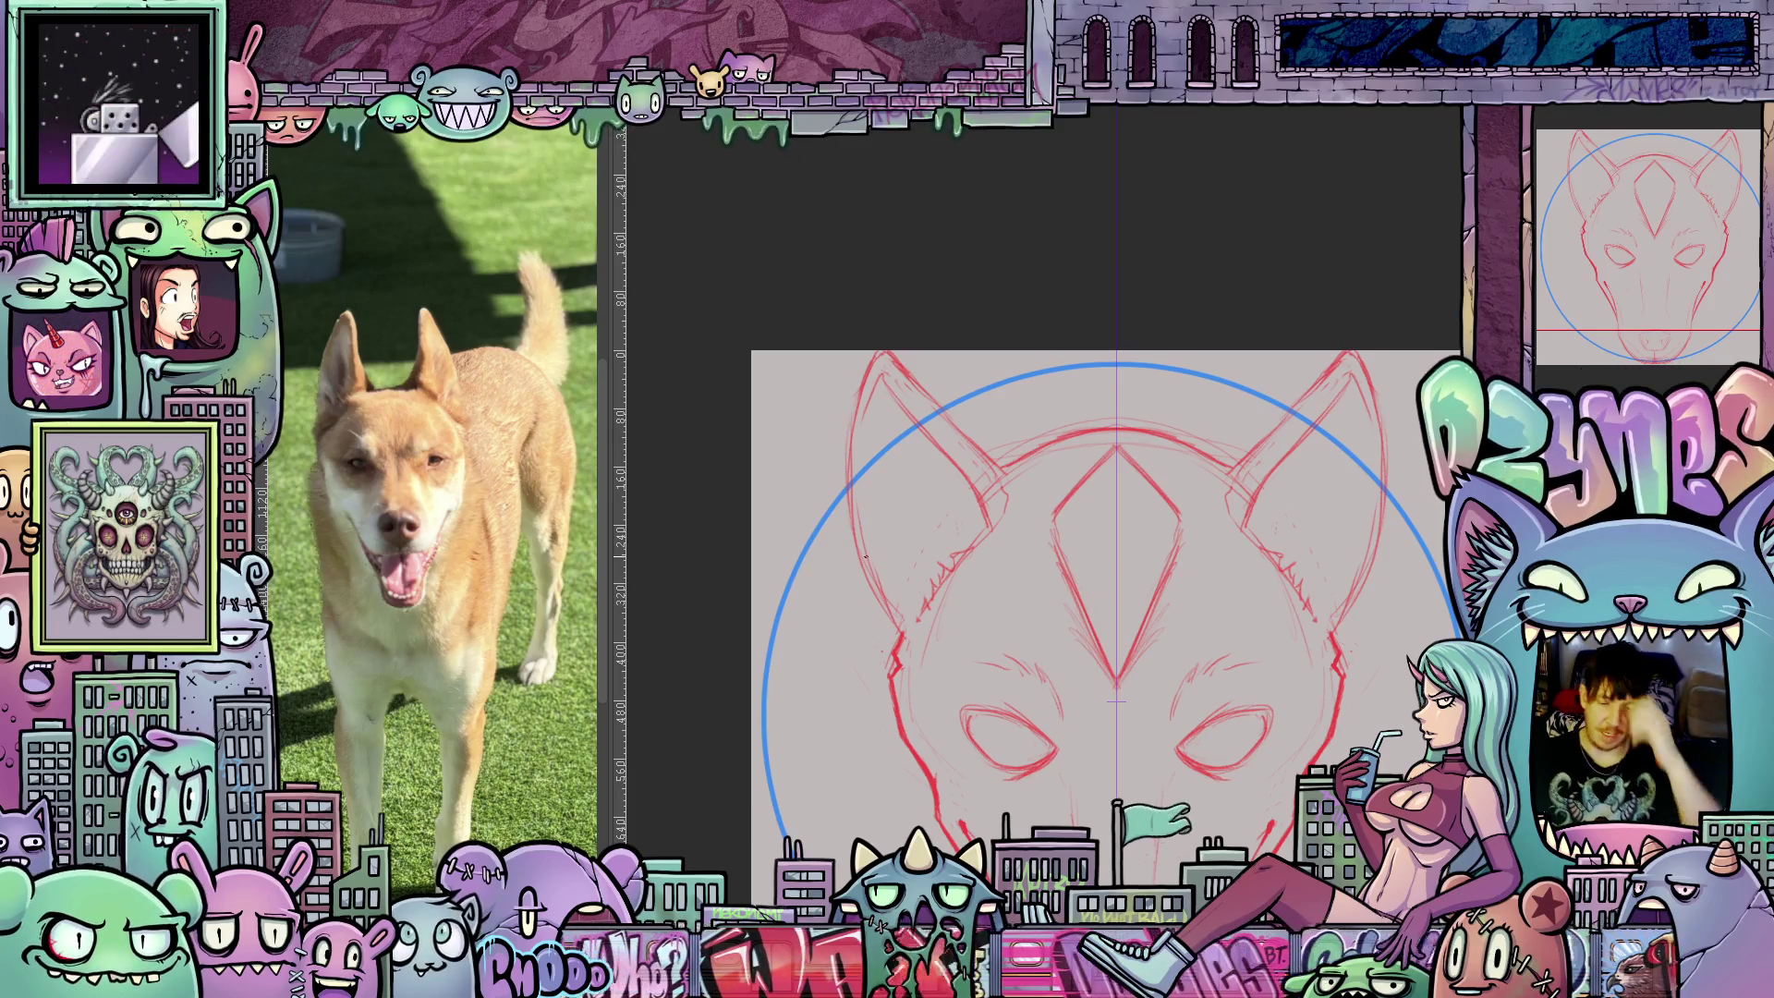
{"action": "key", "text": "ctrl+z"}
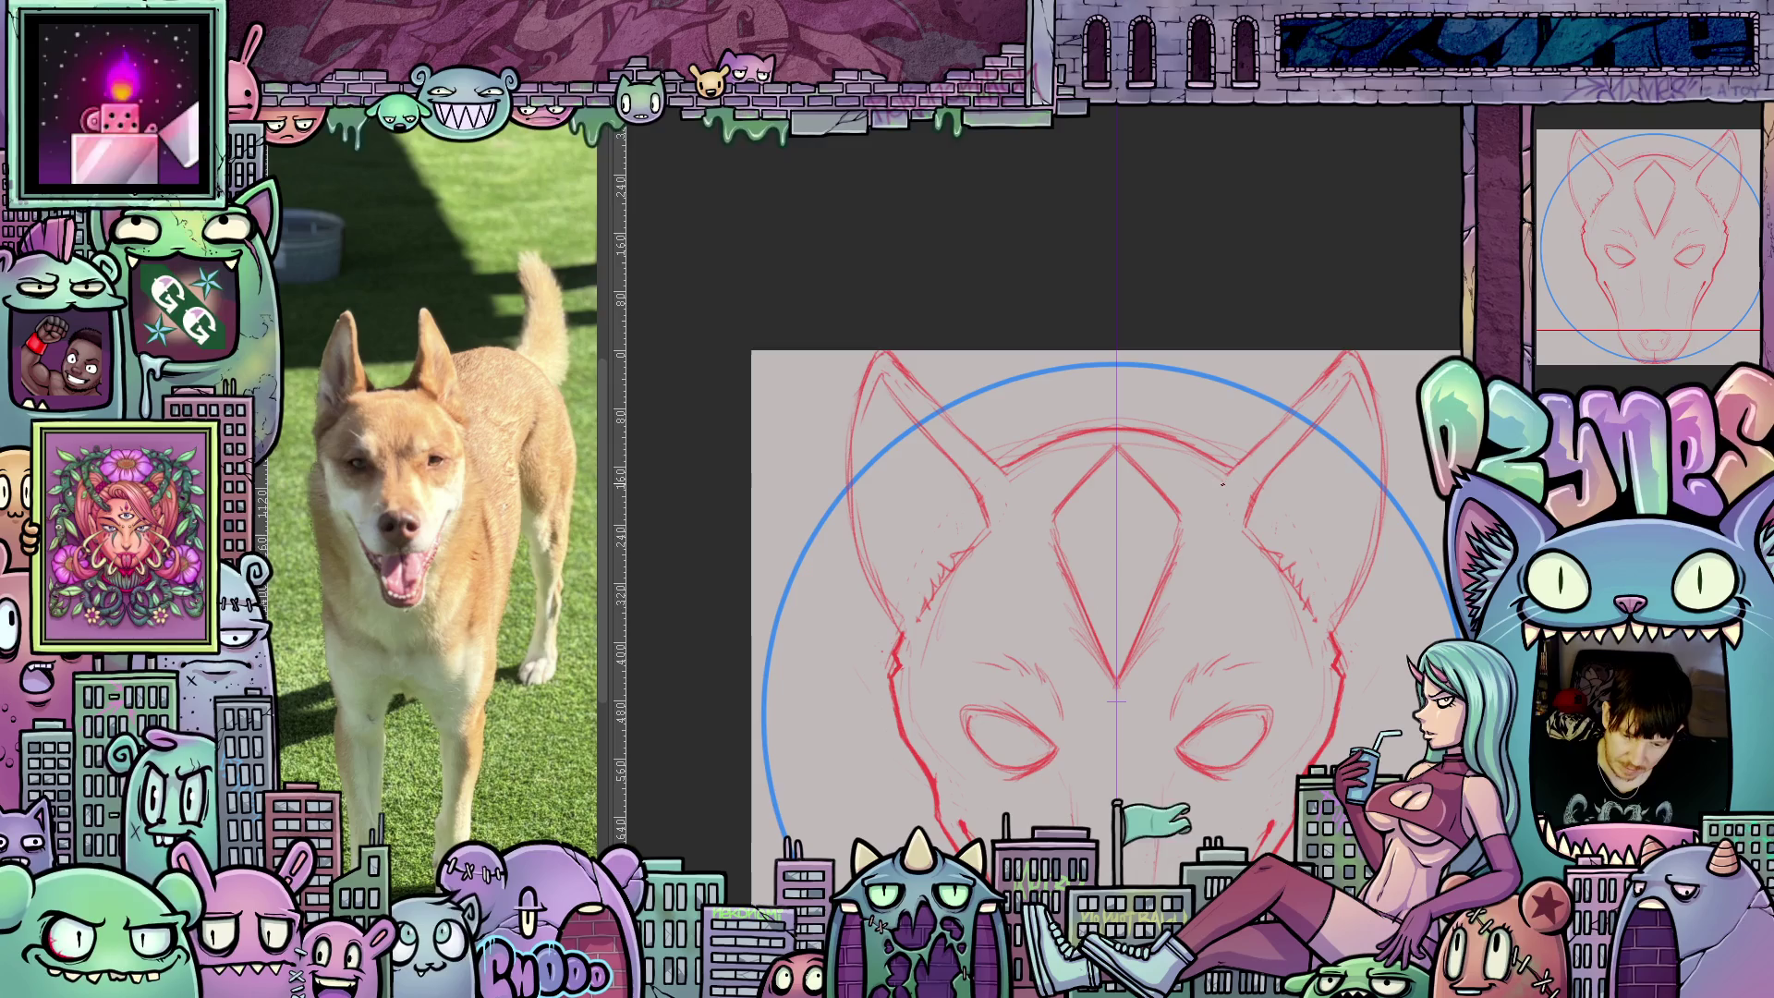
{"action": "left_click_drag", "start_coordinate": [1222, 481], "coordinate": [1313, 383]}
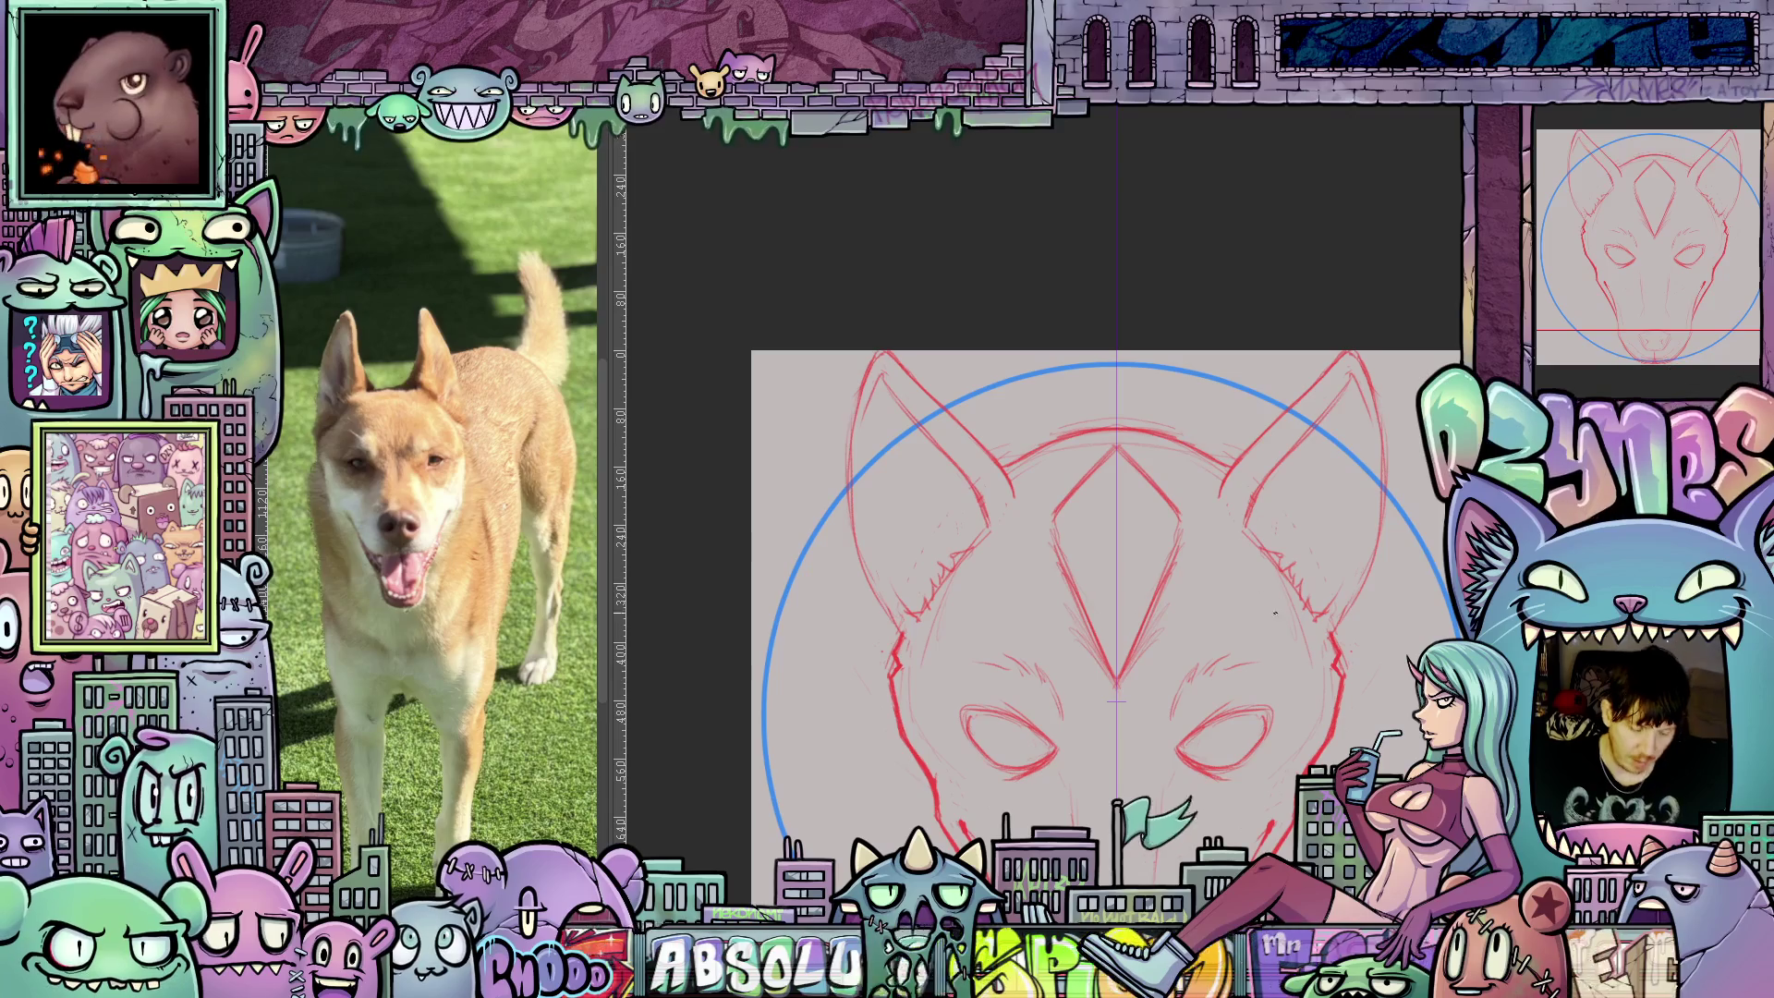
{"action": "scroll", "coordinate": [1260, 669], "scroll_direction": "up", "scroll_amount": 2}
{"action": "scroll", "coordinate": [1261, 669], "scroll_direction": "down", "scroll_amount": 2}
{"action": "mouse_move", "coordinate": [1261, 670]}
{"action": "left_mouse_down"}
{"action": "mouse_move", "coordinate": [1329, 394]}
{"action": "mouse_move", "coordinate": [948, 505]}
{"action": "left_mouse_up"}
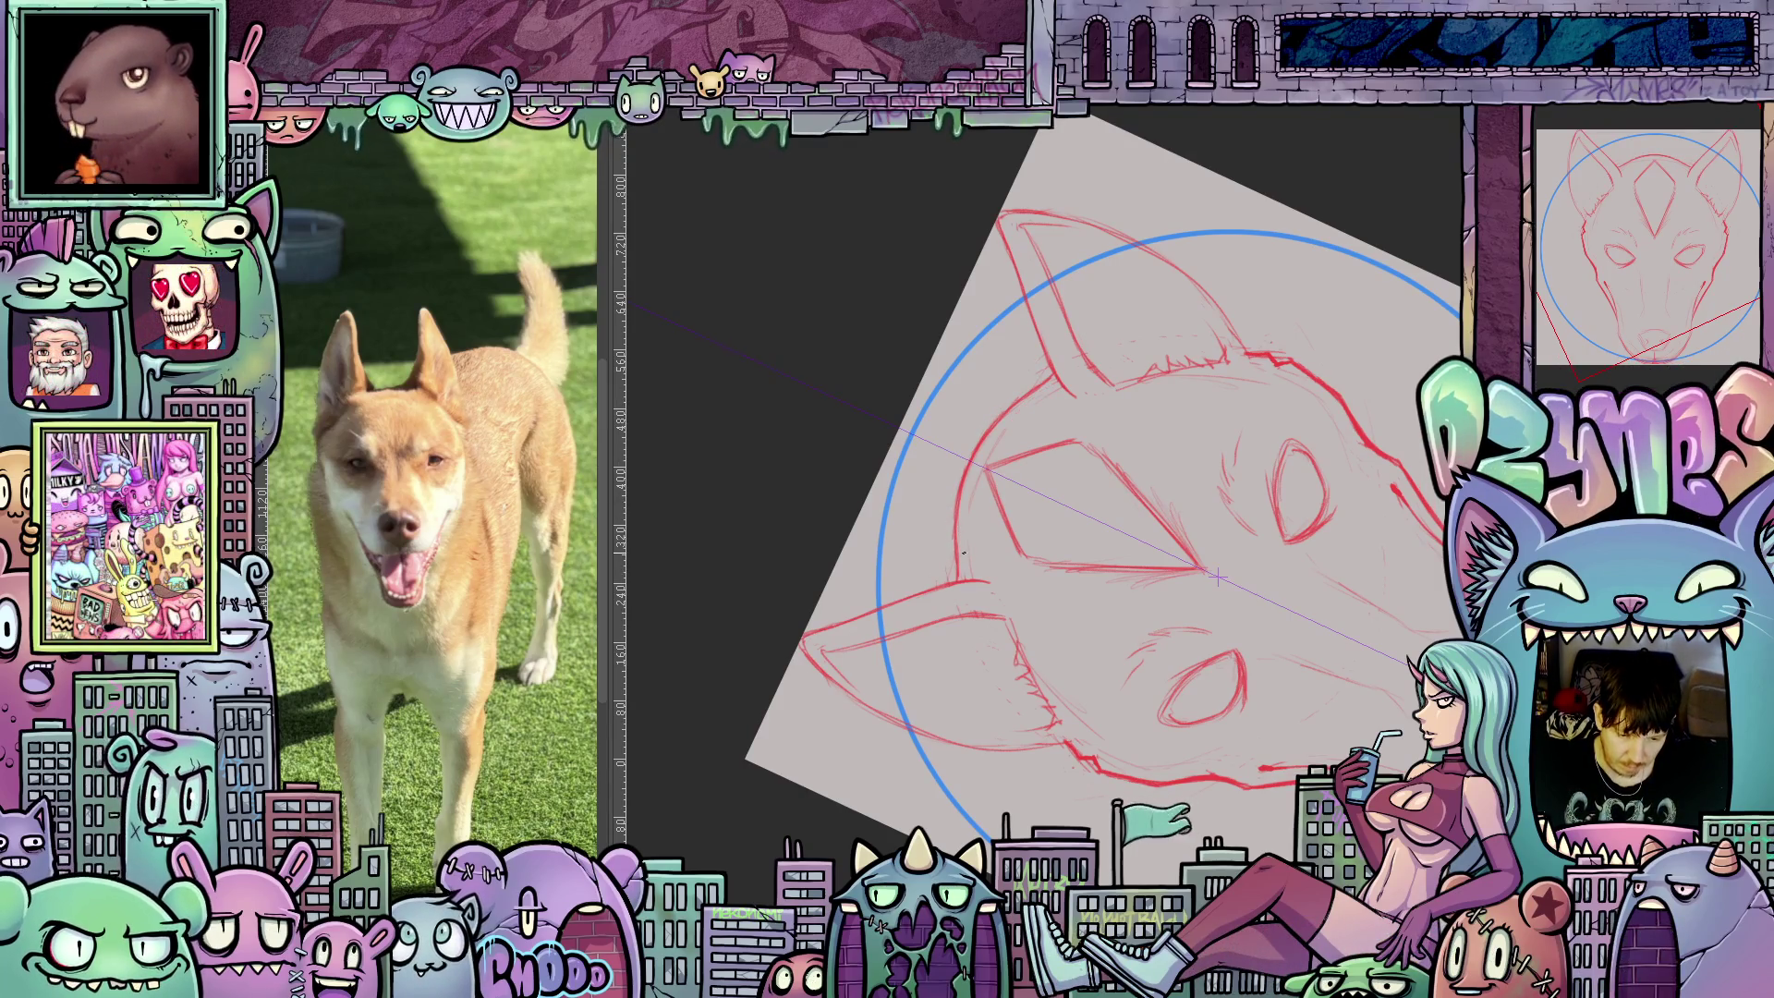
Turn the view upright and try V facet strokes in the forehead diamond, then undo them.
{"action": "mouse_move", "coordinate": [989, 442]}
{"action": "left_mouse_down"}
{"action": "mouse_move", "coordinate": [1233, 729]}
{"action": "mouse_move", "coordinate": [1280, 727]}
{"action": "mouse_move", "coordinate": [1324, 670]}
{"action": "left_mouse_up"}
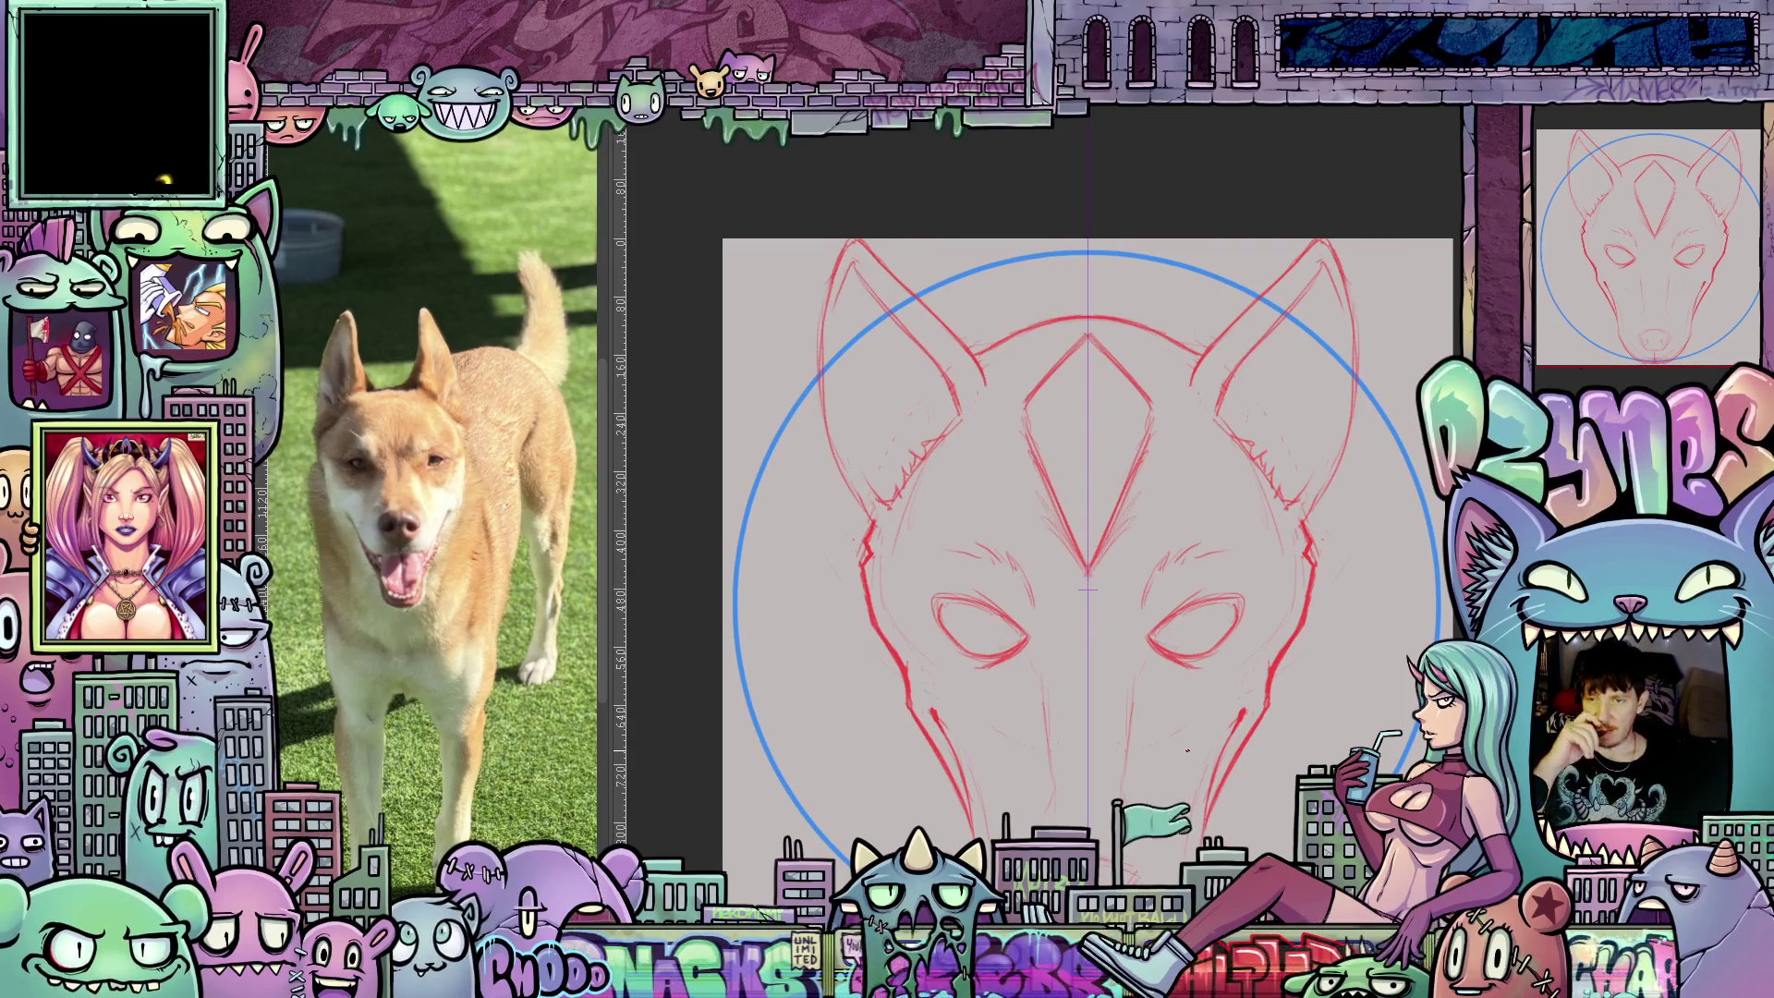
{"action": "mouse_move", "coordinate": [1187, 750]}
{"action": "left_mouse_down"}
{"action": "mouse_move", "coordinate": [1230, 702]}
{"action": "mouse_move", "coordinate": [1177, 730]}
{"action": "left_mouse_up"}
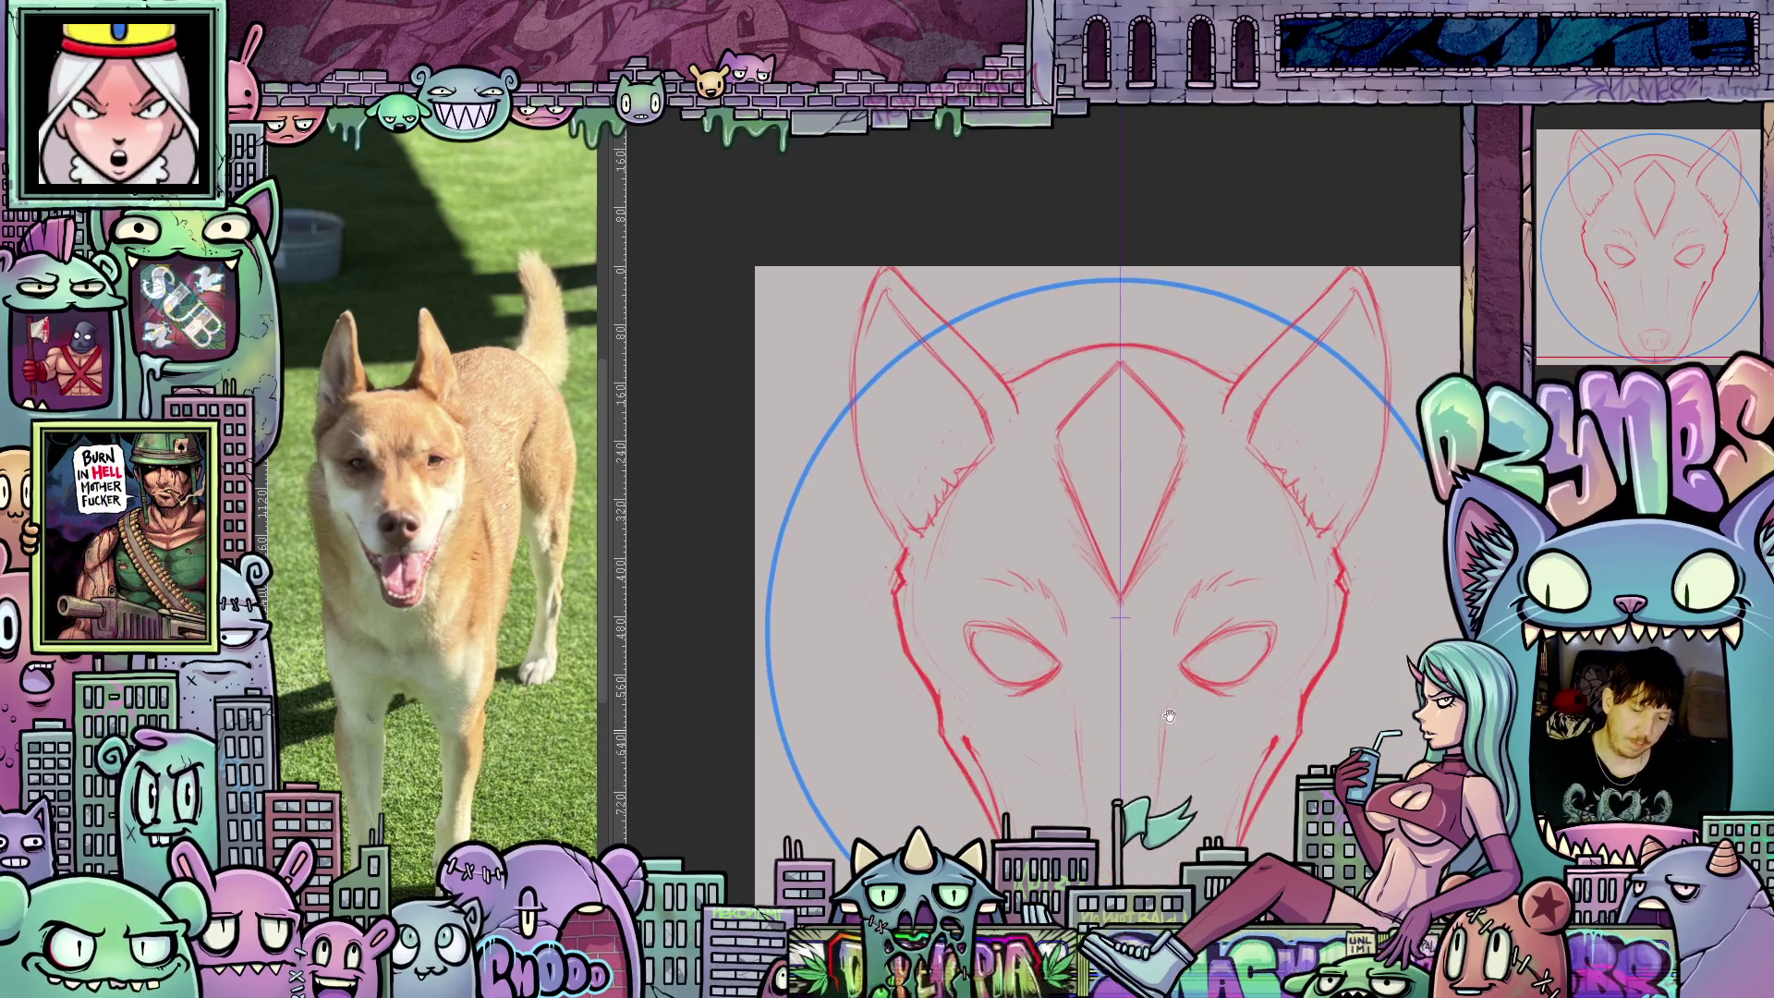
{"action": "left_click_drag", "start_coordinate": [1169, 524], "coordinate": [1128, 596]}
{"action": "left_click_drag", "start_coordinate": [1072, 527], "coordinate": [1113, 599]}
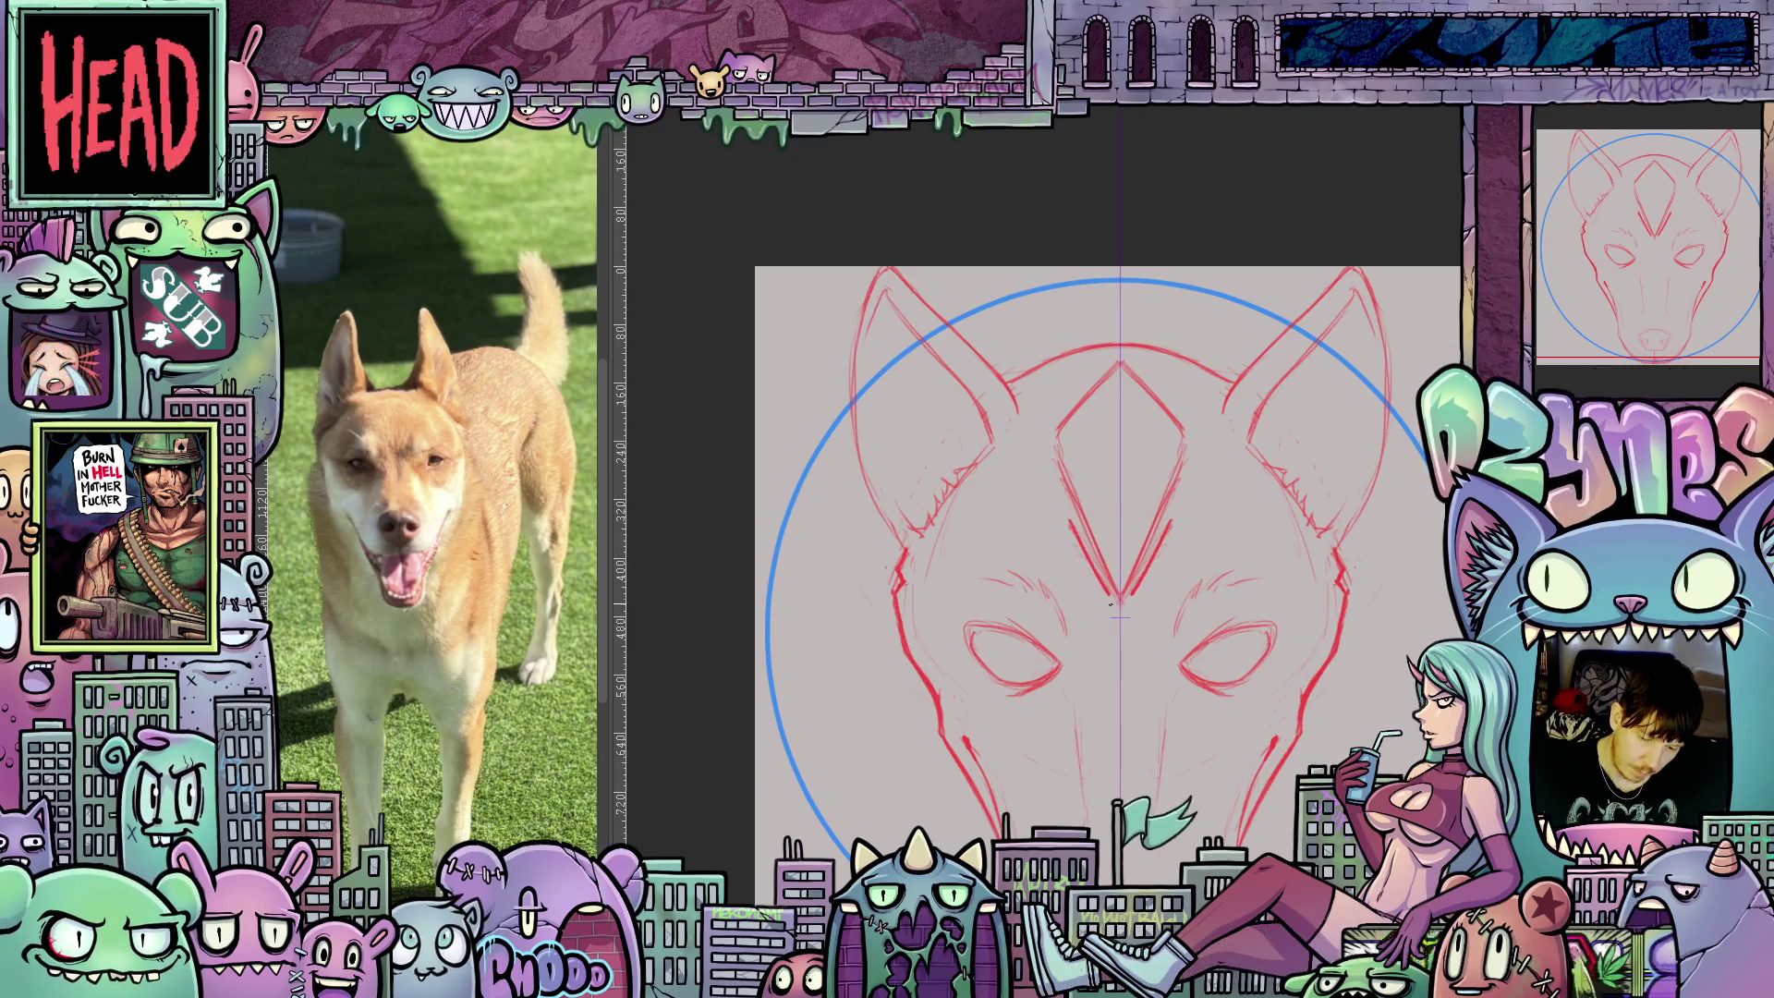
{"action": "key", "text": "ctrl+z"}
{"action": "key", "text": "ctrl+z"}
{"action": "key", "text": "ctrl+z"}
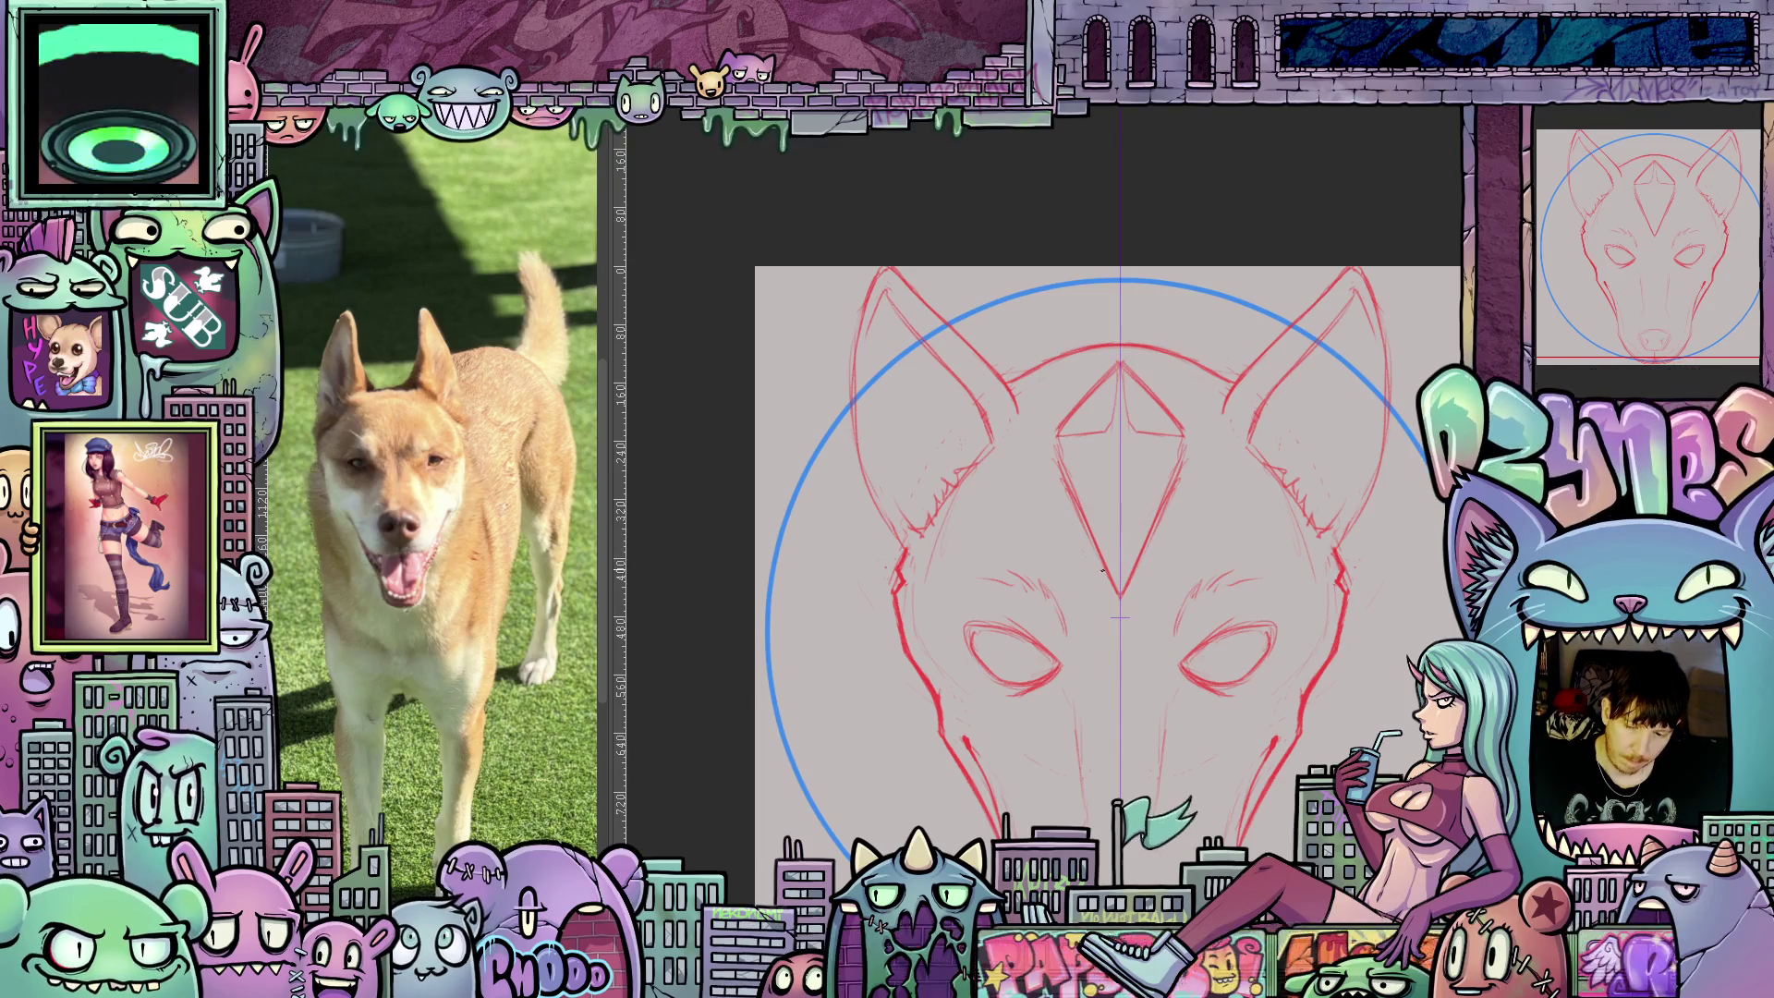
{"action": "scroll", "coordinate": [1216, 595], "scroll_direction": "down", "scroll_amount": 5}
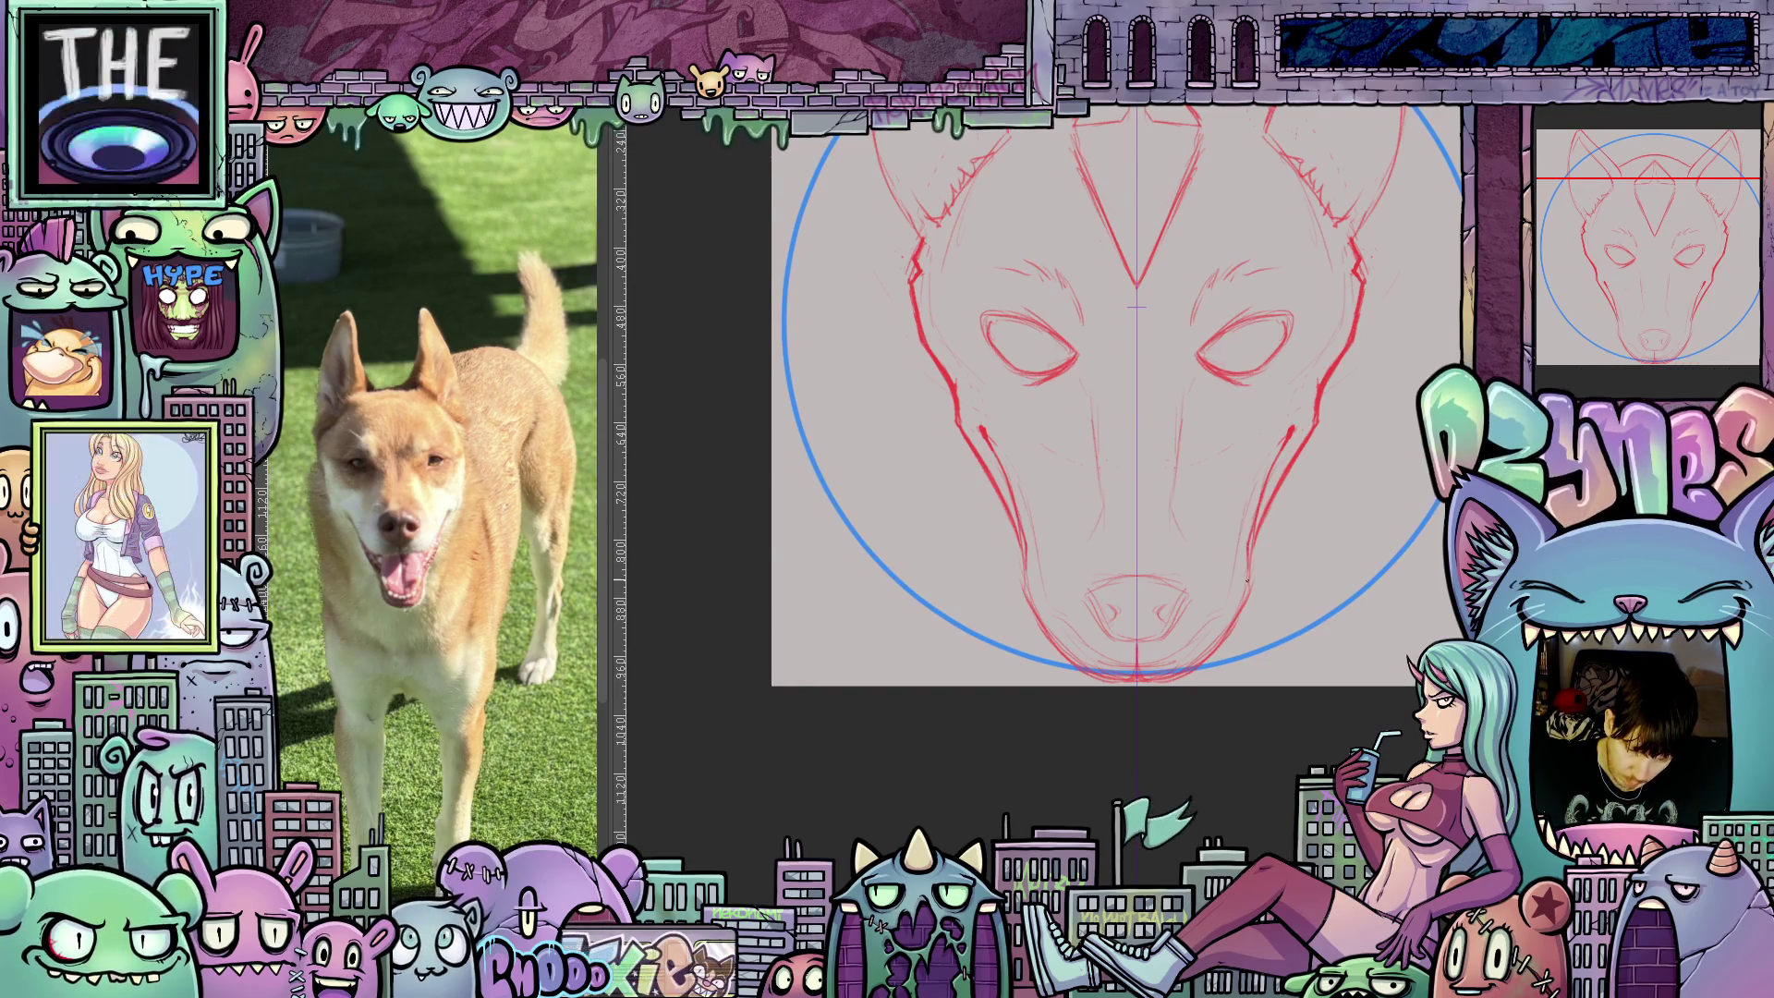
Pan, tilt and zoom the view around the ears, forehead diamond and eyes for drawing.
{"action": "left_click_drag", "start_coordinate": [1249, 581], "coordinate": [1281, 717]}
{"action": "mouse_move", "coordinate": [1340, 498]}
{"action": "left_mouse_down"}
{"action": "mouse_move", "coordinate": [1275, 543]}
{"action": "mouse_move", "coordinate": [1373, 499]}
{"action": "left_mouse_up"}
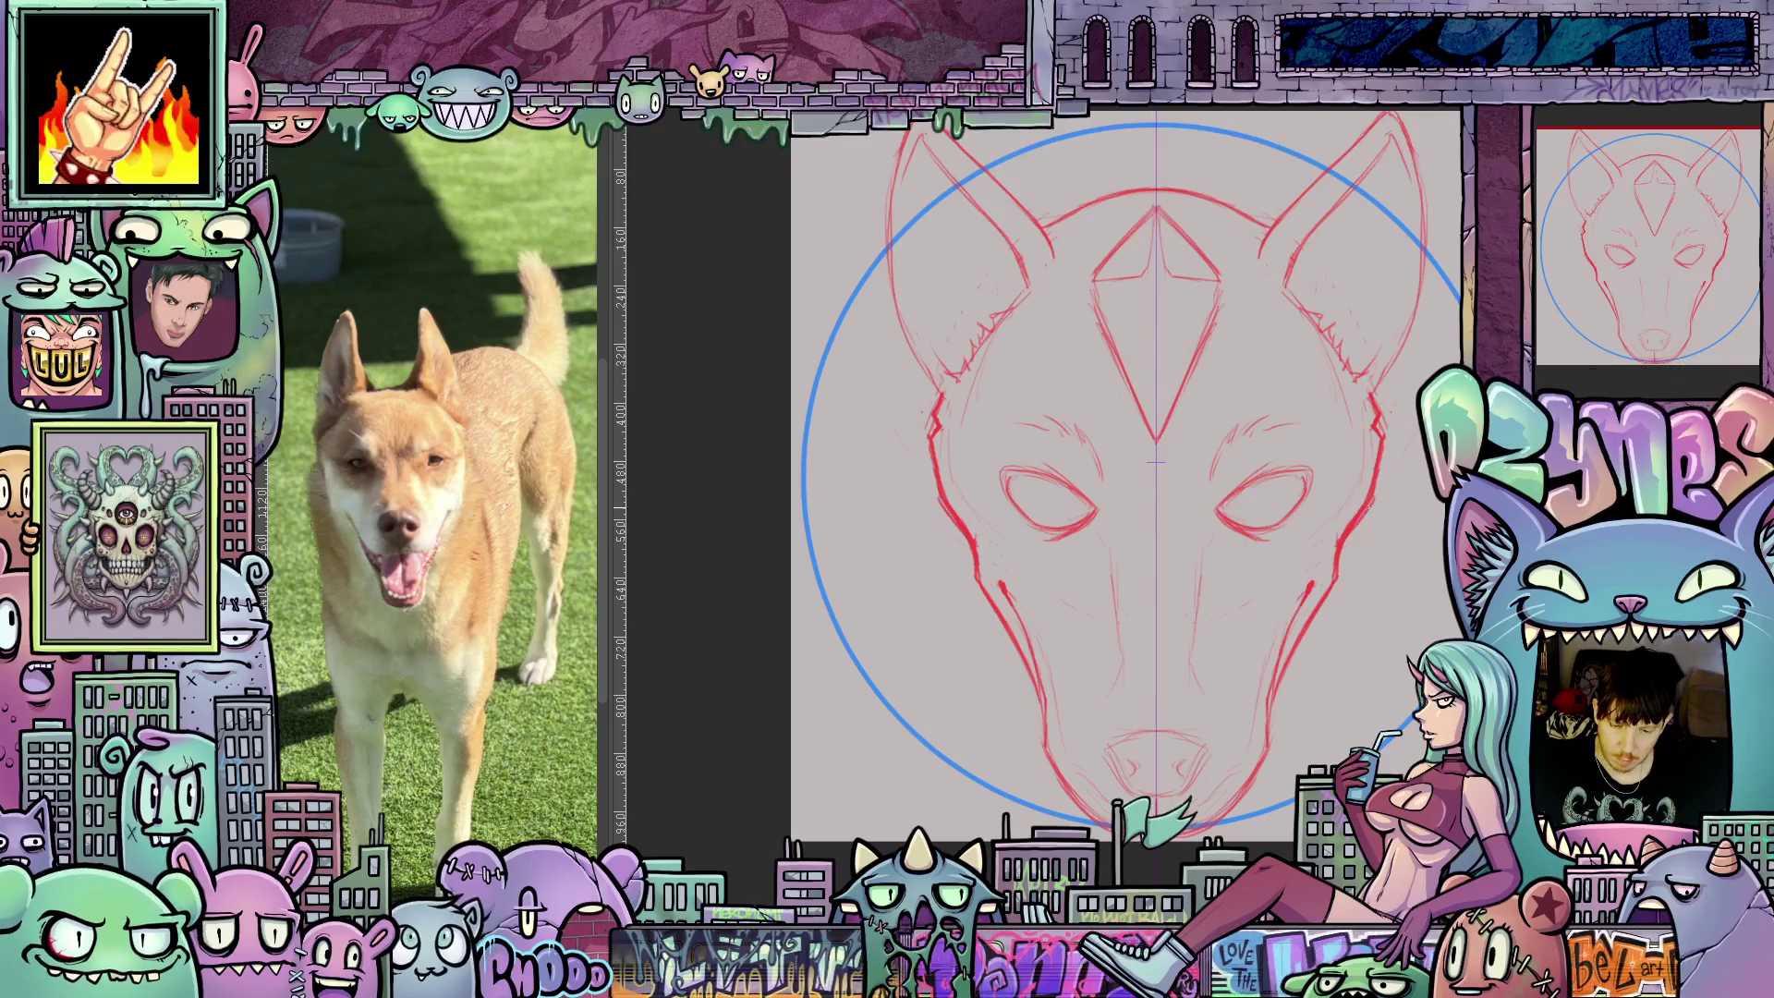
{"action": "mouse_move", "coordinate": [1338, 588]}
{"action": "left_mouse_down"}
{"action": "mouse_move", "coordinate": [1370, 573]}
{"action": "mouse_move", "coordinate": [1303, 664]}
{"action": "mouse_move", "coordinate": [1398, 573]}
{"action": "mouse_move", "coordinate": [1347, 562]}
{"action": "mouse_move", "coordinate": [1331, 518]}
{"action": "mouse_move", "coordinate": [1356, 588]}
{"action": "left_mouse_up"}
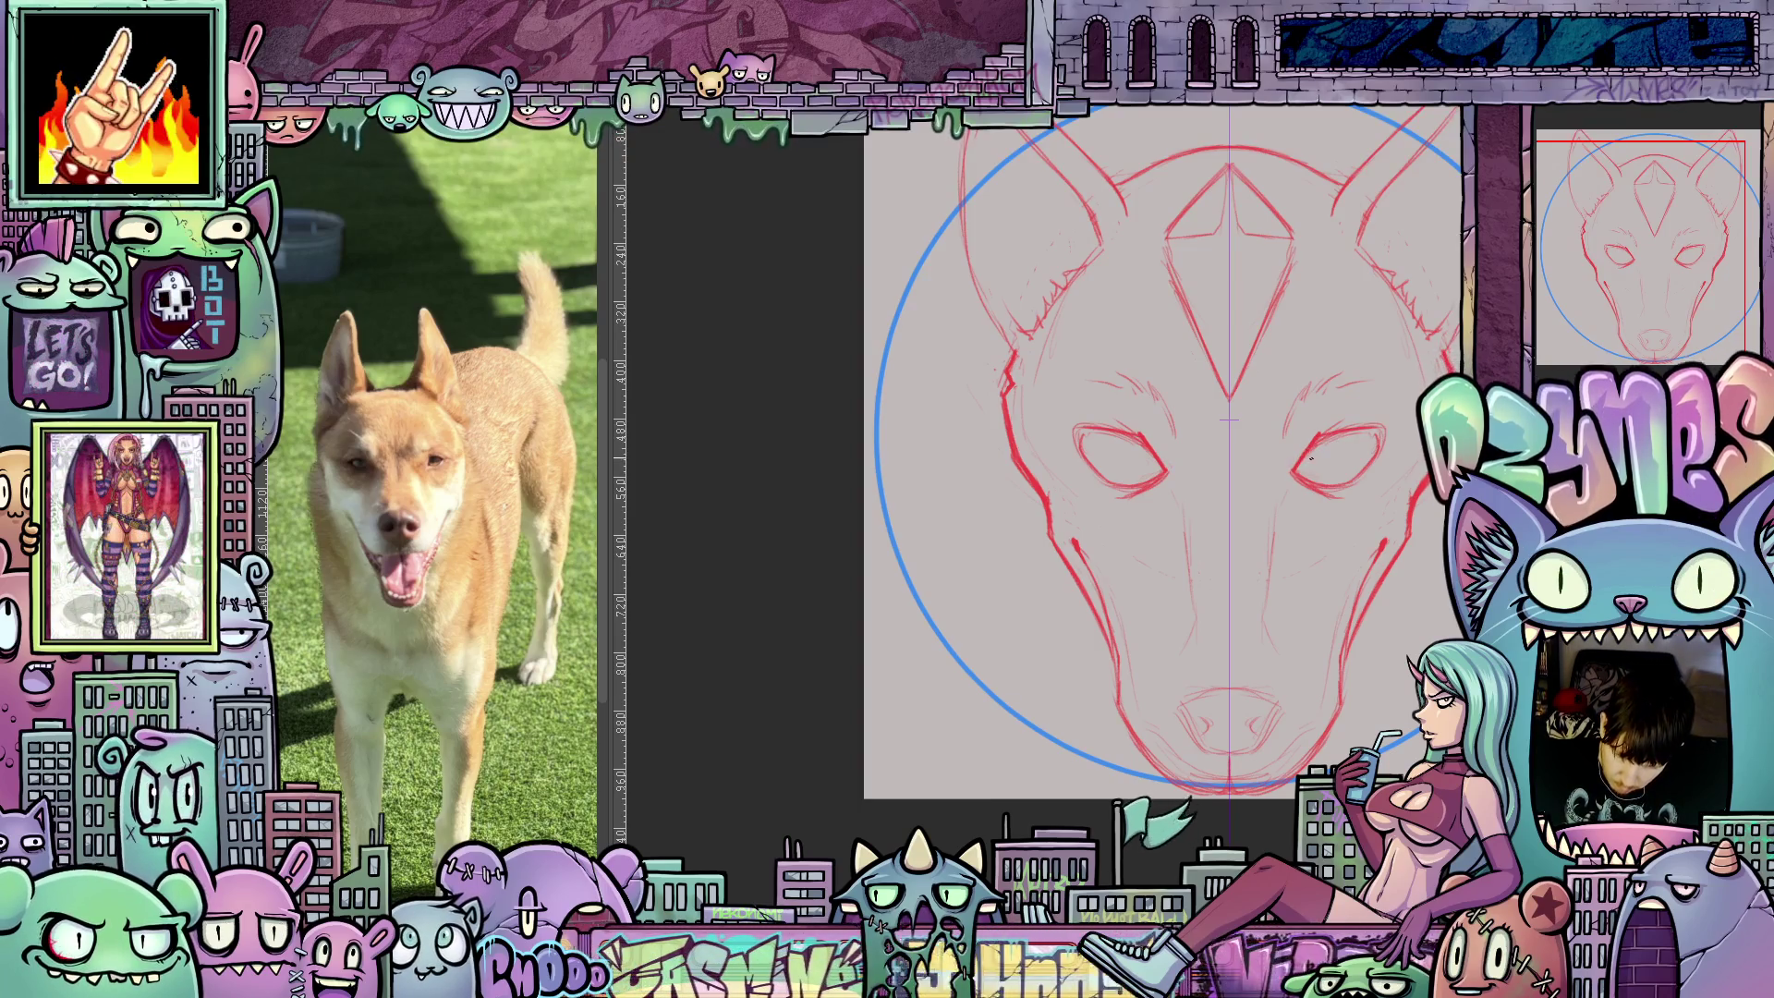
{"action": "left_click_drag", "start_coordinate": [1359, 559], "coordinate": [1291, 542]}
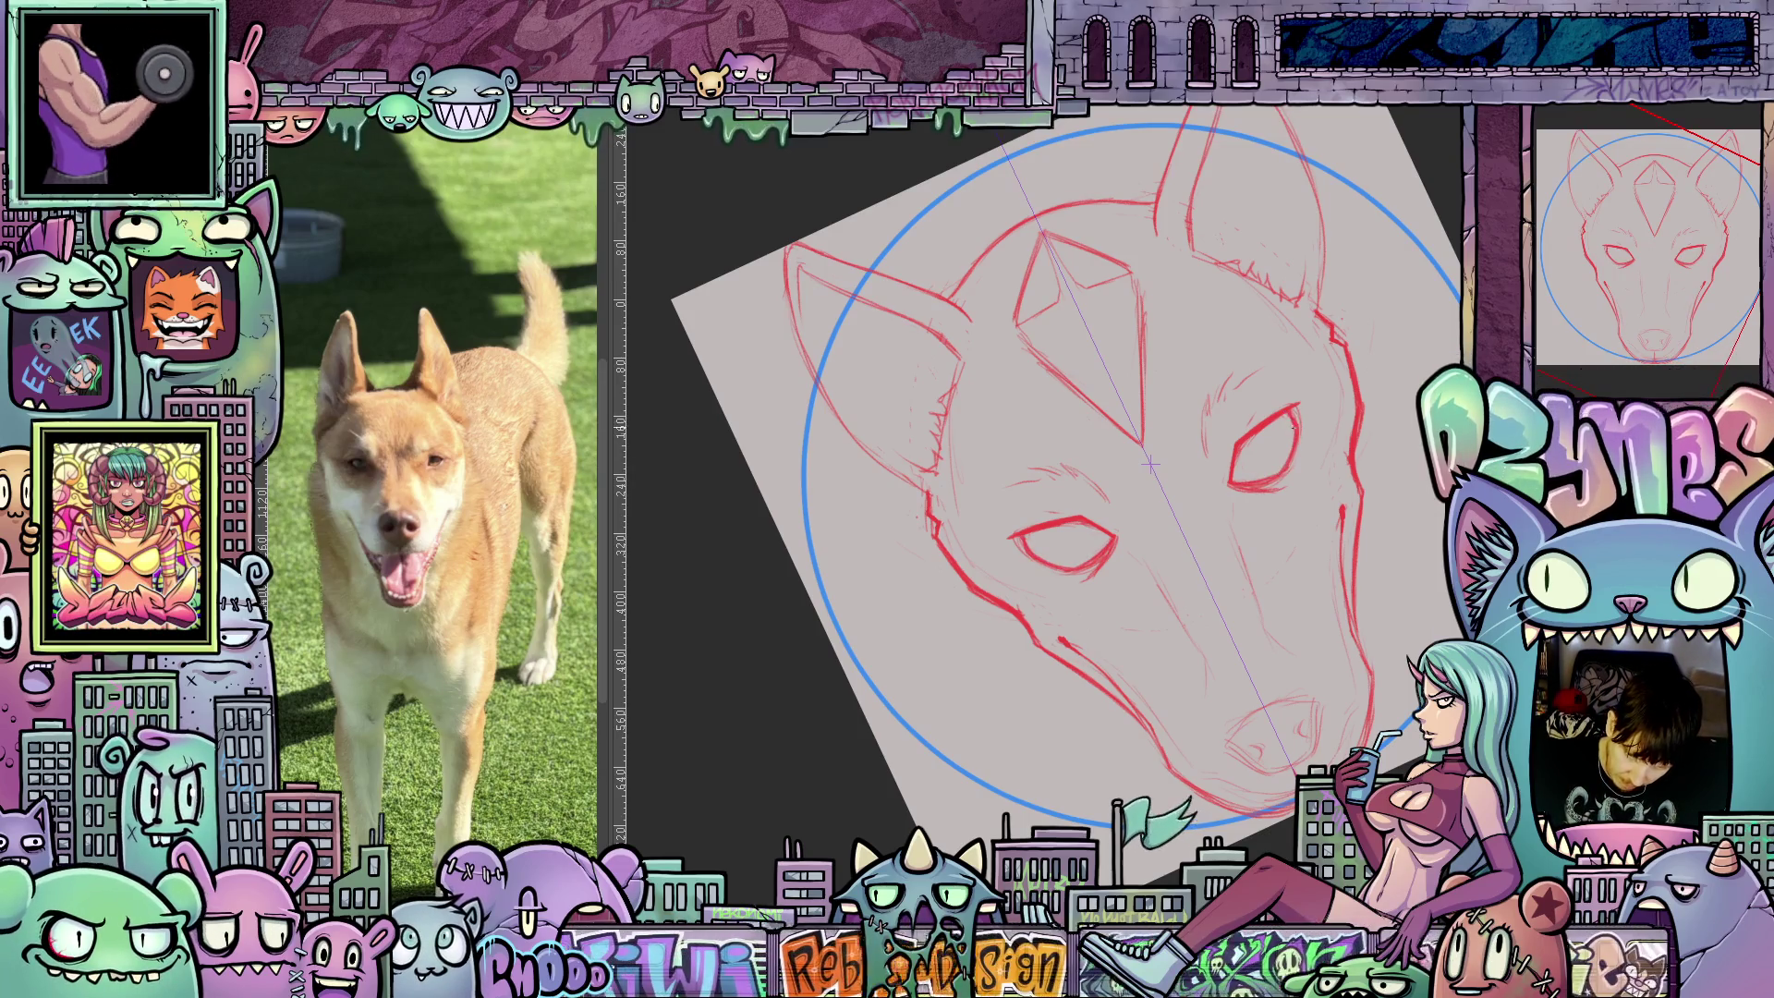
{"action": "left_click_drag", "start_coordinate": [1291, 421], "coordinate": [1331, 753]}
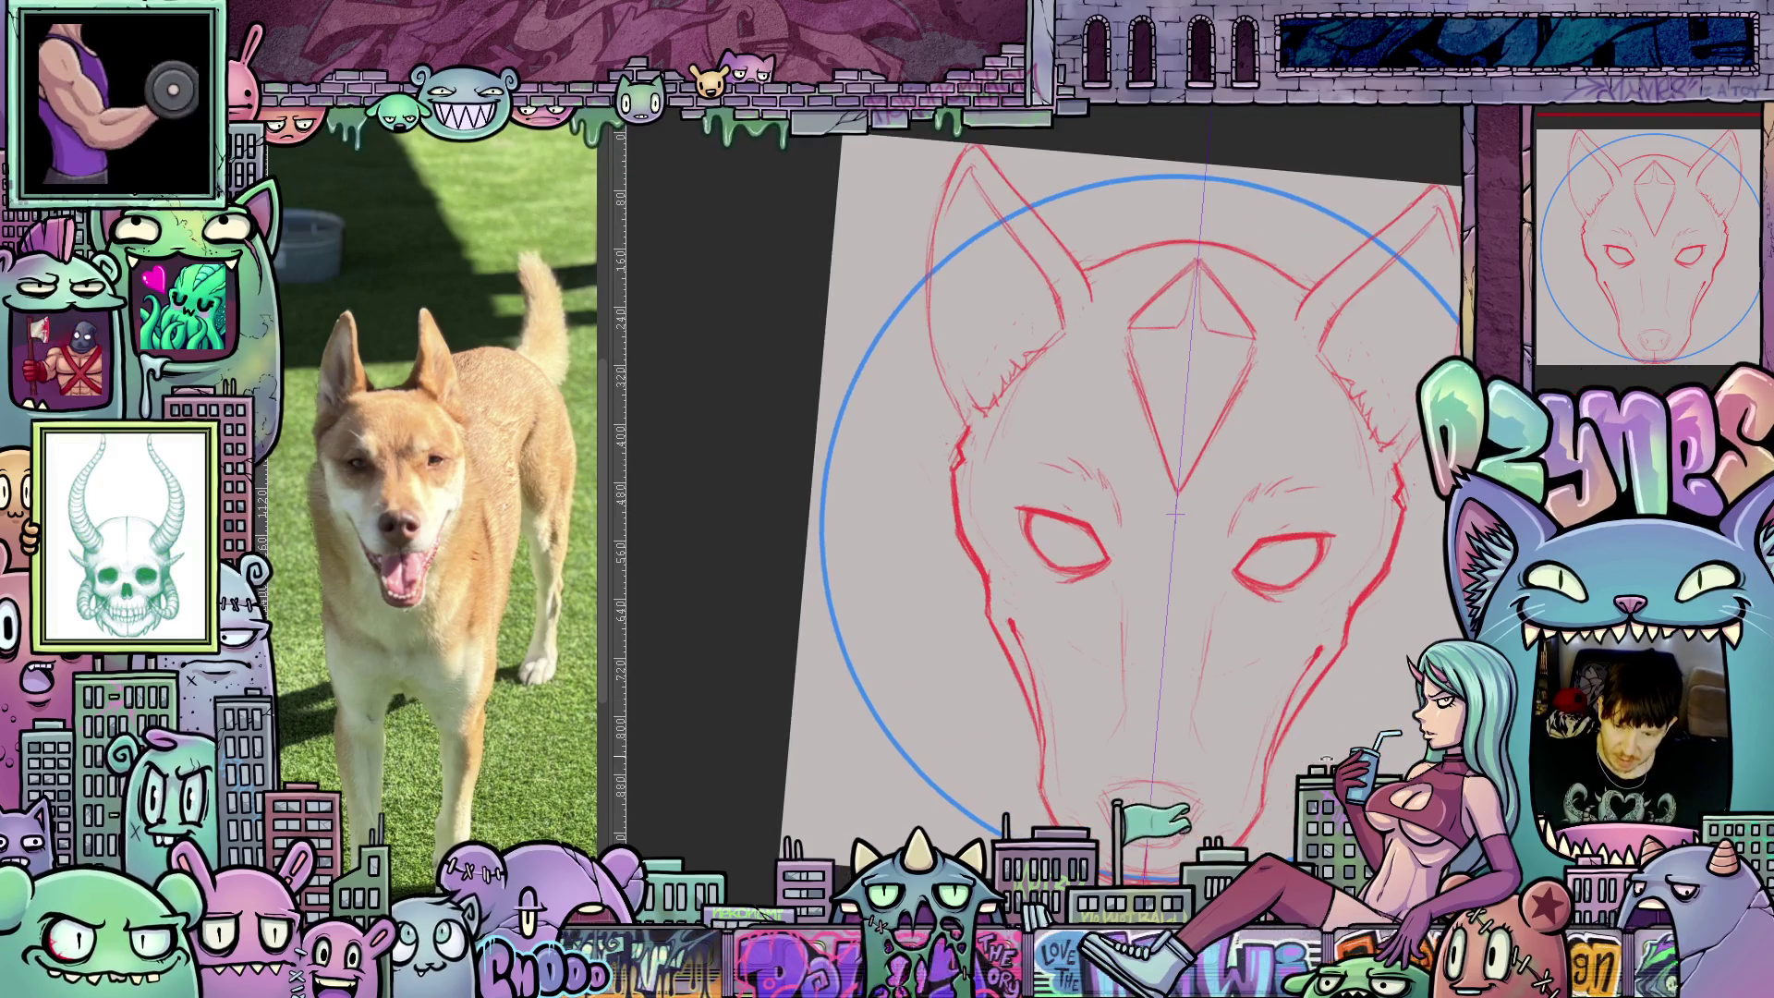
{"action": "left_click_drag", "start_coordinate": [1304, 657], "coordinate": [1225, 653]}
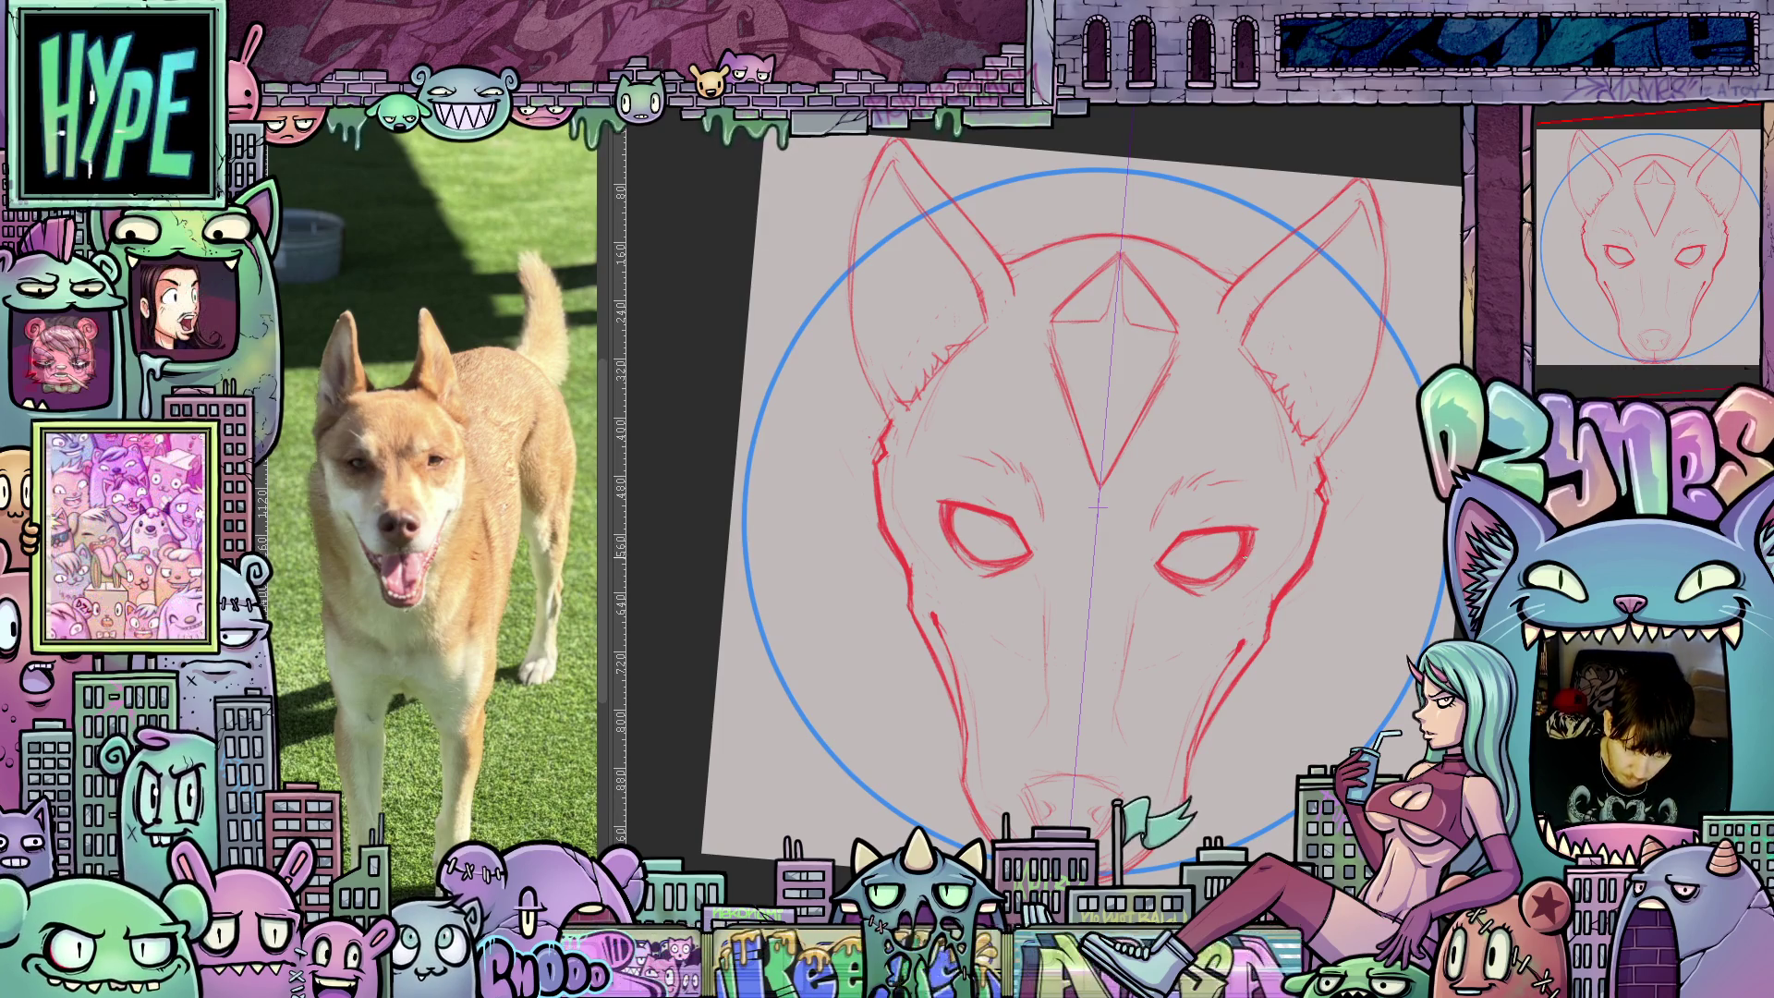
{"action": "mouse_move", "coordinate": [1240, 581]}
{"action": "left_mouse_down"}
{"action": "mouse_move", "coordinate": [1195, 626]}
{"action": "mouse_move", "coordinate": [1272, 737]}
{"action": "left_mouse_up"}
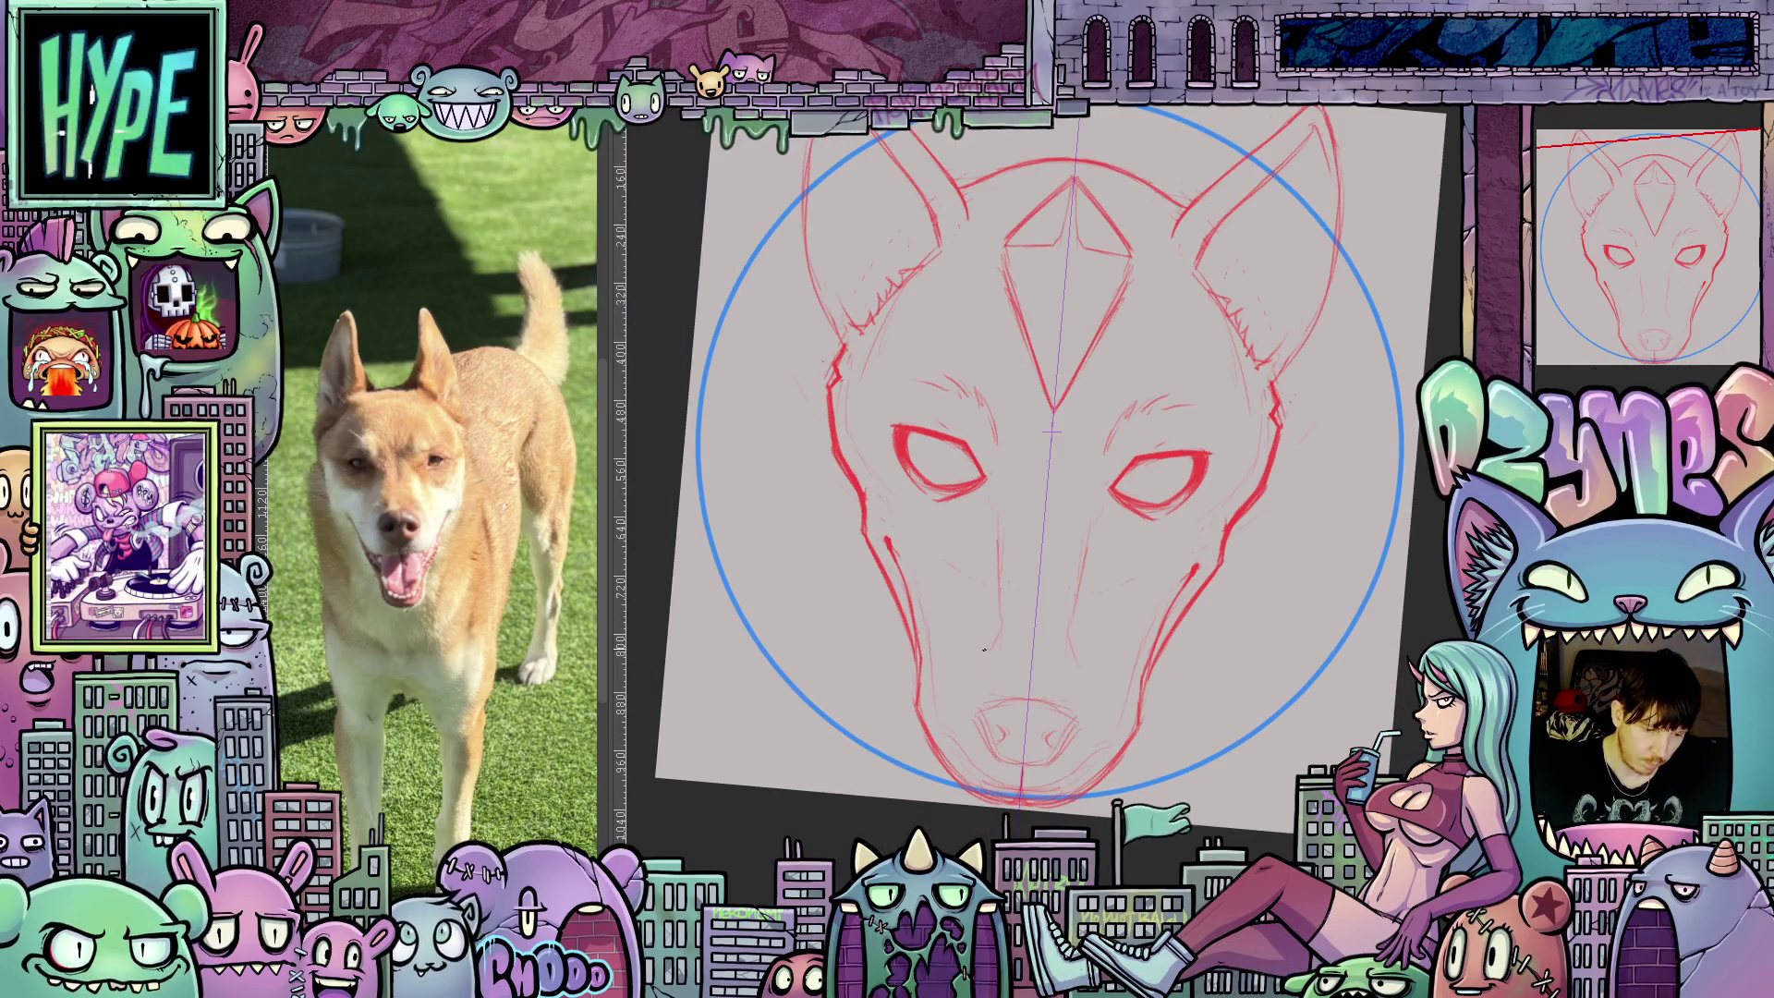
{"action": "mouse_move", "coordinate": [1087, 669]}
{"action": "left_mouse_down"}
{"action": "mouse_move", "coordinate": [1094, 603]}
{"action": "mouse_move", "coordinate": [1100, 636]}
{"action": "left_mouse_up"}
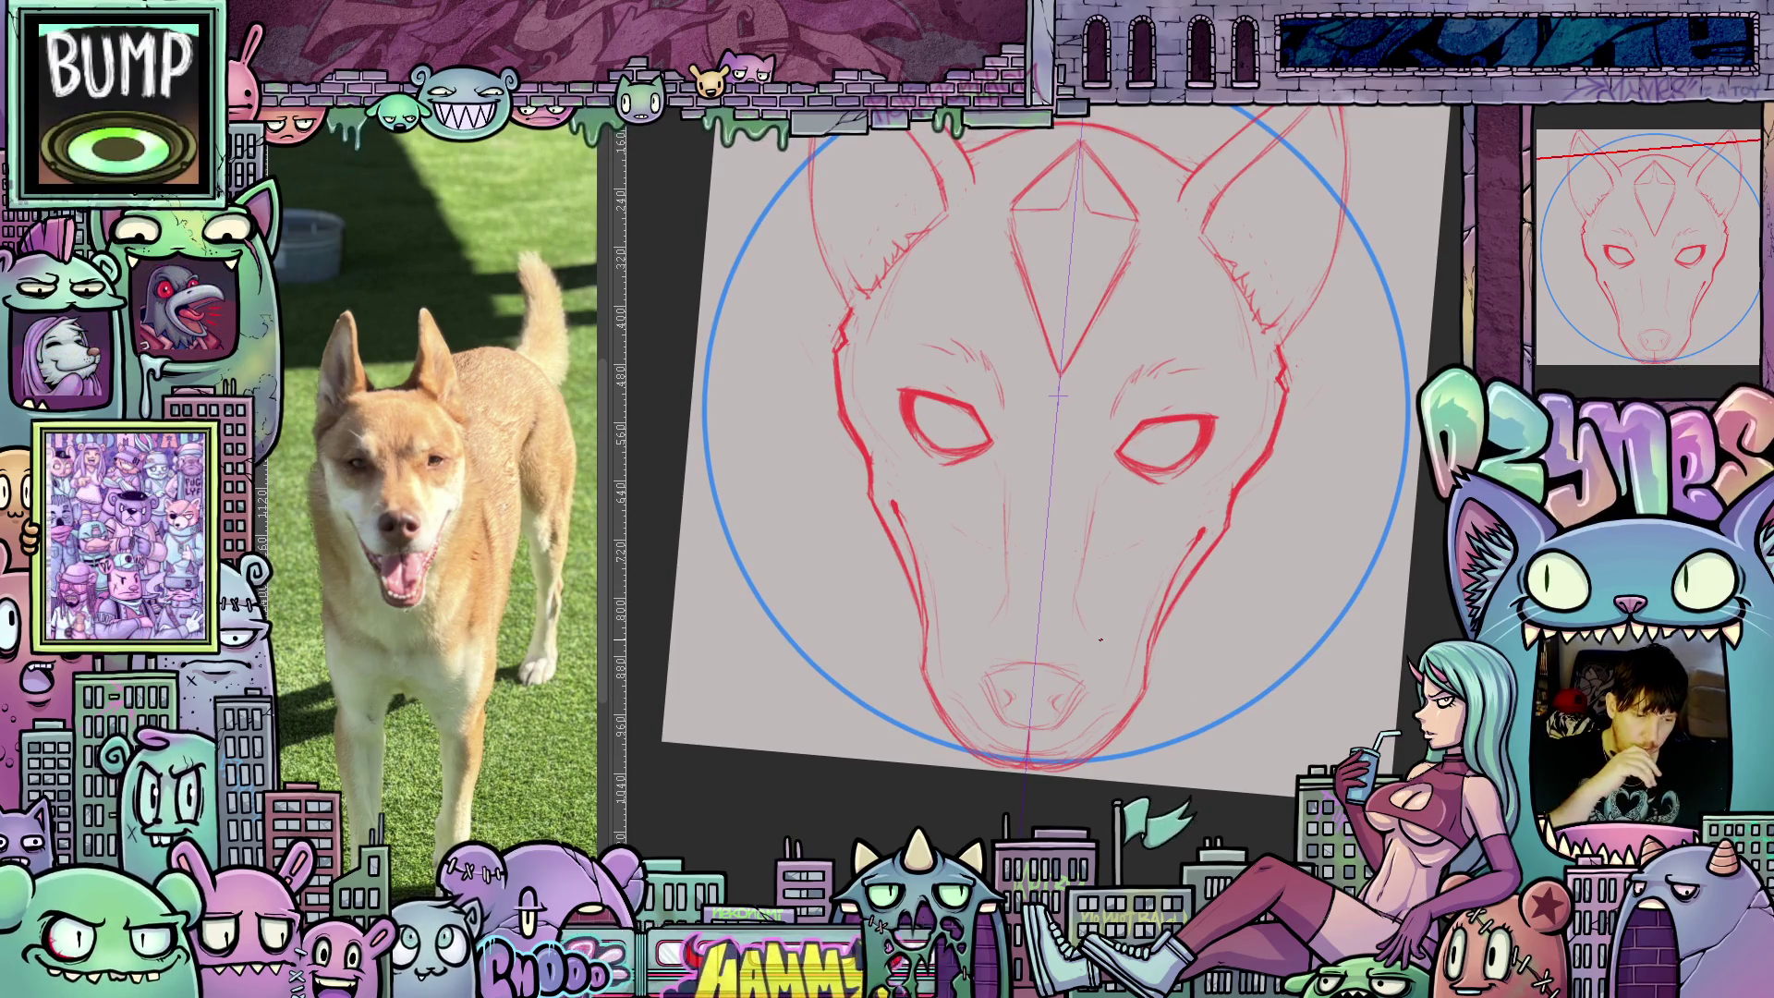
{"action": "mouse_move", "coordinate": [1210, 636]}
{"action": "left_mouse_down"}
{"action": "mouse_move", "coordinate": [1100, 732]}
{"action": "mouse_move", "coordinate": [1192, 801]}
{"action": "left_mouse_up"}
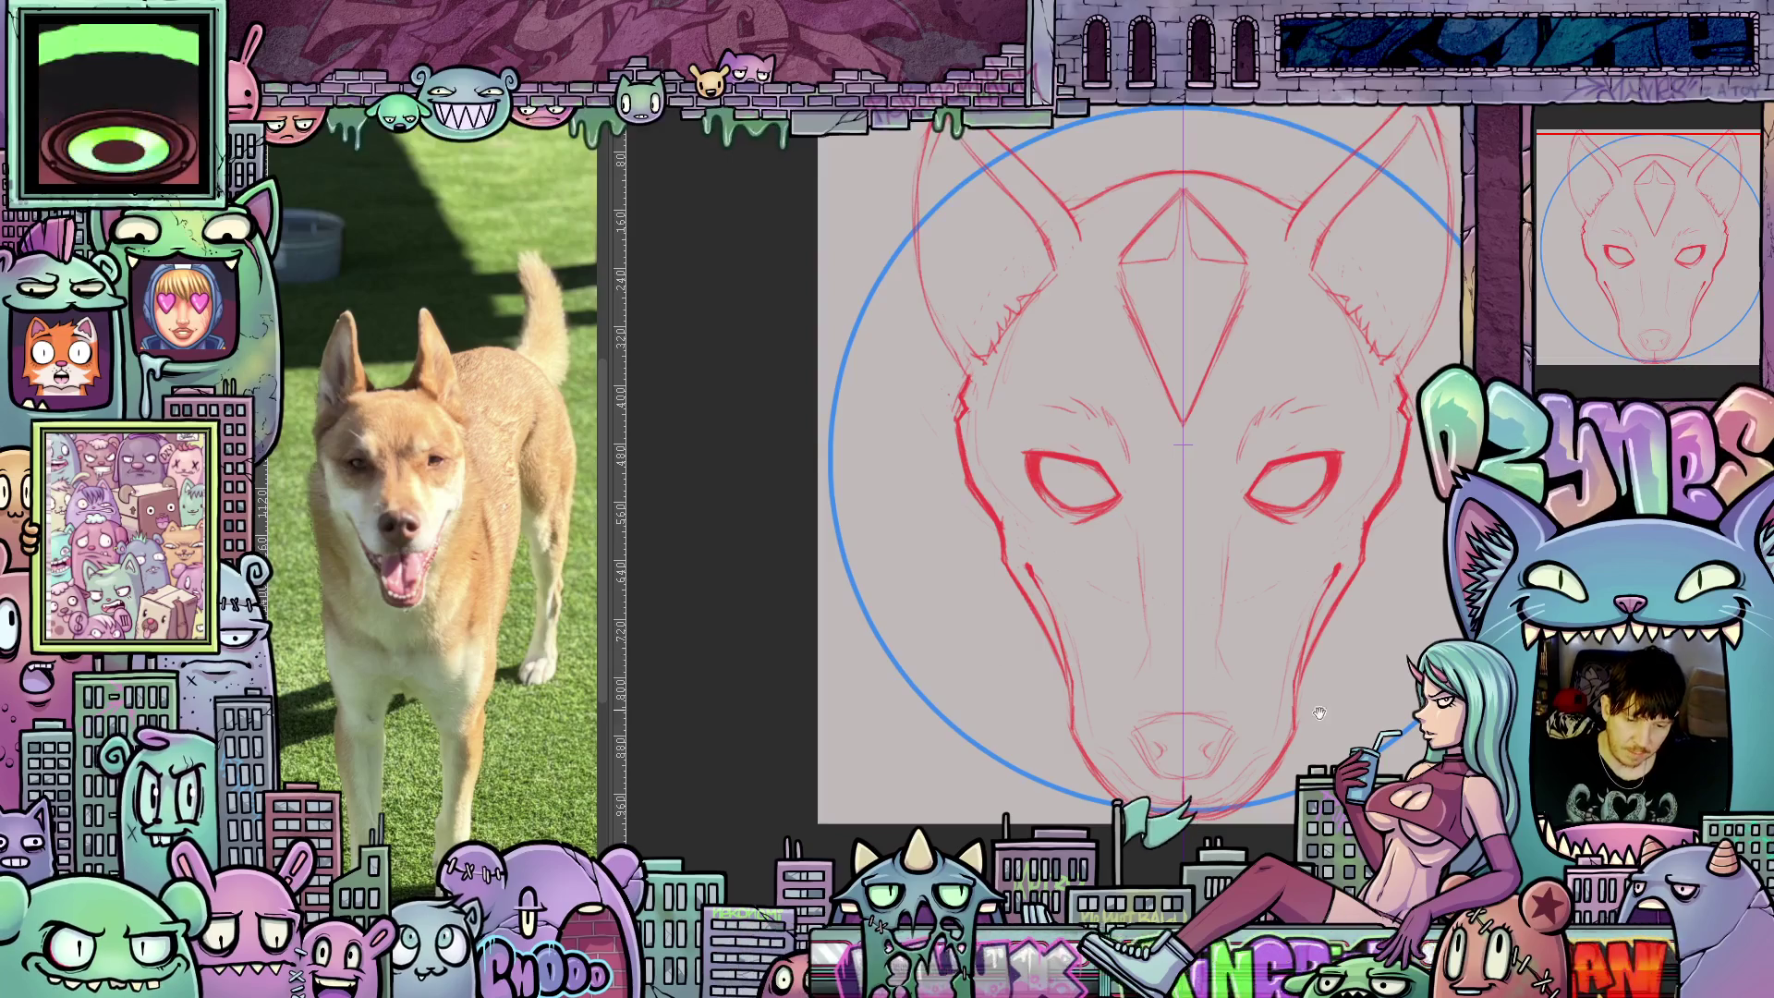
{"action": "left_click_drag", "start_coordinate": [1311, 708], "coordinate": [1128, 727]}
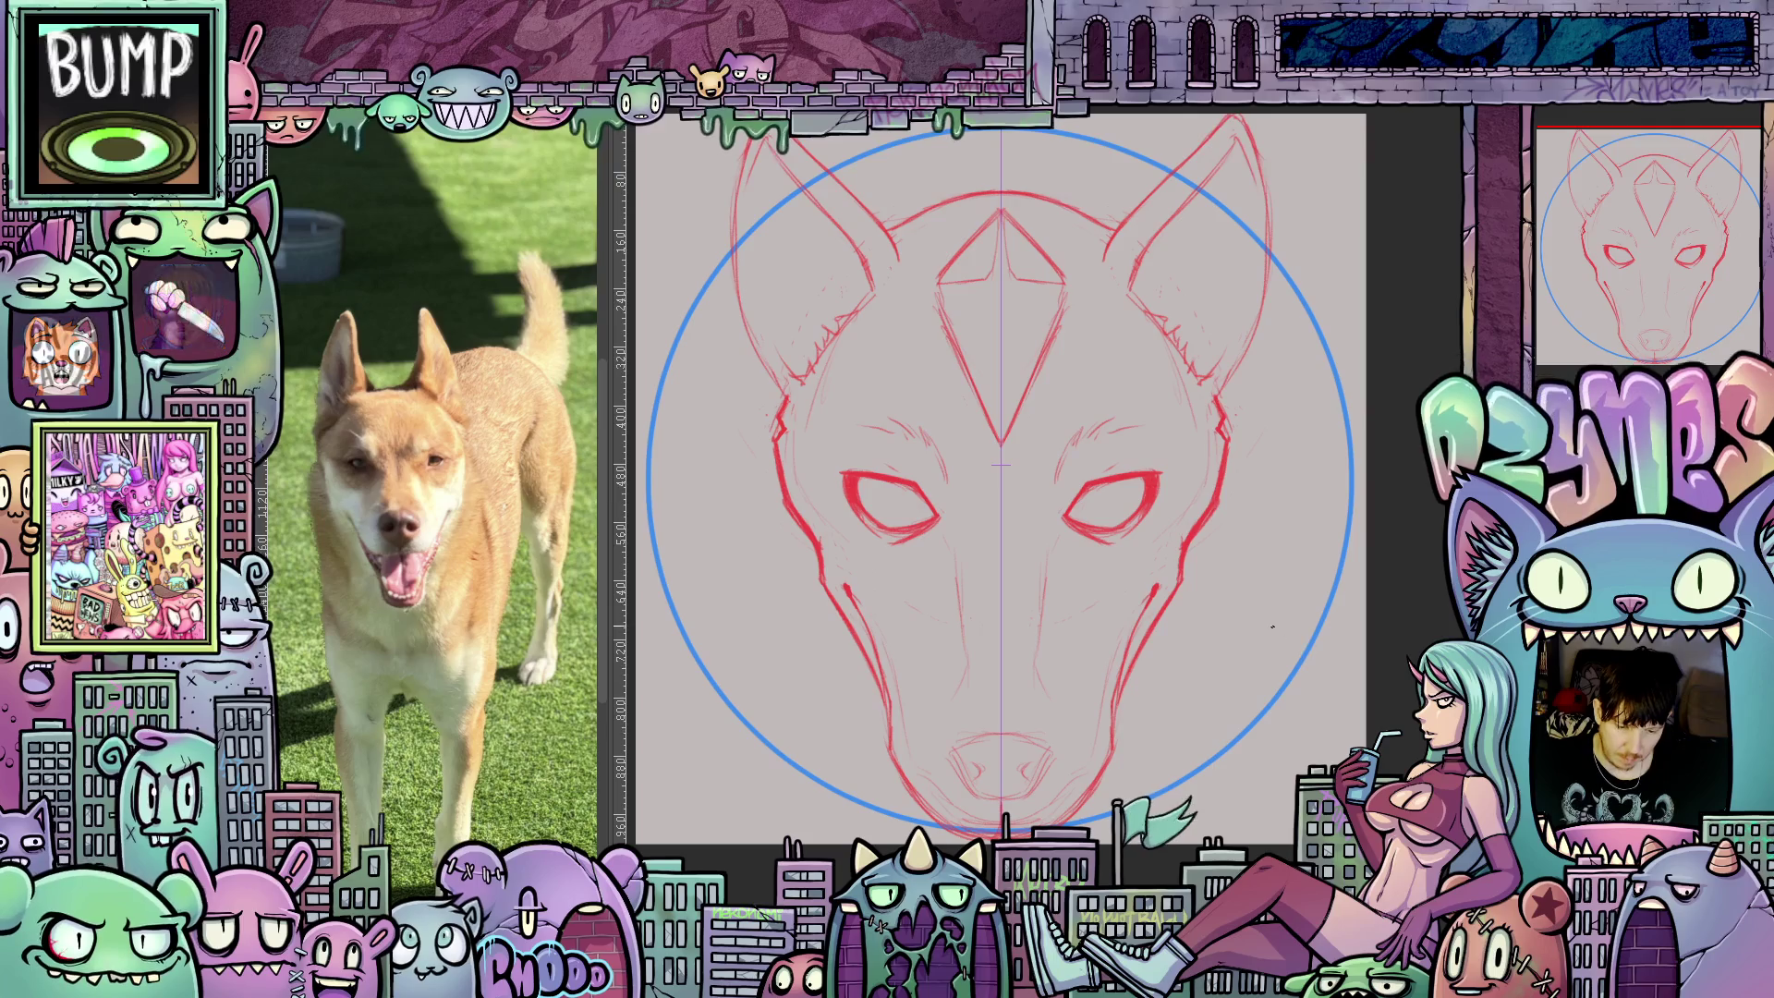
{"action": "mouse_move", "coordinate": [1264, 663]}
{"action": "left_mouse_down"}
{"action": "mouse_move", "coordinate": [1292, 763]}
{"action": "mouse_move", "coordinate": [1287, 690]}
{"action": "mouse_move", "coordinate": [1209, 778]}
{"action": "left_mouse_up"}
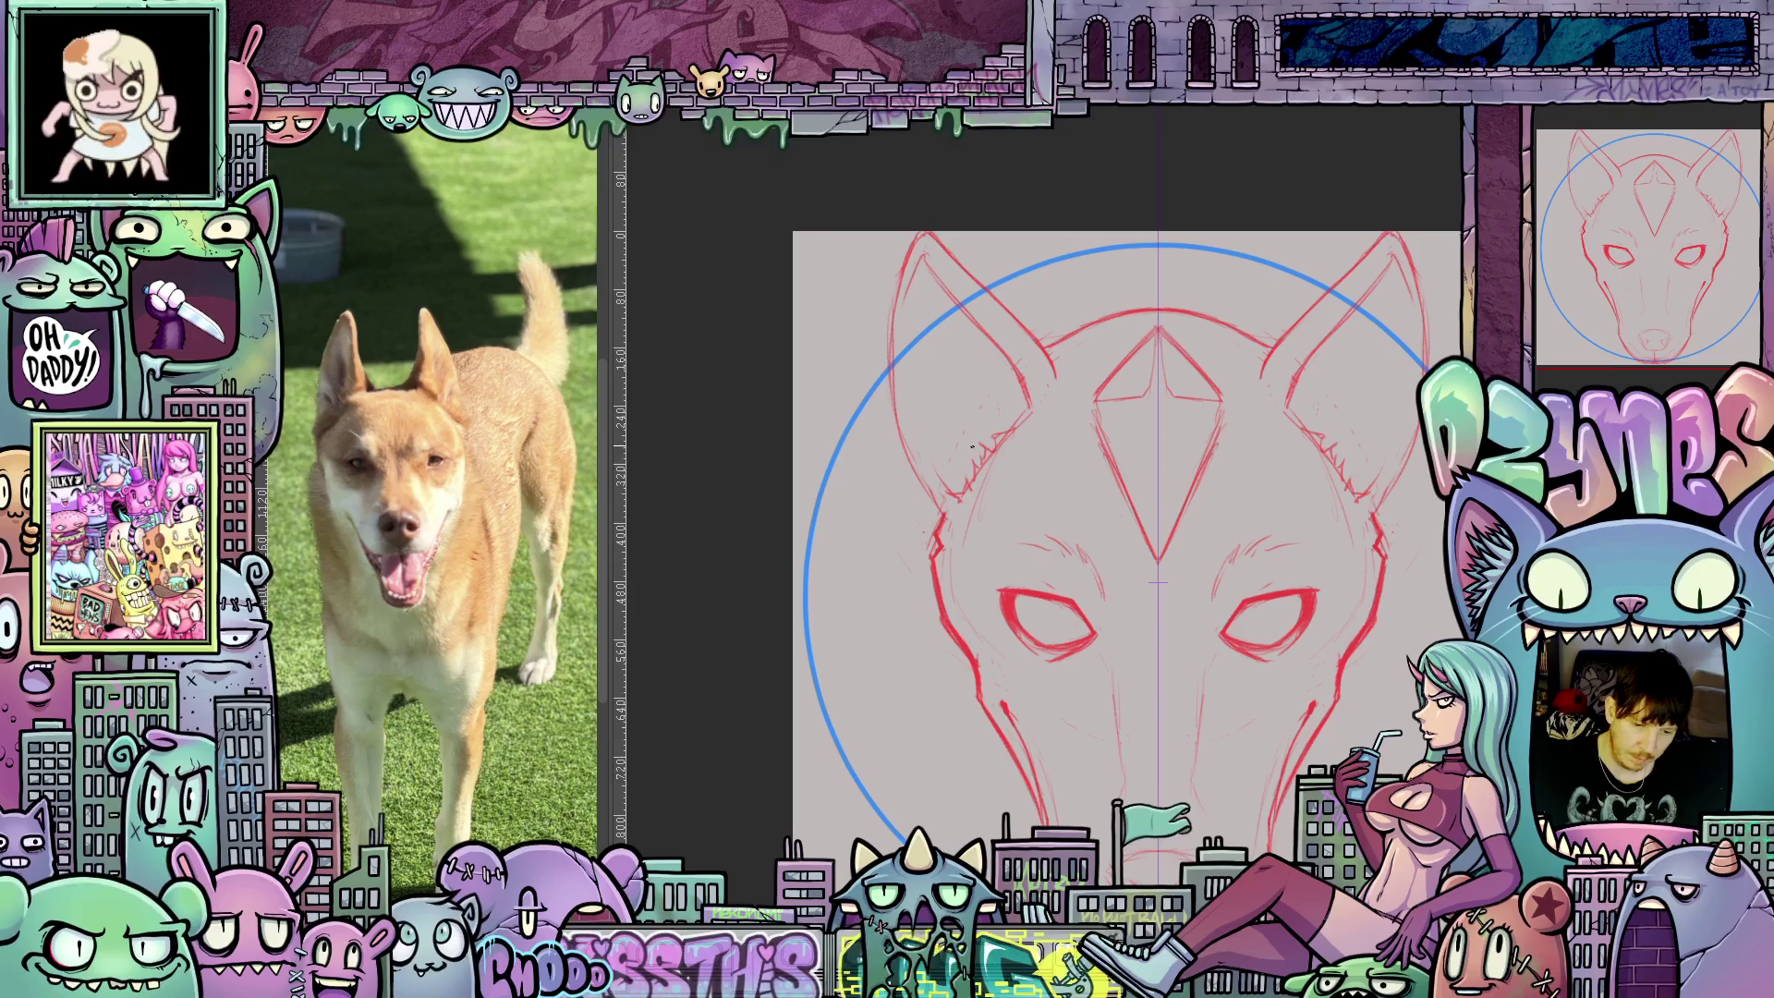
{"action": "mouse_move", "coordinate": [1322, 816]}
{"action": "left_mouse_down"}
{"action": "mouse_move", "coordinate": [1322, 670]}
{"action": "mouse_move", "coordinate": [1109, 730]}
{"action": "mouse_move", "coordinate": [829, 659]}
{"action": "left_mouse_up"}
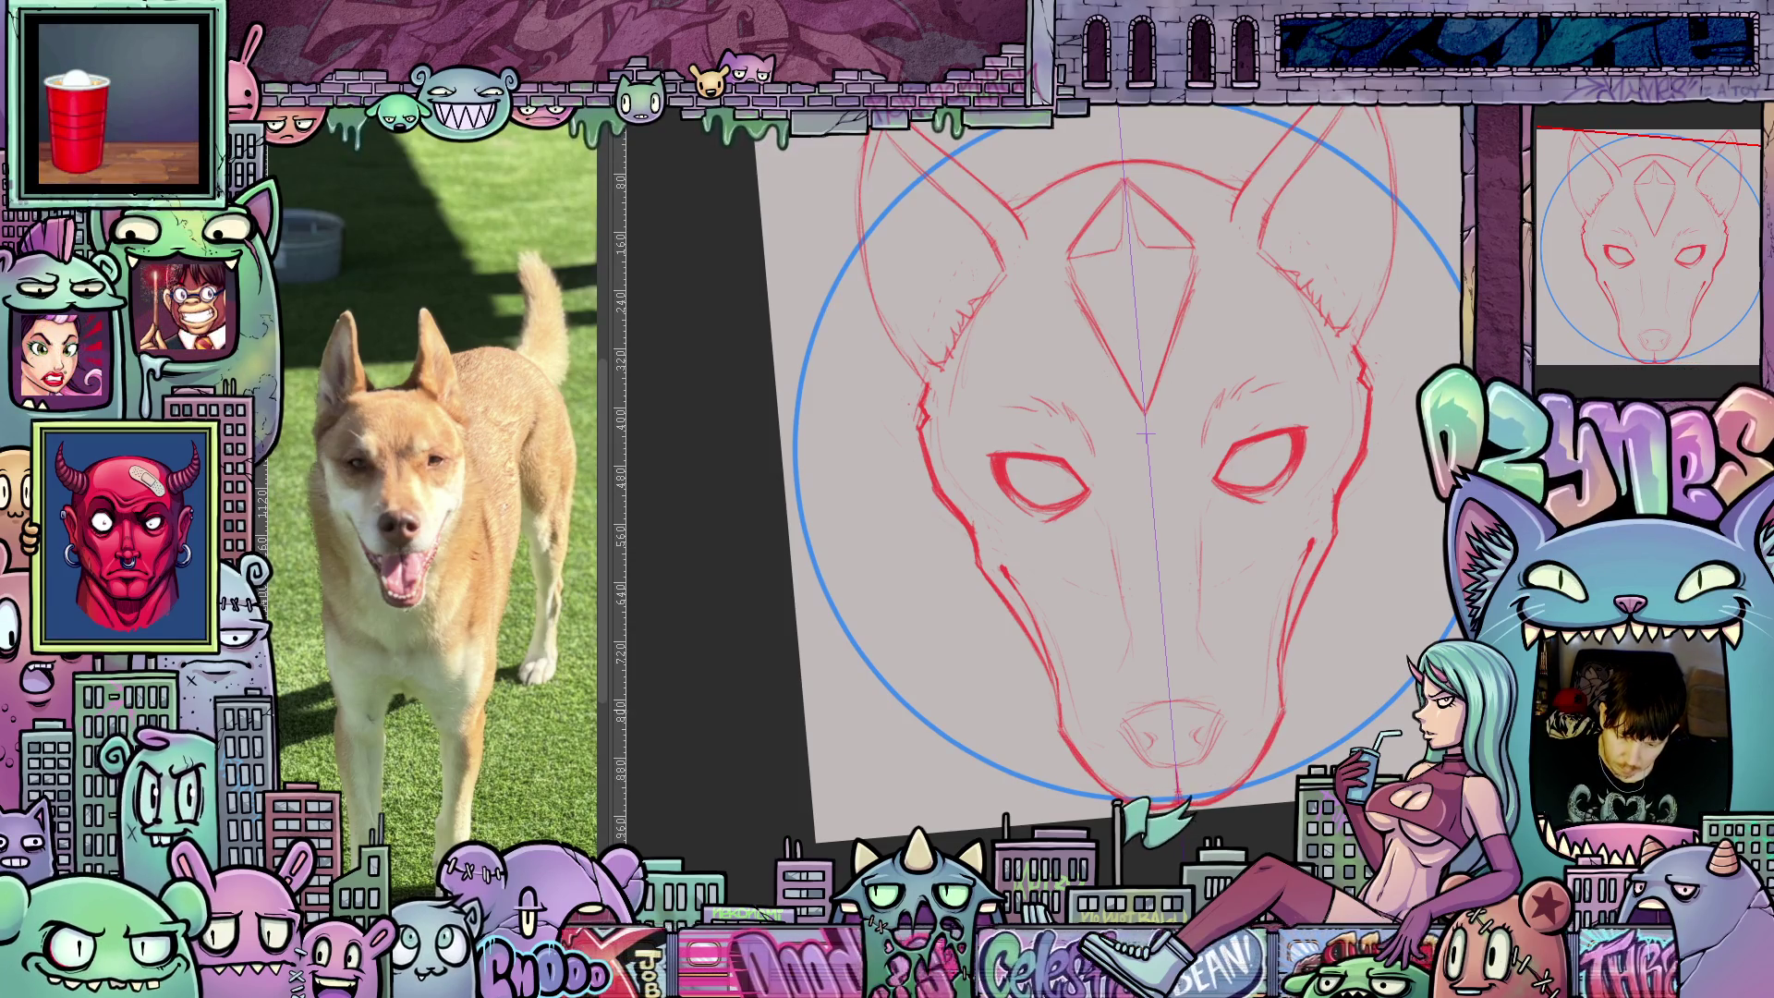
{"action": "mouse_move", "coordinate": [1334, 700]}
{"action": "left_mouse_down"}
{"action": "mouse_move", "coordinate": [1323, 751]}
{"action": "mouse_move", "coordinate": [1306, 696]}
{"action": "left_mouse_up"}
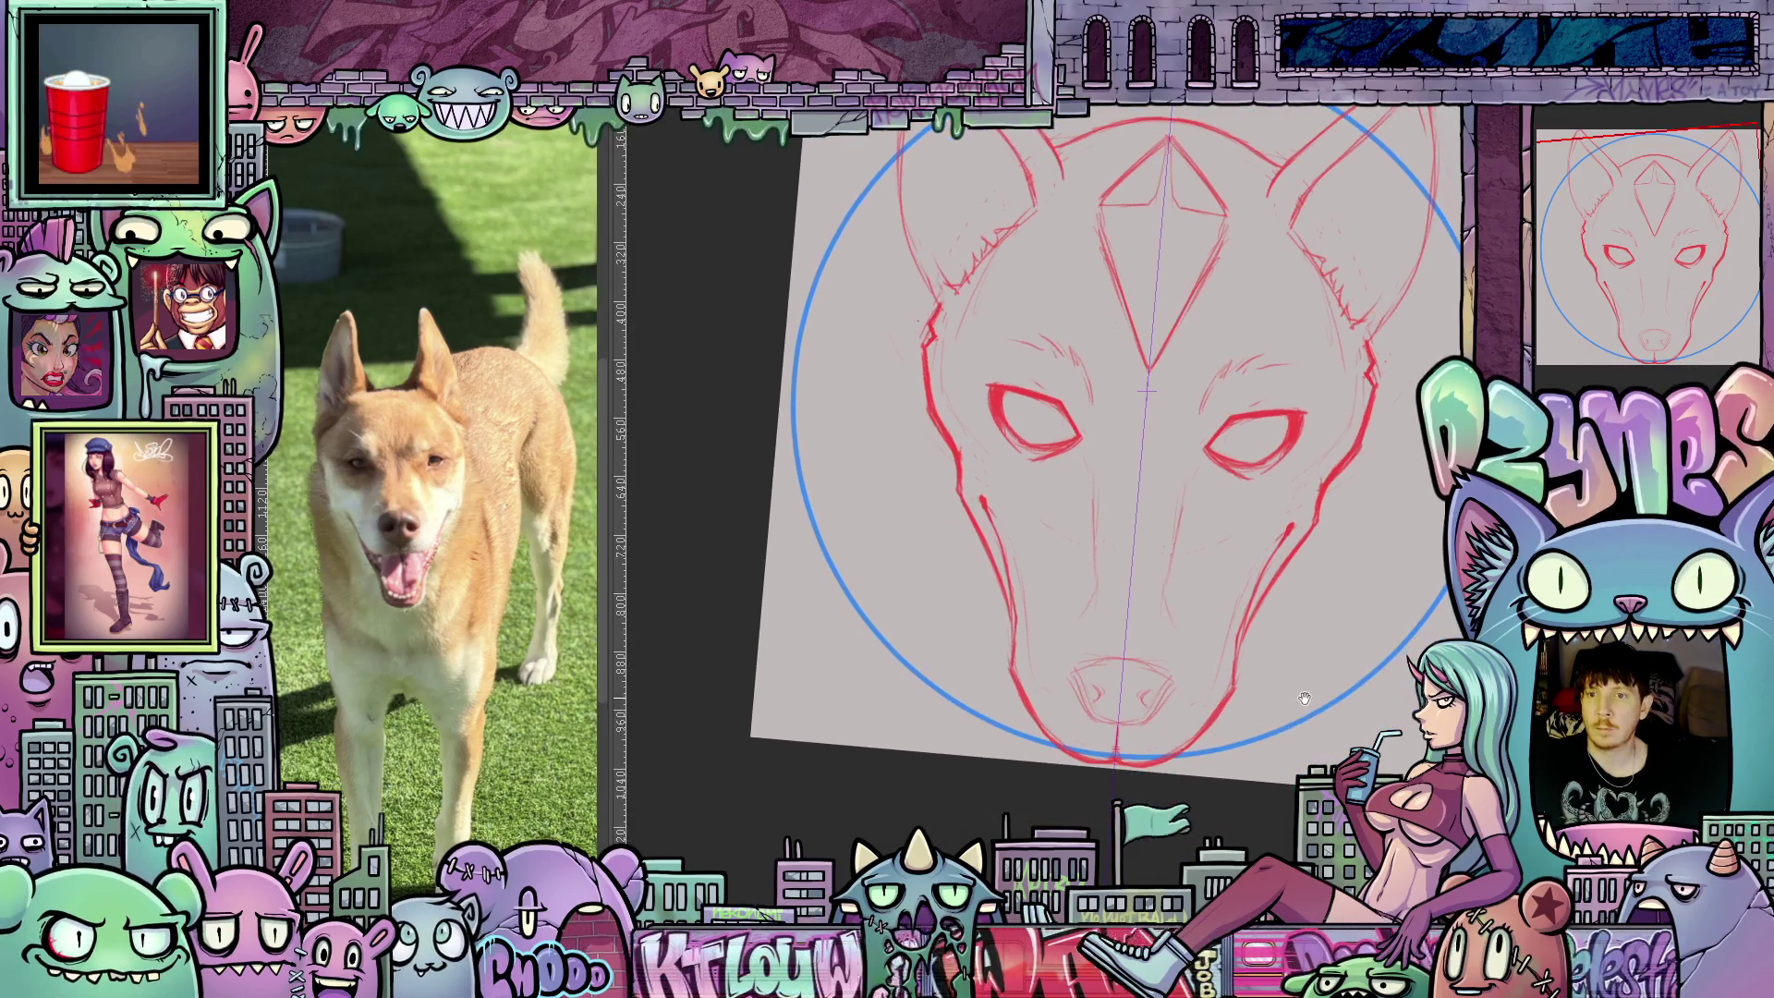
{"action": "key", "text": "5"}
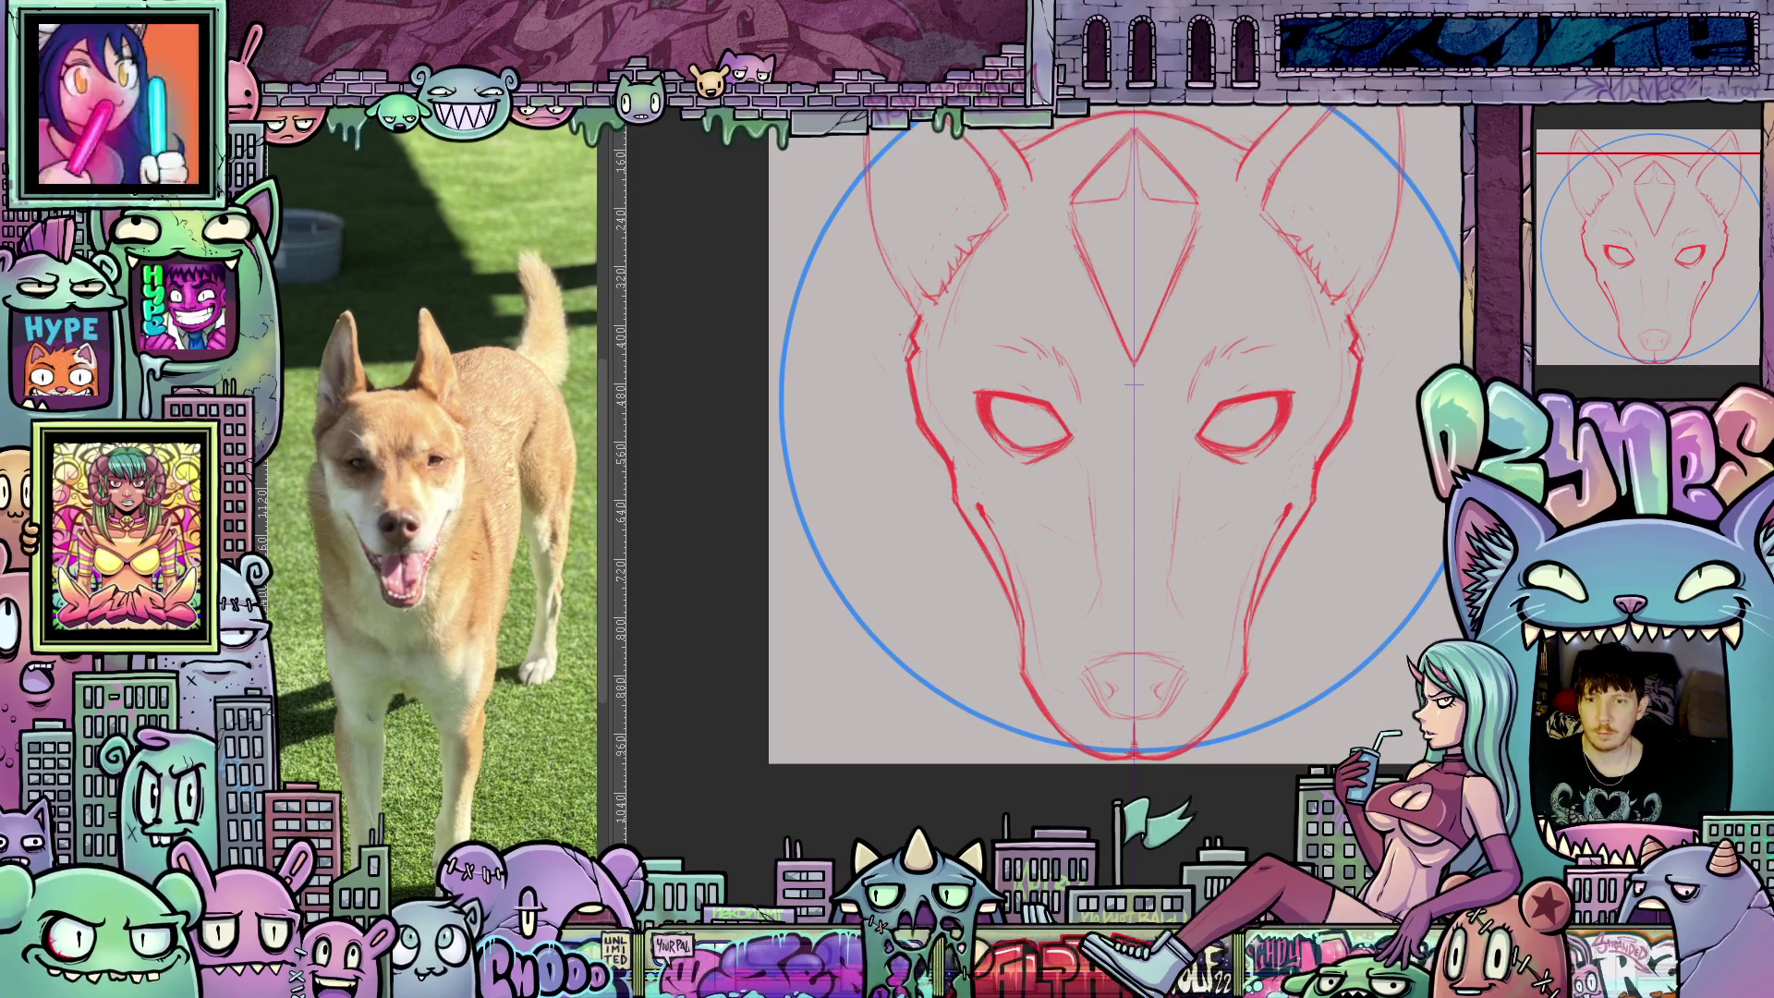
{"action": "scroll", "coordinate": [1352, 381], "scroll_direction": "down", "scroll_amount": 2}
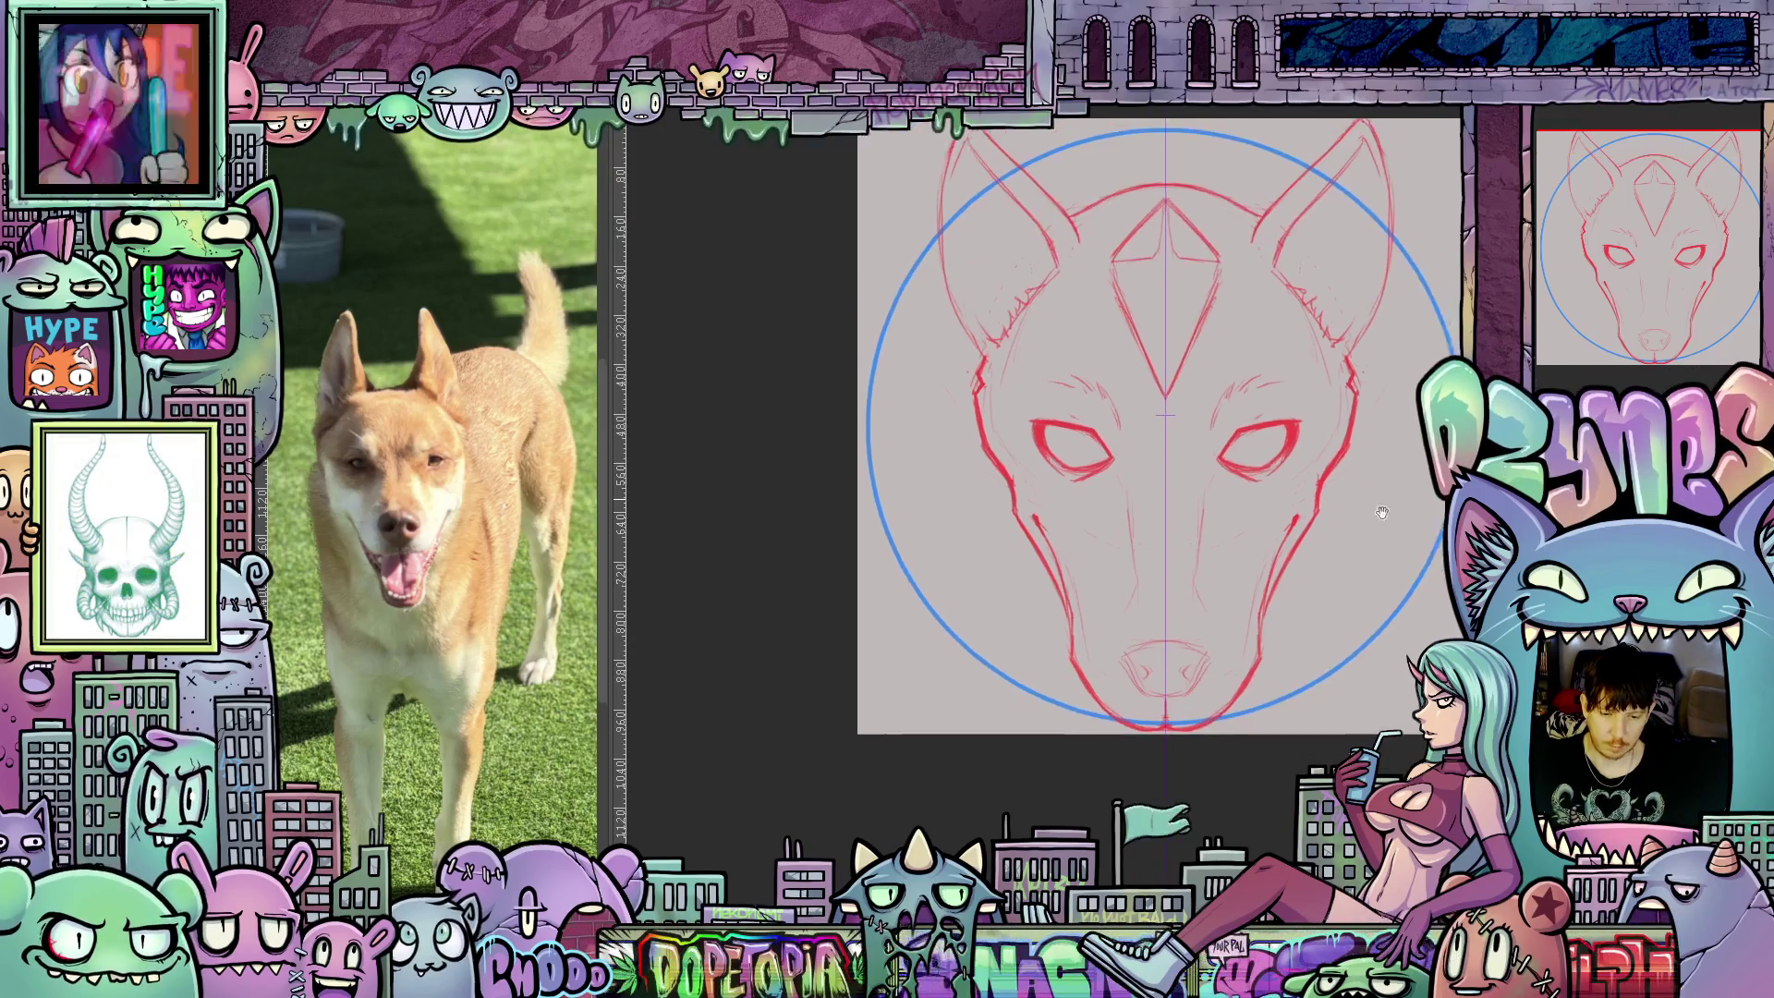
{"action": "left_click_drag", "start_coordinate": [1385, 437], "coordinate": [1260, 594]}
{"action": "scroll", "coordinate": [1260, 595], "scroll_direction": "up", "scroll_amount": 2}
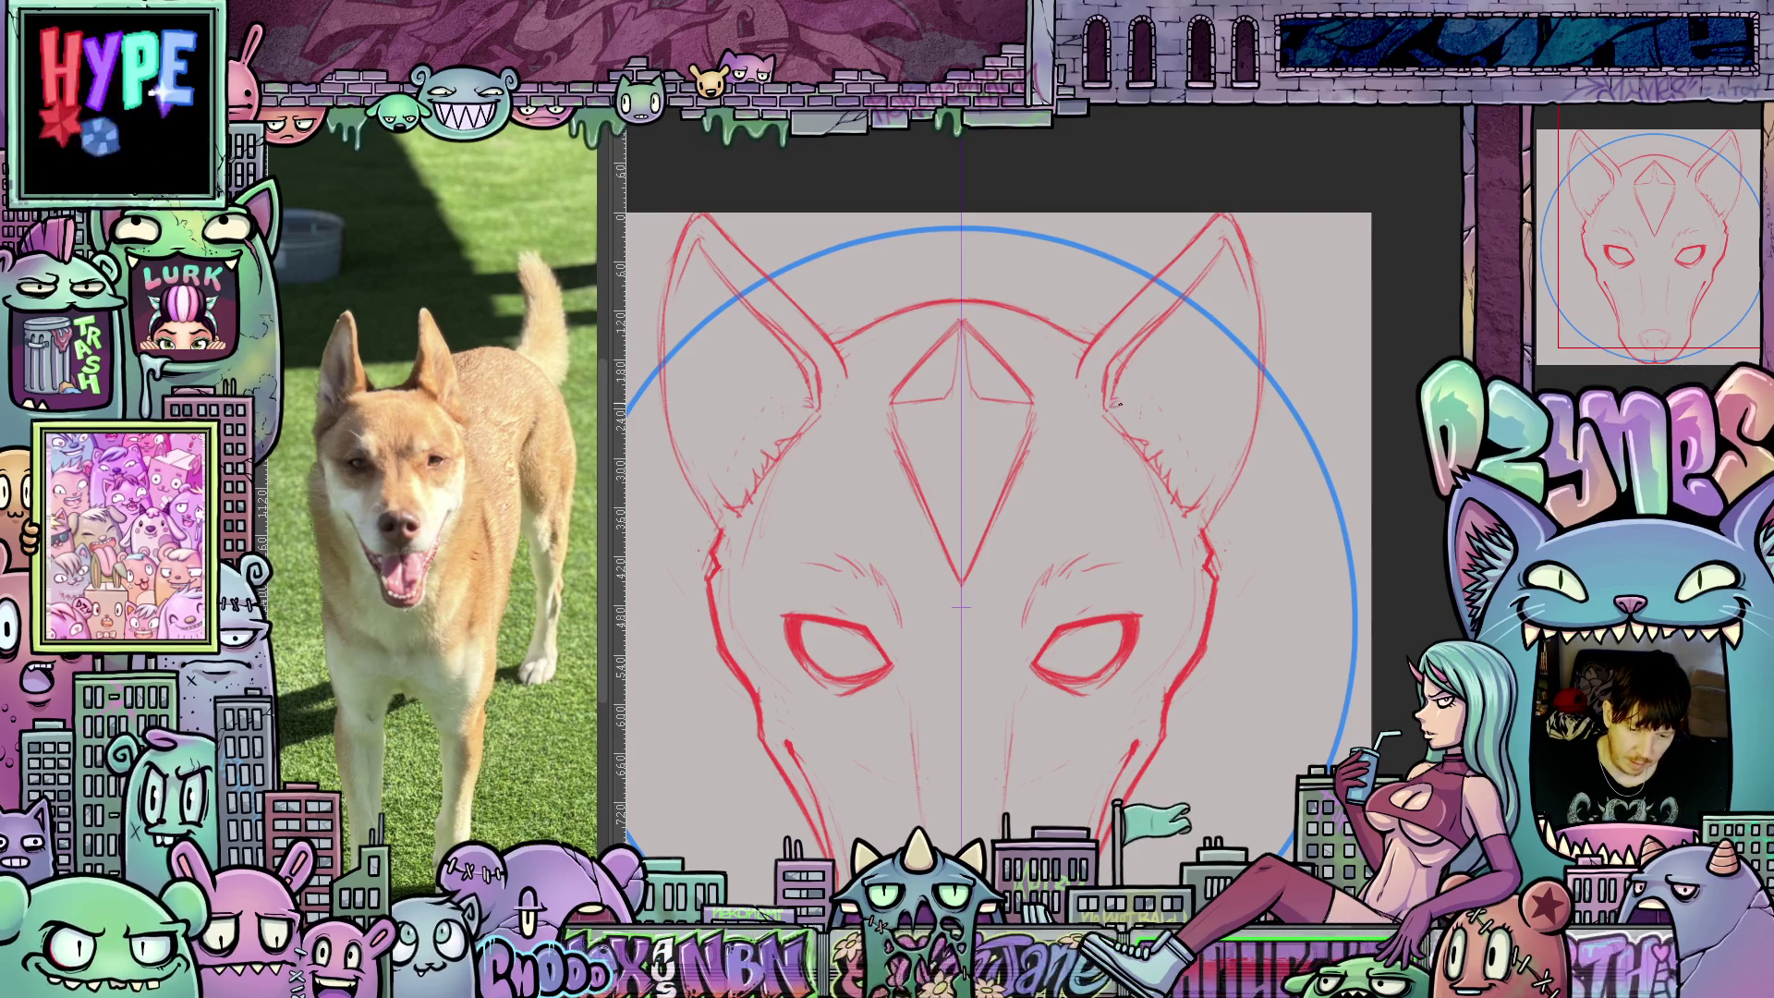
{"action": "scroll", "coordinate": [1138, 482], "scroll_direction": "up", "scroll_amount": 3}
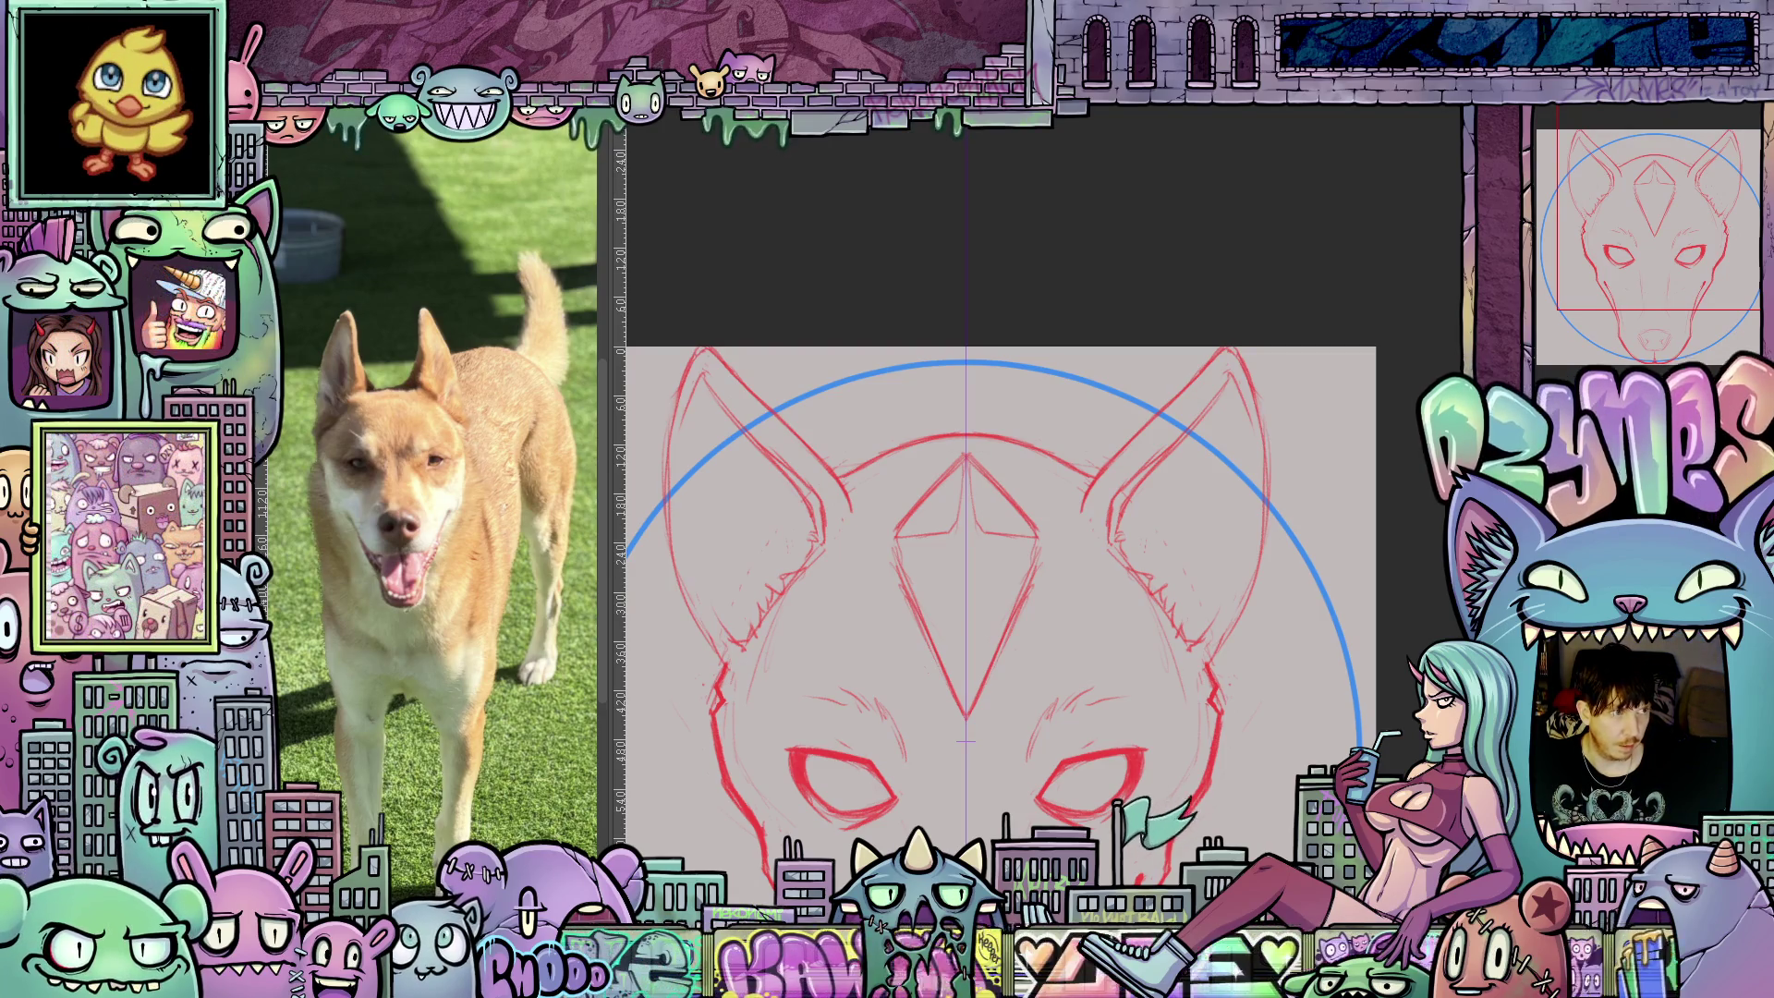
{"action": "scroll", "coordinate": [1274, 635], "scroll_direction": "down", "scroll_amount": 1}
{"action": "scroll", "coordinate": [1274, 636], "scroll_direction": "down", "scroll_amount": 1}
{"action": "mouse_move", "coordinate": [1266, 707]}
{"action": "left_mouse_down"}
{"action": "mouse_move", "coordinate": [1283, 513]}
{"action": "mouse_move", "coordinate": [1292, 547]}
{"action": "left_mouse_up"}
{"action": "scroll", "coordinate": [1266, 614], "scroll_direction": "up", "scroll_amount": 1}
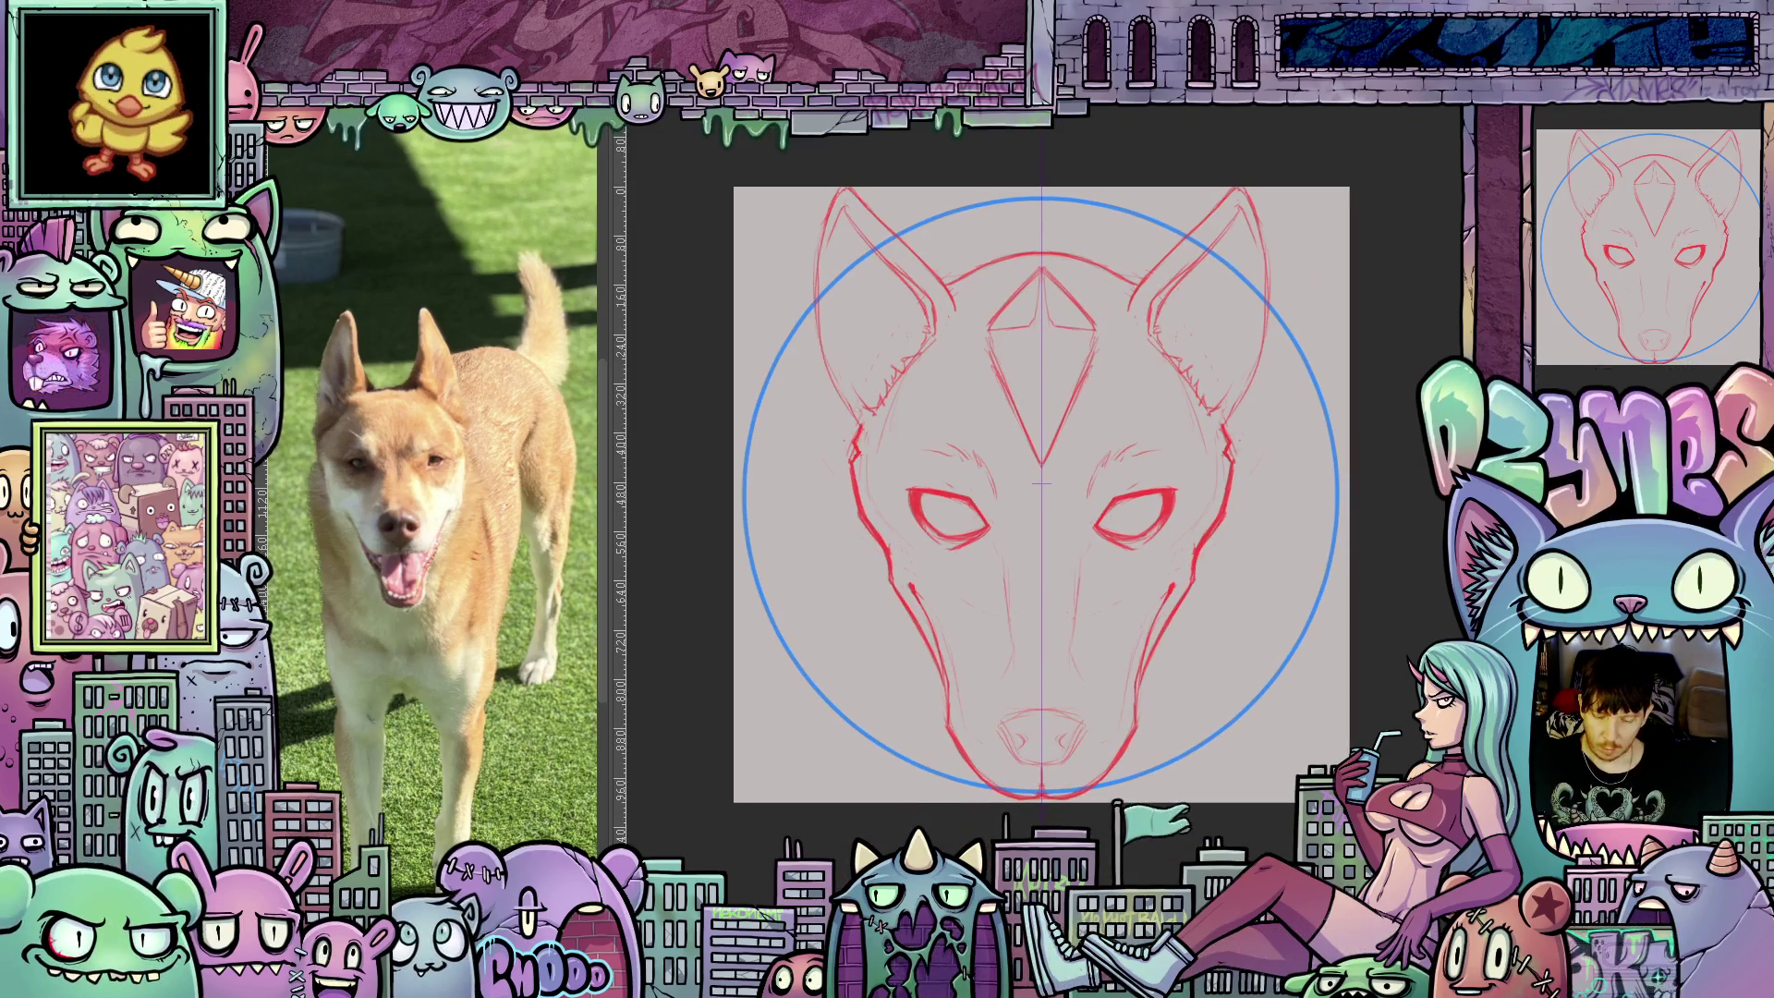
{"action": "key", "text": "ctrl+t"}
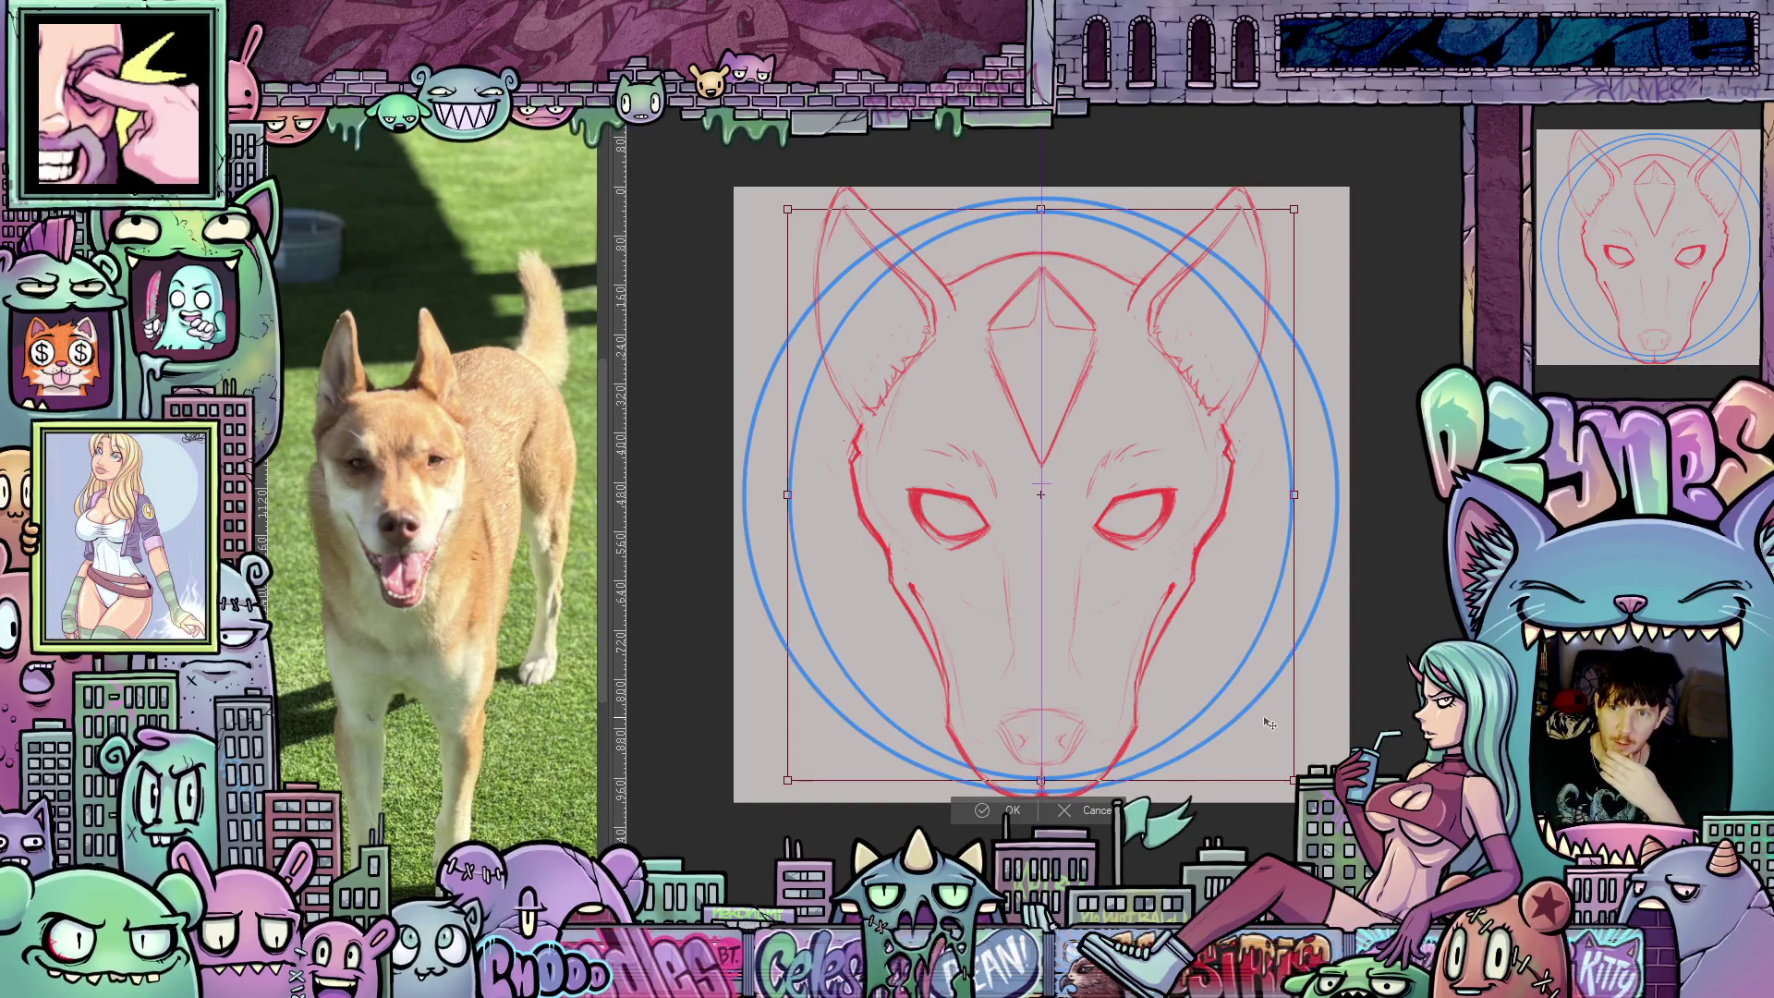
Commit the scaled-down circle copy as the inner ring.
{"action": "left_click", "coordinate": [1010, 813]}
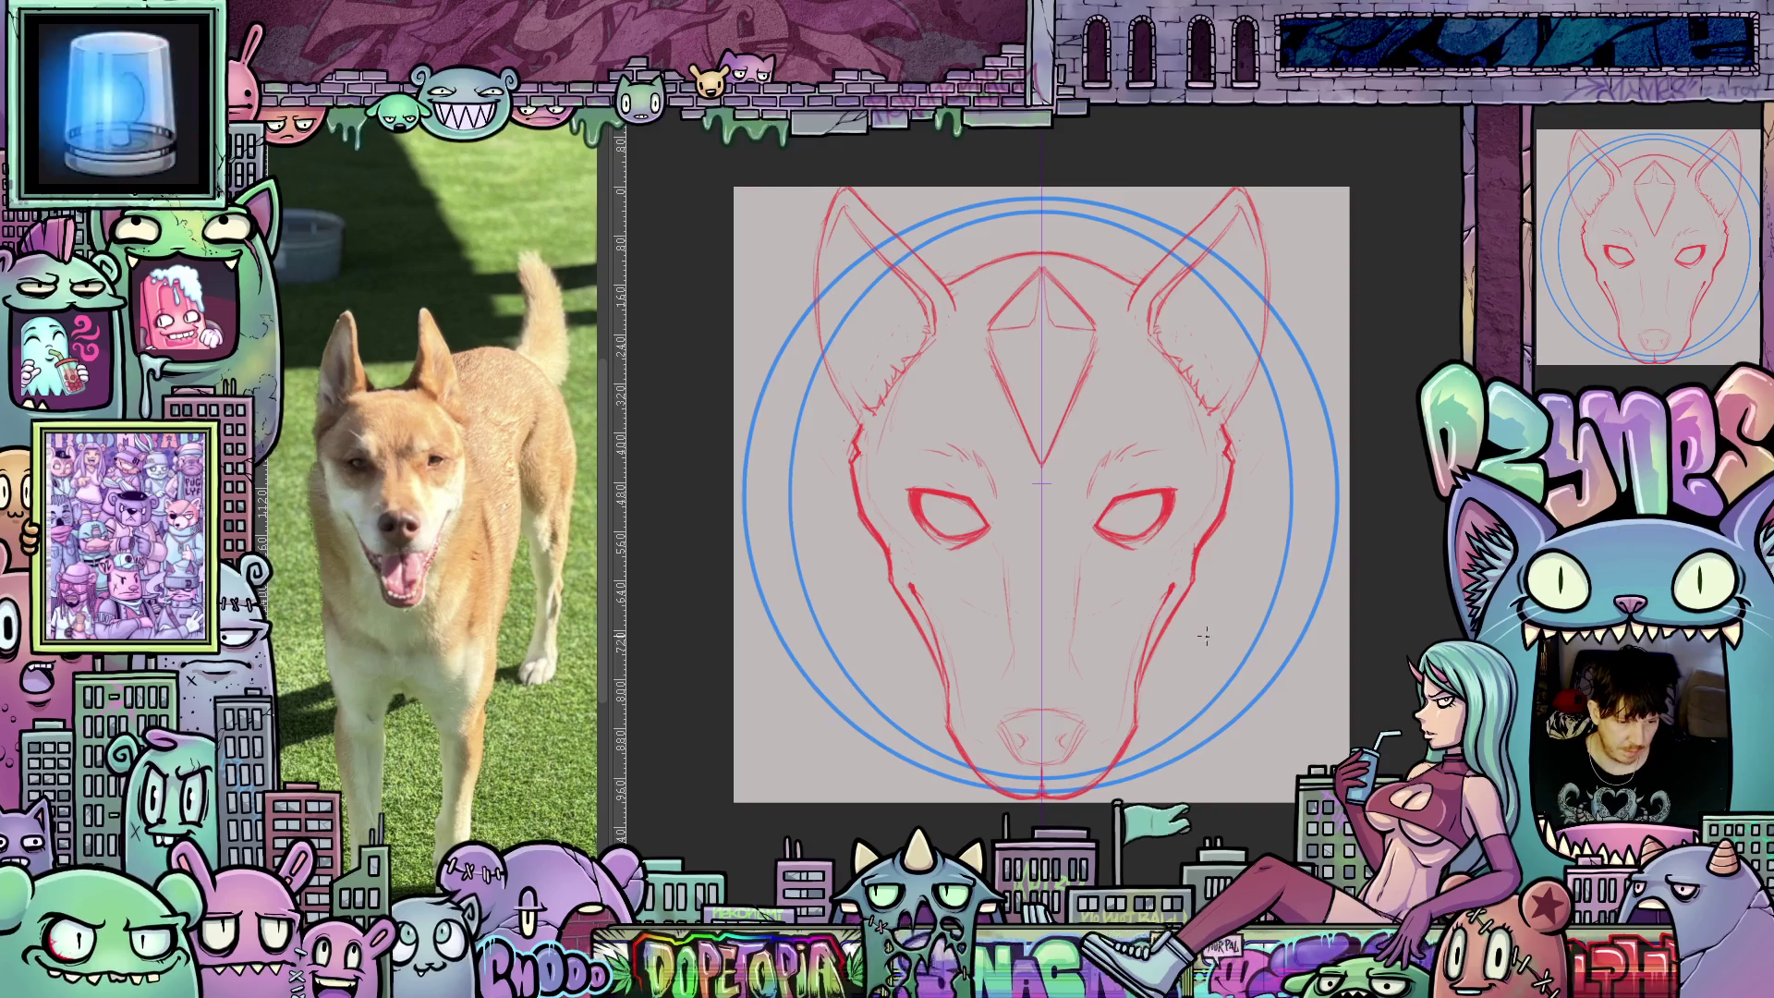
Frame the dog's head and draw a straight purple guide line from the face centre.
{"action": "scroll", "coordinate": [1198, 636], "scroll_direction": "up", "scroll_amount": 2}
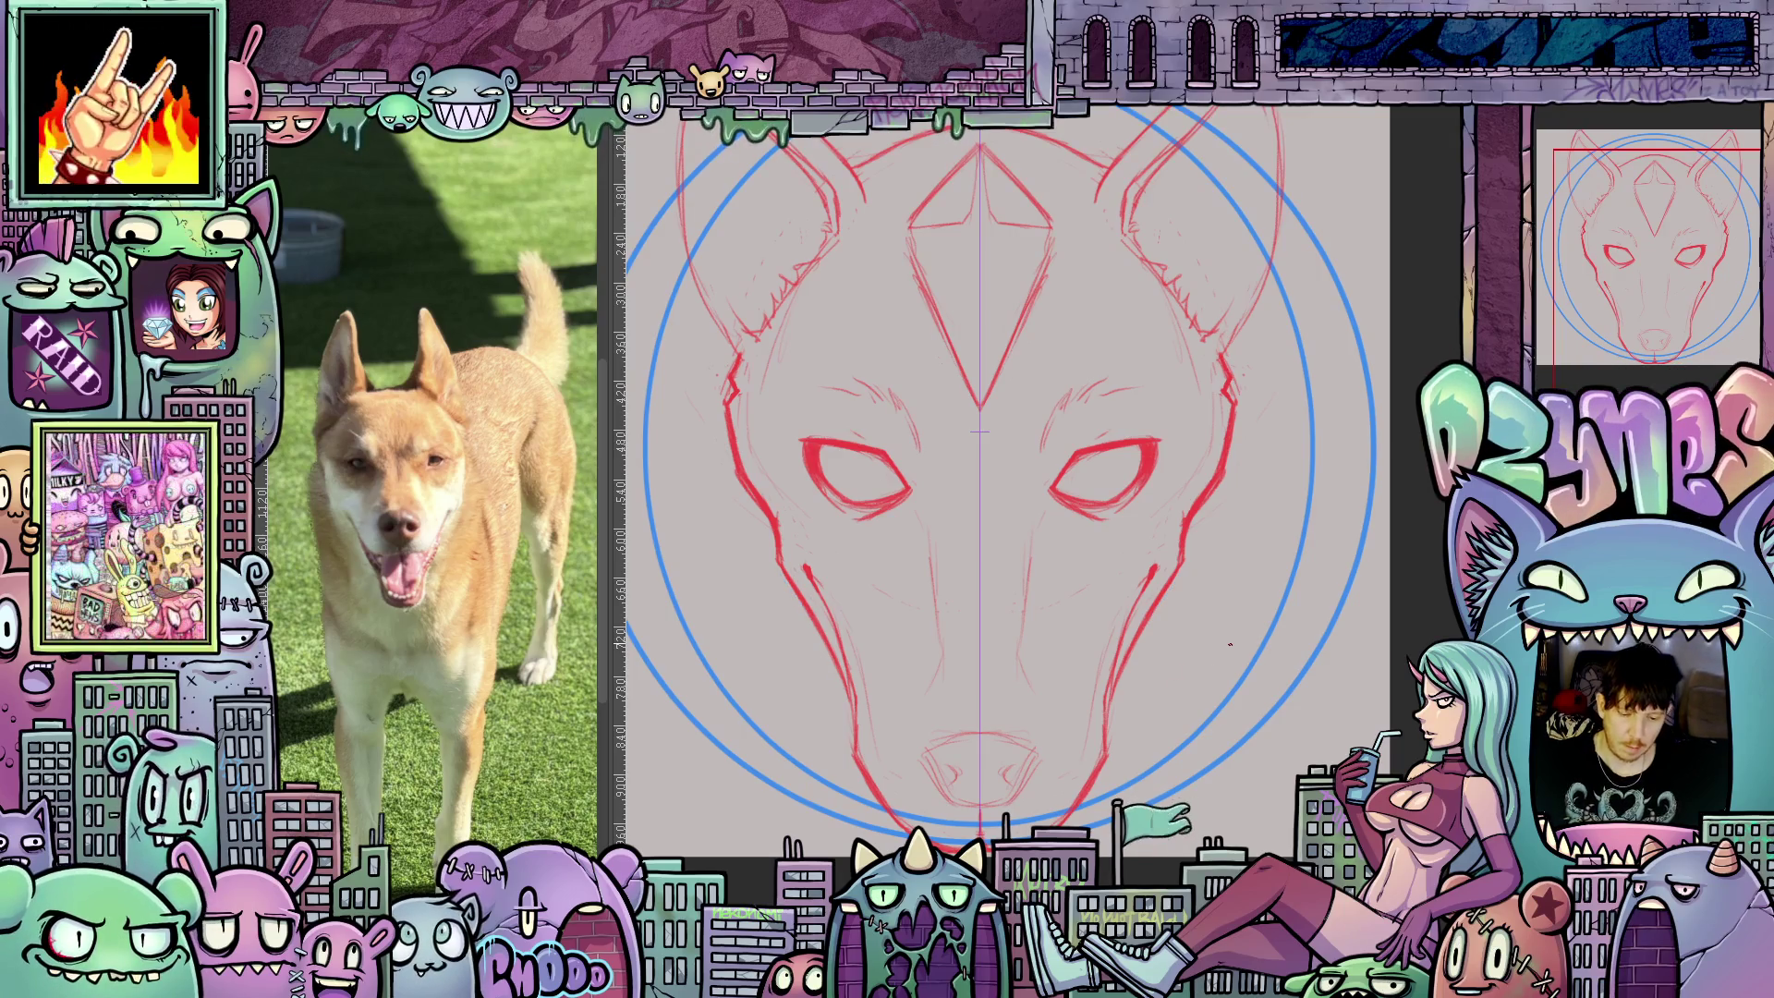
{"action": "scroll", "coordinate": [1231, 645], "scroll_direction": "down", "scroll_amount": 2}
{"action": "left_click_drag", "start_coordinate": [1174, 730], "coordinate": [1242, 604]}
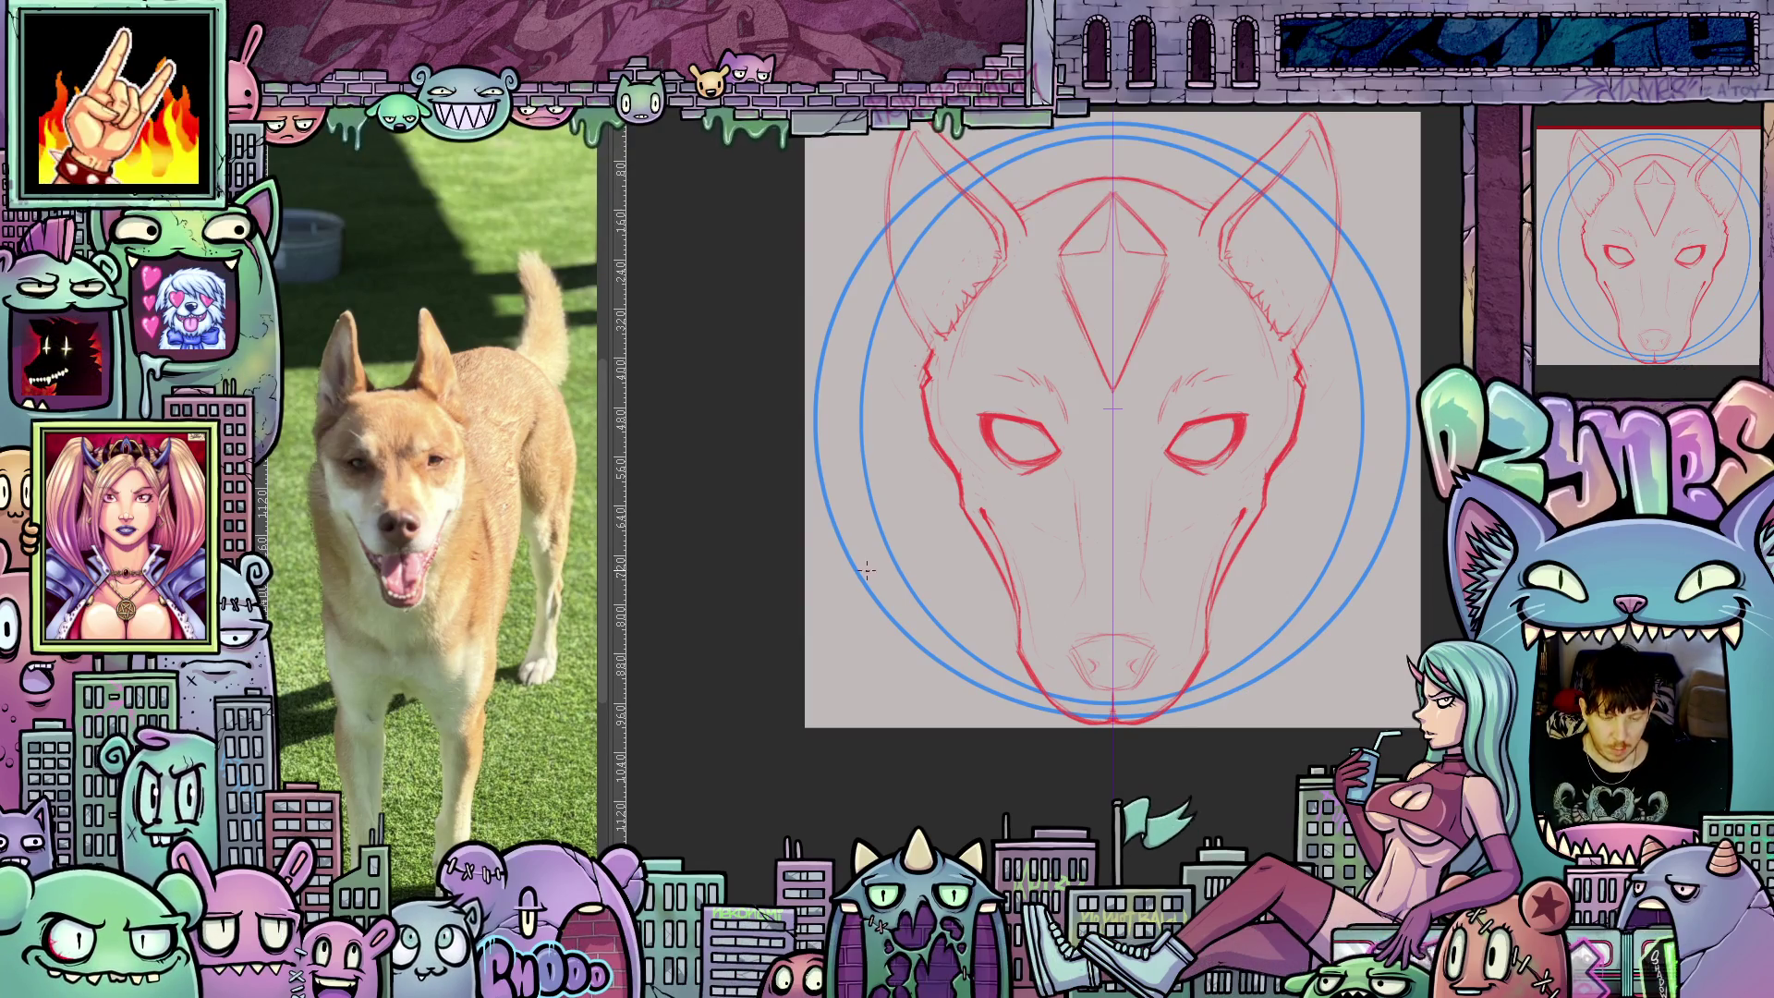
{"action": "scroll", "coordinate": [1275, 596], "scroll_direction": "down", "scroll_amount": 3}
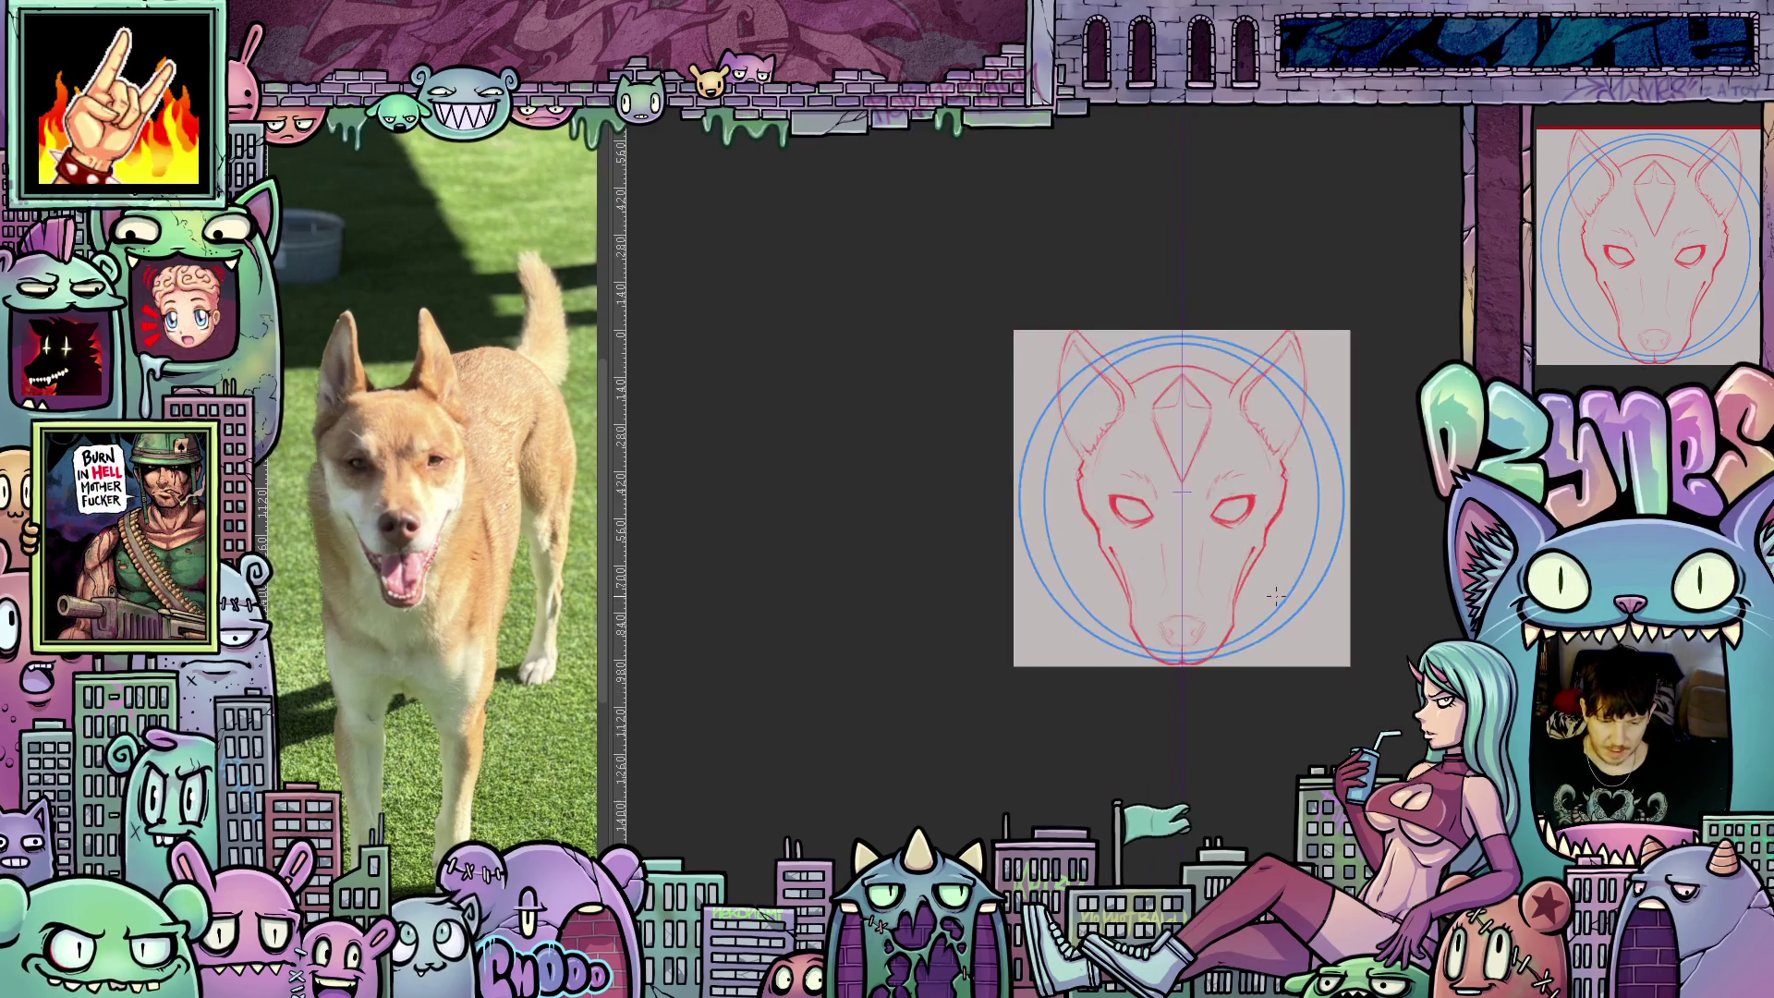
{"action": "scroll", "coordinate": [1275, 596], "scroll_direction": "down", "scroll_amount": 8}
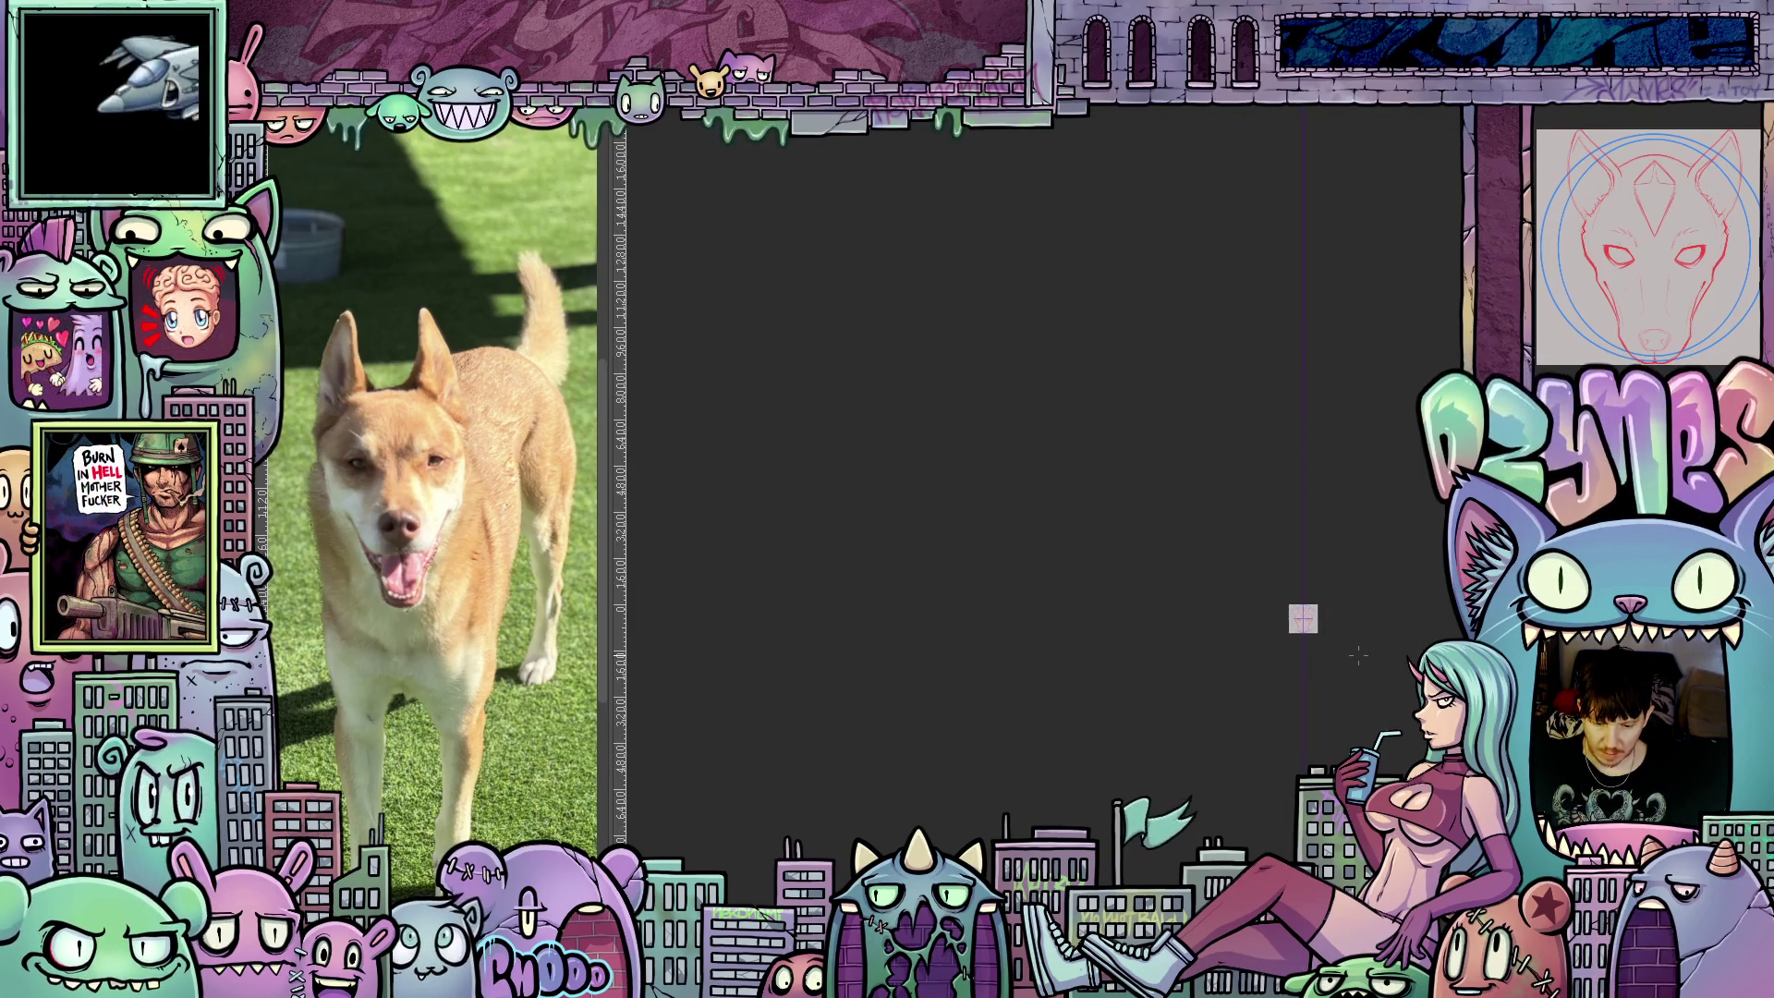
{"action": "scroll", "coordinate": [1340, 647], "scroll_direction": "up", "scroll_amount": 2}
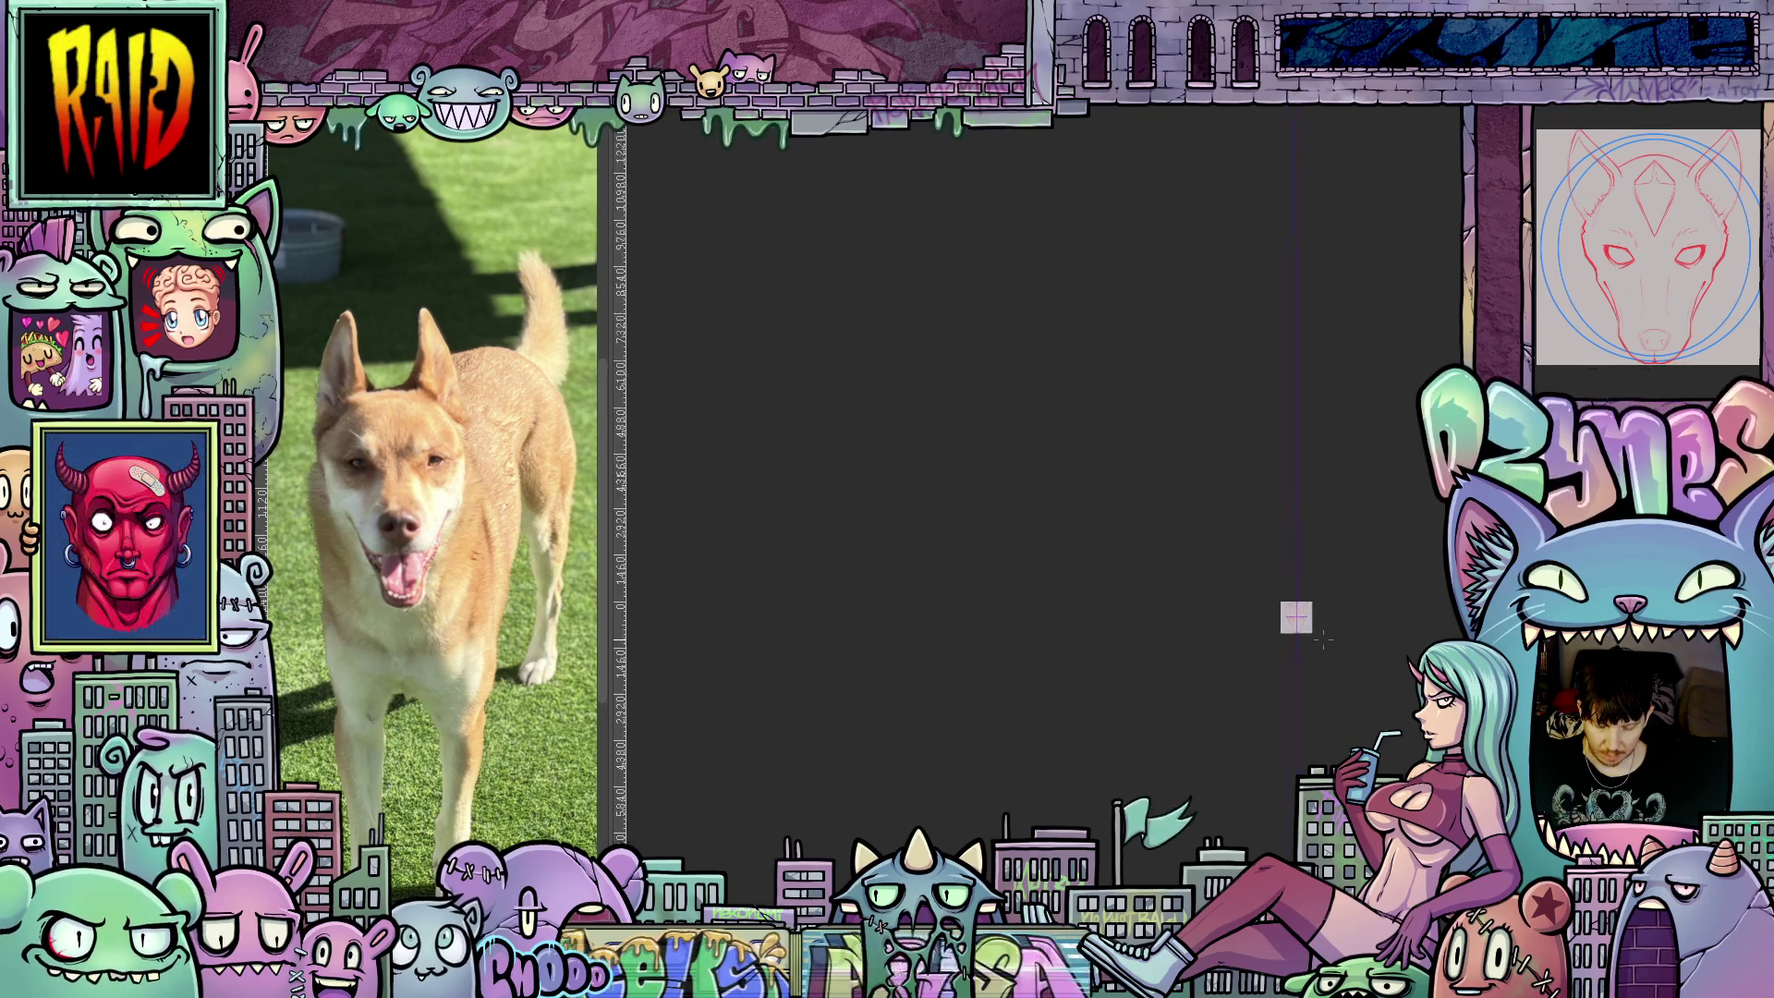
{"action": "scroll", "coordinate": [1324, 638], "scroll_direction": "up", "scroll_amount": 10}
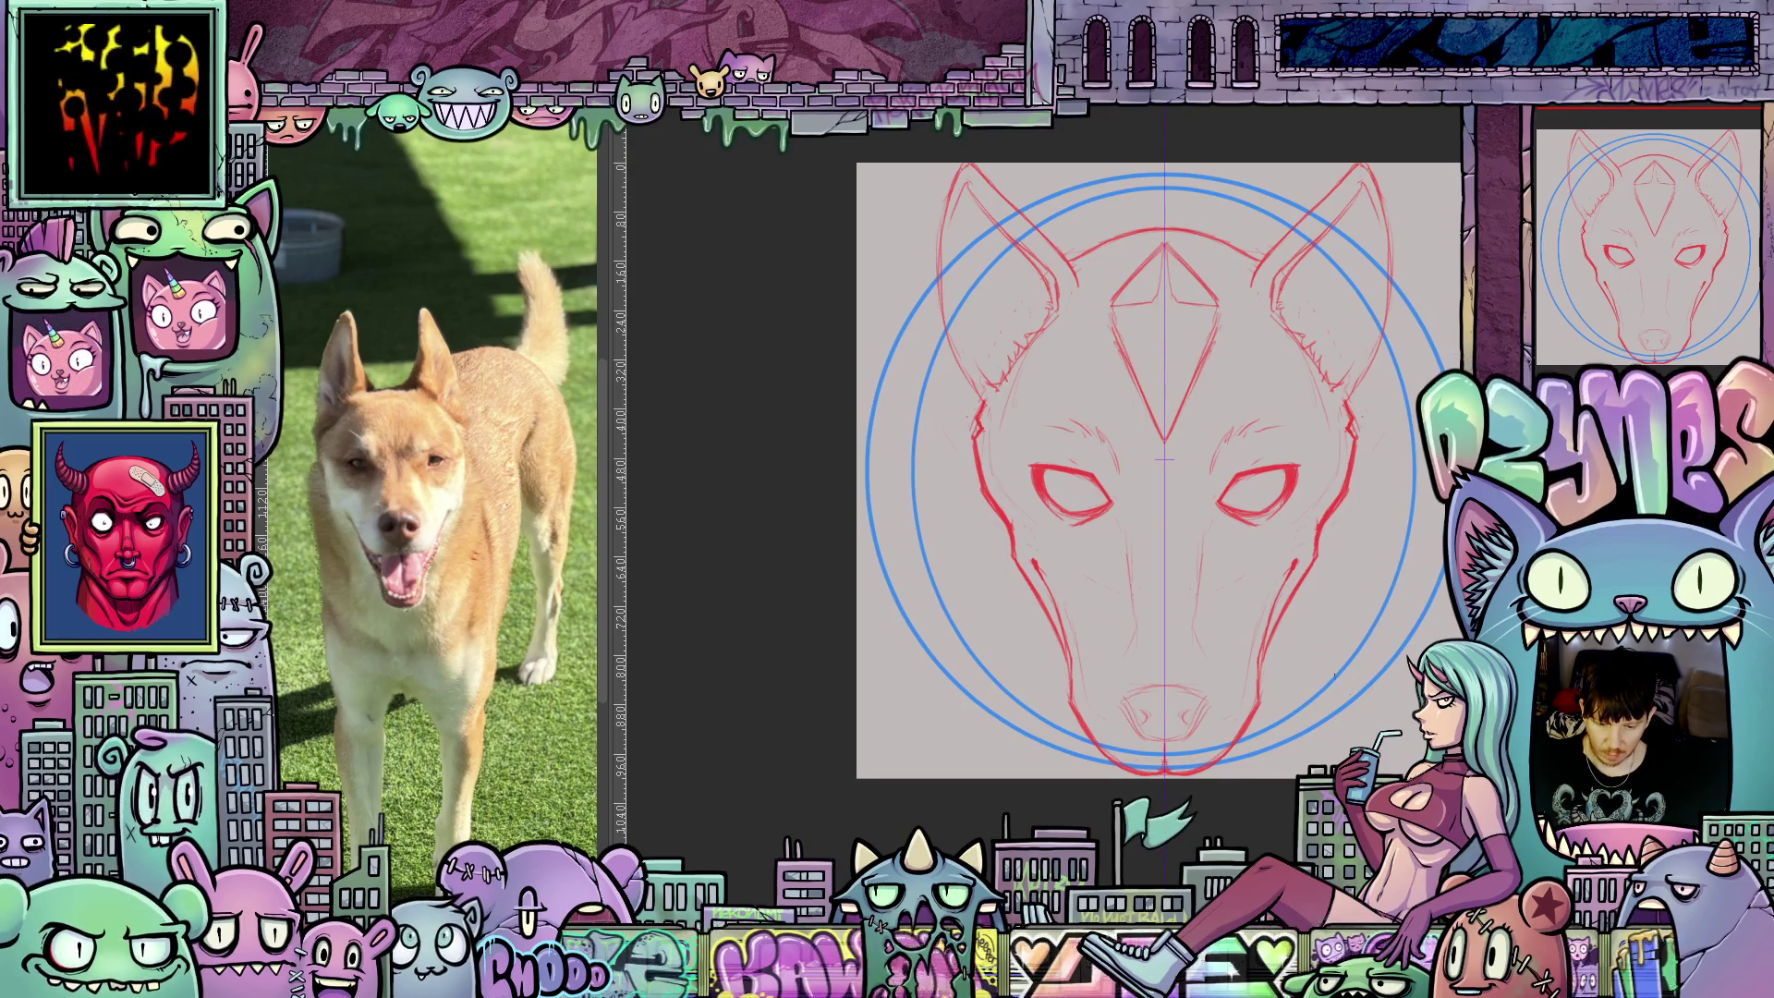
{"action": "left_click_drag", "start_coordinate": [1407, 711], "coordinate": [1318, 711]}
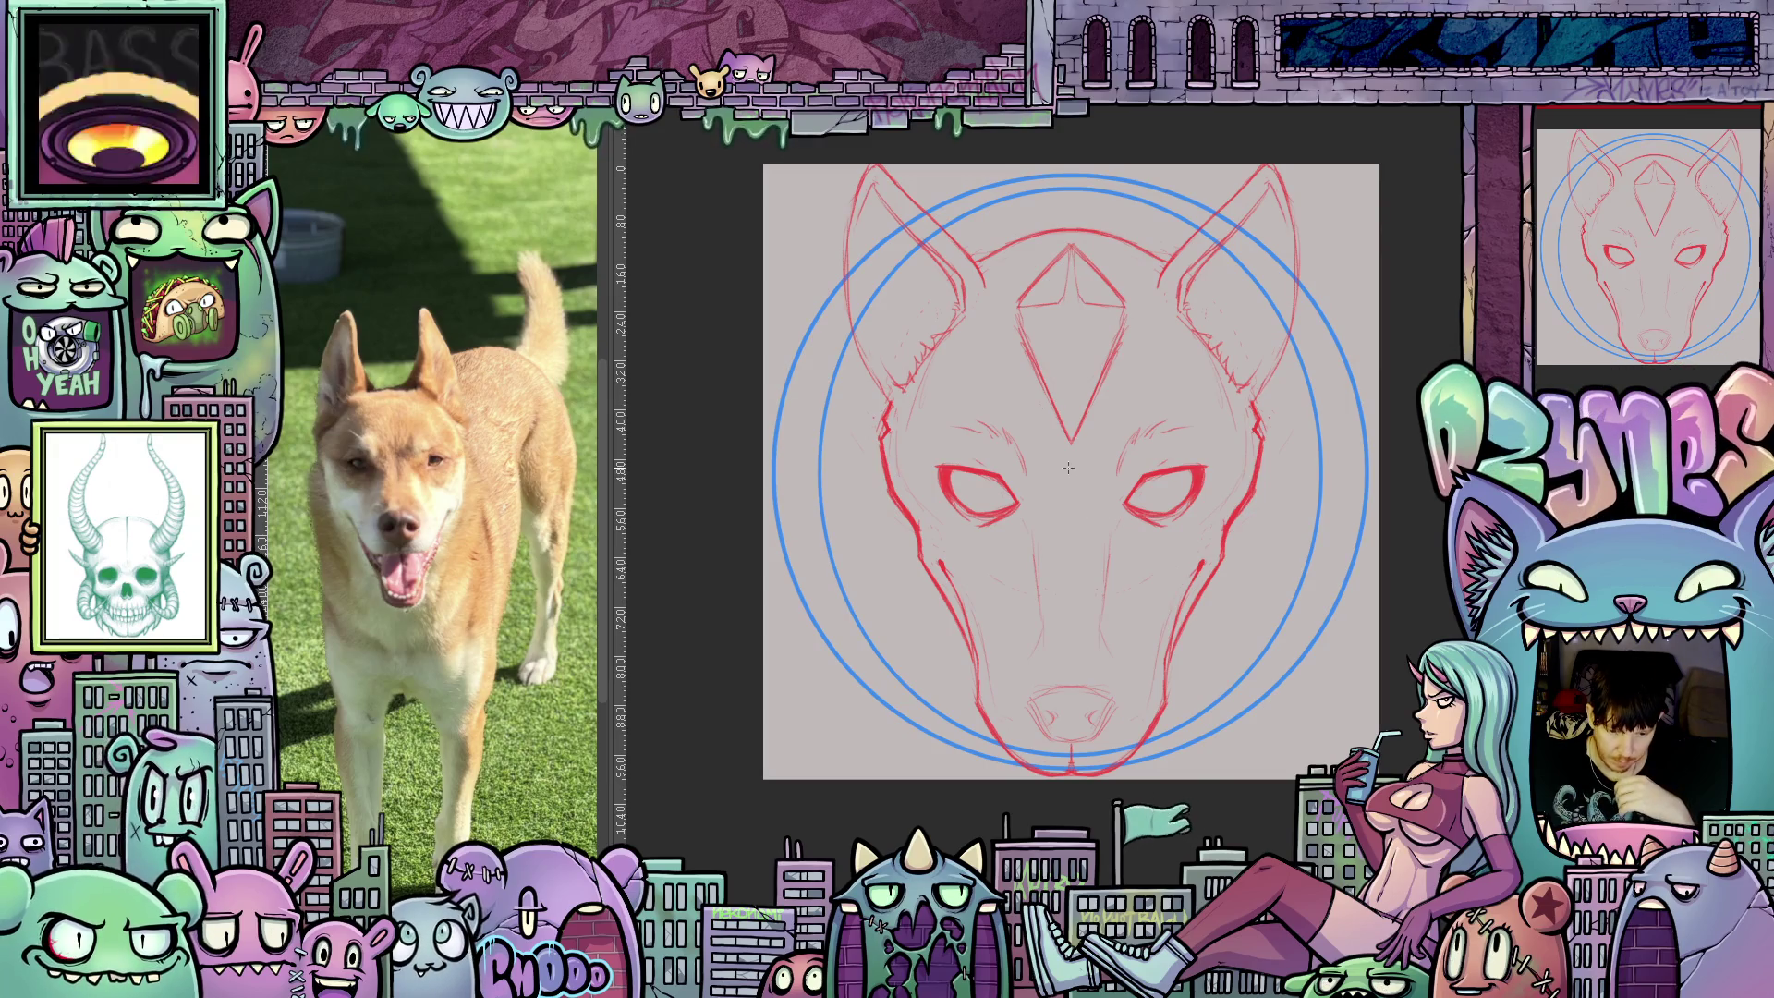
{"action": "left_click_drag", "start_coordinate": [1070, 473], "coordinate": [1072, 259]}
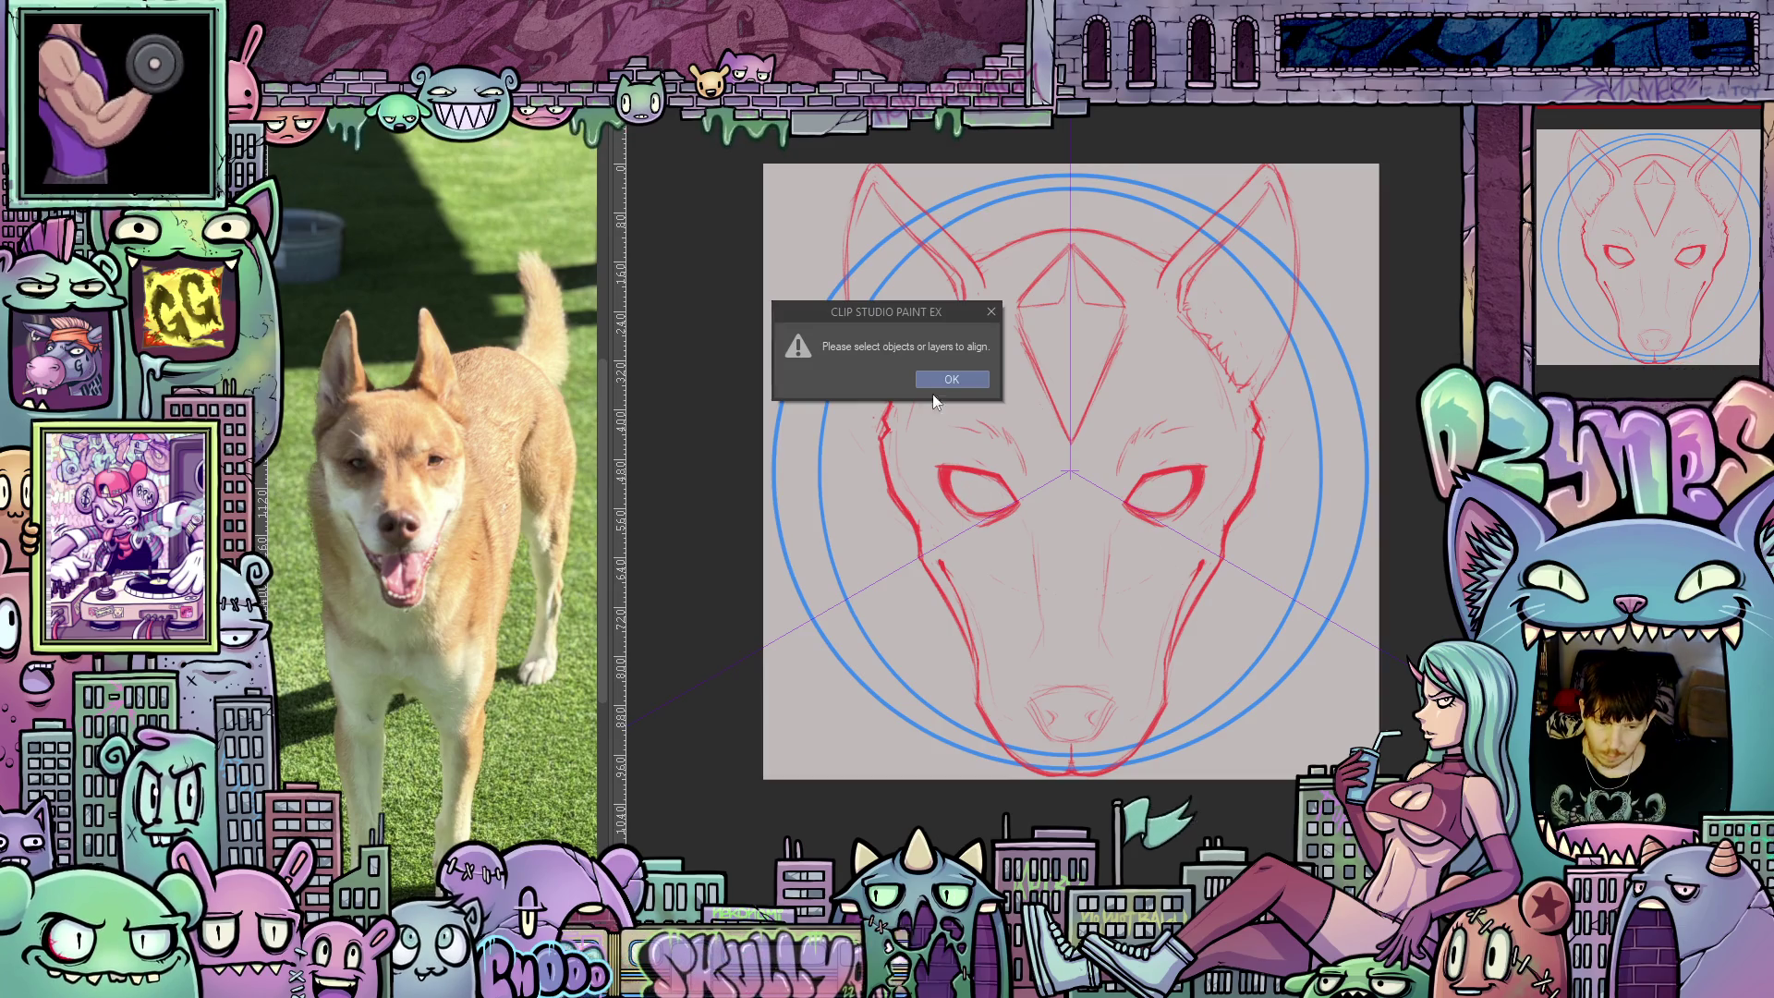
Dismiss the alignment warning, show the radial ruler handles, and open Color settings for blue 3E8CEC.
{"action": "left_click", "coordinate": [952, 380]}
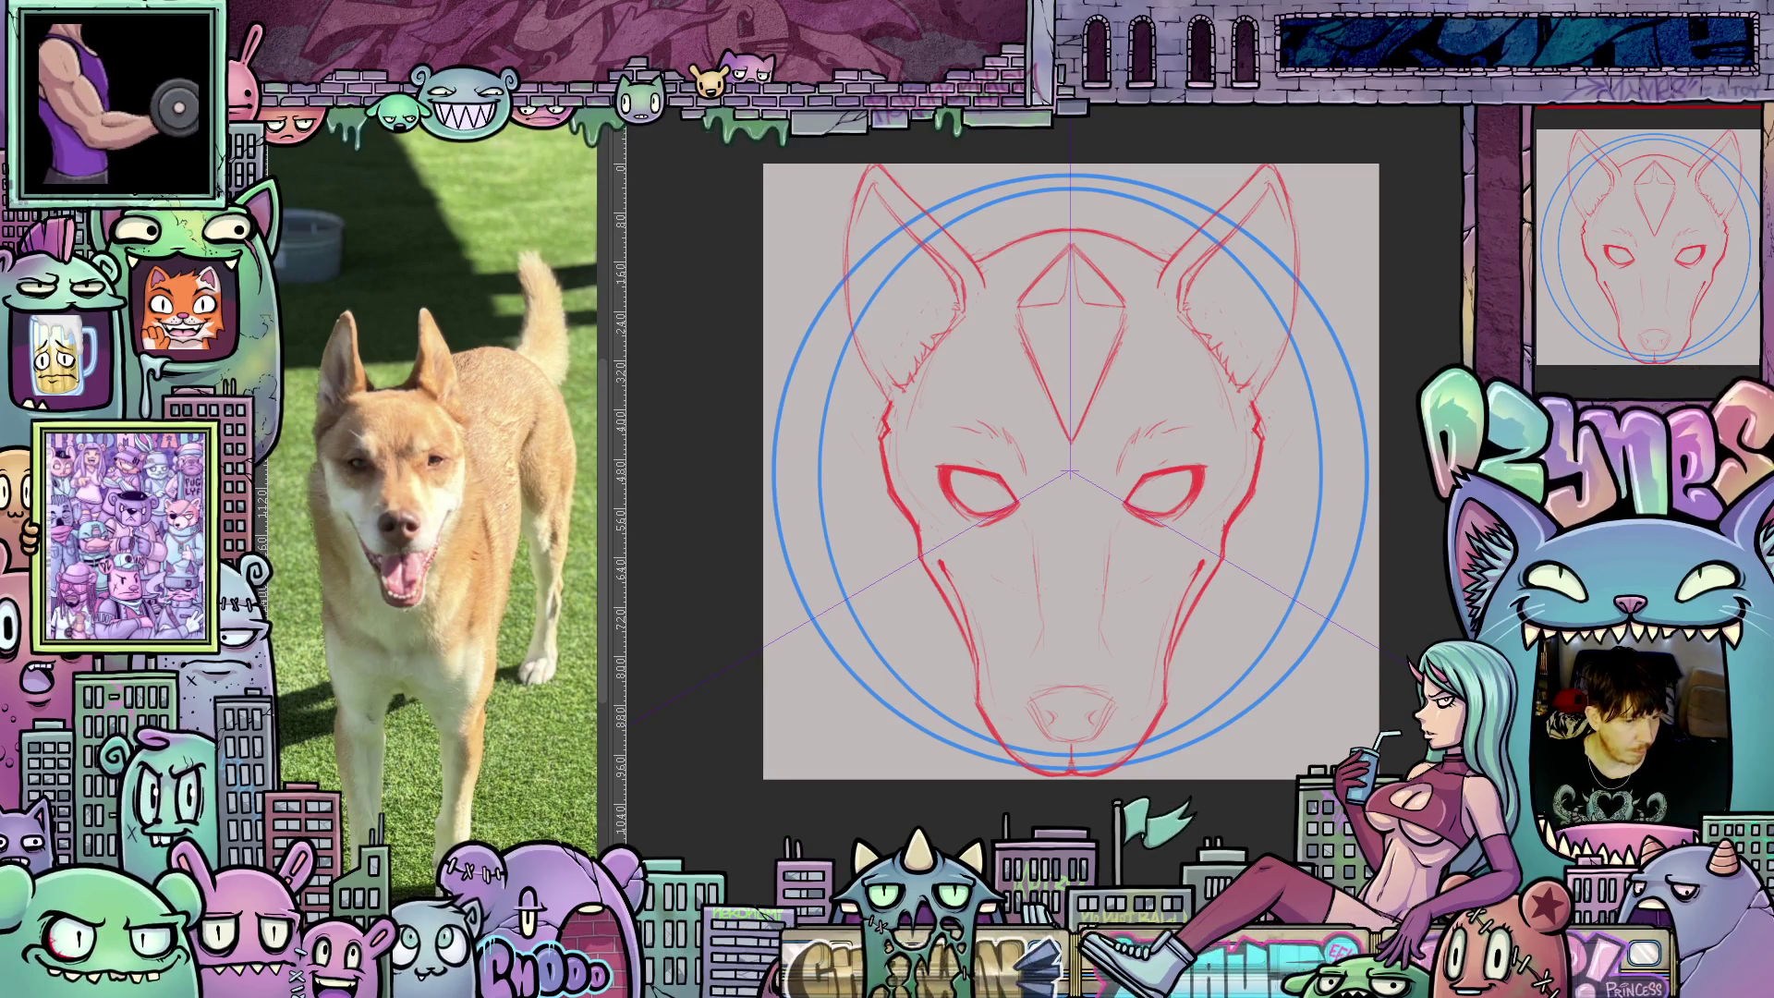
{"action": "key", "text": "o"}
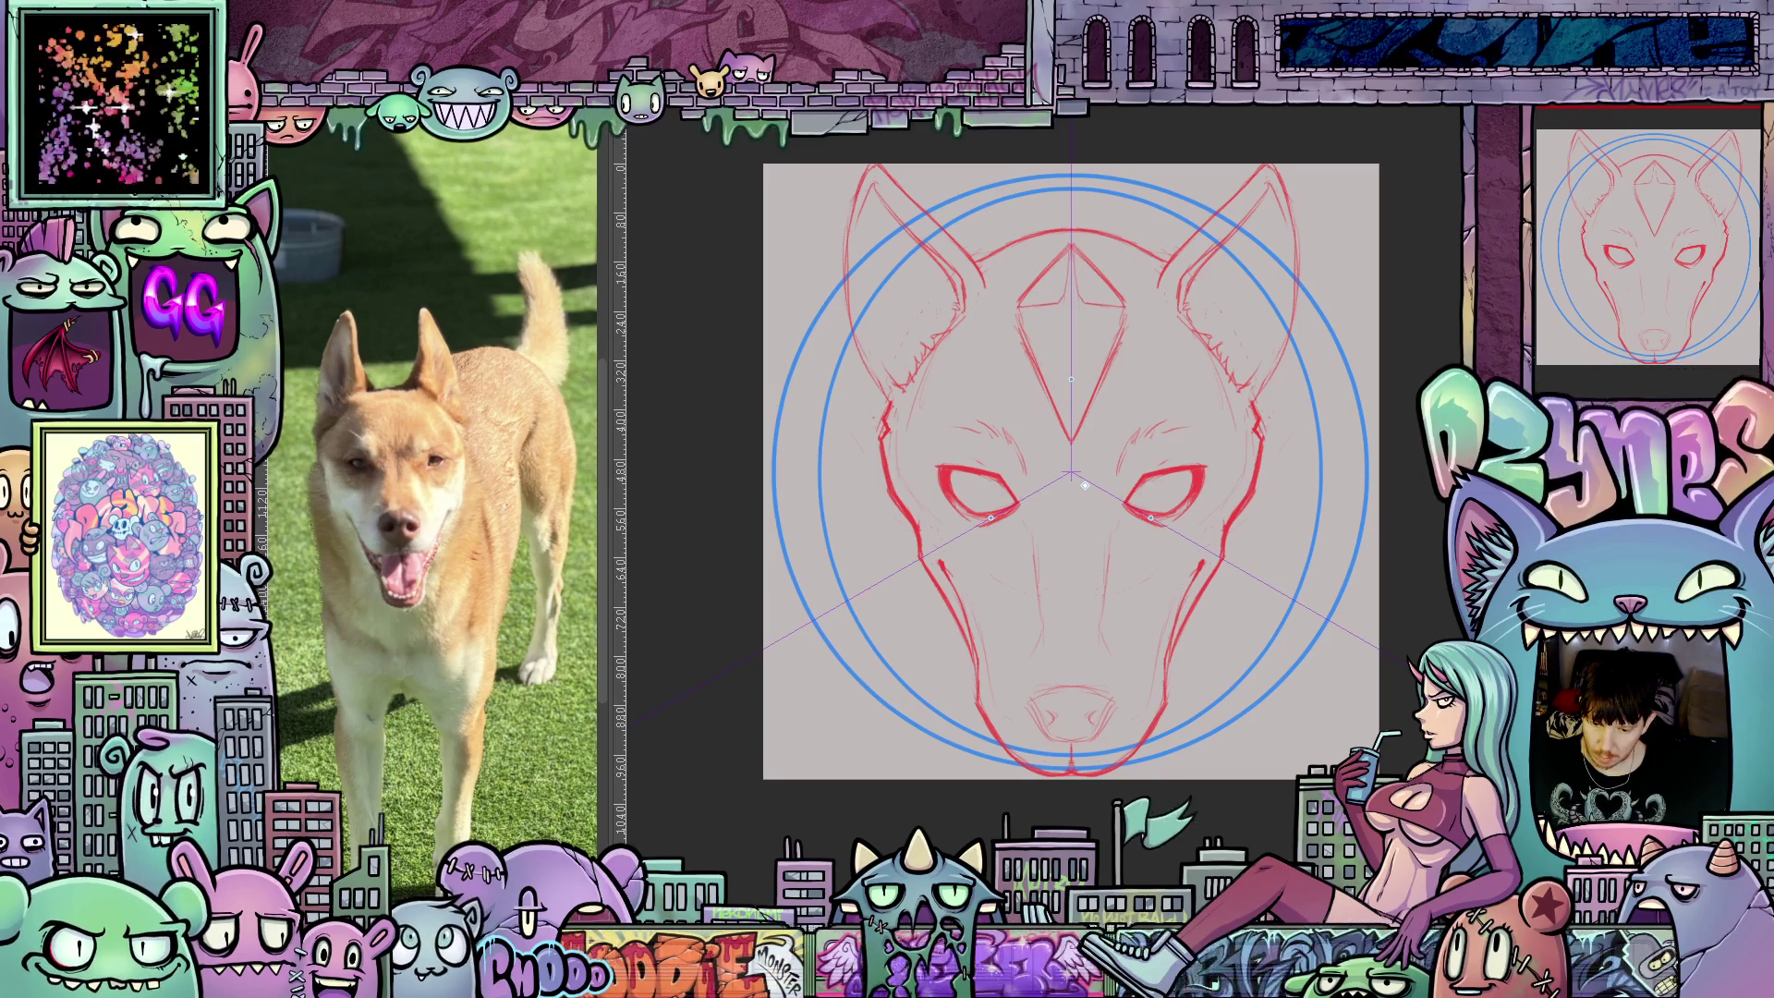
{"action": "left_click", "coordinate": [1222, 622]}
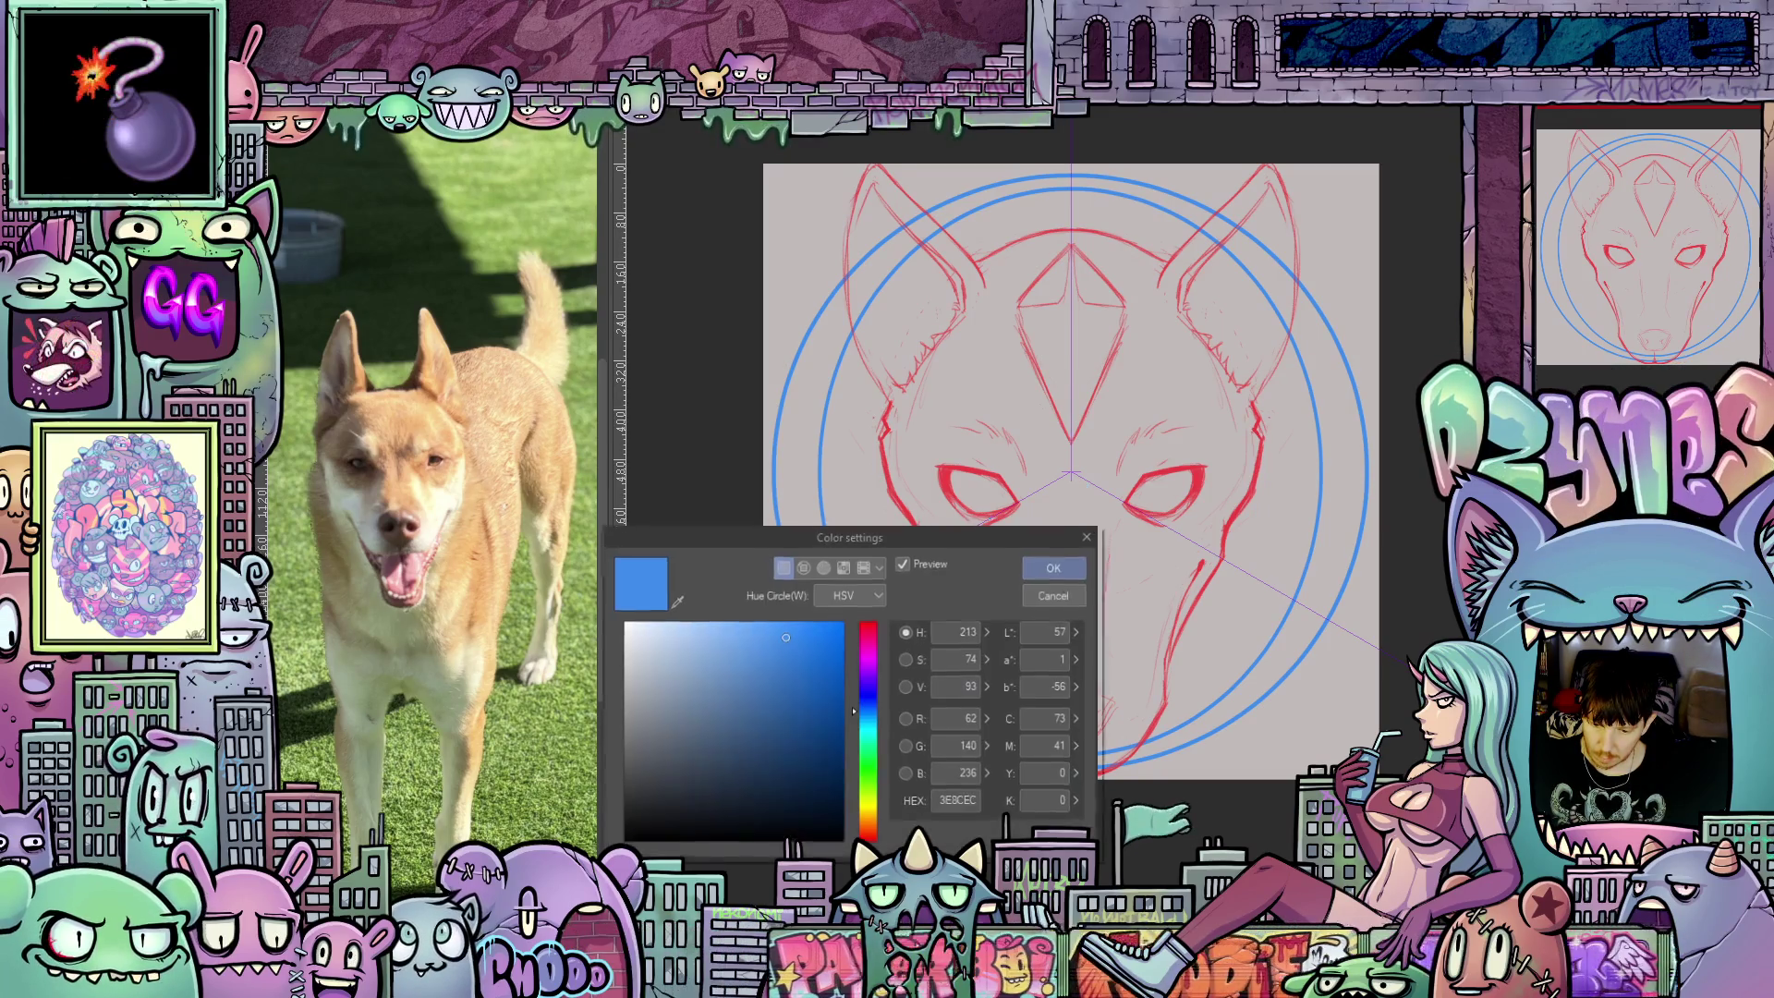
Preview a hue of 235, then cancel to keep the original blue and zoom out.
{"action": "left_click", "coordinate": [861, 699]}
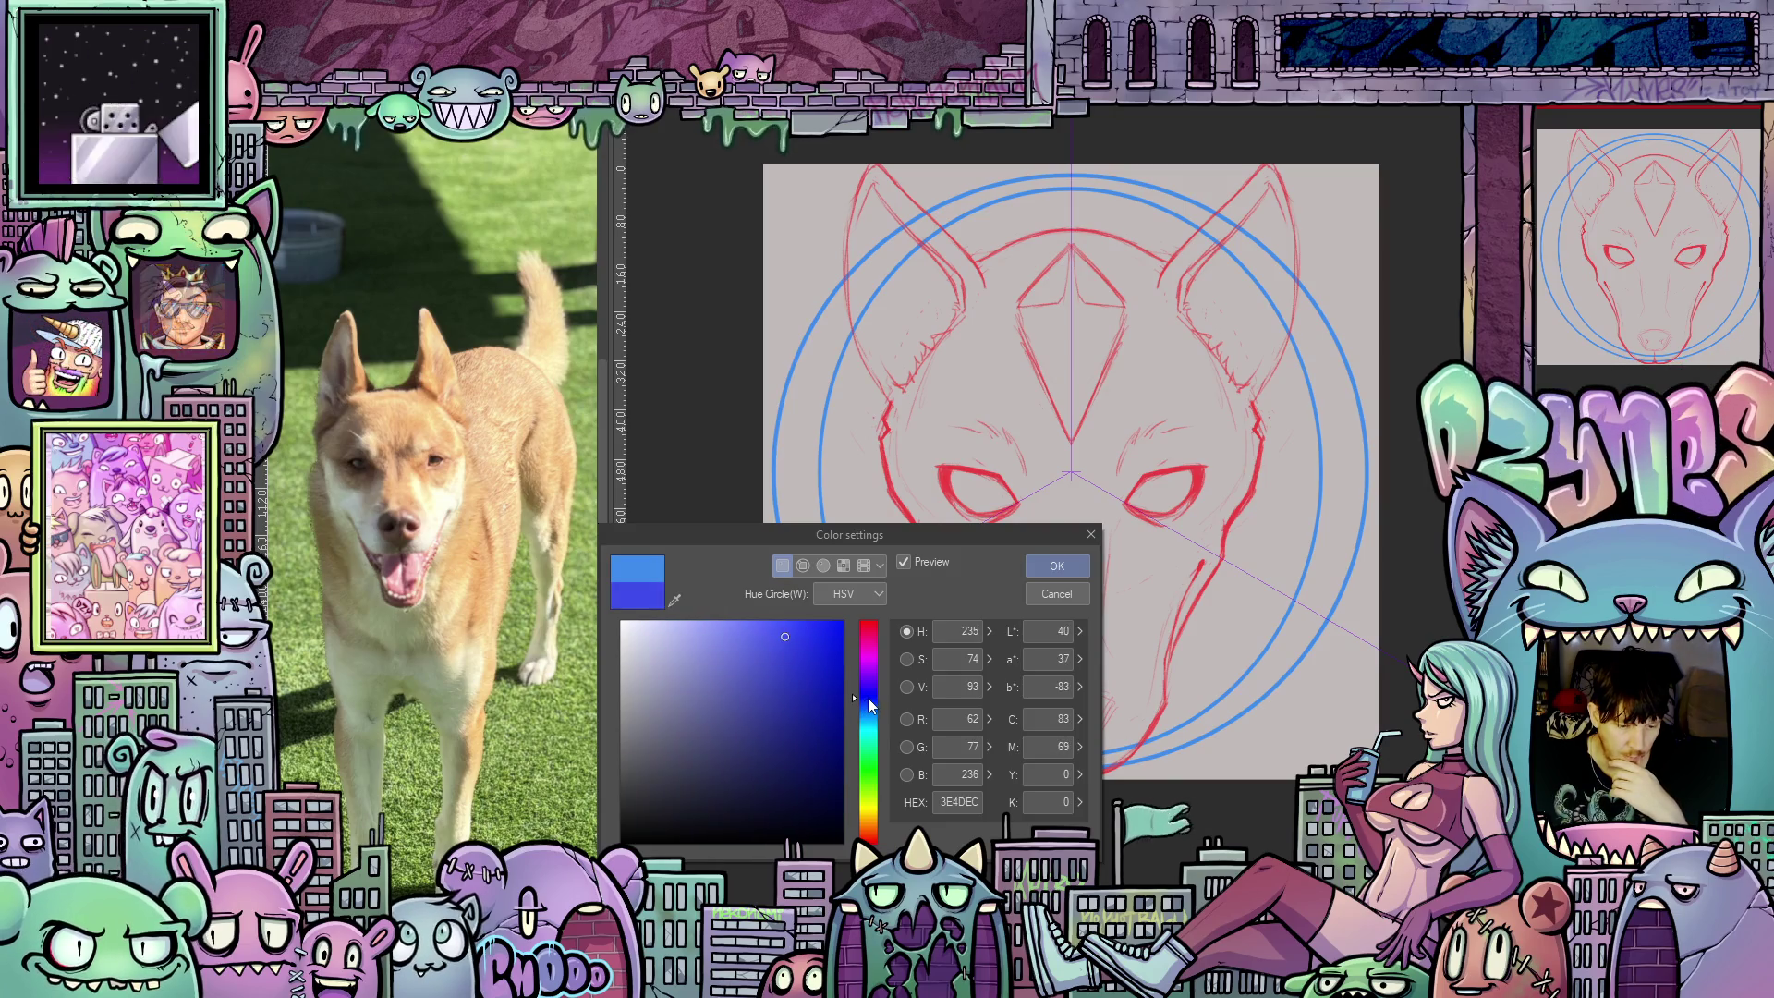
{"action": "left_click", "coordinate": [1045, 596]}
{"action": "scroll", "coordinate": [1257, 647], "scroll_direction": "up", "scroll_amount": 2}
{"action": "scroll", "coordinate": [1239, 628], "scroll_direction": "down", "scroll_amount": 1}
{"action": "scroll", "coordinate": [1220, 573], "scroll_direction": "down", "scroll_amount": 2}
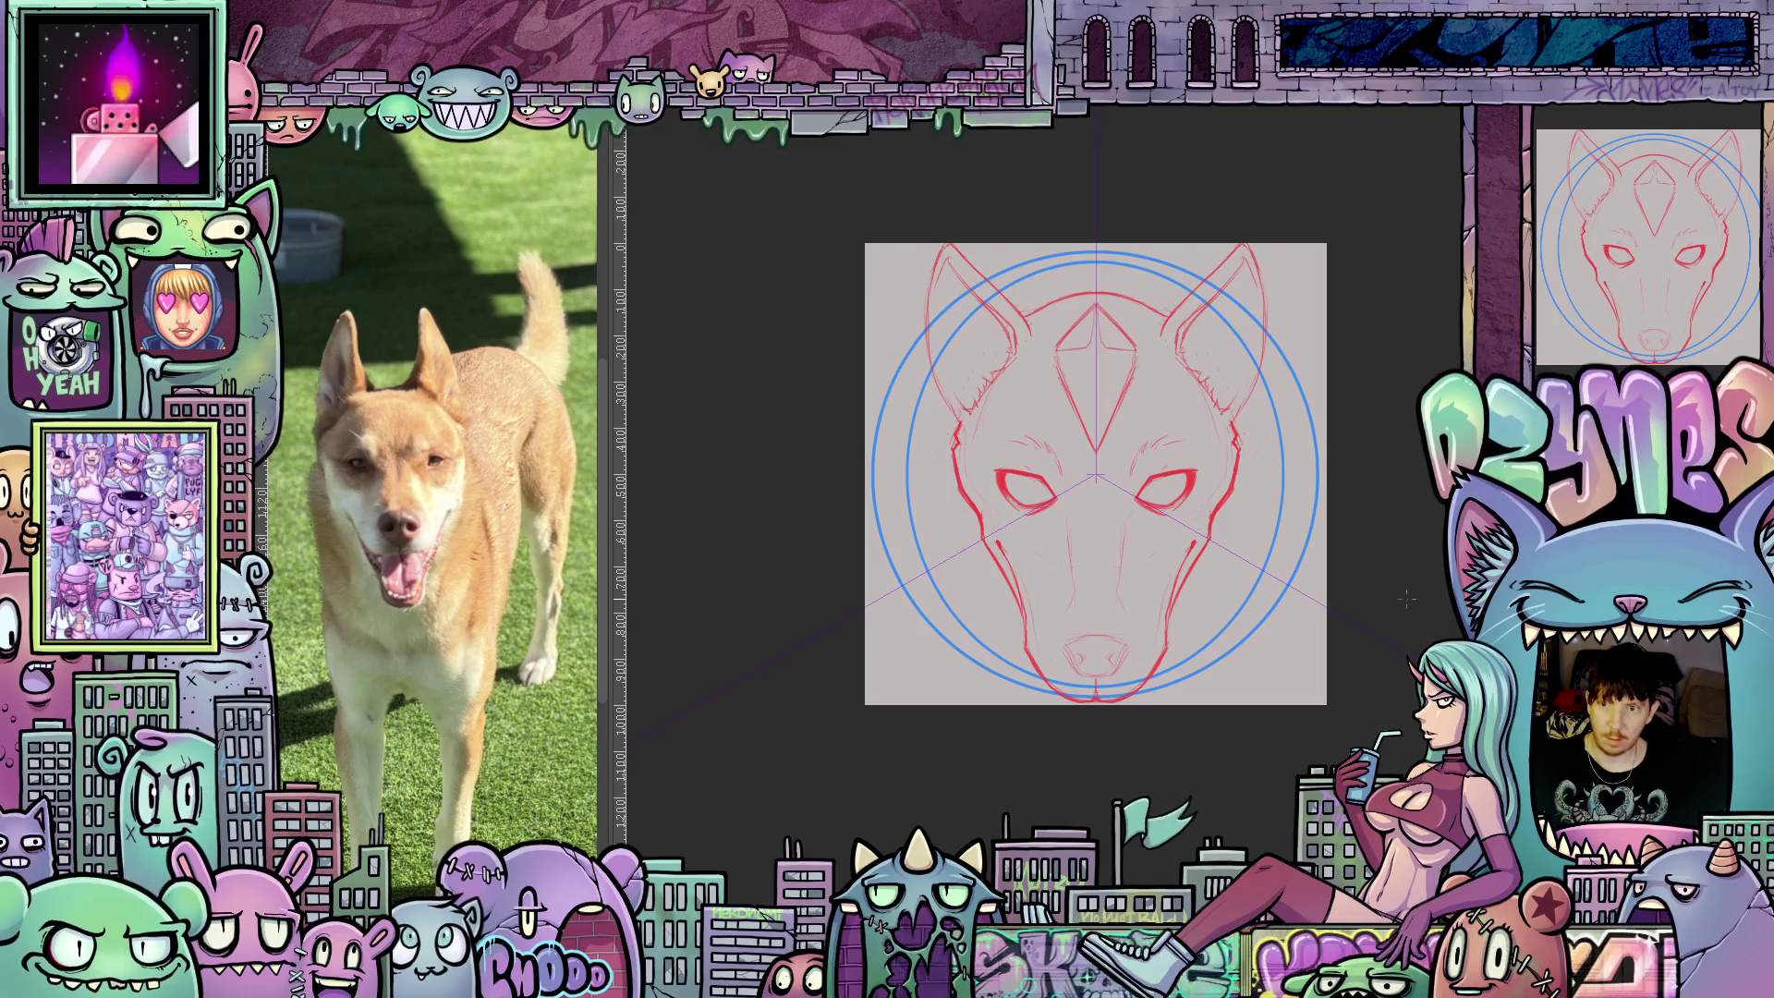
Mark a trial tick on the circle guide in a rotated view, then undo it.
{"action": "scroll", "coordinate": [1395, 586], "scroll_direction": "up", "scroll_amount": 1}
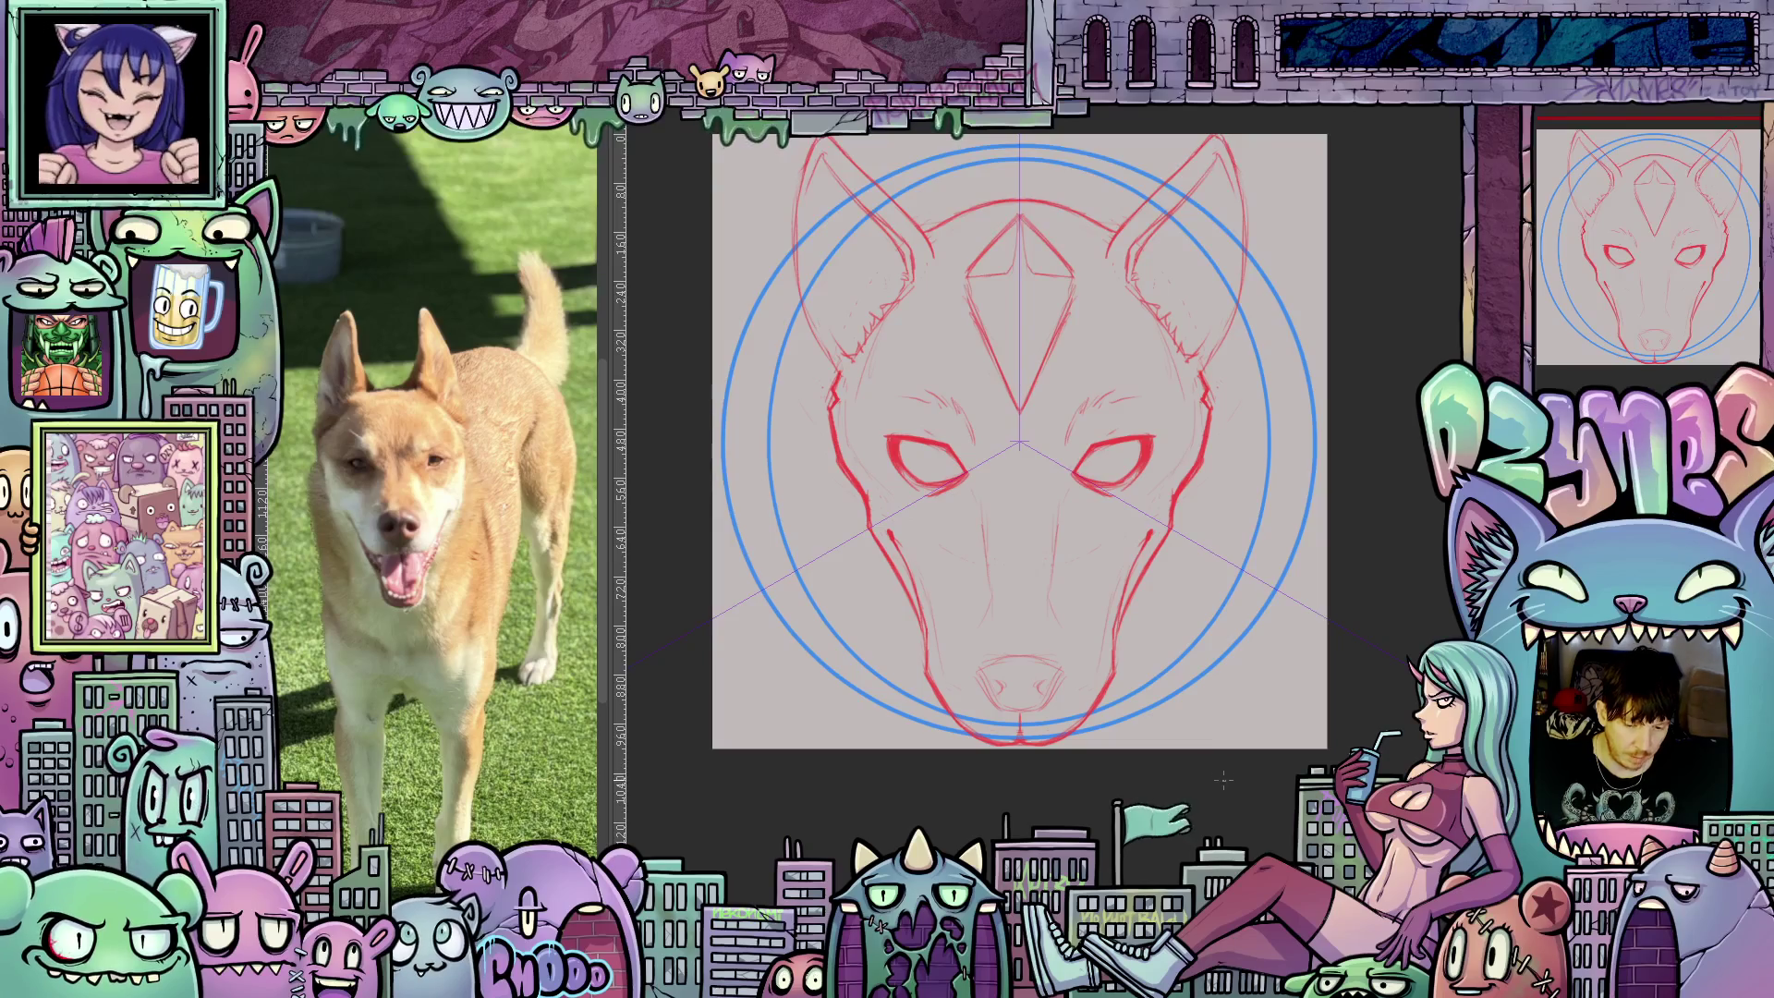
{"action": "mouse_move", "coordinate": [1275, 731]}
{"action": "left_mouse_down"}
{"action": "mouse_move", "coordinate": [1315, 684]}
{"action": "mouse_move", "coordinate": [1045, 581]}
{"action": "left_mouse_up"}
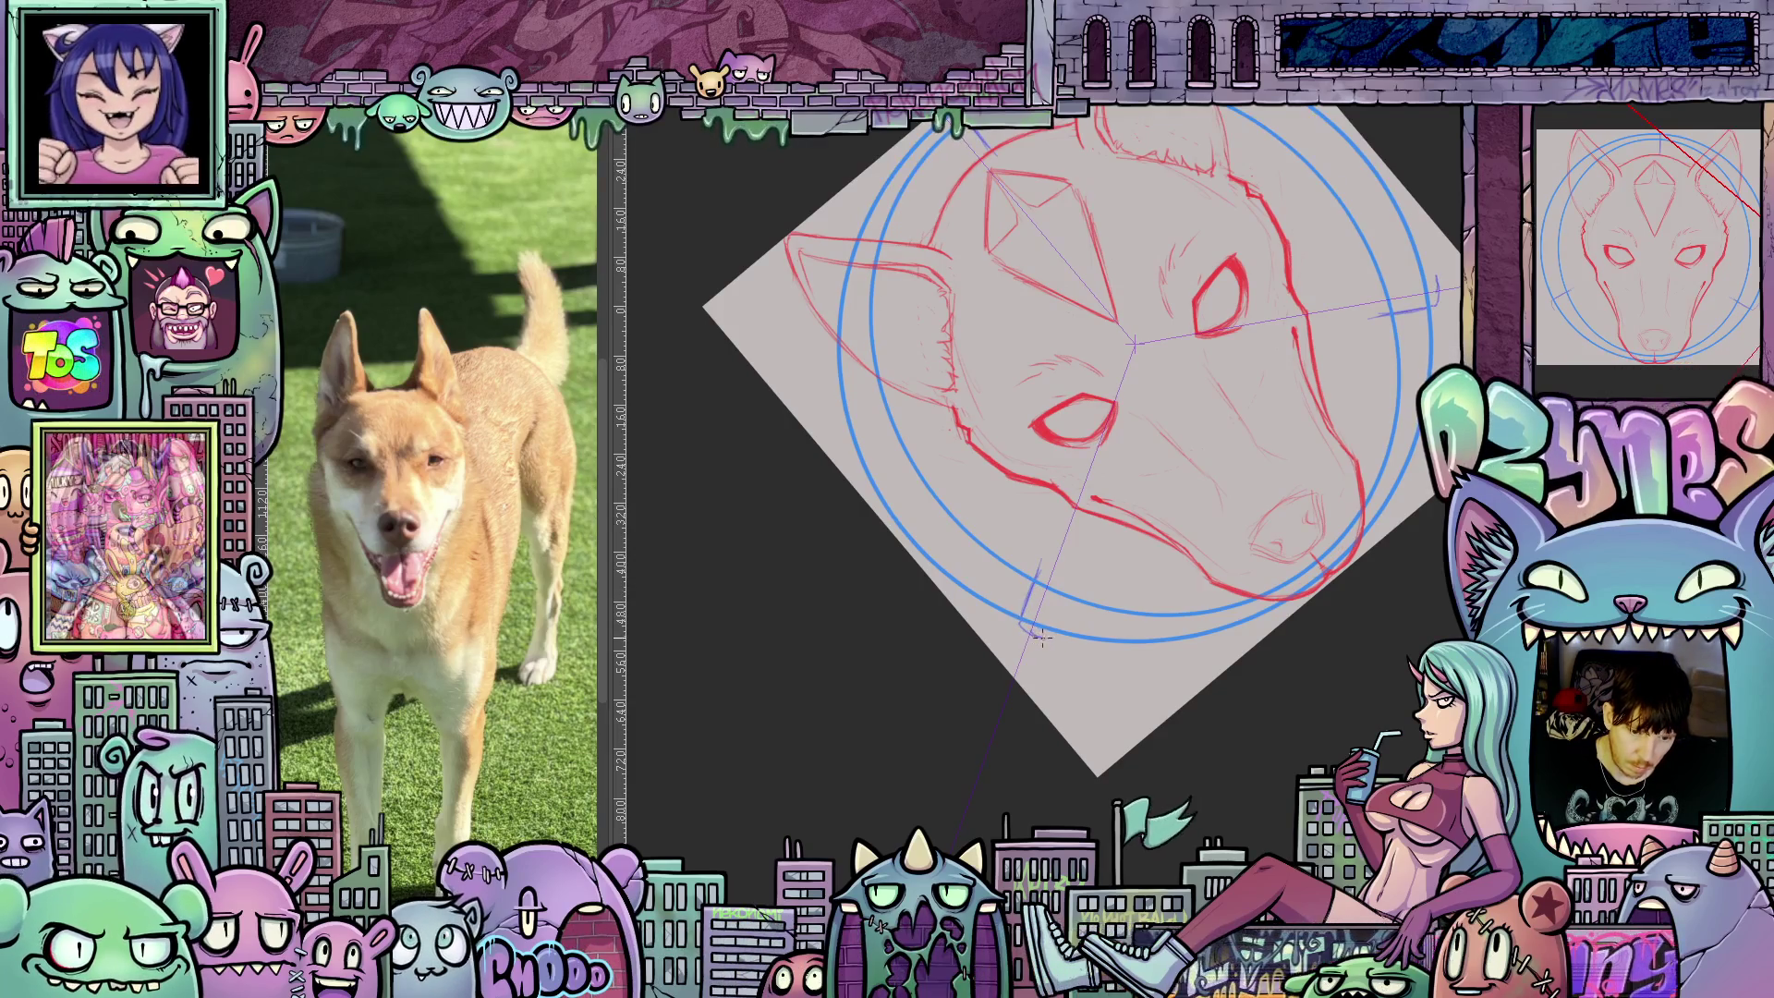
{"action": "left_click_drag", "start_coordinate": [1026, 621], "coordinate": [1040, 635]}
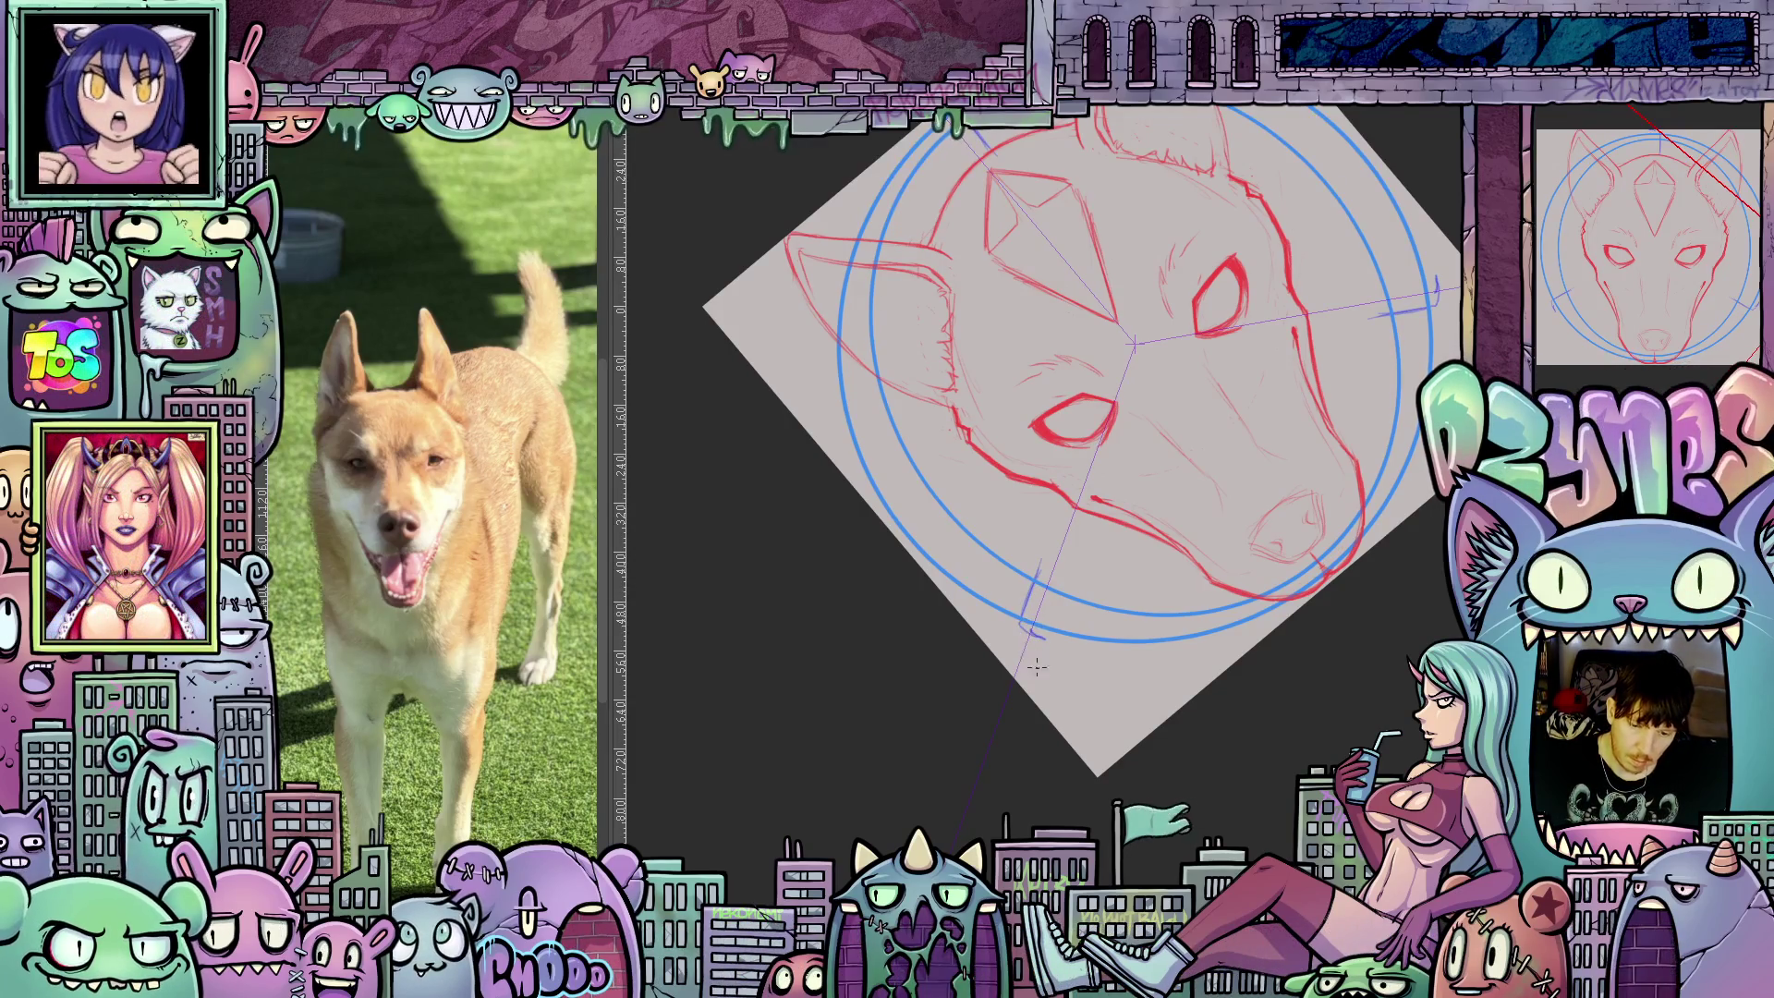
{"action": "left_click_drag", "start_coordinate": [1144, 672], "coordinate": [1227, 700]}
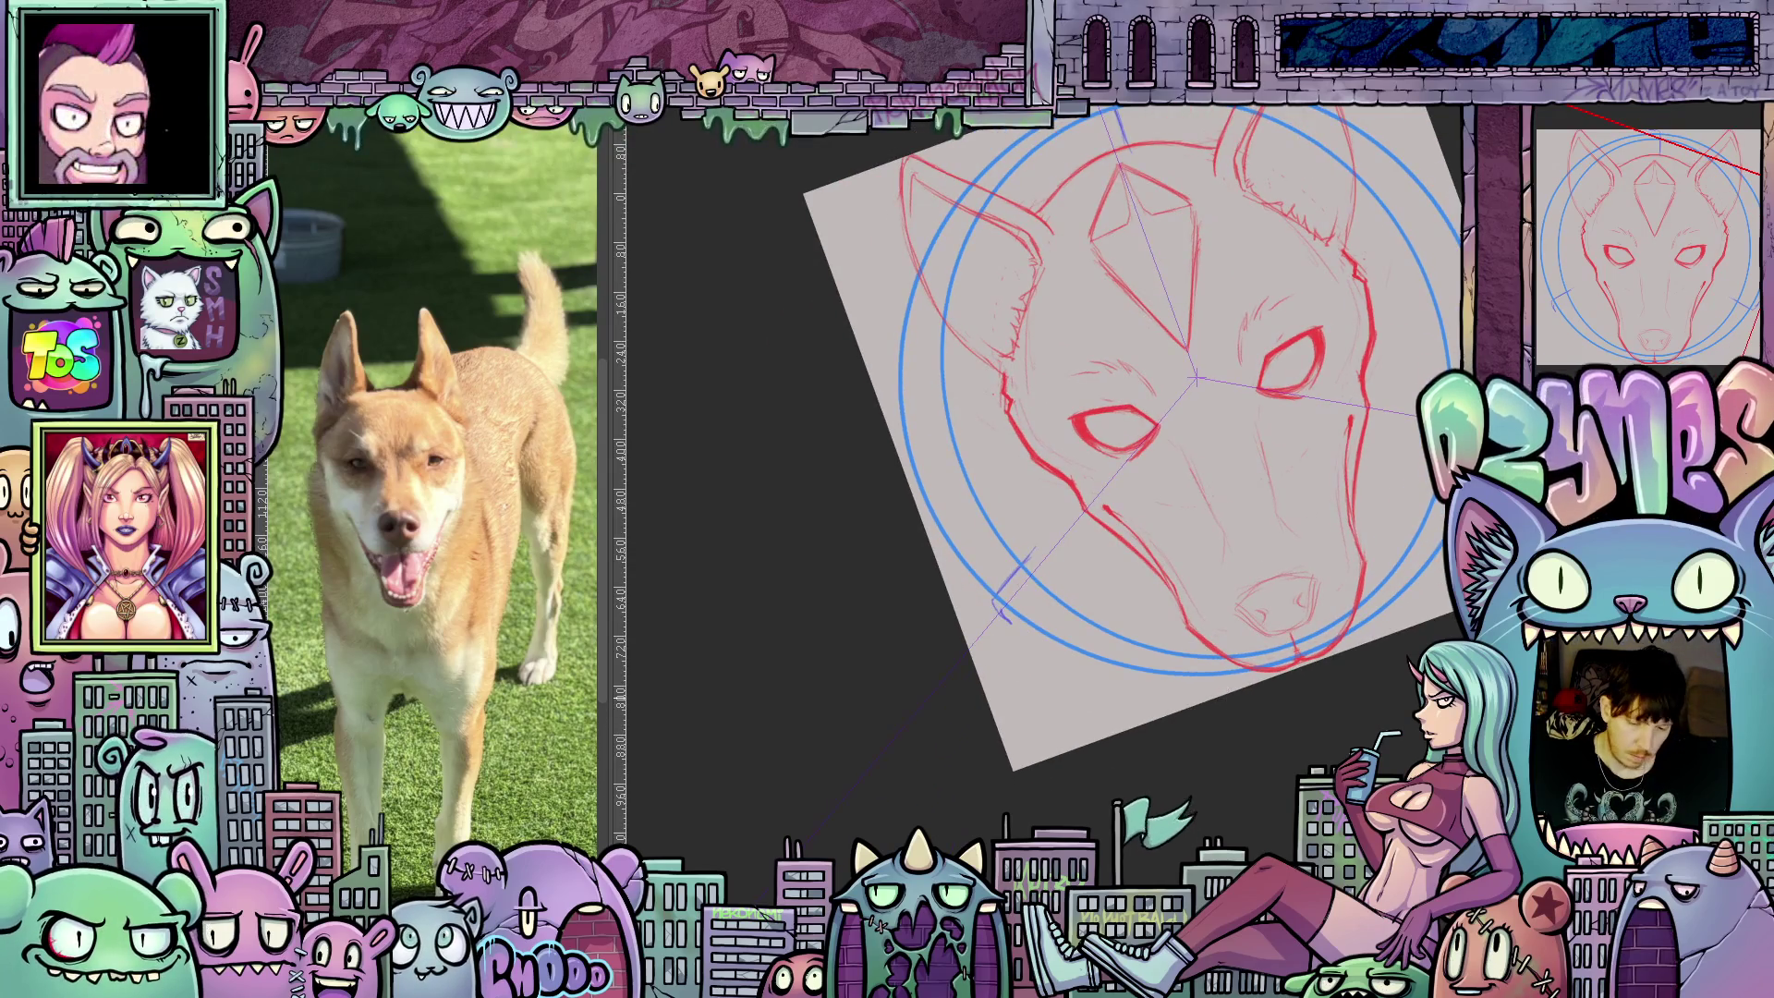
{"action": "key", "text": "ctrl+z"}
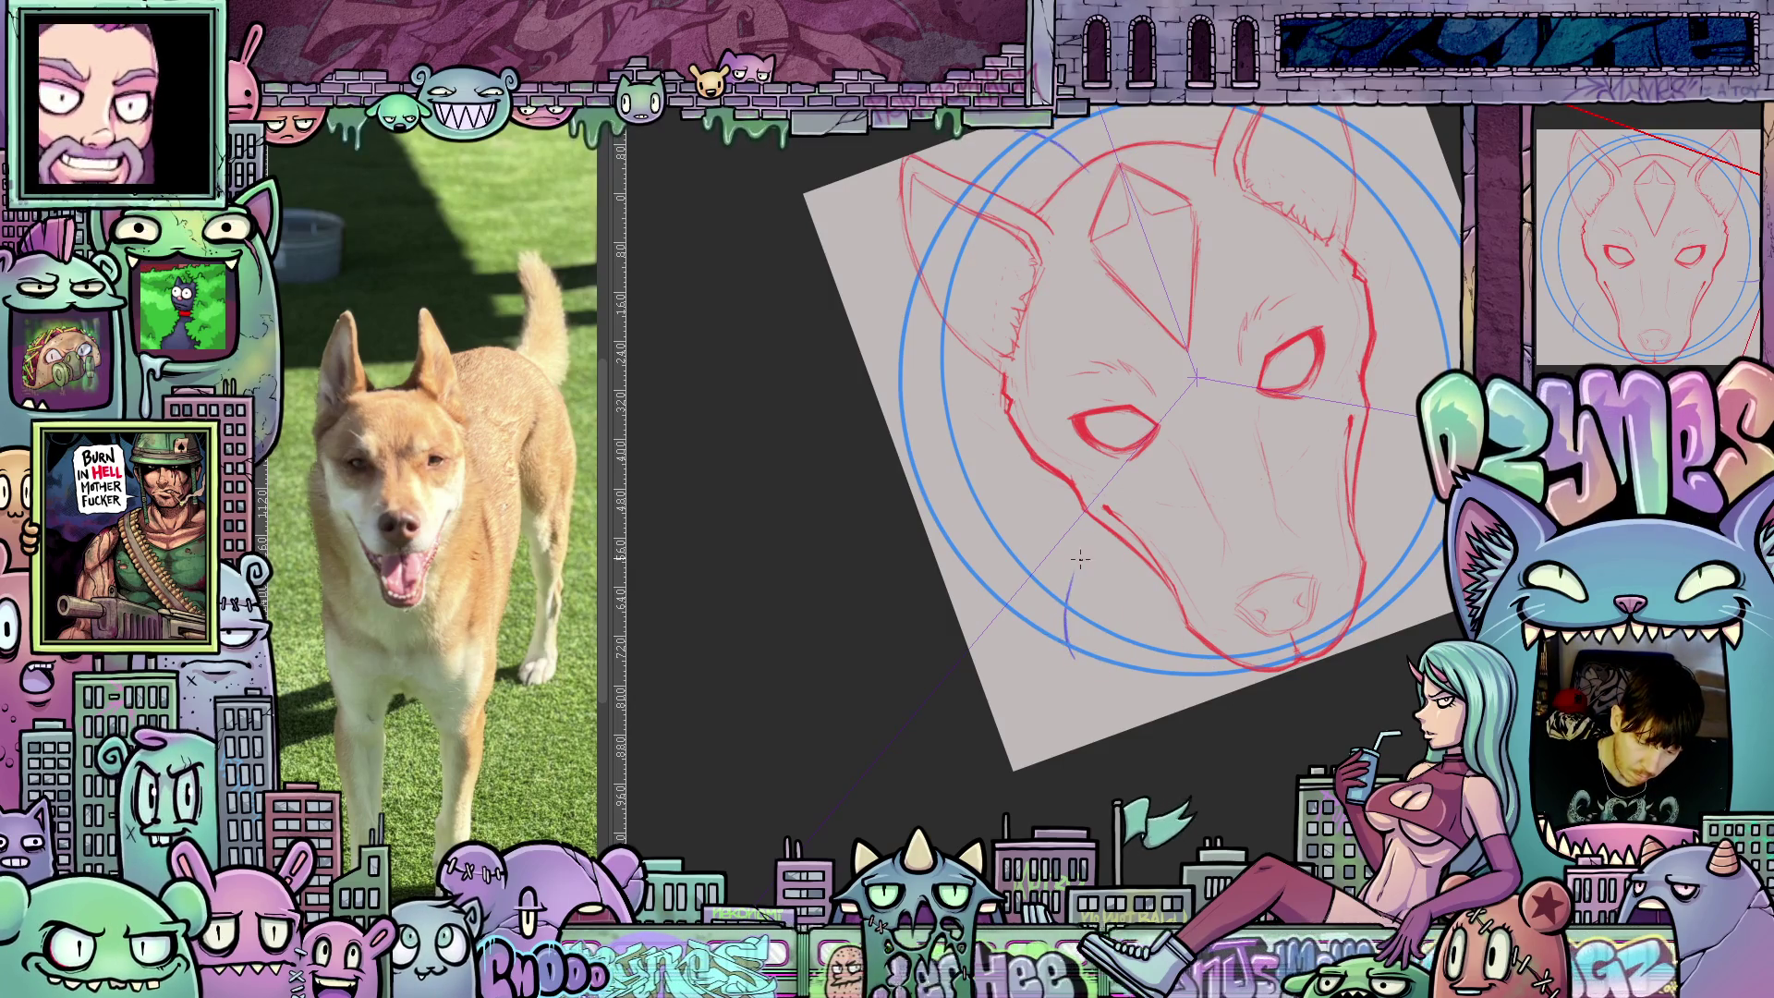
Sketch a curved blue guide along the dog's lower face.
{"action": "left_click_drag", "start_coordinate": [1109, 501], "coordinate": [1072, 647]}
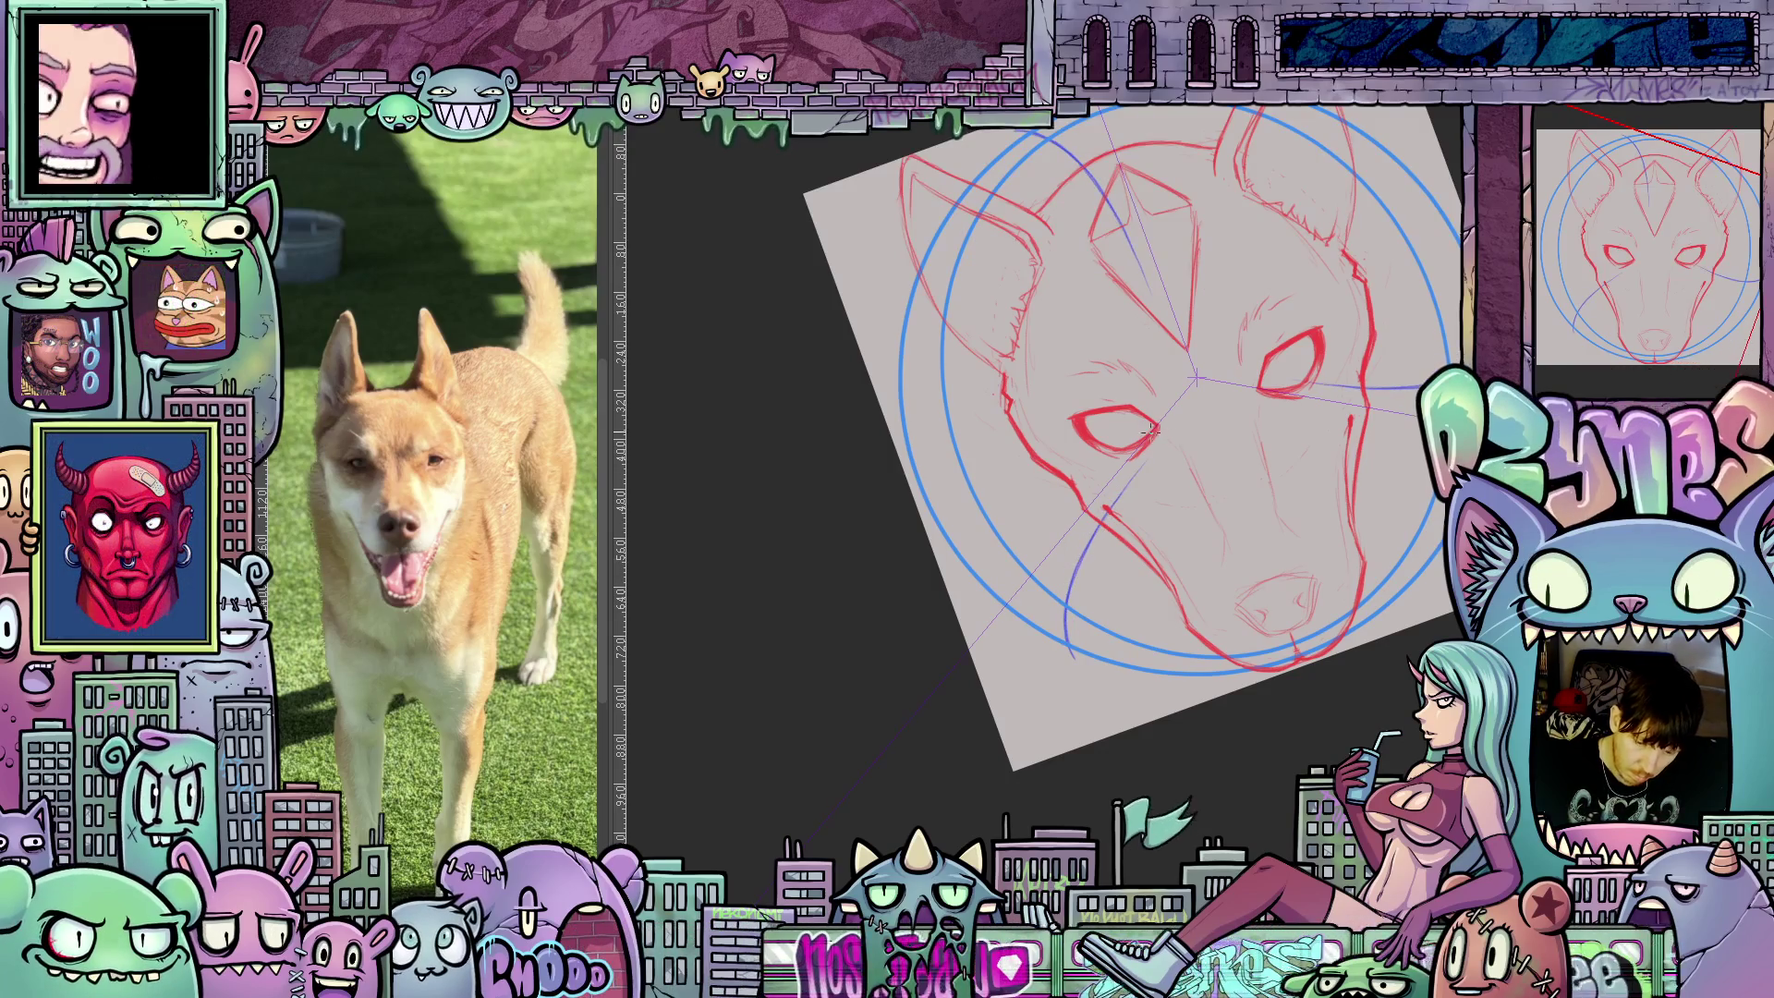
{"action": "left_click_drag", "start_coordinate": [1268, 753], "coordinate": [1358, 580]}
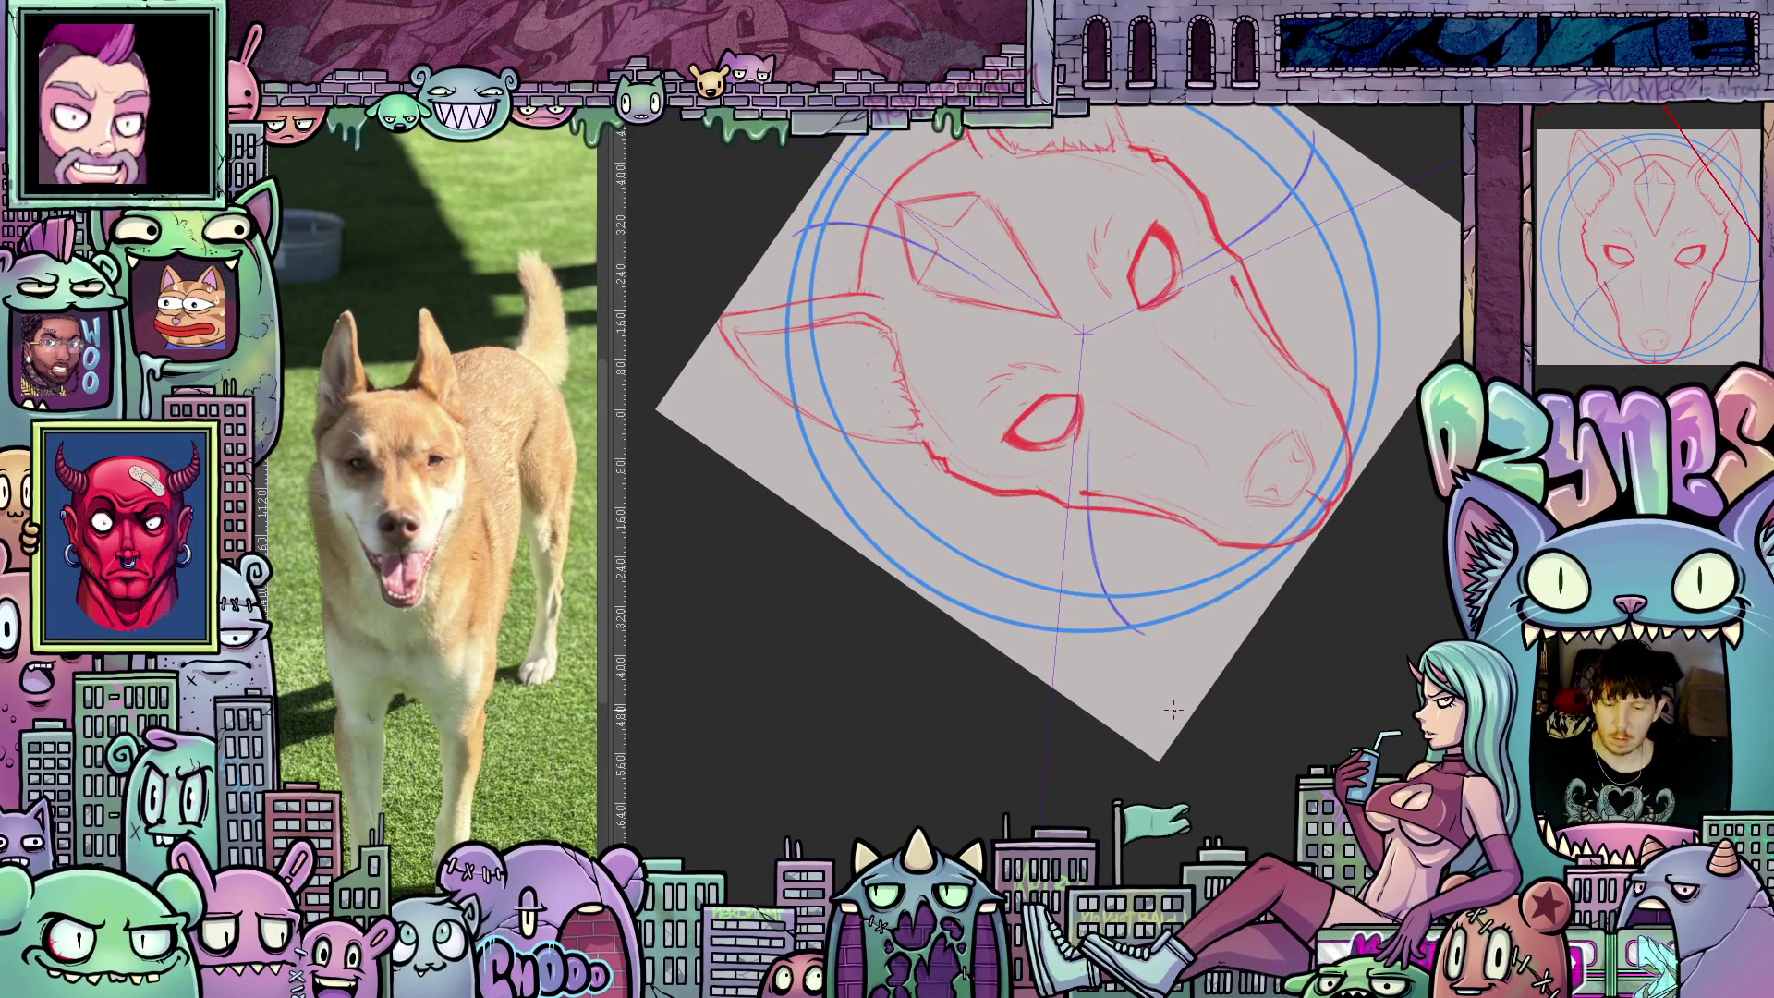
{"action": "mouse_move", "coordinate": [1160, 719]}
{"action": "left_mouse_down"}
{"action": "mouse_move", "coordinate": [1063, 758]}
{"action": "mouse_move", "coordinate": [924, 721]}
{"action": "mouse_move", "coordinate": [832, 647]}
{"action": "mouse_move", "coordinate": [718, 670]}
{"action": "left_mouse_up"}
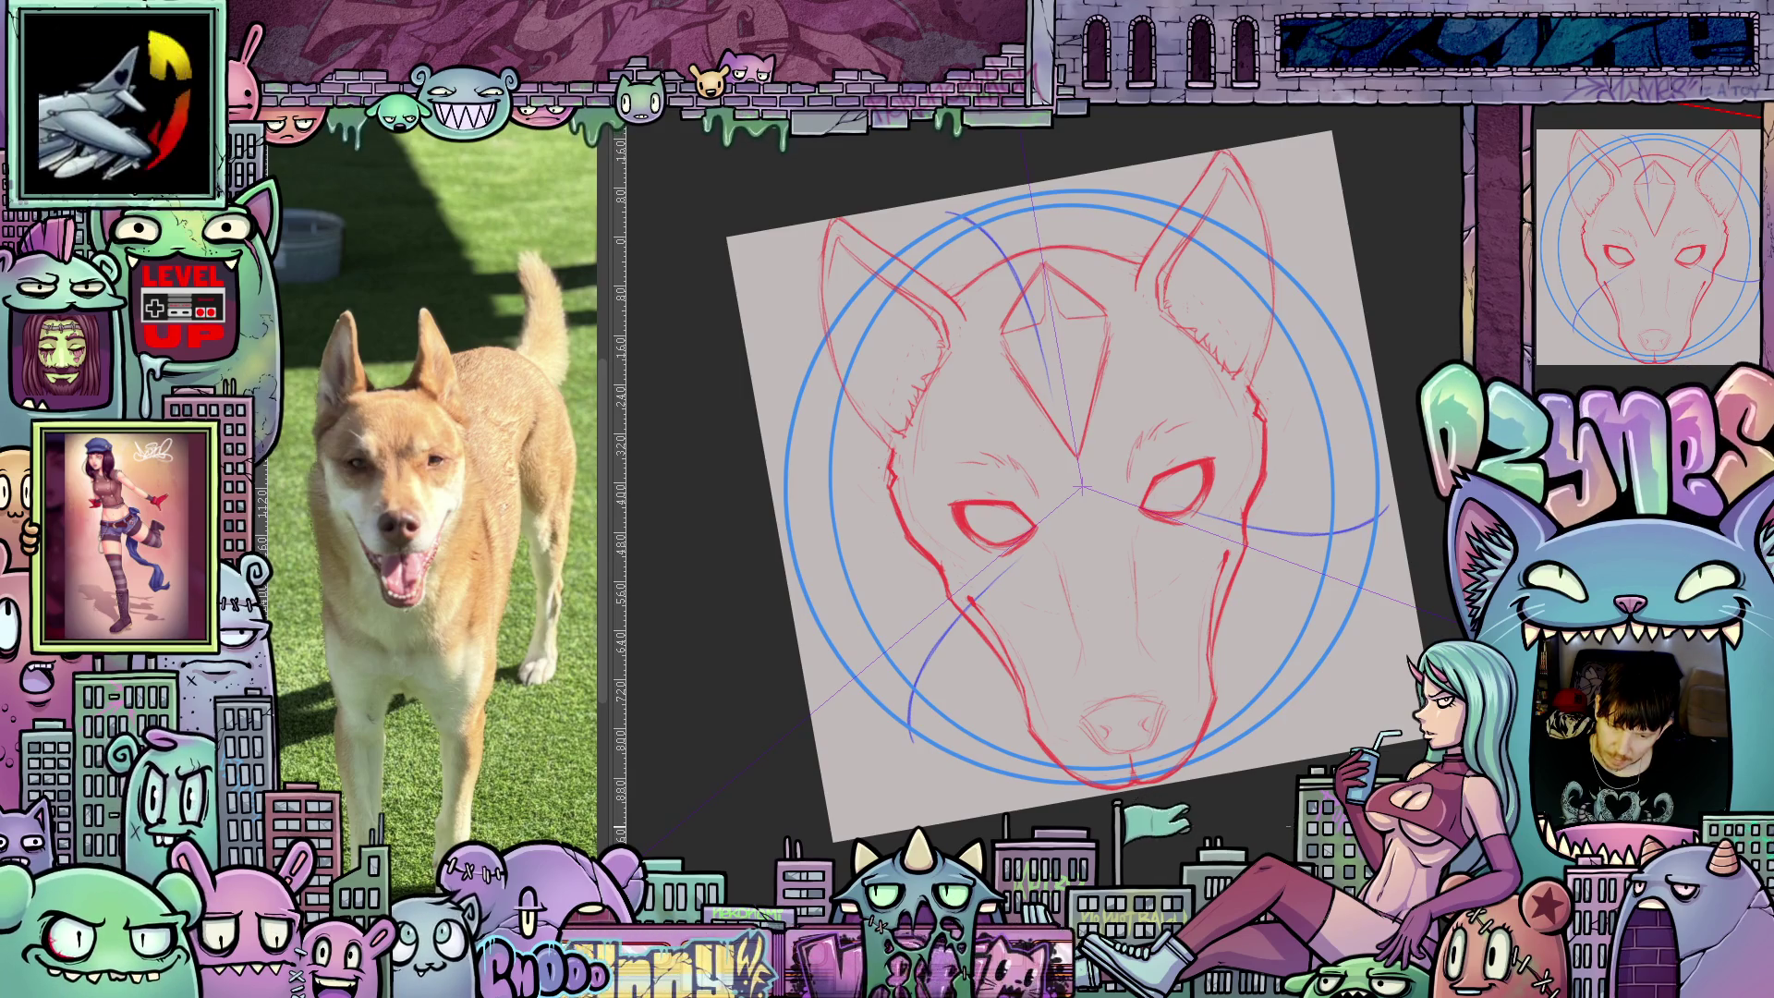
Erase the inner ends of the three dark-blue arcs and the leftover blue fragments.
{"action": "key", "text": "5"}
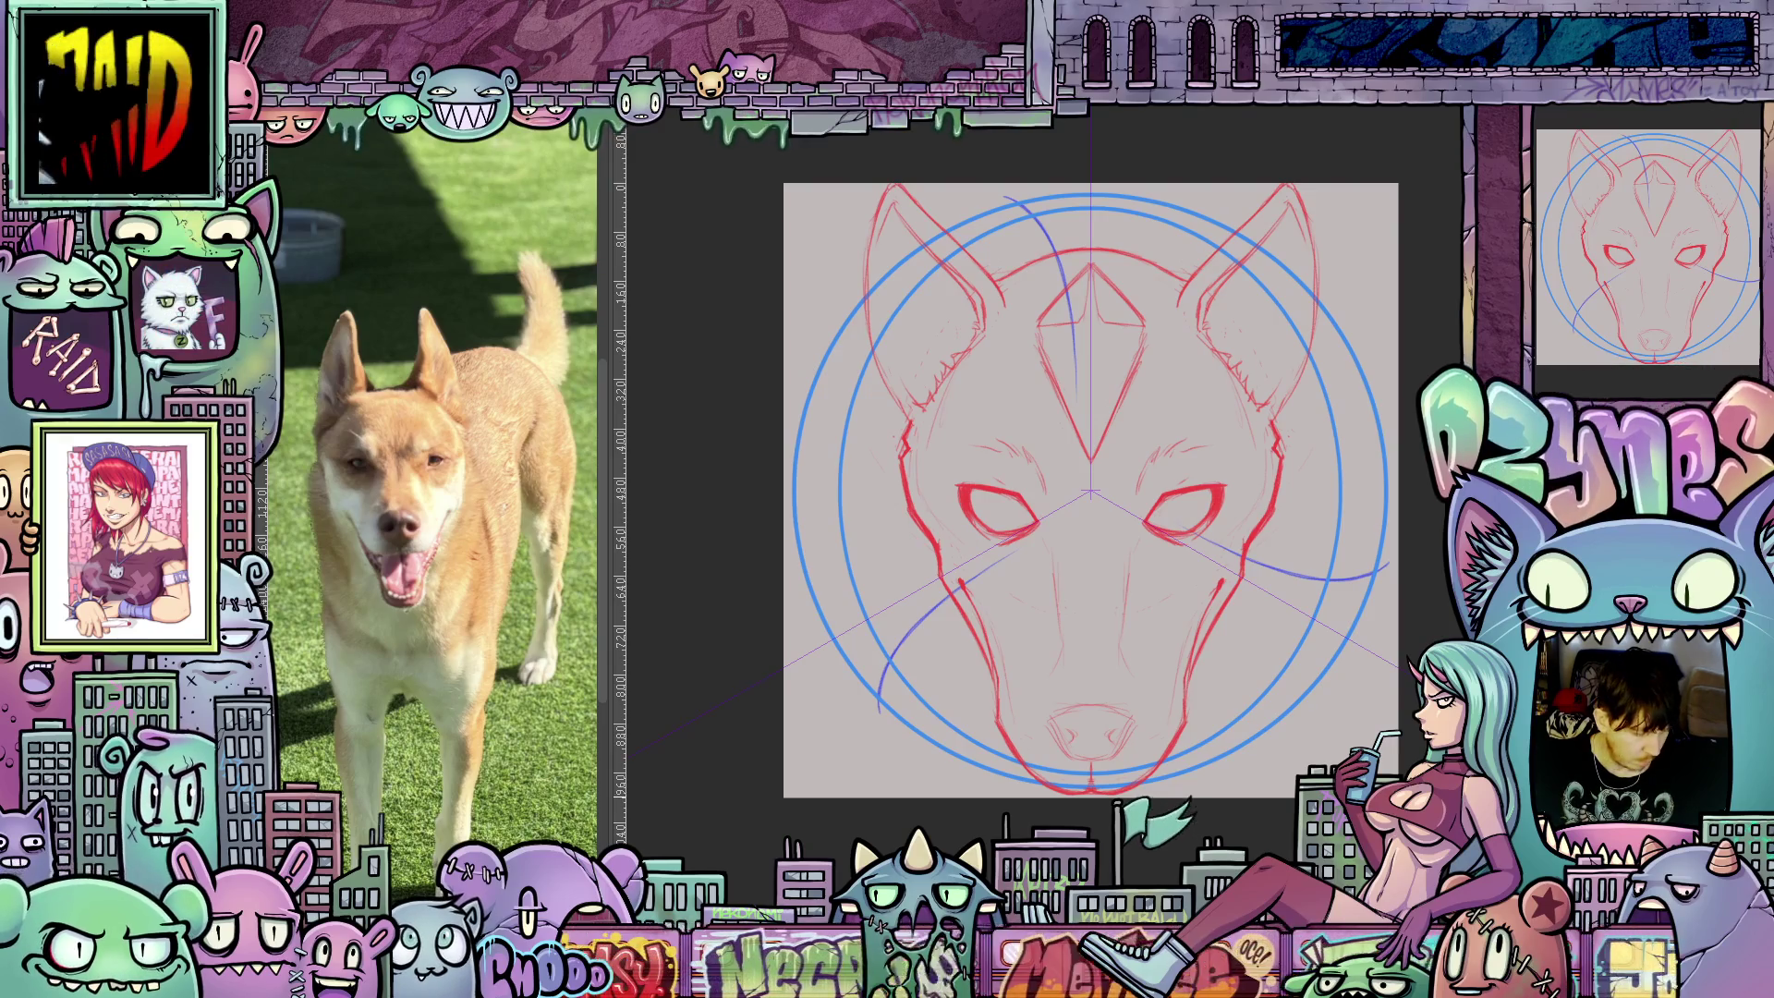
{"action": "left_click_drag", "start_coordinate": [1074, 356], "coordinate": [1058, 277]}
{"action": "left_click_drag", "start_coordinate": [1012, 198], "coordinate": [1039, 222]}
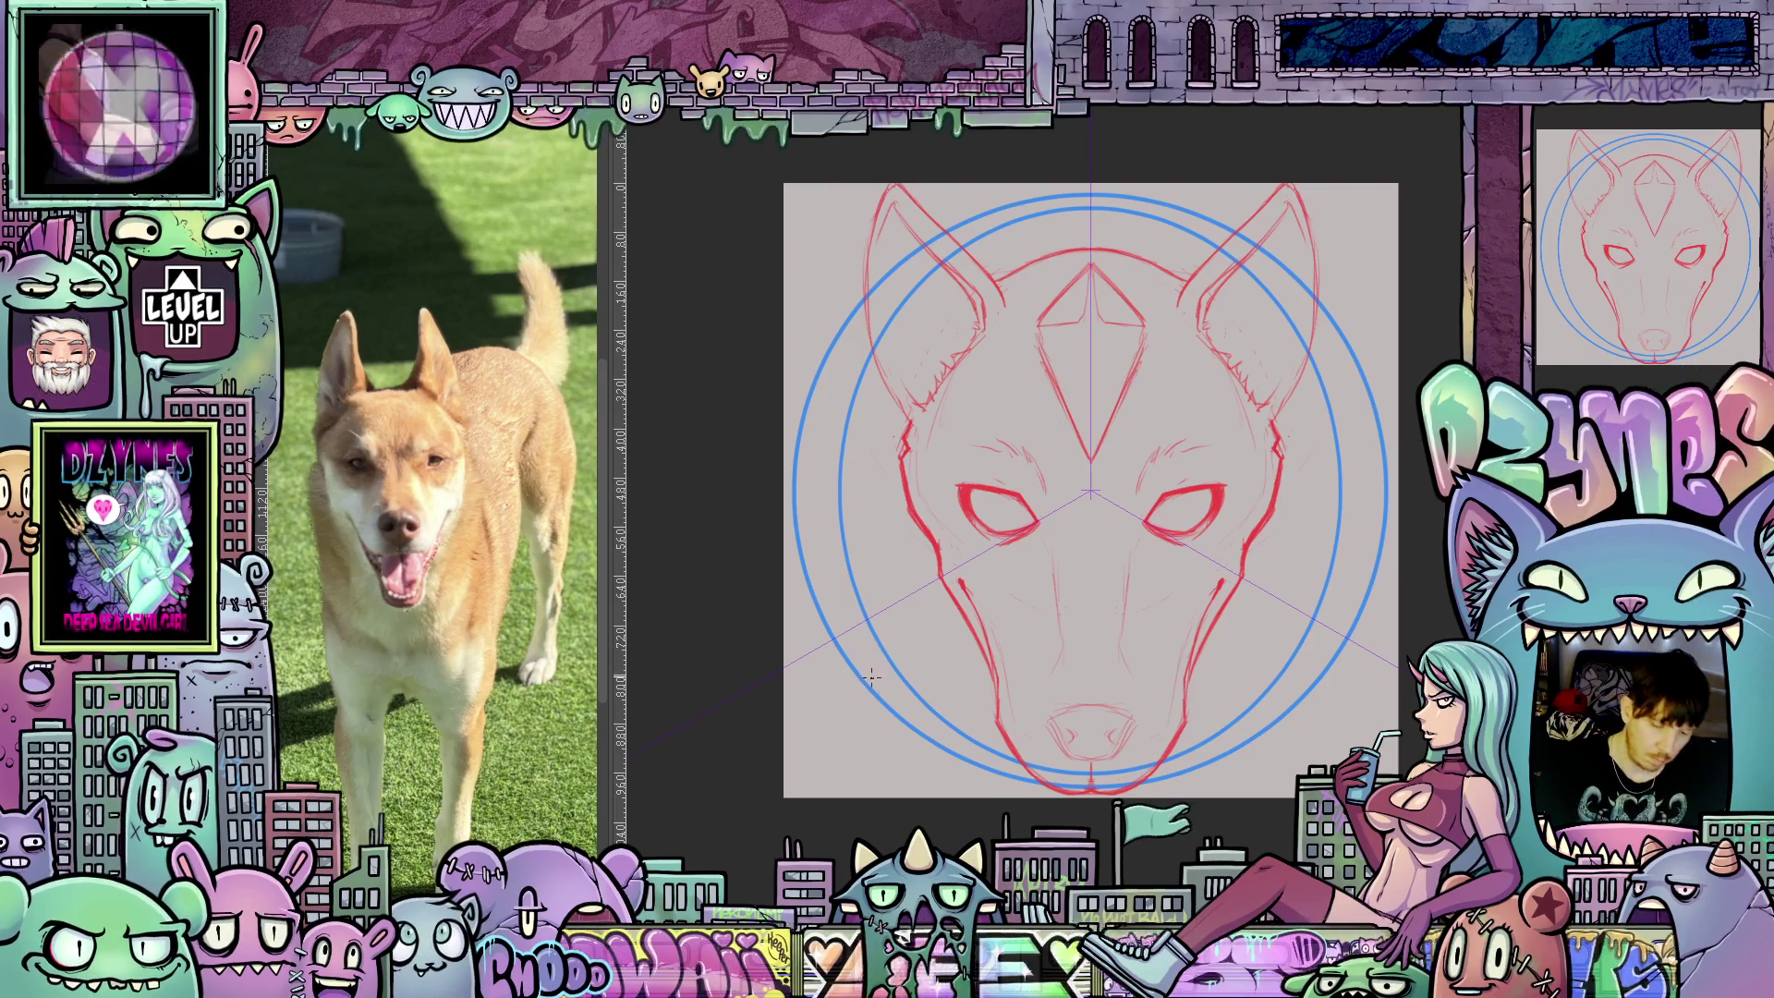
{"action": "left_click_drag", "start_coordinate": [879, 645], "coordinate": [863, 673]}
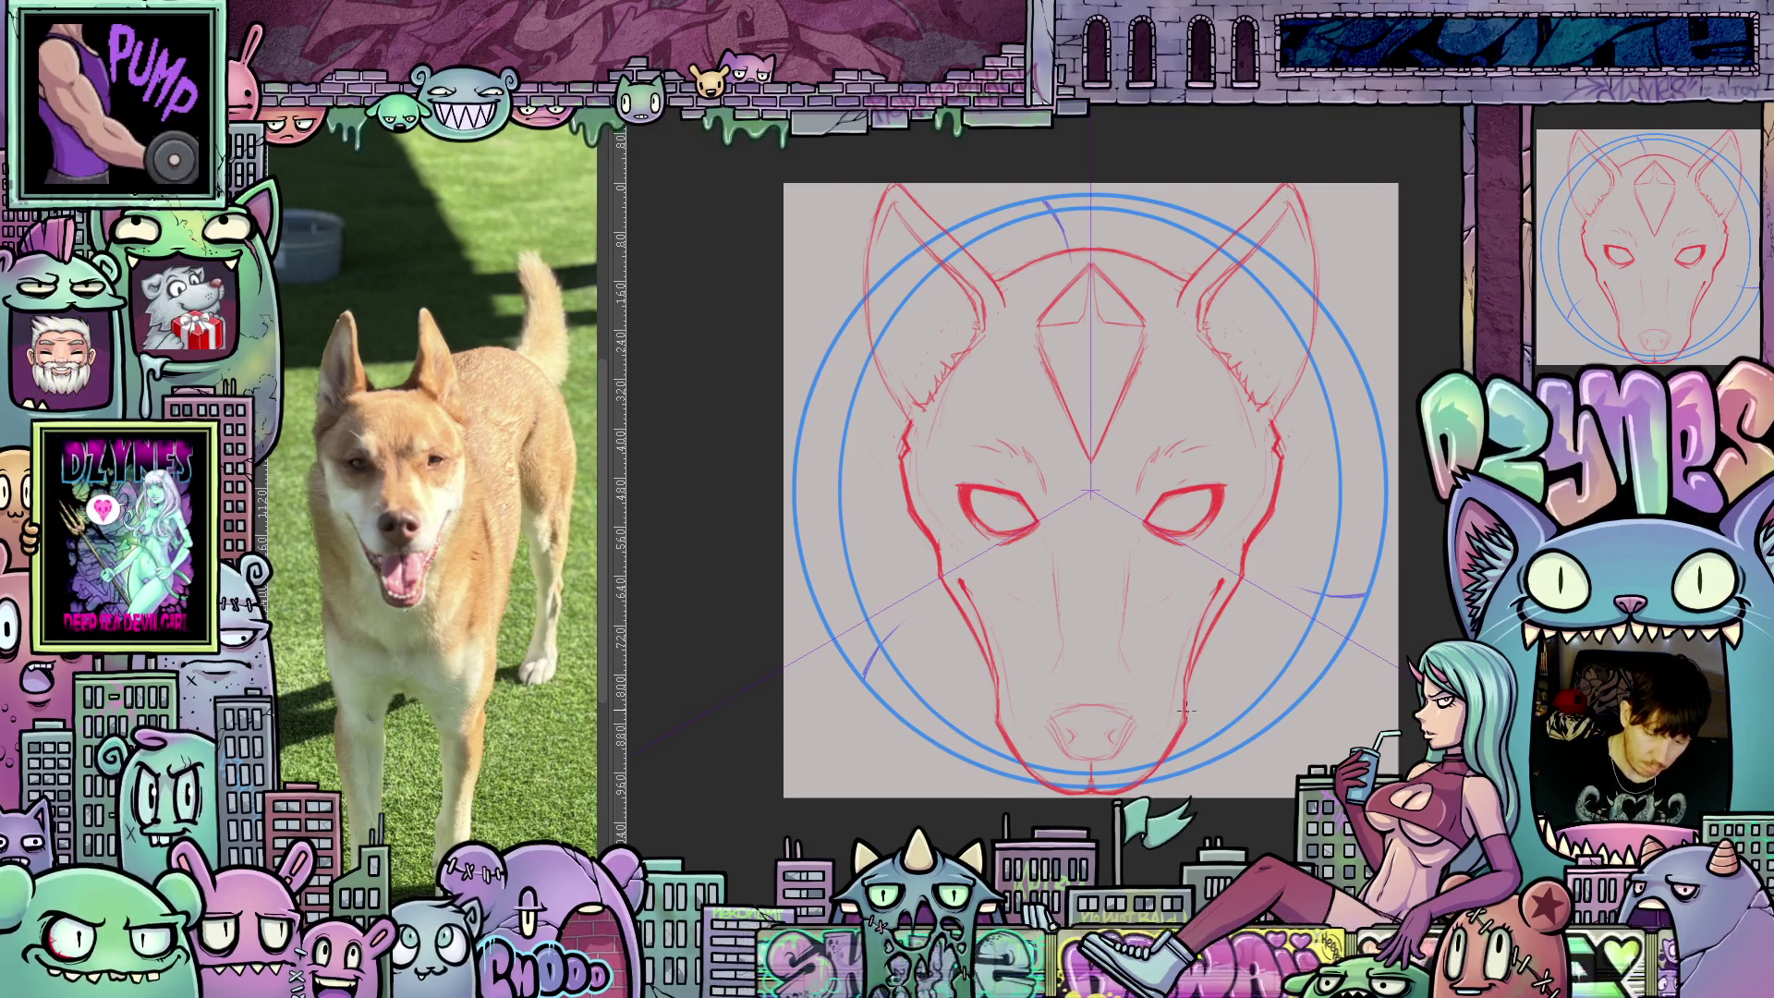
Draw blue-purple arcs along the inner ring, mirroring and rotating the canvas view between strokes.
{"action": "left_click_drag", "start_coordinate": [1269, 763], "coordinate": [899, 689]}
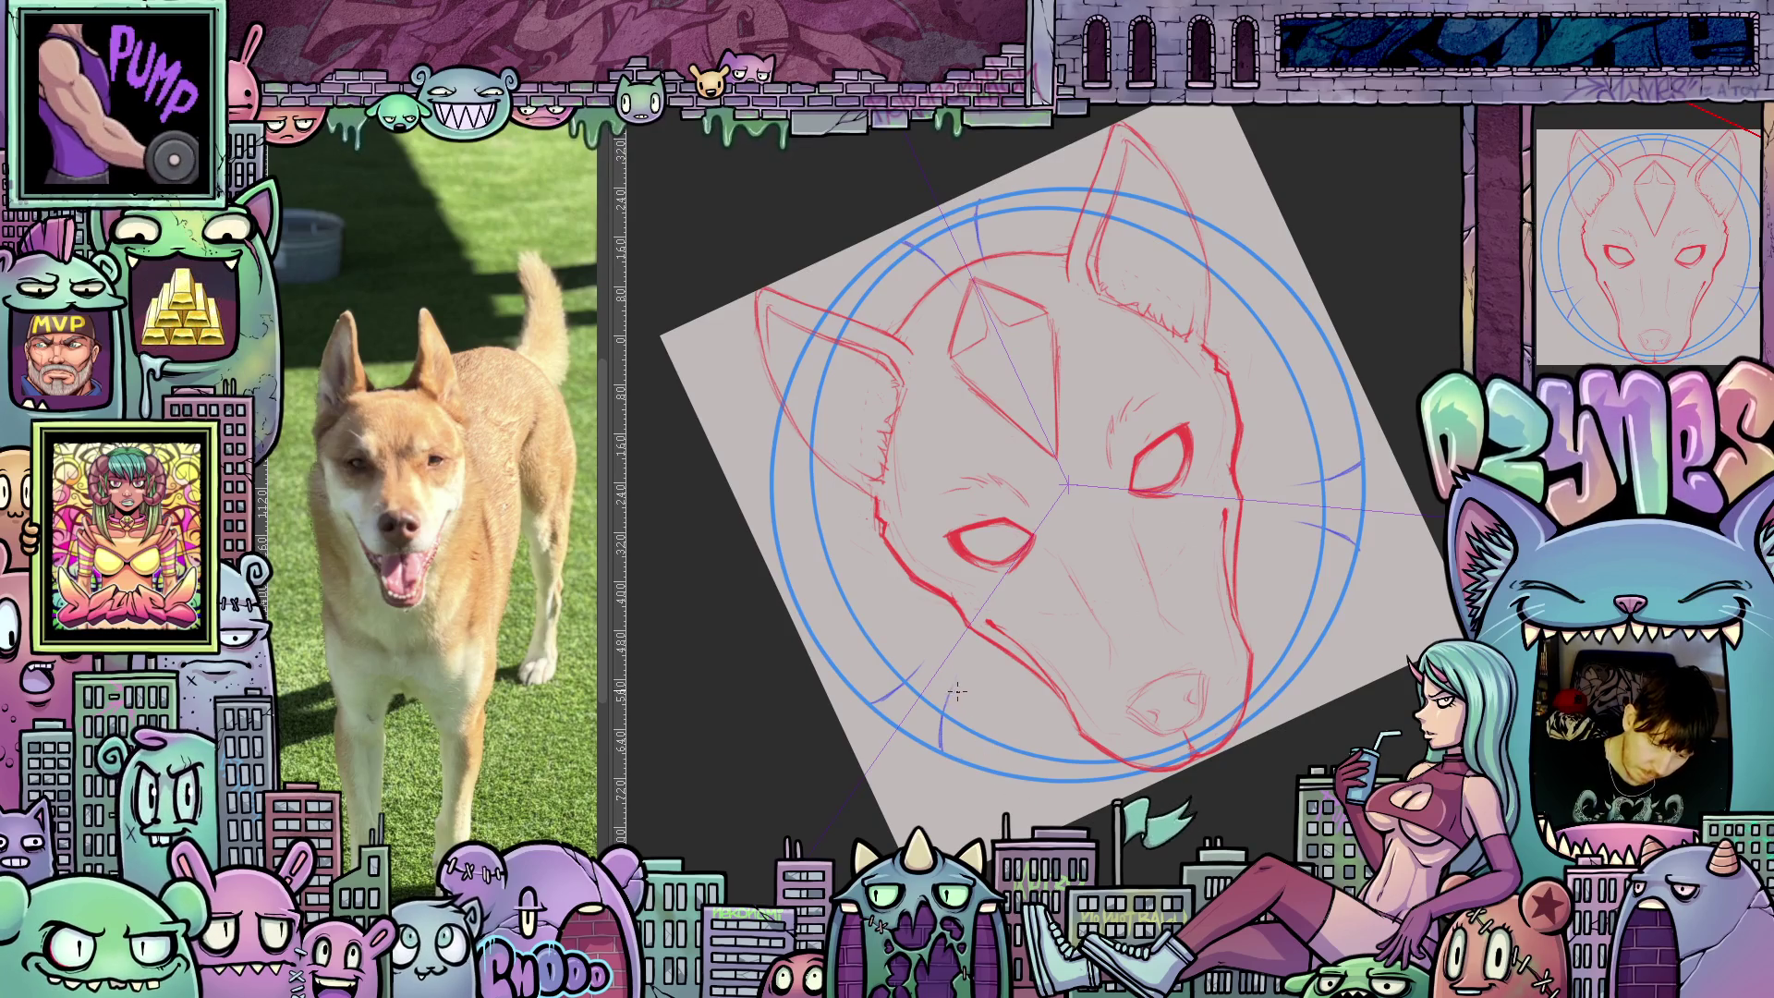
{"action": "key", "text": "m"}
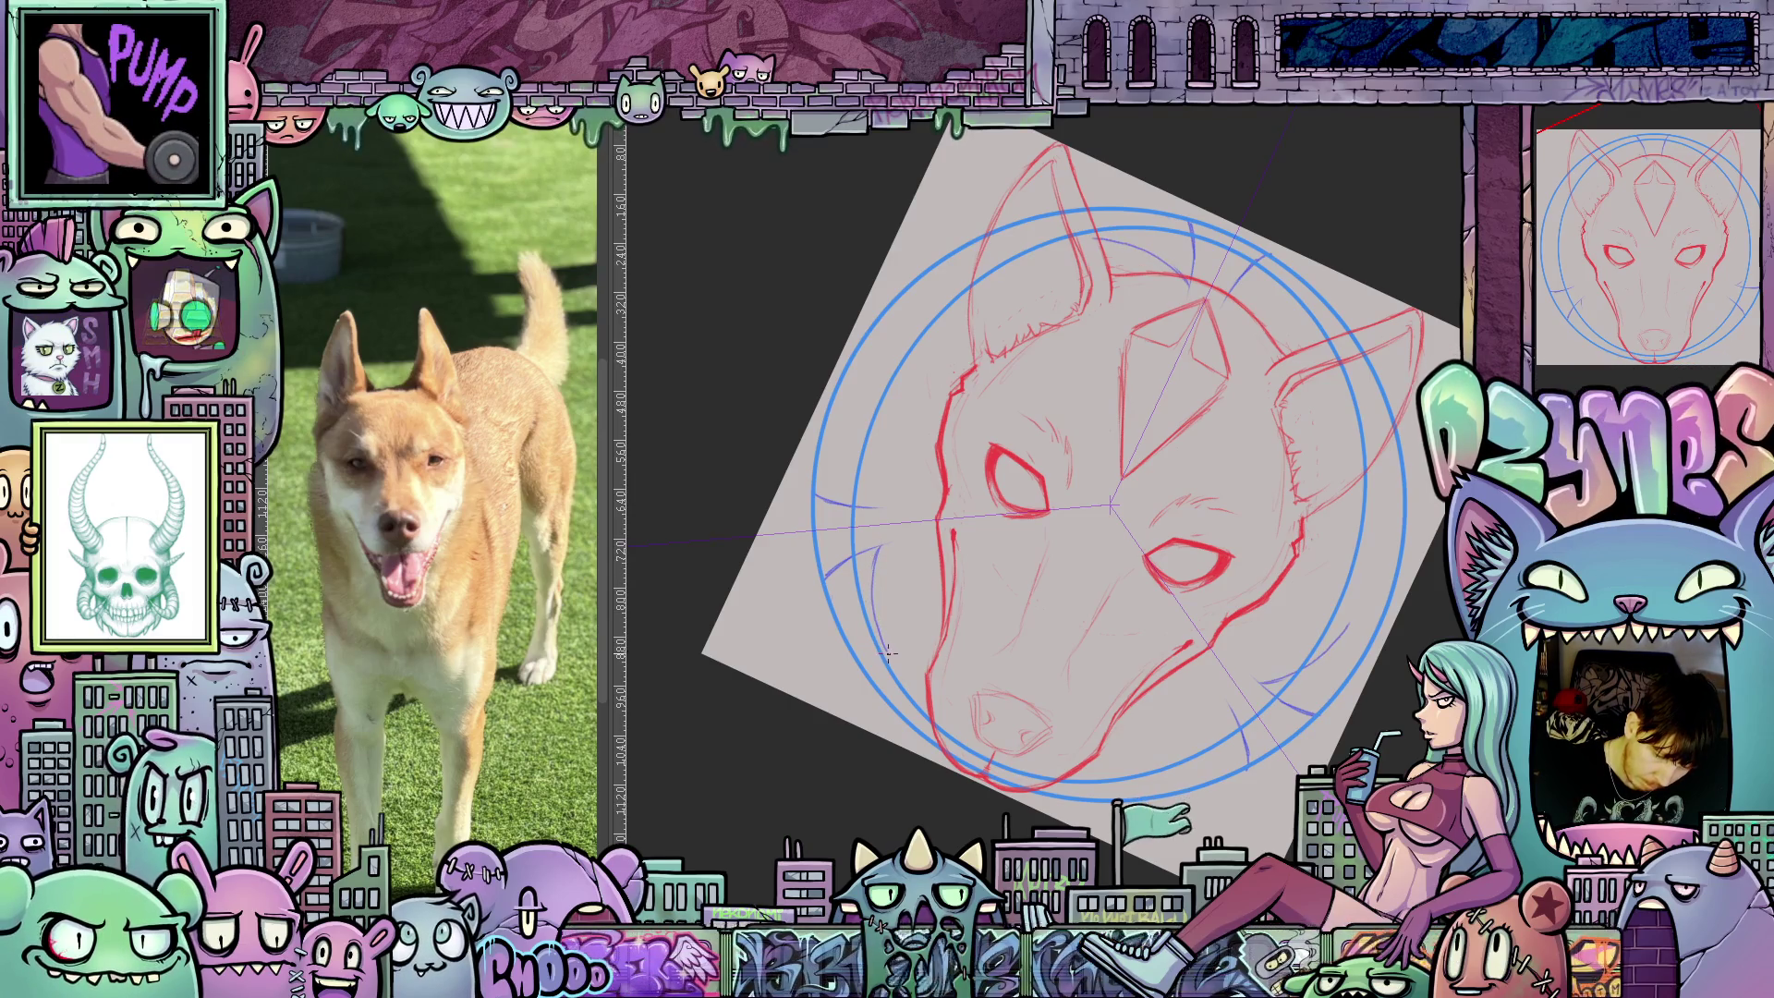
{"action": "left_click_drag", "start_coordinate": [896, 666], "coordinate": [850, 518]}
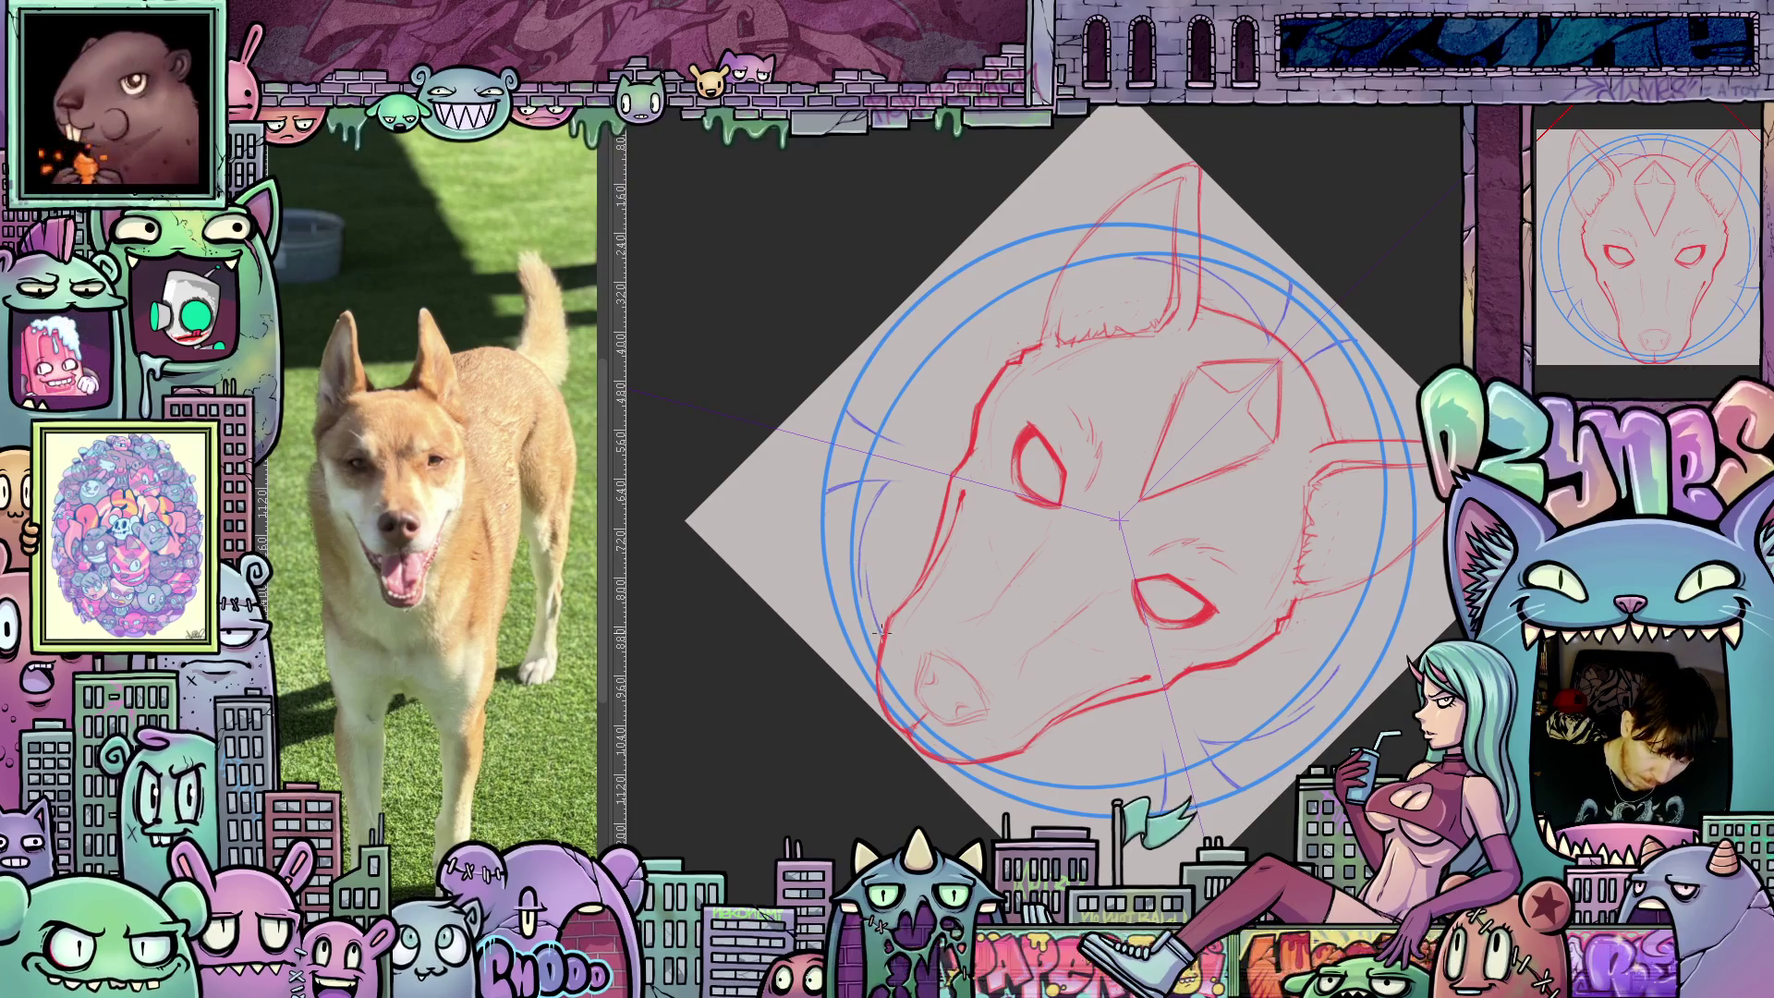
{"action": "left_click_drag", "start_coordinate": [873, 547], "coordinate": [886, 490]}
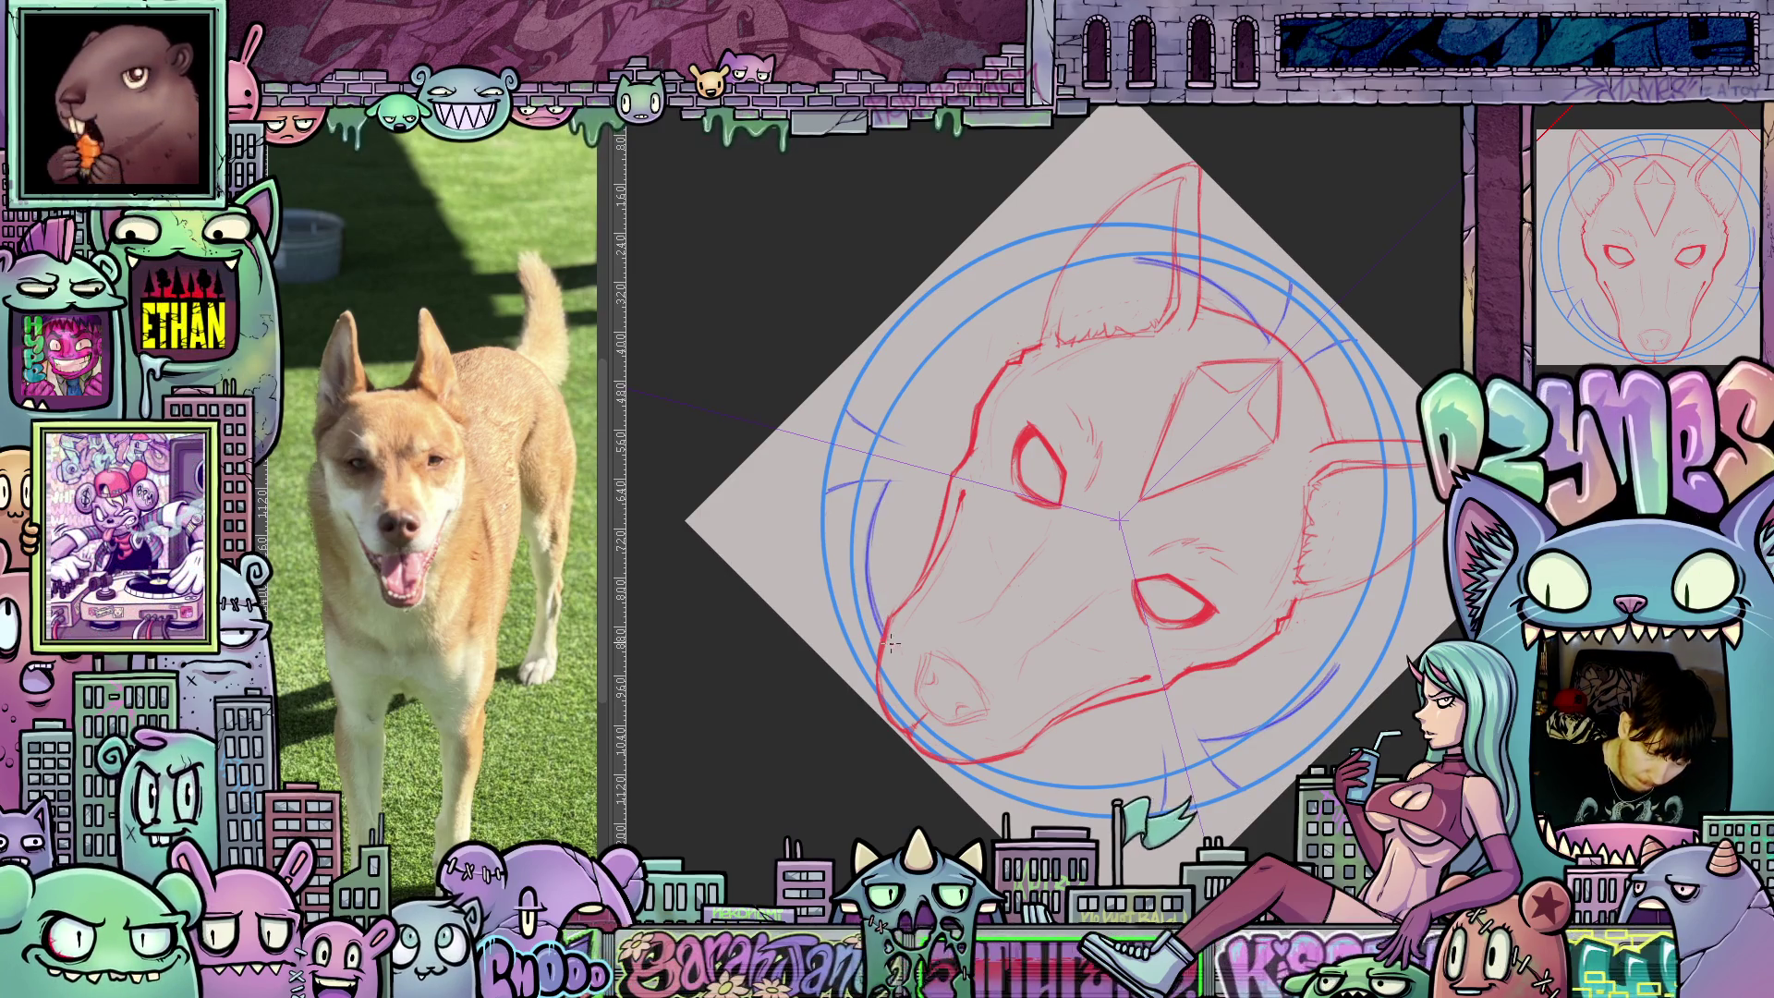
{"action": "left_click_drag", "start_coordinate": [890, 644], "coordinate": [952, 564]}
{"action": "left_click_drag", "start_coordinate": [1162, 780], "coordinate": [1342, 689]}
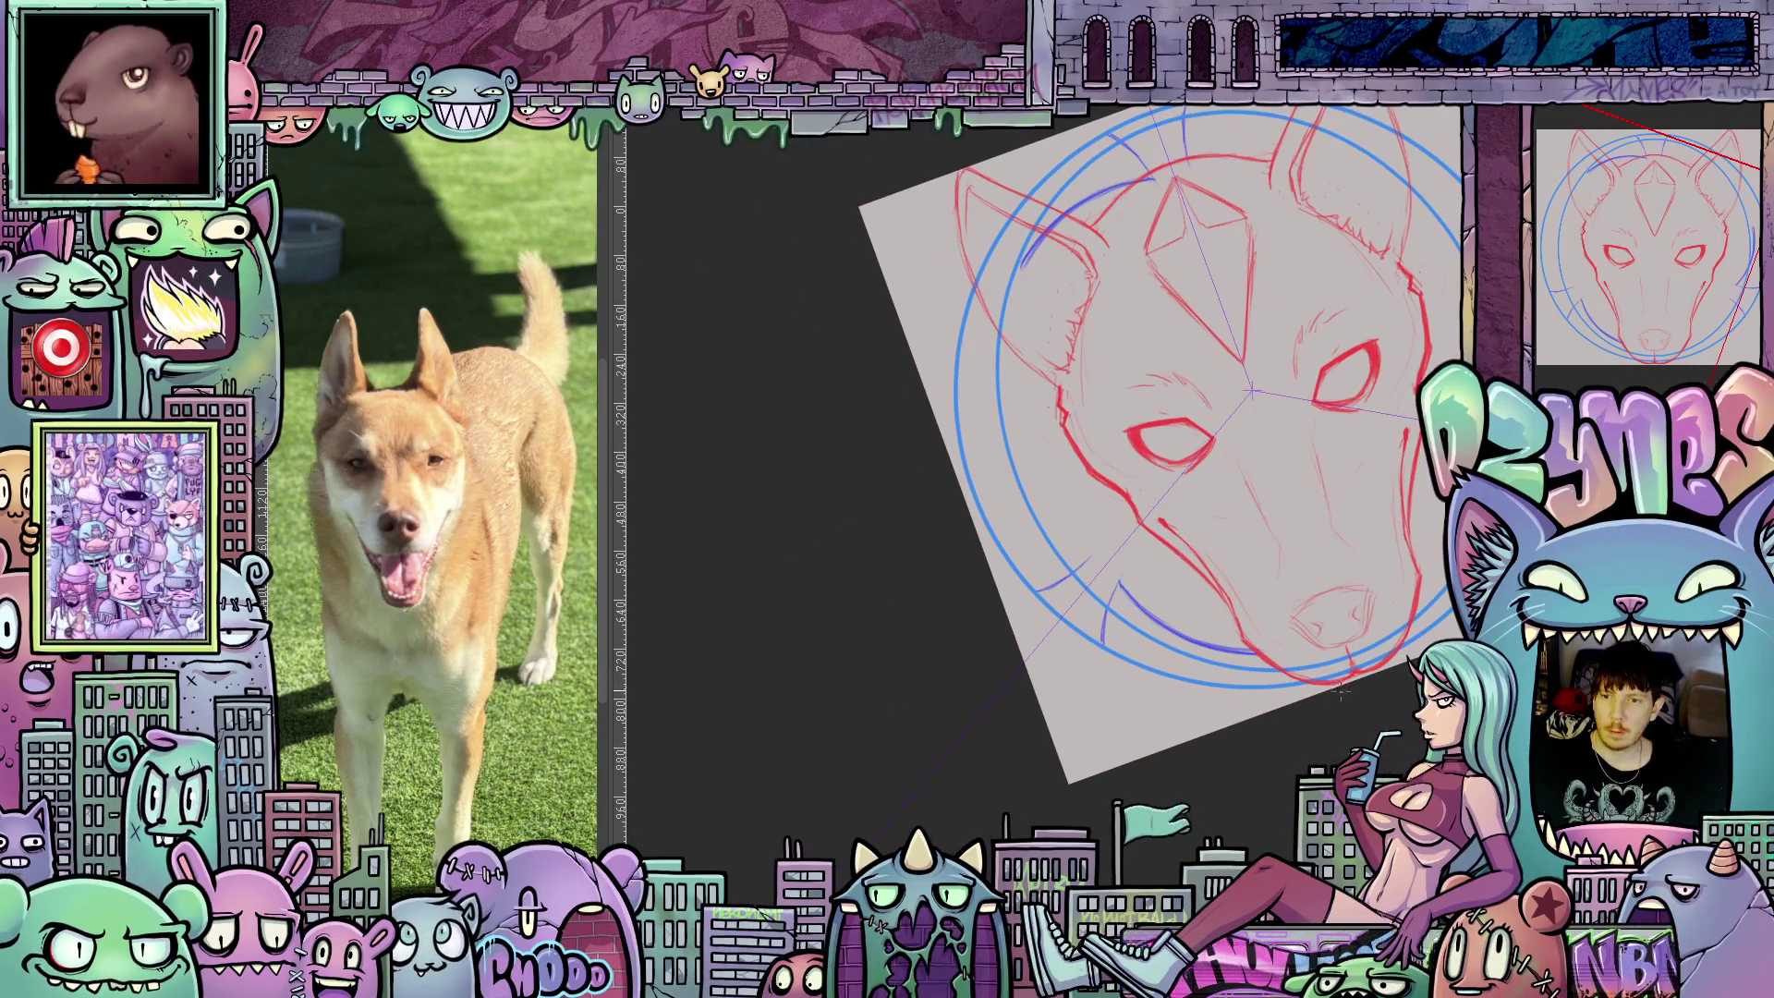
{"action": "key", "text": "4"}
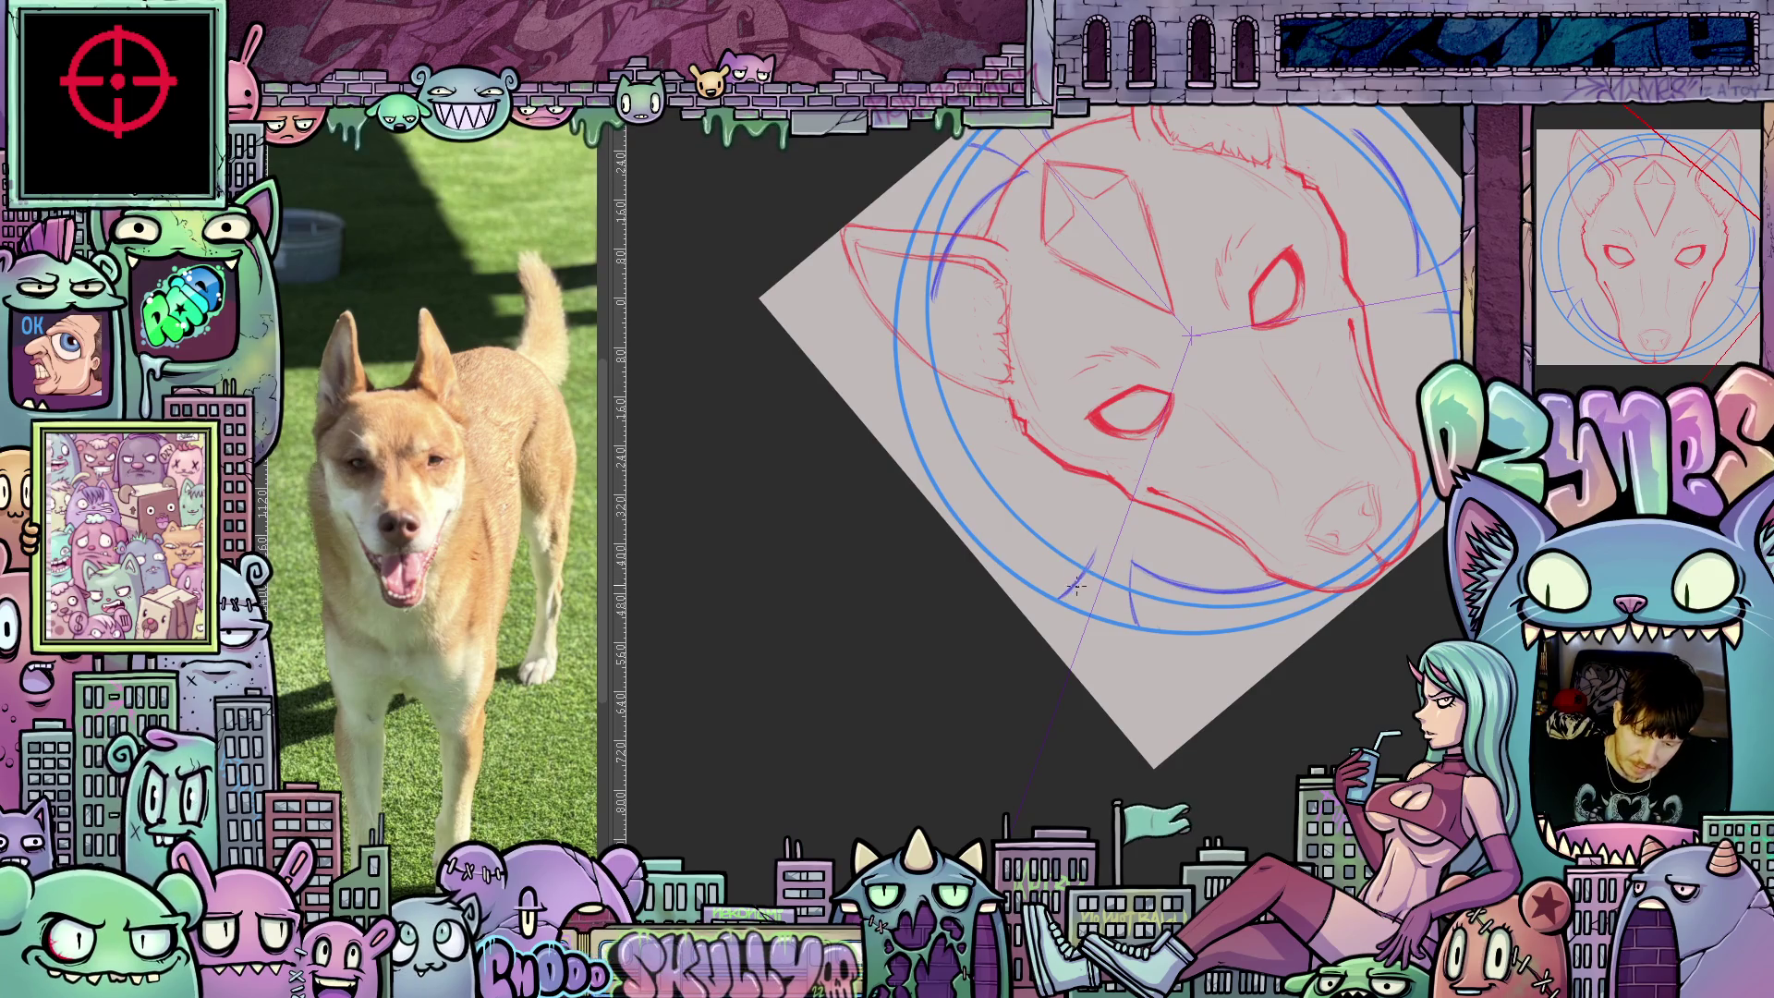
{"action": "mouse_move", "coordinate": [1099, 551]}
{"action": "left_mouse_down"}
{"action": "mouse_move", "coordinate": [1266, 748]}
{"action": "mouse_move", "coordinate": [1151, 753]}
{"action": "left_mouse_up"}
{"action": "key", "text": "4"}
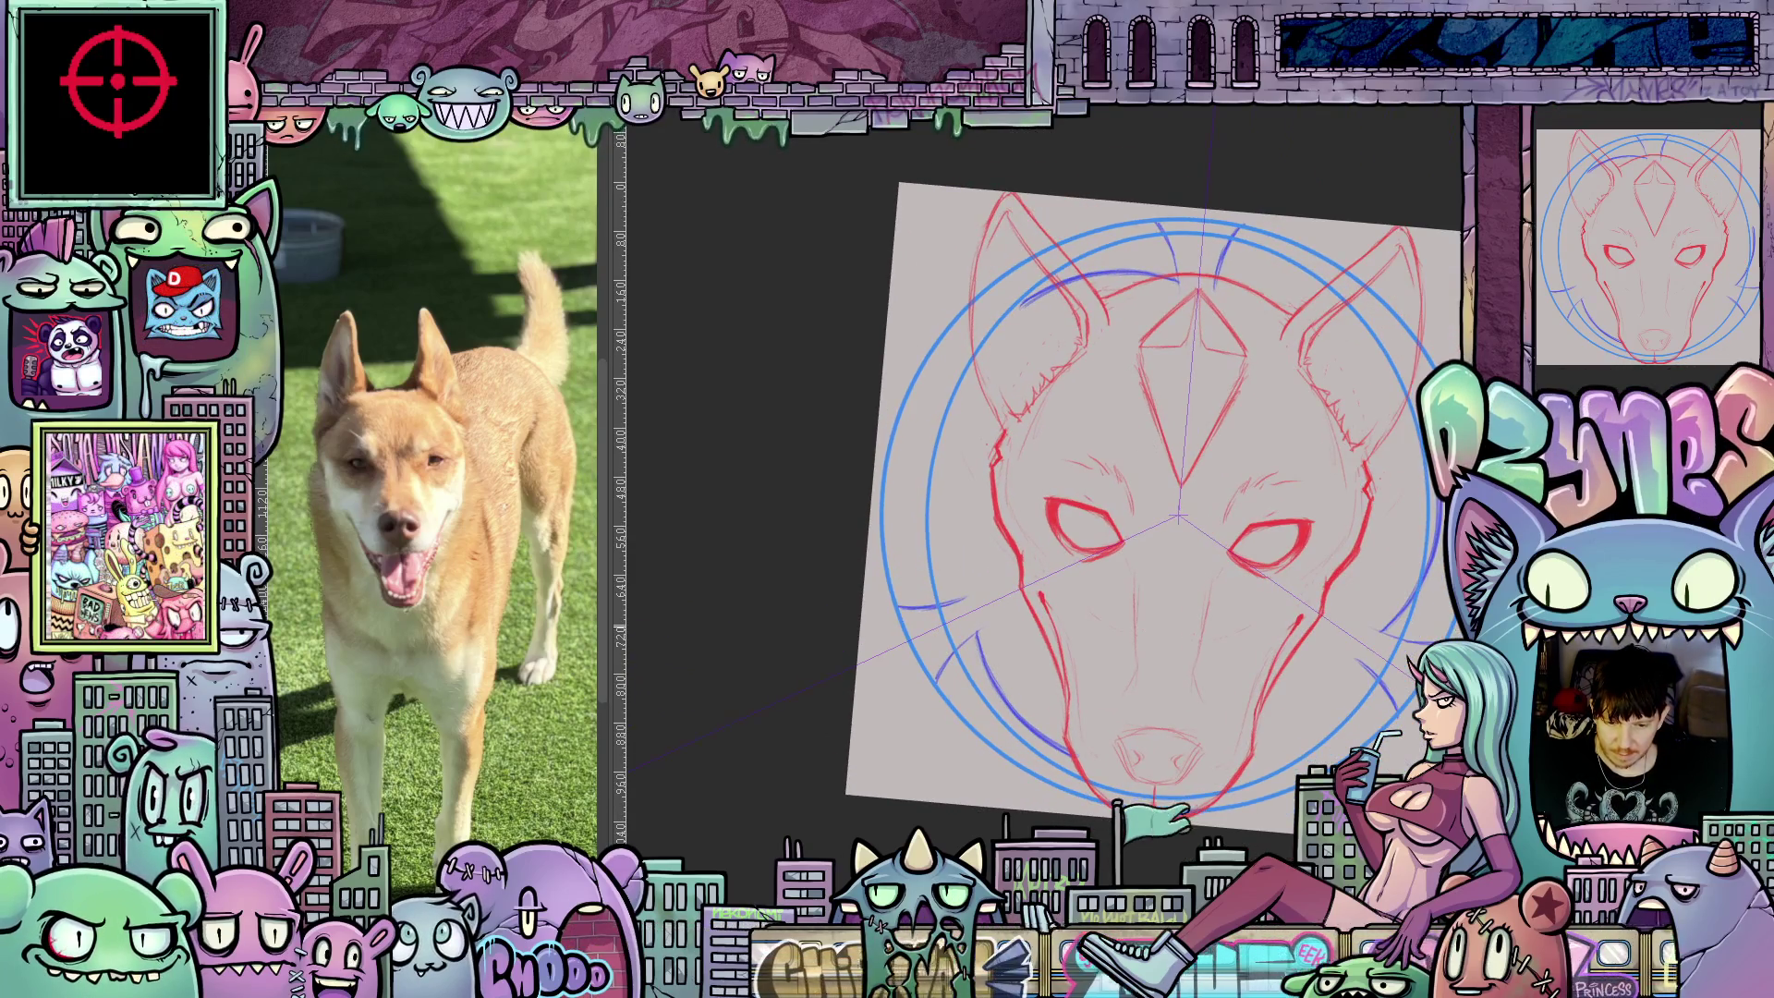
{"action": "left_click_drag", "start_coordinate": [1331, 647], "coordinate": [1308, 596]}
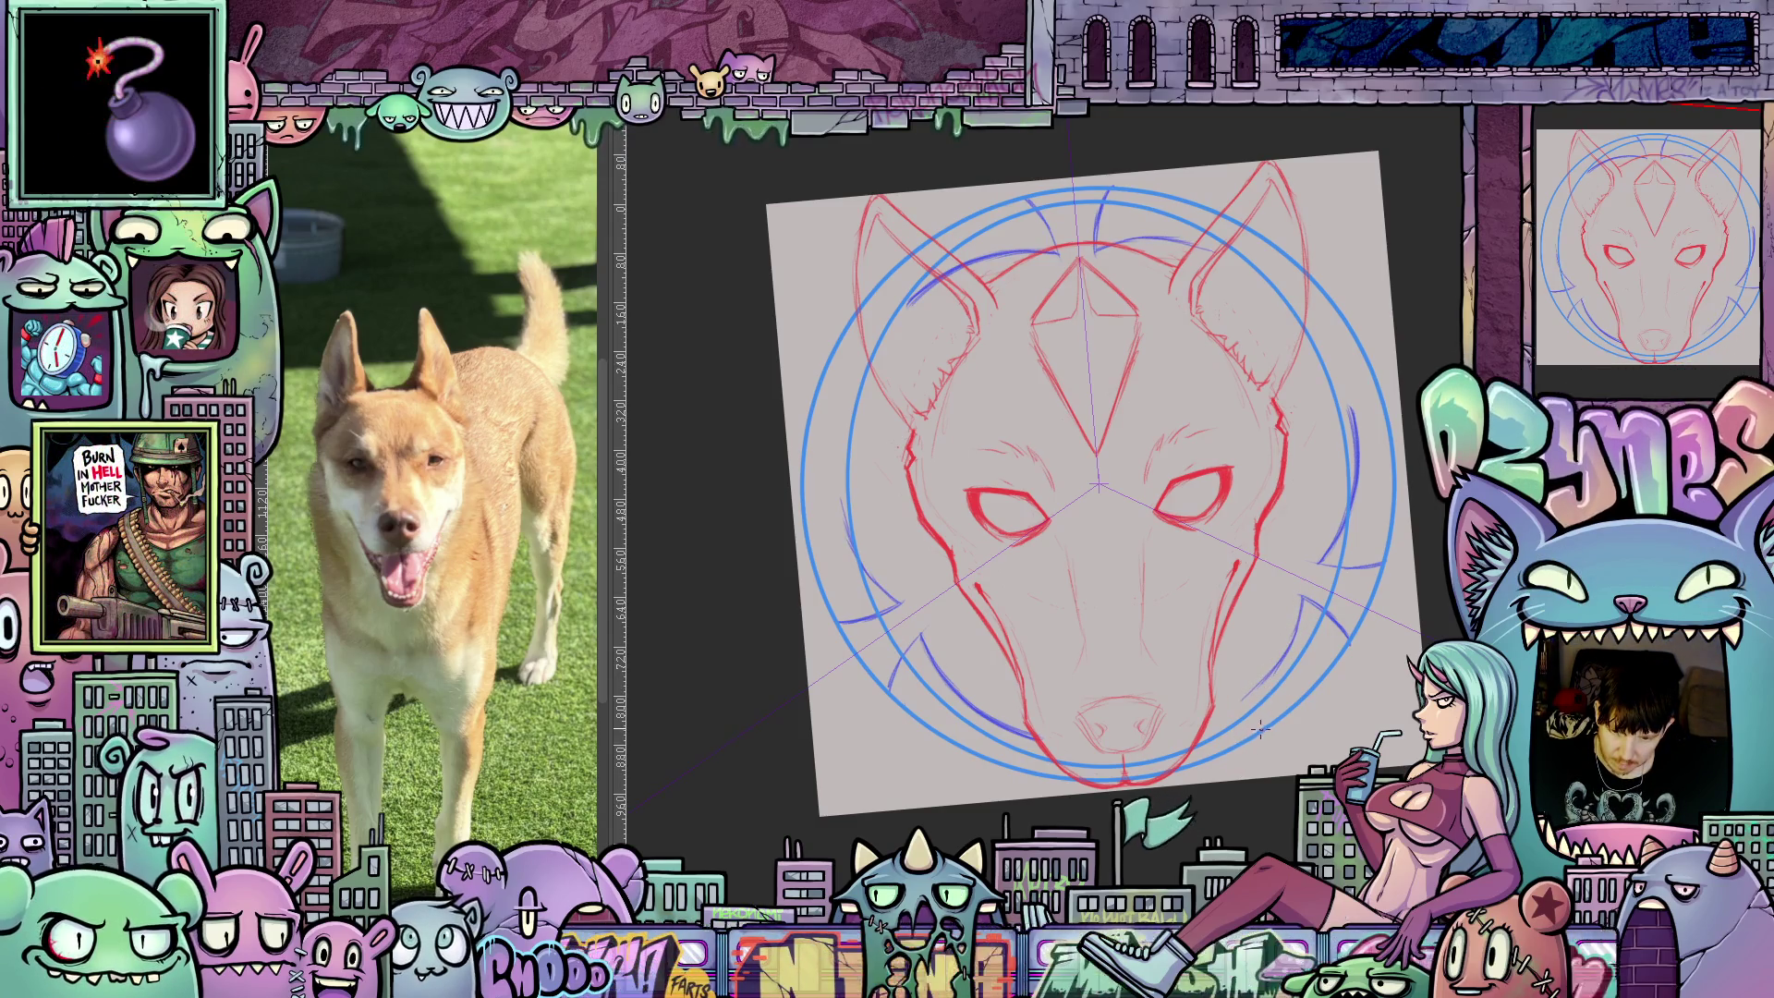
{"action": "key", "text": "5"}
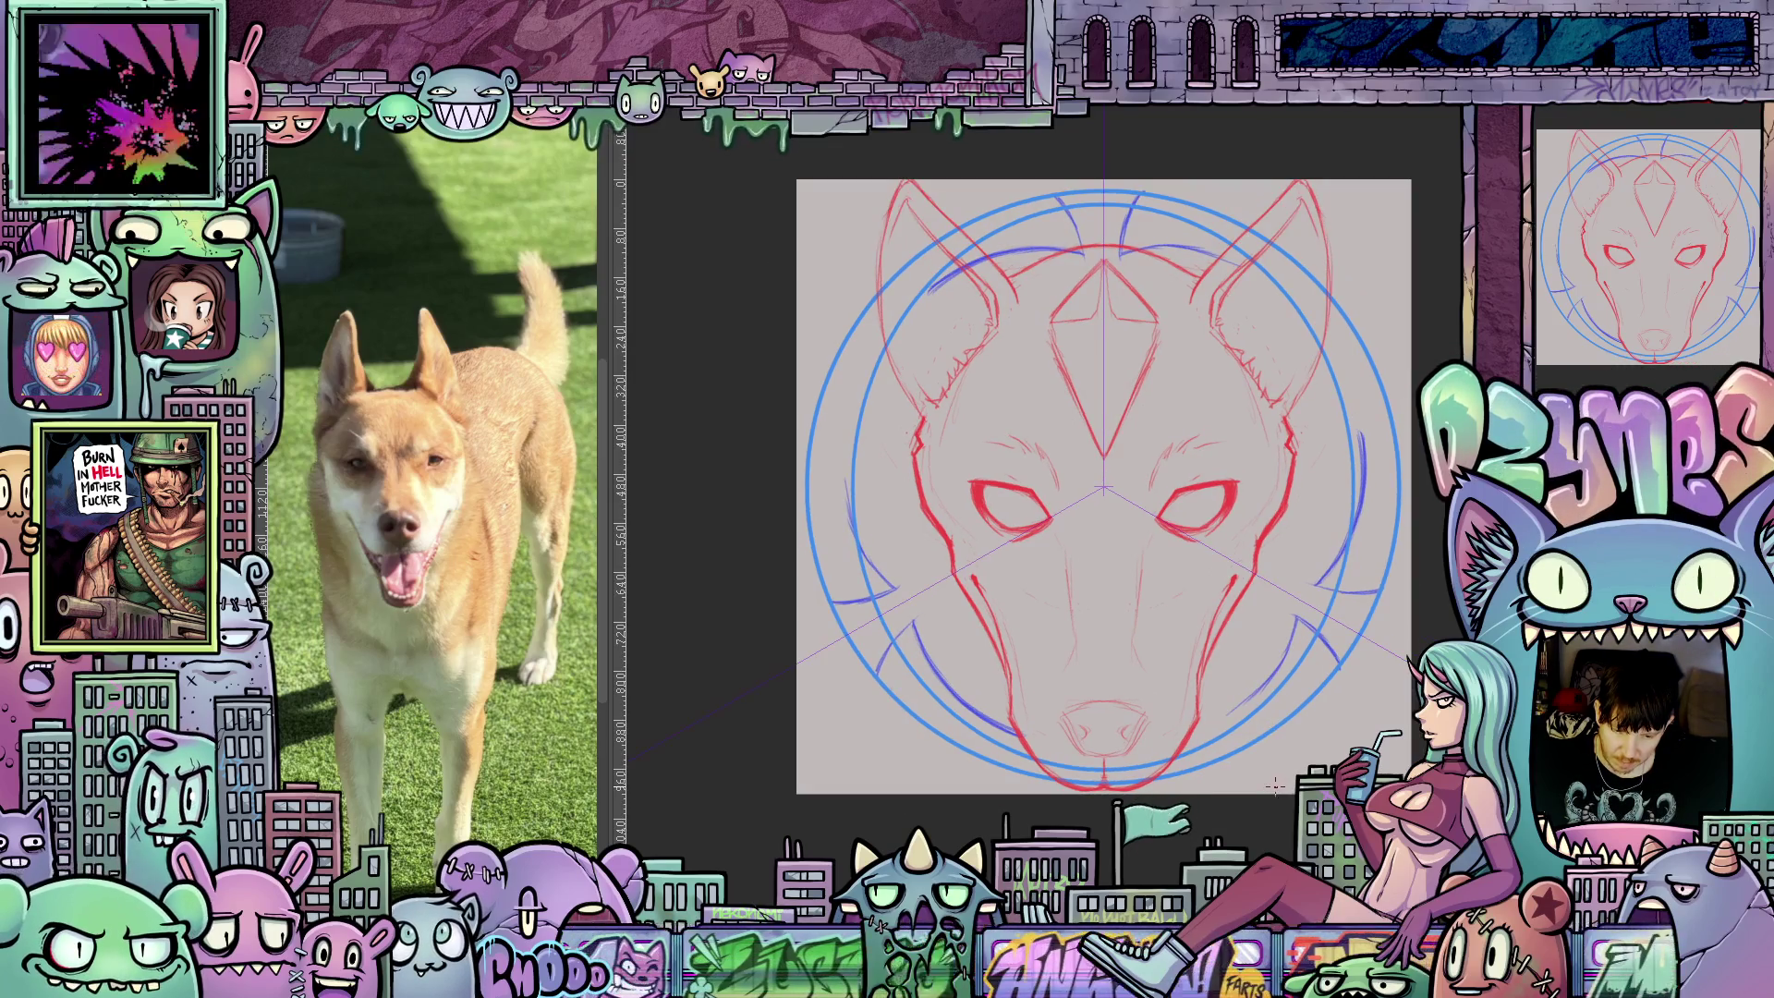
{"action": "key", "text": "4"}
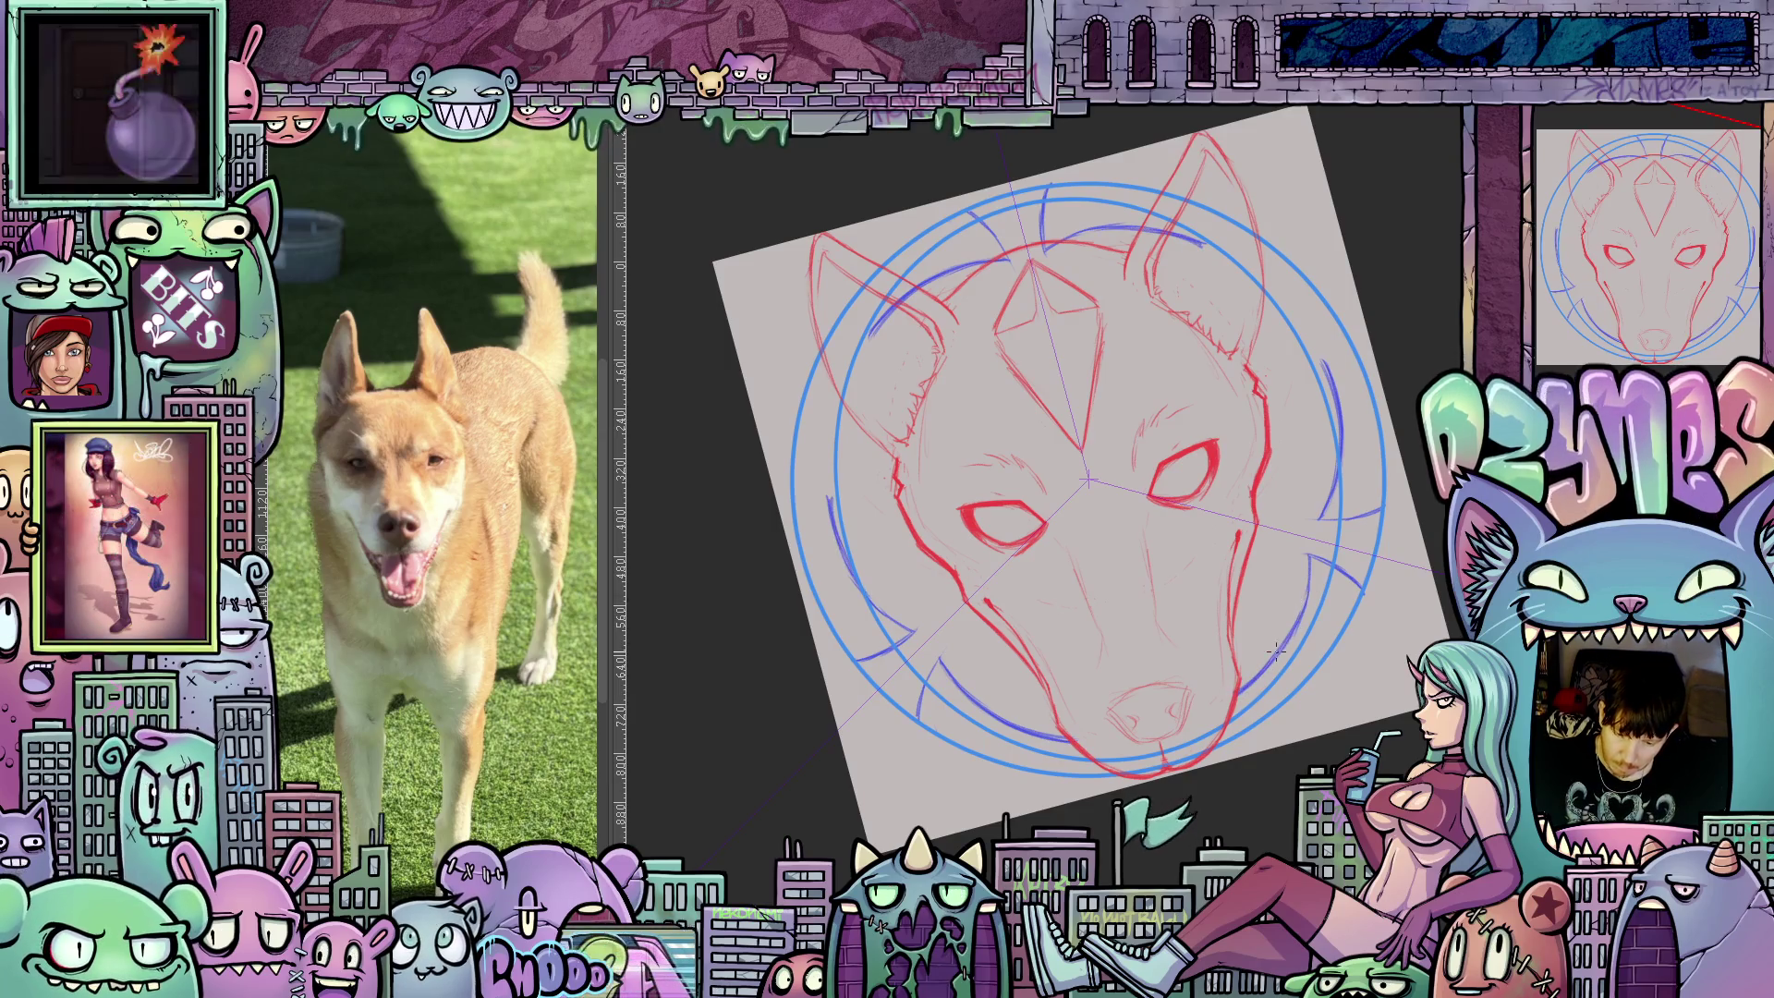
{"action": "mouse_move", "coordinate": [1400, 663]}
{"action": "left_mouse_down"}
{"action": "mouse_move", "coordinate": [1368, 721]}
{"action": "mouse_move", "coordinate": [1287, 787]}
{"action": "mouse_move", "coordinate": [1254, 774]}
{"action": "left_mouse_up"}
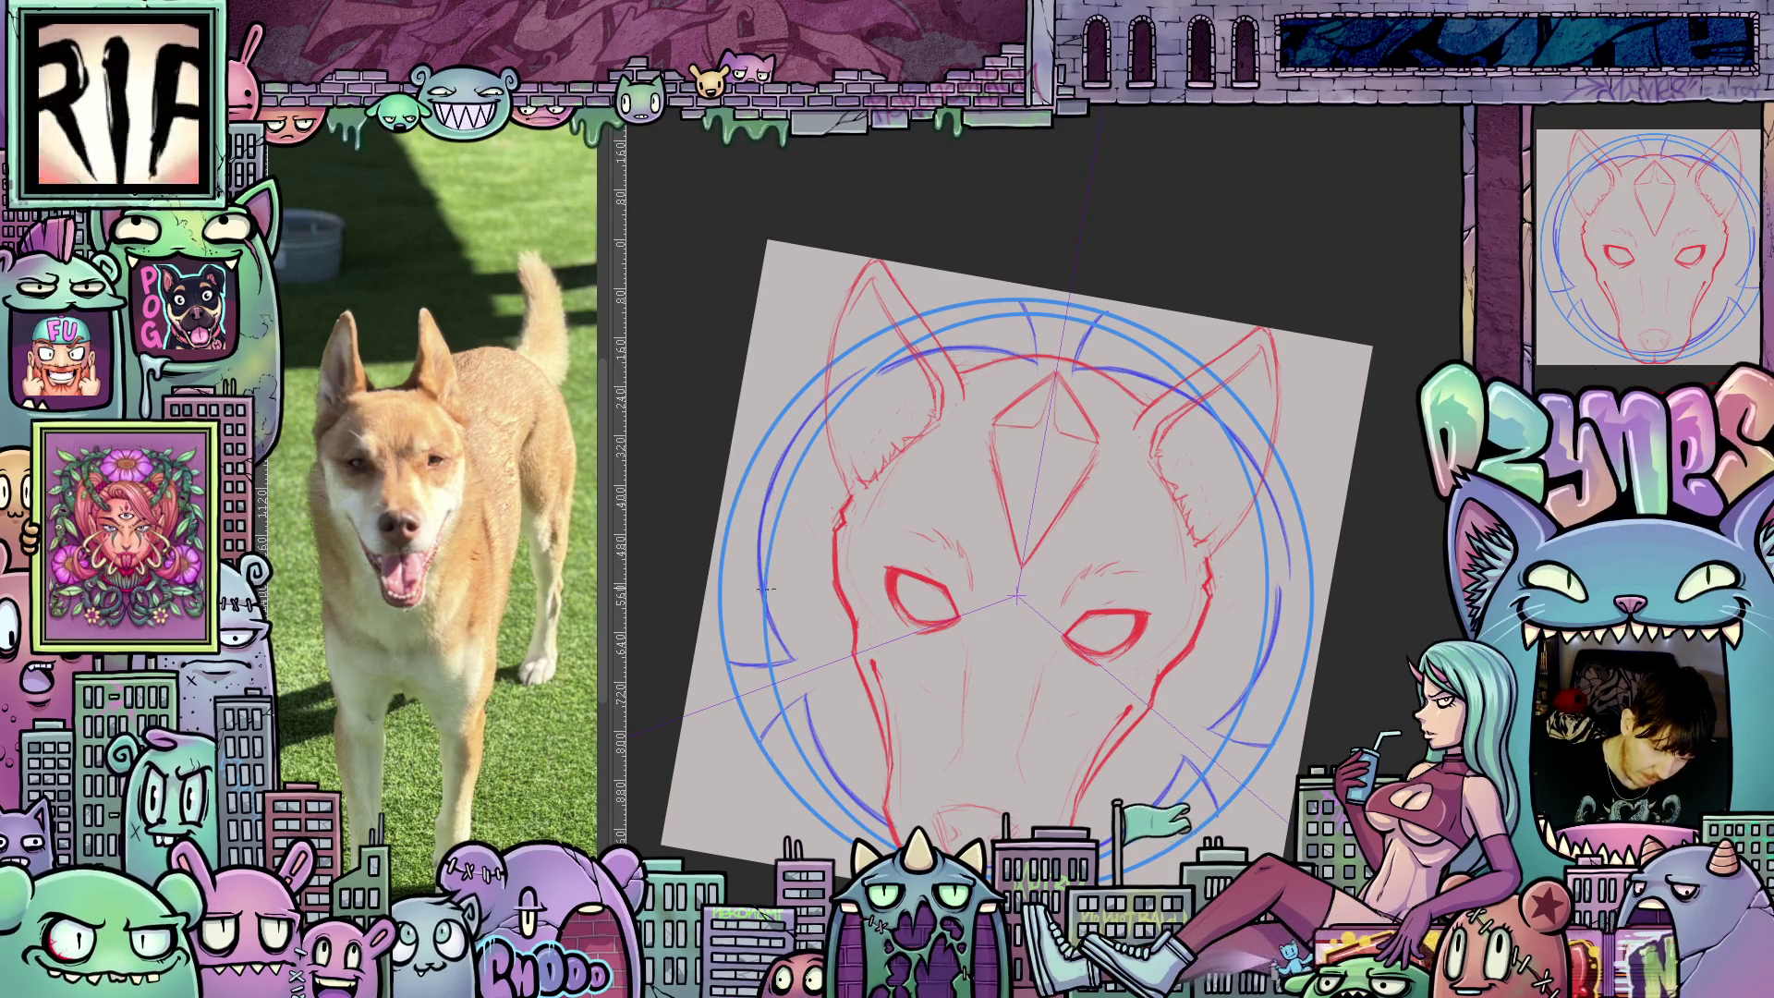
{"action": "left_click_drag", "start_coordinate": [767, 595], "coordinate": [1346, 515]}
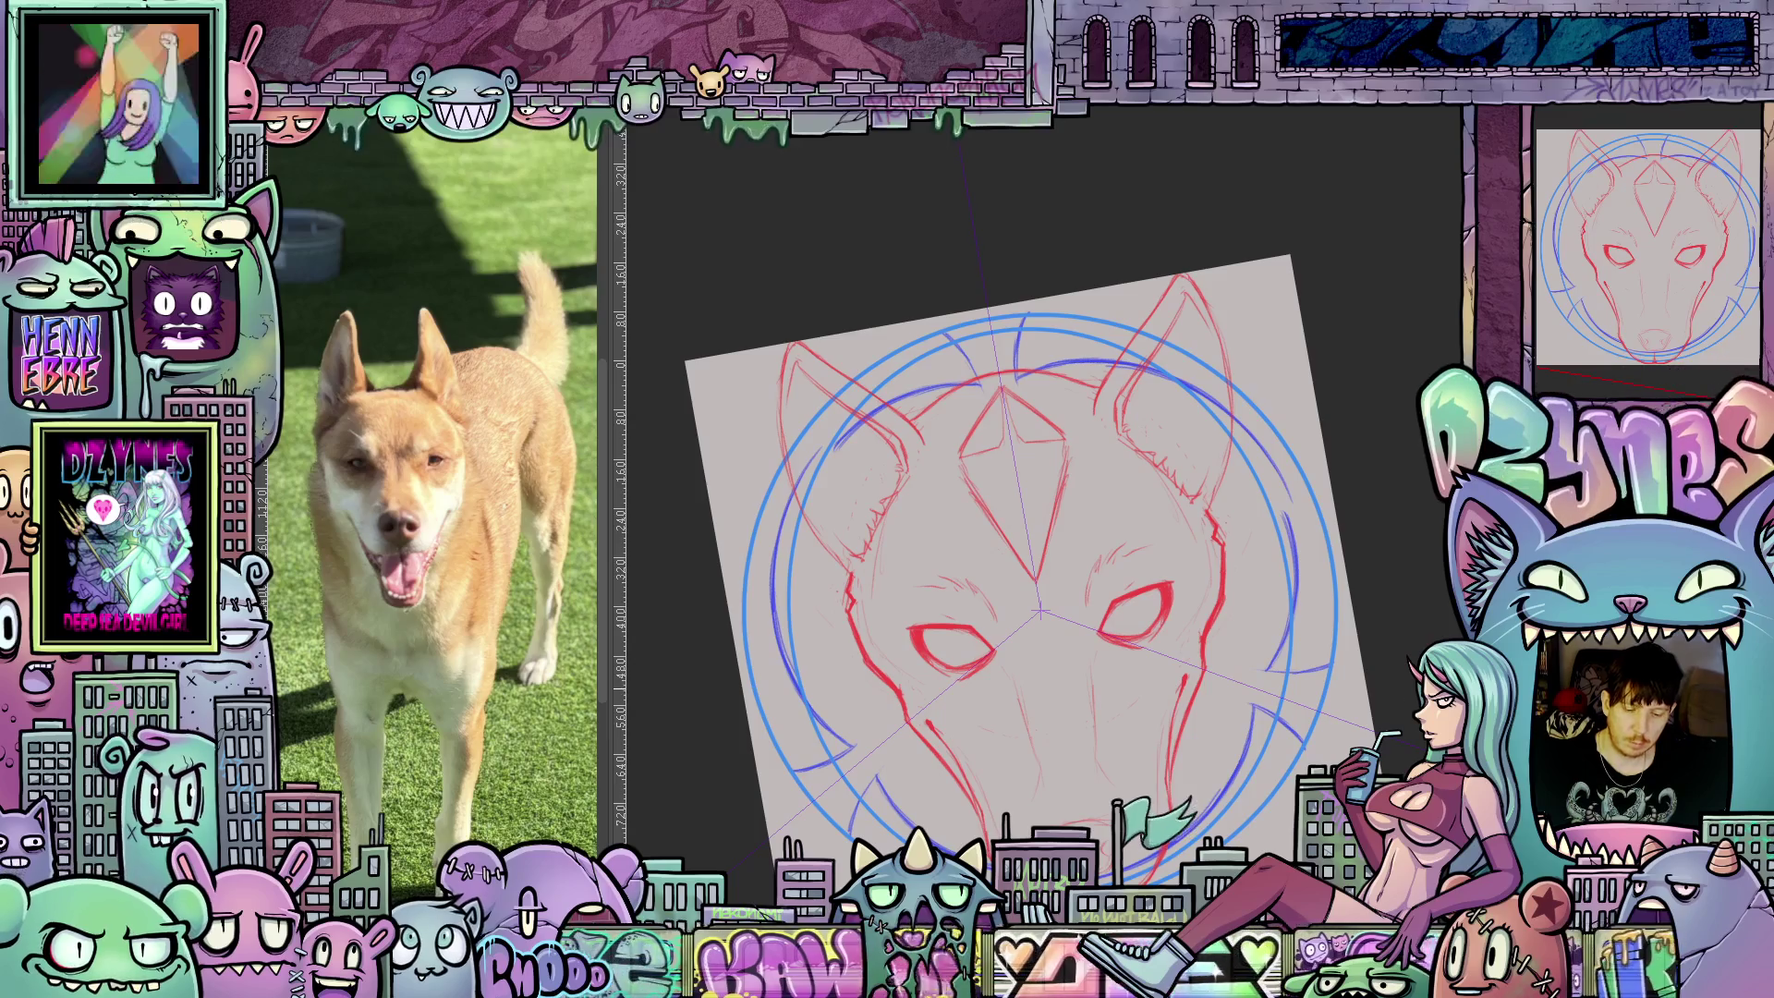
{"action": "mouse_move", "coordinate": [1400, 672]}
{"action": "left_mouse_down"}
{"action": "mouse_move", "coordinate": [1409, 647]}
{"action": "mouse_move", "coordinate": [1370, 615]}
{"action": "left_mouse_up"}
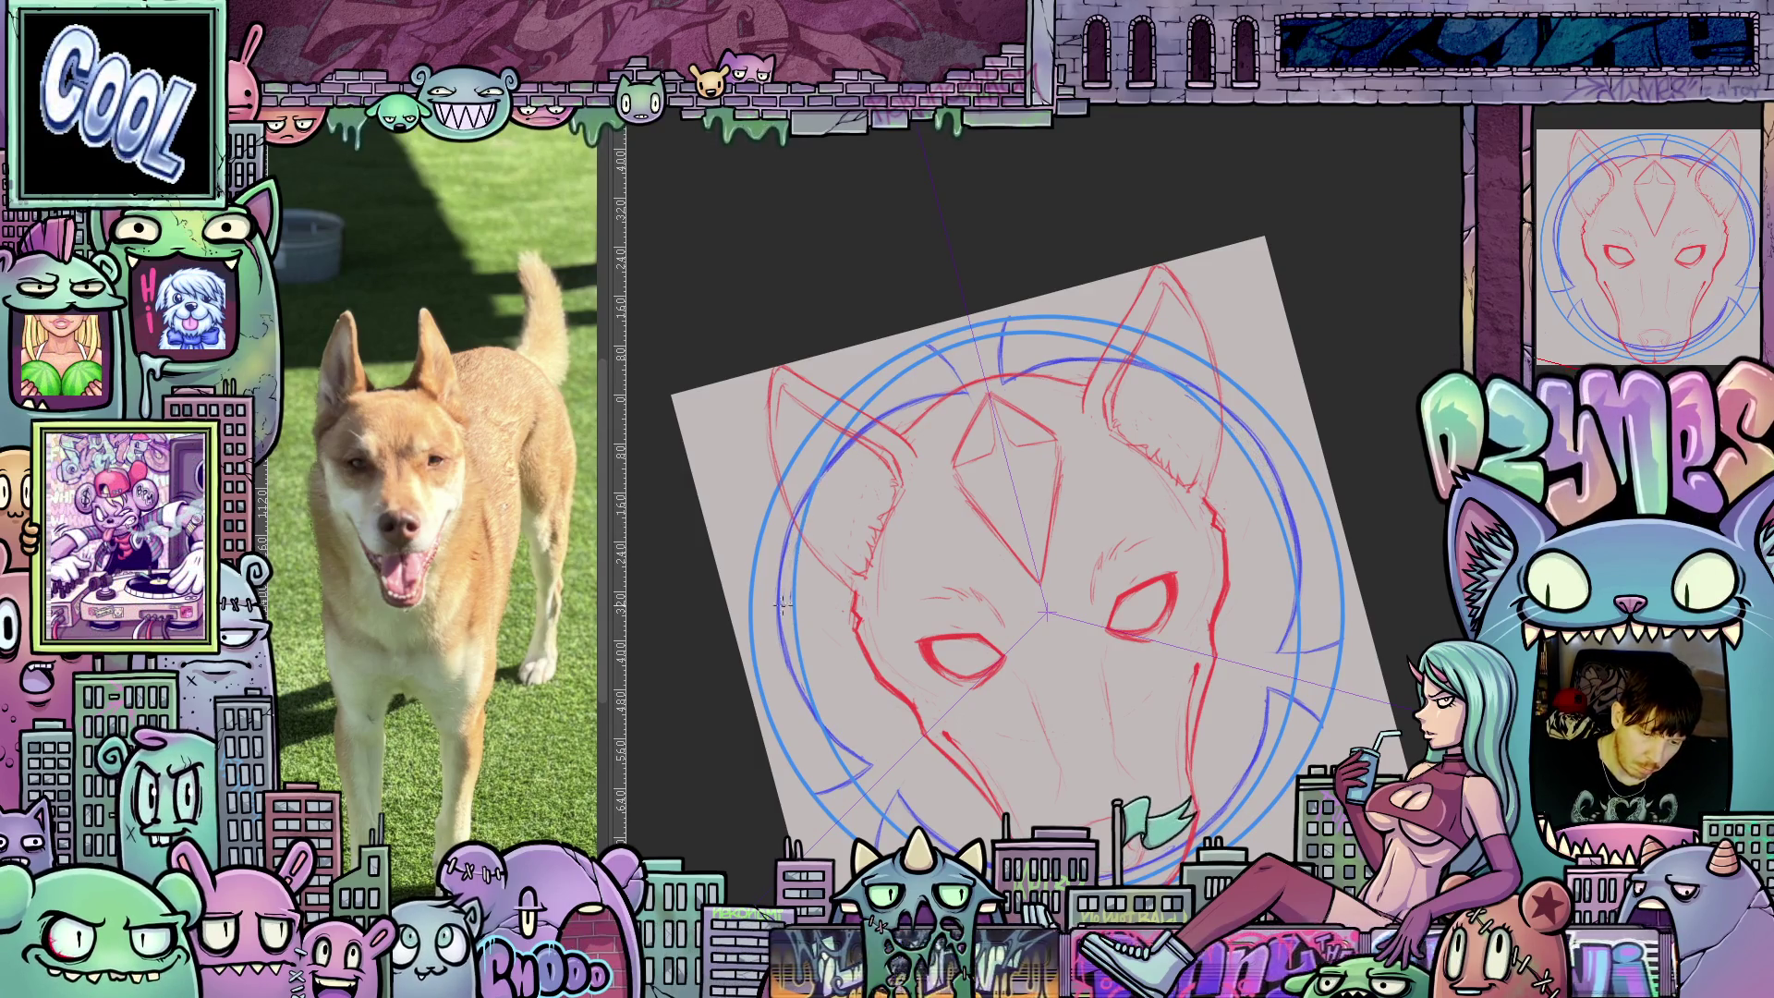
{"action": "mouse_move", "coordinate": [849, 456]}
{"action": "left_mouse_down"}
{"action": "mouse_move", "coordinate": [1342, 643]}
{"action": "mouse_move", "coordinate": [1366, 678]}
{"action": "mouse_move", "coordinate": [1396, 638]}
{"action": "left_mouse_up"}
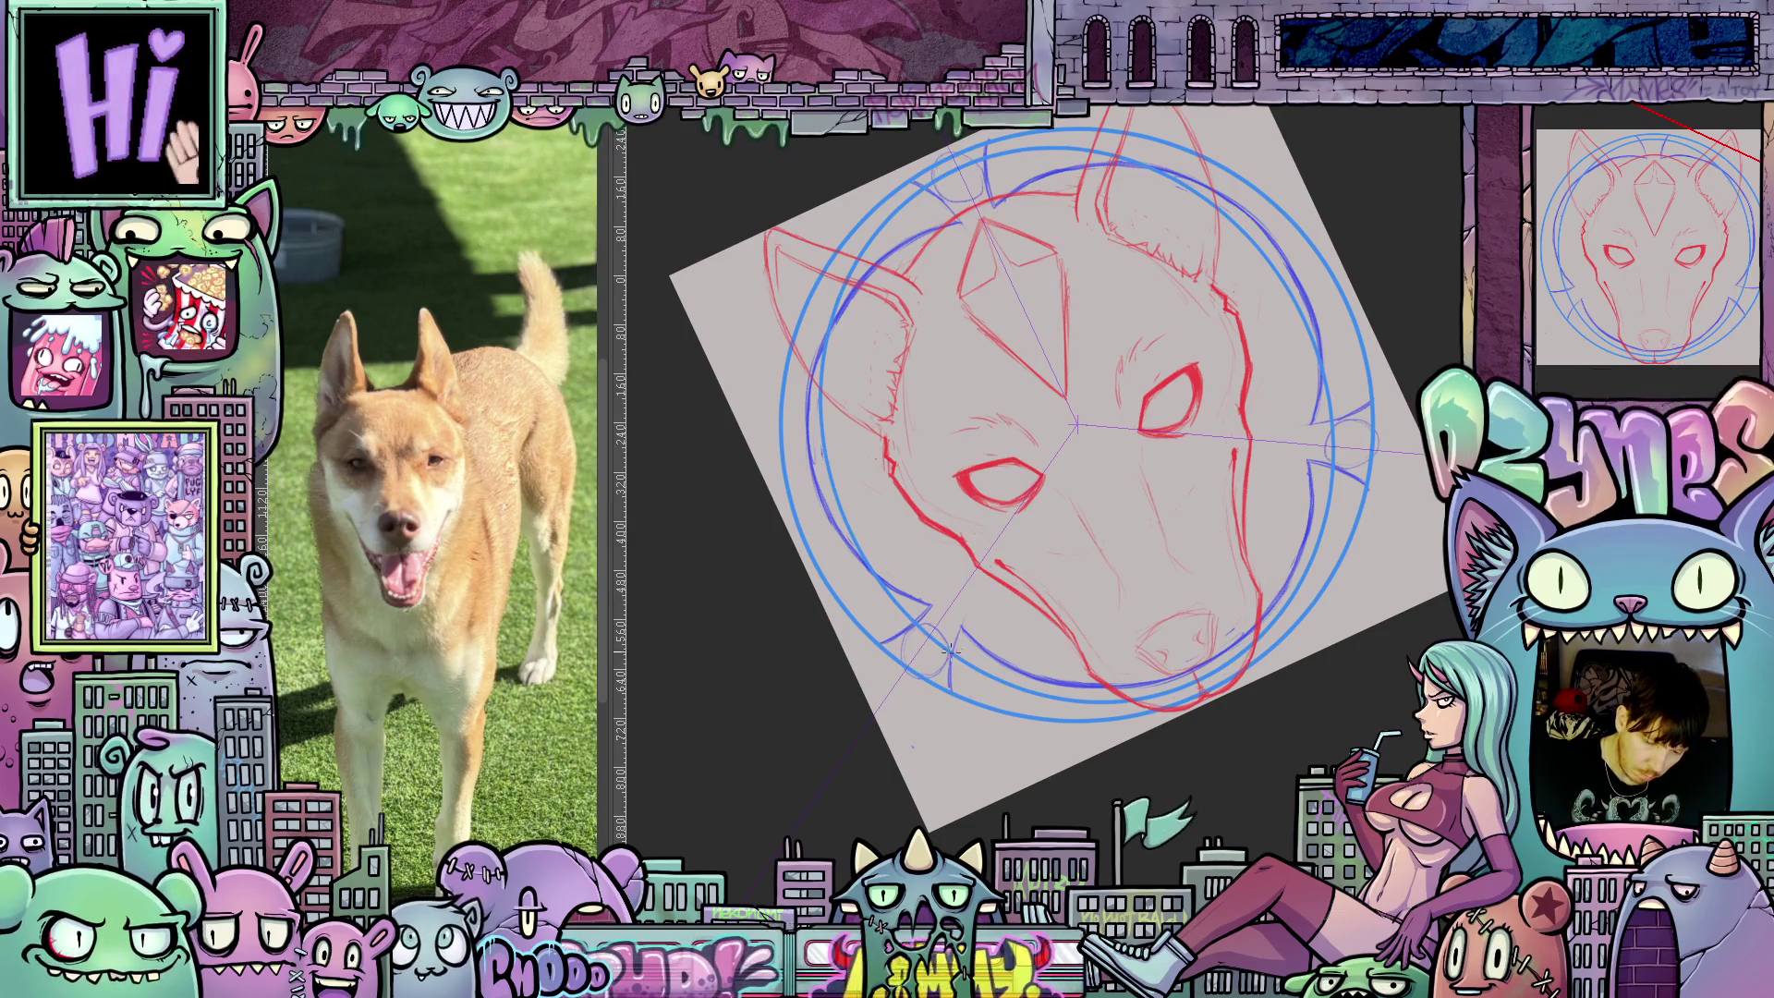
Rotate and zoom the canvas view to angles for drawing the blue diamond gems.
{"action": "mouse_move", "coordinate": [918, 636]}
{"action": "left_click_drag", "start_coordinate": [918, 635], "coordinate": [971, 583]}
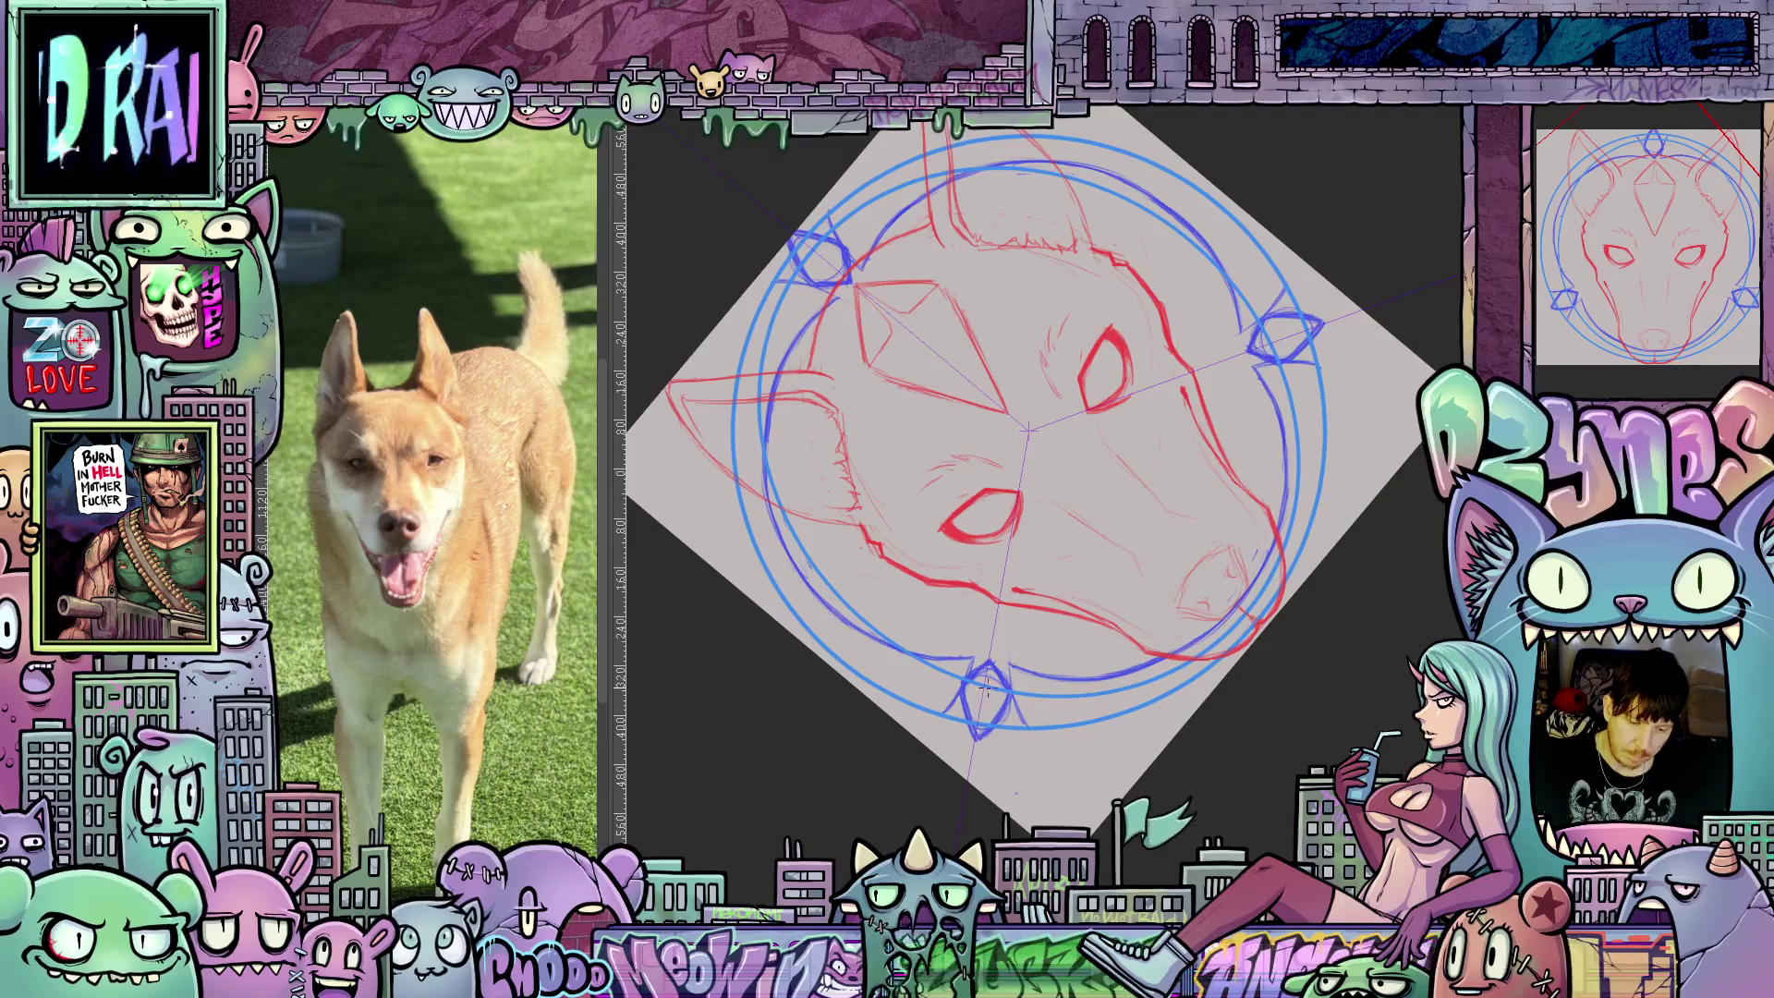
{"action": "mouse_move", "coordinate": [1232, 634]}
{"action": "left_mouse_down"}
{"action": "mouse_move", "coordinate": [1287, 737]}
{"action": "mouse_move", "coordinate": [1246, 785]}
{"action": "left_mouse_up"}
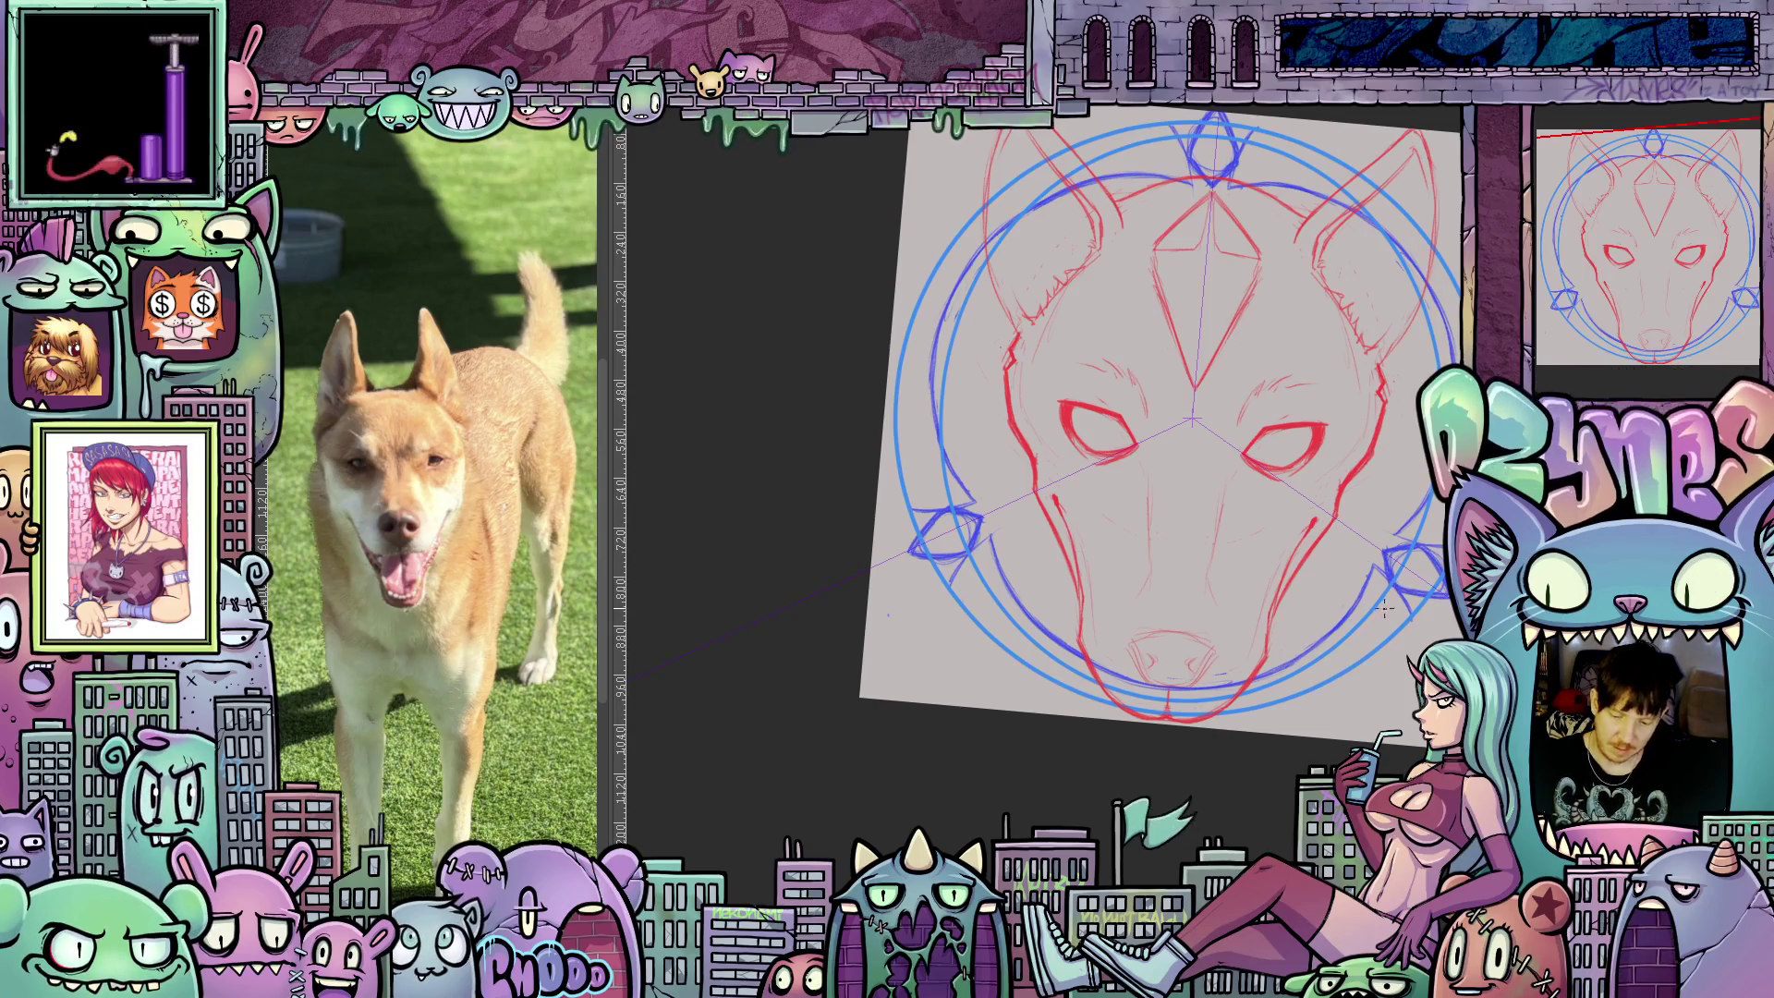
{"action": "left_click_drag", "start_coordinate": [1396, 705], "coordinate": [1160, 620]}
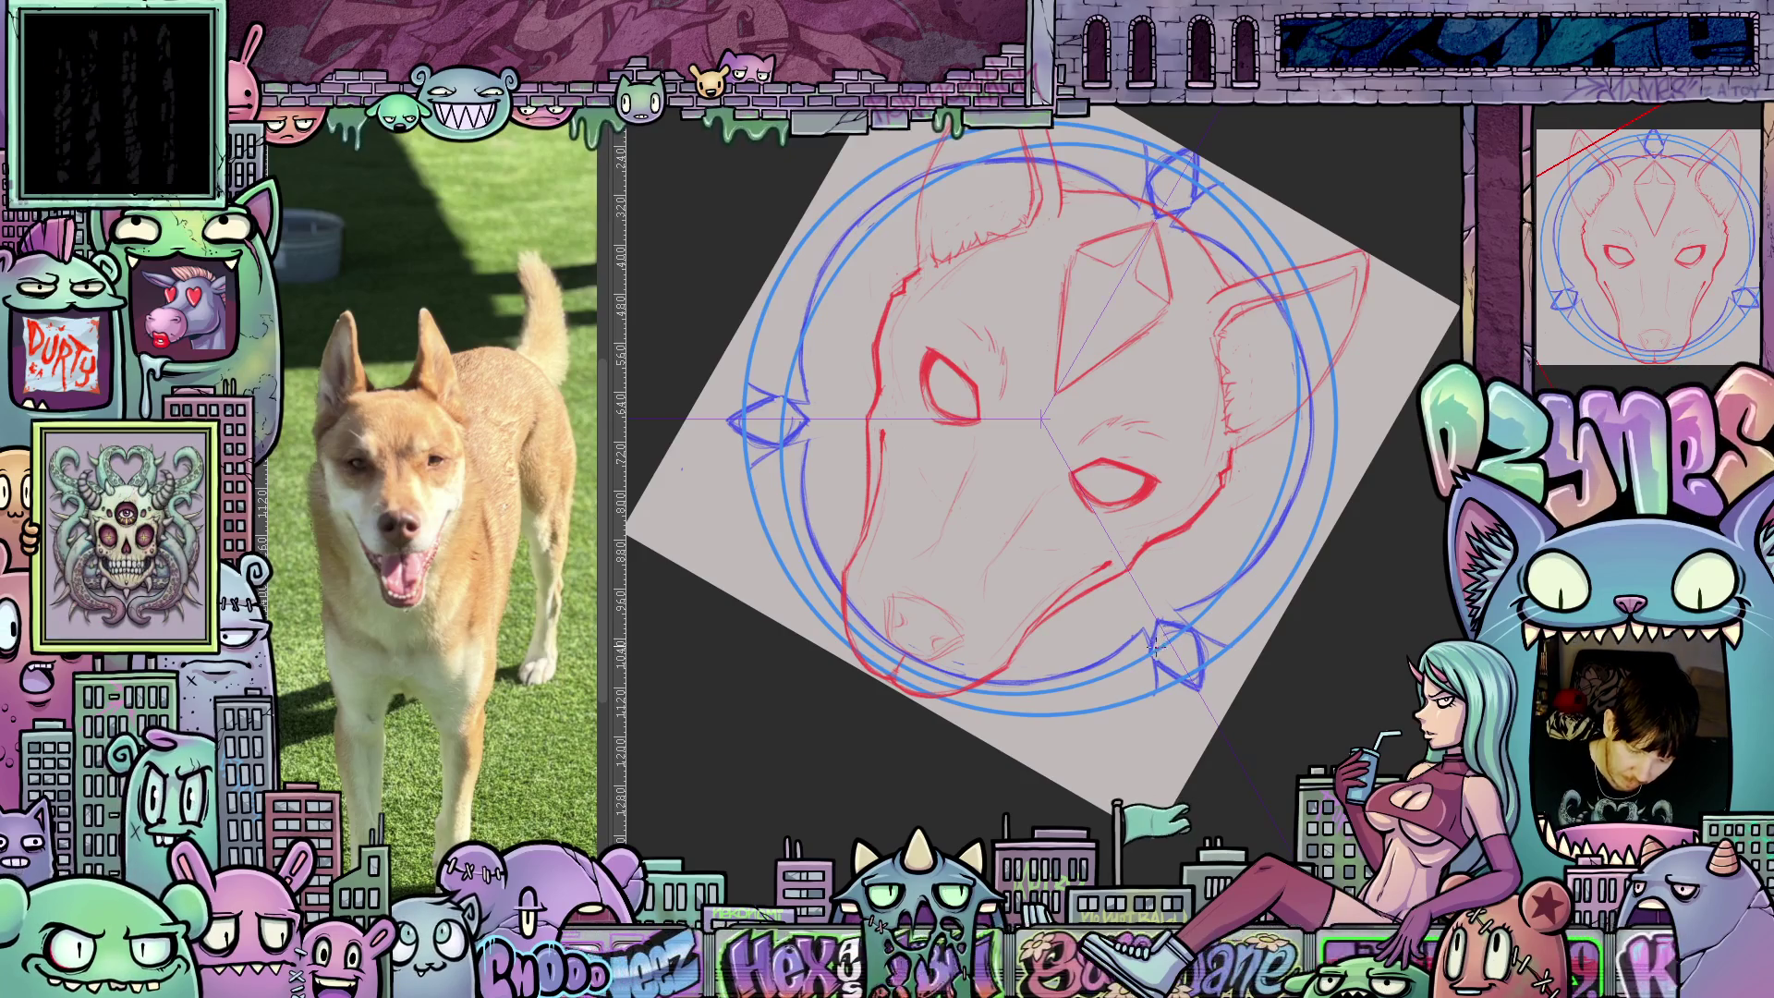
{"action": "left_click_drag", "start_coordinate": [1165, 680], "coordinate": [1082, 691]}
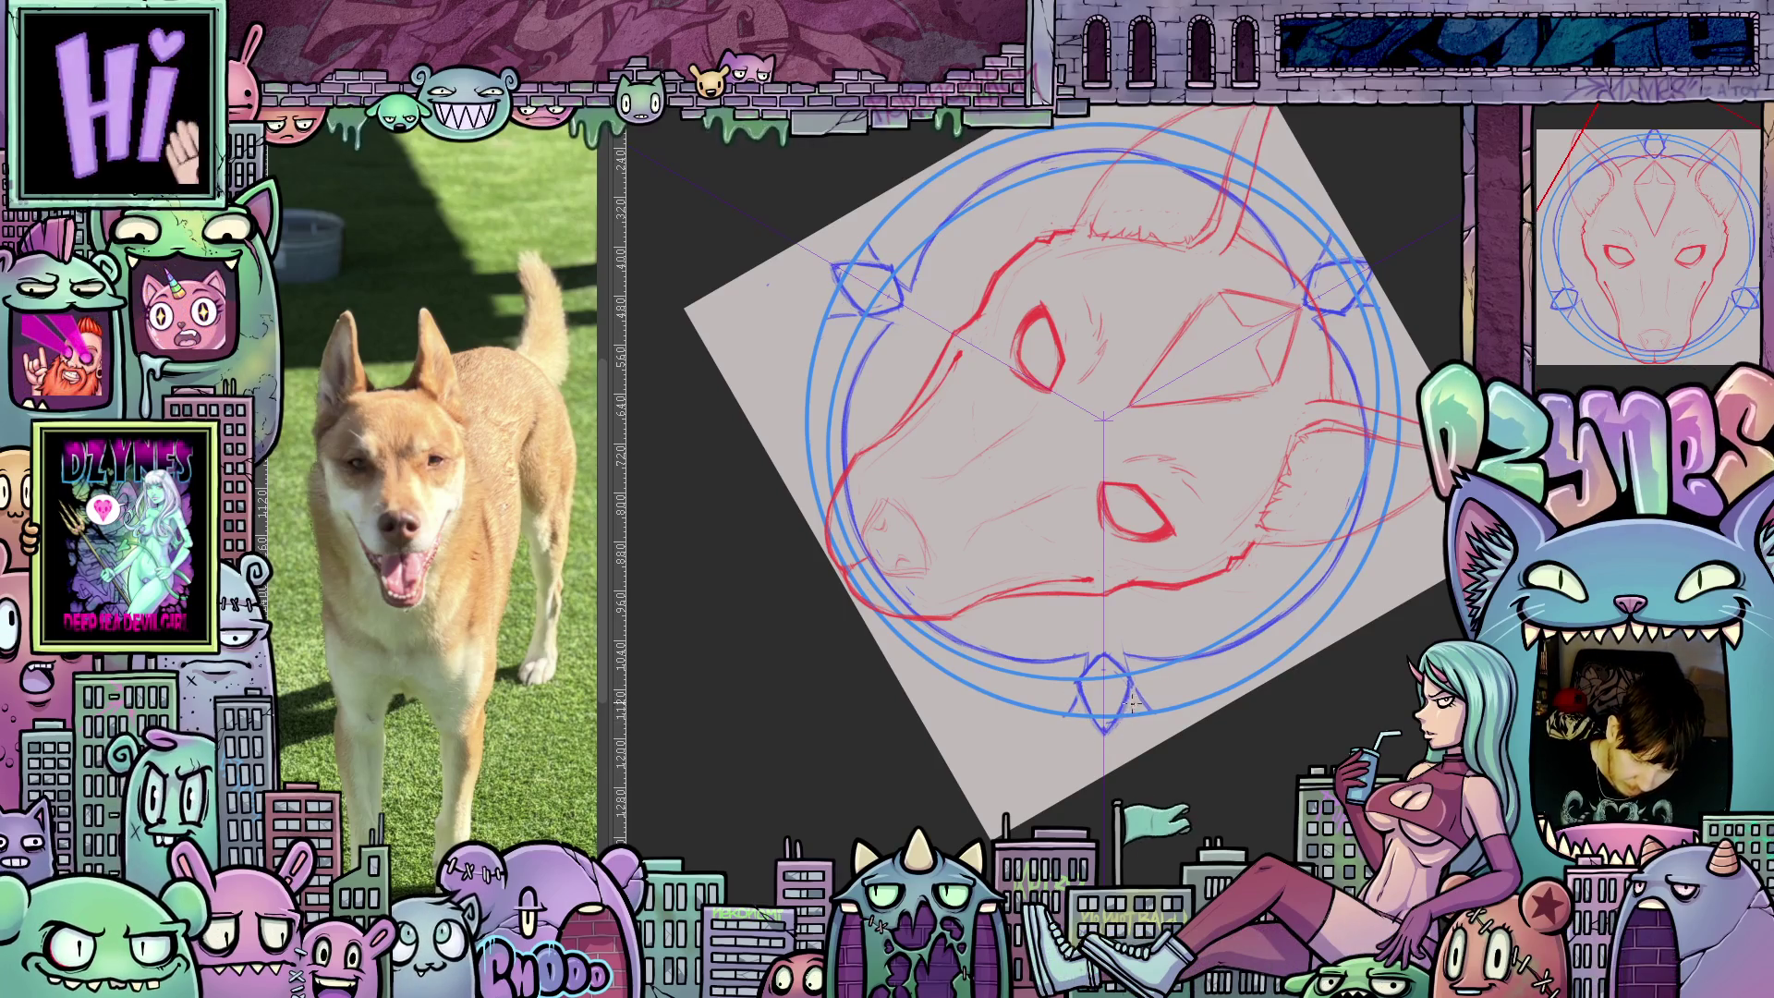
{"action": "mouse_move", "coordinate": [918, 829]}
{"action": "left_mouse_down"}
{"action": "mouse_move", "coordinate": [1068, 846]}
{"action": "mouse_move", "coordinate": [1216, 802]}
{"action": "mouse_move", "coordinate": [1308, 735]}
{"action": "mouse_move", "coordinate": [1412, 587]}
{"action": "left_mouse_up"}
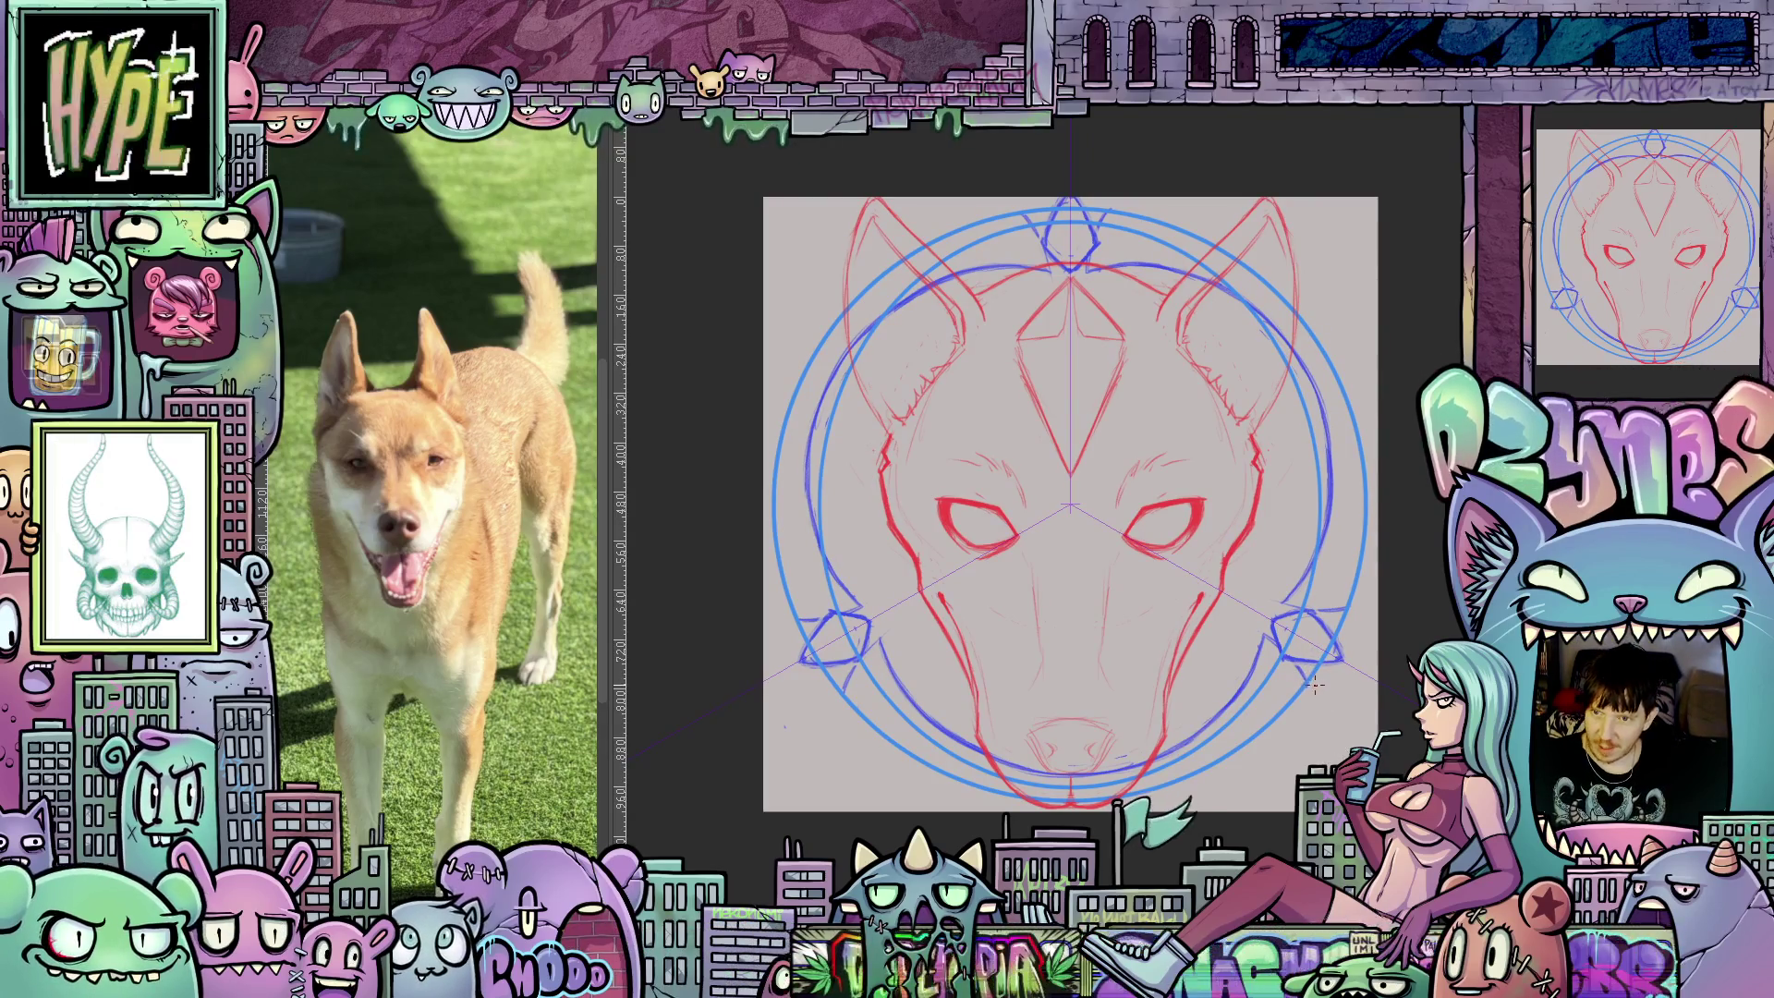
{"action": "mouse_move", "coordinate": [1310, 685]}
{"action": "left_mouse_down"}
{"action": "mouse_move", "coordinate": [1235, 756]}
{"action": "mouse_move", "coordinate": [1149, 781]}
{"action": "left_mouse_up"}
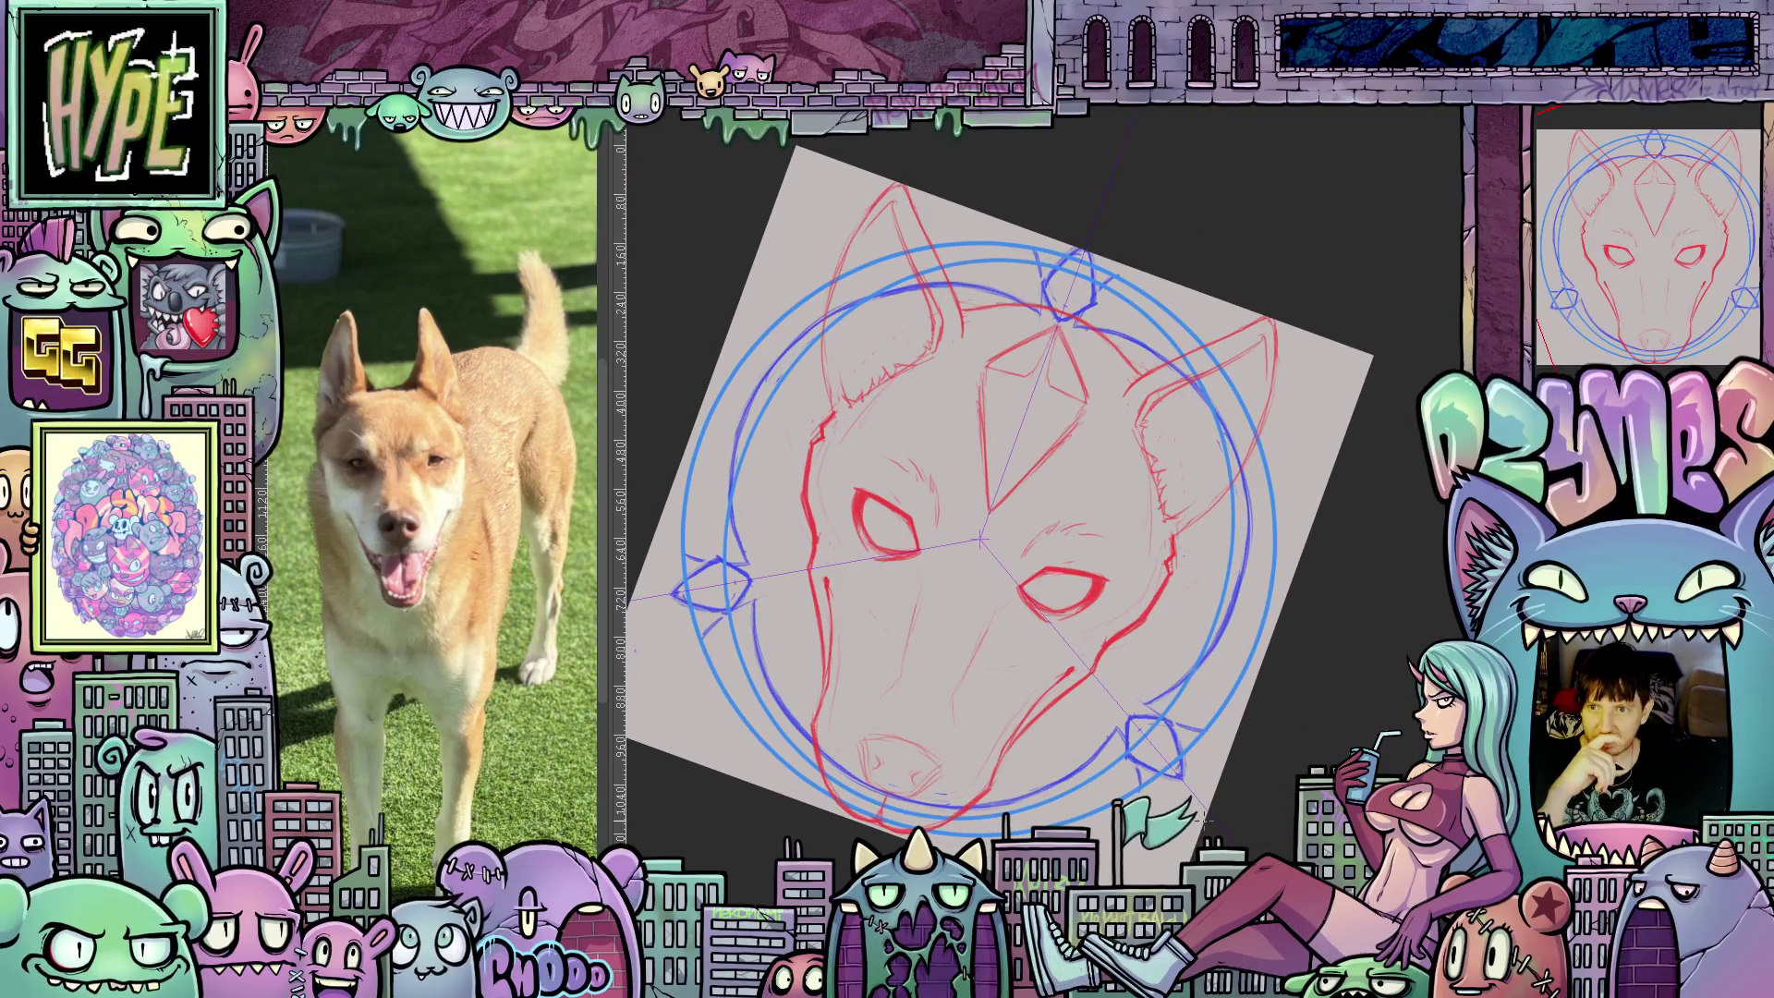
{"action": "mouse_move", "coordinate": [1204, 817]}
{"action": "left_mouse_down"}
{"action": "mouse_move", "coordinate": [1311, 705]}
{"action": "mouse_move", "coordinate": [1296, 757]}
{"action": "mouse_move", "coordinate": [1361, 540]}
{"action": "left_mouse_up"}
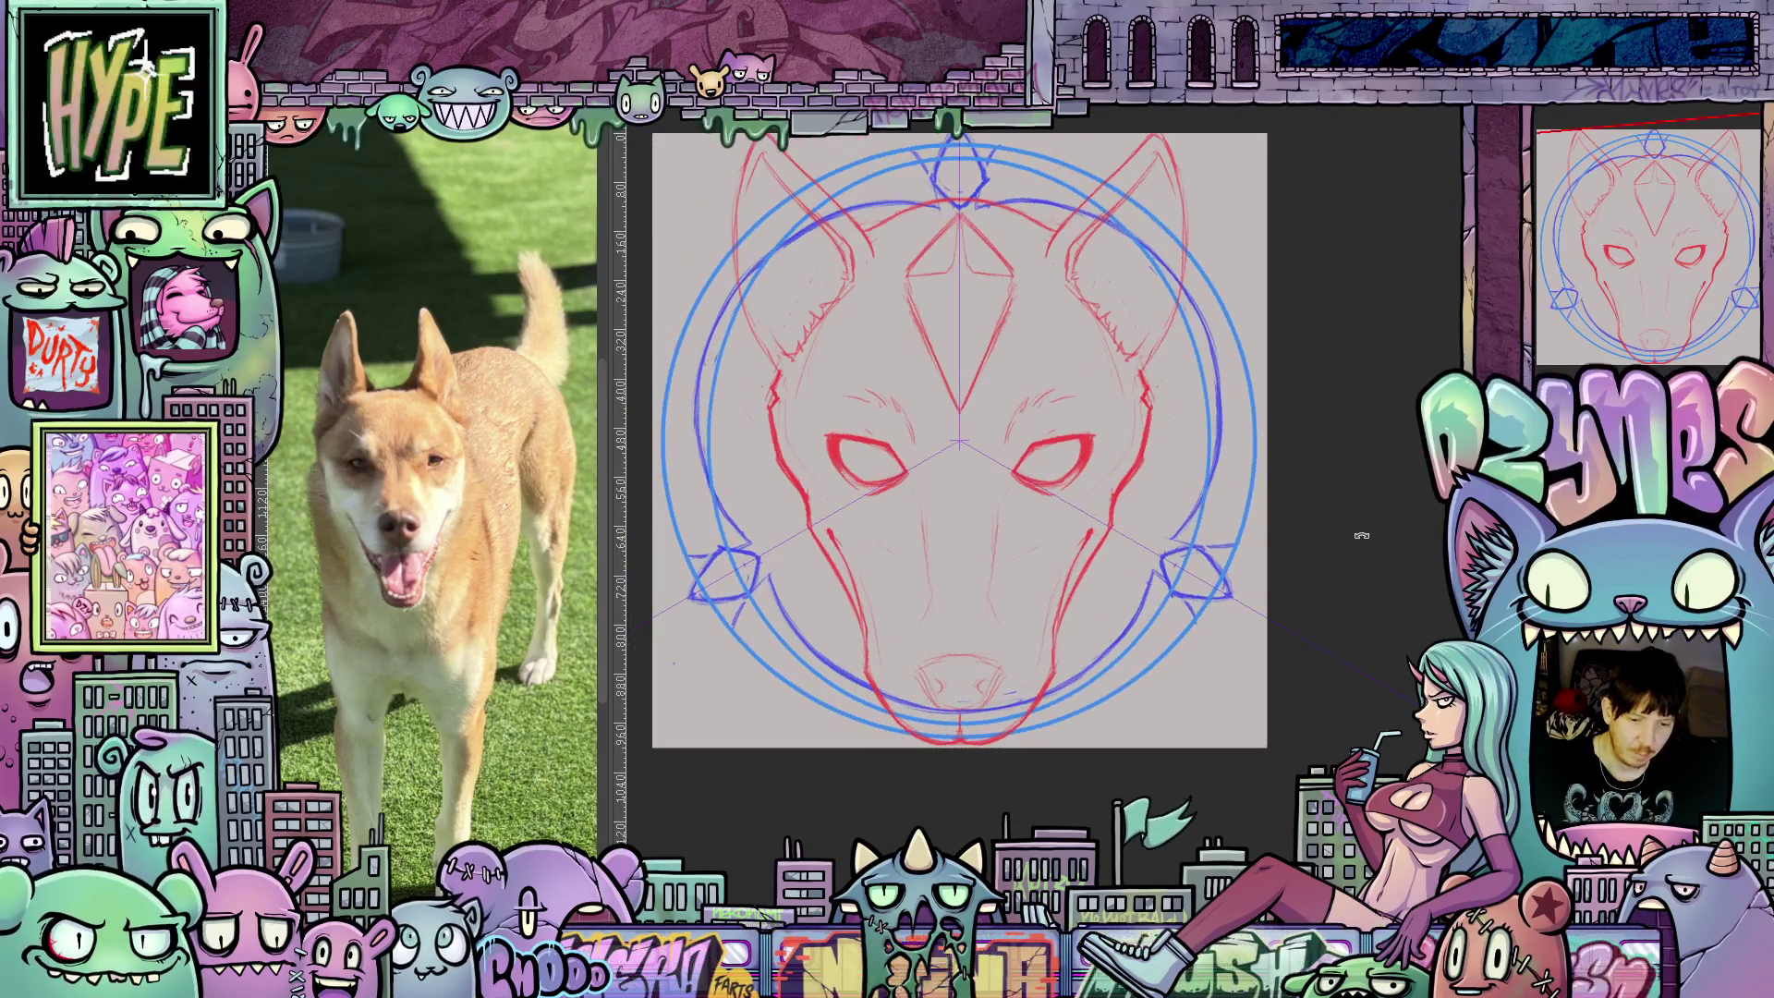
{"action": "mouse_move", "coordinate": [1027, 625]}
{"action": "left_mouse_down"}
{"action": "mouse_move", "coordinate": [1067, 666]}
{"action": "mouse_move", "coordinate": [1147, 666]}
{"action": "mouse_move", "coordinate": [1155, 701]}
{"action": "left_mouse_up"}
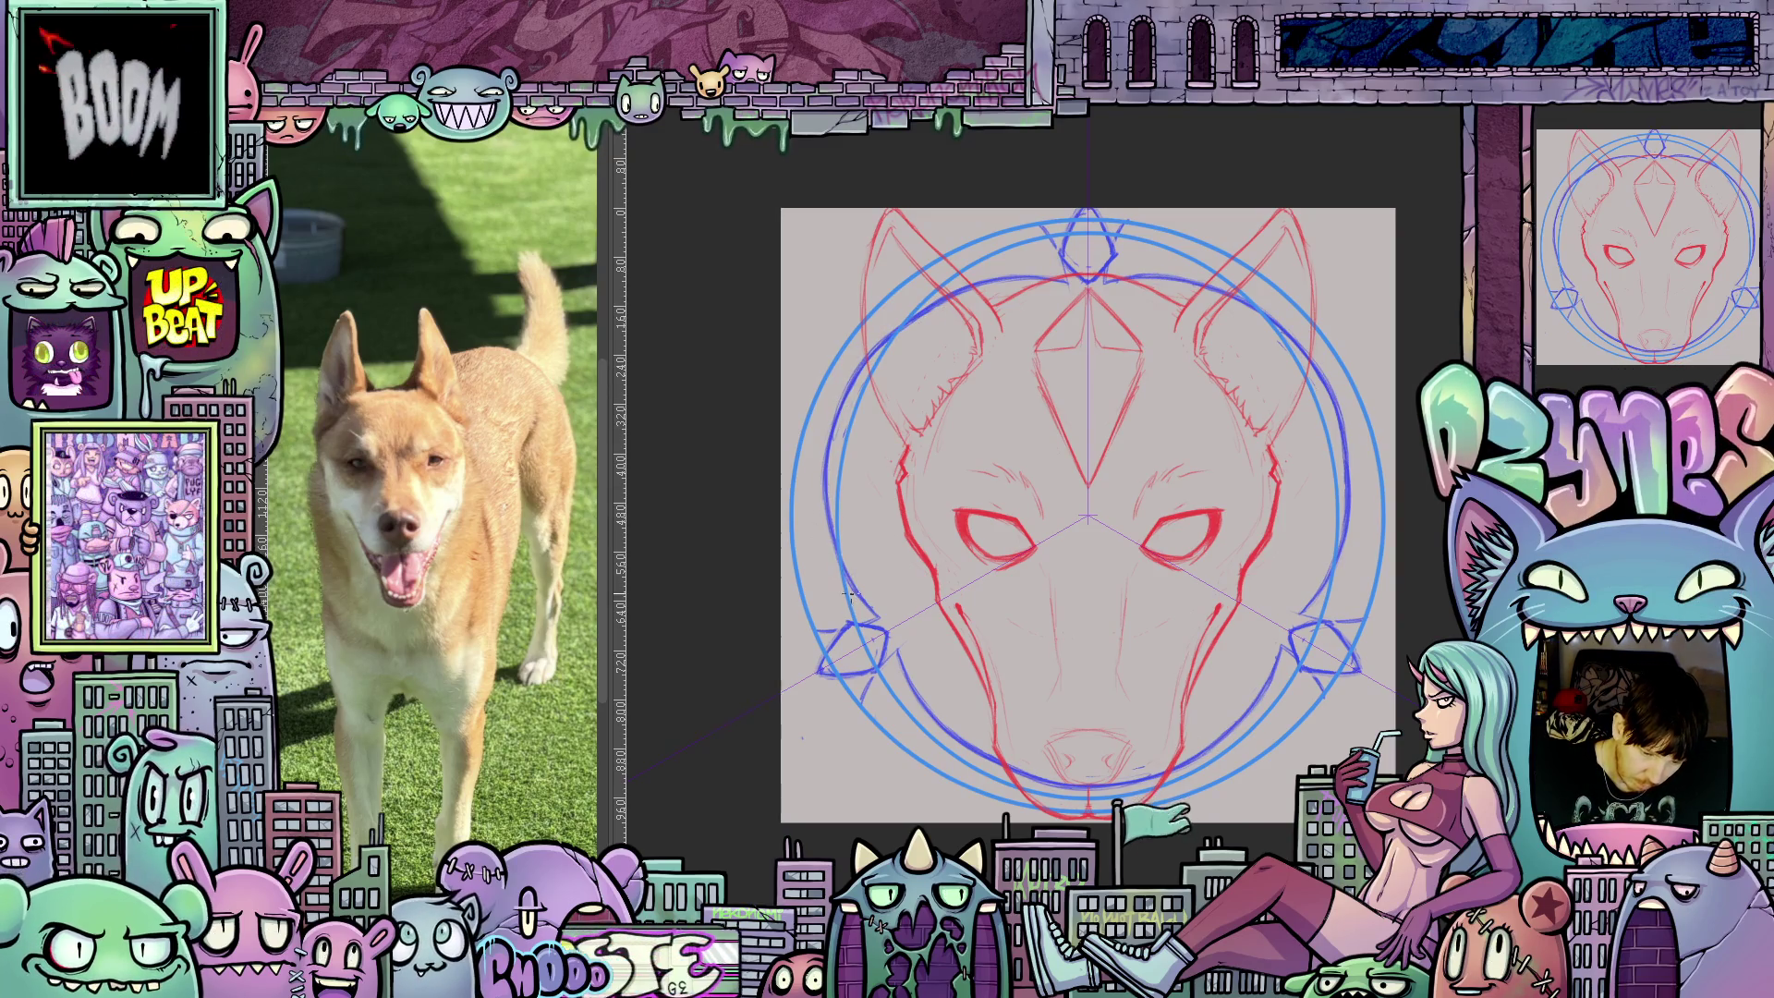
{"action": "left_click_drag", "start_coordinate": [933, 383], "coordinate": [813, 451]}
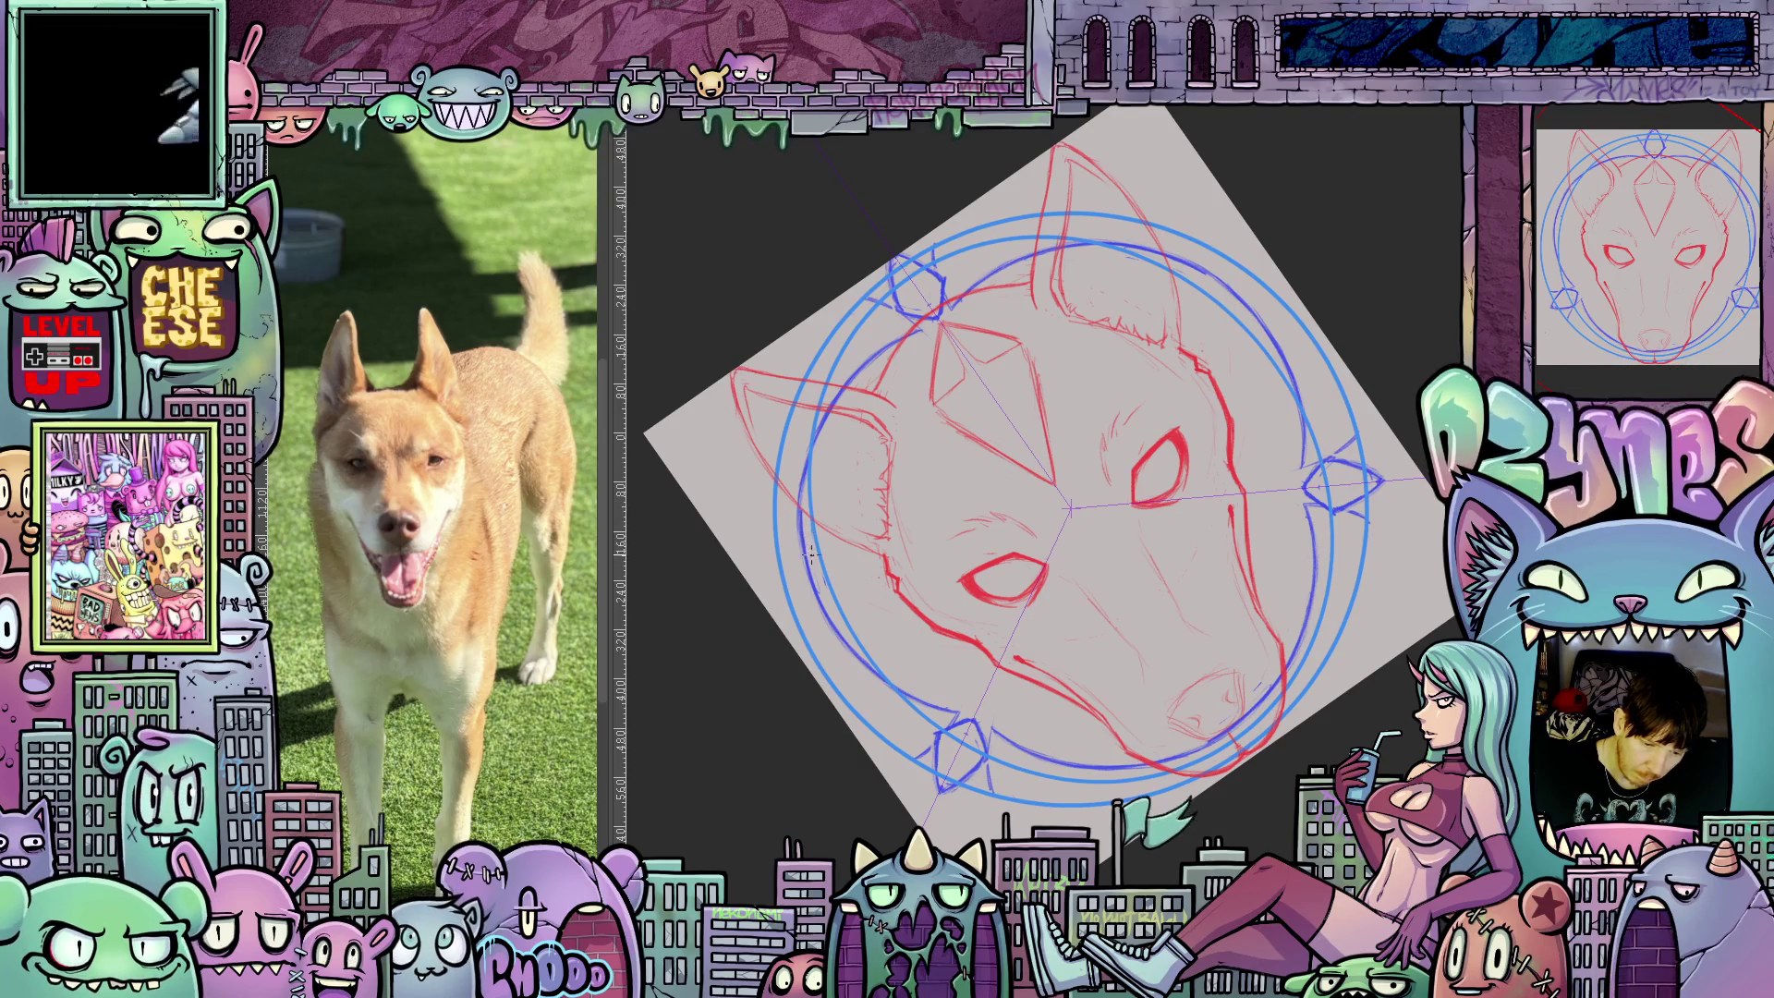
{"action": "left_click_drag", "start_coordinate": [998, 338], "coordinate": [1111, 285]}
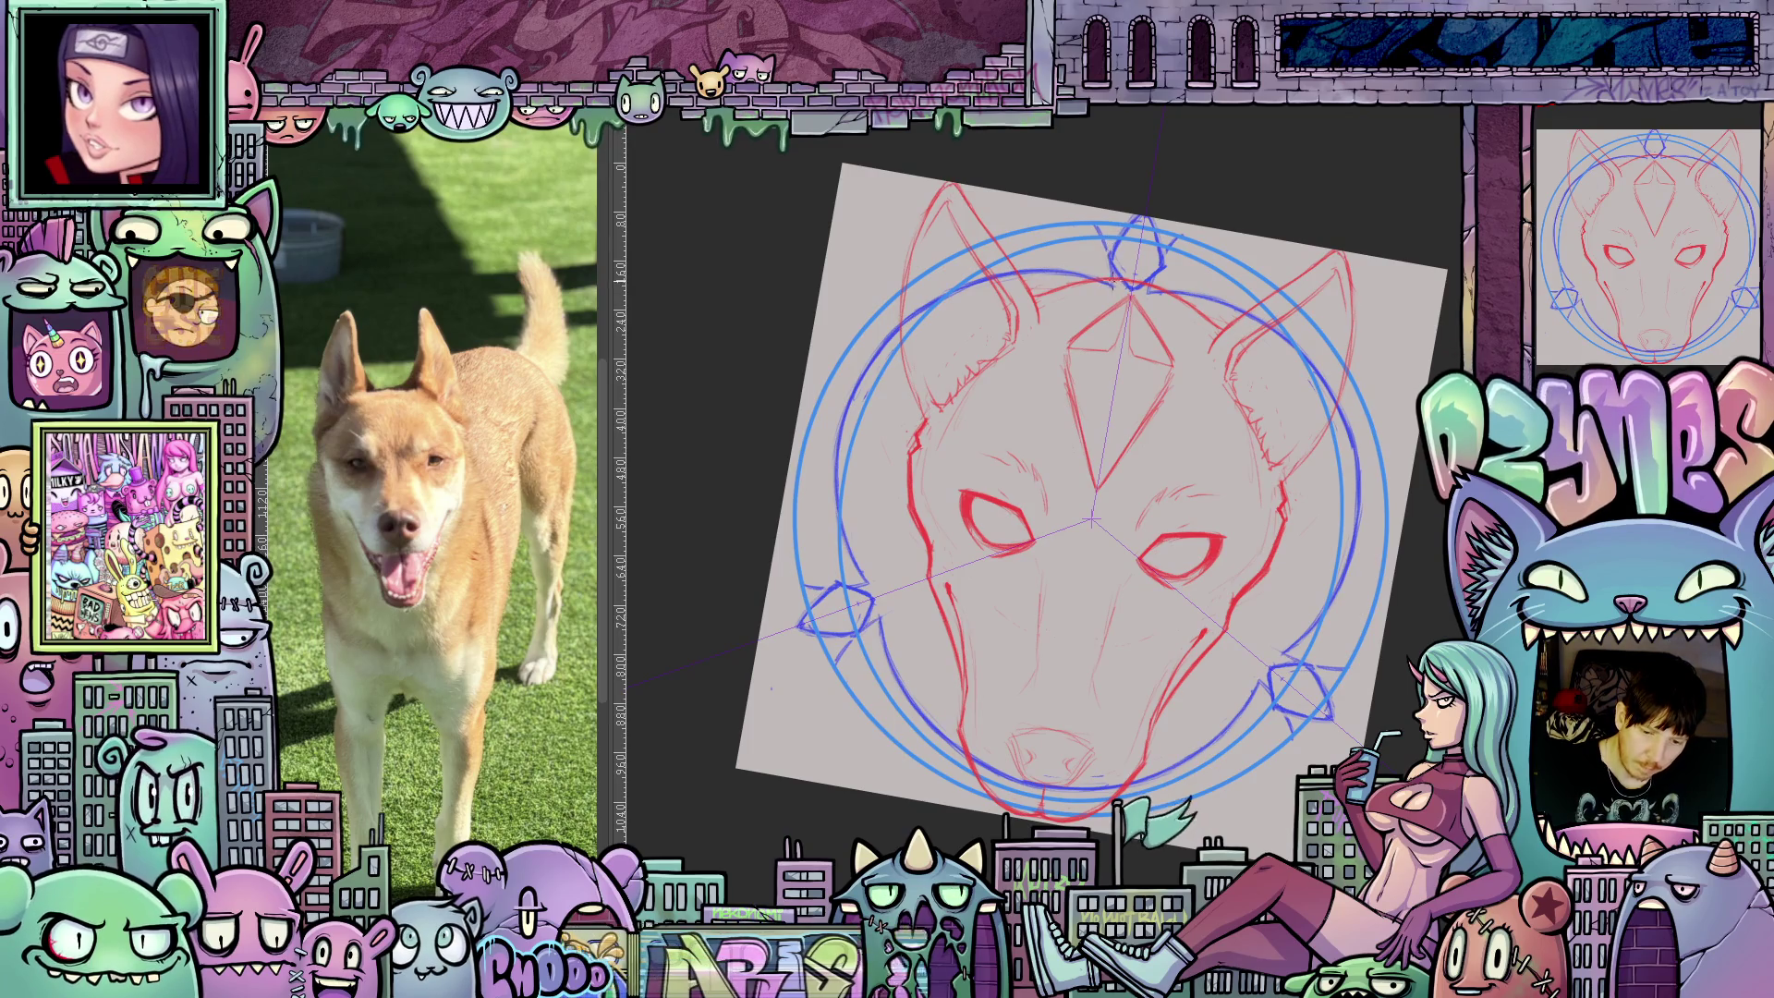
{"action": "key", "text": "4"}
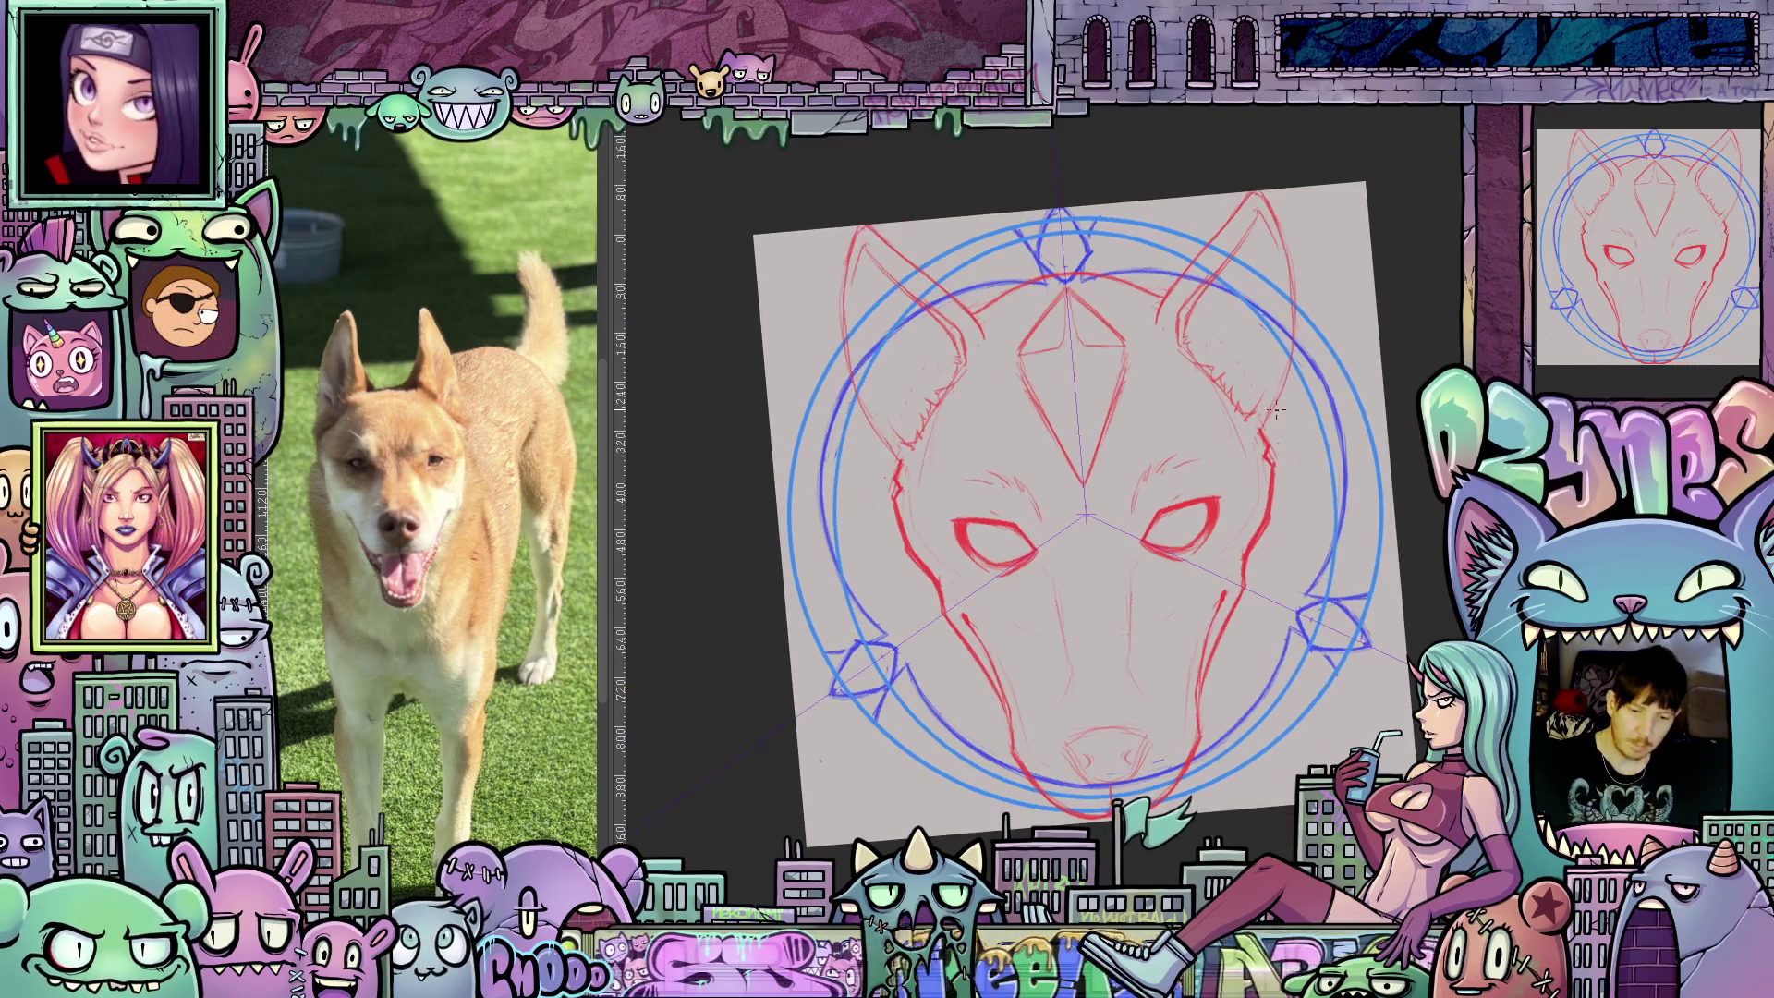
{"action": "mouse_move", "coordinate": [1275, 411]}
{"action": "left_mouse_down"}
{"action": "mouse_move", "coordinate": [1276, 309]}
{"action": "mouse_move", "coordinate": [1313, 277]}
{"action": "mouse_move", "coordinate": [1317, 346]}
{"action": "left_mouse_up"}
{"action": "mouse_move", "coordinate": [1265, 734]}
{"action": "left_mouse_down"}
{"action": "mouse_move", "coordinate": [1255, 719]}
{"action": "mouse_move", "coordinate": [1352, 707]}
{"action": "left_mouse_up"}
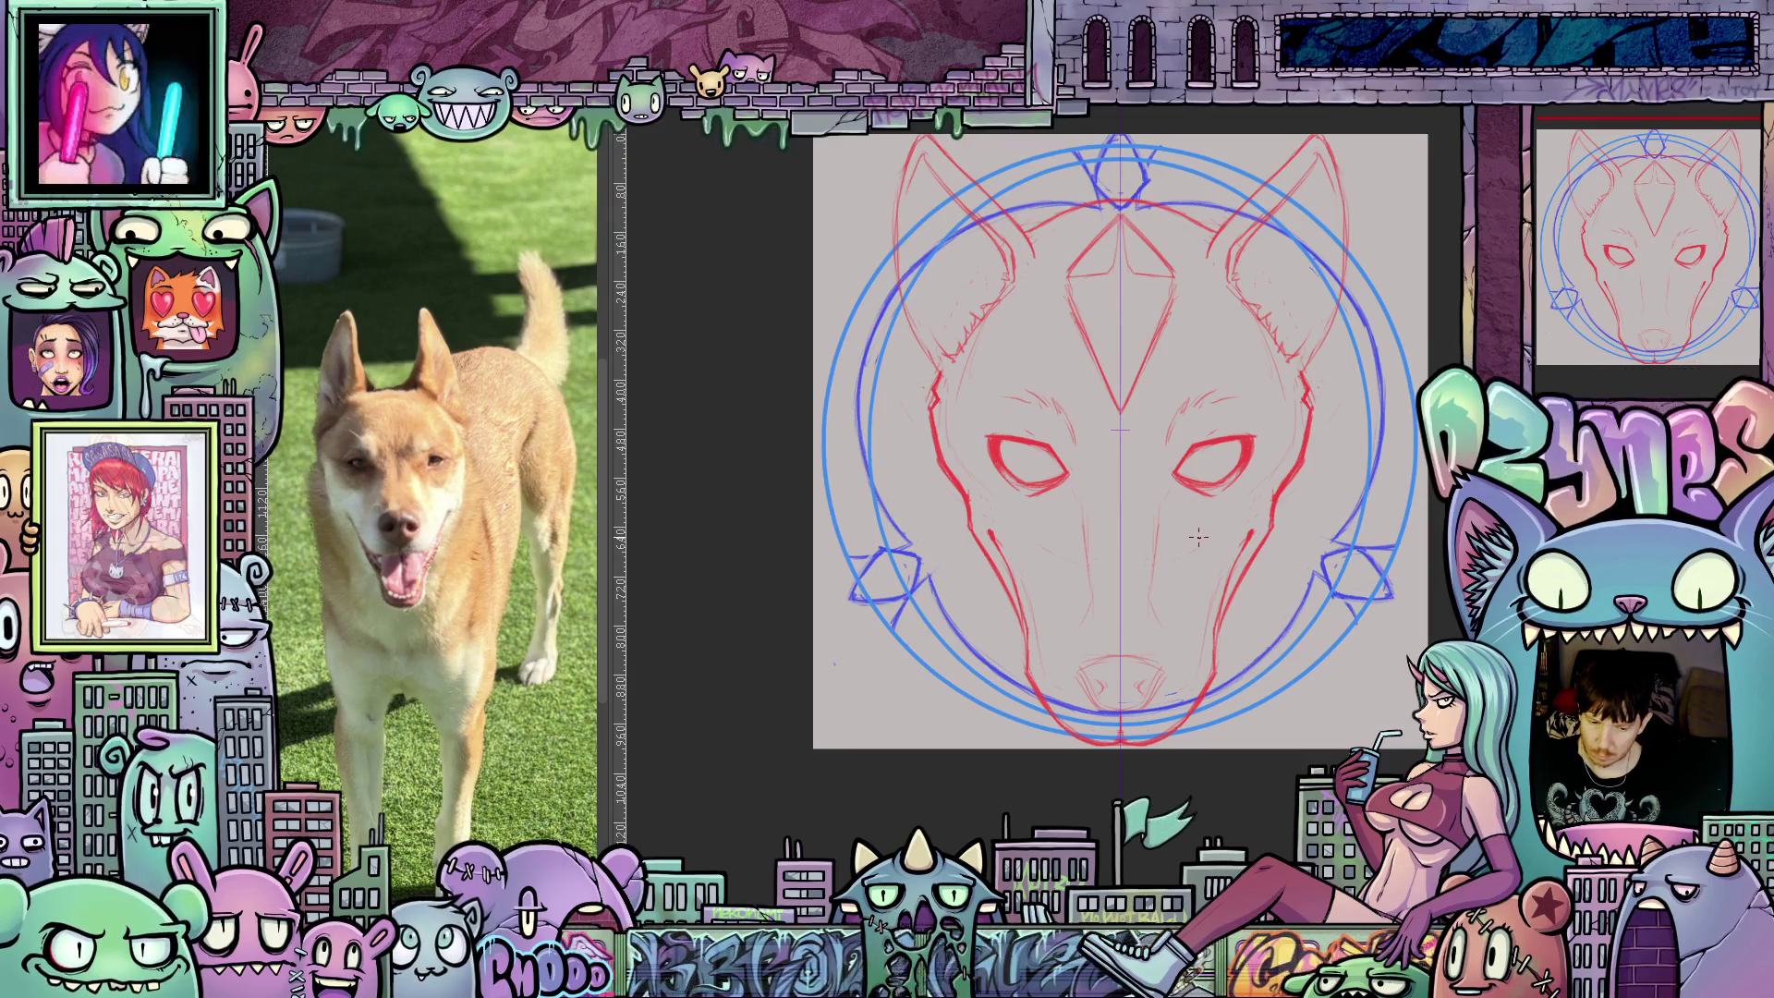
Ink the first bold black cheek stripe and extend it down the left side of the face.
{"action": "scroll", "coordinate": [1201, 539], "scroll_direction": "up", "scroll_amount": 2}
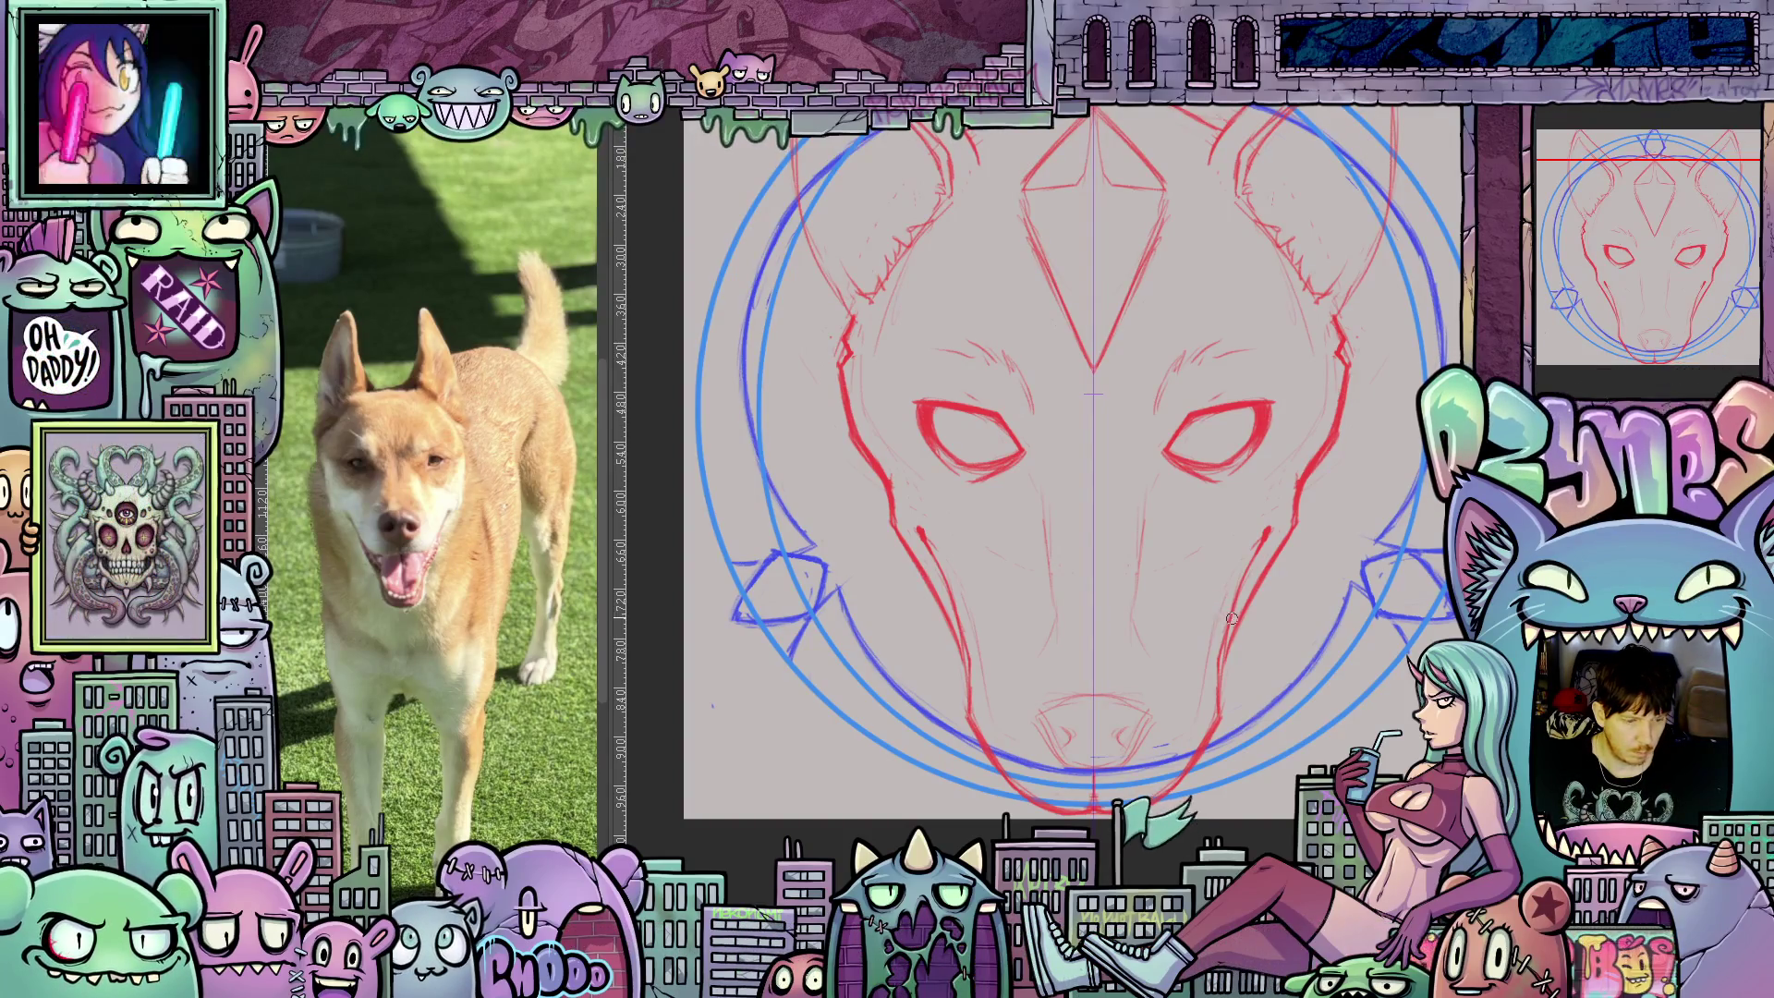
{"action": "mouse_move", "coordinate": [1278, 686]}
{"action": "left_mouse_down"}
{"action": "mouse_move", "coordinate": [1218, 680]}
{"action": "mouse_move", "coordinate": [1318, 714]}
{"action": "mouse_move", "coordinate": [1257, 792]}
{"action": "mouse_move", "coordinate": [1360, 788]}
{"action": "left_mouse_up"}
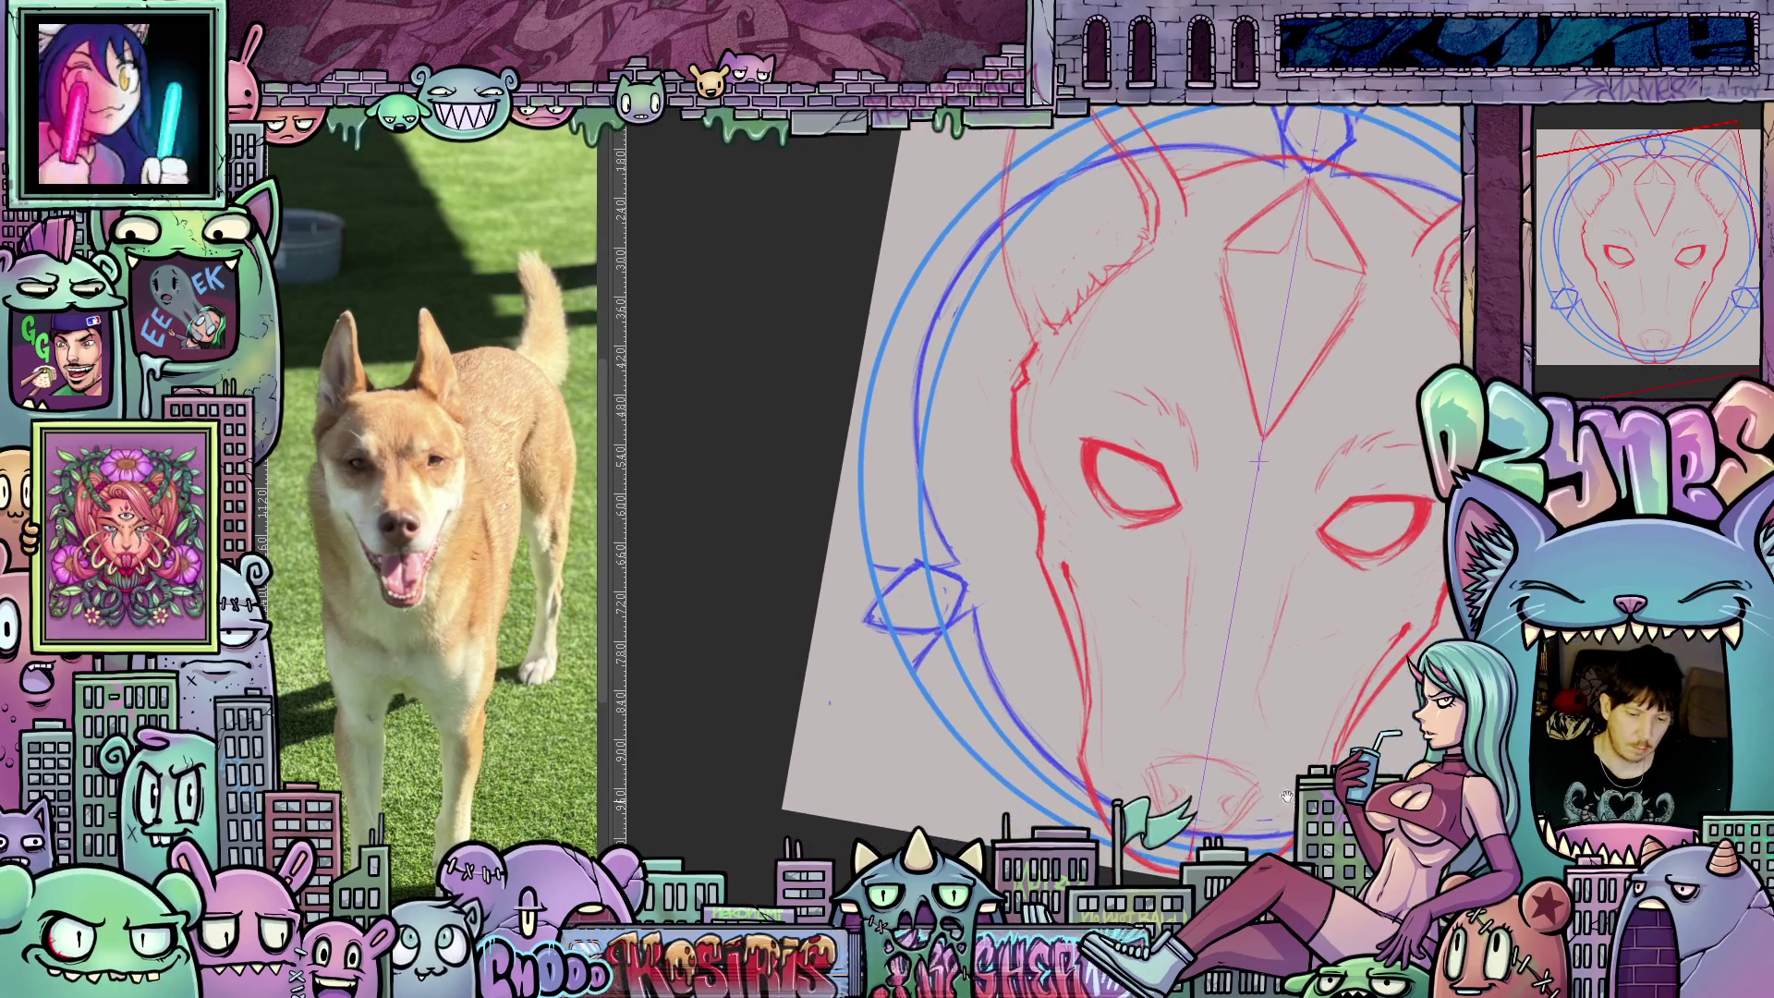
{"action": "left_click_drag", "start_coordinate": [1012, 387], "coordinate": [1045, 518]}
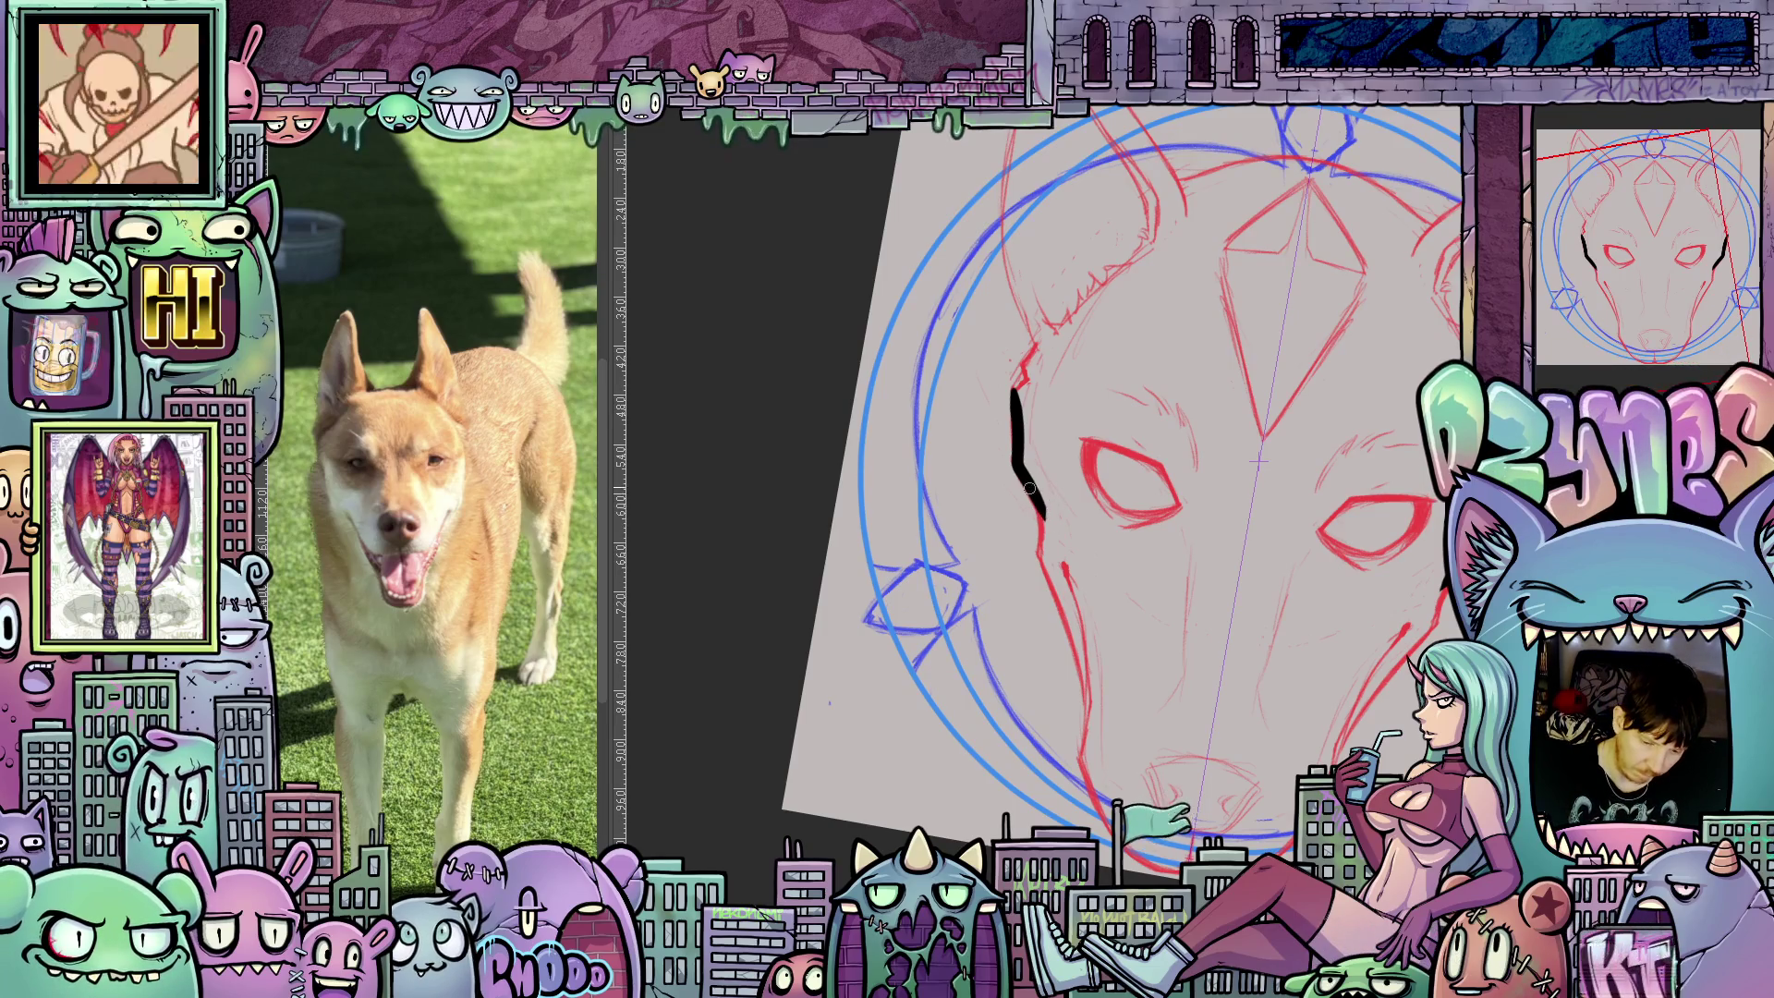
{"action": "mouse_move", "coordinate": [1034, 513]}
{"action": "left_mouse_down"}
{"action": "mouse_move", "coordinate": [1041, 559]}
{"action": "mouse_move", "coordinate": [1019, 407]}
{"action": "left_mouse_up"}
{"action": "key", "text": "asciicircum"}
{"action": "key", "text": "asciicircum"}
{"action": "key", "text": "asciicircum"}
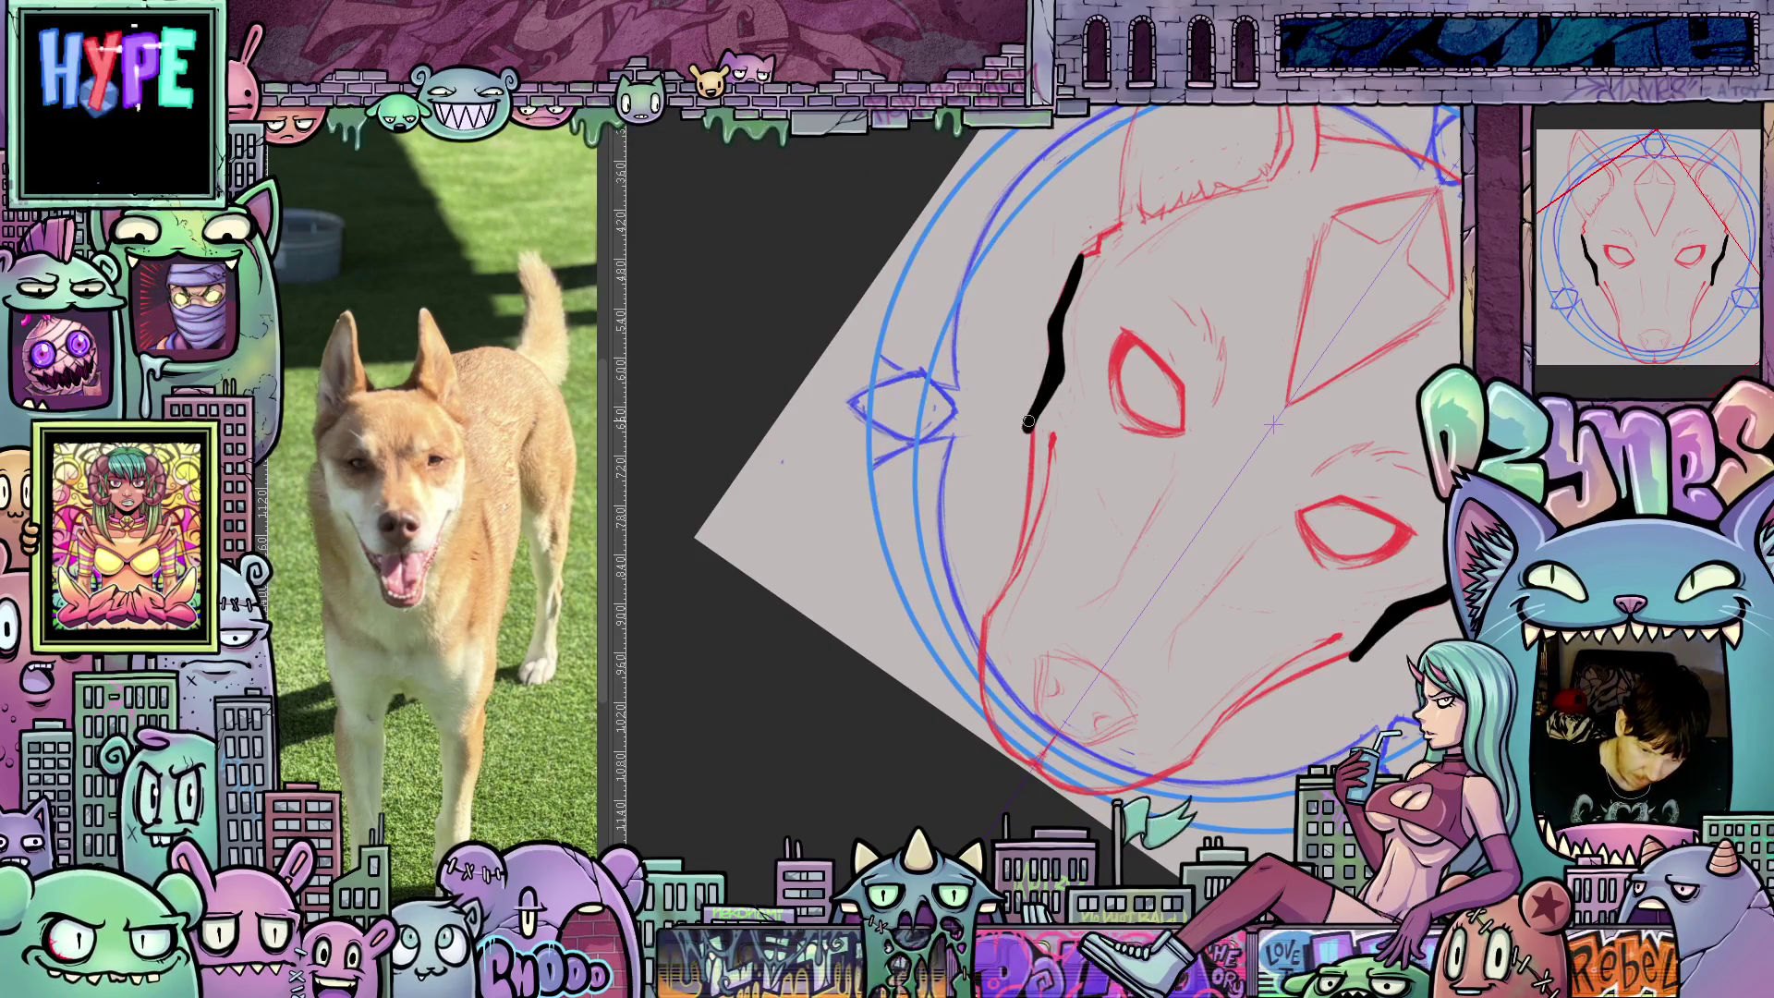
{"action": "left_click_drag", "start_coordinate": [1028, 431], "coordinate": [1014, 584]}
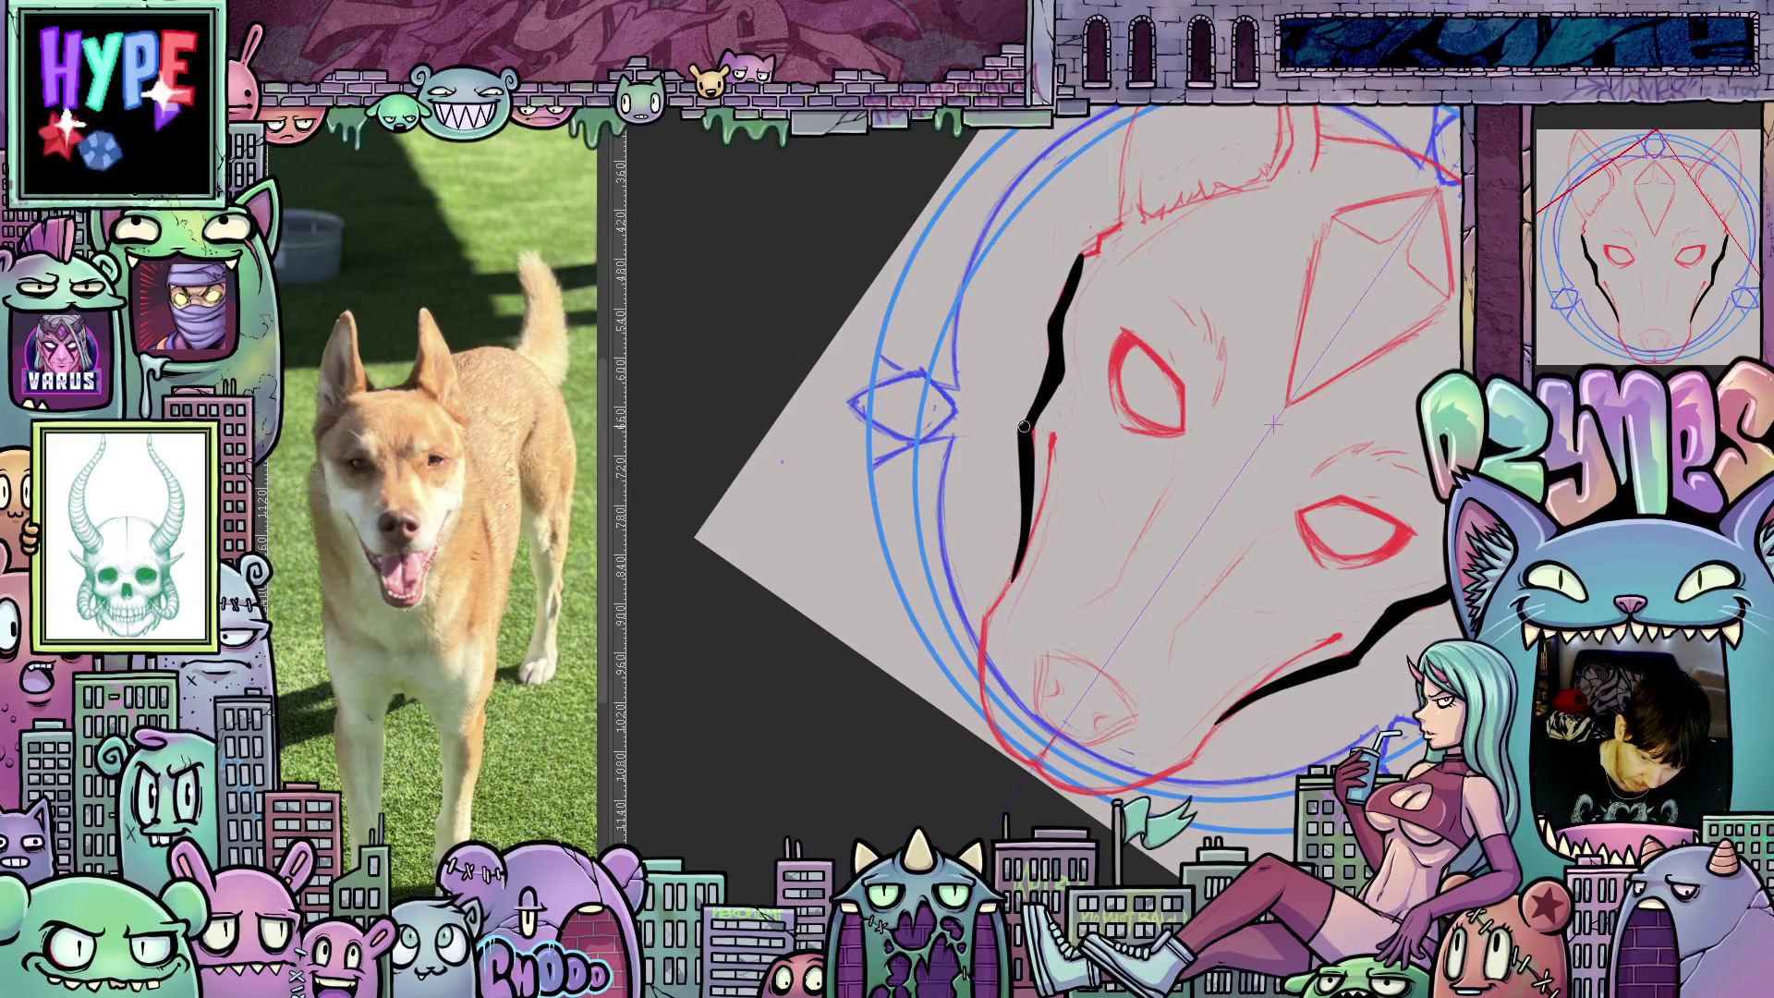
Add a branch and an inner stroke to the black cheek marking.
{"action": "mouse_move", "coordinate": [1265, 582]}
{"action": "left_mouse_down"}
{"action": "mouse_move", "coordinate": [1166, 781]}
{"action": "mouse_move", "coordinate": [1192, 708]}
{"action": "mouse_move", "coordinate": [1183, 730]}
{"action": "left_mouse_up"}
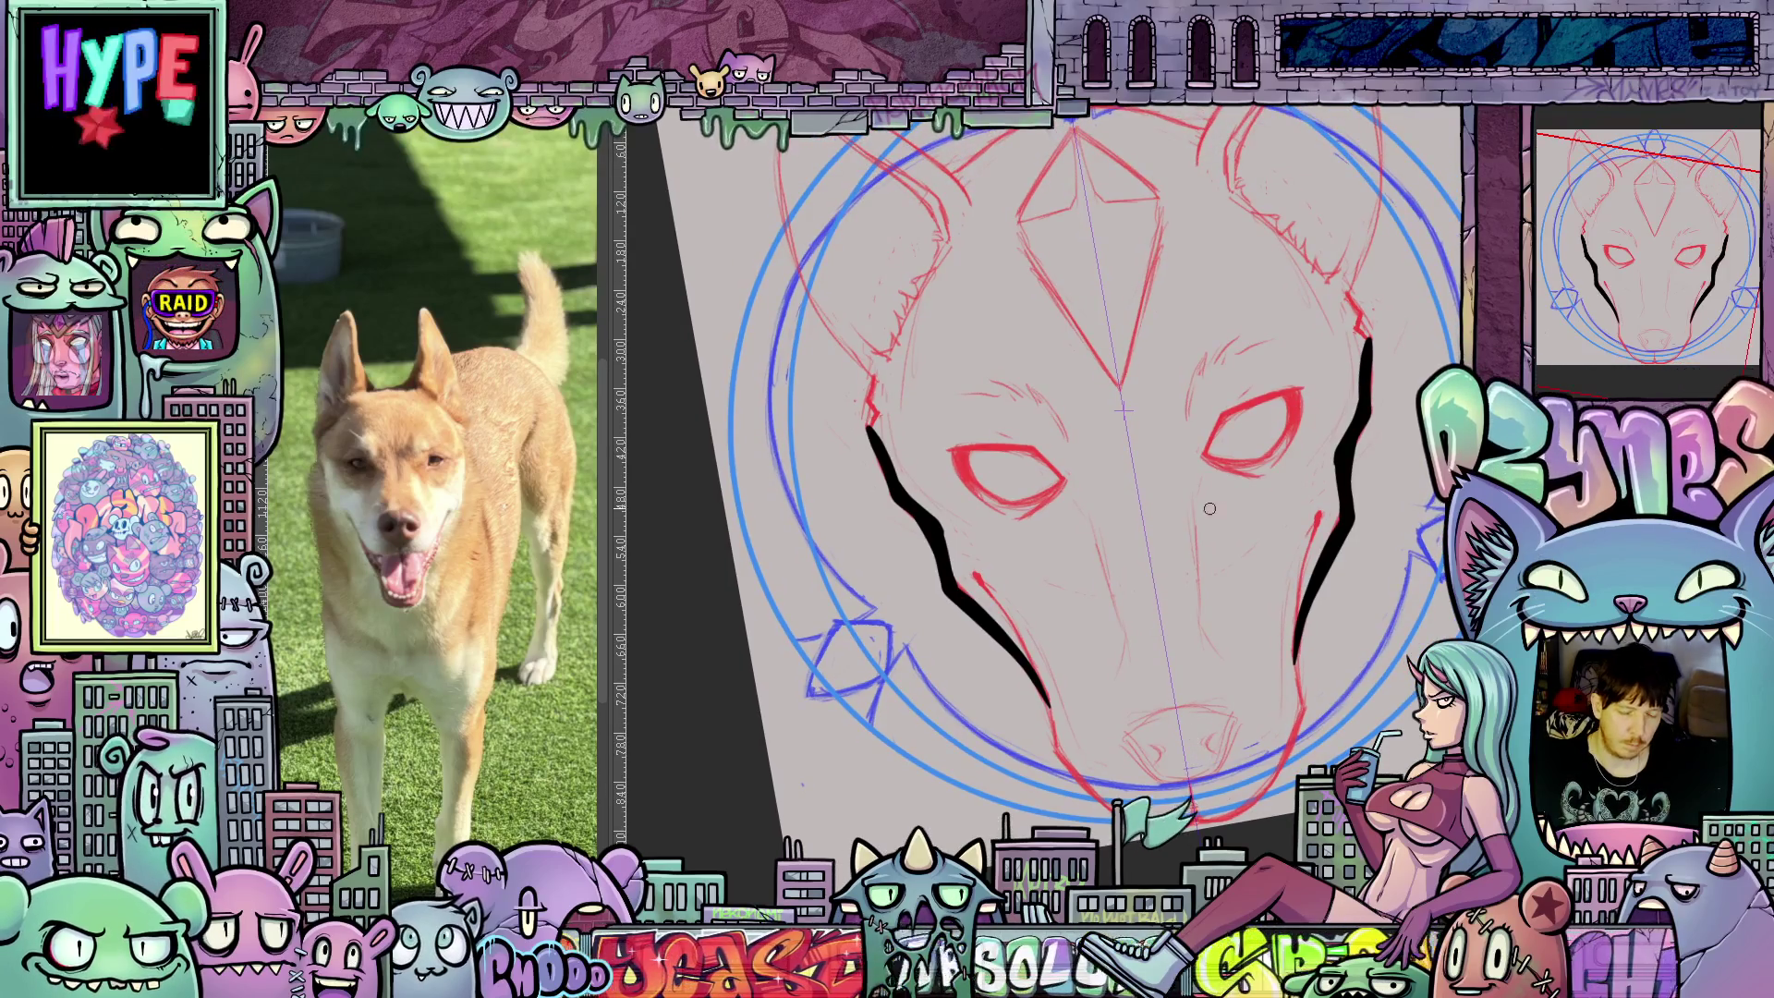
{"action": "mouse_move", "coordinate": [1294, 656]}
{"action": "left_mouse_down"}
{"action": "mouse_move", "coordinate": [1347, 566]}
{"action": "mouse_move", "coordinate": [1344, 582]}
{"action": "left_mouse_up"}
{"action": "key", "text": "6"}
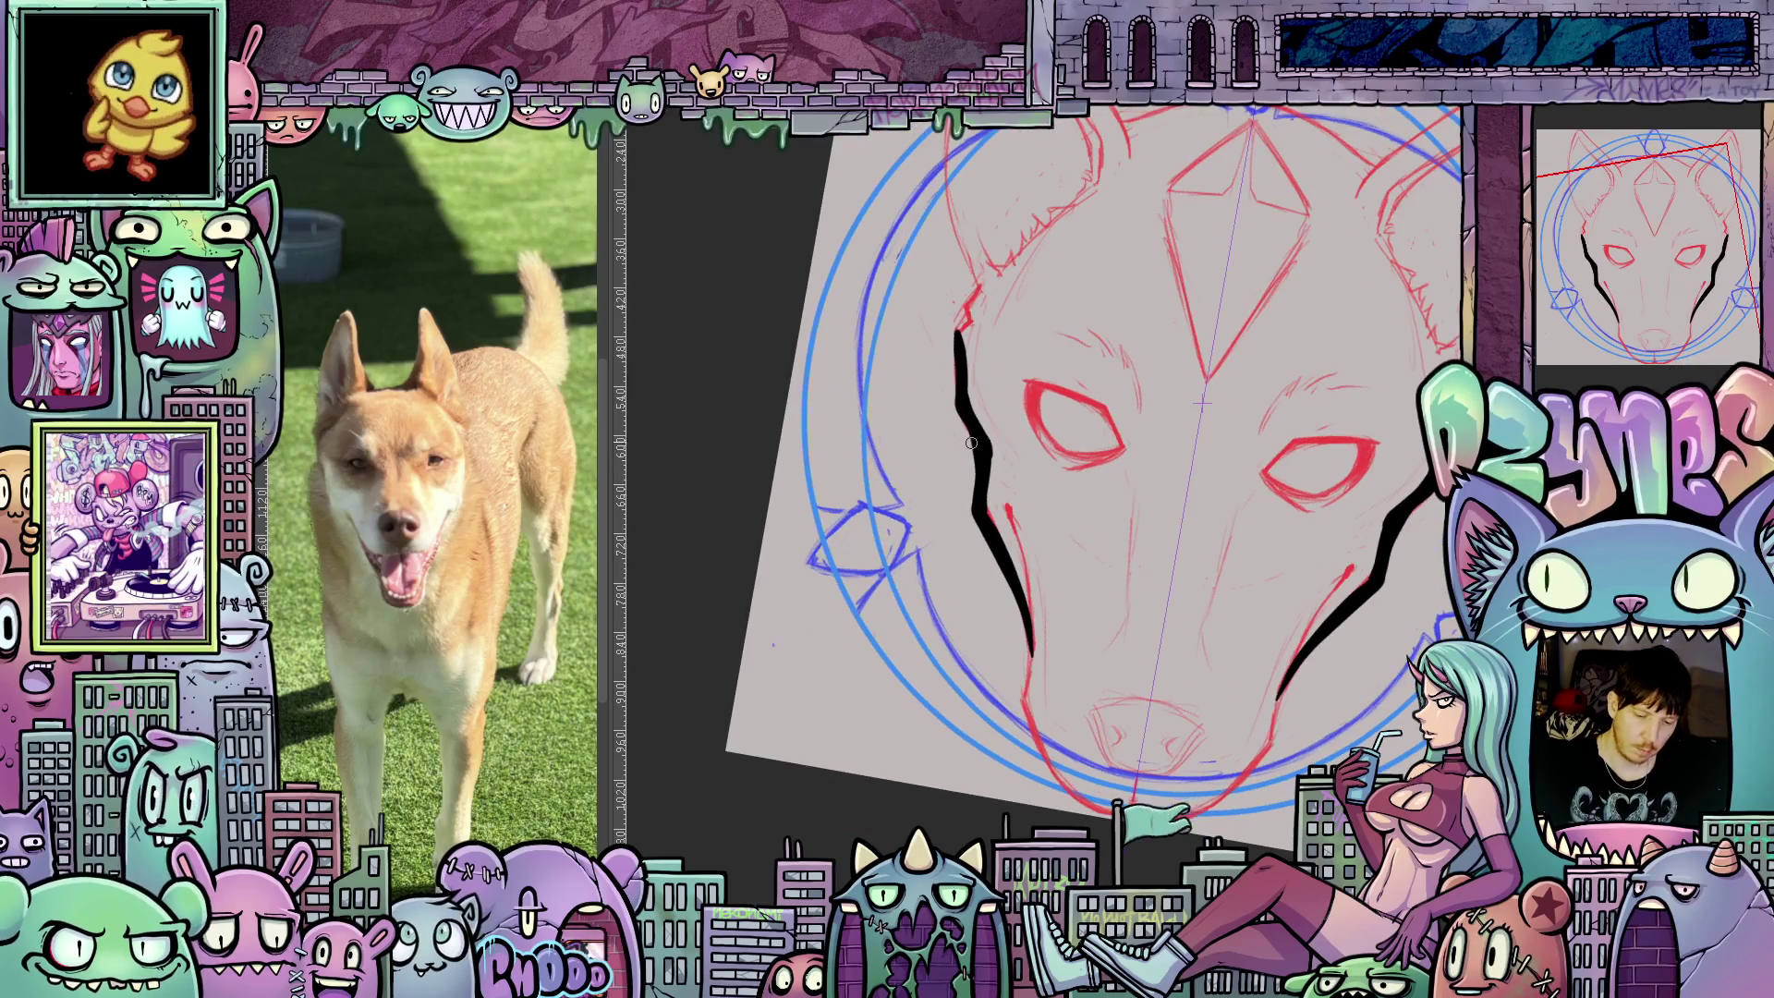
{"action": "mouse_move", "coordinate": [967, 416]}
{"action": "left_mouse_down"}
{"action": "mouse_move", "coordinate": [934, 522]}
{"action": "mouse_move", "coordinate": [1032, 682]}
{"action": "left_mouse_up"}
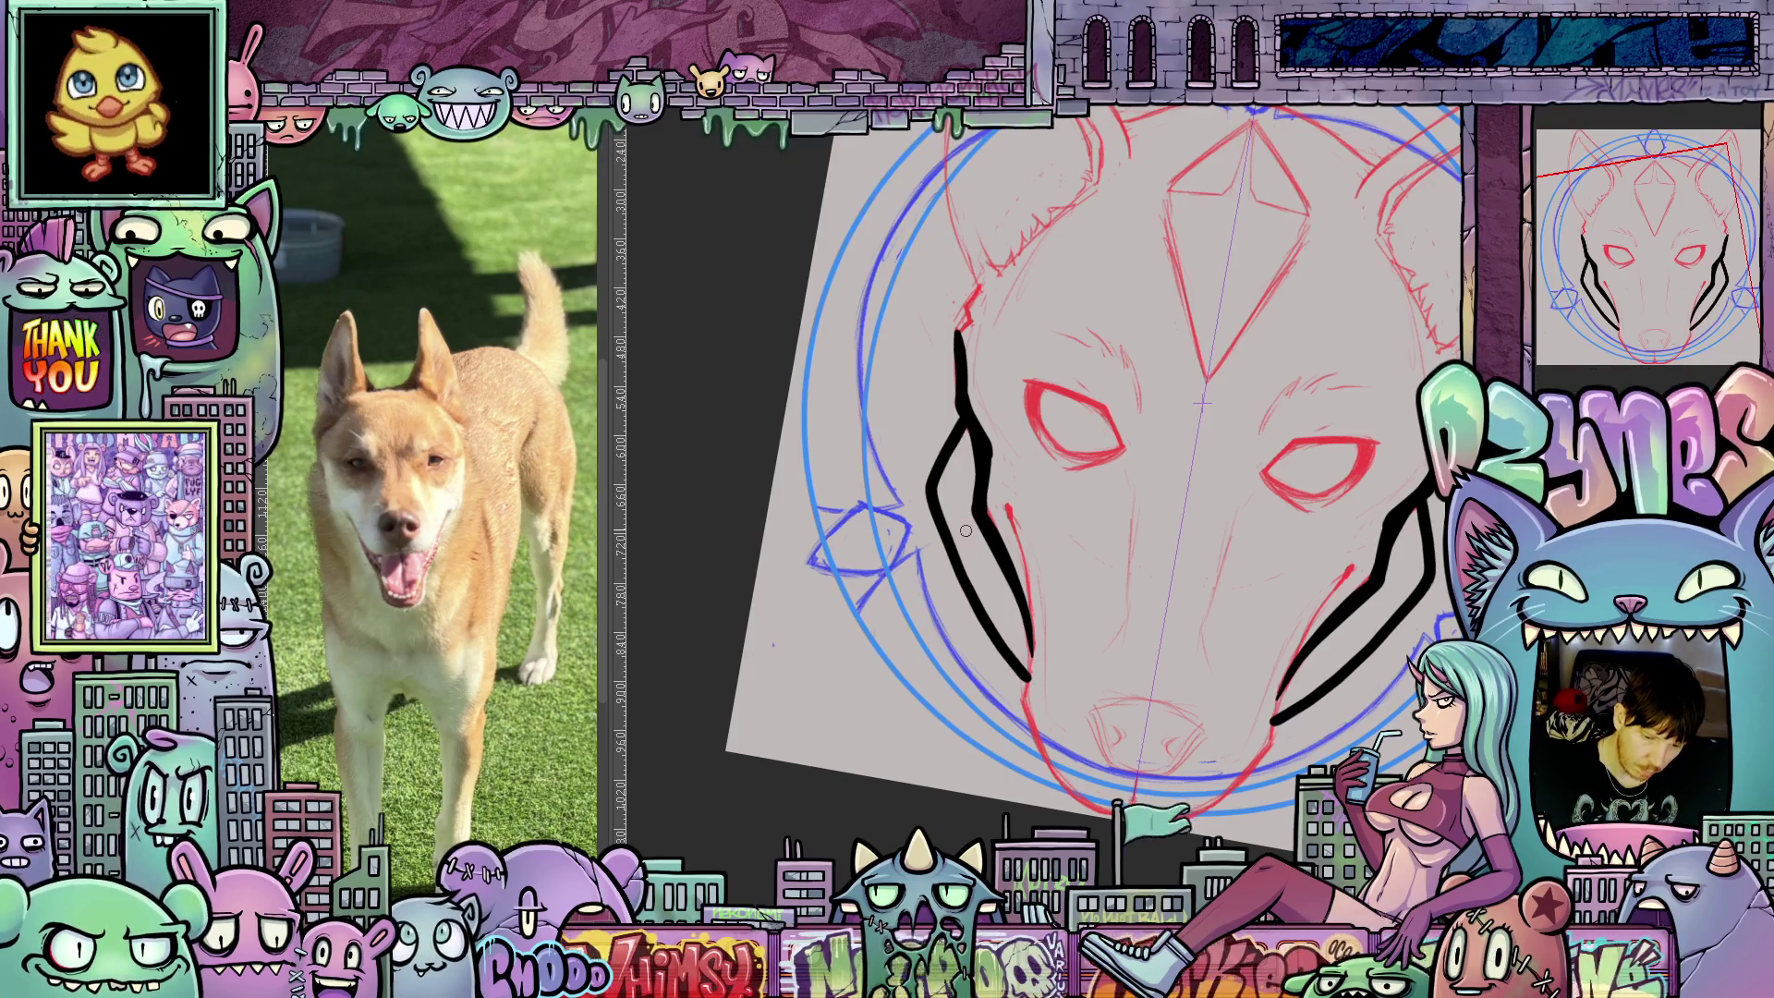
{"action": "mouse_move", "coordinate": [983, 531]}
{"action": "left_mouse_down"}
{"action": "mouse_move", "coordinate": [1024, 623]}
{"action": "mouse_move", "coordinate": [990, 532]}
{"action": "left_mouse_up"}
Ink a thin line down the left muzzle and longer marks beside both cheek stripes.
{"action": "left_click_drag", "start_coordinate": [1292, 656], "coordinate": [1333, 732]}
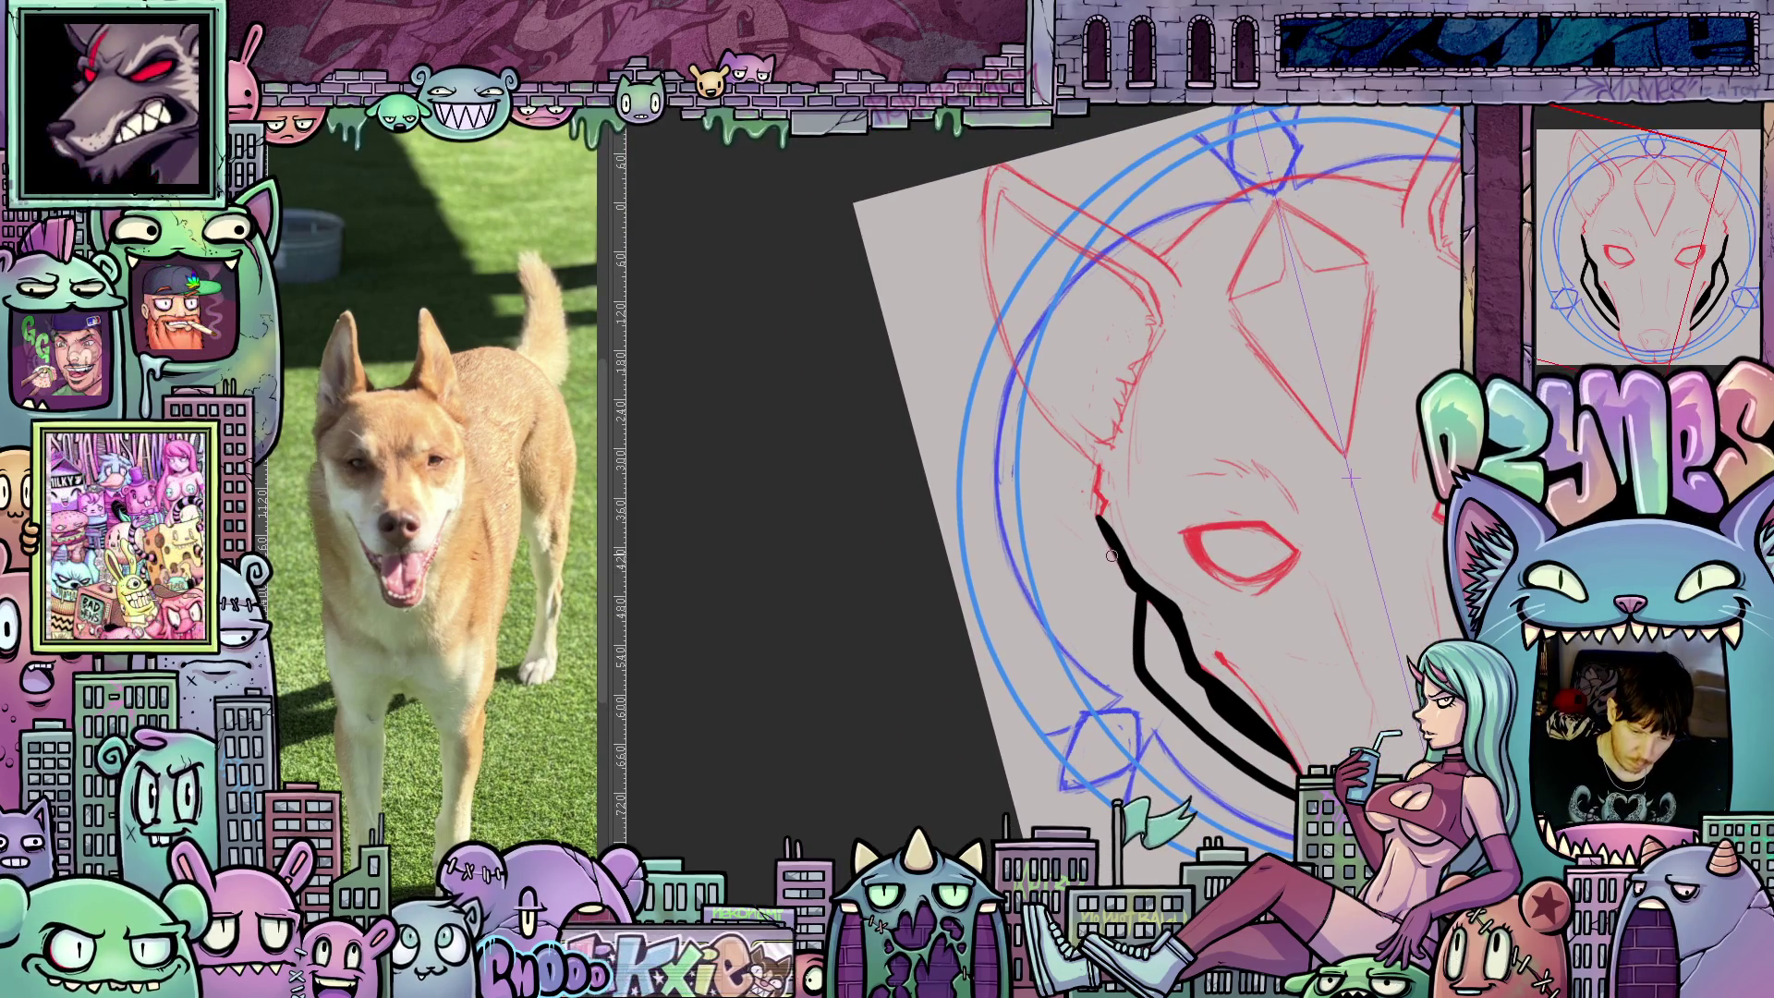
{"action": "left_click_drag", "start_coordinate": [1115, 545], "coordinate": [1102, 592]}
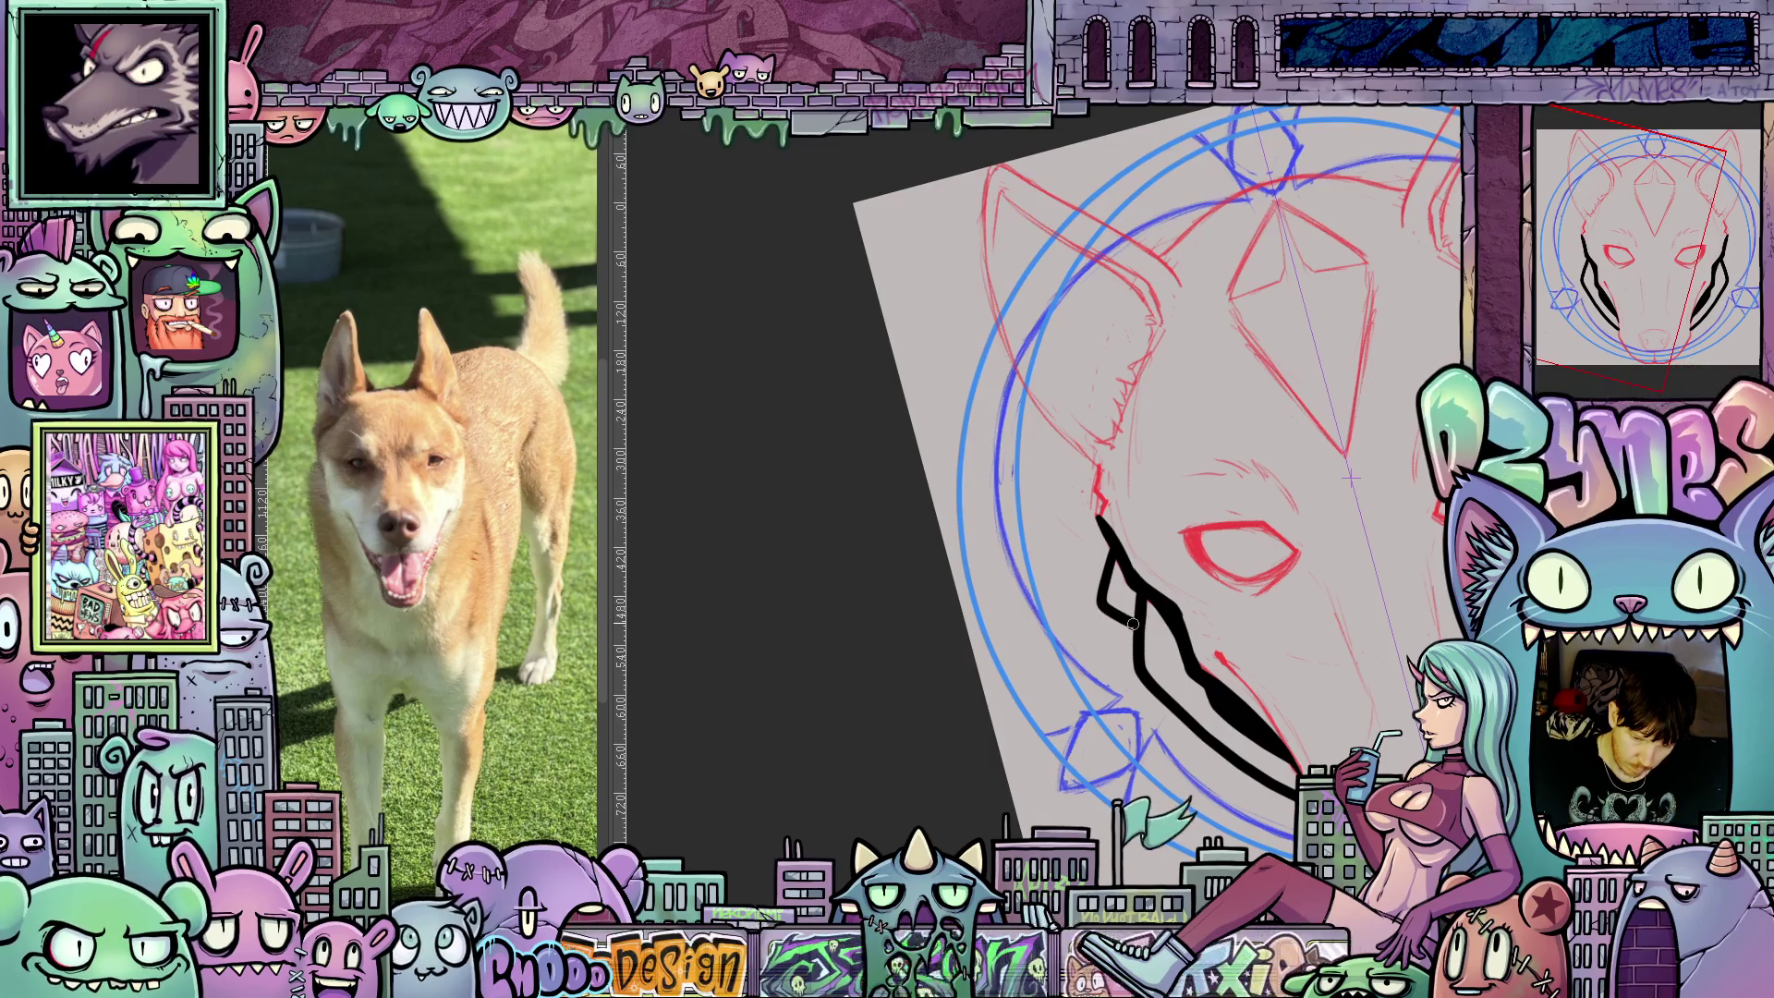
{"action": "mouse_move", "coordinate": [1264, 698]}
{"action": "left_mouse_down"}
{"action": "mouse_move", "coordinate": [1259, 787]}
{"action": "mouse_move", "coordinate": [1083, 679]}
{"action": "left_mouse_up"}
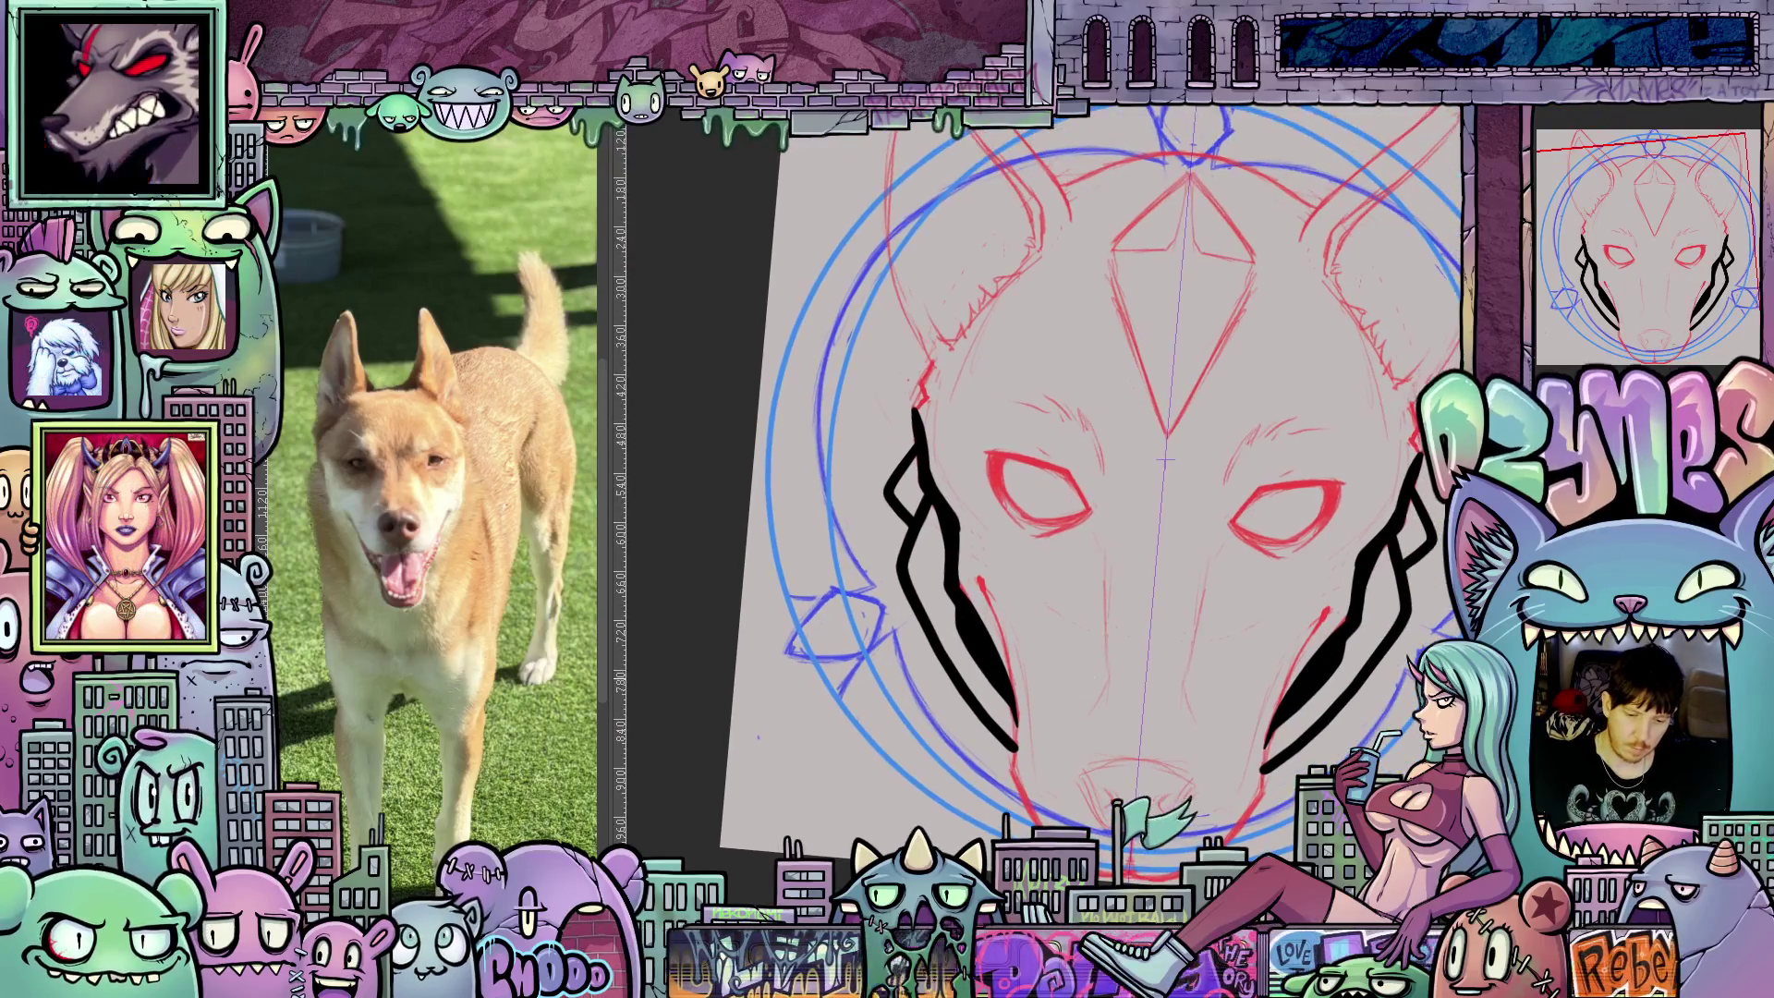
{"action": "left_click", "coordinate": [982, 572]}
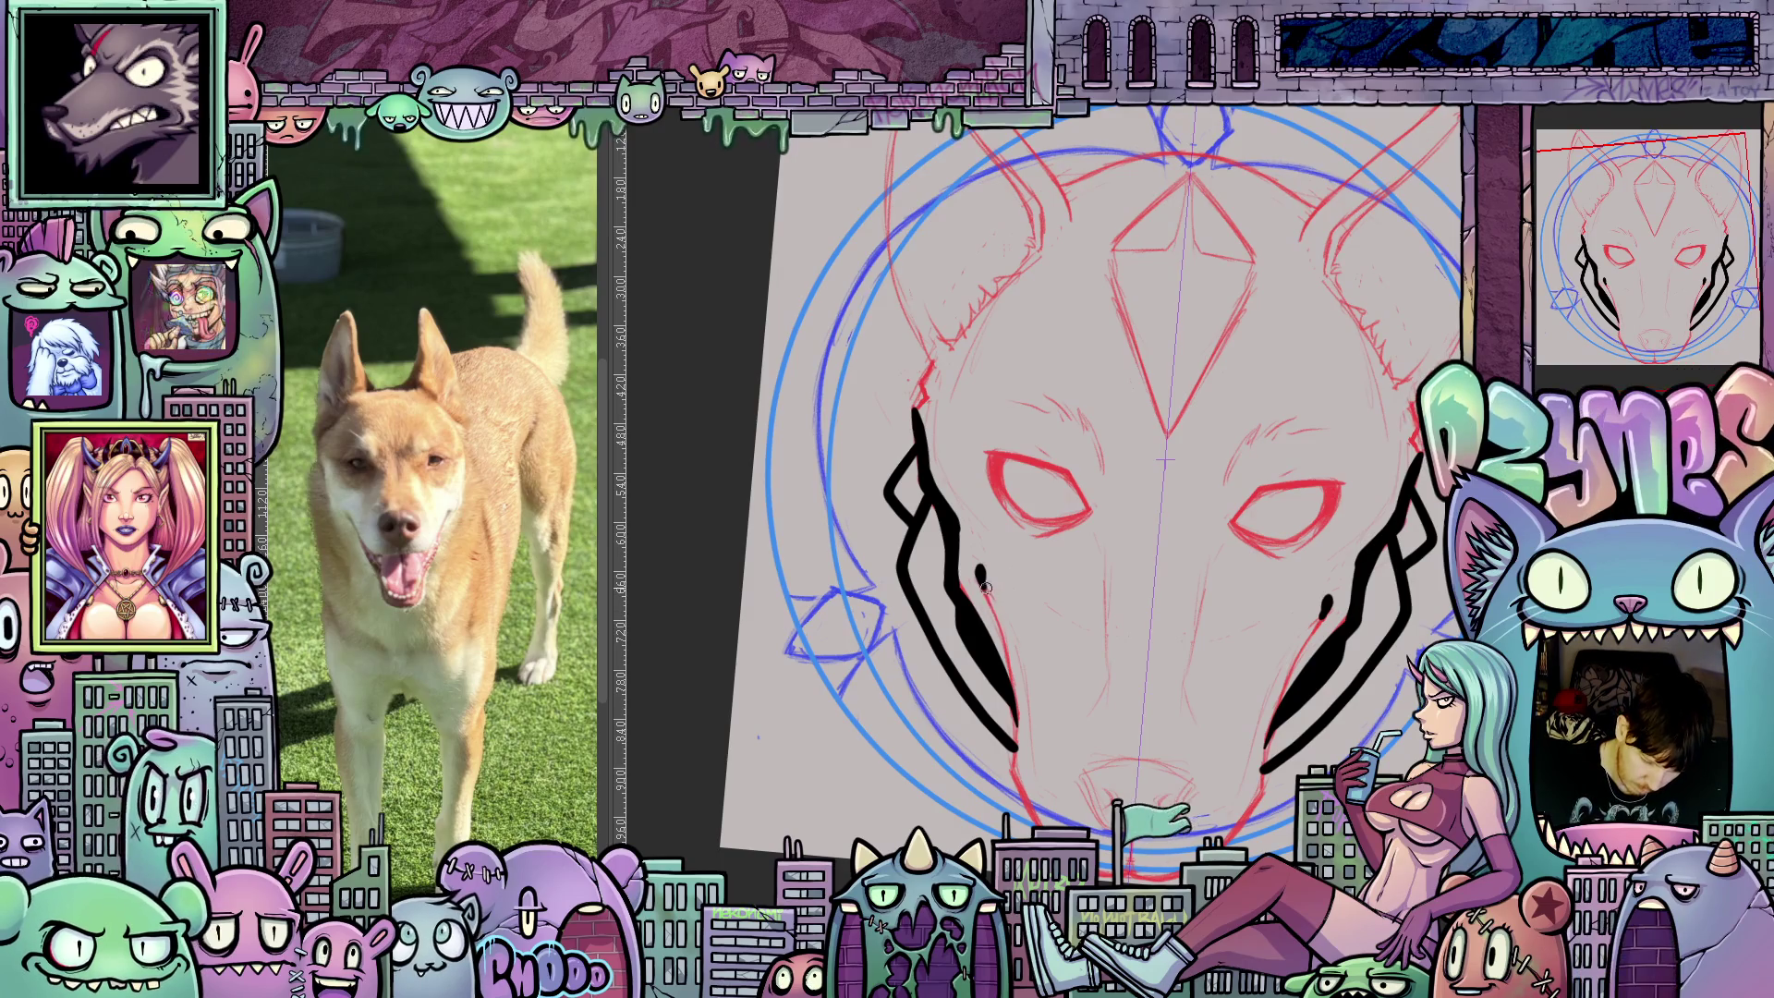
{"action": "left_click_drag", "start_coordinate": [986, 589], "coordinate": [1017, 745]}
{"action": "mouse_move", "coordinate": [1017, 773]}
{"action": "left_mouse_down"}
{"action": "mouse_move", "coordinate": [1358, 647]}
{"action": "mouse_move", "coordinate": [1354, 541]}
{"action": "mouse_move", "coordinate": [1262, 658]}
{"action": "mouse_move", "coordinate": [1231, 636]}
{"action": "left_mouse_up"}
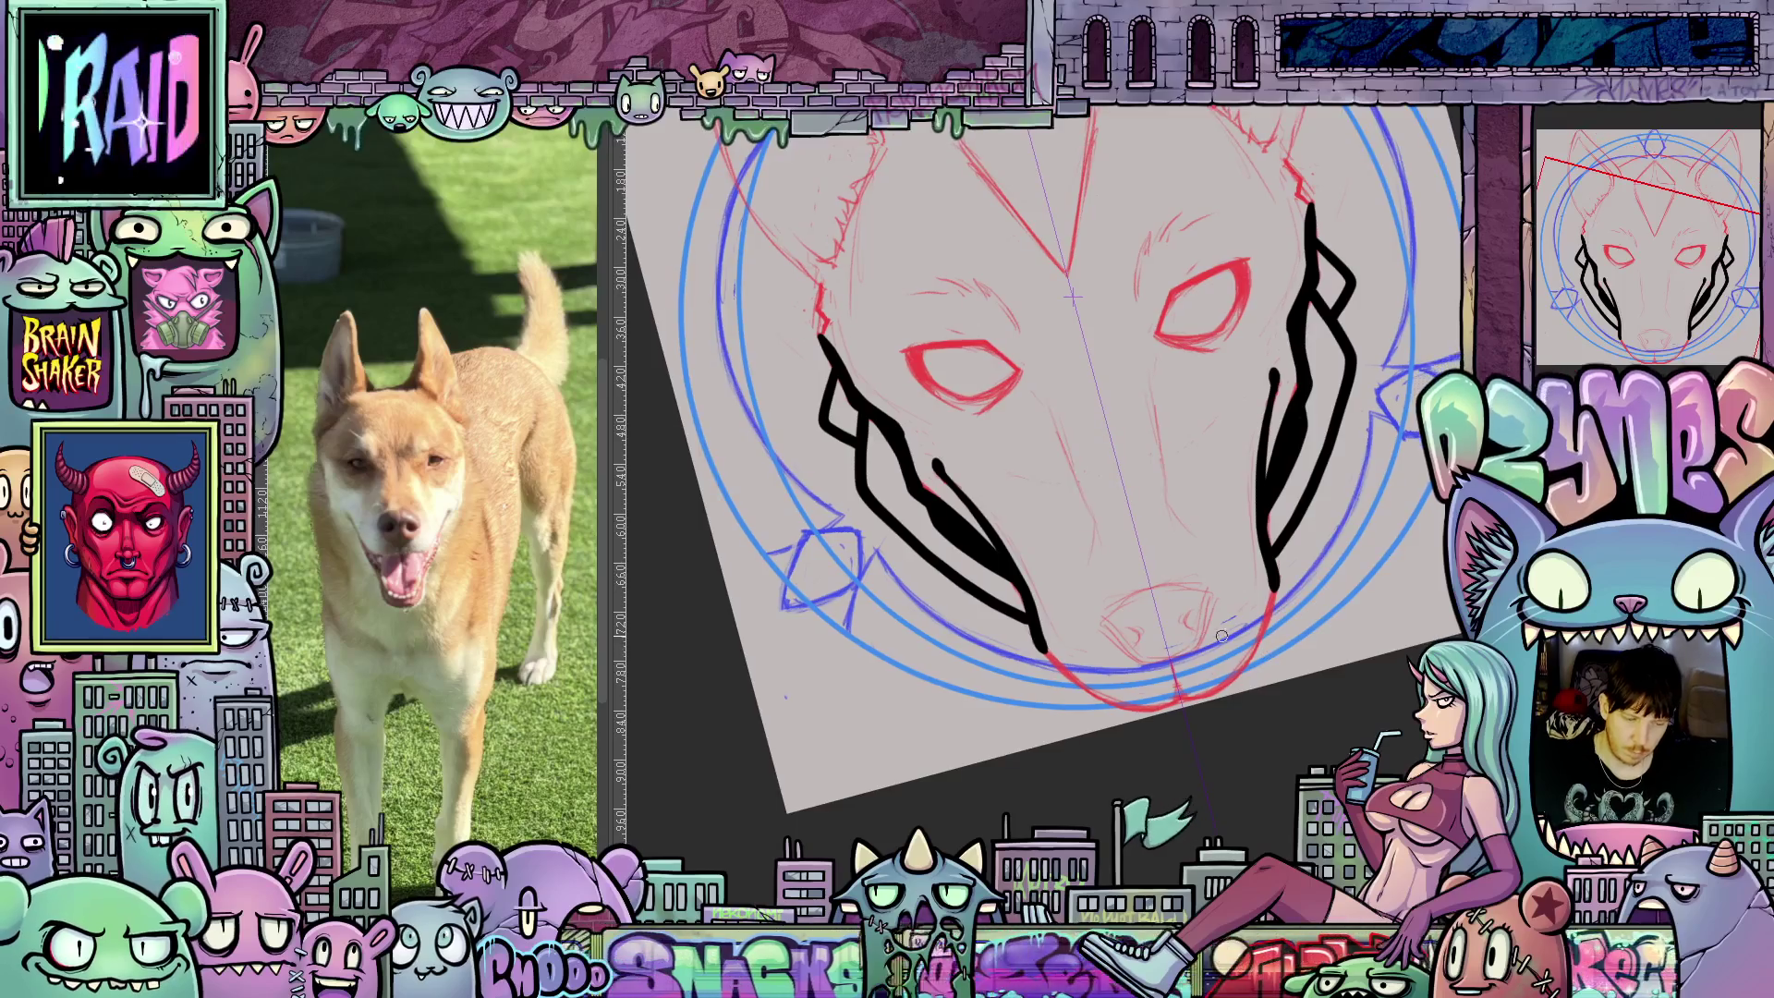
Ink the top arc and bottom of the nose, redoing one stroke, and outline the jaw.
{"action": "mouse_move", "coordinate": [1107, 619]}
{"action": "left_mouse_down"}
{"action": "mouse_move", "coordinate": [1141, 588]}
{"action": "mouse_move", "coordinate": [1210, 605]}
{"action": "left_mouse_up"}
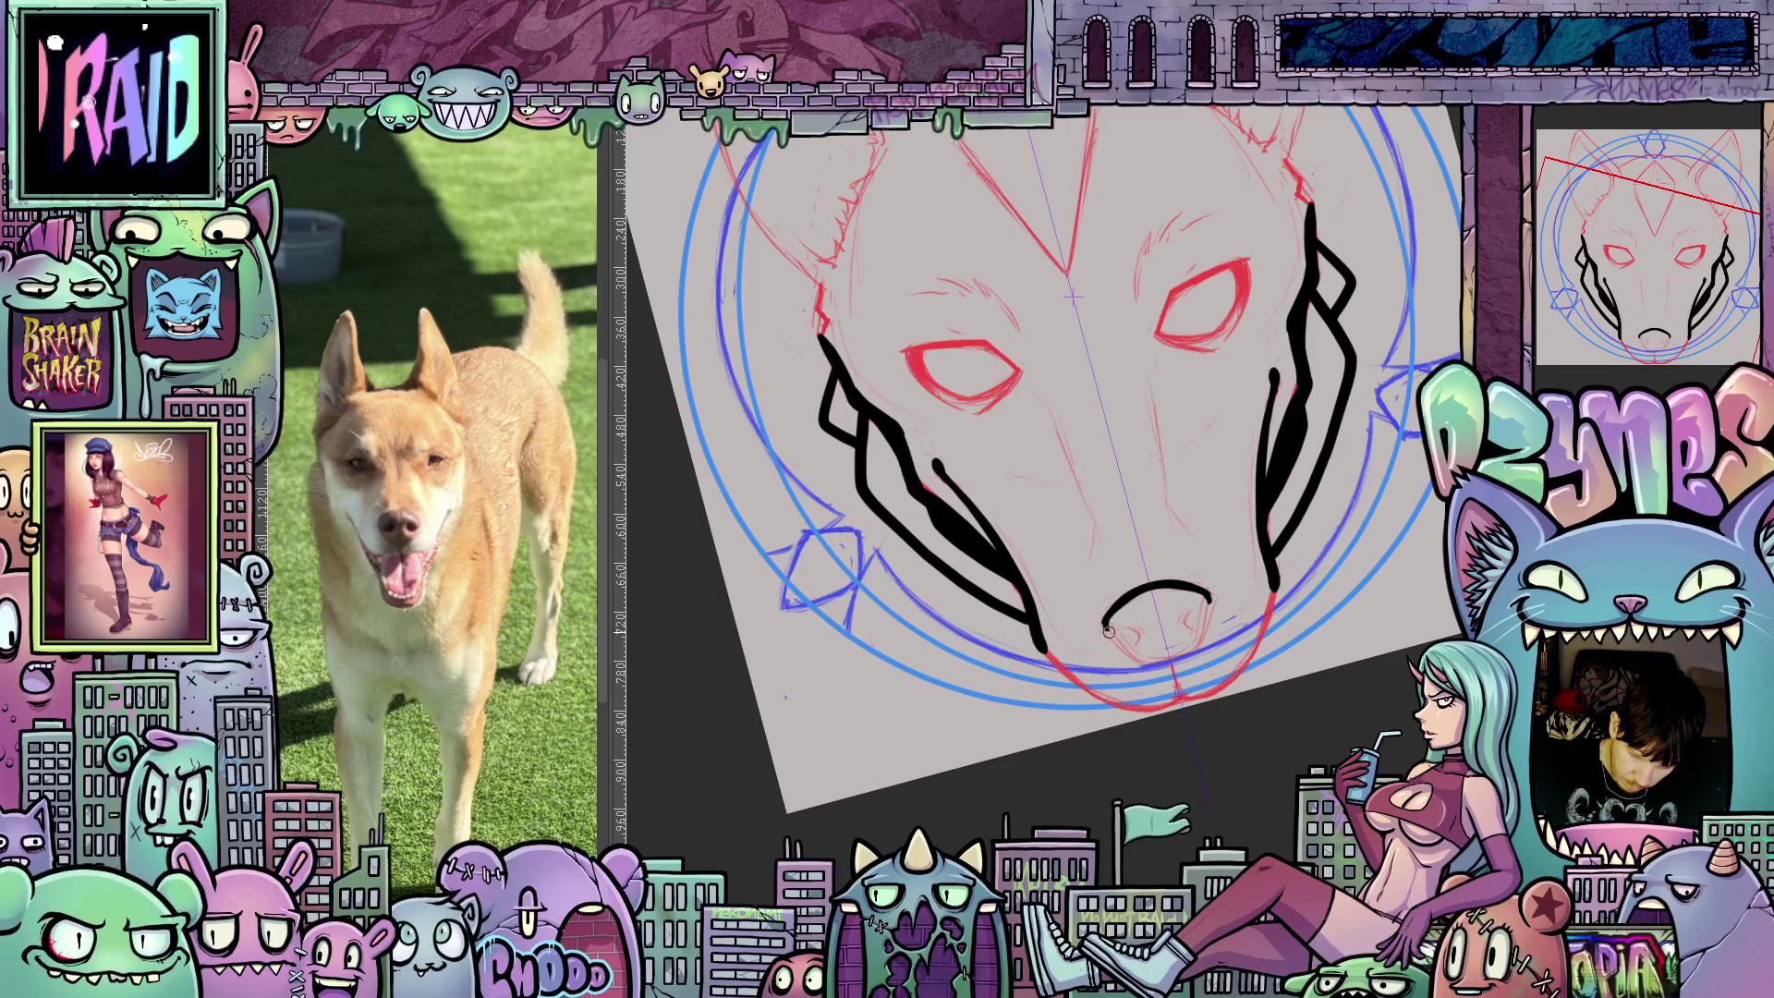
{"action": "mouse_move", "coordinate": [1105, 618]}
{"action": "left_mouse_down"}
{"action": "mouse_move", "coordinate": [1123, 653]}
{"action": "mouse_move", "coordinate": [1180, 658]}
{"action": "left_mouse_up"}
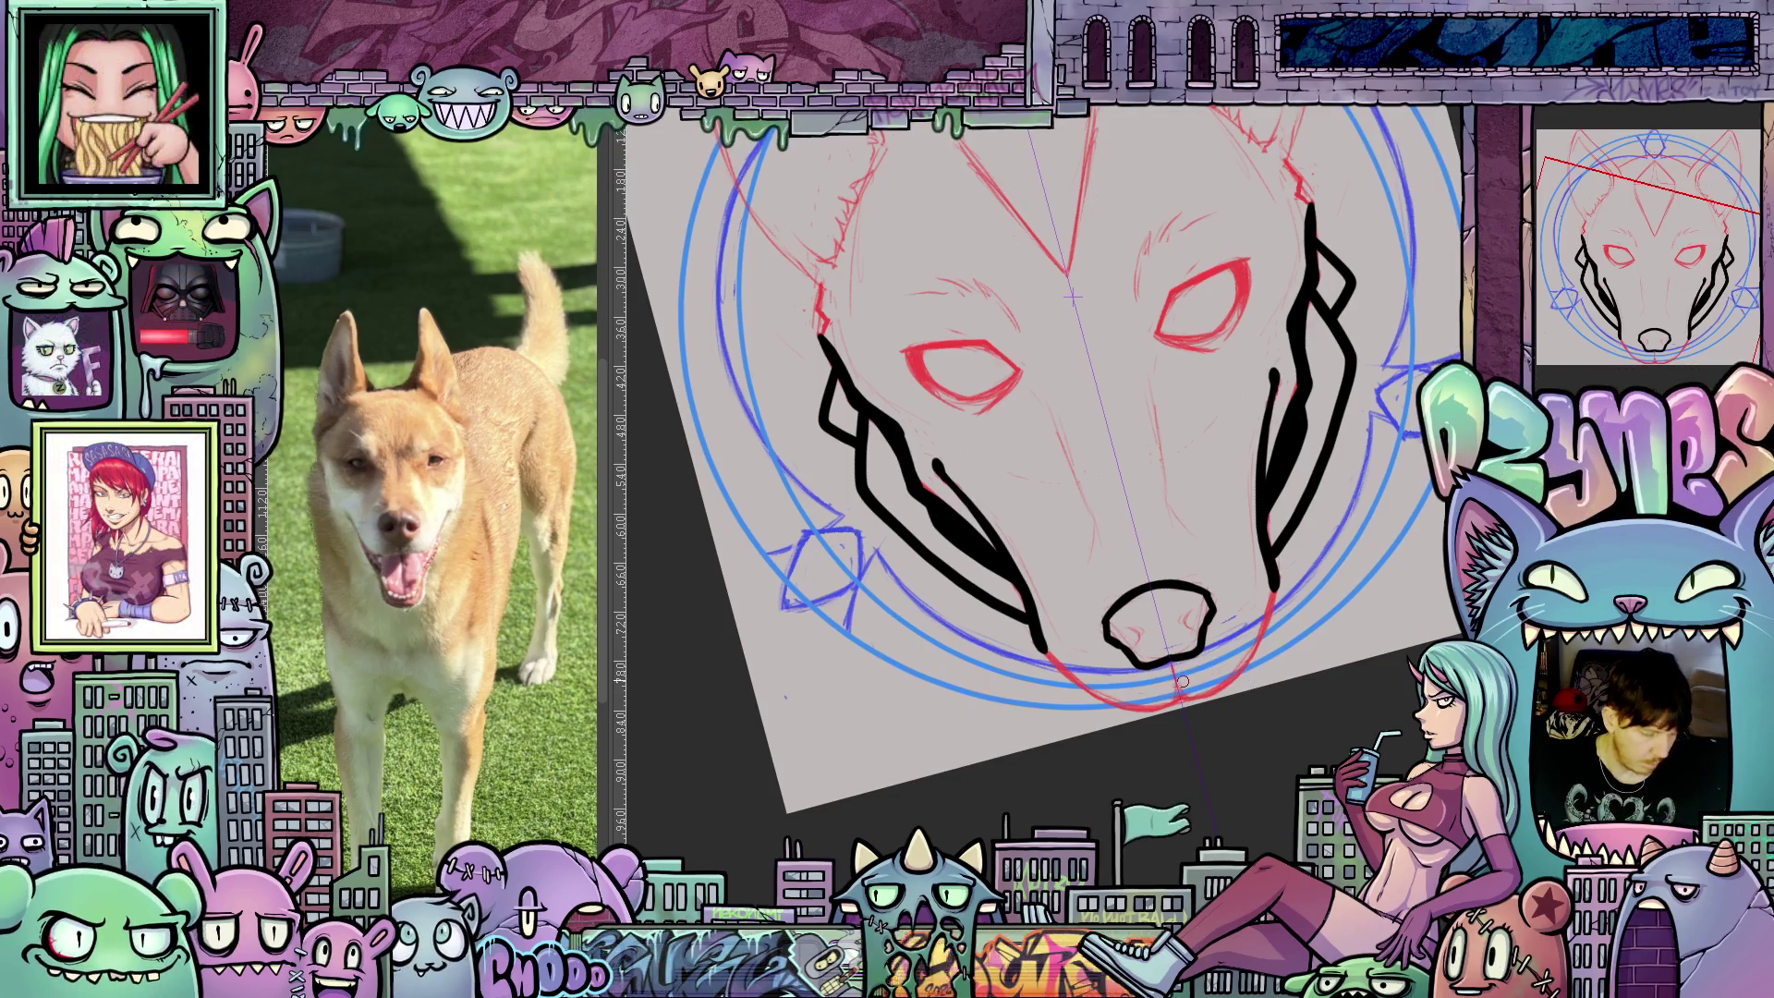
{"action": "key", "text": "ctrl+z"}
{"action": "left_click_drag", "start_coordinate": [1118, 645], "coordinate": [1137, 660]}
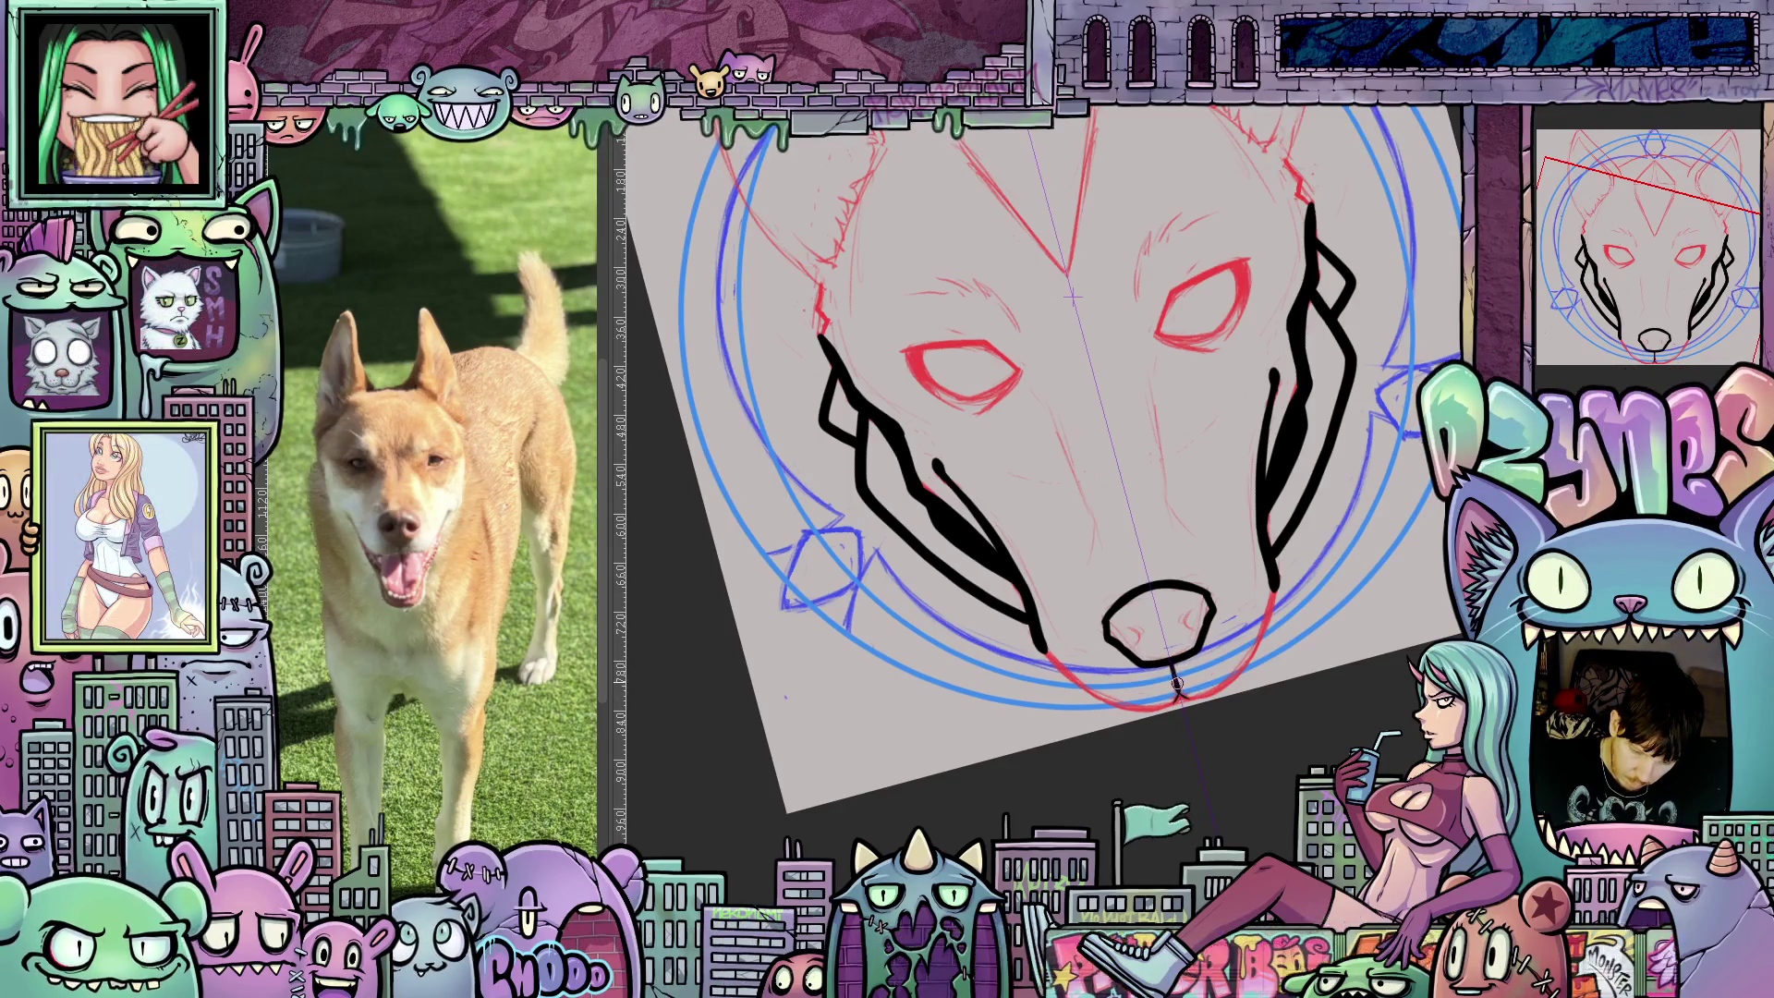
{"action": "mouse_move", "coordinate": [1197, 694]}
{"action": "left_mouse_down"}
{"action": "mouse_move", "coordinate": [1247, 664]}
{"action": "mouse_move", "coordinate": [1274, 576]}
{"action": "left_mouse_up"}
Ink spiky black lash lines at both eyes, reaching toward the outer corners.
{"action": "key", "text": "5"}
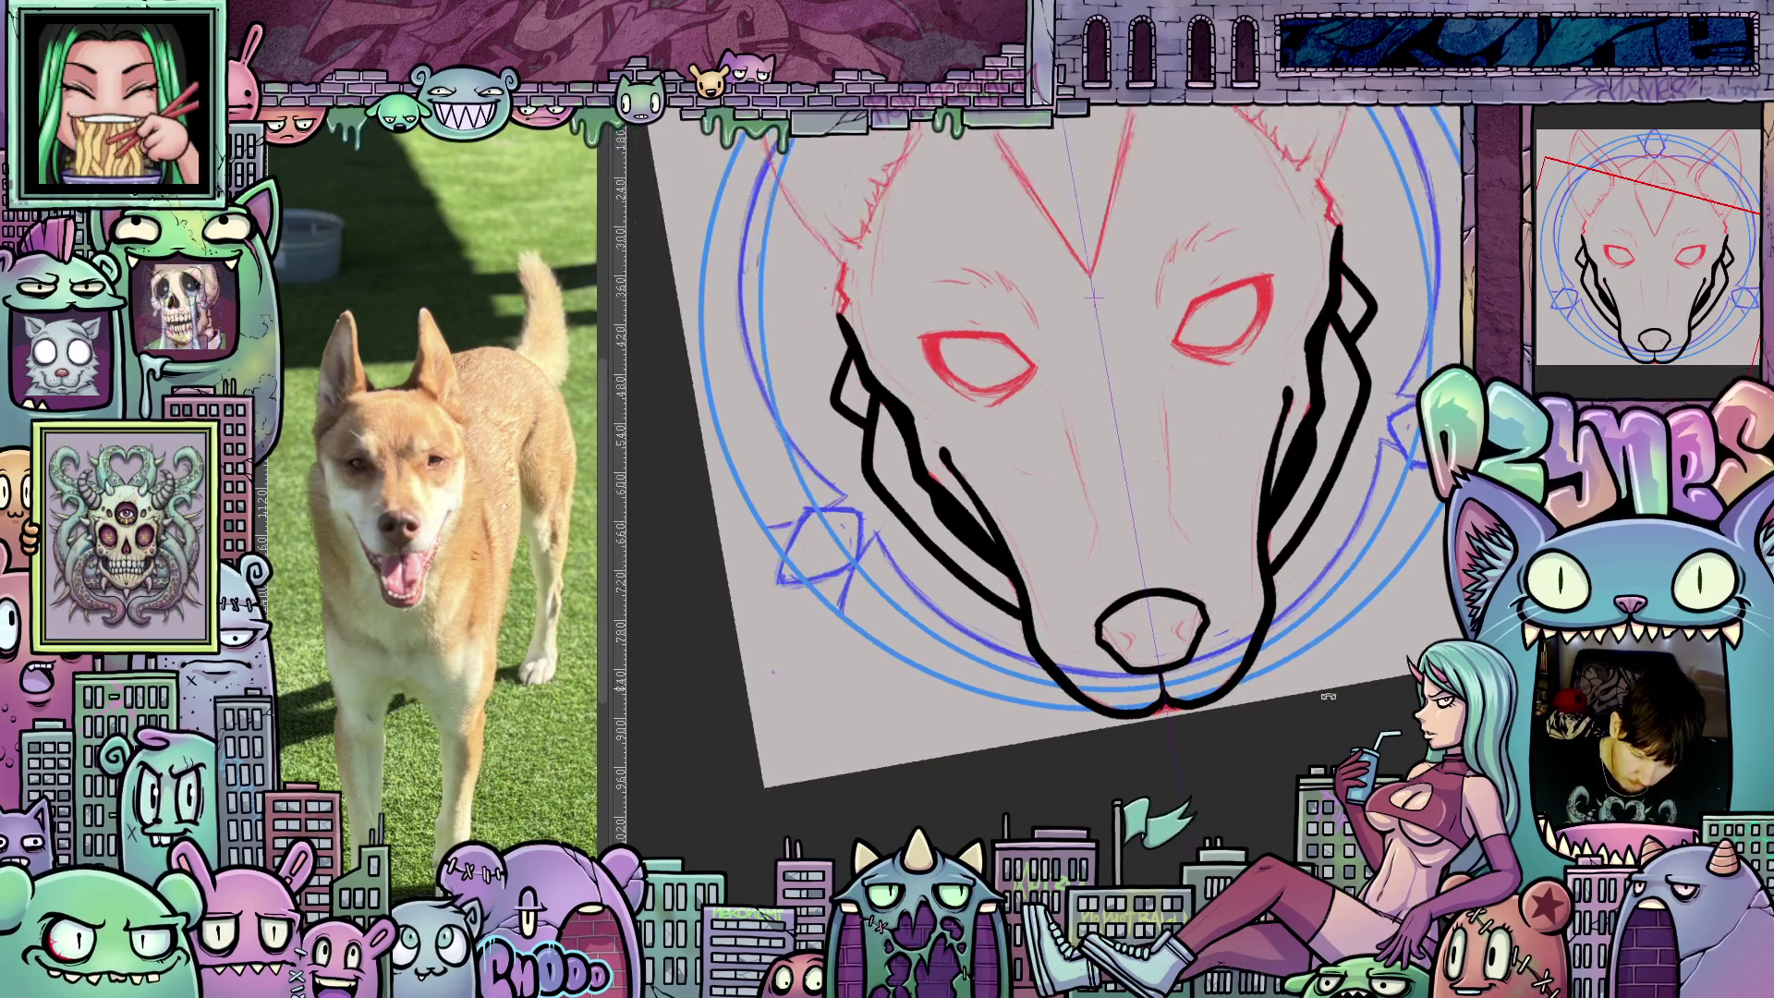
{"action": "scroll", "coordinate": [1202, 647], "scroll_direction": "up", "scroll_amount": 3}
{"action": "left_click_drag", "start_coordinate": [1173, 695], "coordinate": [1220, 742]}
{"action": "key", "text": "4"}
{"action": "left_click_drag", "start_coordinate": [1139, 528], "coordinate": [1157, 477]}
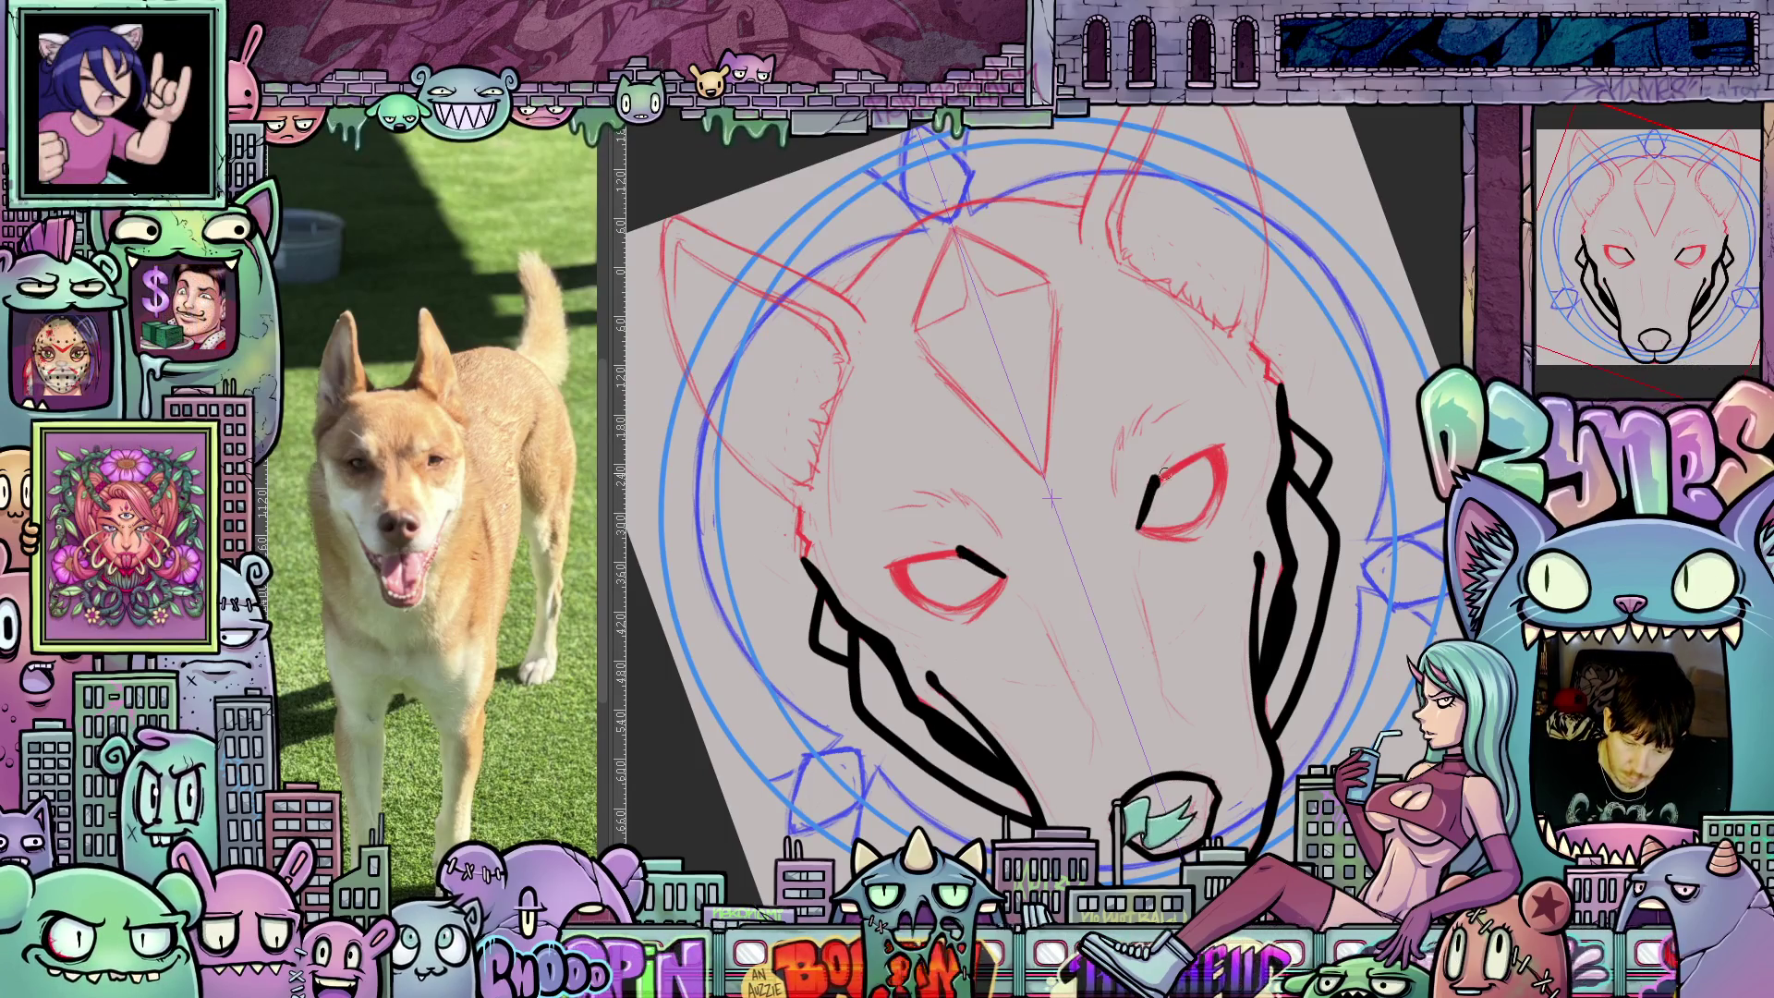
{"action": "key", "text": "4"}
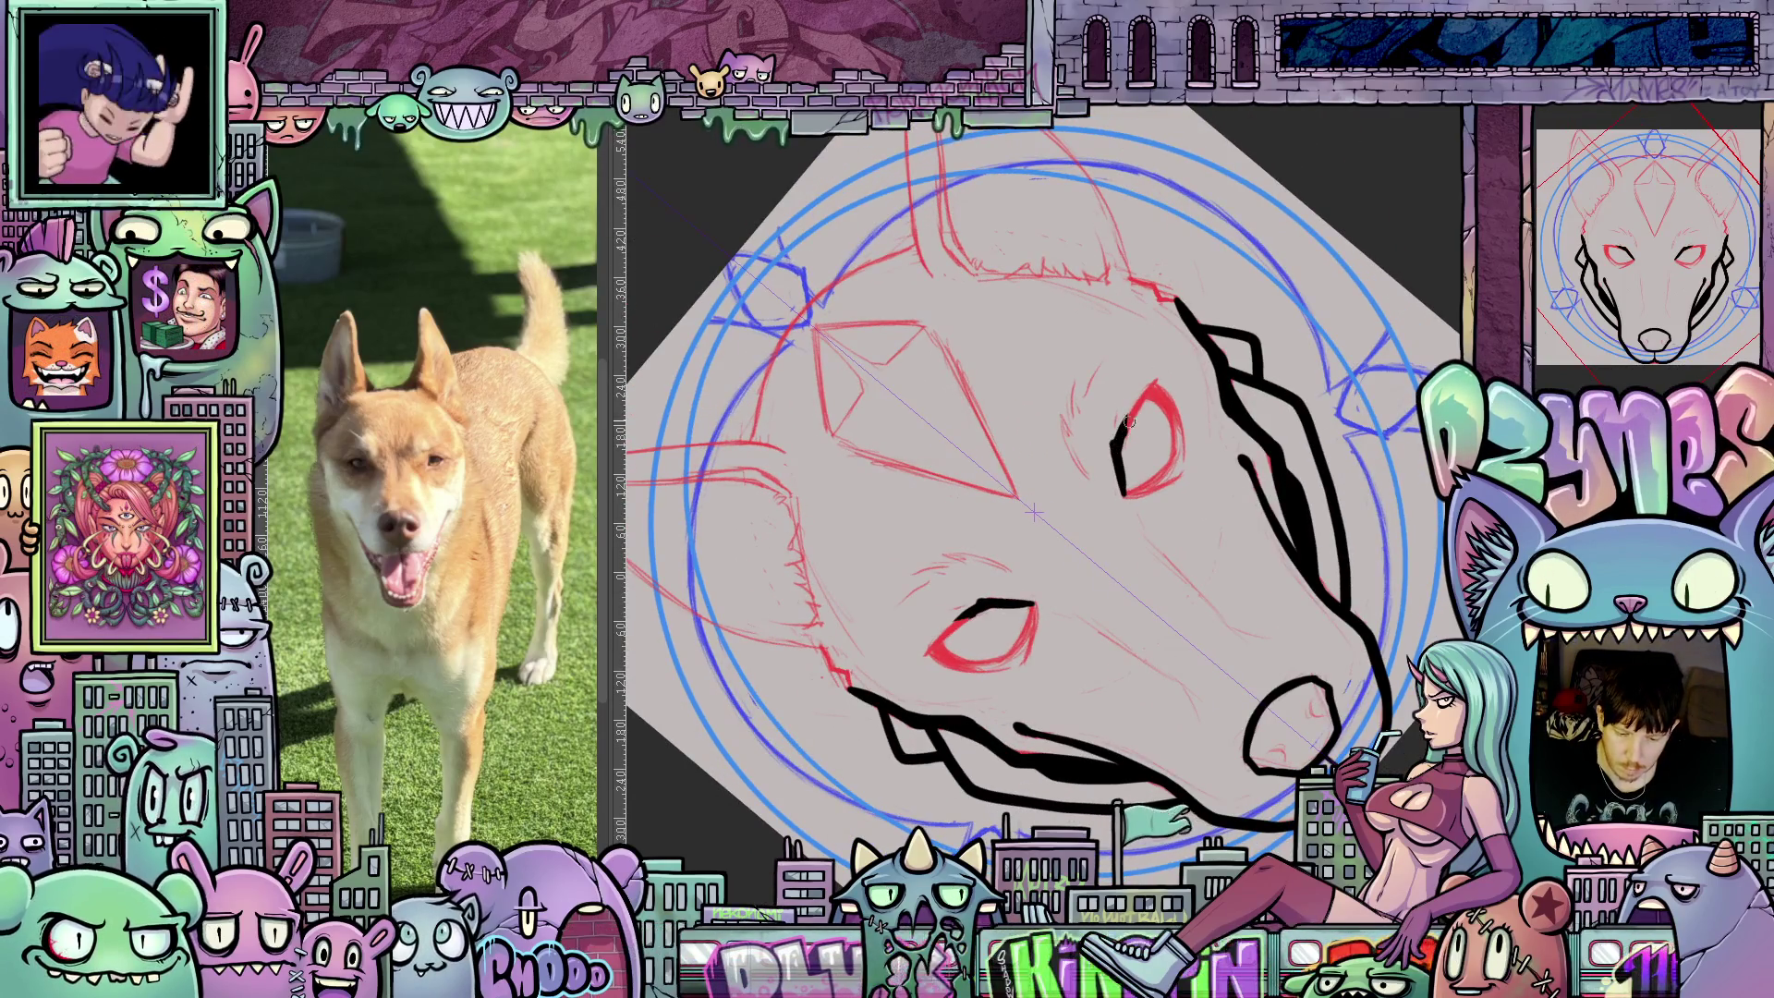
{"action": "left_click_drag", "start_coordinate": [1115, 442], "coordinate": [1157, 382]}
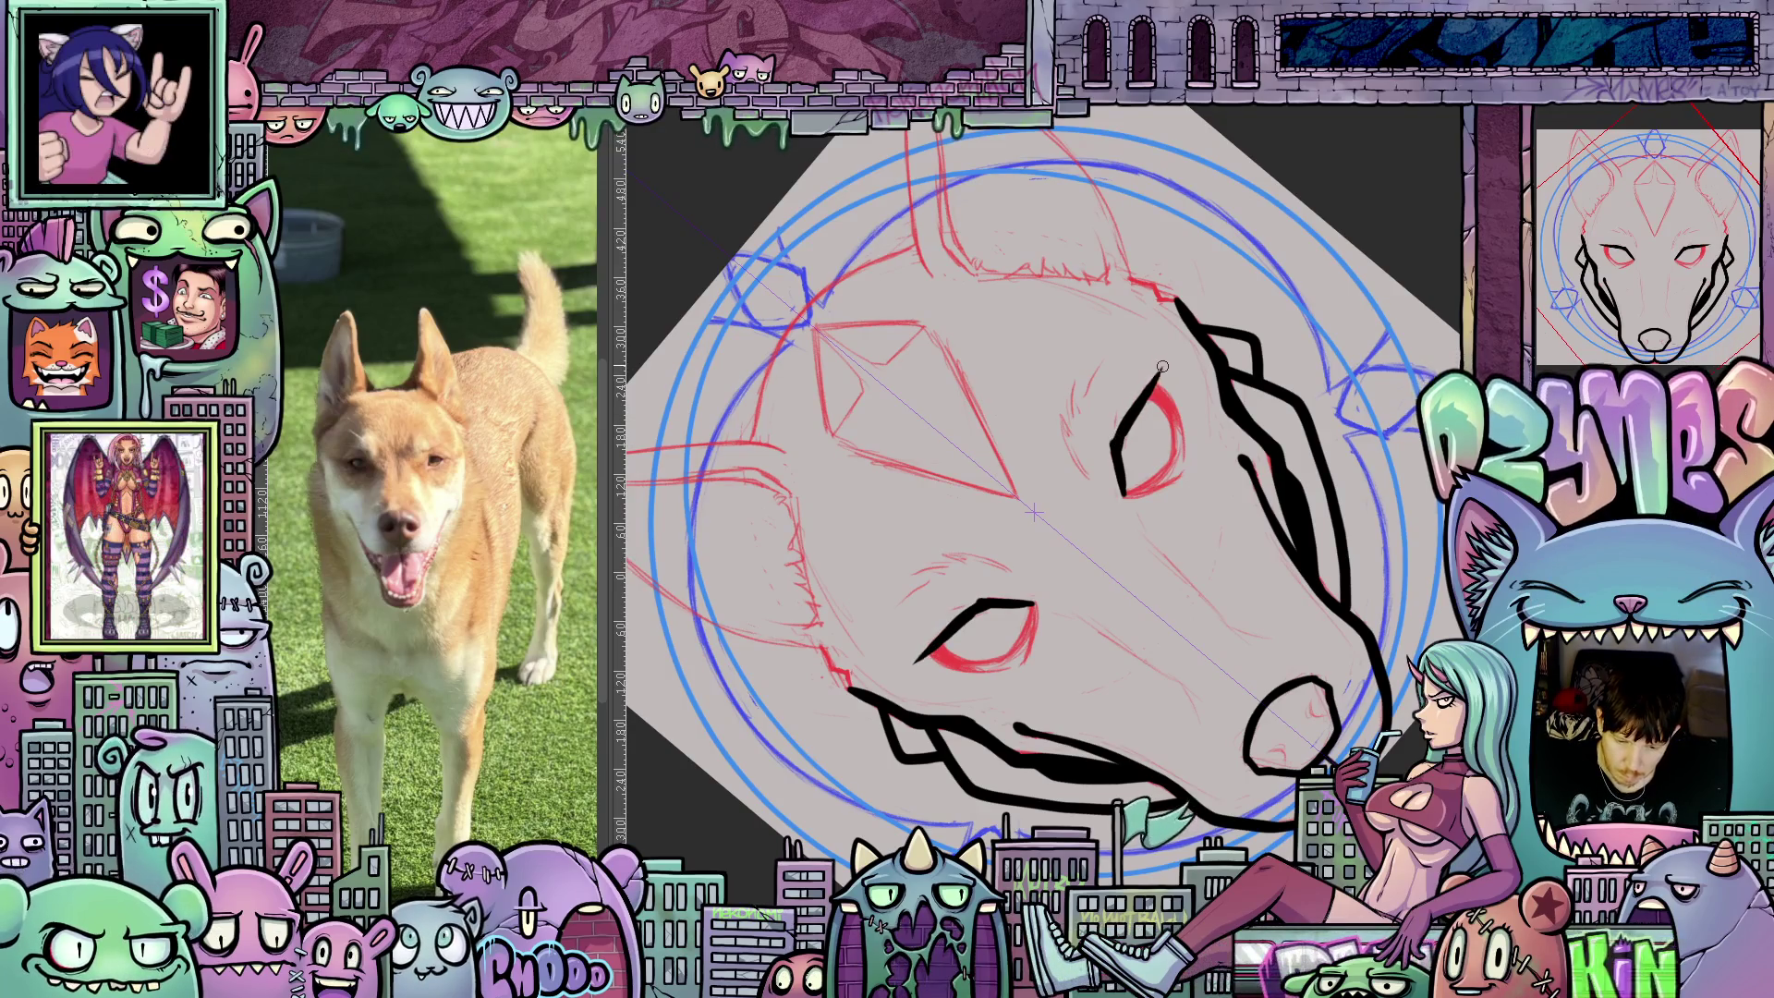
{"action": "mouse_move", "coordinate": [1113, 407]}
{"action": "left_mouse_down"}
{"action": "mouse_move", "coordinate": [1119, 454]}
{"action": "mouse_move", "coordinate": [1285, 637]}
{"action": "mouse_move", "coordinate": [1288, 739]}
{"action": "mouse_move", "coordinate": [1251, 703]}
{"action": "left_mouse_up"}
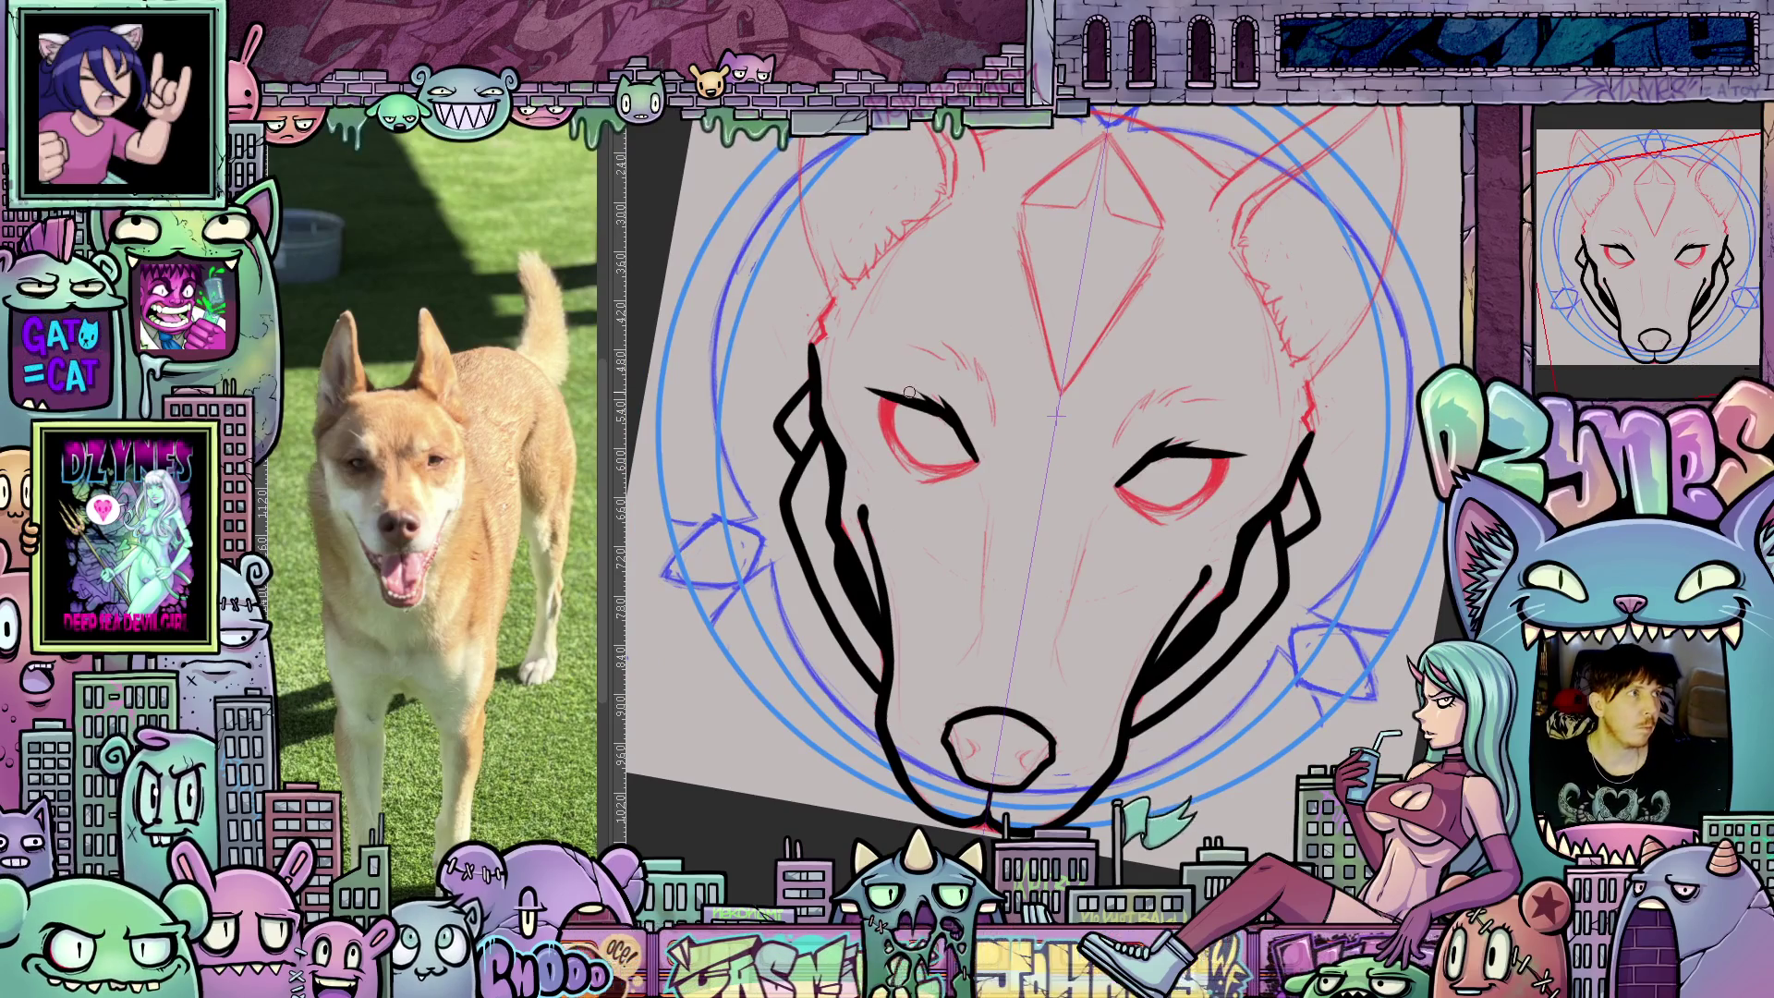
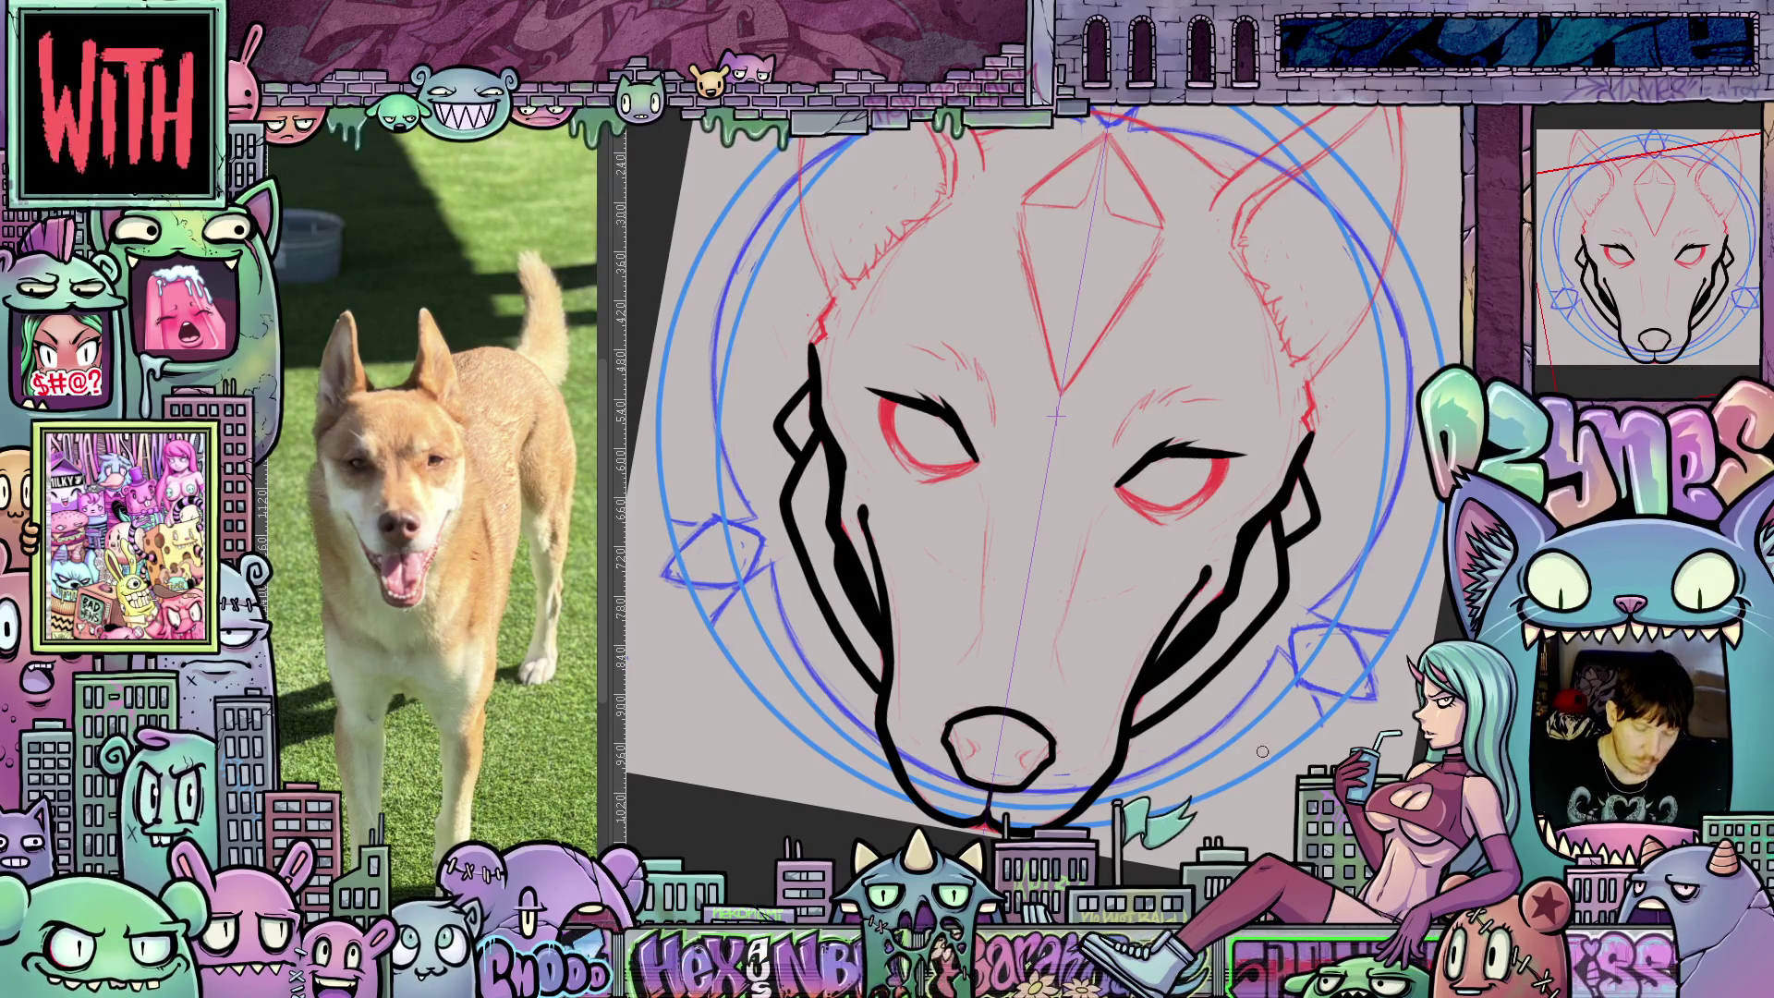
Ink short mirrored hatch strokes above both eyes as brows.
{"action": "left_click_drag", "start_coordinate": [1317, 753], "coordinate": [1100, 765]}
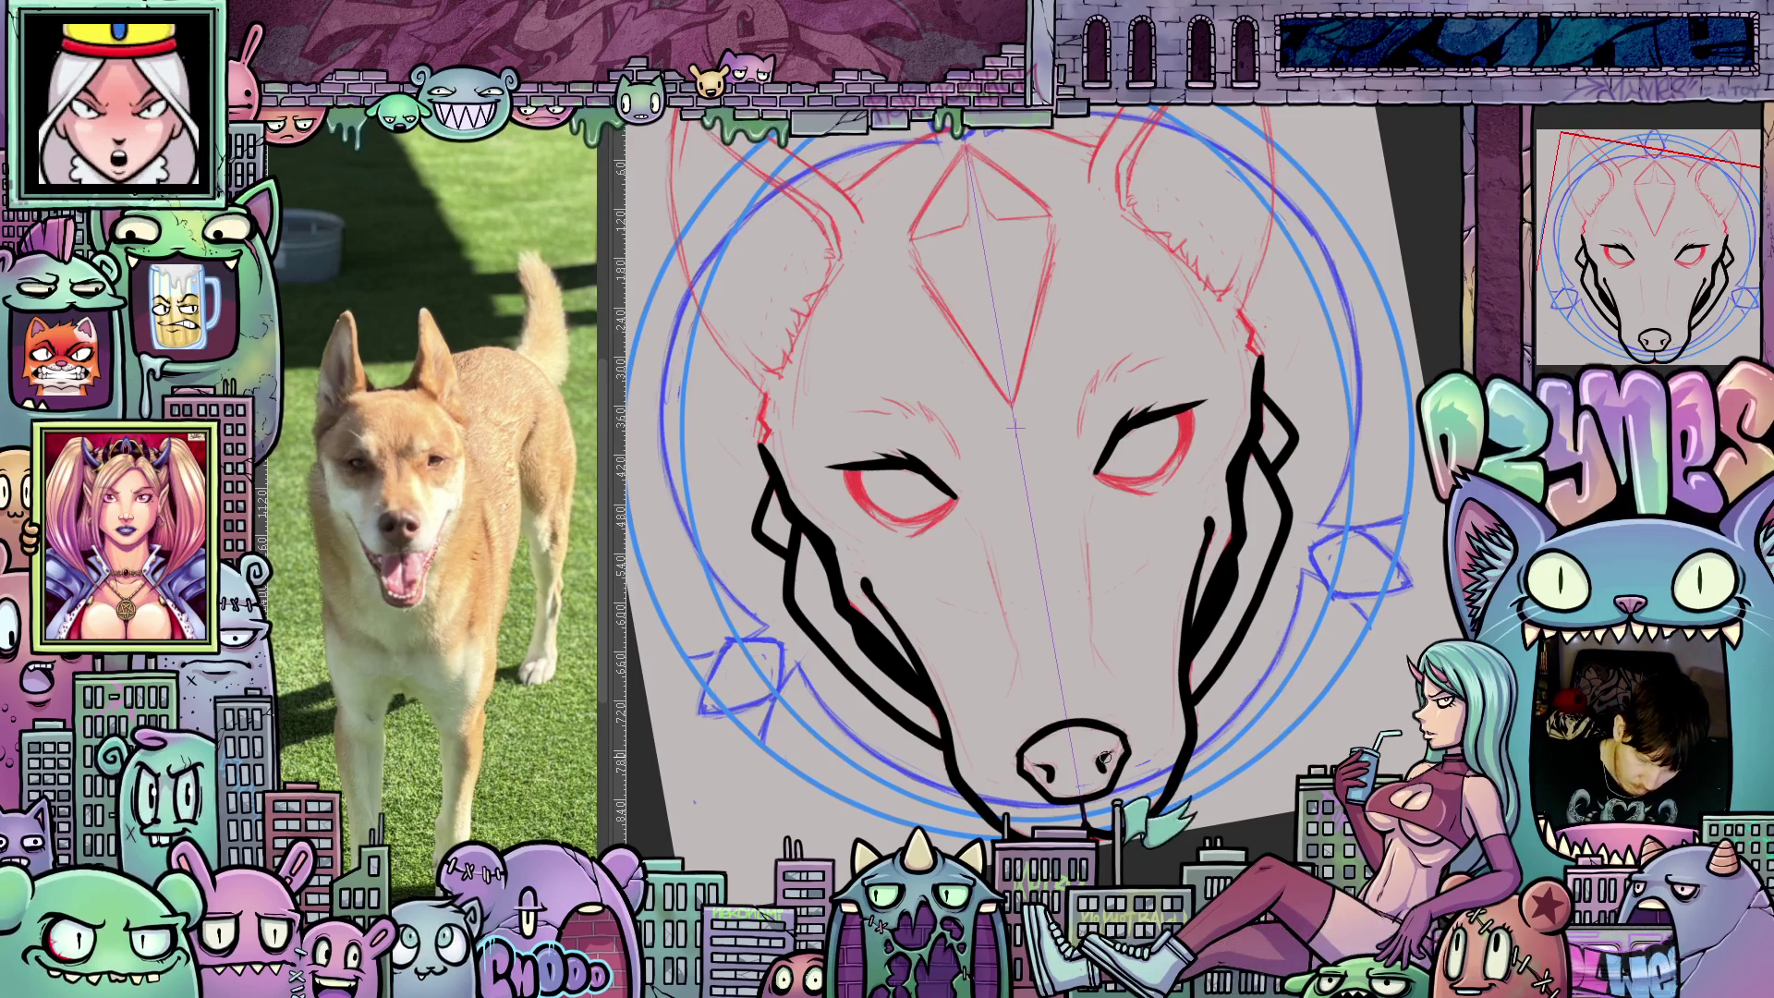
{"action": "mouse_move", "coordinate": [1078, 415]}
{"action": "left_mouse_down"}
{"action": "mouse_move", "coordinate": [1073, 568]}
{"action": "mouse_move", "coordinate": [1089, 517]}
{"action": "left_mouse_up"}
{"action": "left_click_drag", "start_coordinate": [922, 568], "coordinate": [895, 545]}
{"action": "left_click_drag", "start_coordinate": [1100, 531], "coordinate": [1151, 499]}
{"action": "left_click_drag", "start_coordinate": [889, 554], "coordinate": [856, 549]}
{"action": "left_click_drag", "start_coordinate": [1163, 499], "coordinate": [1146, 509]}
{"action": "left_click_drag", "start_coordinate": [856, 554], "coordinate": [839, 559]}
Darken and trace both lower eyelids outward with black ink lines.
{"action": "mouse_move", "coordinate": [1201, 804]}
{"action": "left_mouse_down"}
{"action": "mouse_move", "coordinate": [1303, 727]}
{"action": "mouse_move", "coordinate": [1216, 731]}
{"action": "left_mouse_up"}
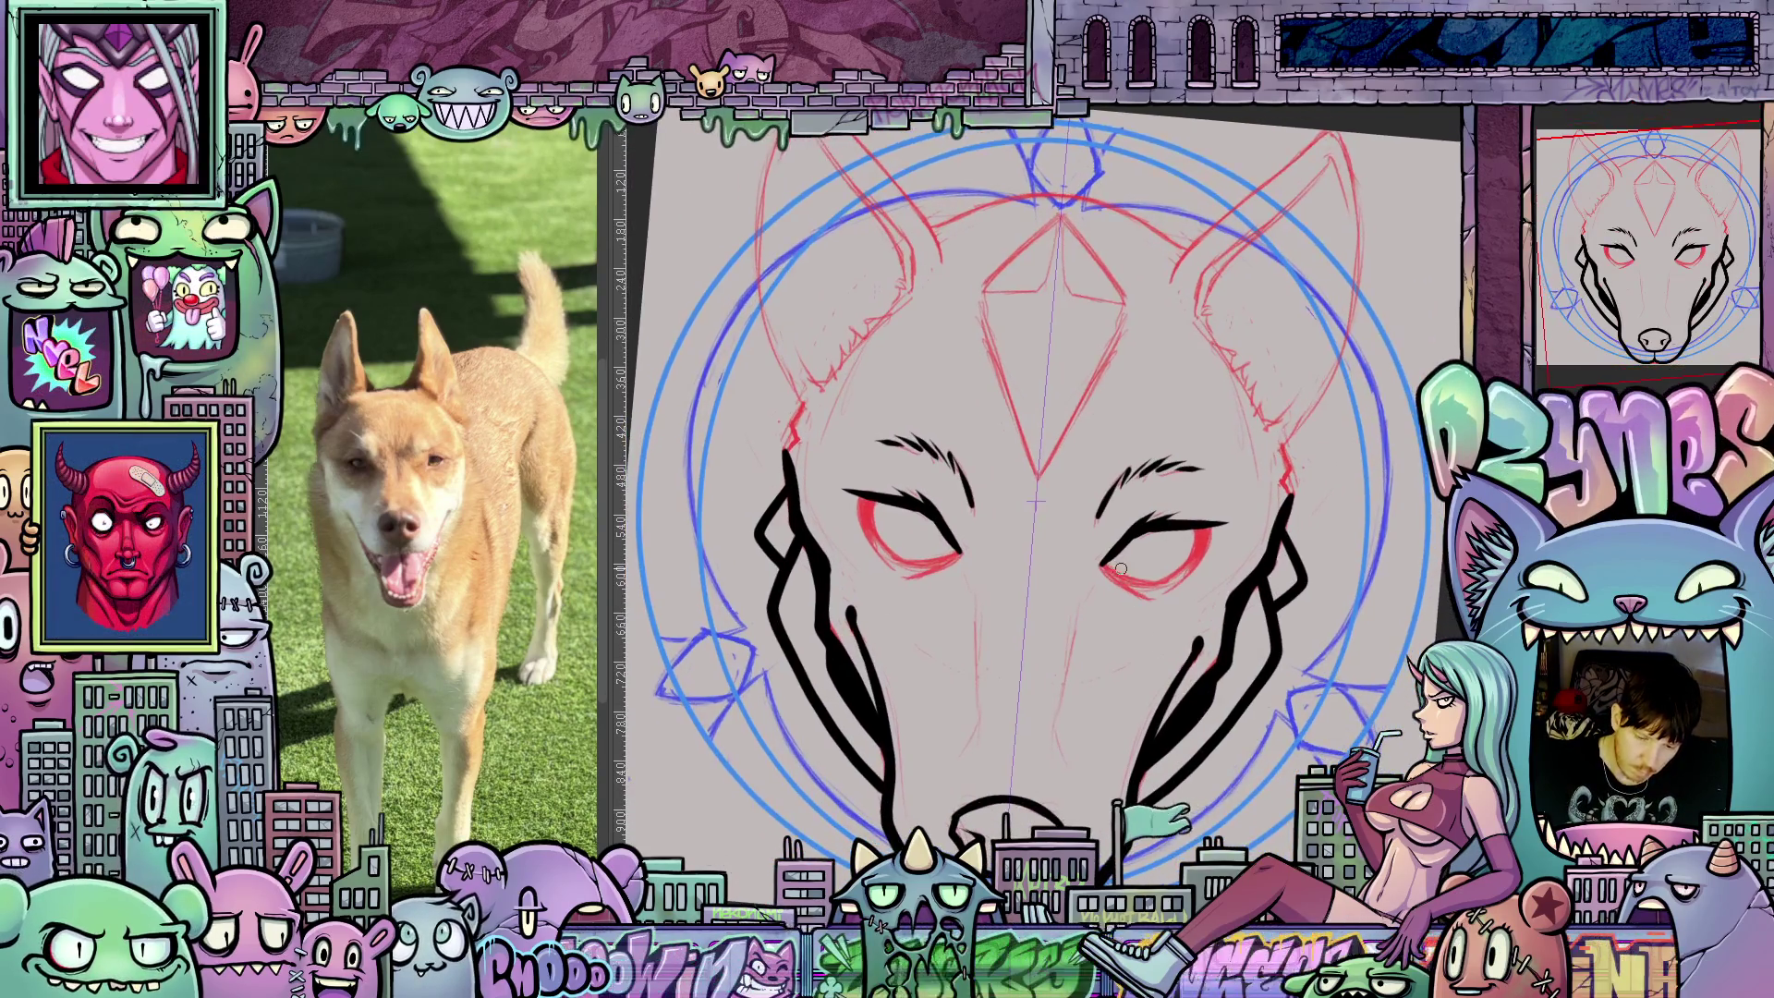
{"action": "left_click_drag", "start_coordinate": [1102, 565], "coordinate": [1142, 580]}
{"action": "left_click_drag", "start_coordinate": [961, 551], "coordinate": [927, 563]}
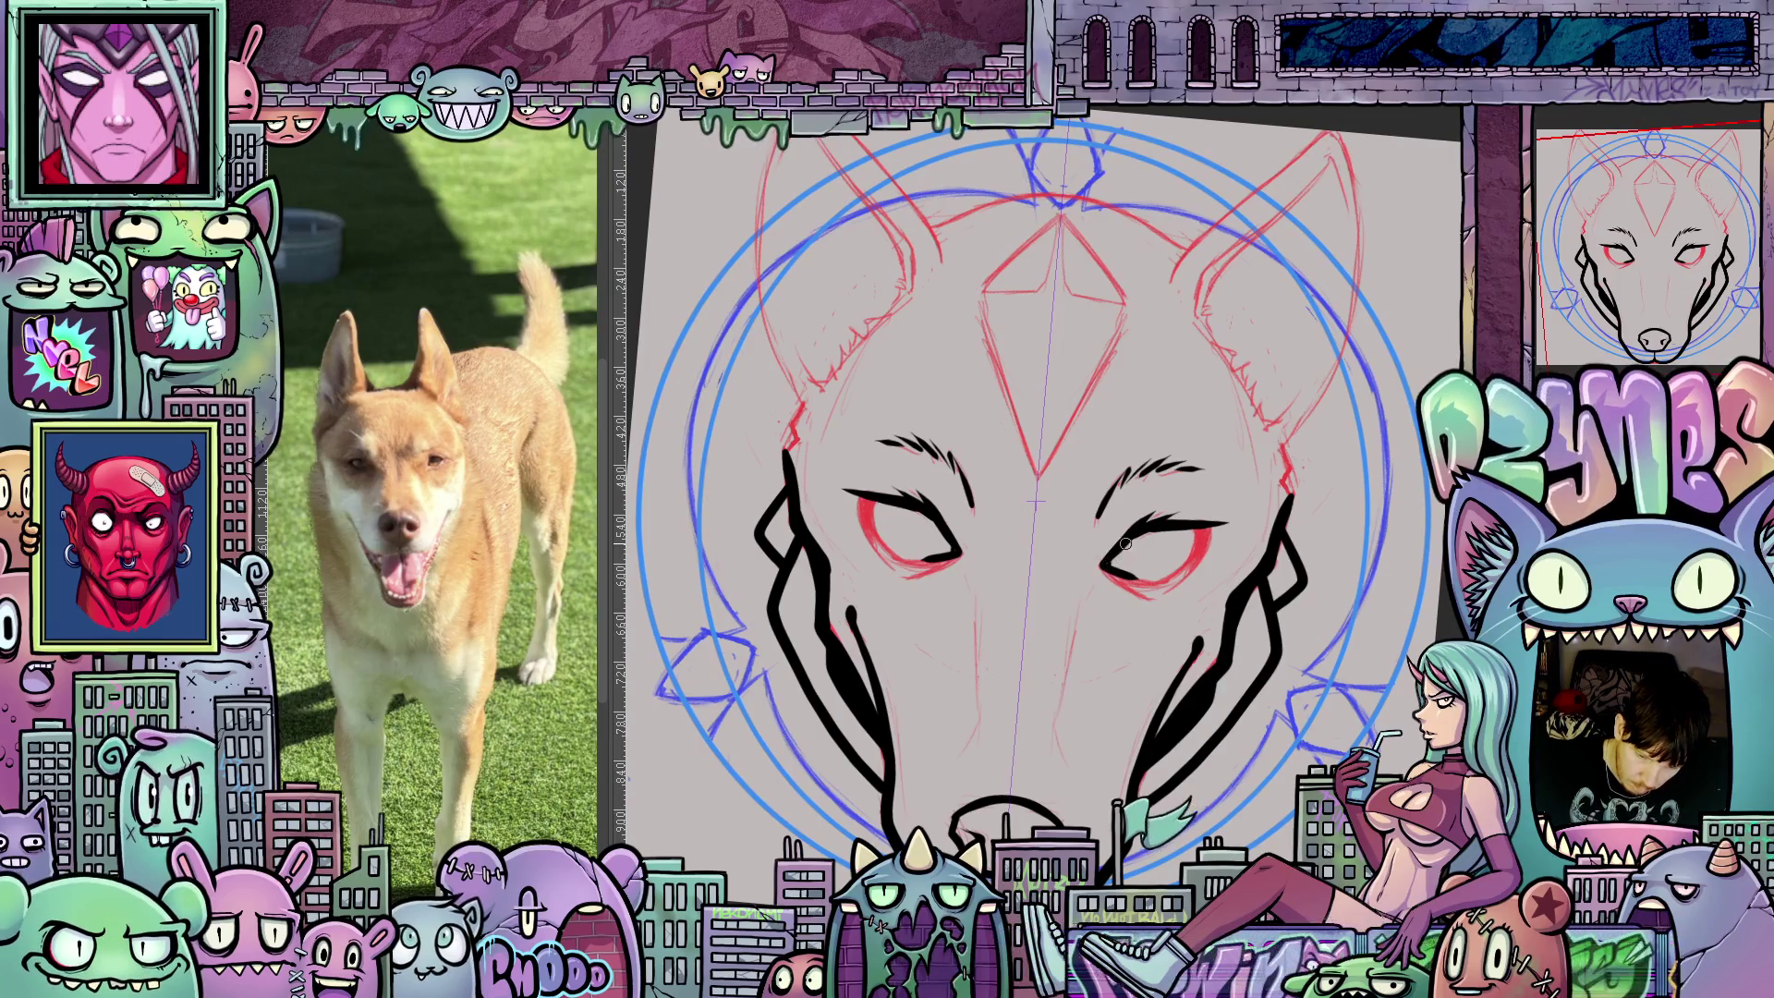
{"action": "mouse_move", "coordinate": [1109, 568]}
{"action": "left_mouse_down"}
{"action": "mouse_move", "coordinate": [1146, 585]}
{"action": "mouse_move", "coordinate": [1187, 566]}
{"action": "left_mouse_up"}
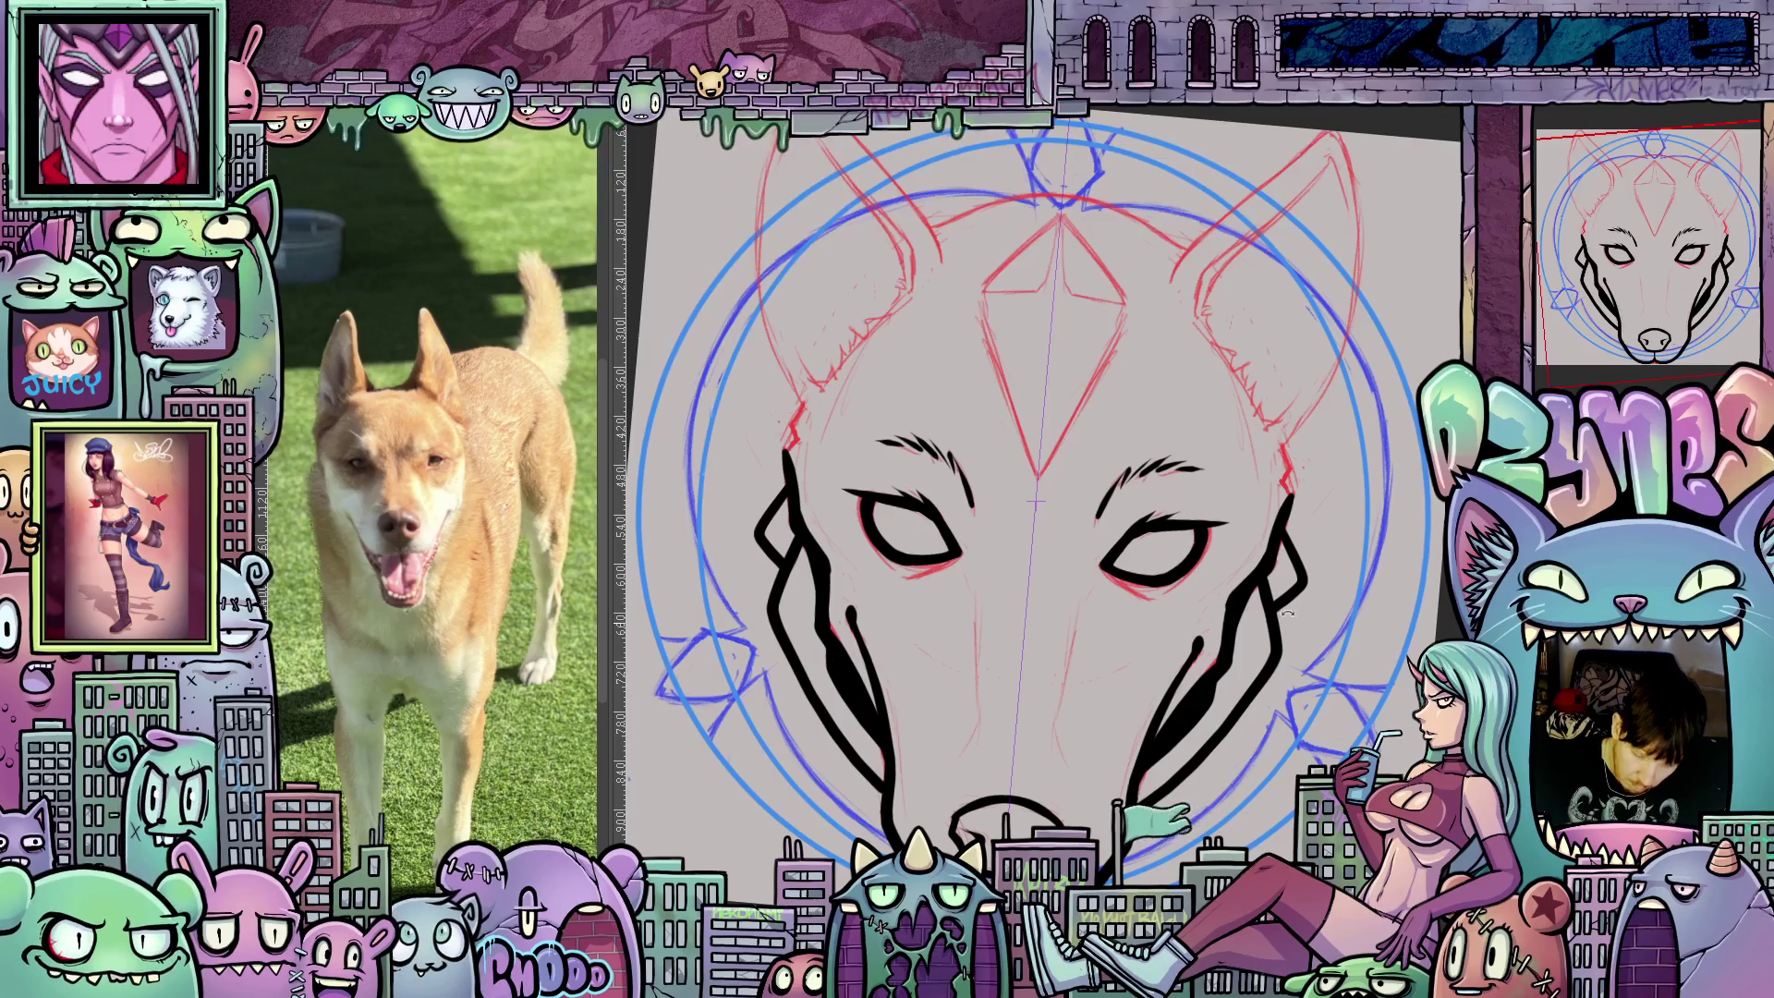
{"action": "left_click_drag", "start_coordinate": [1282, 620], "coordinate": [1209, 541]}
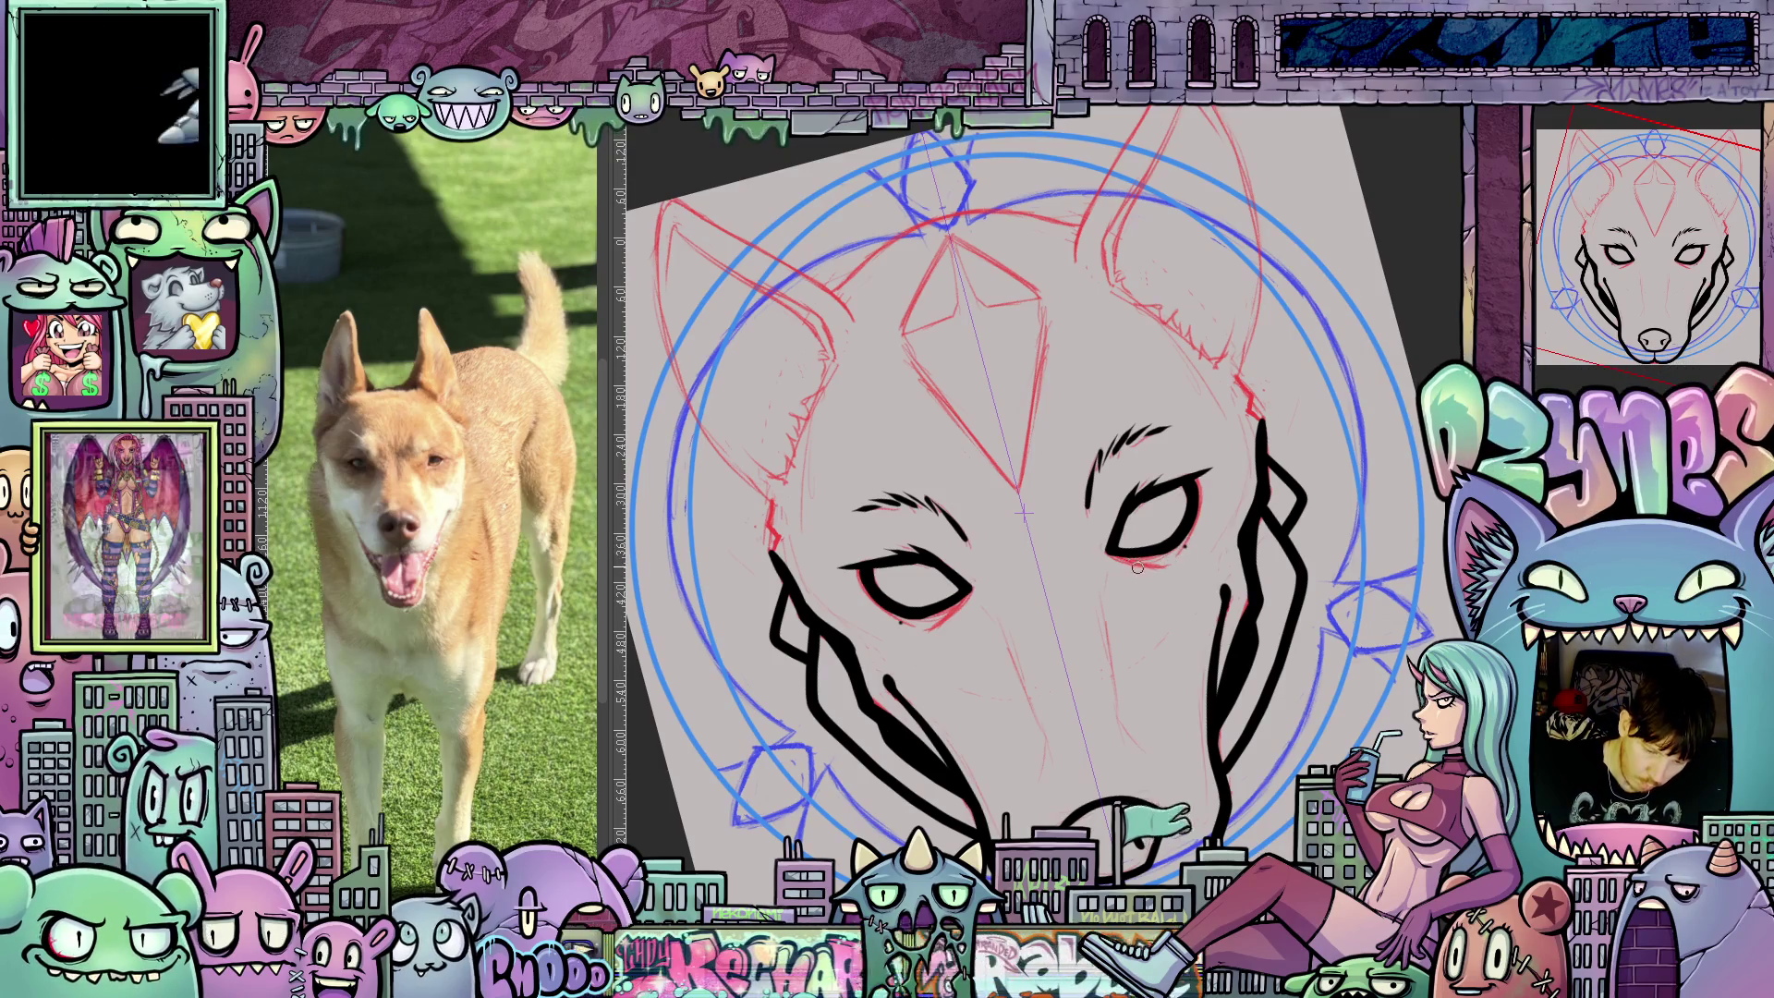
{"action": "left_click_drag", "start_coordinate": [1116, 557], "coordinate": [1183, 561]}
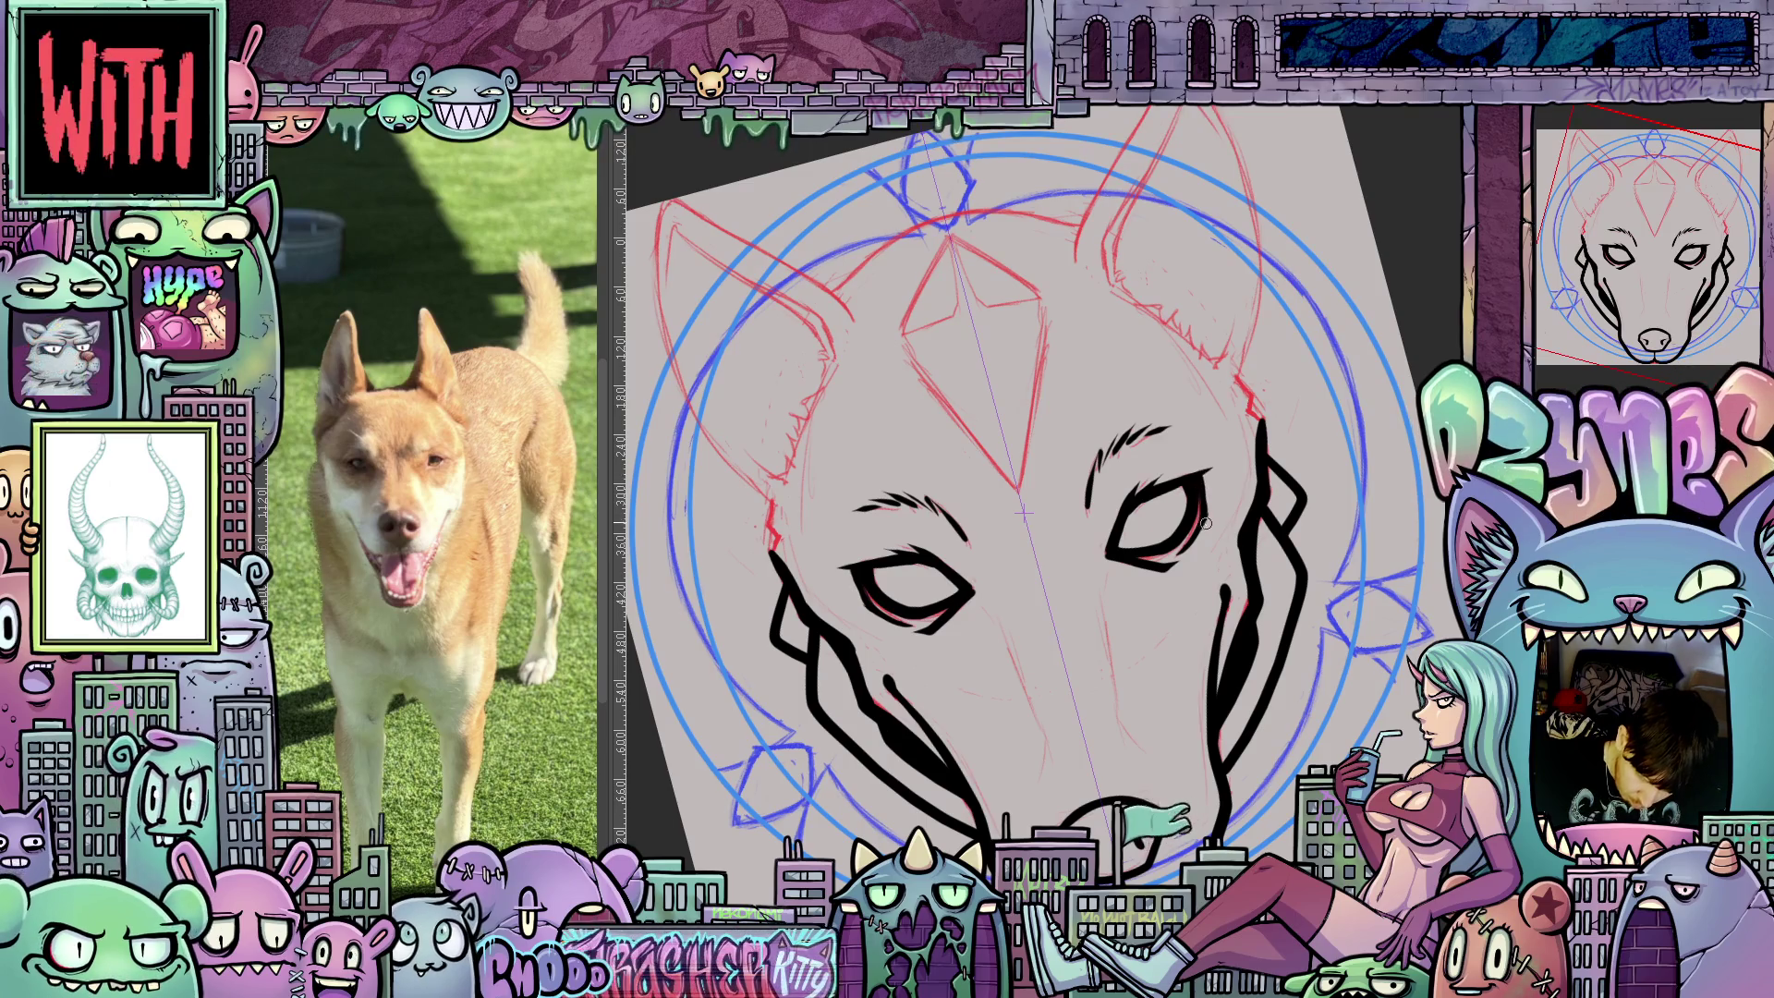
{"action": "key", "text": "Escape"}
{"action": "scroll", "coordinate": [1208, 520], "scroll_direction": "up", "scroll_amount": 4}
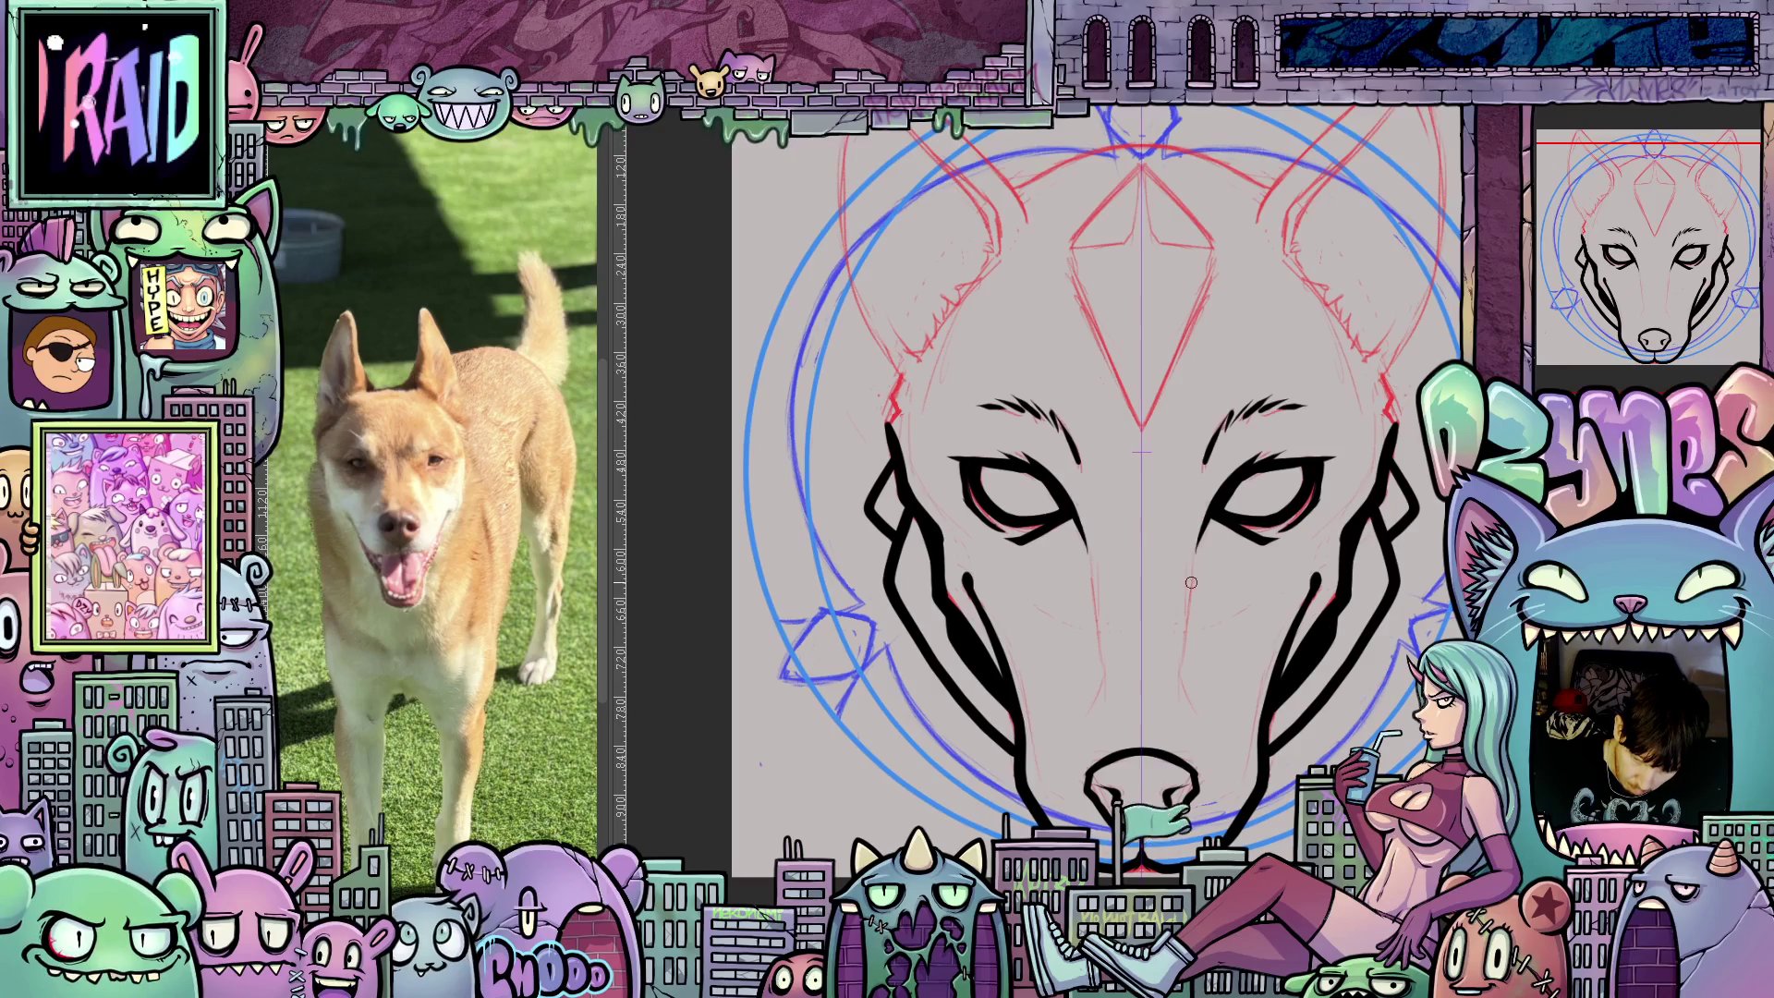
{"action": "mouse_move", "coordinate": [1291, 662]}
{"action": "left_mouse_down"}
{"action": "mouse_move", "coordinate": [1207, 748]}
{"action": "mouse_move", "coordinate": [1199, 670]}
{"action": "mouse_move", "coordinate": [1184, 773]}
{"action": "mouse_move", "coordinate": [1106, 861]}
{"action": "left_mouse_up"}
{"action": "mouse_move", "coordinate": [1332, 733]}
{"action": "left_mouse_down"}
{"action": "mouse_move", "coordinate": [1253, 542]}
{"action": "mouse_move", "coordinate": [1216, 590]}
{"action": "mouse_move", "coordinate": [1217, 507]}
{"action": "left_mouse_up"}
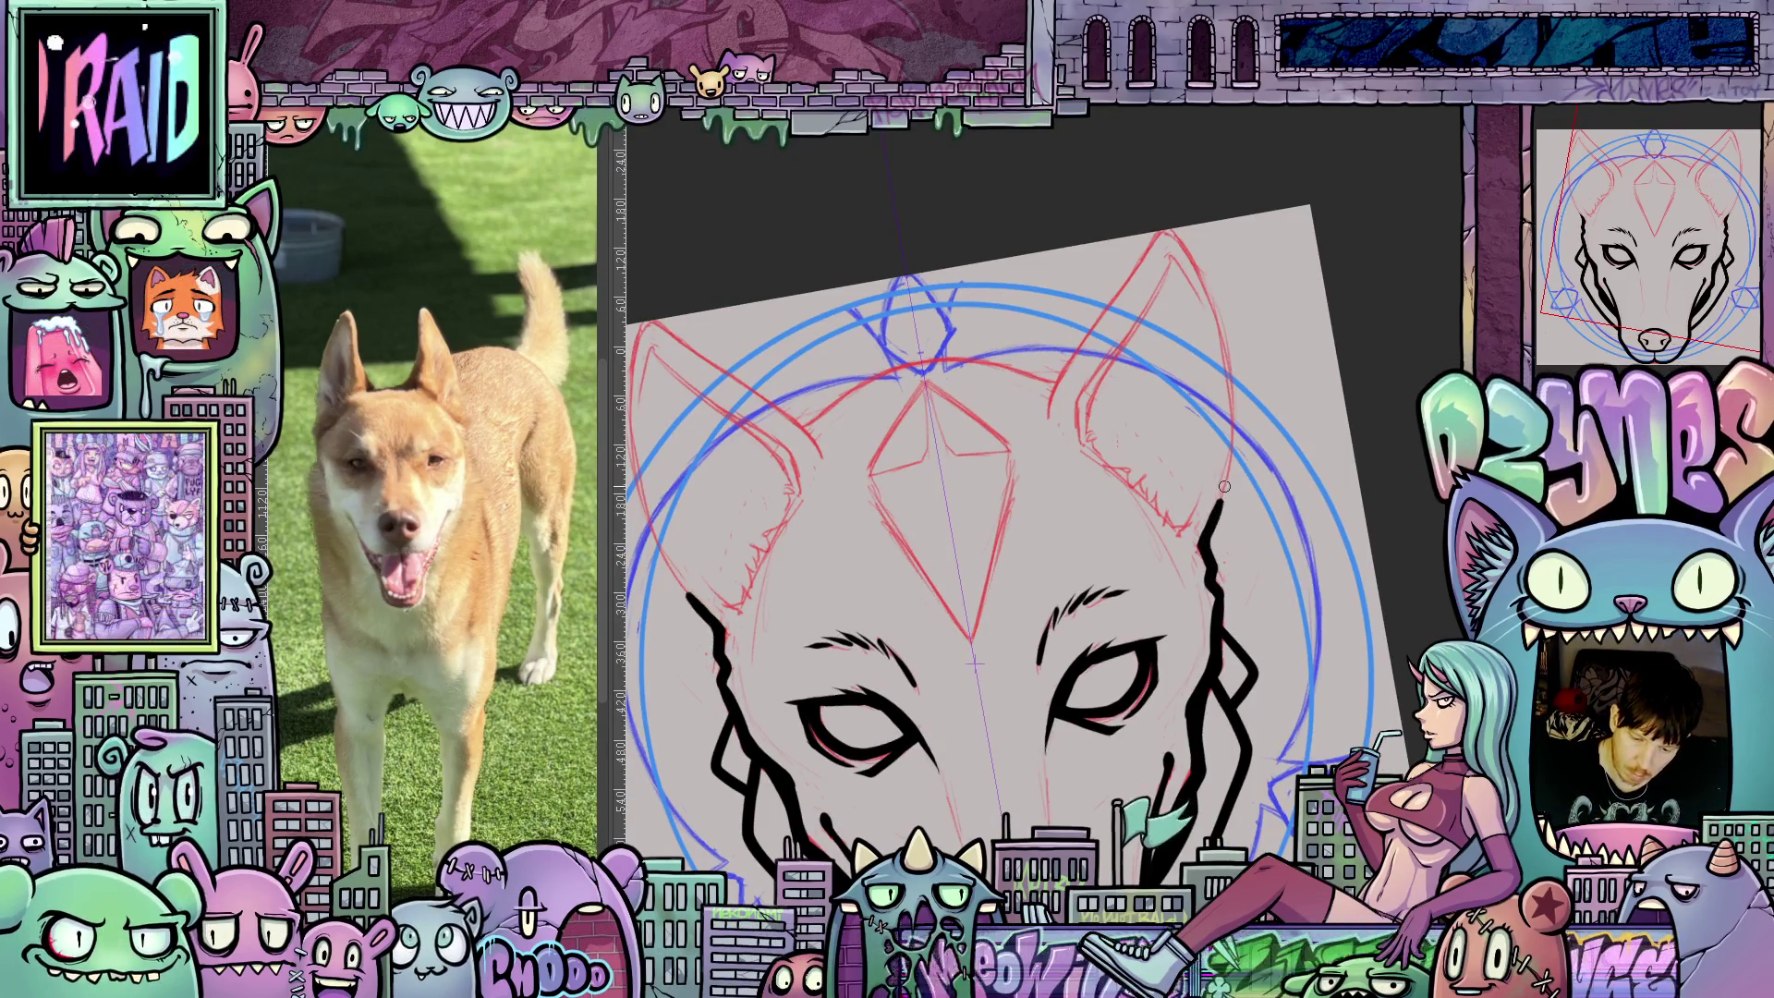
Ink the outer edges of both ears with the mirrored pen.
{"action": "mouse_move", "coordinate": [1221, 615]}
{"action": "left_mouse_down"}
{"action": "mouse_move", "coordinate": [1244, 588]}
{"action": "mouse_move", "coordinate": [1200, 689]}
{"action": "left_mouse_up"}
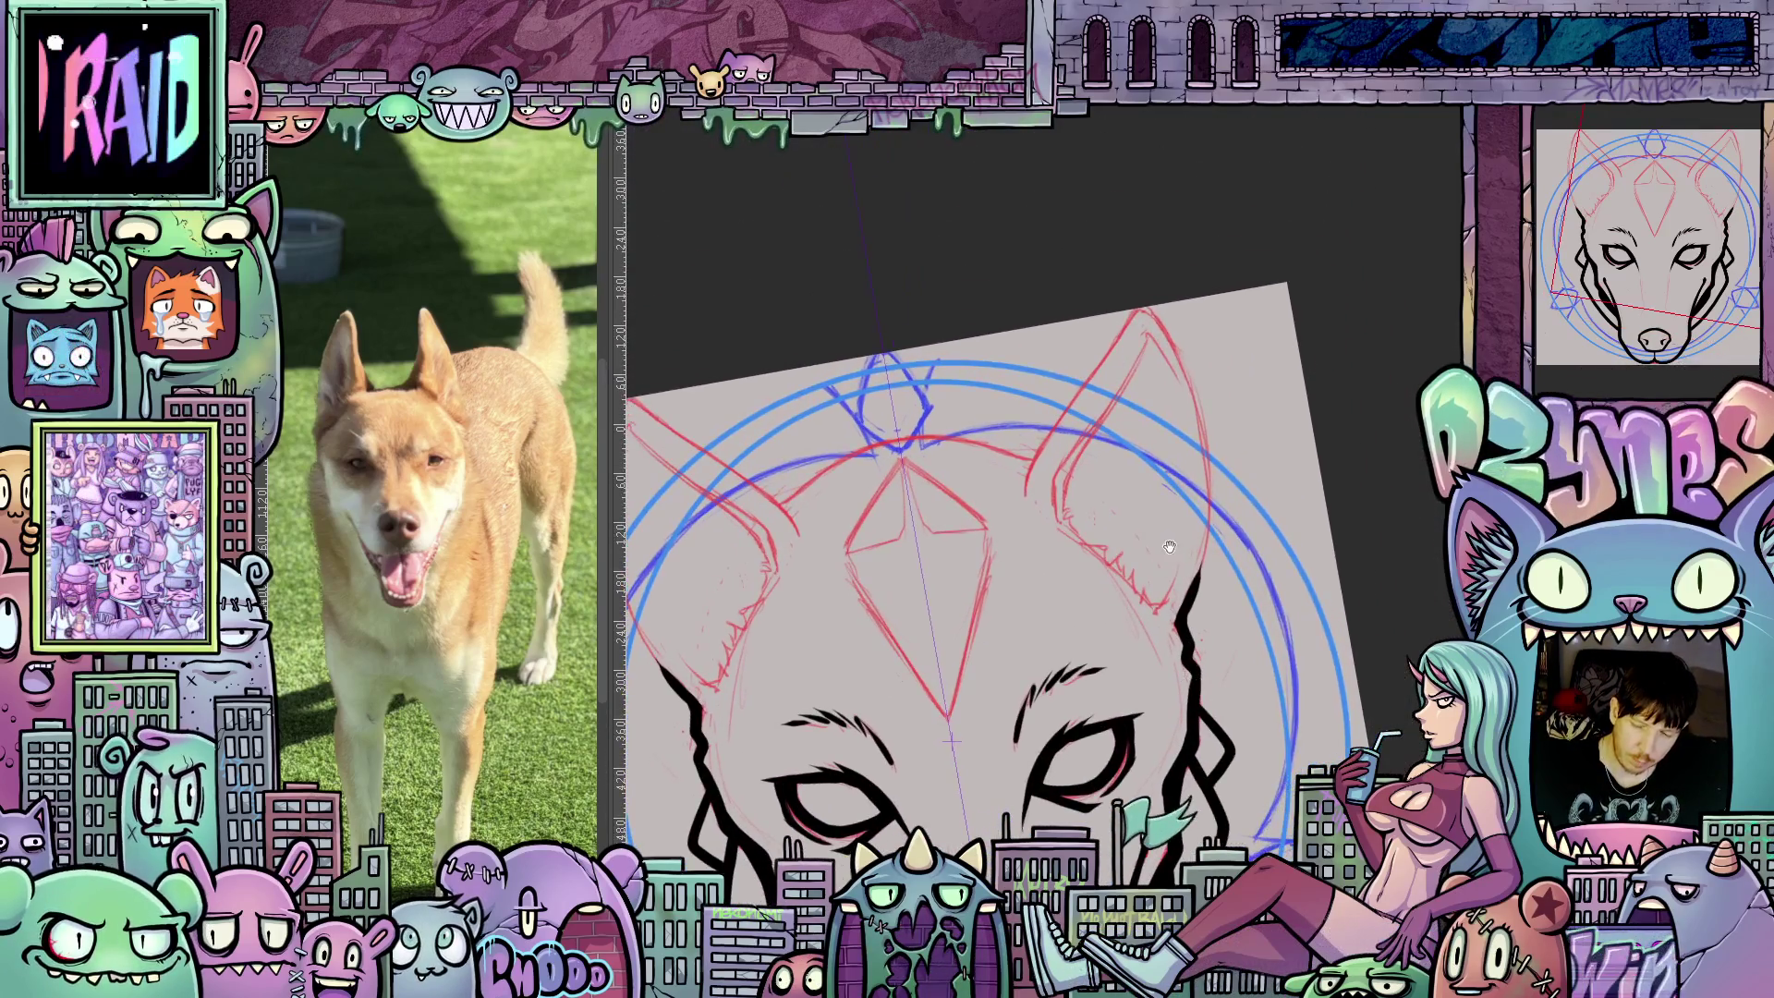
{"action": "mouse_move", "coordinate": [1192, 595]}
{"action": "left_mouse_down"}
{"action": "mouse_move", "coordinate": [1211, 467]}
{"action": "mouse_move", "coordinate": [1183, 370]}
{"action": "left_mouse_up"}
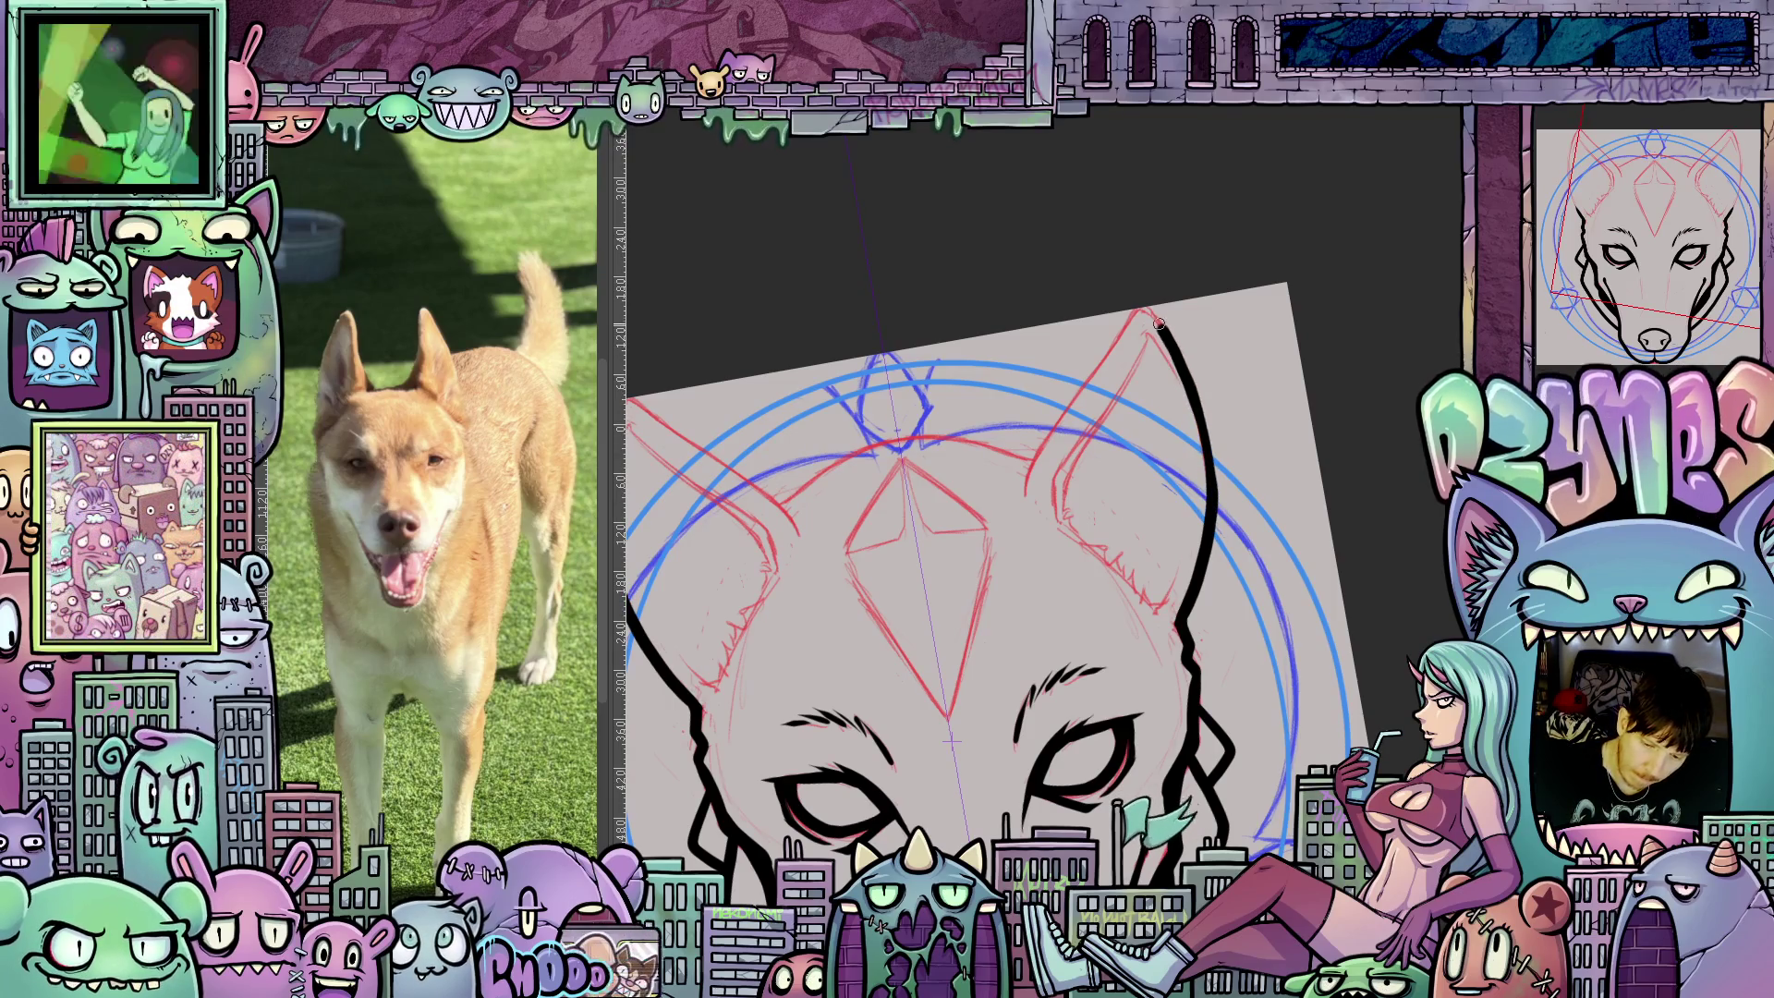
{"action": "mouse_move", "coordinate": [1139, 315]}
{"action": "left_mouse_down"}
{"action": "mouse_move", "coordinate": [902, 278]}
{"action": "mouse_move", "coordinate": [990, 180]}
{"action": "left_mouse_up"}
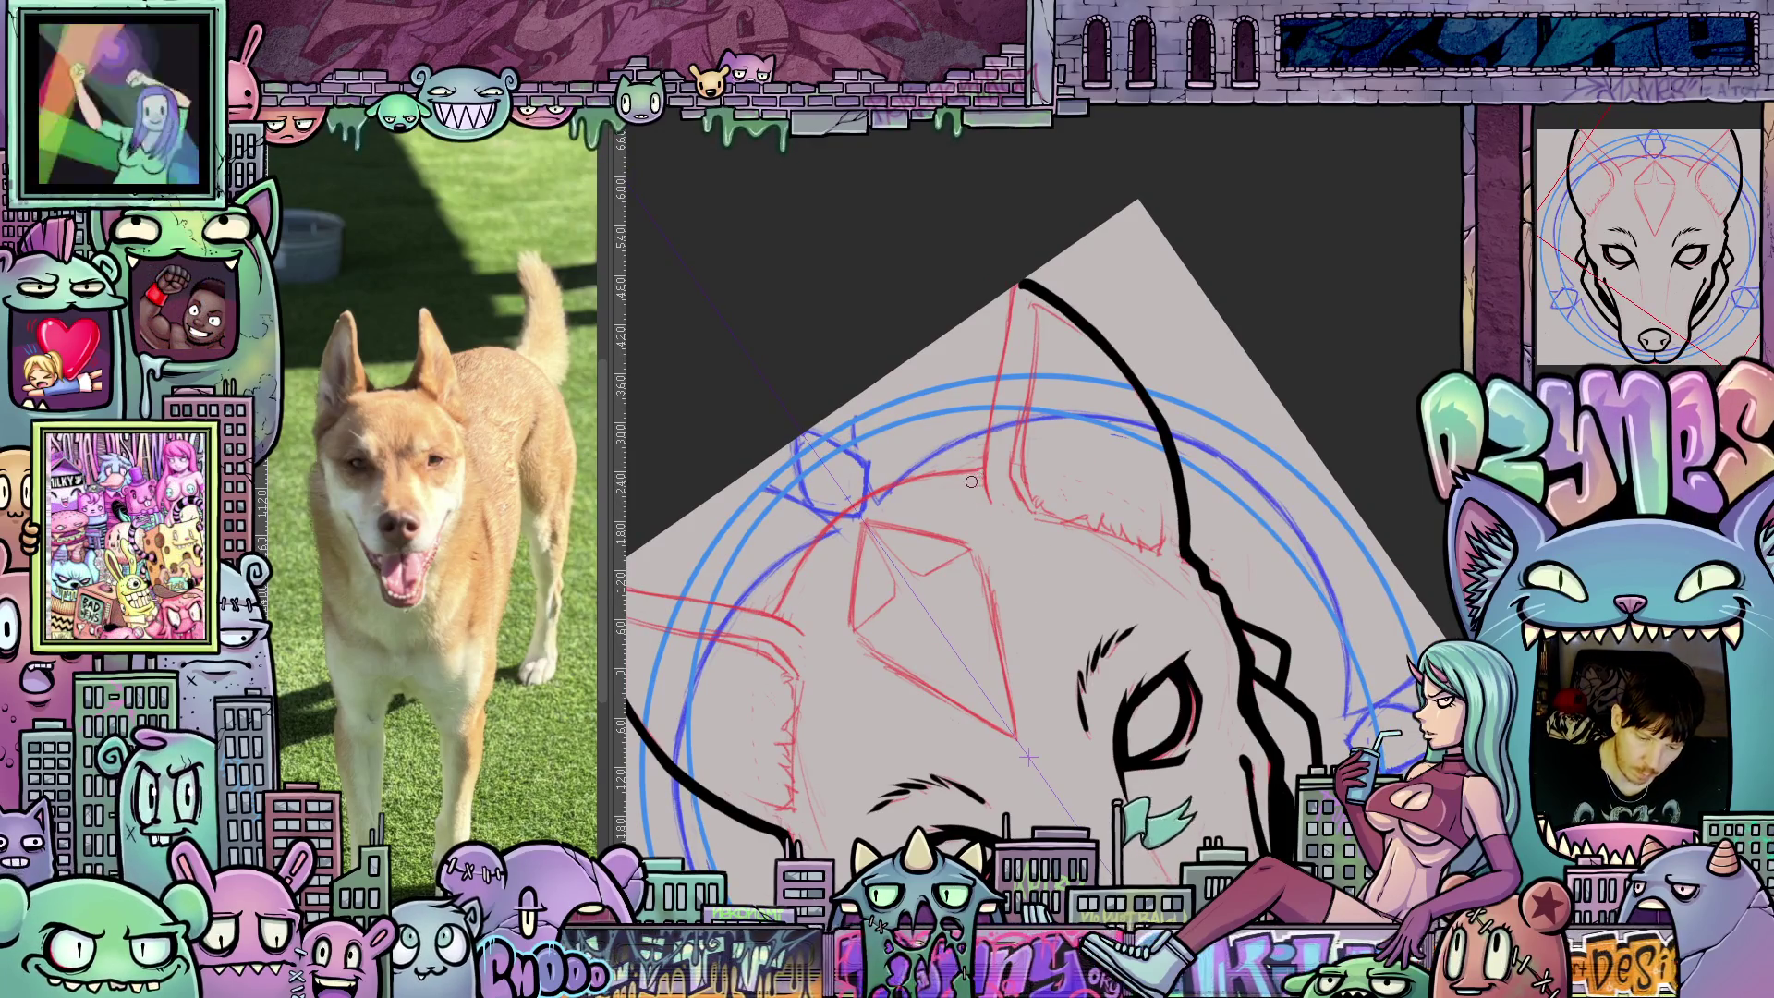
{"action": "mouse_move", "coordinate": [966, 490]}
{"action": "left_mouse_down"}
{"action": "mouse_move", "coordinate": [1008, 305]}
{"action": "mouse_move", "coordinate": [1147, 583]}
{"action": "mouse_move", "coordinate": [1134, 743]}
{"action": "left_mouse_up"}
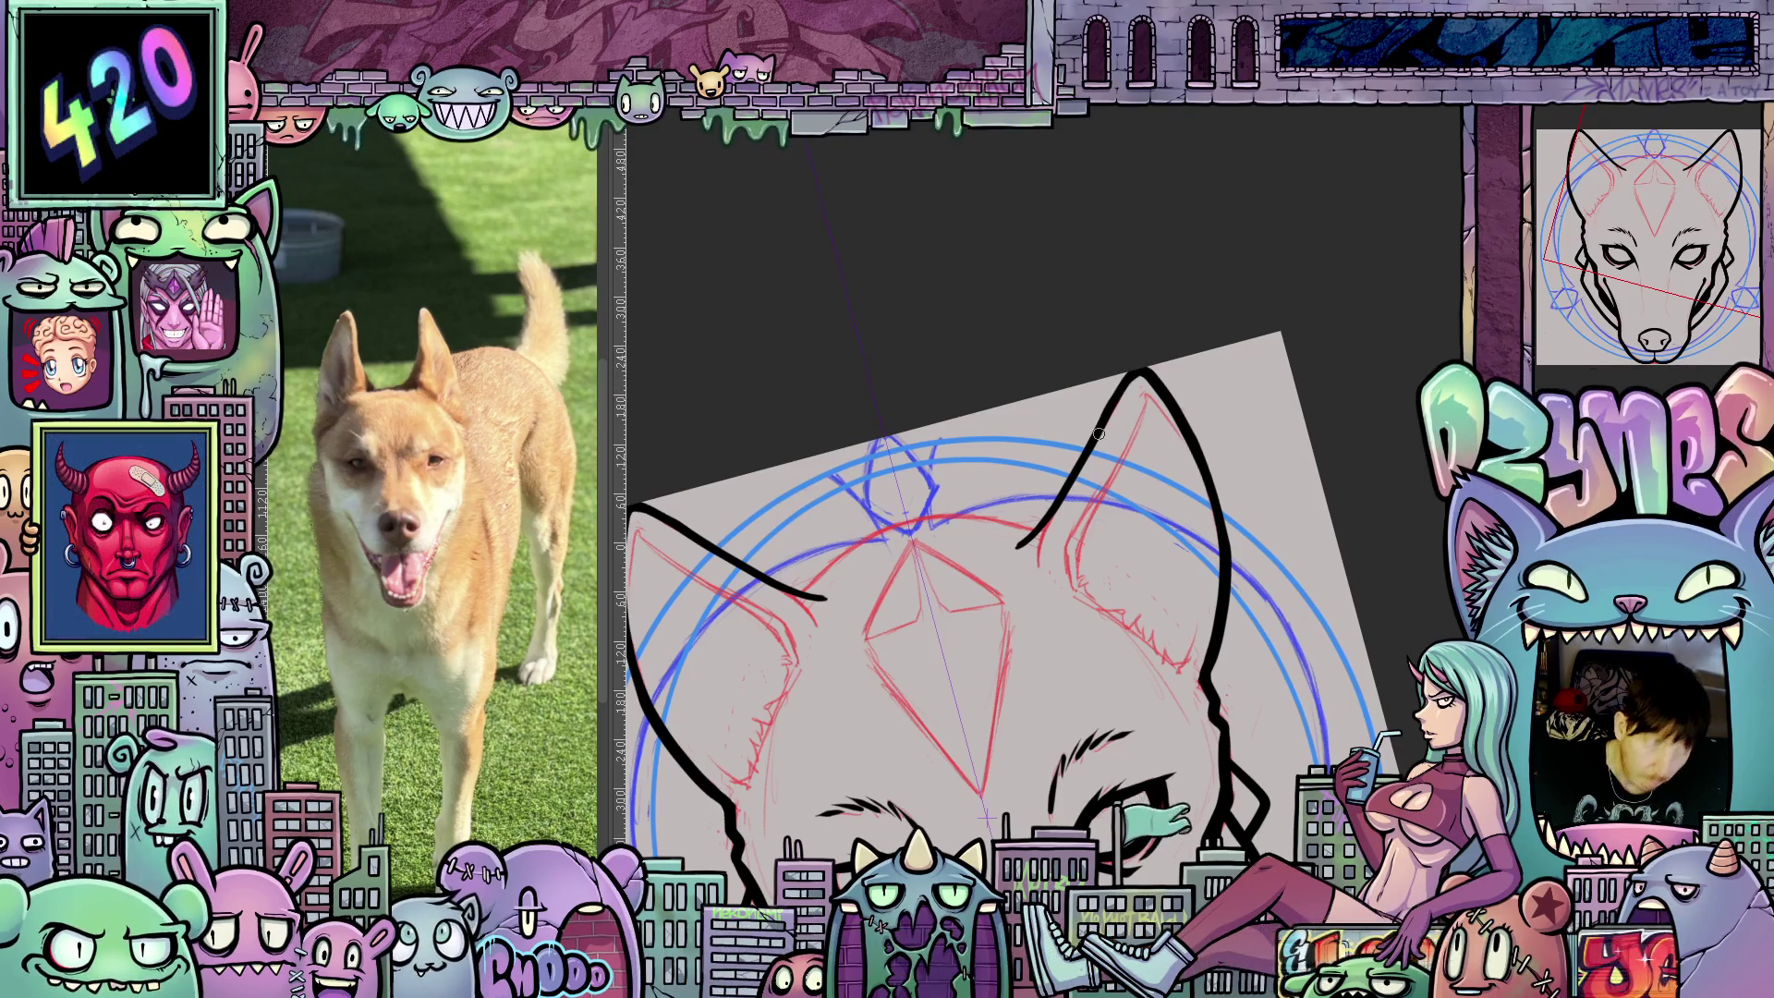
{"action": "scroll", "coordinate": [1100, 430], "scroll_direction": "down", "scroll_amount": 3}
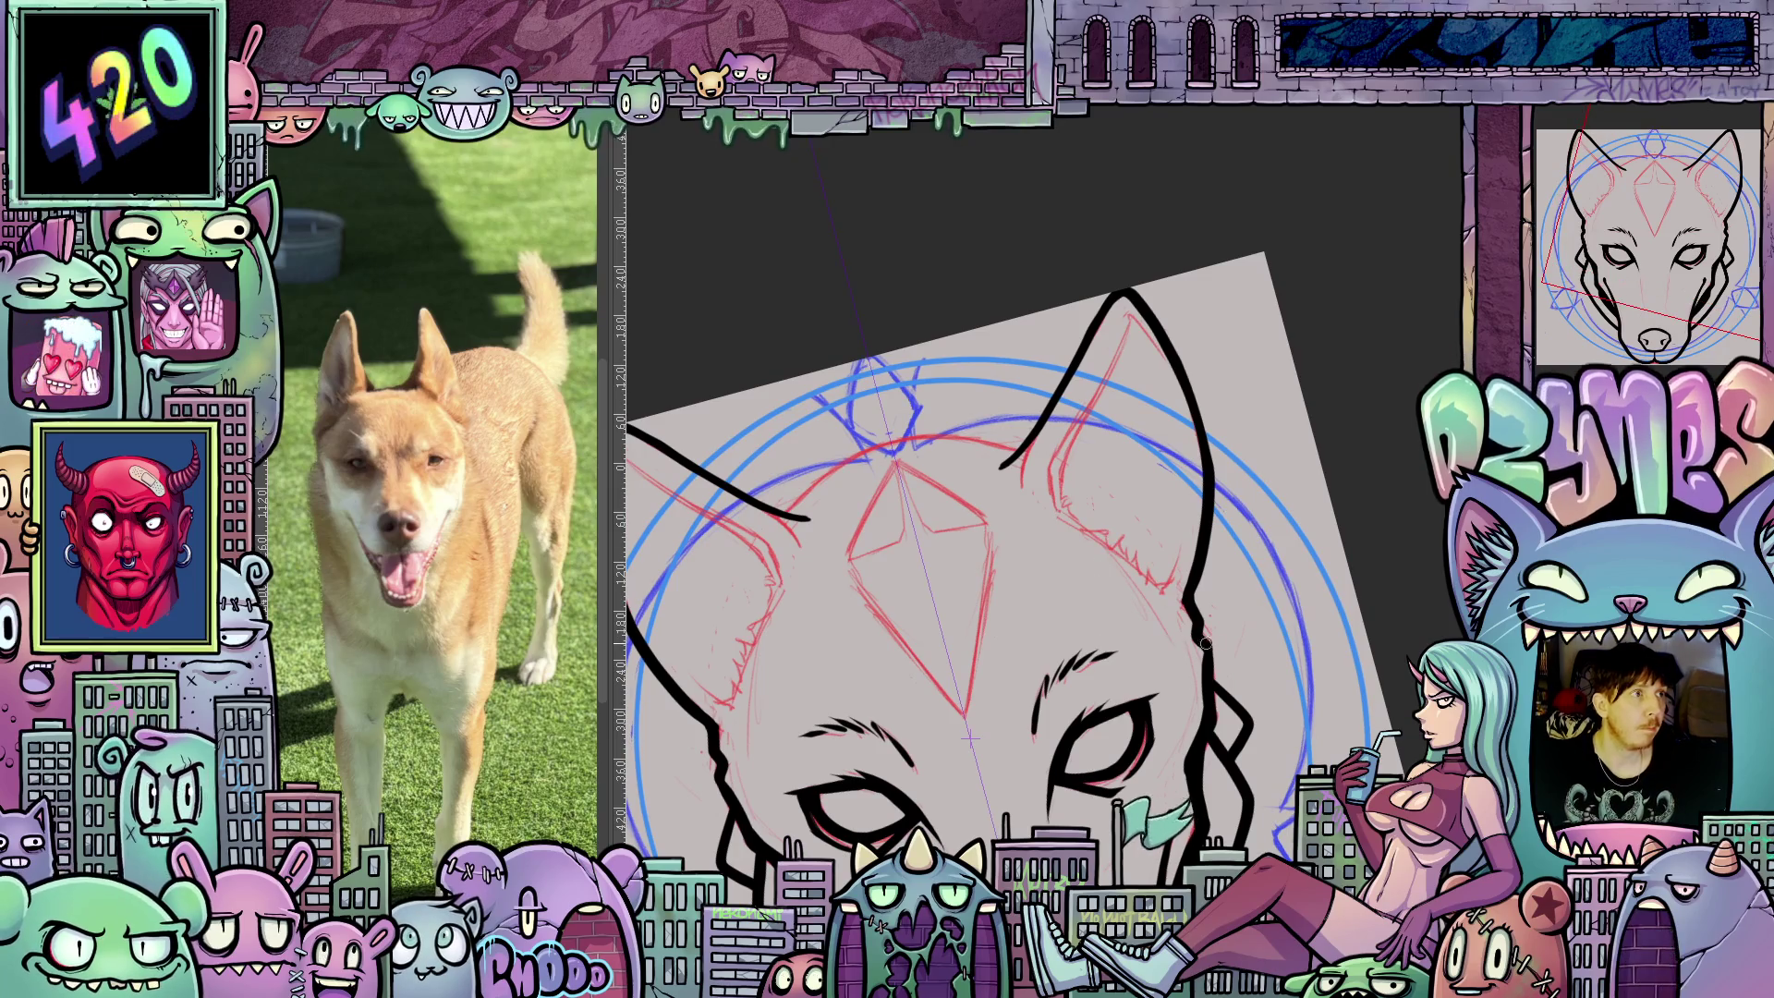
{"action": "scroll", "coordinate": [1257, 675], "scroll_direction": "down", "scroll_amount": 3}
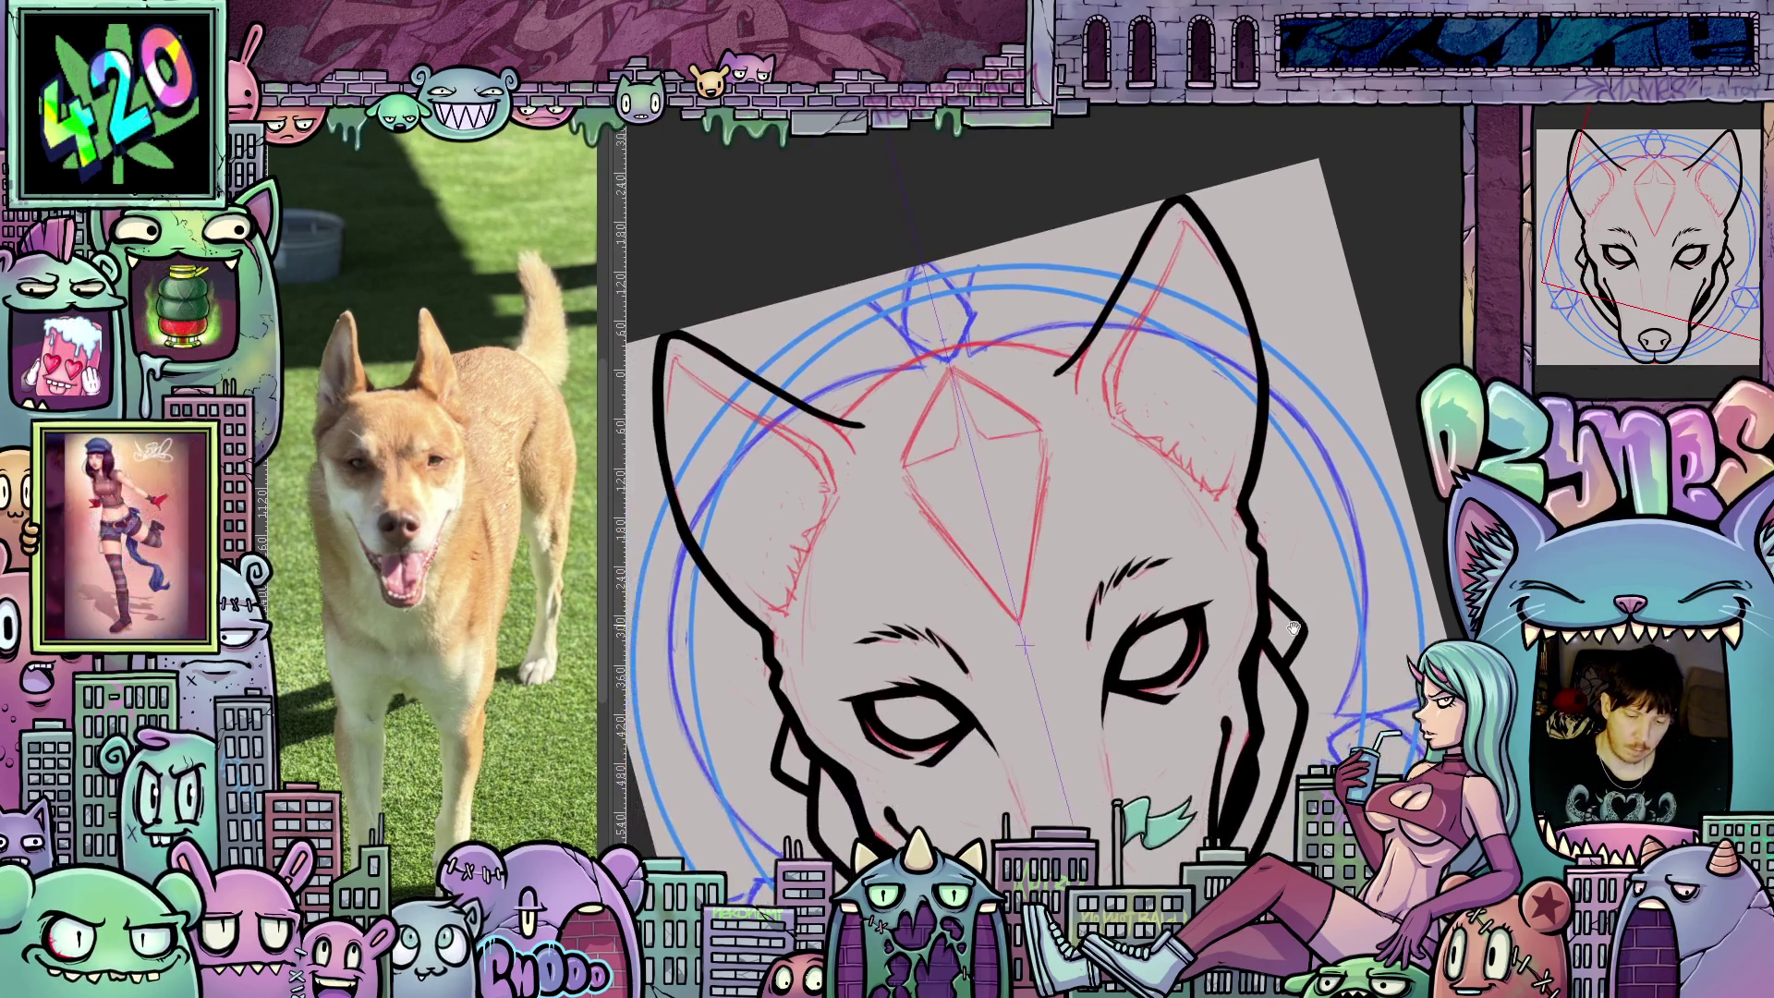
{"action": "scroll", "coordinate": [1270, 667], "scroll_direction": "up", "scroll_amount": 2}
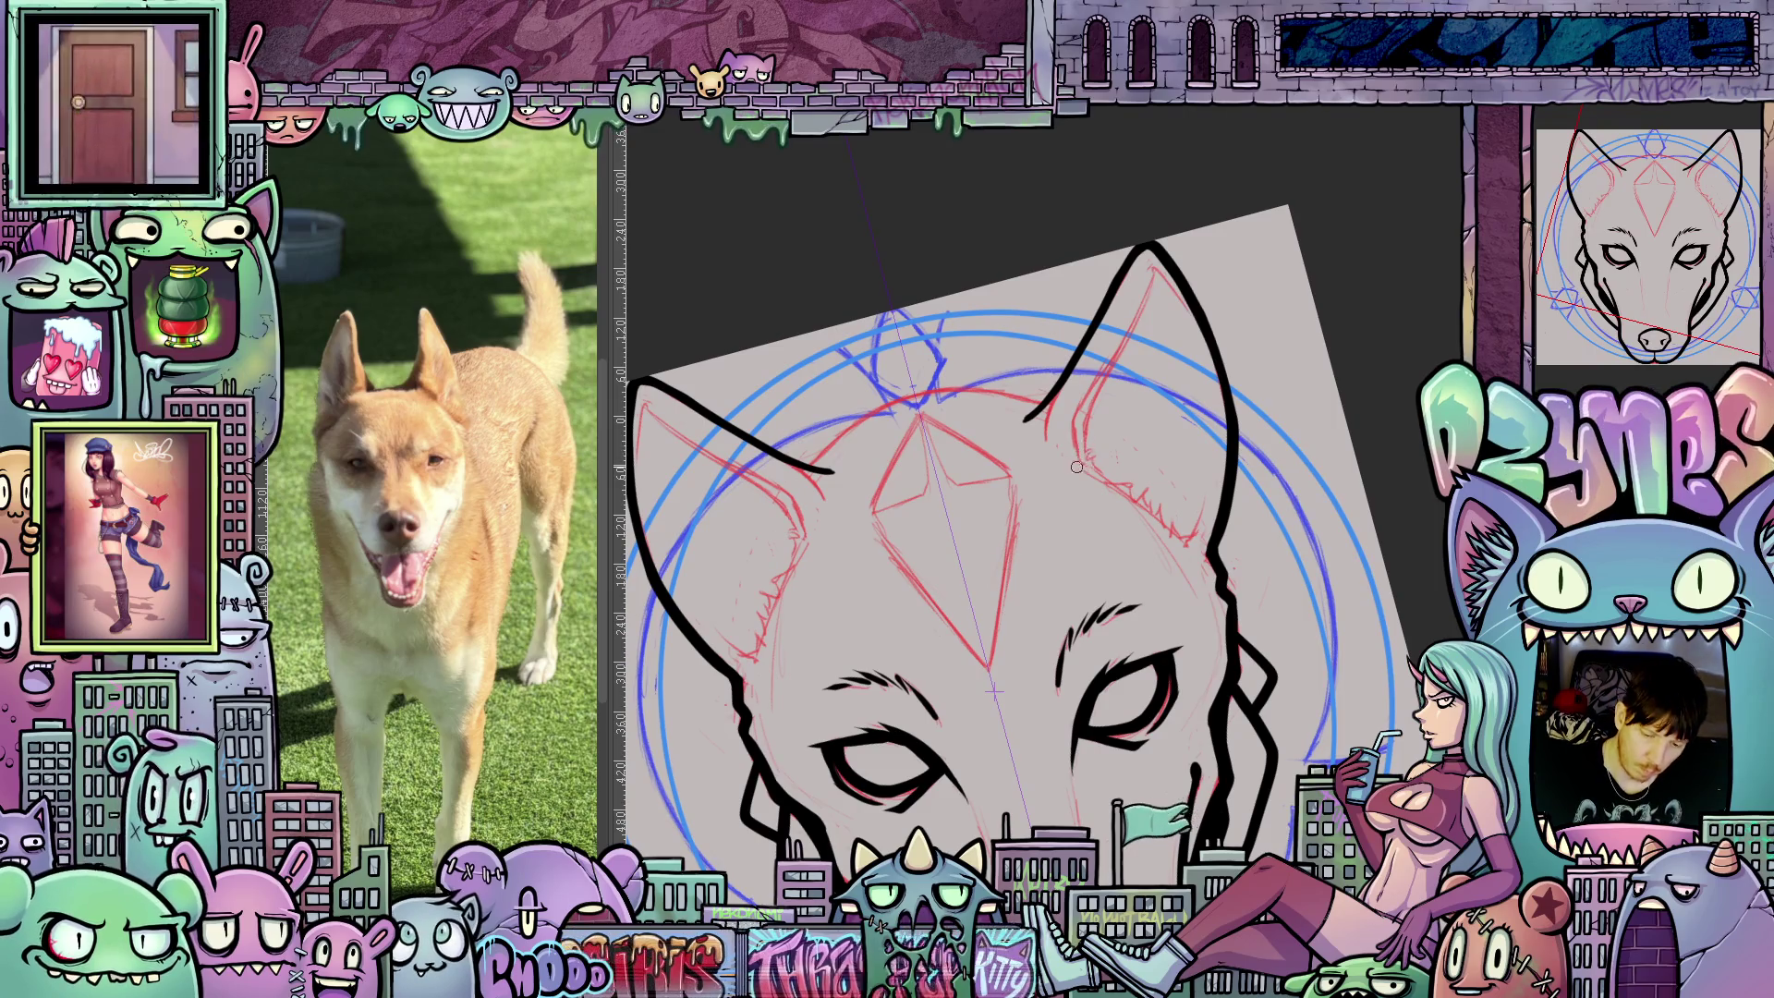
Draw the inner ear lines running up to both ear tips.
{"action": "mouse_move", "coordinate": [1085, 452]}
{"action": "left_mouse_down"}
{"action": "mouse_move", "coordinate": [1078, 427]}
{"action": "mouse_move", "coordinate": [1137, 307]}
{"action": "left_mouse_up"}
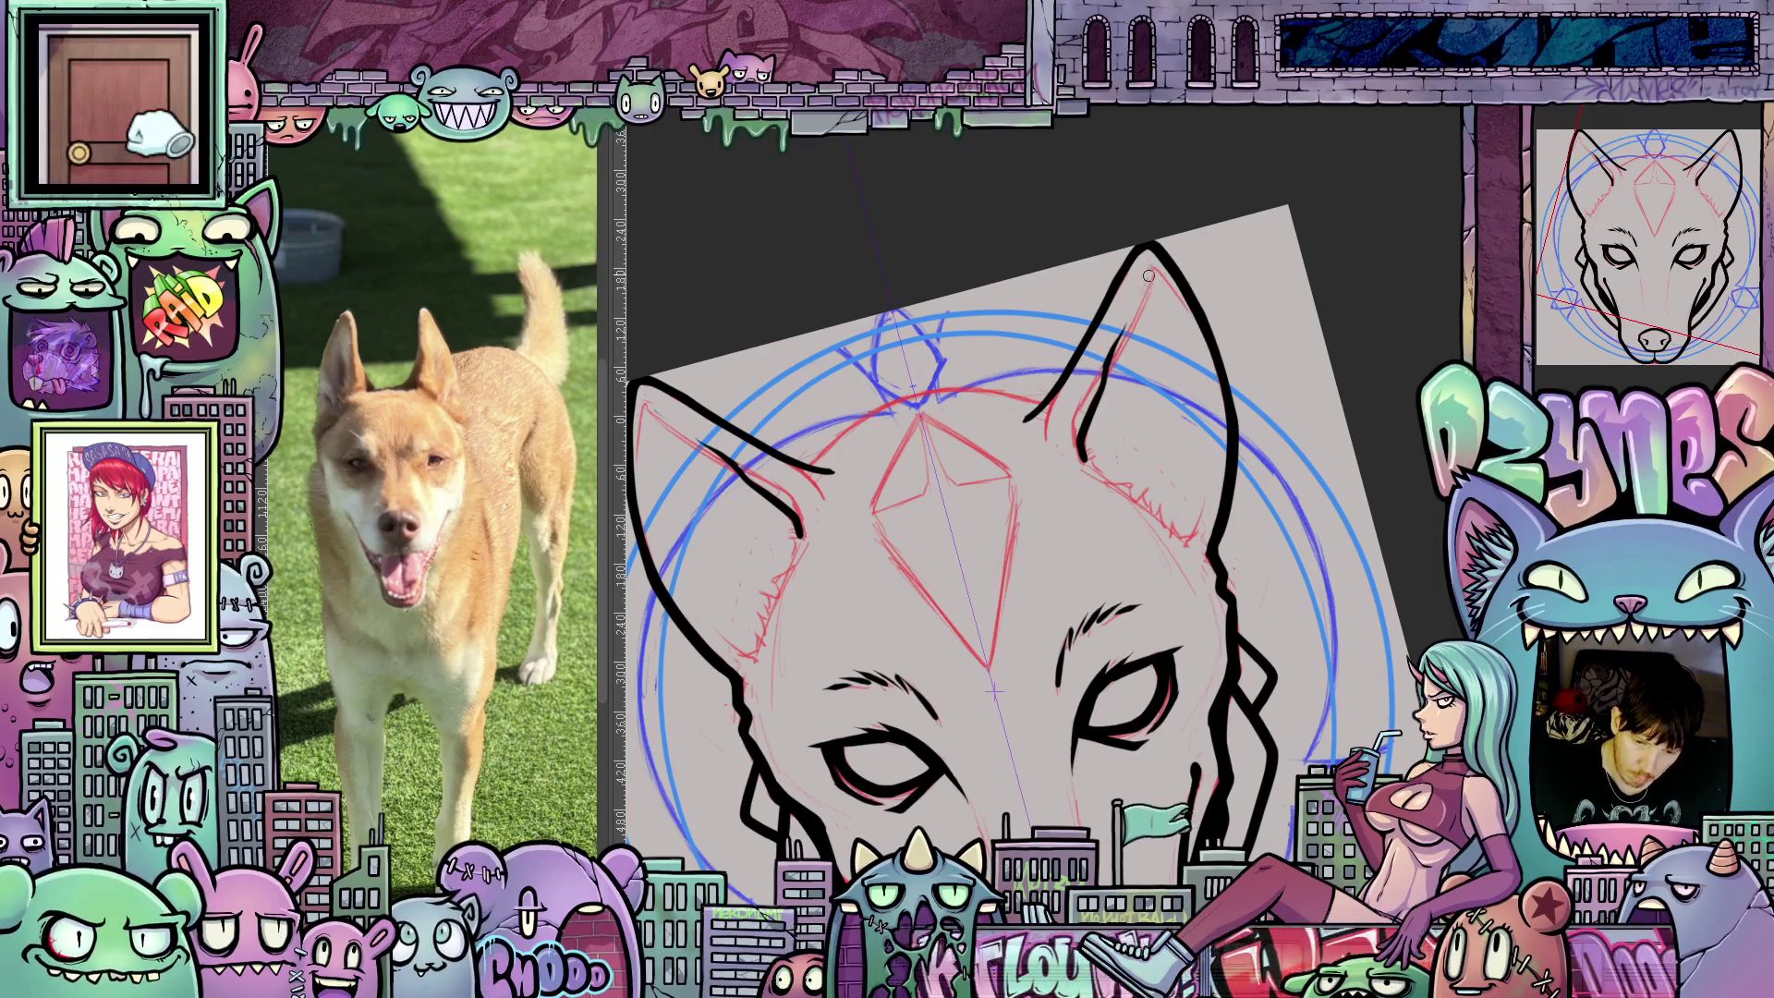
{"action": "left_click_drag", "start_coordinate": [1152, 266], "coordinate": [1112, 357]}
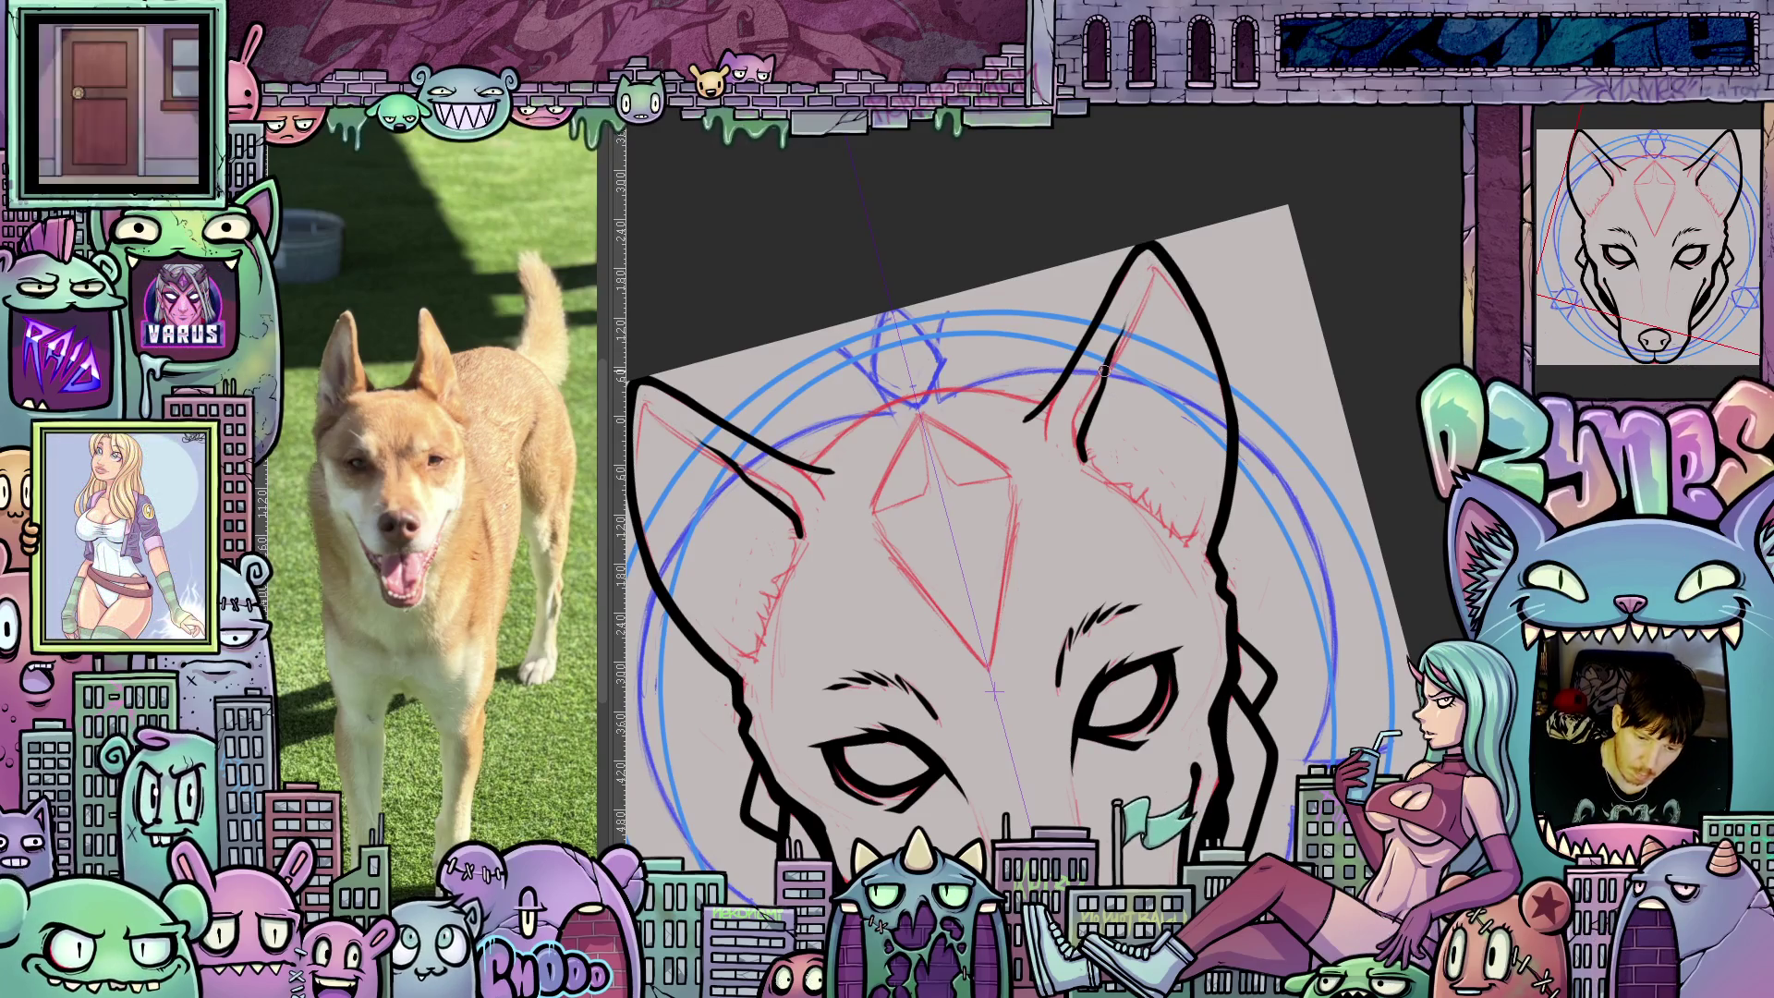
{"action": "left_click_drag", "start_coordinate": [1106, 363], "coordinate": [1153, 269]}
{"action": "key", "text": "5"}
{"action": "scroll", "coordinate": [1236, 273], "scroll_direction": "down", "scroll_amount": 3}
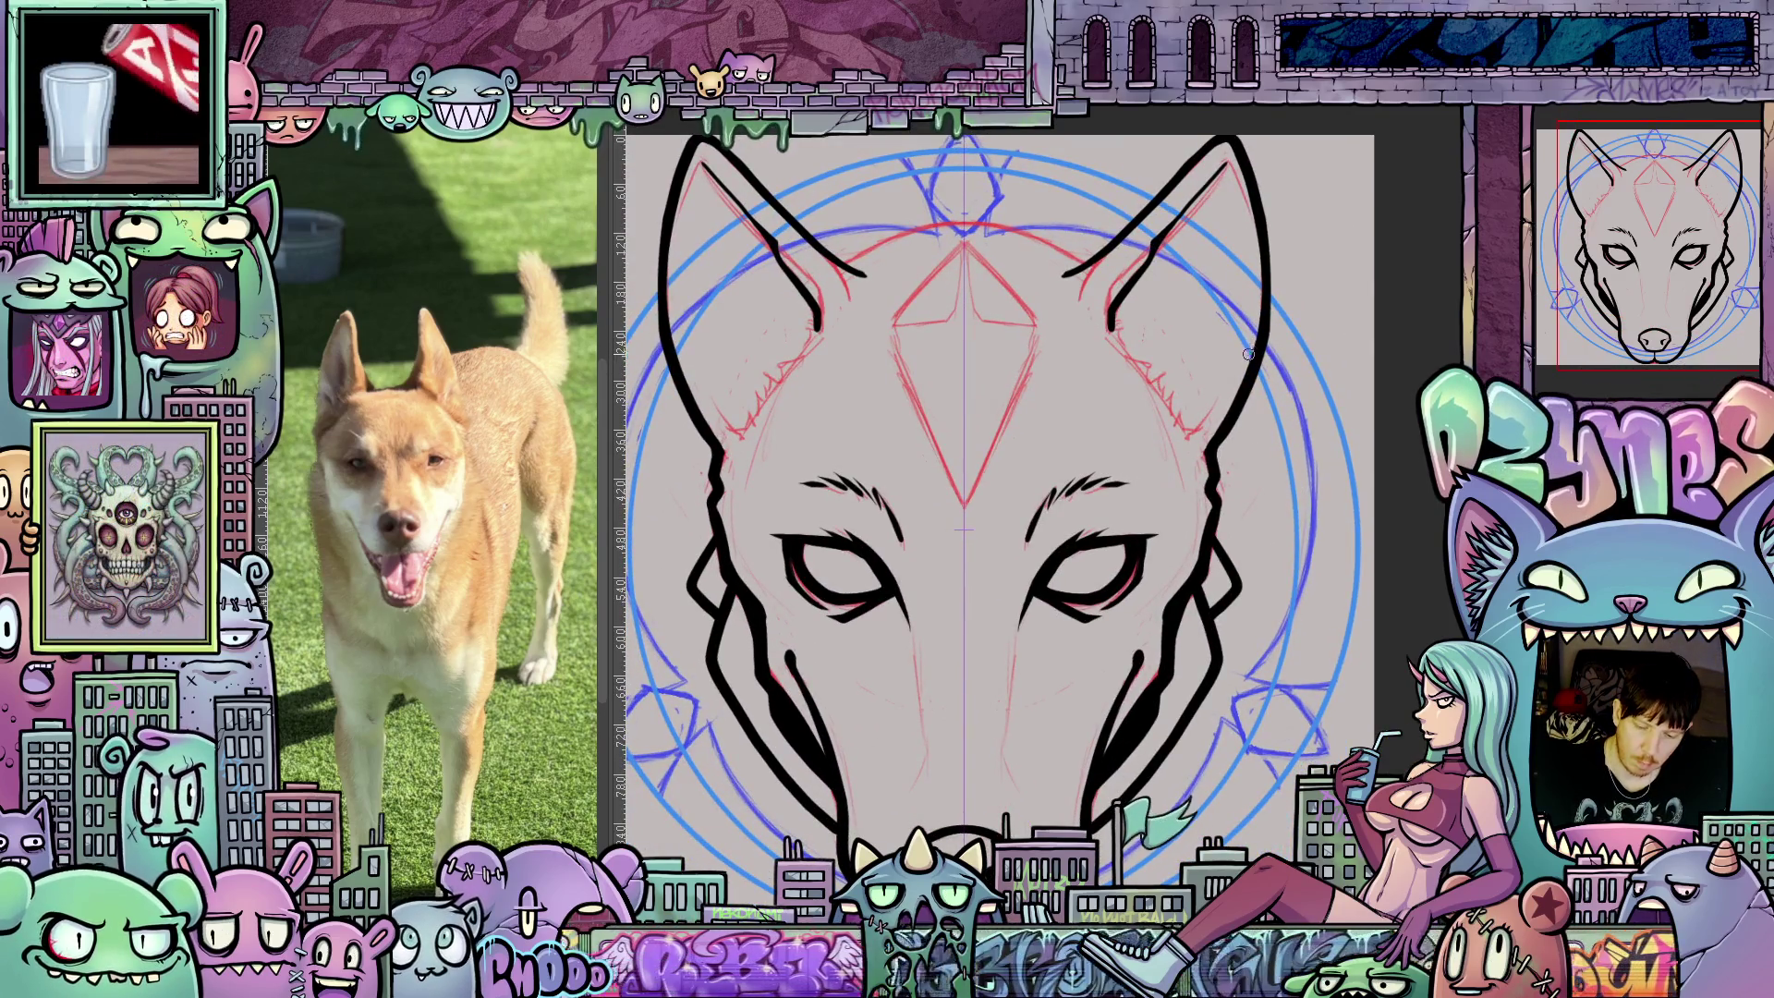
Draw mirrored black cheek curves, then ink the two lower edges of the forehead diamond.
{"action": "mouse_move", "coordinate": [1214, 413]}
{"action": "left_mouse_down"}
{"action": "mouse_move", "coordinate": [1202, 436]}
{"action": "mouse_move", "coordinate": [1192, 395]}
{"action": "mouse_move", "coordinate": [1150, 365]}
{"action": "left_mouse_up"}
{"action": "mouse_move", "coordinate": [1173, 769]}
{"action": "left_mouse_down"}
{"action": "mouse_move", "coordinate": [1287, 597]}
{"action": "mouse_move", "coordinate": [1272, 772]}
{"action": "mouse_move", "coordinate": [1255, 780]}
{"action": "left_mouse_up"}
{"action": "left_click_drag", "start_coordinate": [1311, 639], "coordinate": [1119, 384]}
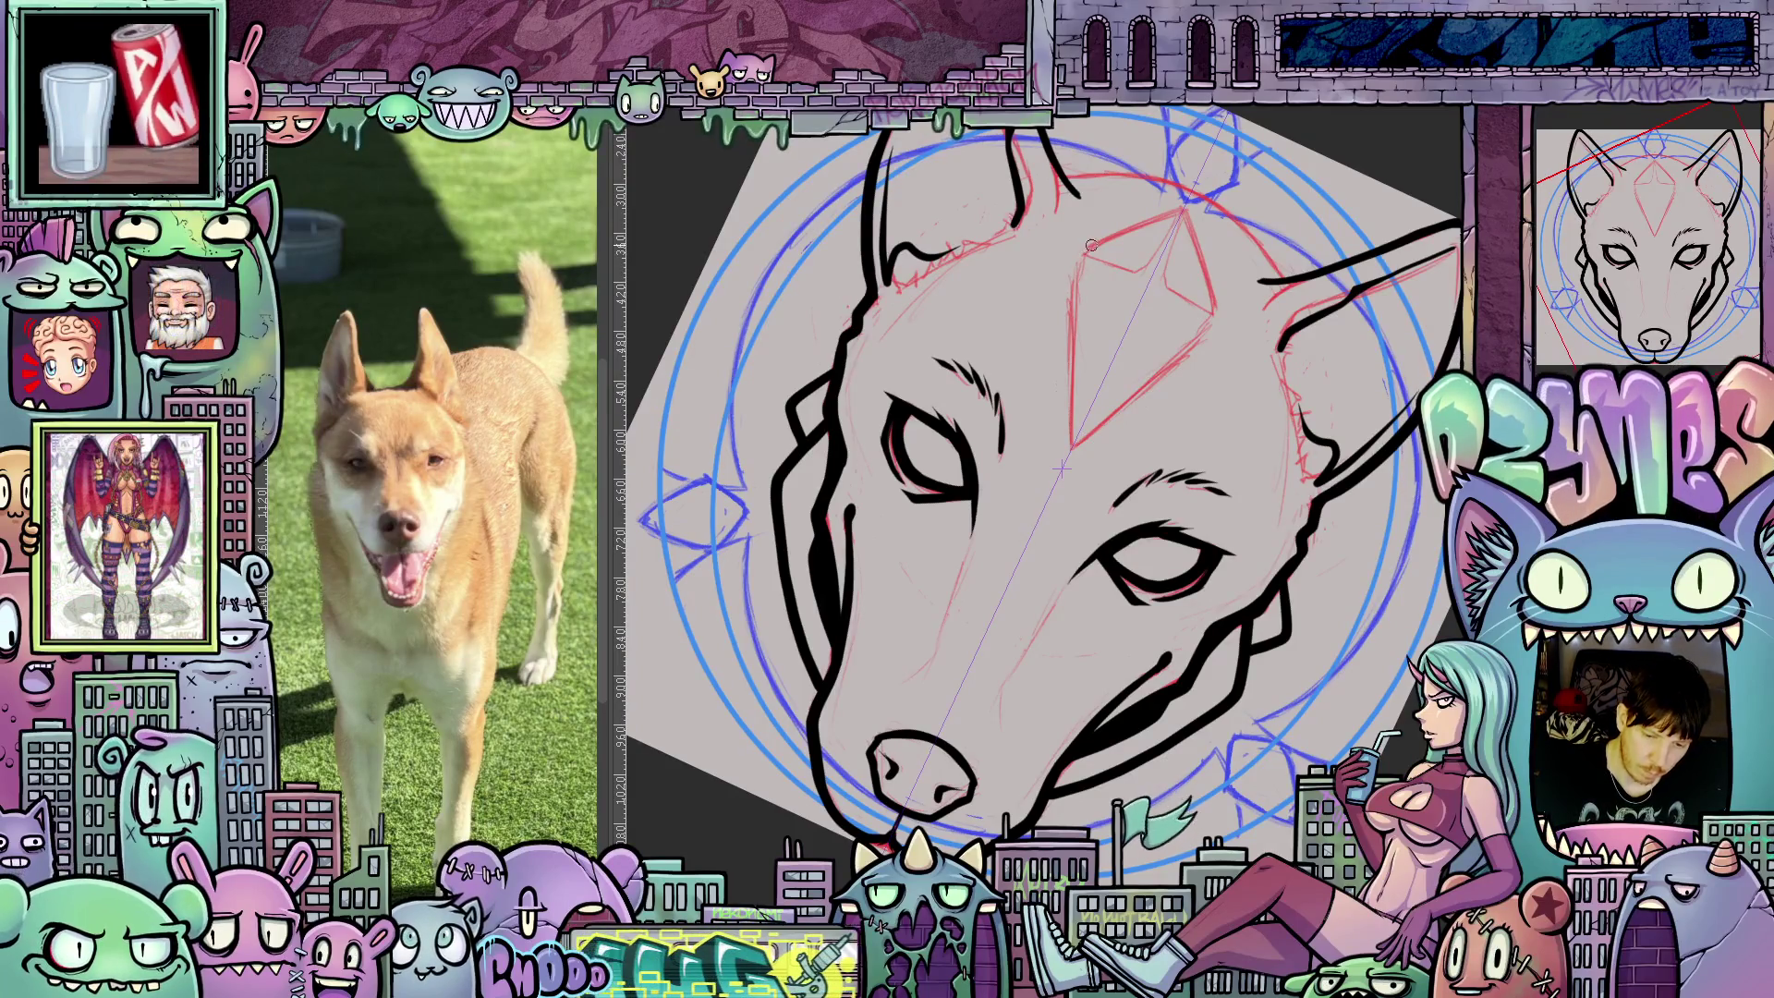
{"action": "left_click_drag", "start_coordinate": [1077, 265], "coordinate": [1075, 443]}
{"action": "key", "text": "5"}
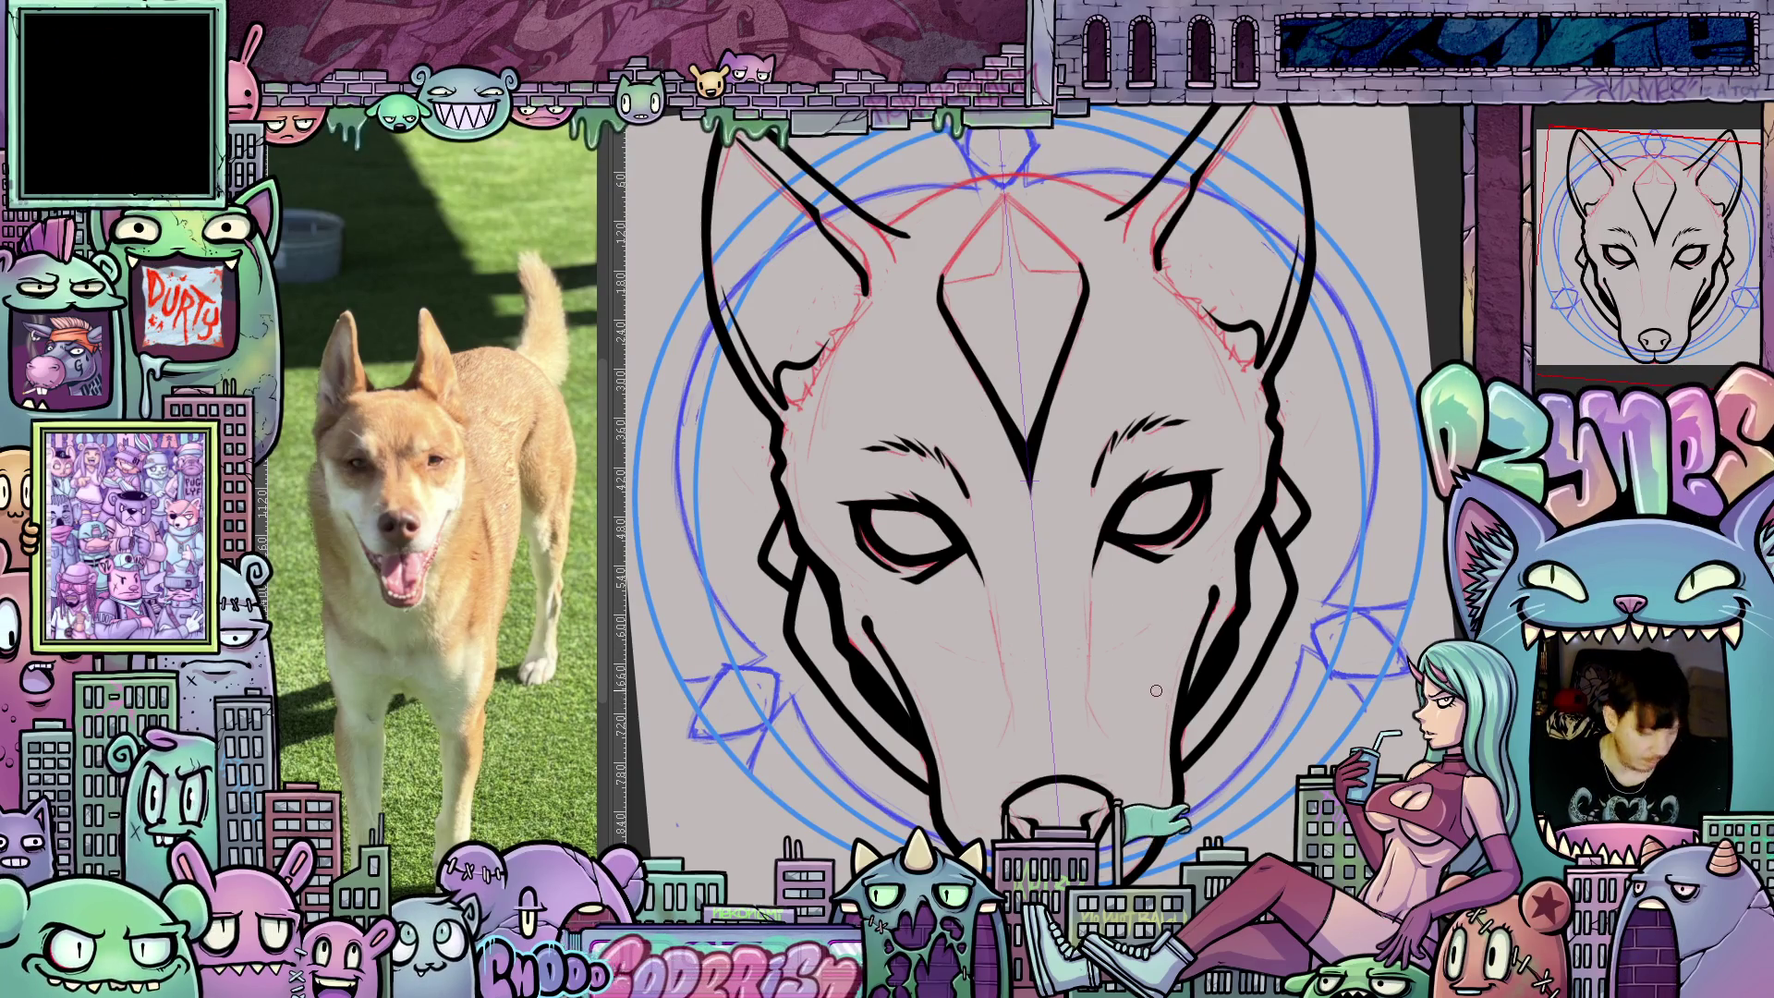
Ink the diamond's upper edges and sides from its top point.
{"action": "scroll", "coordinate": [1158, 692], "scroll_direction": "down", "scroll_amount": 3}
{"action": "left_click_drag", "start_coordinate": [1158, 692], "coordinate": [1230, 555]}
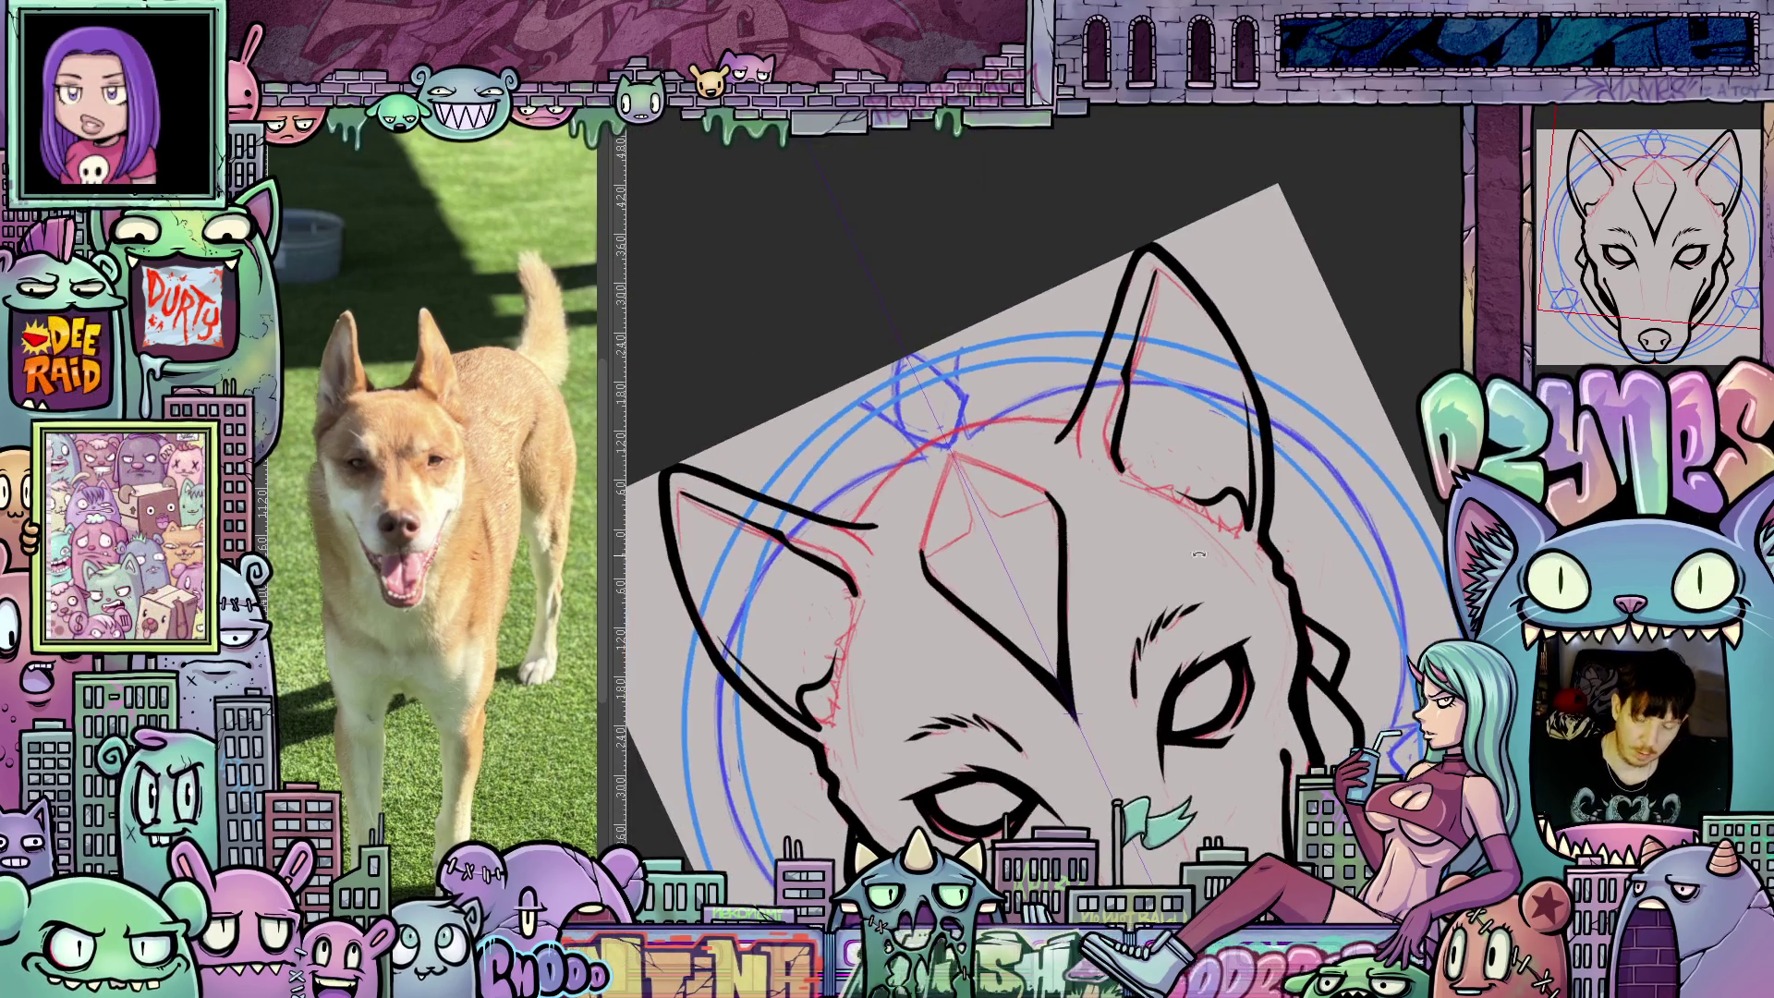
{"action": "left_click_drag", "start_coordinate": [926, 533], "coordinate": [946, 473]}
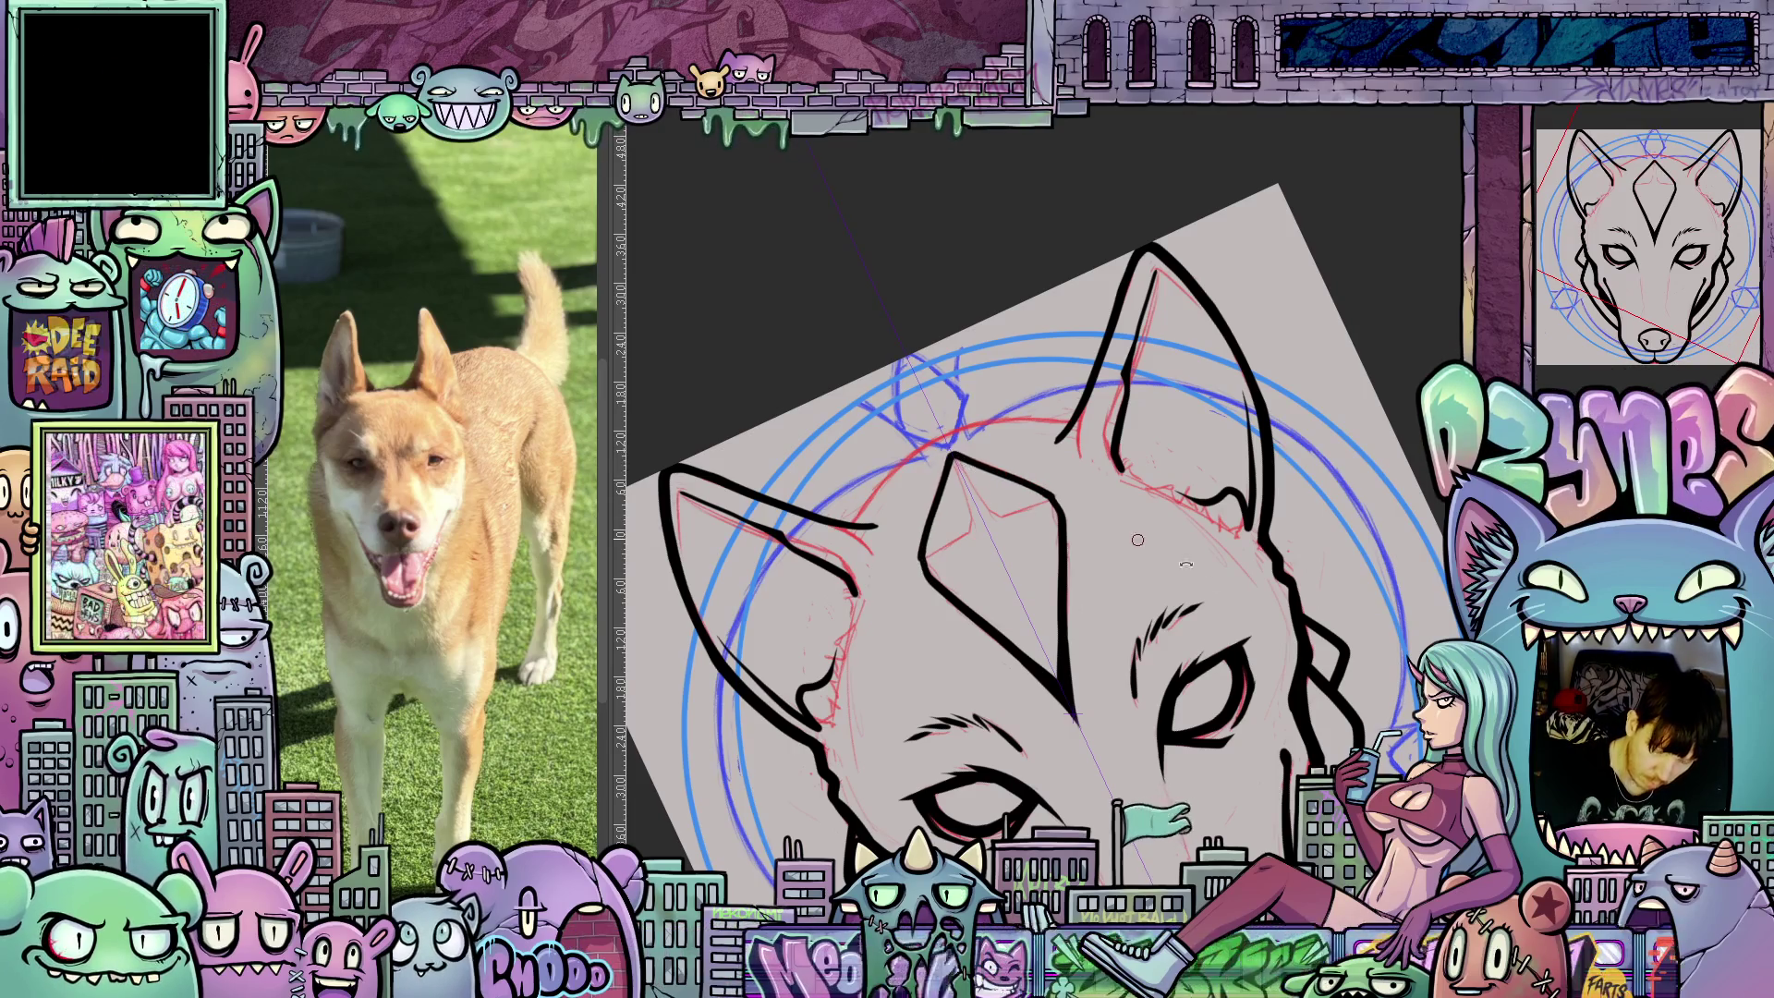
{"action": "key", "text": "5"}
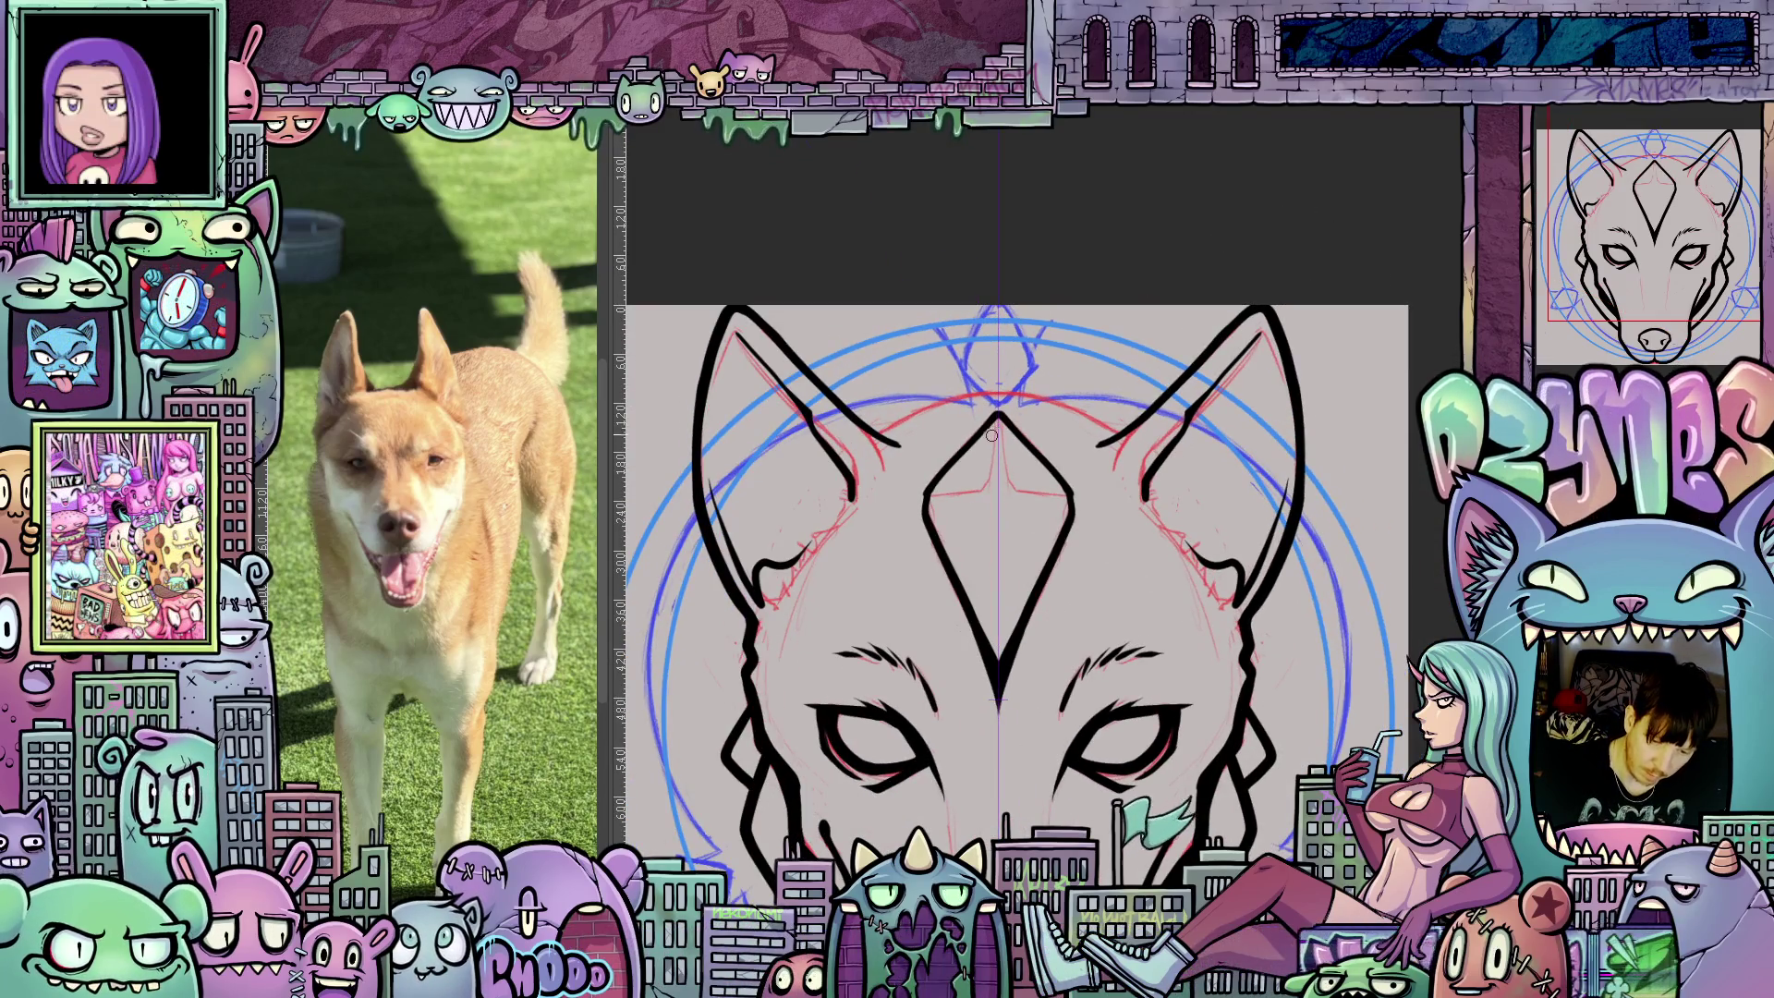
{"action": "left_click_drag", "start_coordinate": [997, 419], "coordinate": [986, 493]}
Draw facet lines inside the forehead gem.
{"action": "key", "text": "4"}
{"action": "key", "text": "4"}
{"action": "key", "text": "4"}
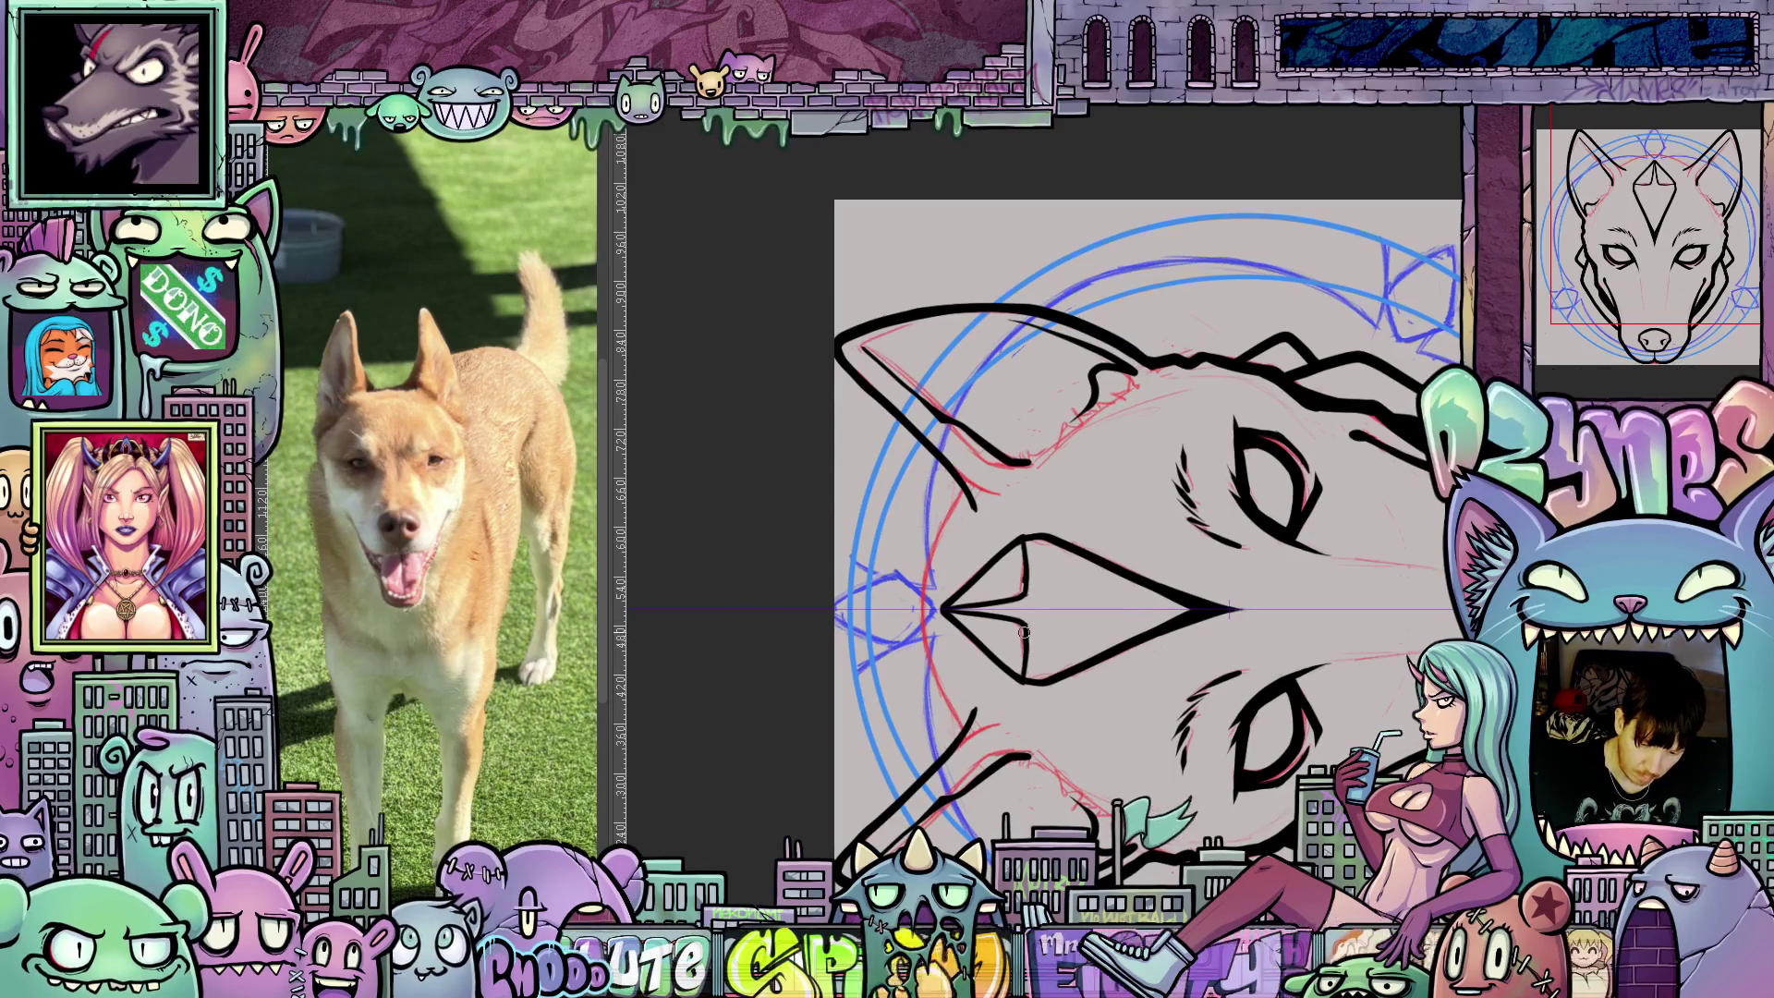
{"action": "mouse_move", "coordinate": [1070, 647]}
{"action": "left_mouse_down"}
{"action": "mouse_move", "coordinate": [1029, 750]}
{"action": "mouse_move", "coordinate": [1028, 657]}
{"action": "left_mouse_up"}
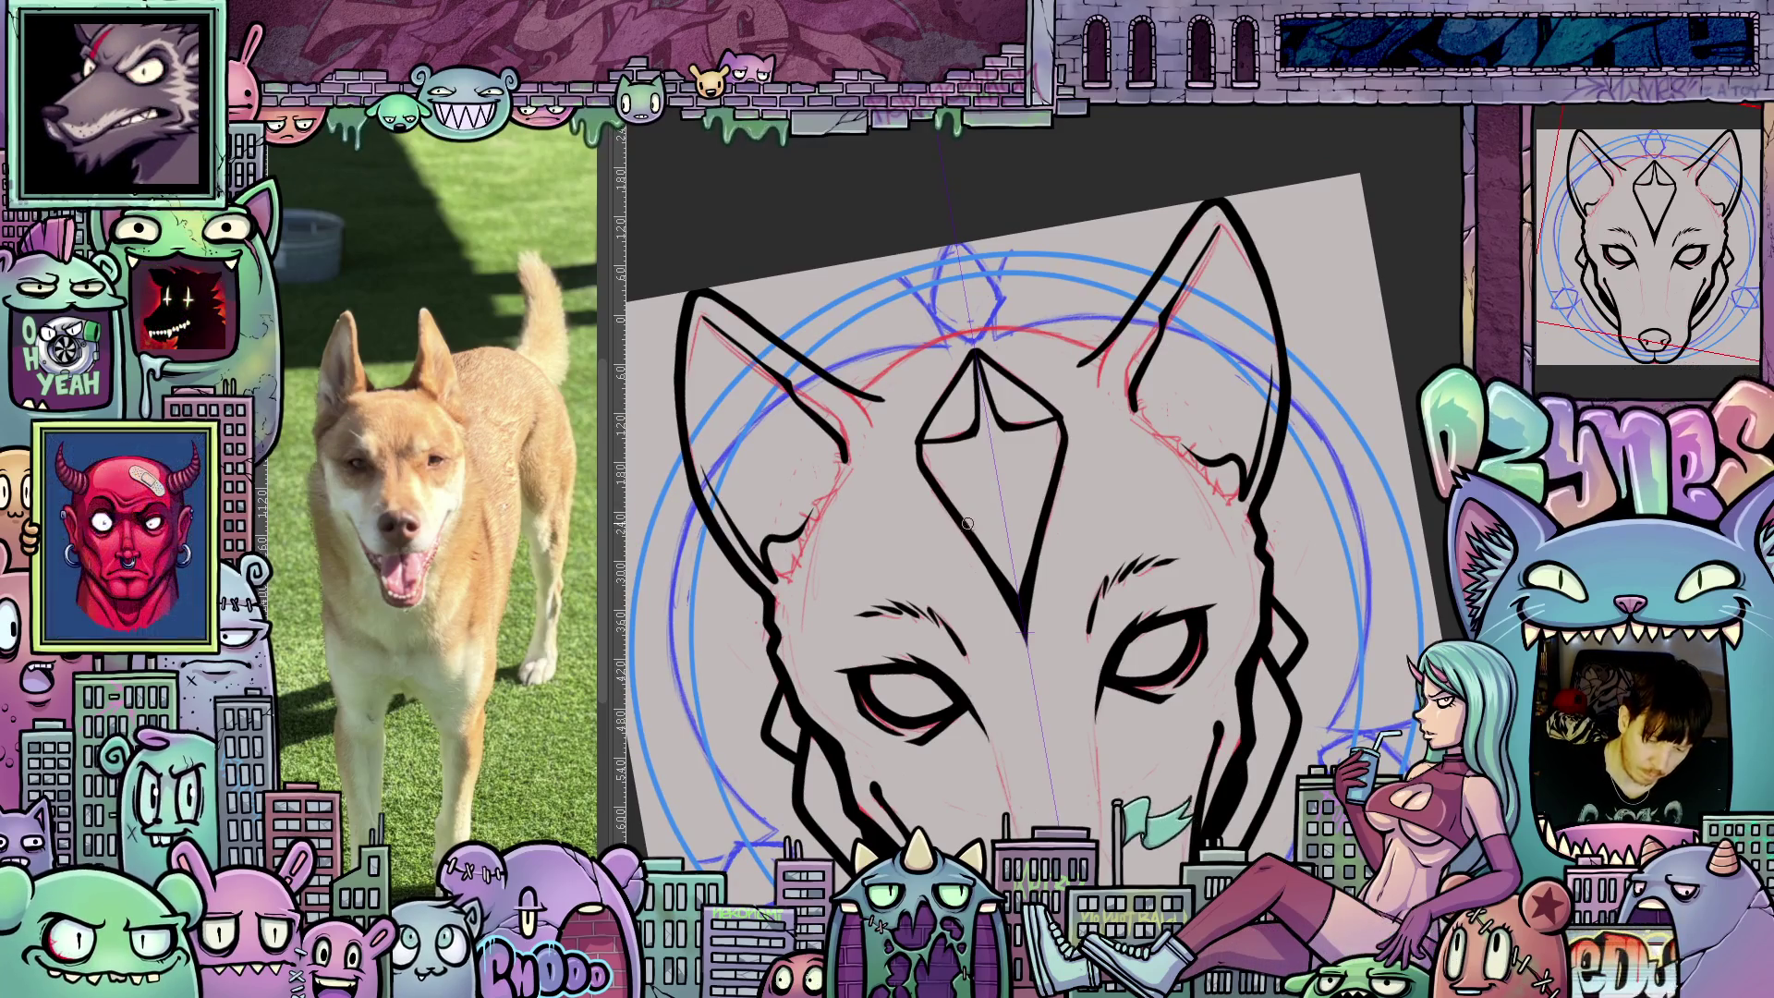
{"action": "left_click_drag", "start_coordinate": [973, 526], "coordinate": [1002, 413]}
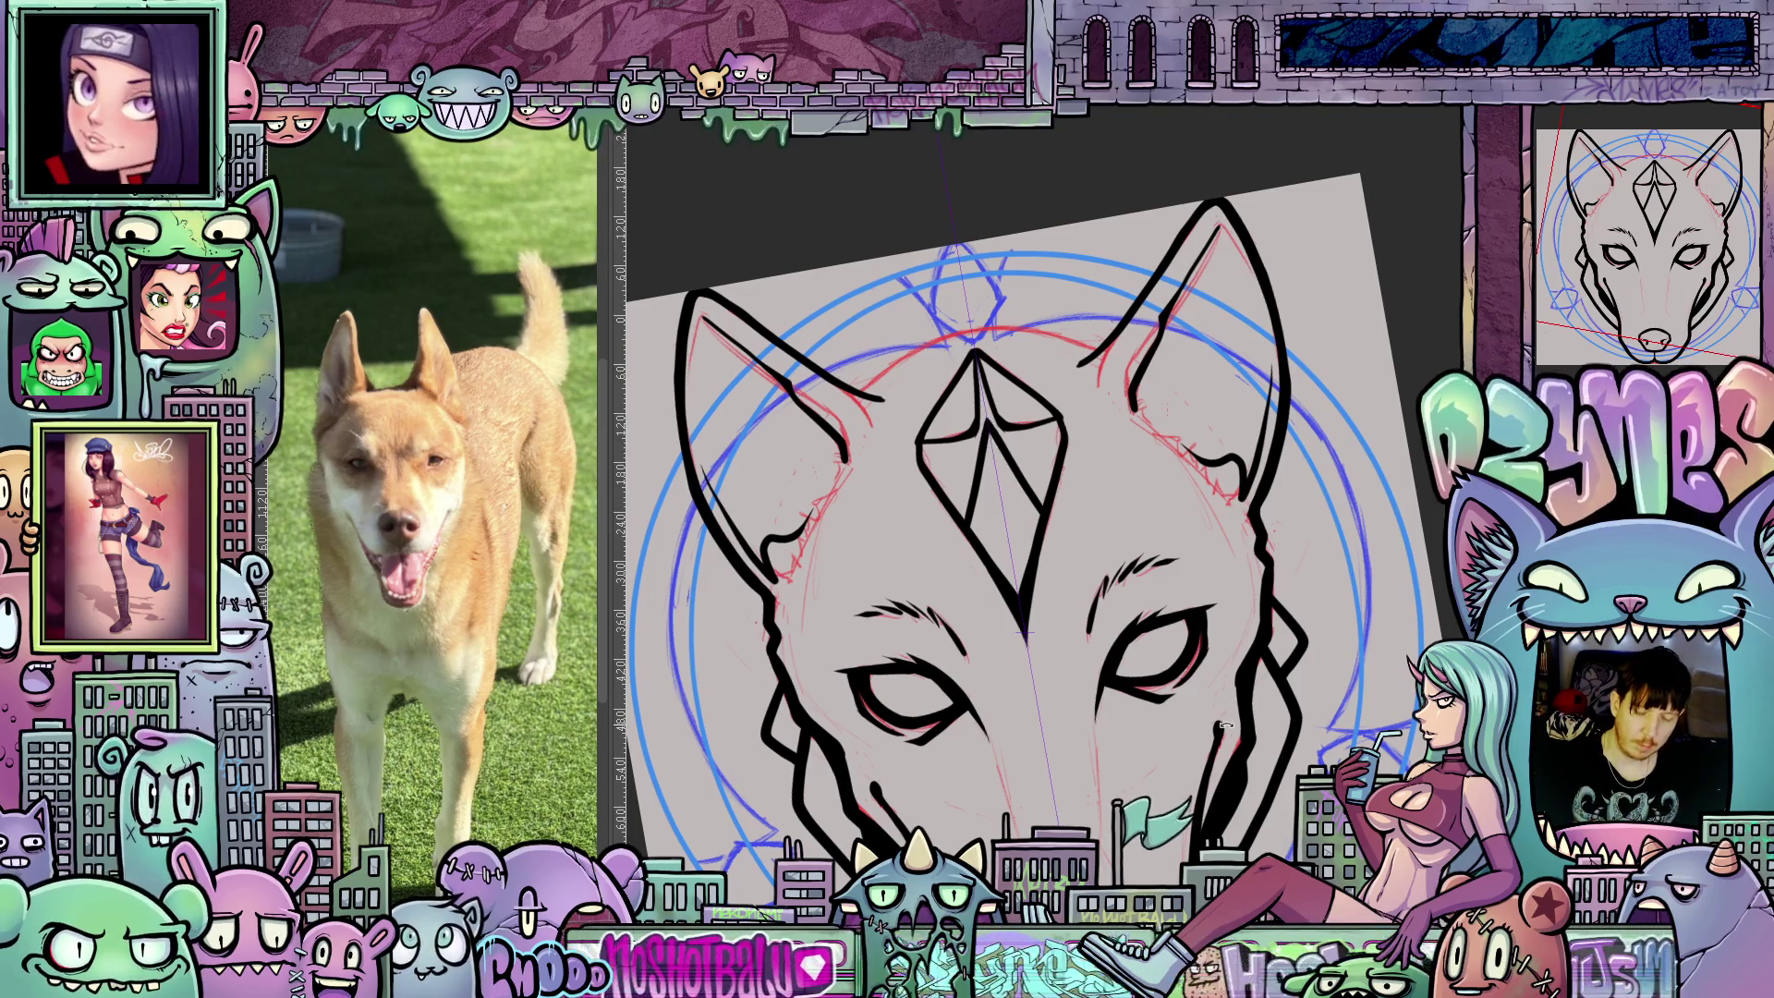
{"action": "left_click_drag", "start_coordinate": [1223, 725], "coordinate": [1056, 478]}
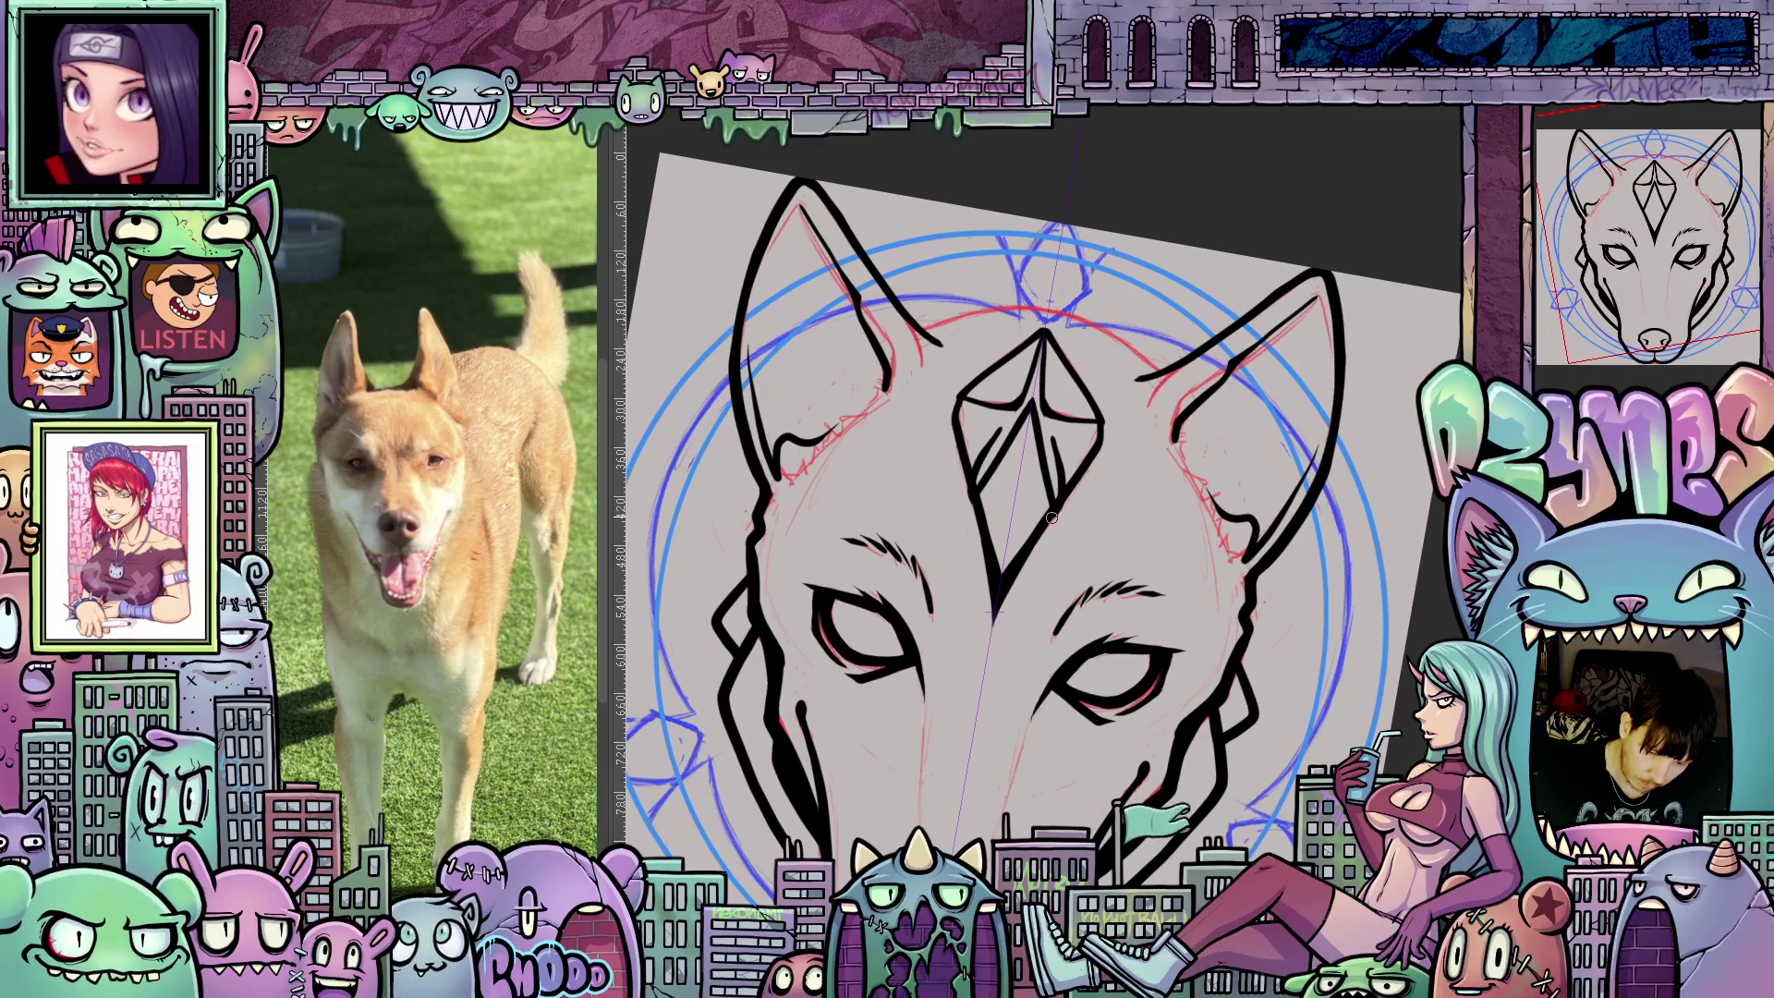
{"action": "mouse_move", "coordinate": [1098, 454]}
{"action": "left_mouse_down"}
{"action": "mouse_move", "coordinate": [975, 420]}
{"action": "mouse_move", "coordinate": [1054, 434]}
{"action": "left_mouse_up"}
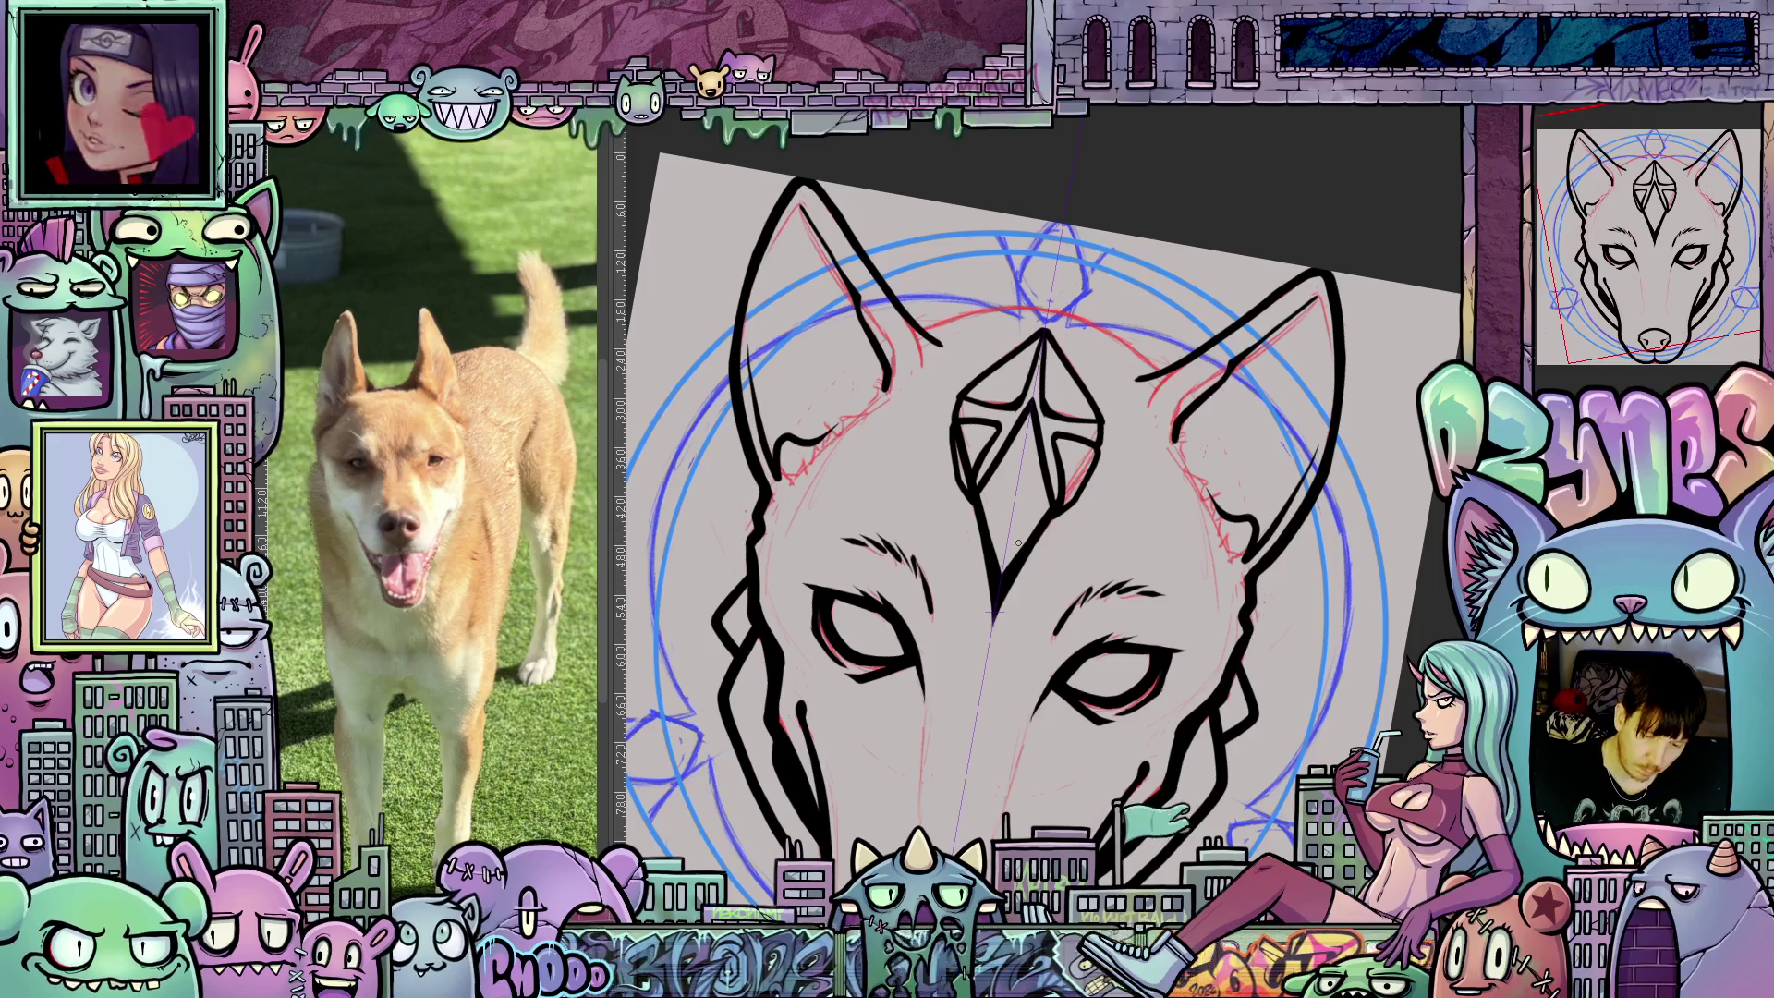
{"action": "mouse_move", "coordinate": [1253, 564]}
{"action": "left_mouse_down"}
{"action": "mouse_move", "coordinate": [1207, 513]}
{"action": "mouse_move", "coordinate": [1256, 536]}
{"action": "left_mouse_up"}
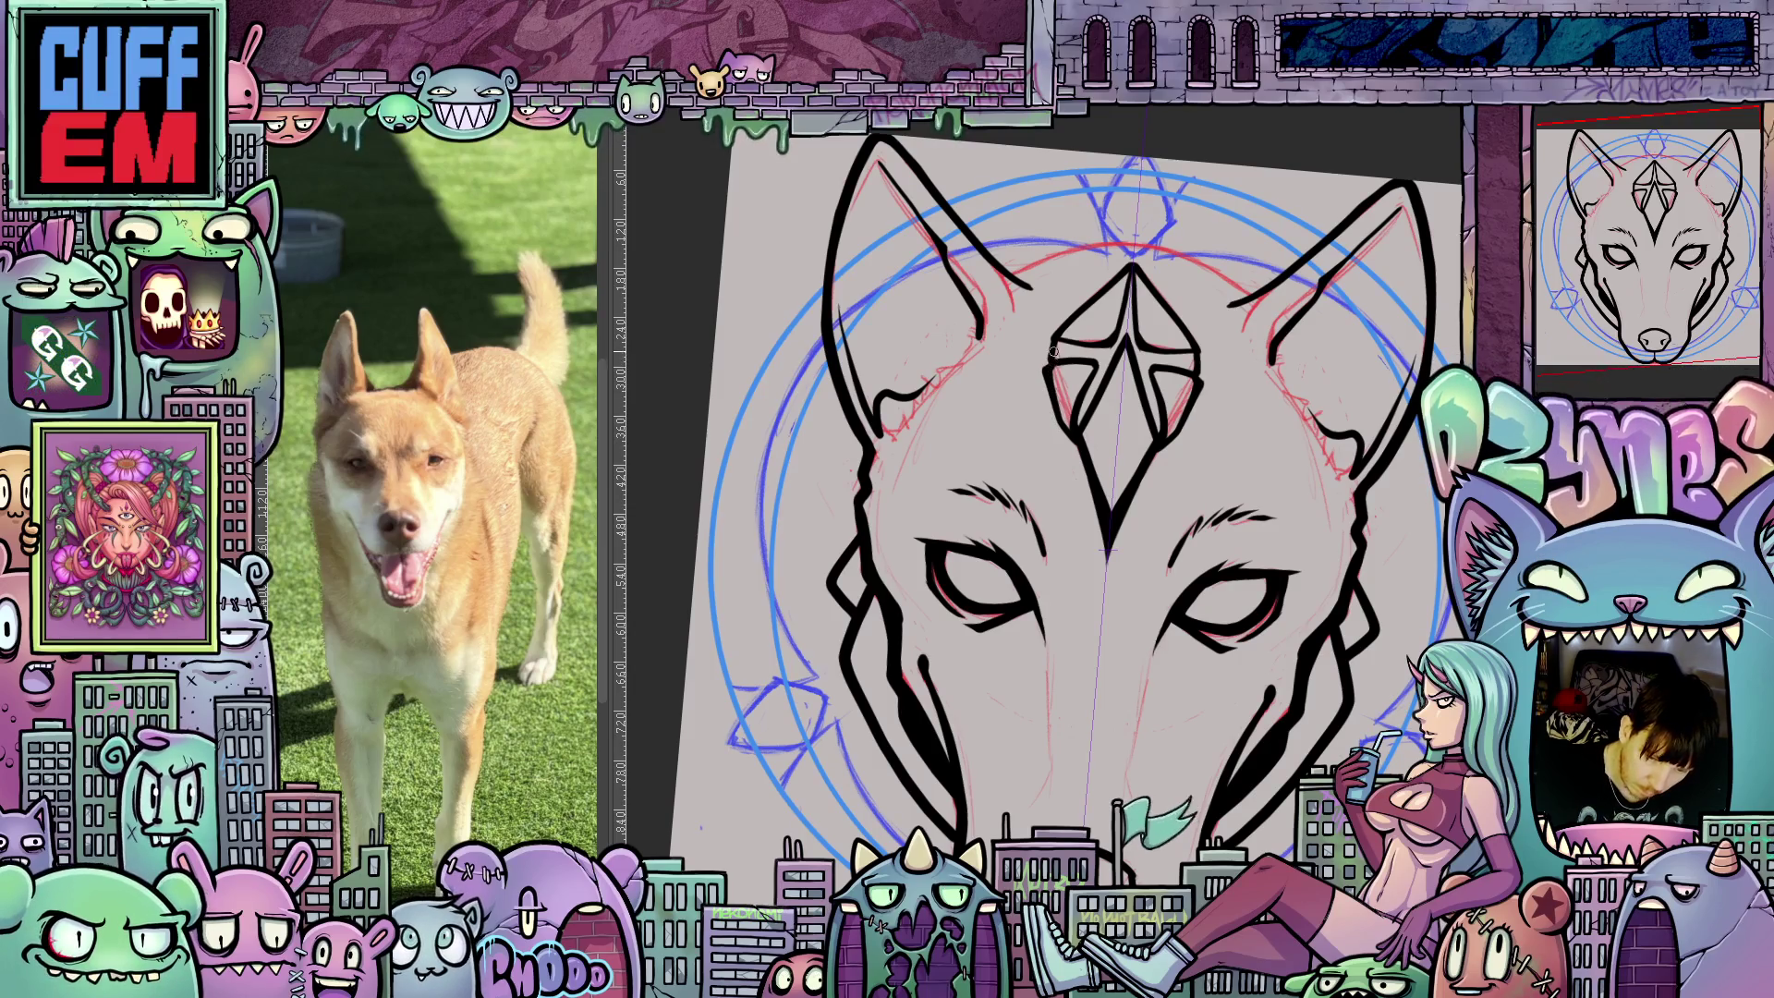
{"action": "mouse_move", "coordinate": [1055, 346]}
{"action": "left_mouse_down"}
{"action": "mouse_move", "coordinate": [1175, 375]}
{"action": "mouse_move", "coordinate": [1201, 543]}
{"action": "left_mouse_up"}
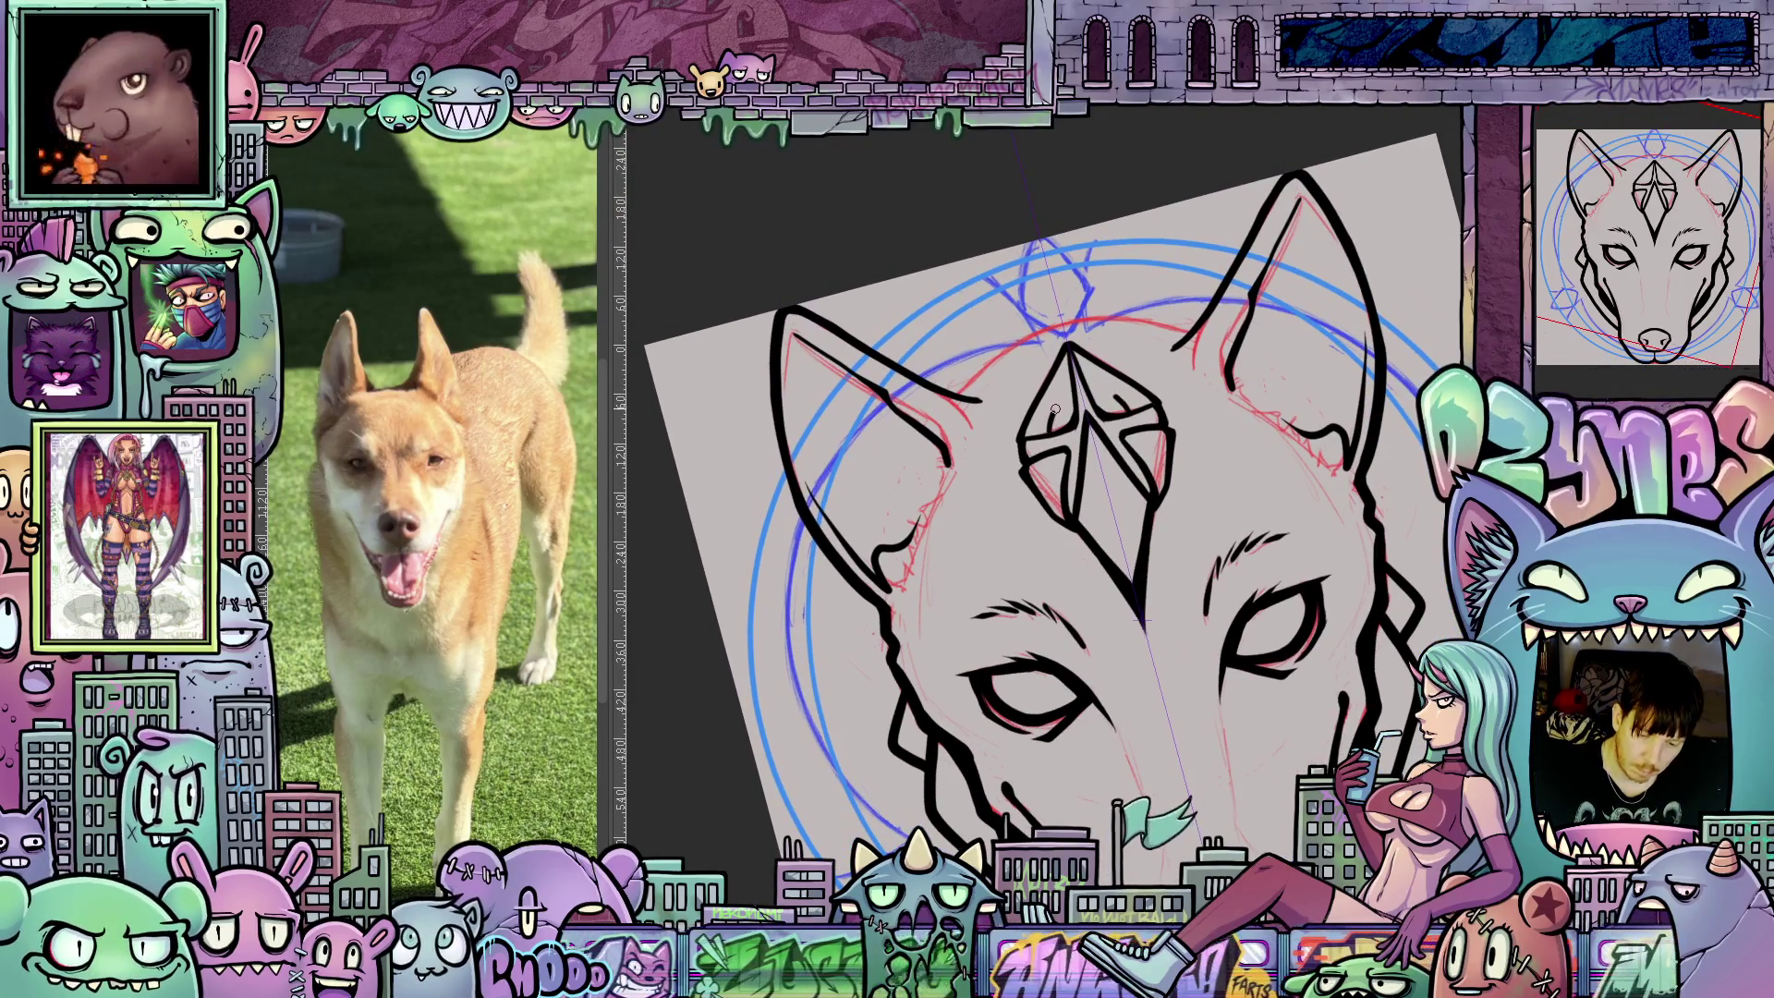
{"action": "left_click_drag", "start_coordinate": [1102, 417], "coordinate": [1117, 475]}
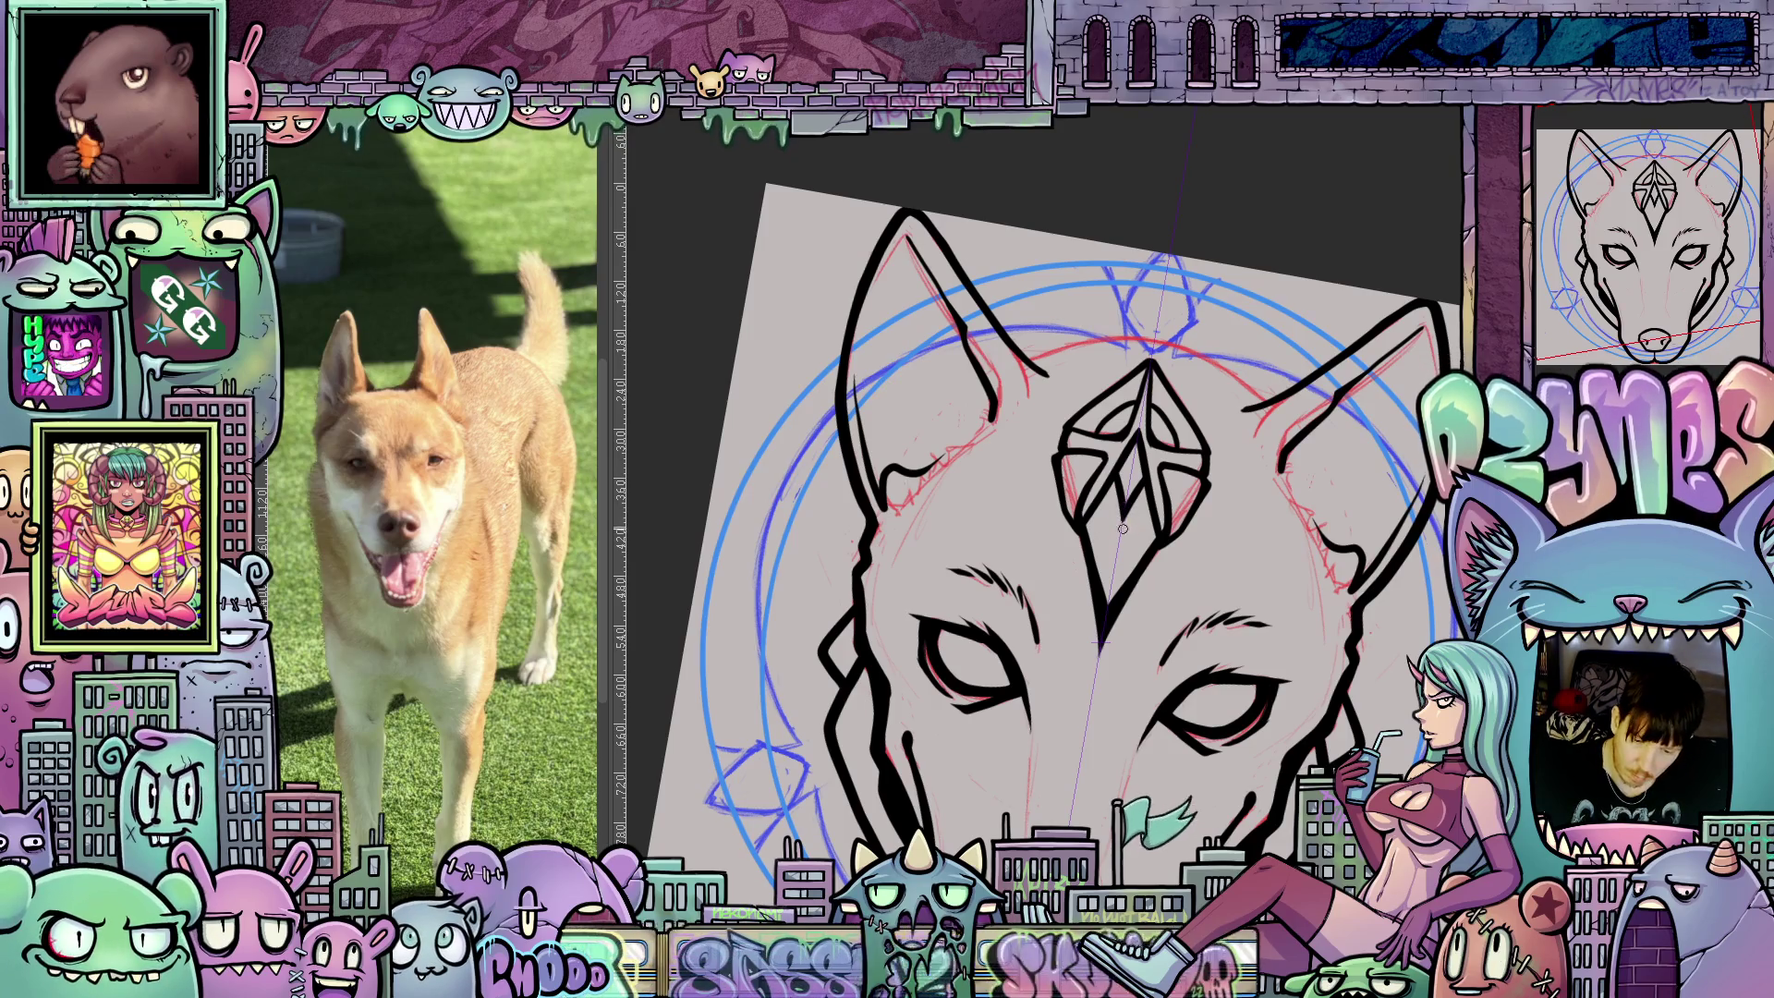
{"action": "mouse_move", "coordinate": [1186, 633]}
{"action": "left_mouse_down"}
{"action": "mouse_move", "coordinate": [1196, 611]}
{"action": "mouse_move", "coordinate": [1151, 719]}
{"action": "mouse_move", "coordinate": [1260, 719]}
{"action": "mouse_move", "coordinate": [1372, 686]}
{"action": "mouse_move", "coordinate": [1208, 608]}
{"action": "left_mouse_up"}
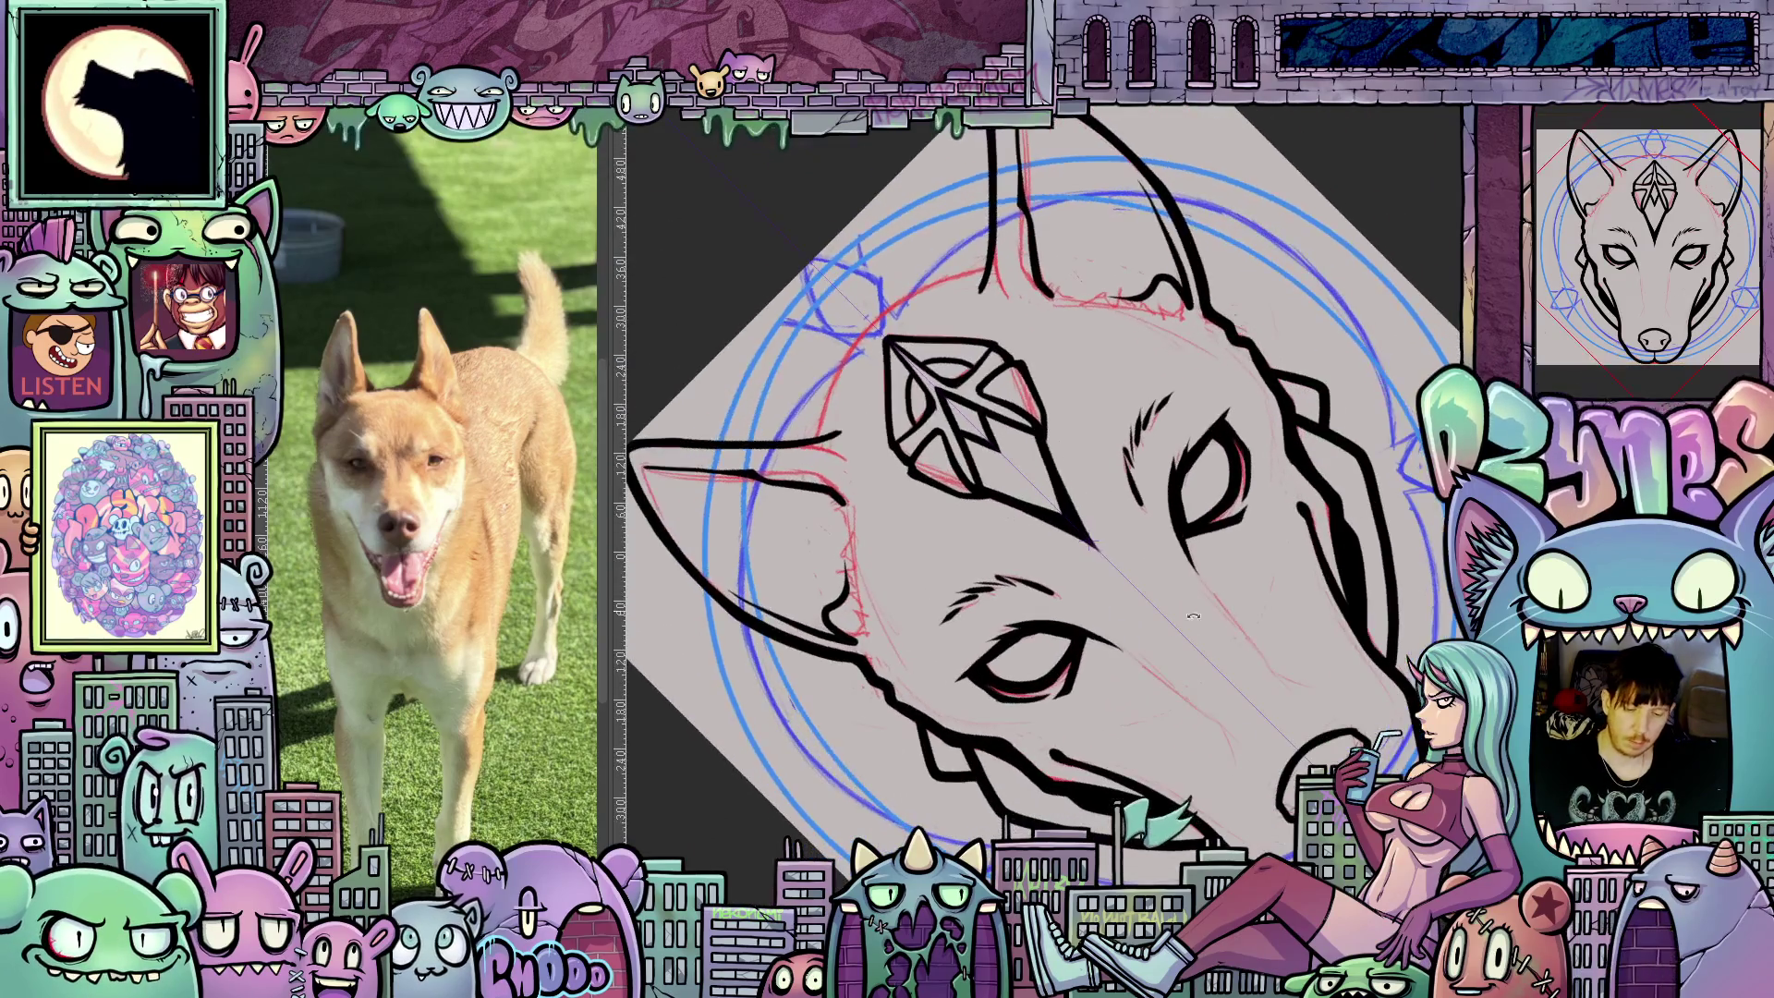
{"action": "scroll", "coordinate": [901, 715], "scroll_direction": "down", "scroll_amount": 3}
{"action": "key", "text": "ctrl+at"}
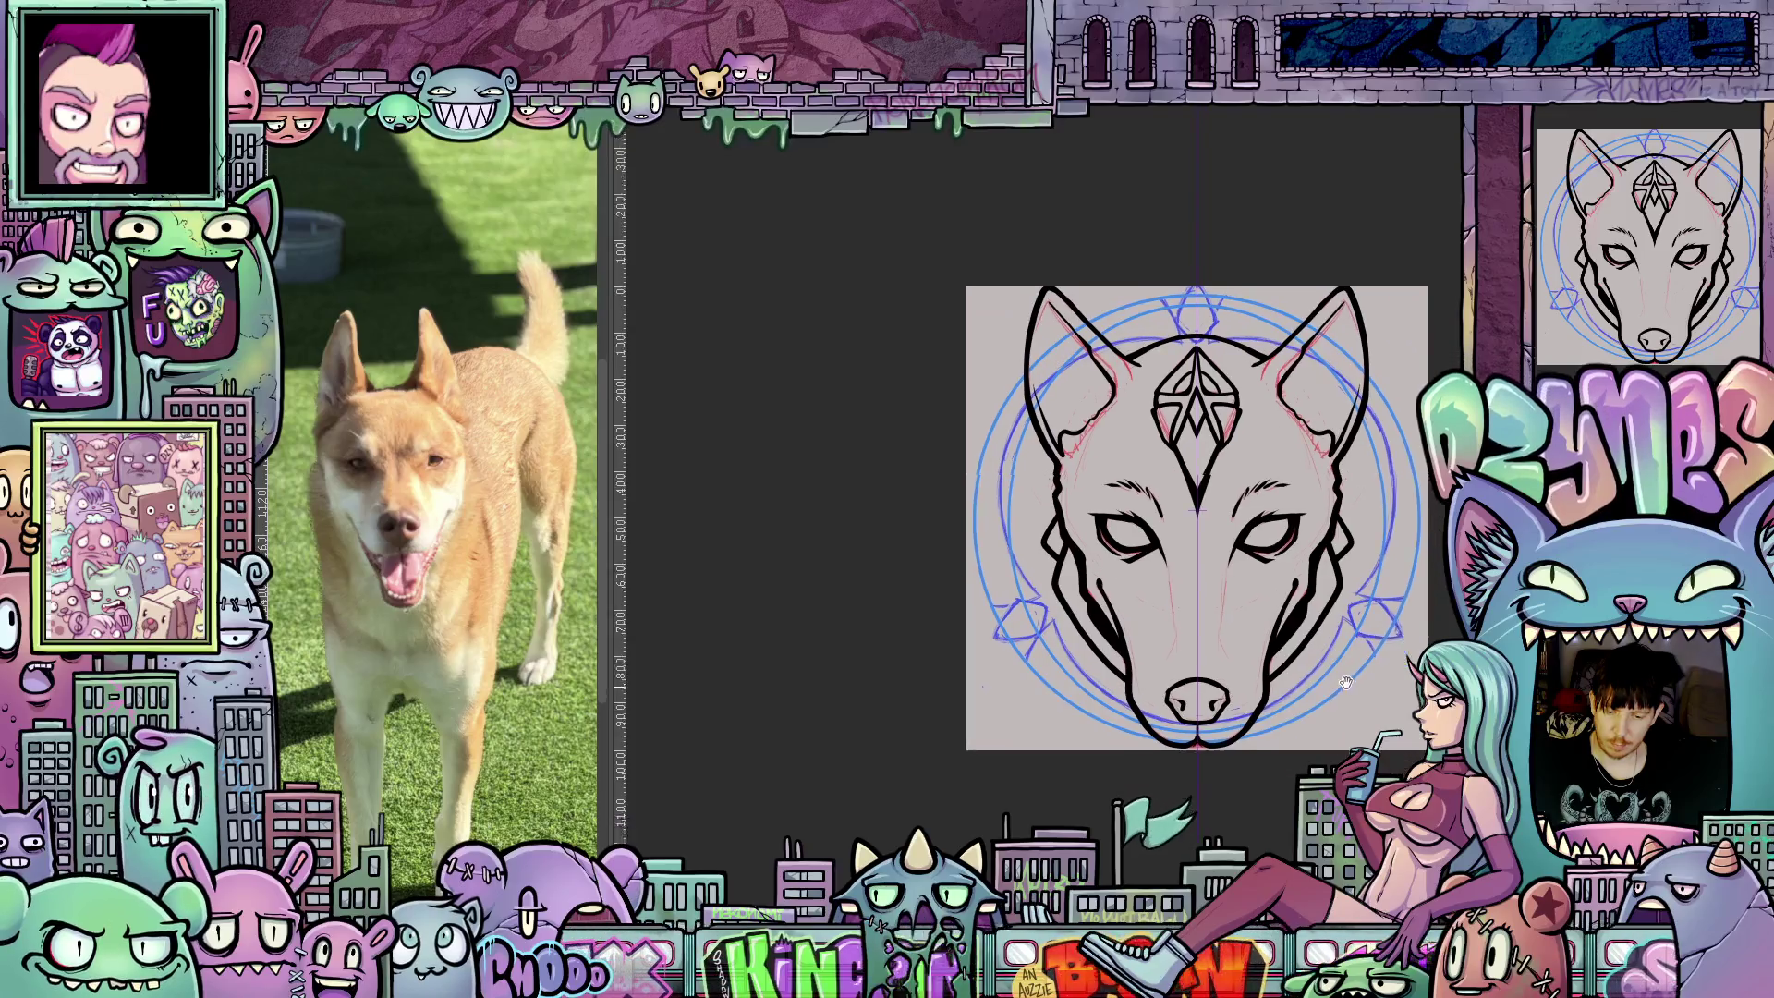
Hide the red sketch and blue magic-circle guide layers.
{"action": "scroll", "coordinate": [1281, 556], "scroll_direction": "up", "scroll_amount": 1}
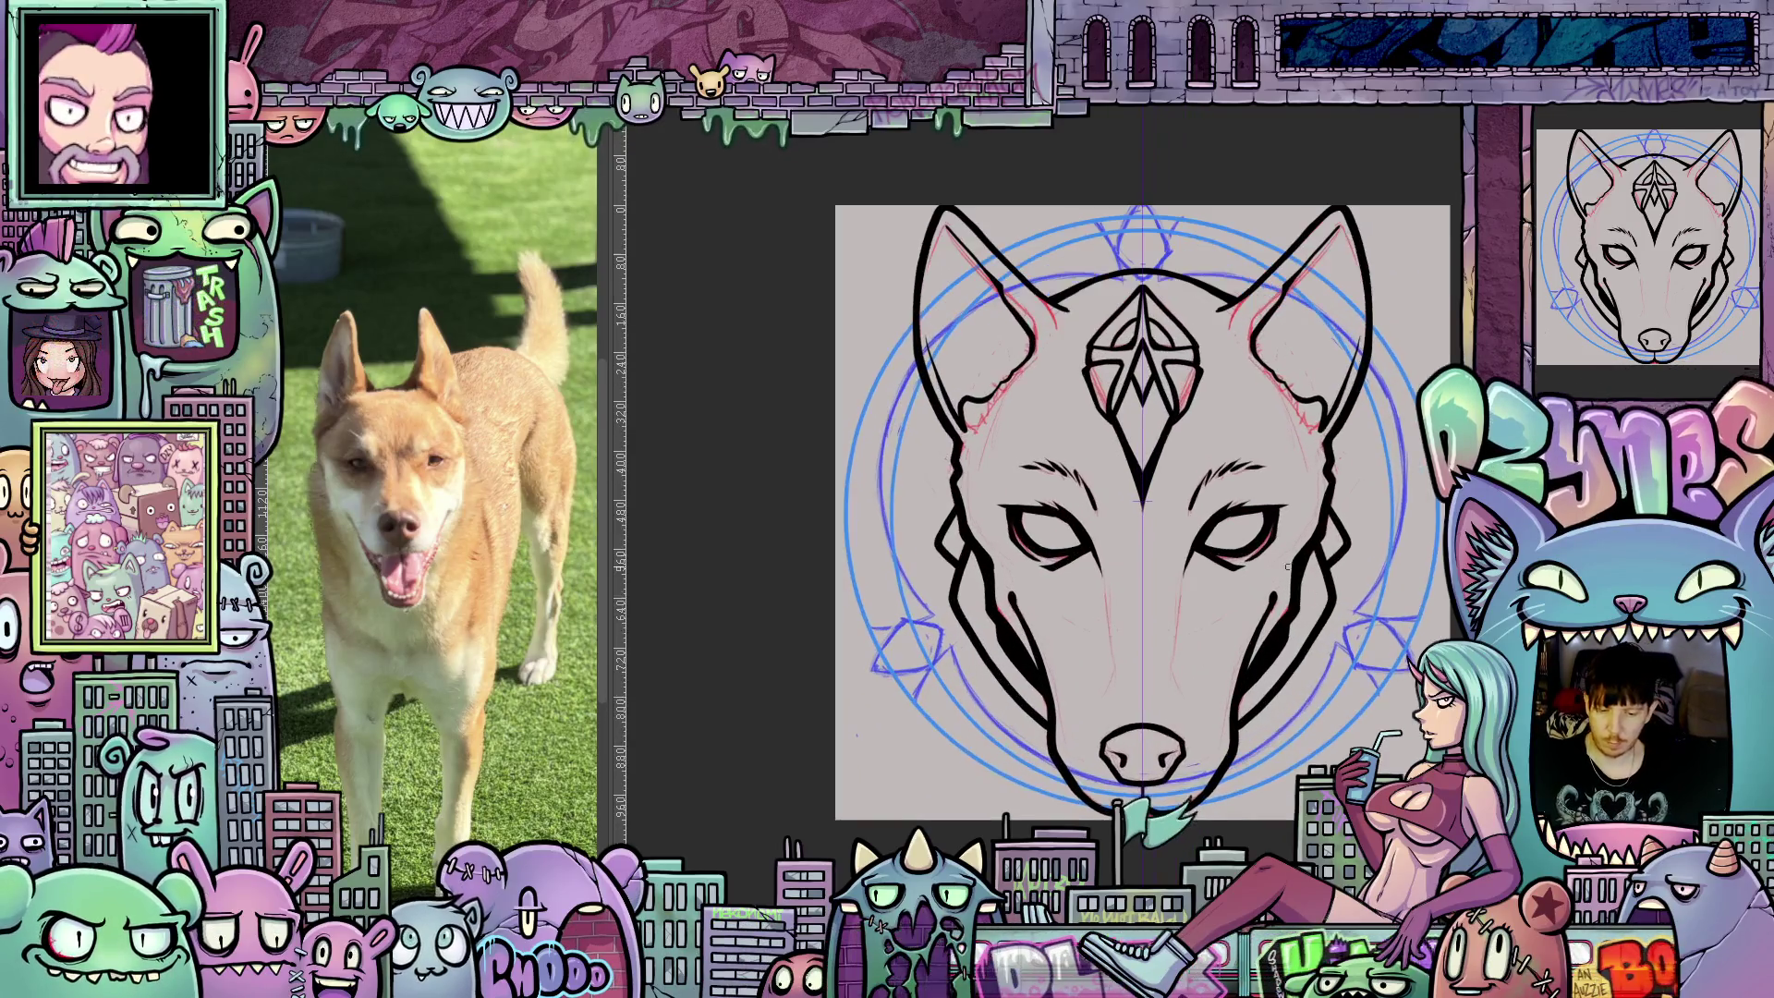
{"action": "key", "text": "Delete"}
{"action": "key", "text": "Delete"}
{"action": "key", "text": "Delete"}
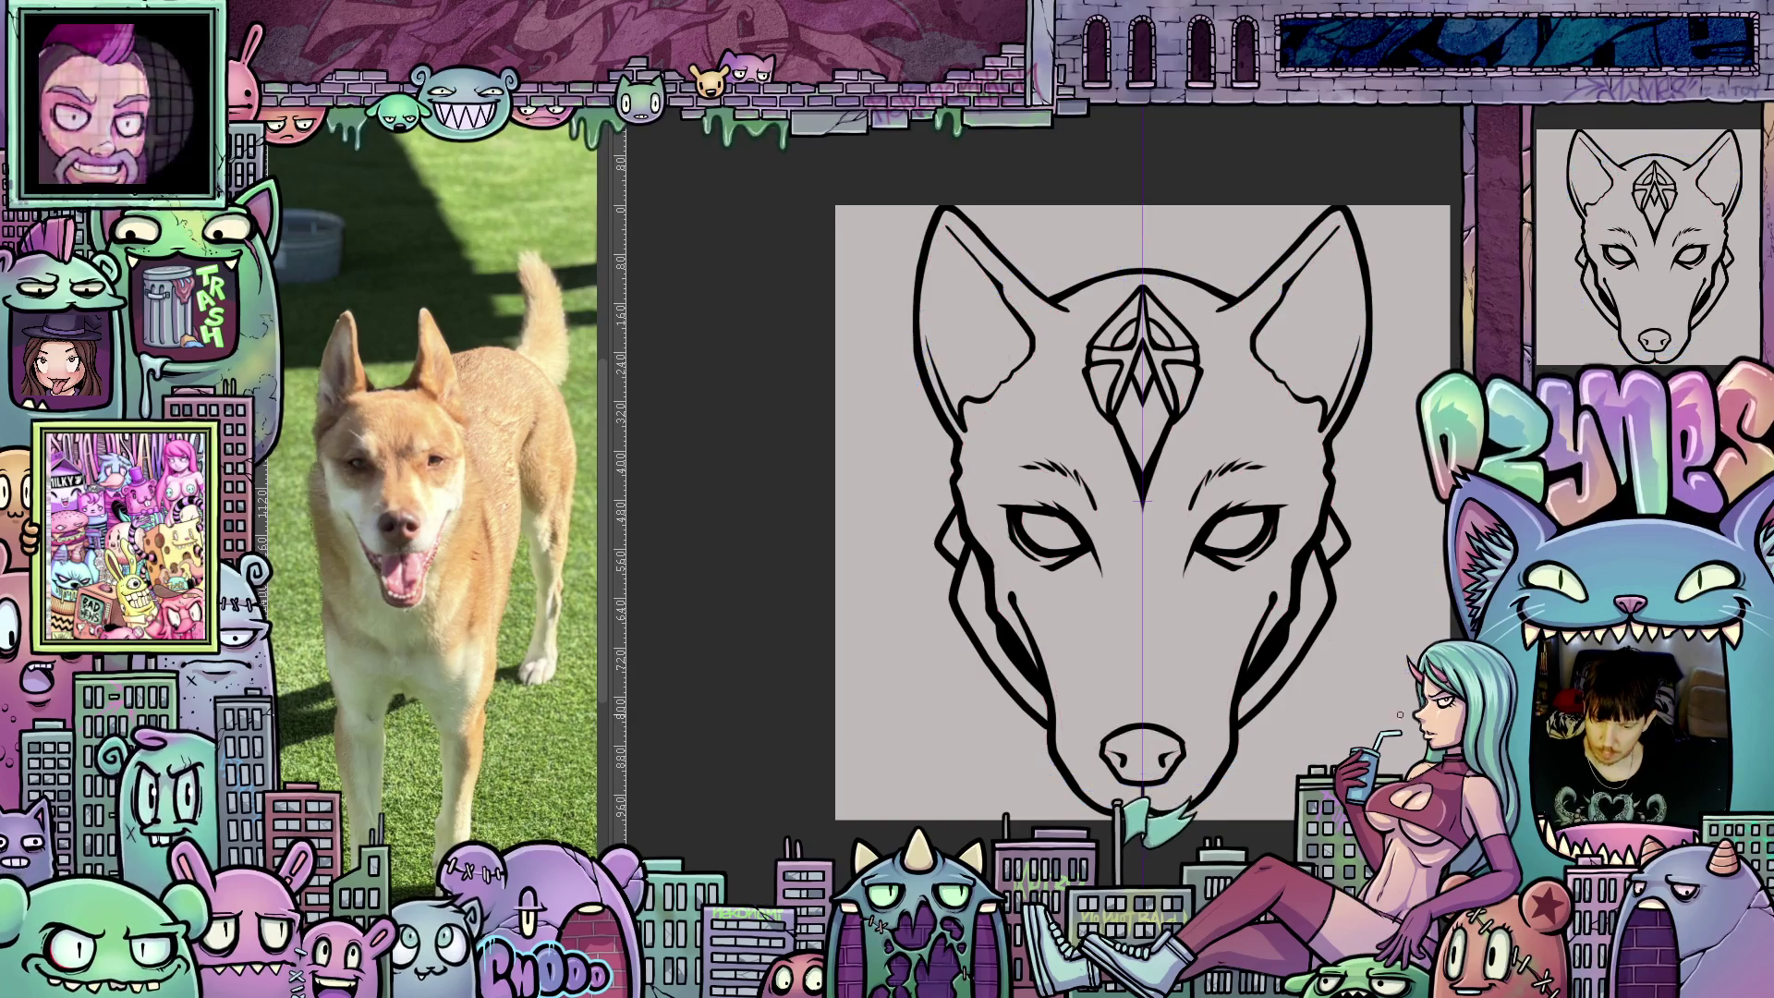
{"action": "scroll", "coordinate": [1392, 692], "scroll_direction": "up", "scroll_amount": 1}
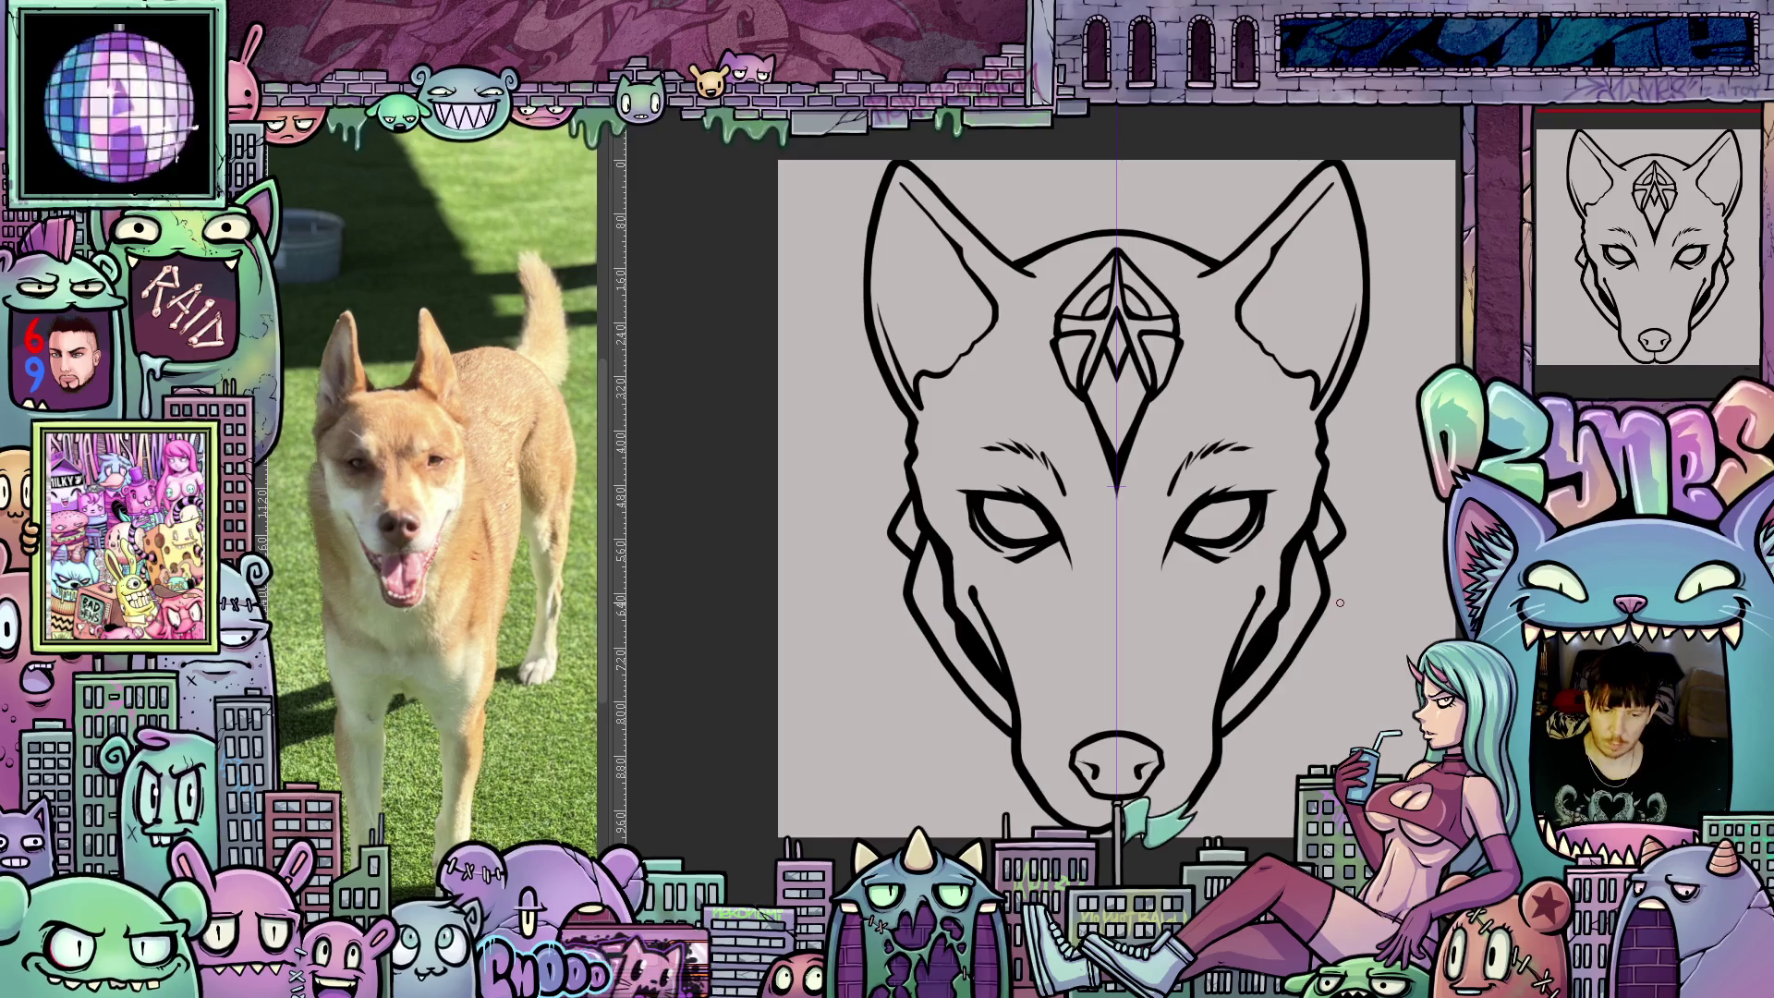
{"action": "mouse_move", "coordinate": [1231, 607]}
{"action": "left_mouse_down"}
{"action": "mouse_move", "coordinate": [1269, 693]}
{"action": "mouse_move", "coordinate": [1155, 786]}
{"action": "left_mouse_up"}
{"action": "scroll", "coordinate": [1270, 741], "scroll_direction": "up", "scroll_amount": 2}
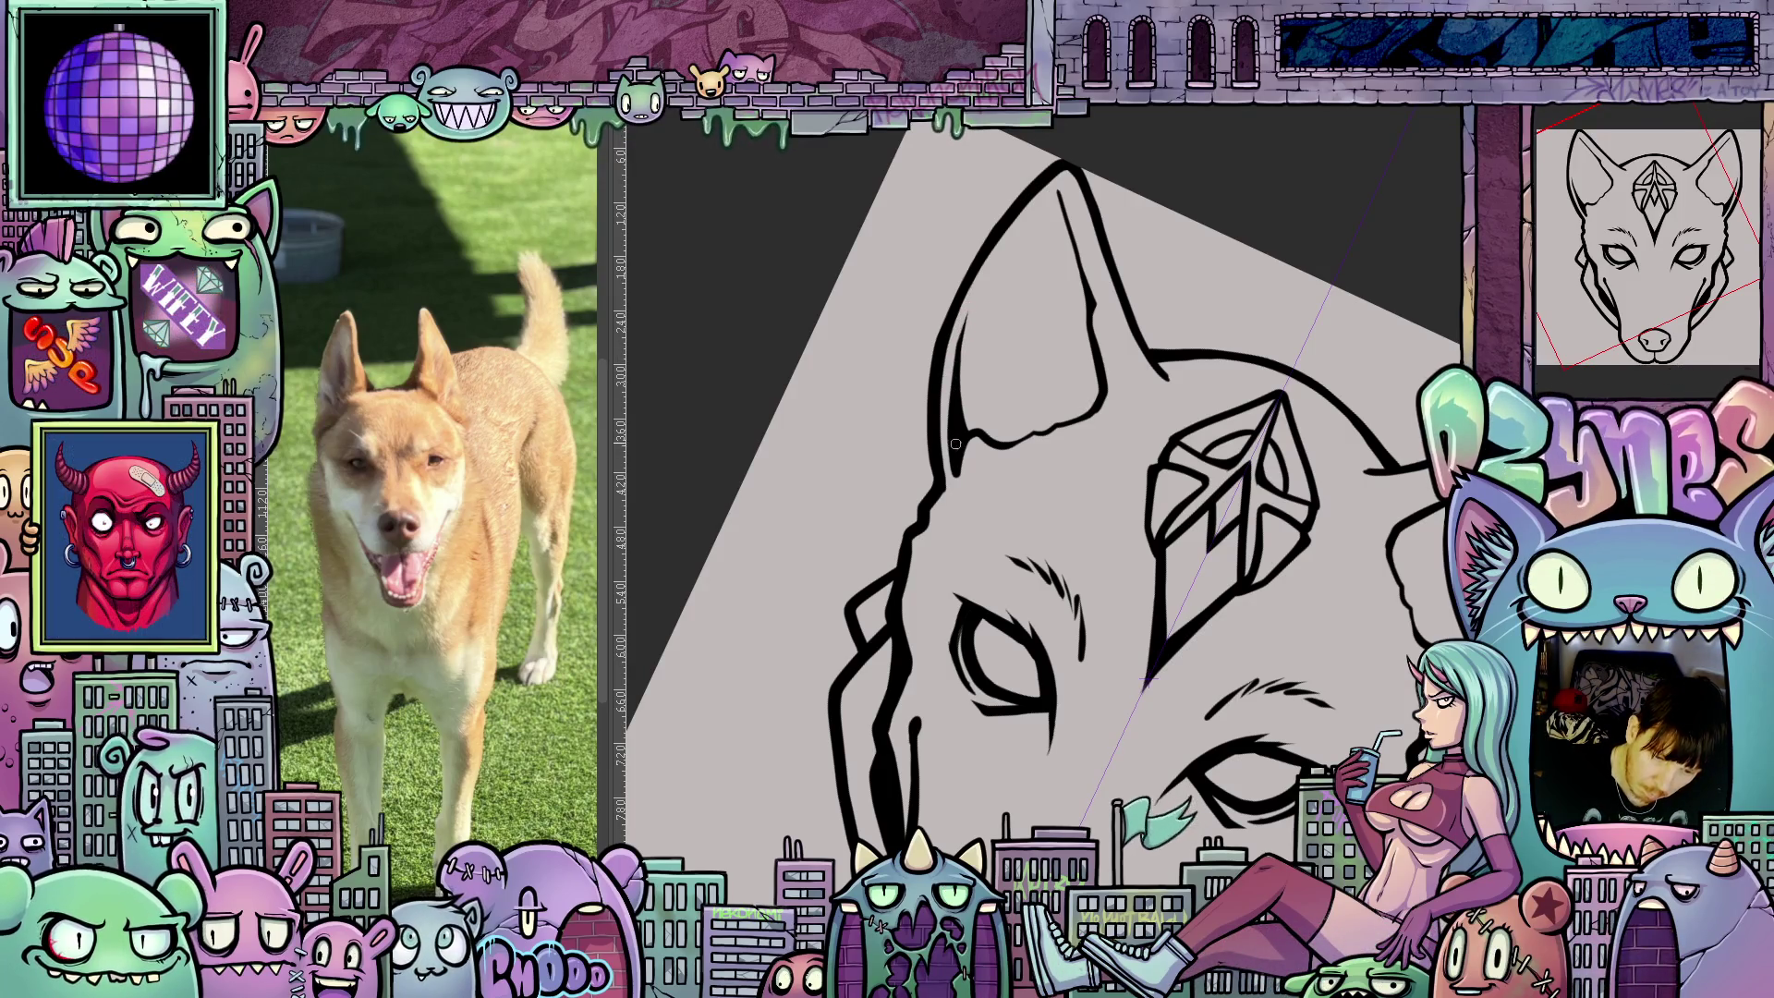
Fill the forehead gem's inner triangle shapes with solid black ink.
{"action": "key", "text": "5"}
{"action": "mouse_move", "coordinate": [1207, 723]}
{"action": "left_mouse_down"}
{"action": "mouse_move", "coordinate": [1346, 575]}
{"action": "mouse_move", "coordinate": [1319, 702]}
{"action": "left_mouse_up"}
{"action": "left_click_drag", "start_coordinate": [1202, 573], "coordinate": [1202, 360]}
{"action": "left_click_drag", "start_coordinate": [1174, 592], "coordinate": [1171, 620]}
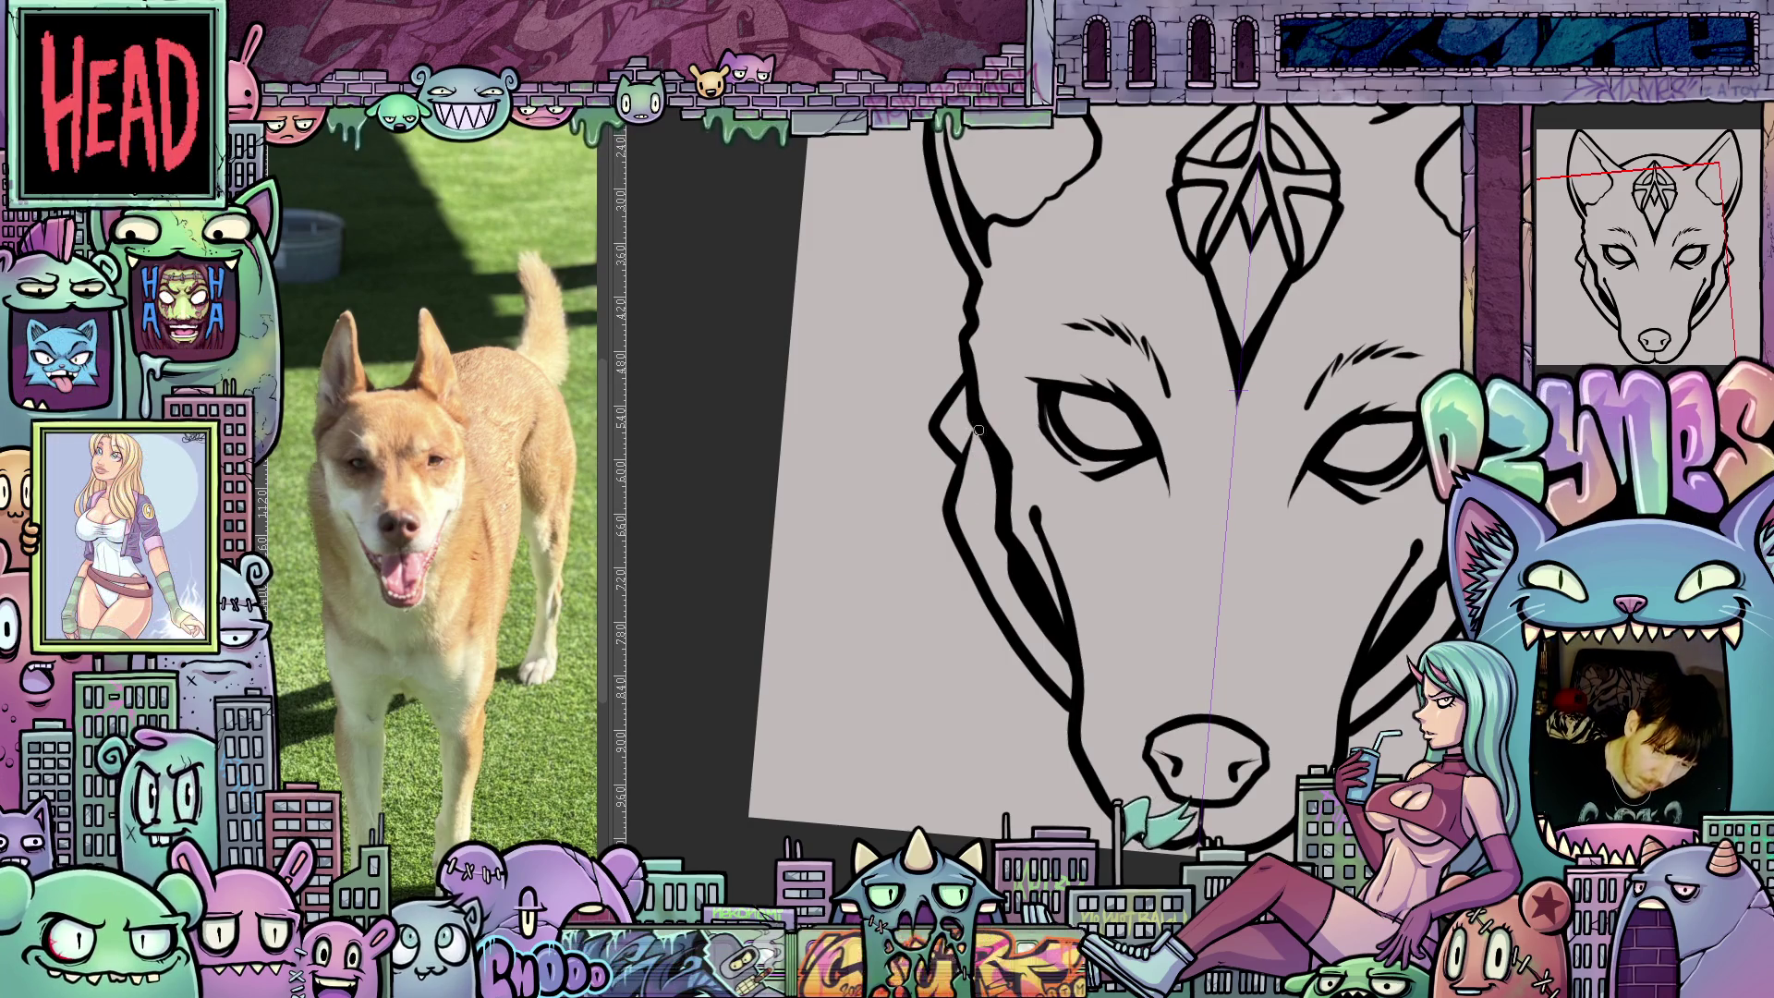
{"action": "key", "text": "5"}
{"action": "scroll", "coordinate": [1351, 667], "scroll_direction": "down", "scroll_amount": 3}
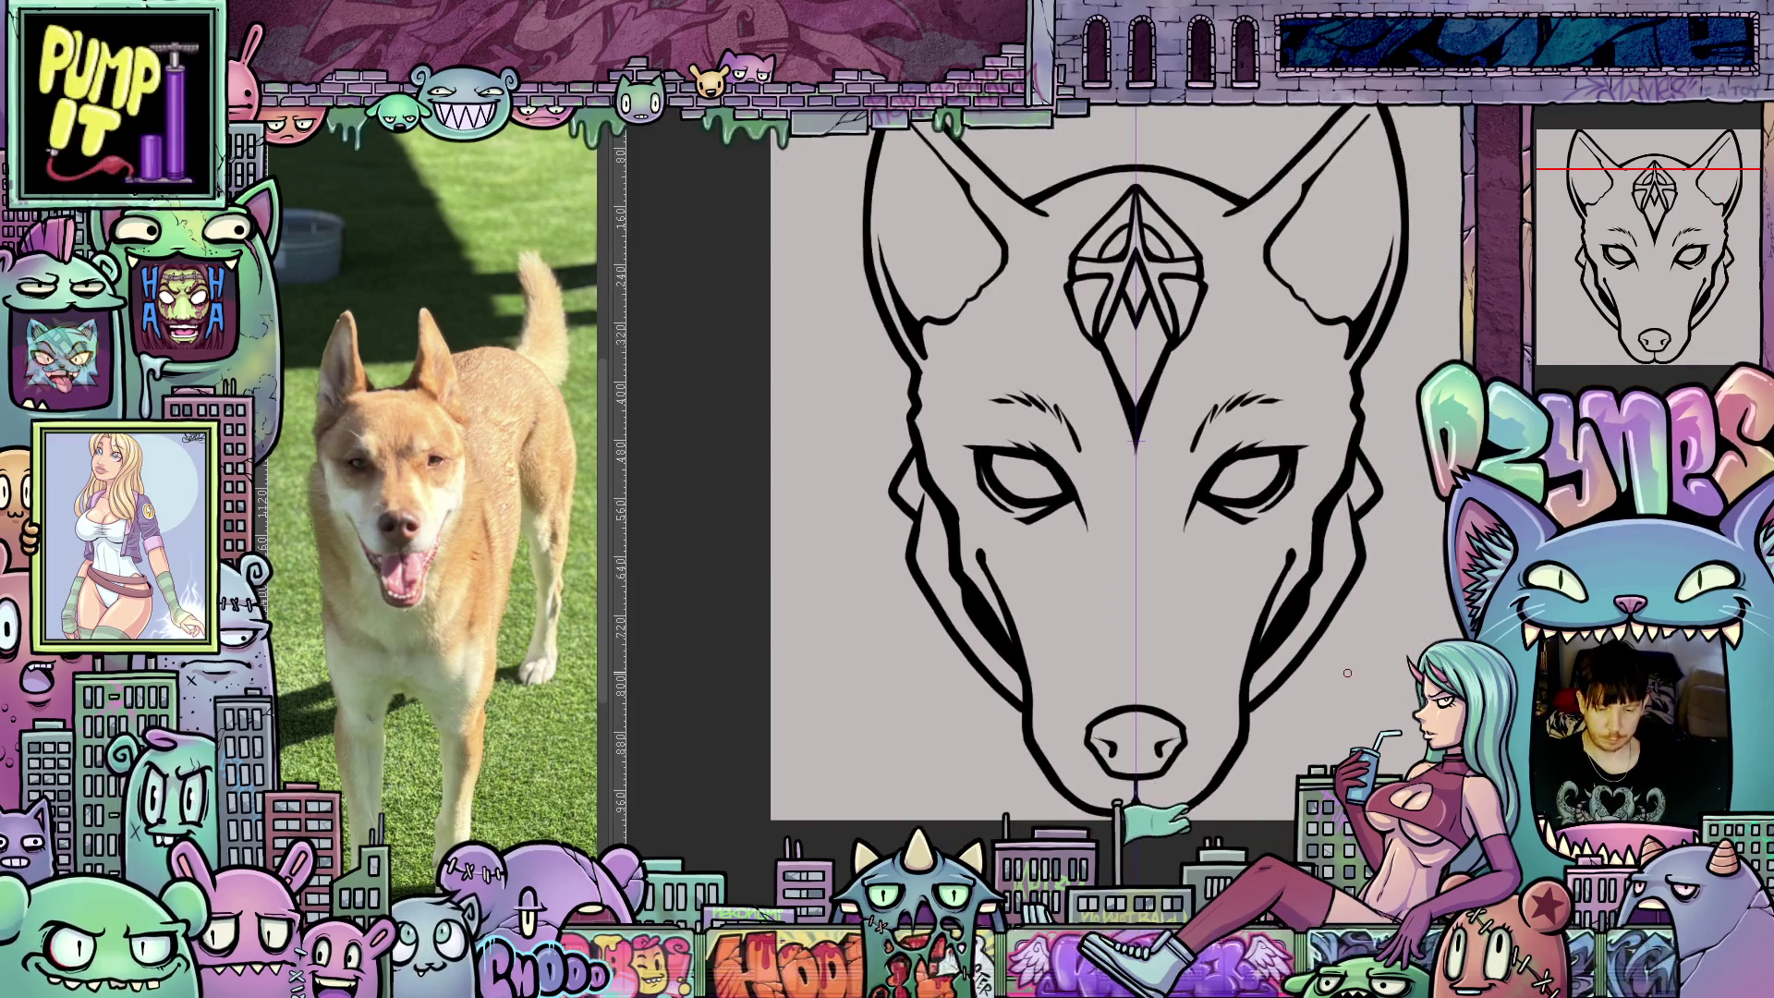
{"action": "left_click_drag", "start_coordinate": [1370, 690], "coordinate": [1355, 736]}
{"action": "key", "text": "5"}
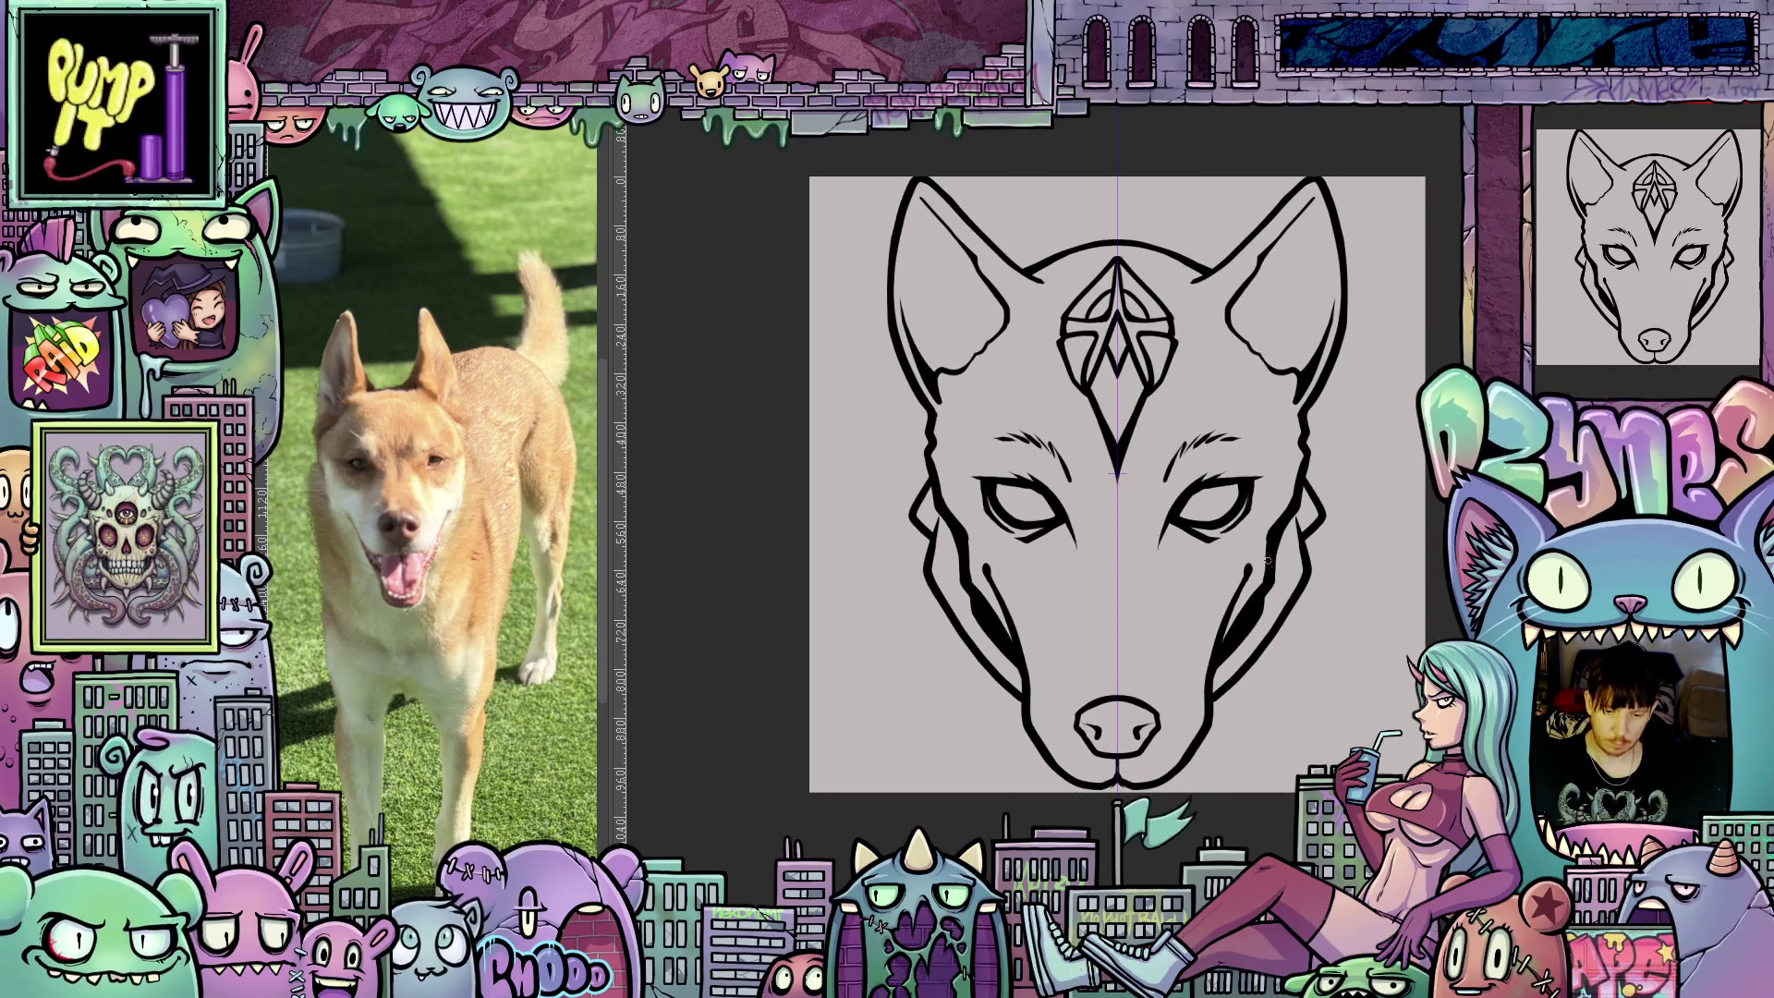
{"action": "scroll", "coordinate": [1268, 567], "scroll_direction": "up", "scroll_amount": 3}
{"action": "left_click_drag", "start_coordinate": [1268, 567], "coordinate": [1421, 452]}
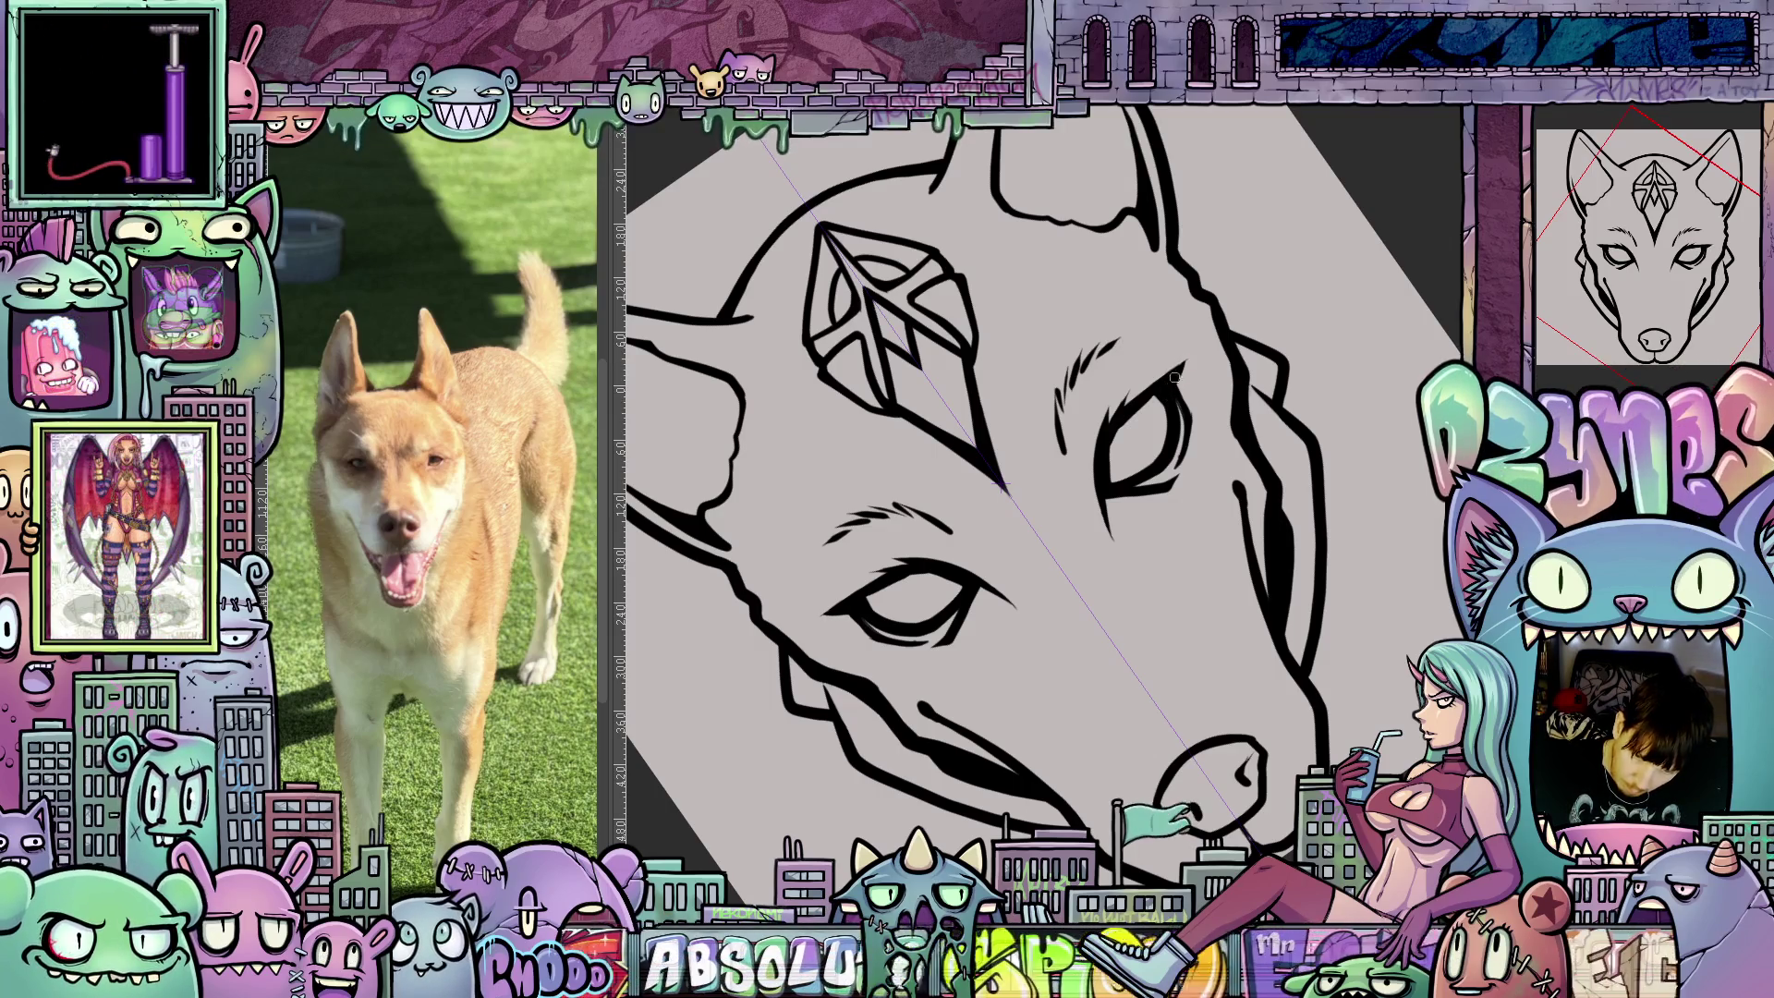
{"action": "left_click_drag", "start_coordinate": [1262, 420], "coordinate": [1227, 692]}
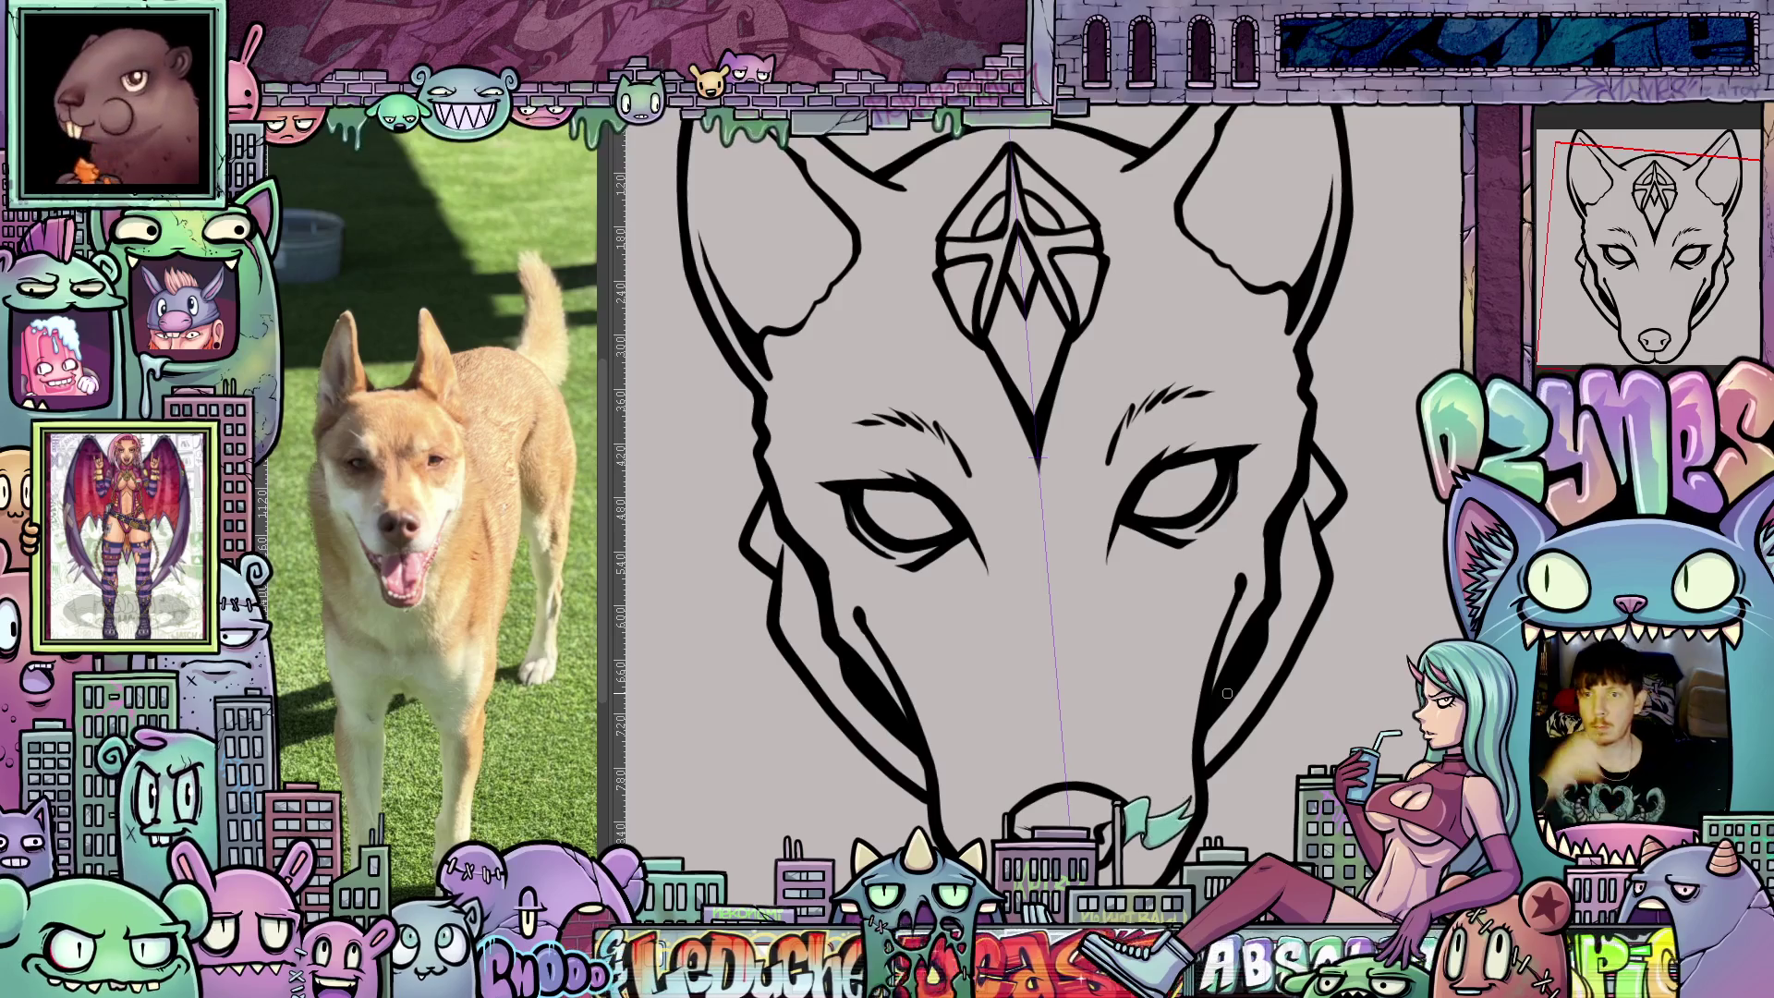
{"action": "scroll", "coordinate": [1241, 662], "scroll_direction": "down", "scroll_amount": 3}
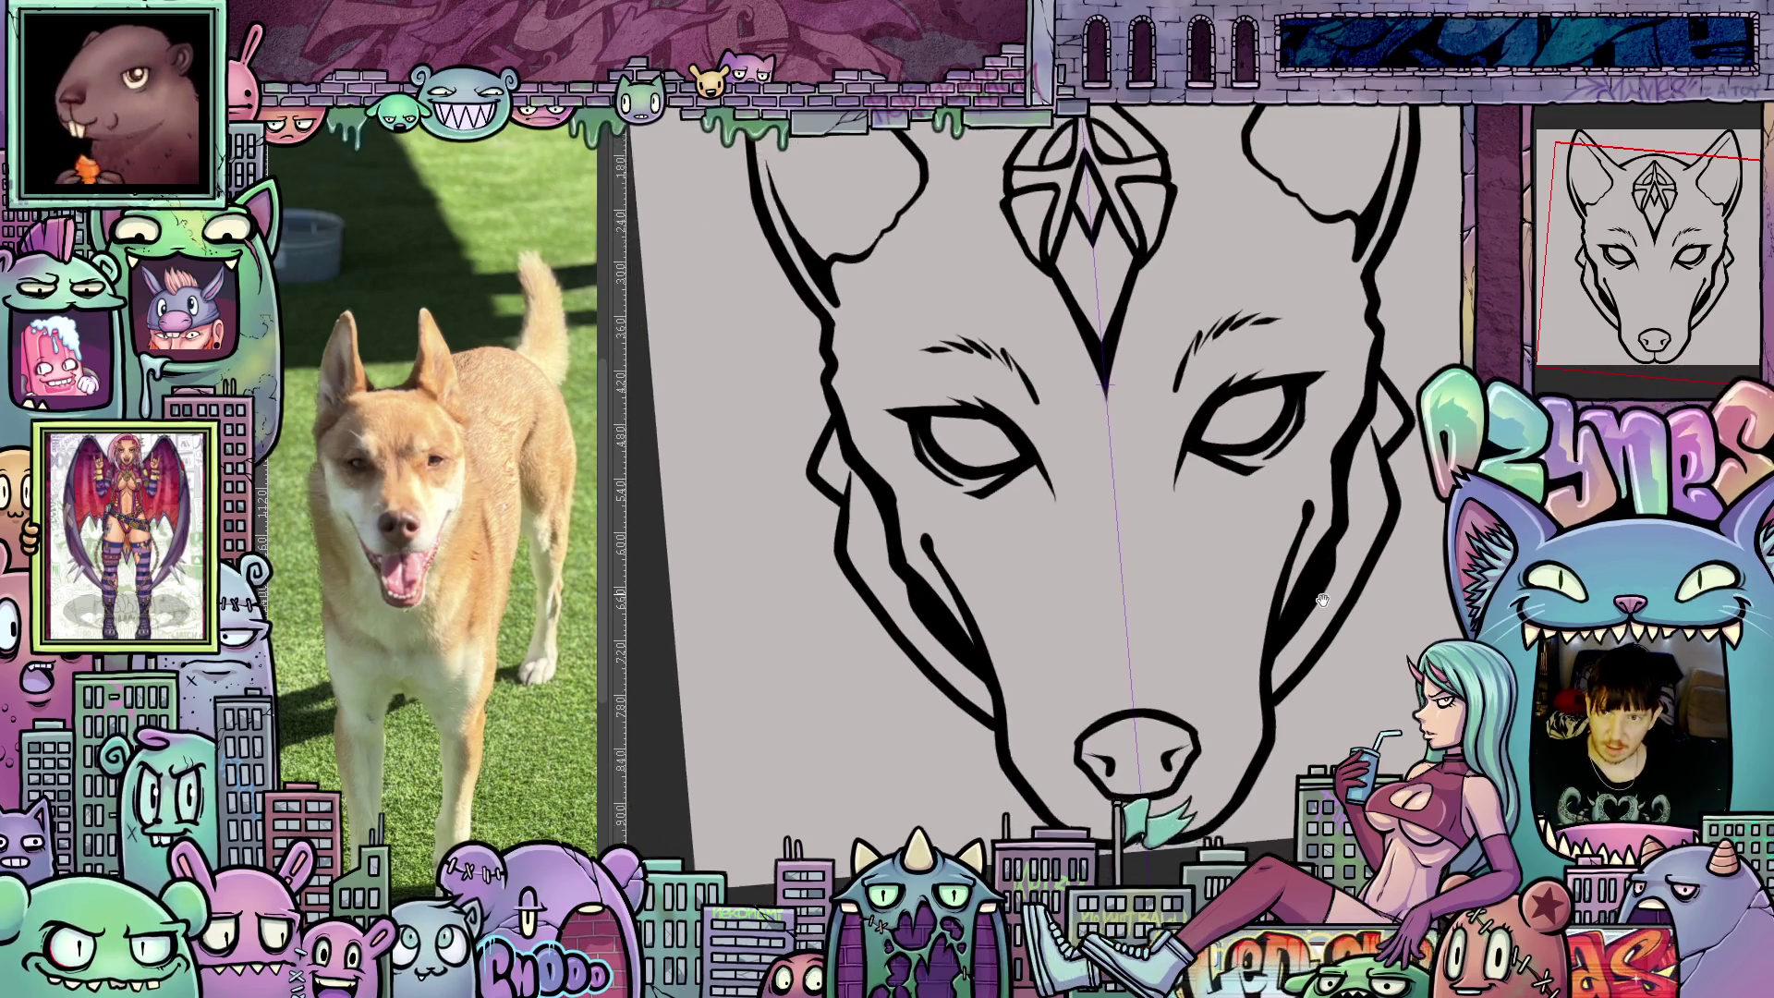
{"action": "scroll", "coordinate": [1241, 662], "scroll_direction": "up", "scroll_amount": 1}
{"action": "left_click_drag", "start_coordinate": [1275, 647], "coordinate": [1310, 596]}
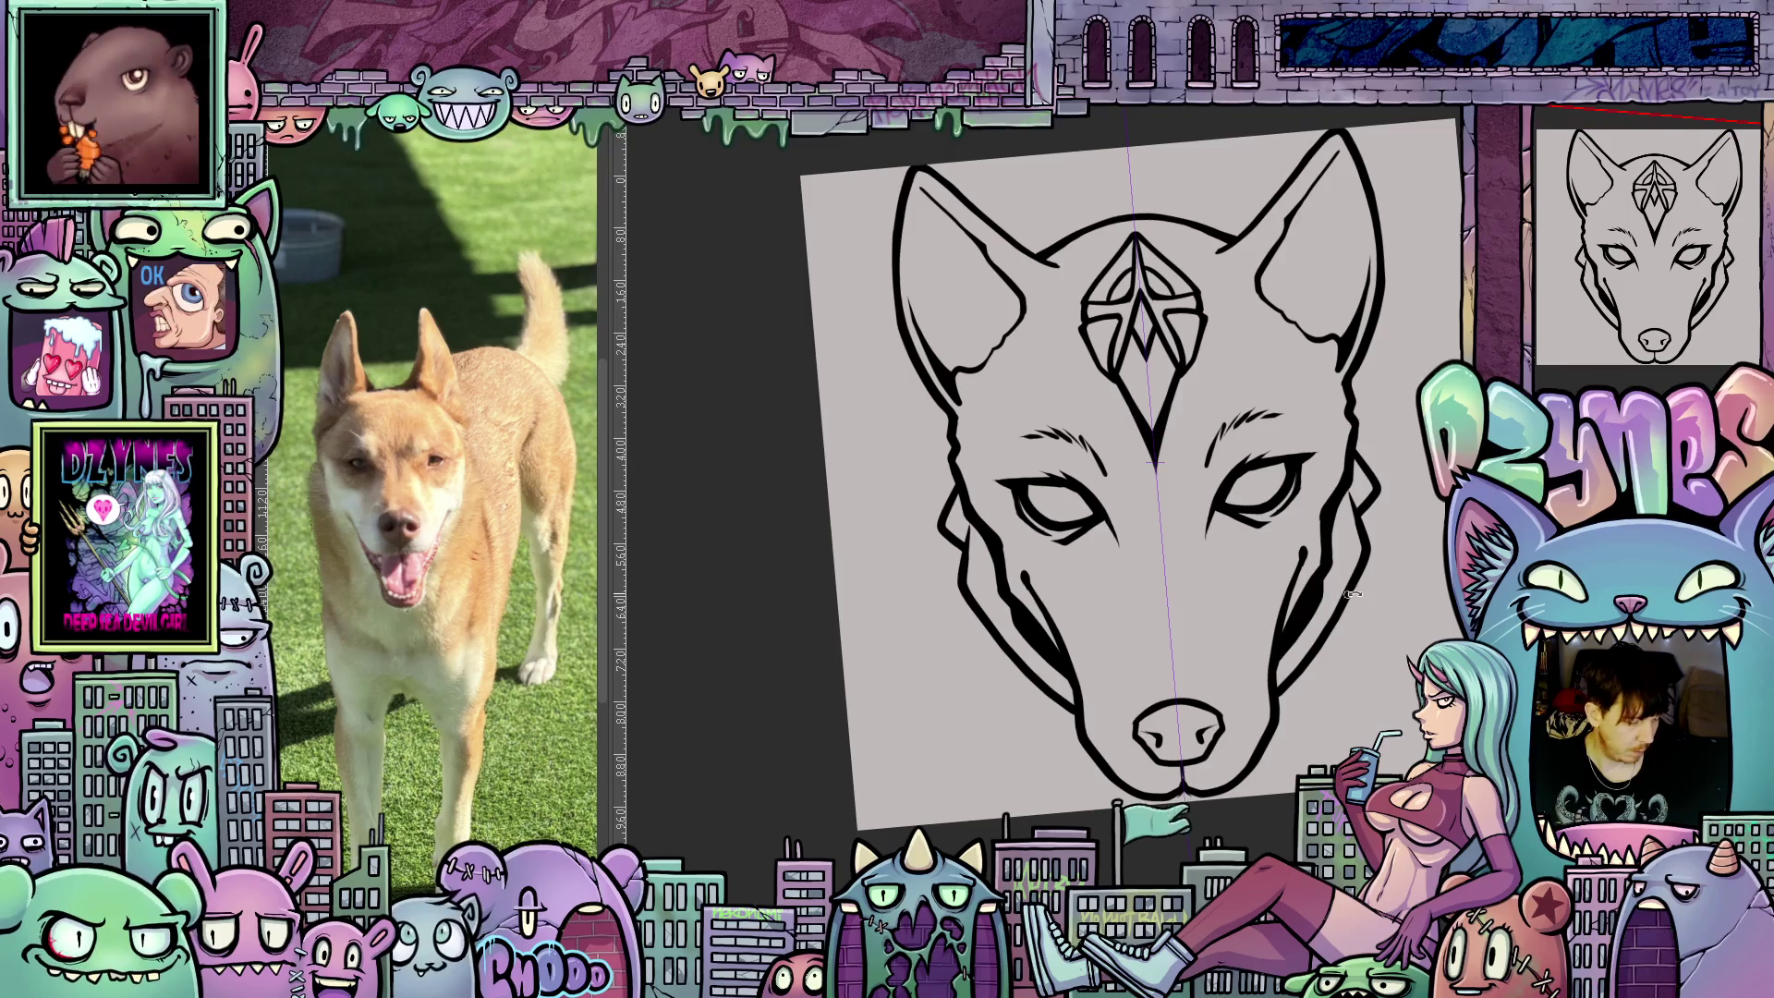
{"action": "key", "text": "5"}
{"action": "mouse_move", "coordinate": [1370, 657]}
{"action": "left_mouse_down"}
{"action": "mouse_move", "coordinate": [1323, 707]}
{"action": "mouse_move", "coordinate": [1350, 710]}
{"action": "left_mouse_up"}
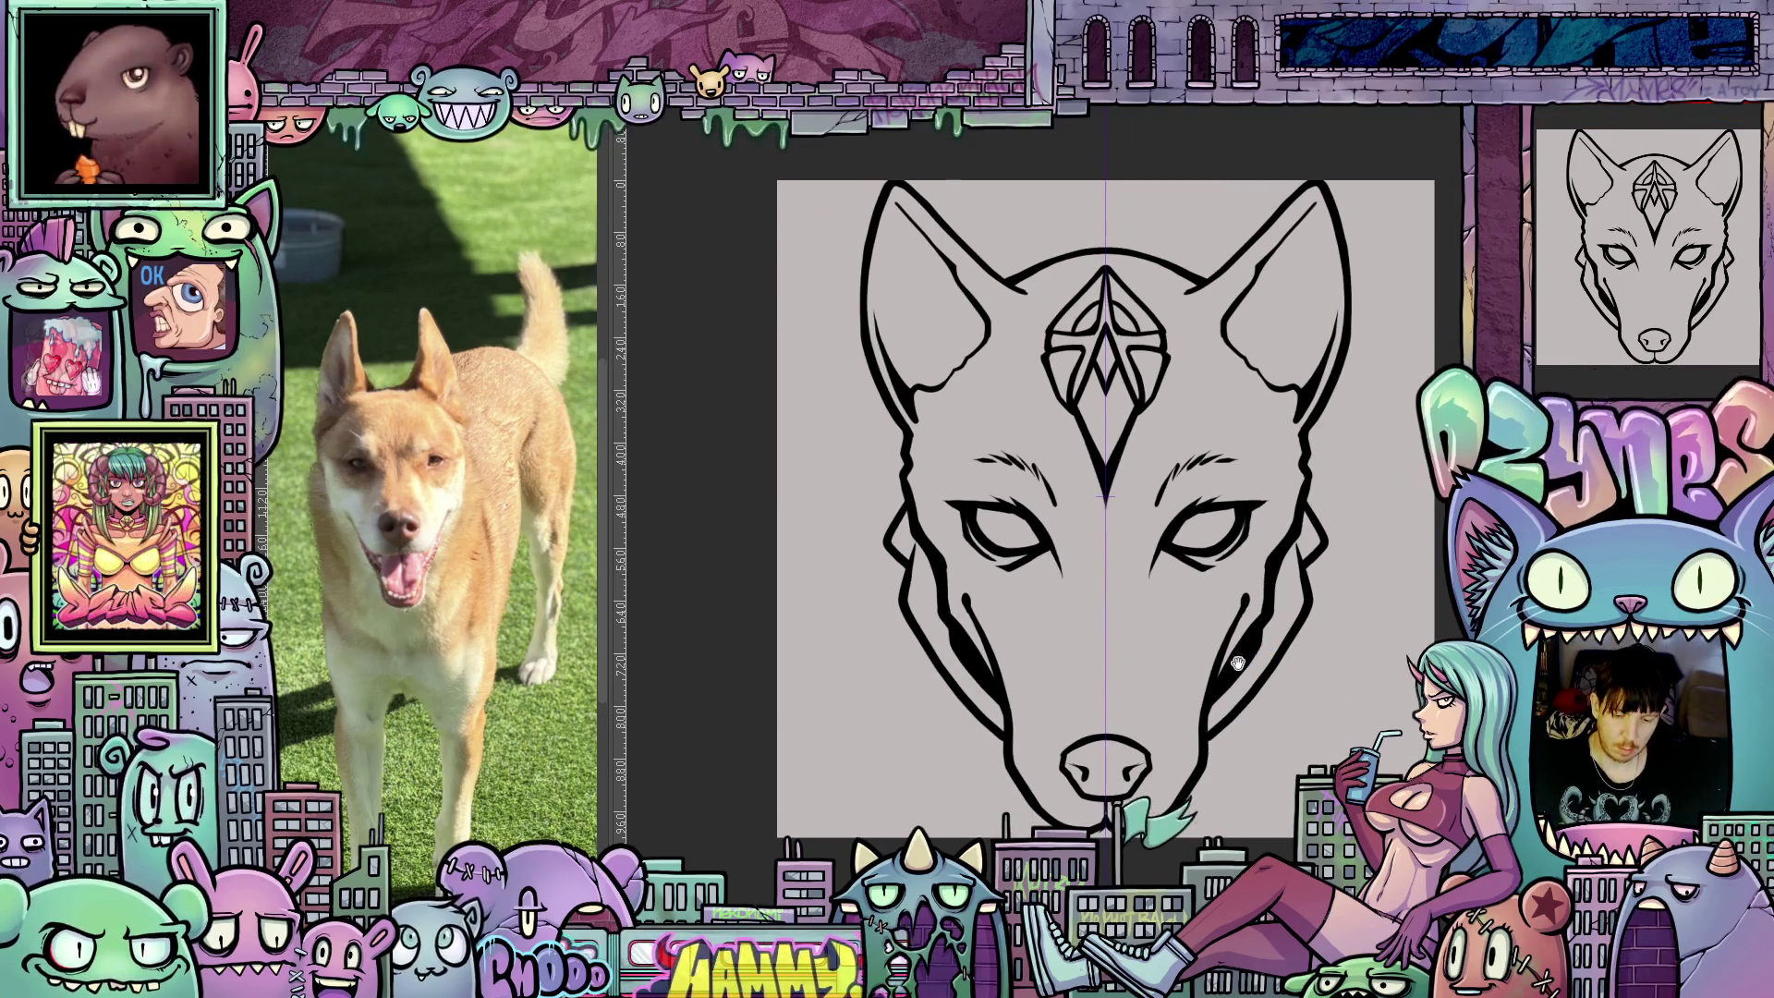
{"action": "left_click_drag", "start_coordinate": [1240, 676], "coordinate": [1279, 829]}
{"action": "scroll", "coordinate": [1127, 545], "scroll_direction": "up", "scroll_amount": 2}
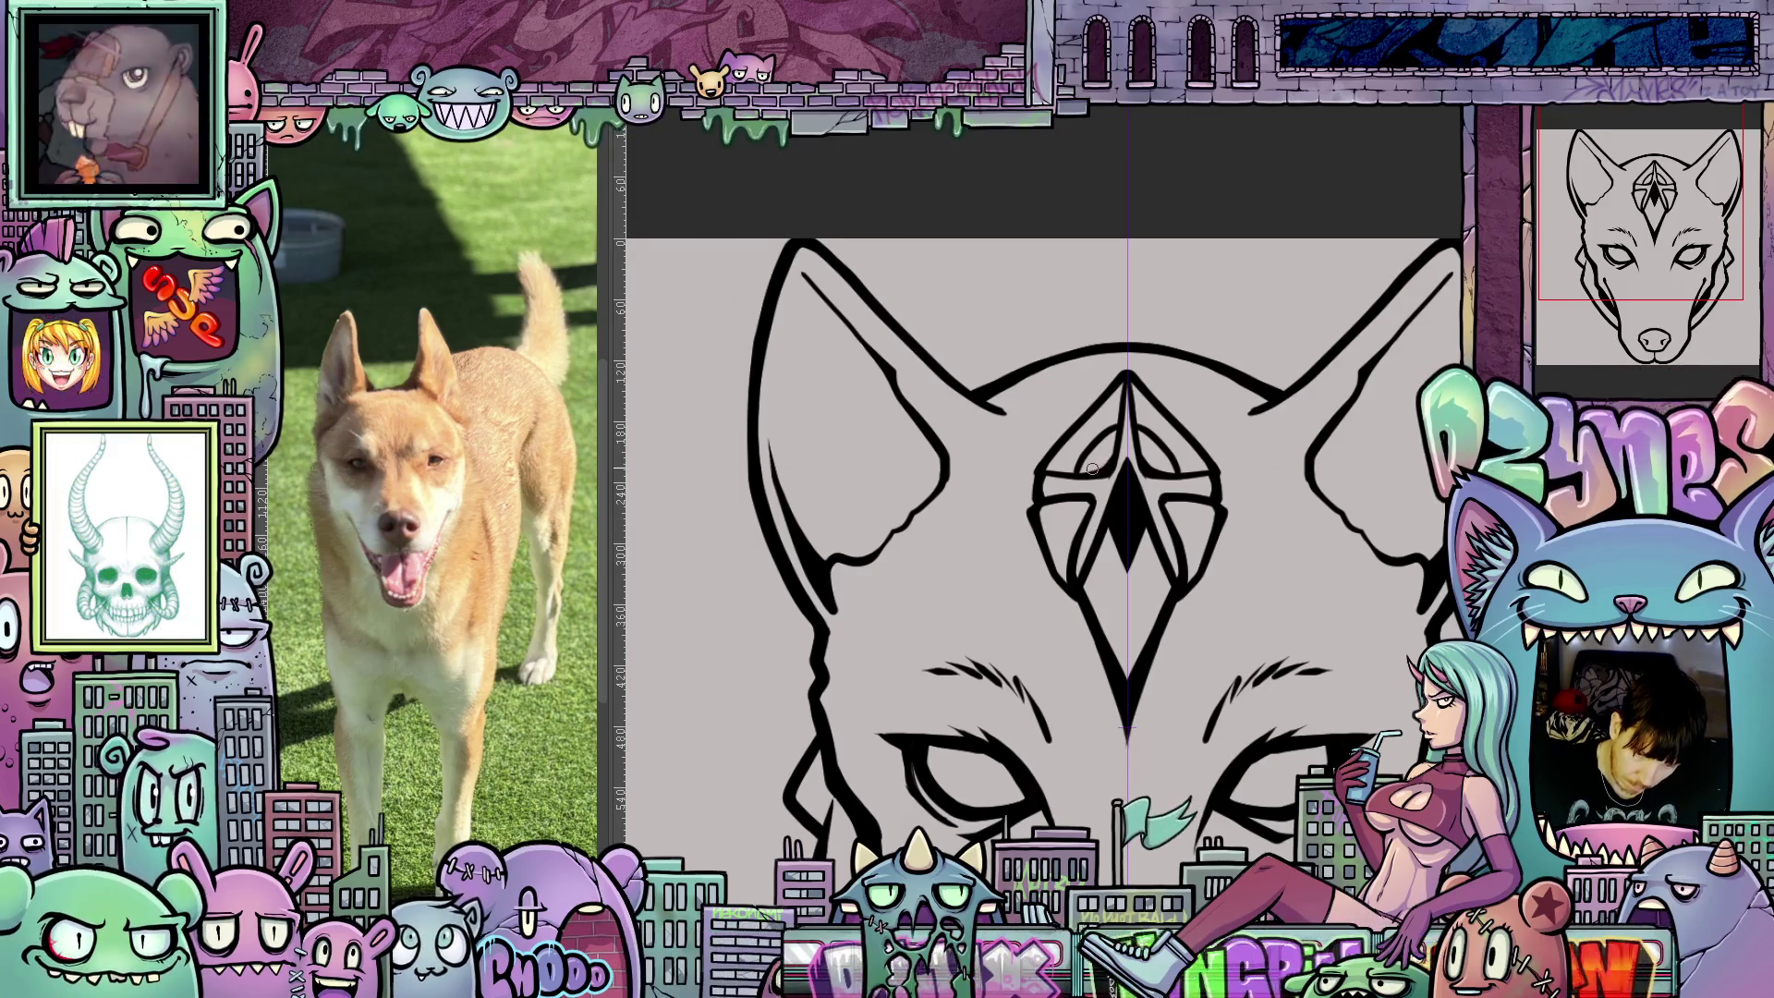
{"action": "left_click_drag", "start_coordinate": [1087, 465], "coordinate": [1084, 472]}
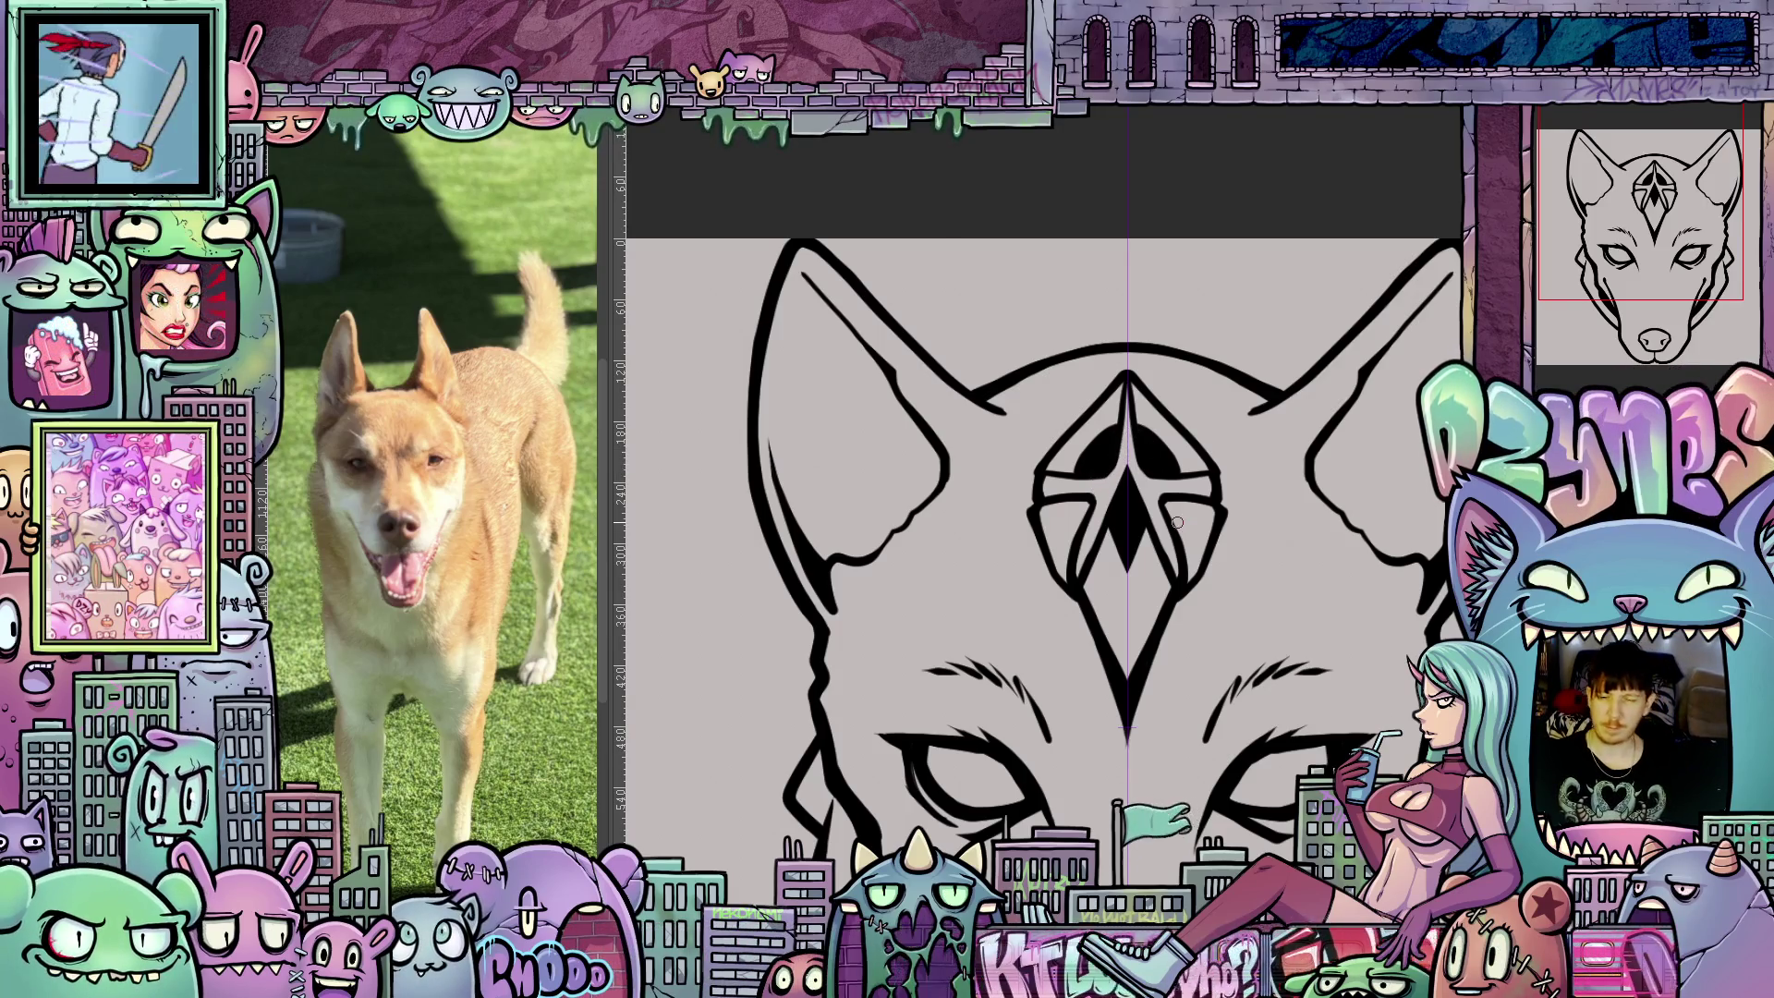
{"action": "scroll", "coordinate": [1177, 523], "scroll_direction": "down", "scroll_amount": 3}
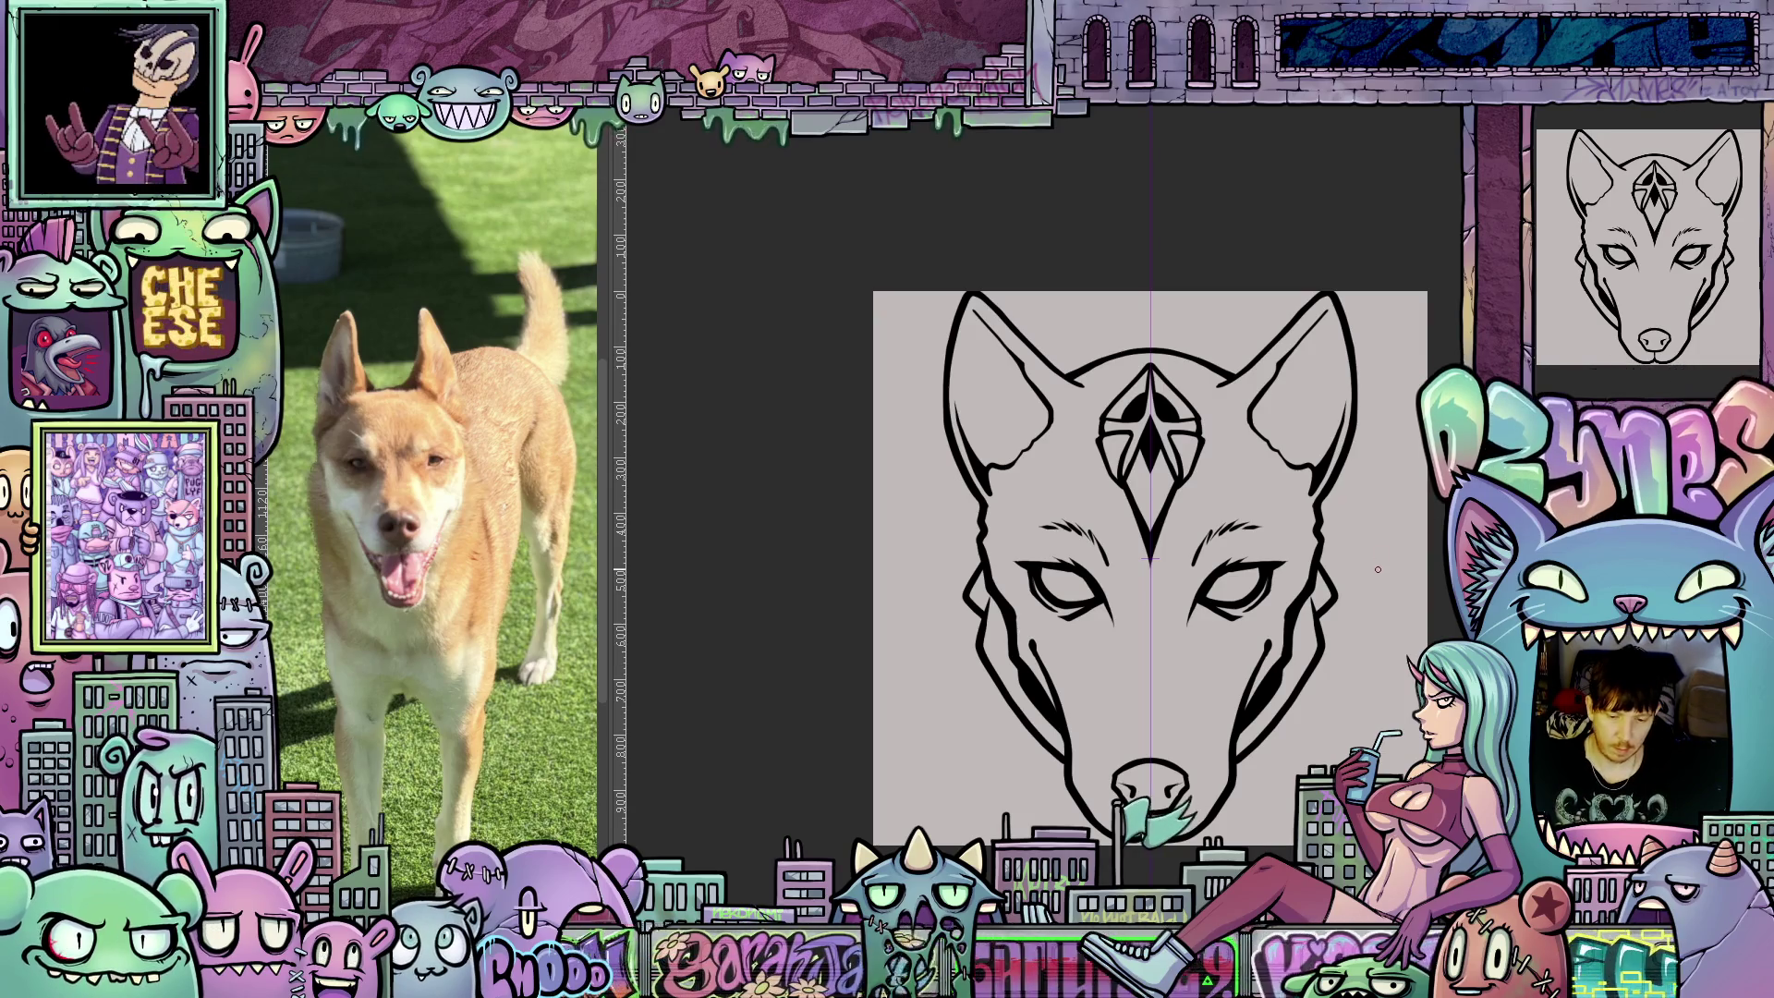
{"action": "scroll", "coordinate": [1354, 541], "scroll_direction": "up", "scroll_amount": 1}
{"action": "left_click_drag", "start_coordinate": [1376, 643], "coordinate": [1349, 547]}
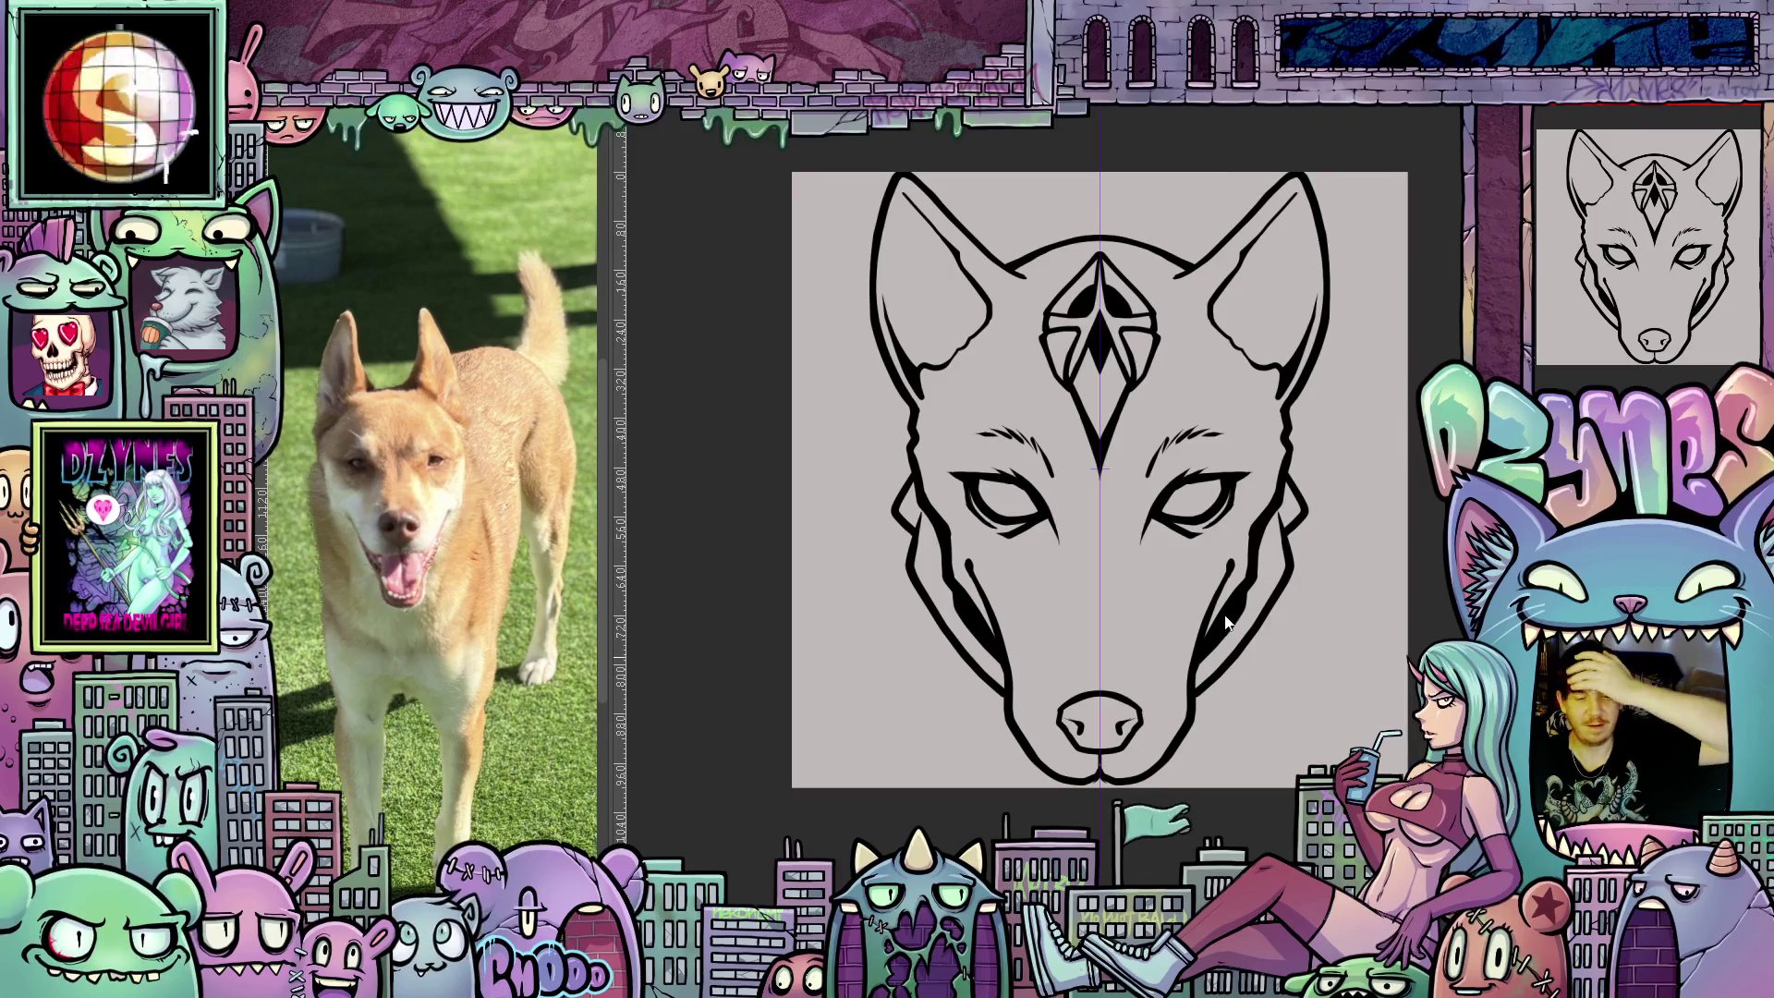
{"action": "scroll", "coordinate": [1317, 586], "scroll_direction": "down", "scroll_amount": 1}
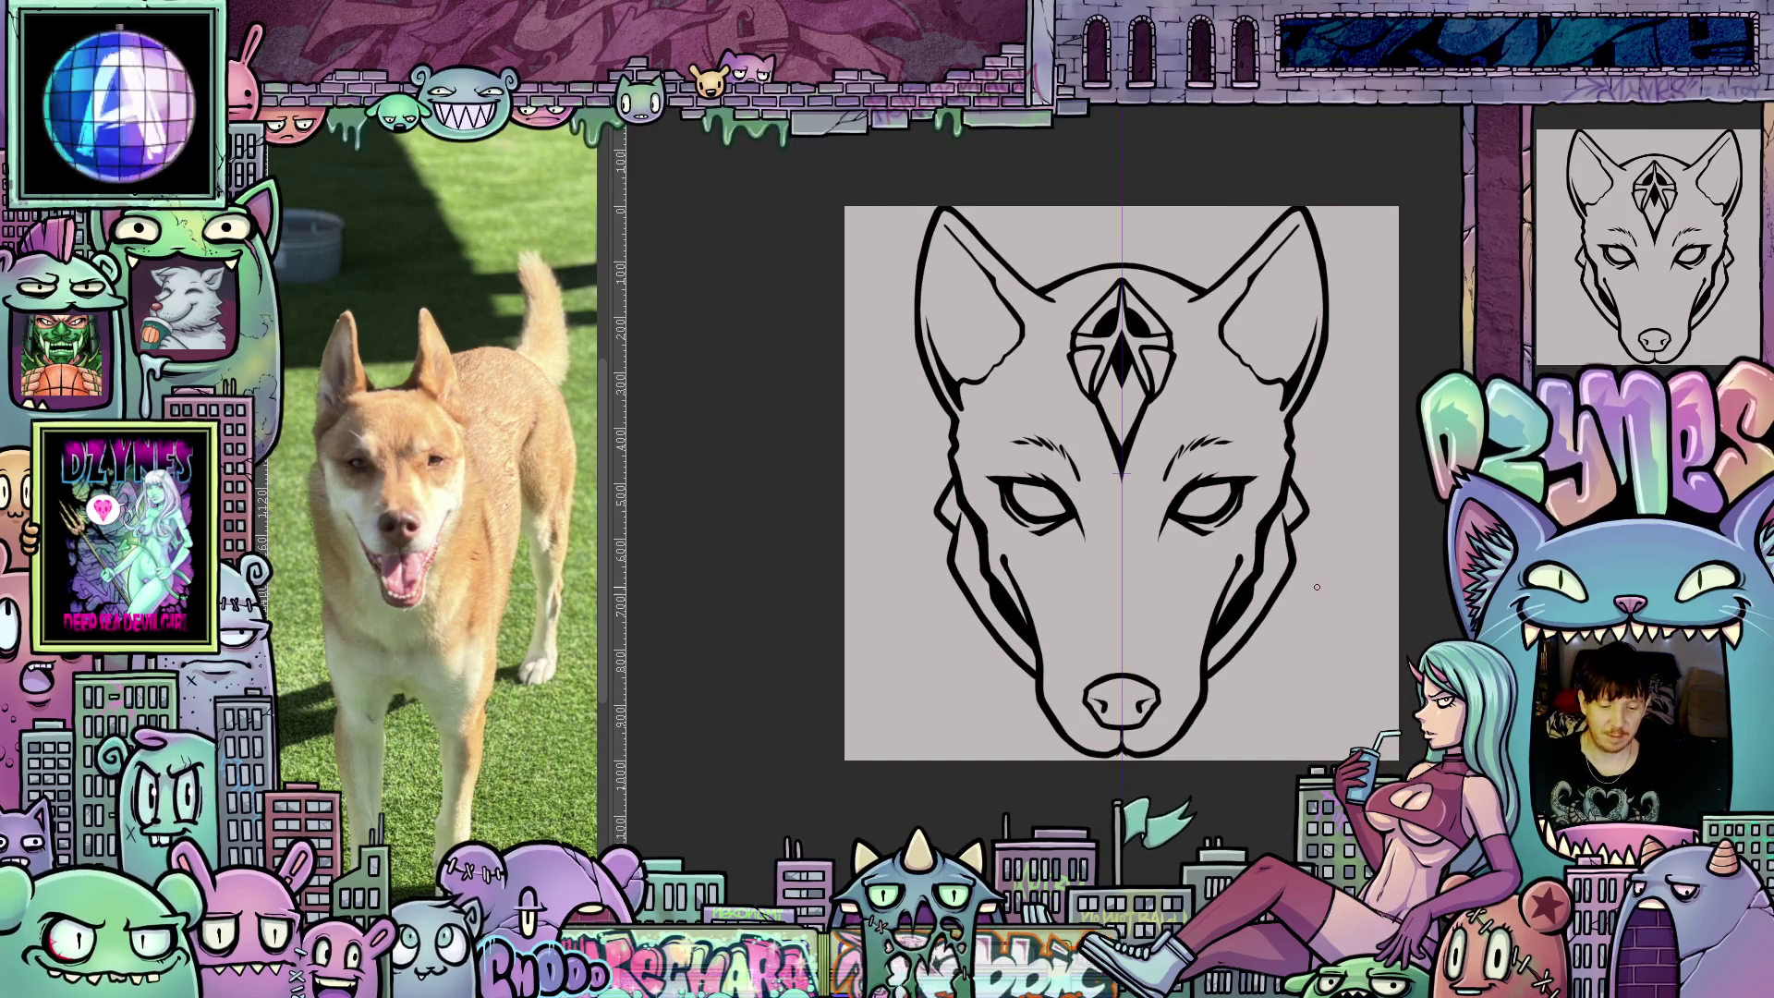
{"action": "scroll", "coordinate": [1317, 586], "scroll_direction": "up", "scroll_amount": 3}
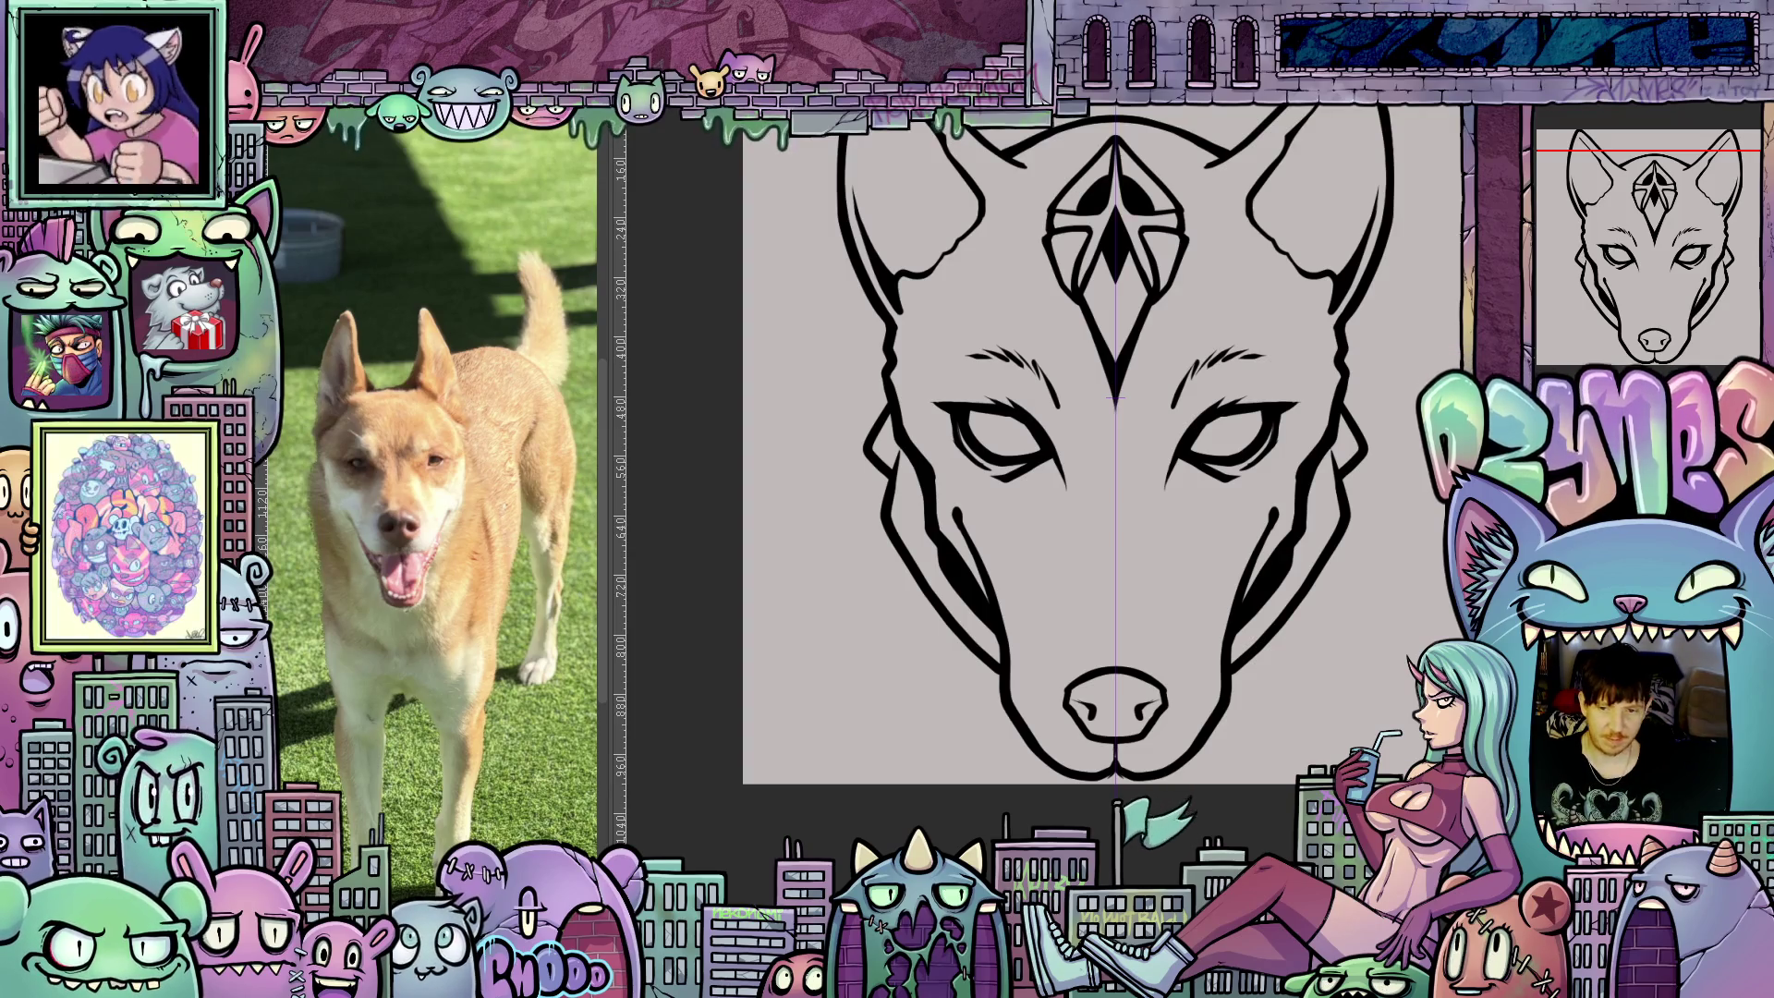
{"action": "scroll", "coordinate": [1411, 501], "scroll_direction": "down", "scroll_amount": 4}
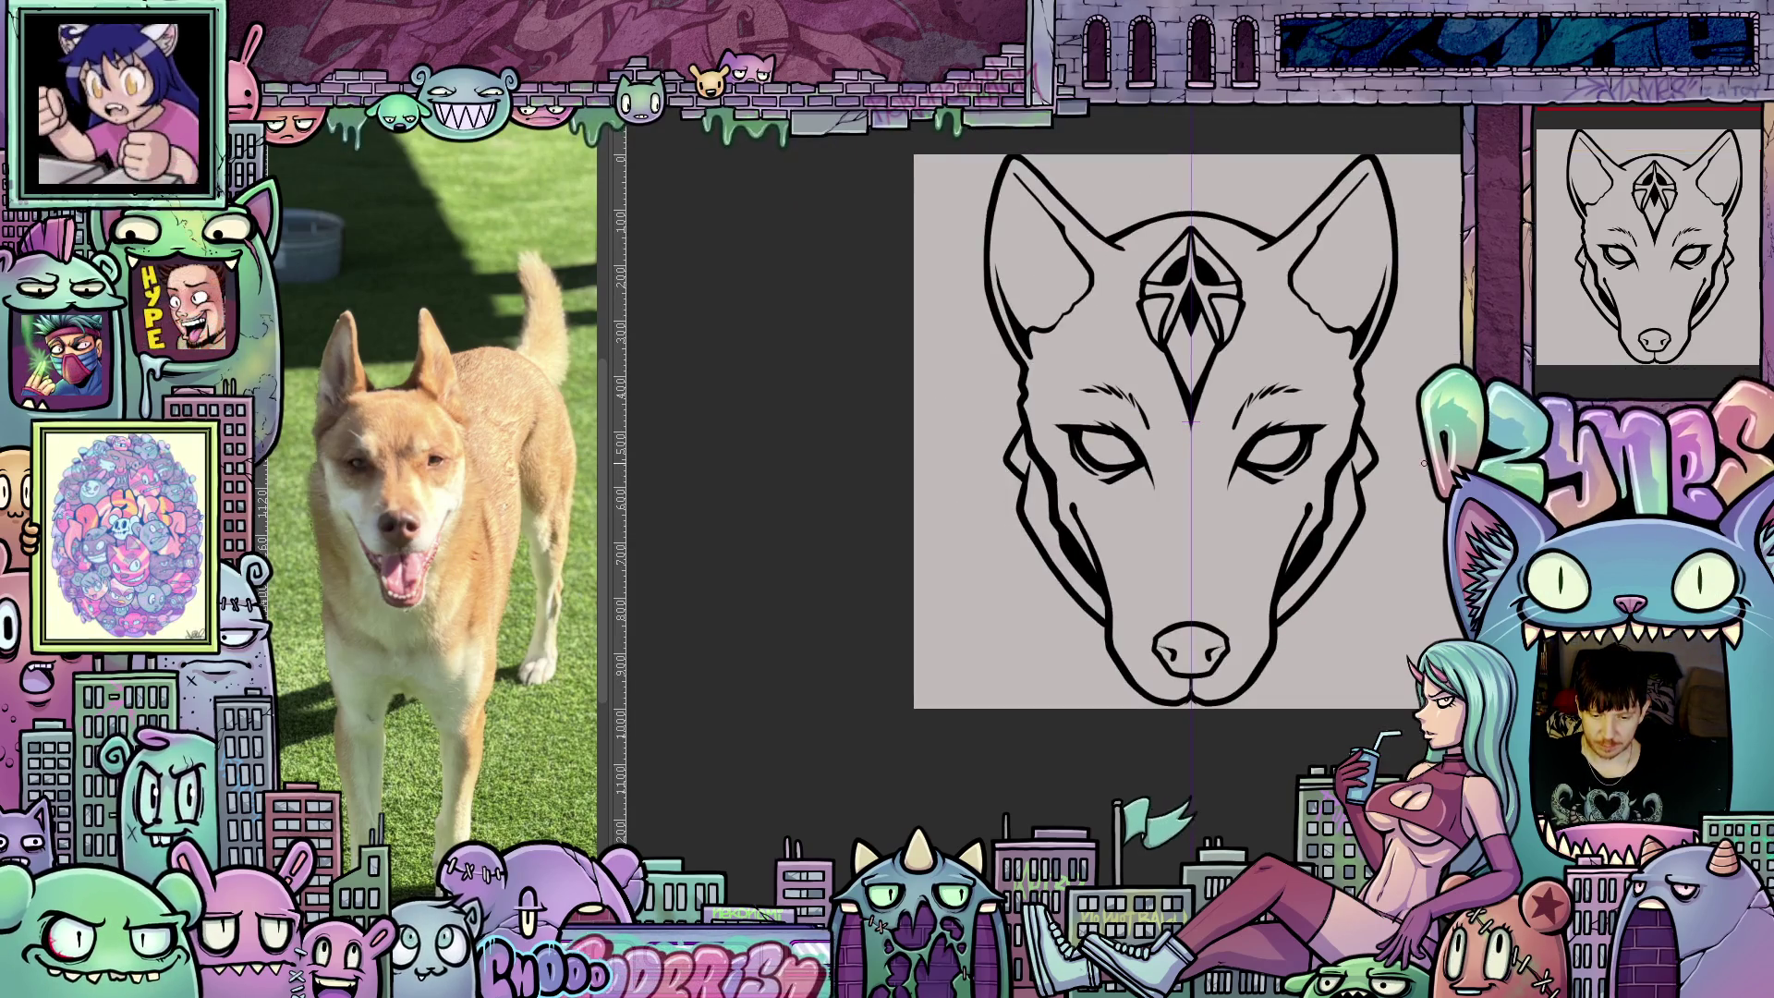
{"action": "scroll", "coordinate": [1349, 462], "scroll_direction": "up", "scroll_amount": 5}
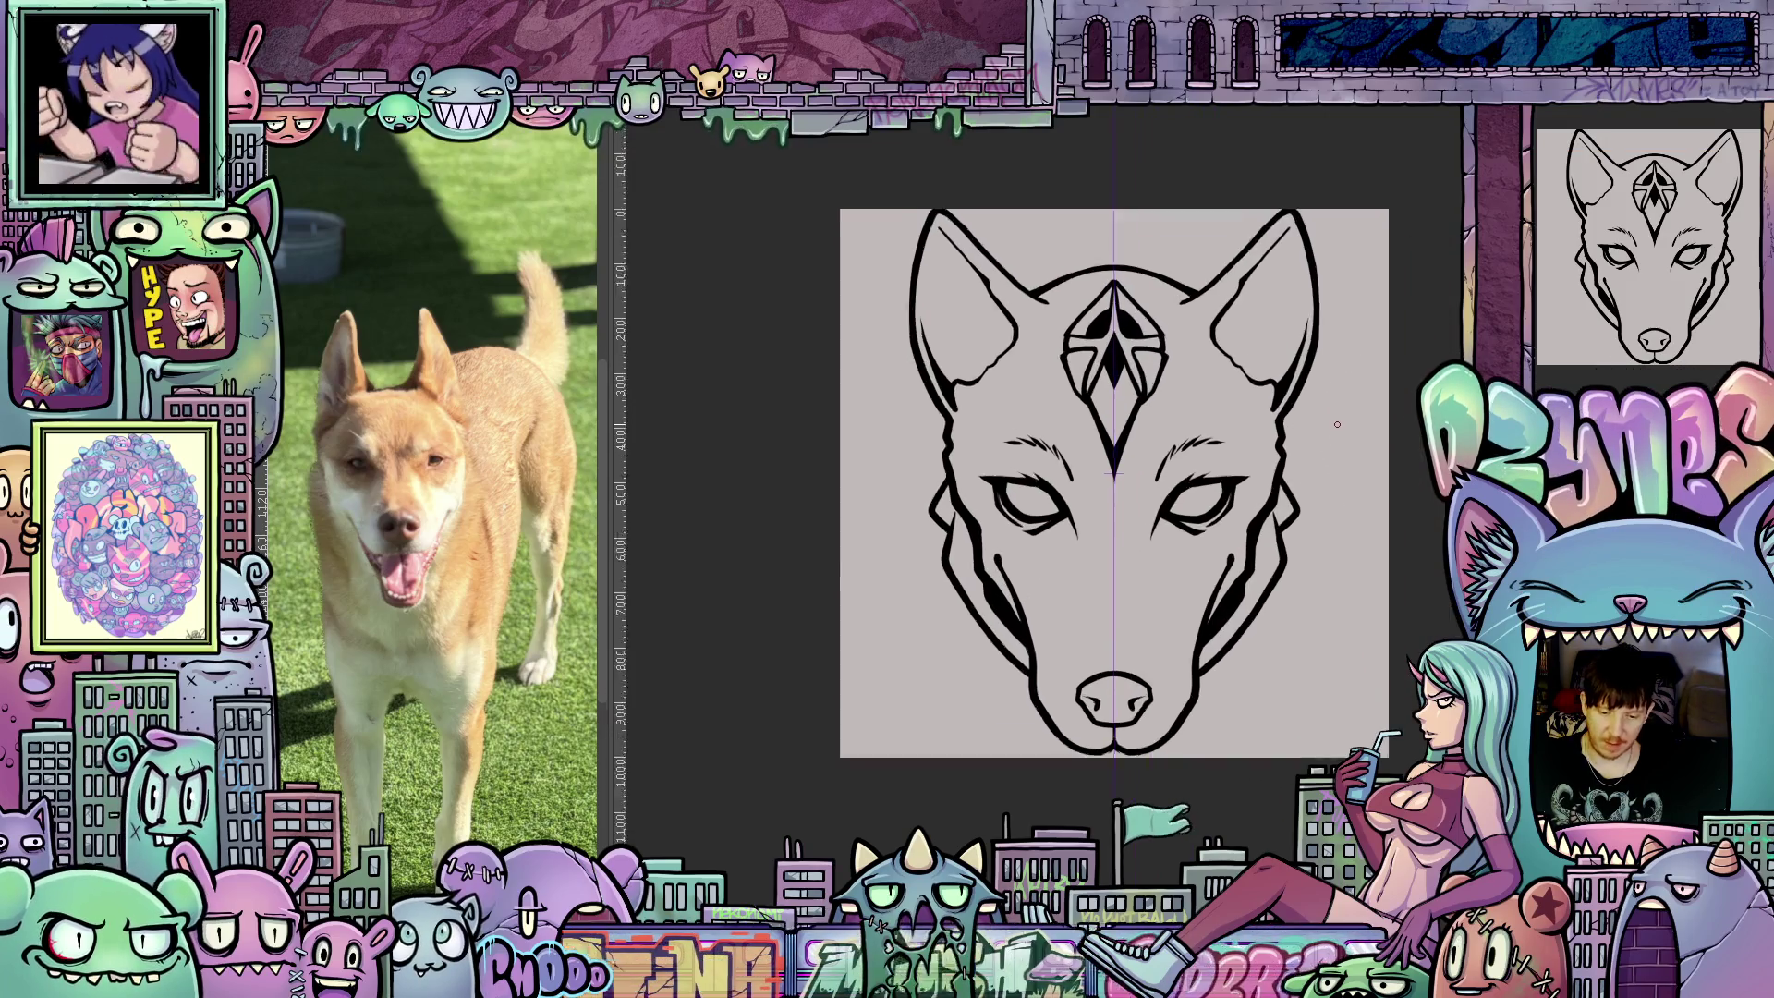
{"action": "scroll", "coordinate": [1338, 415], "scroll_direction": "up", "scroll_amount": 3}
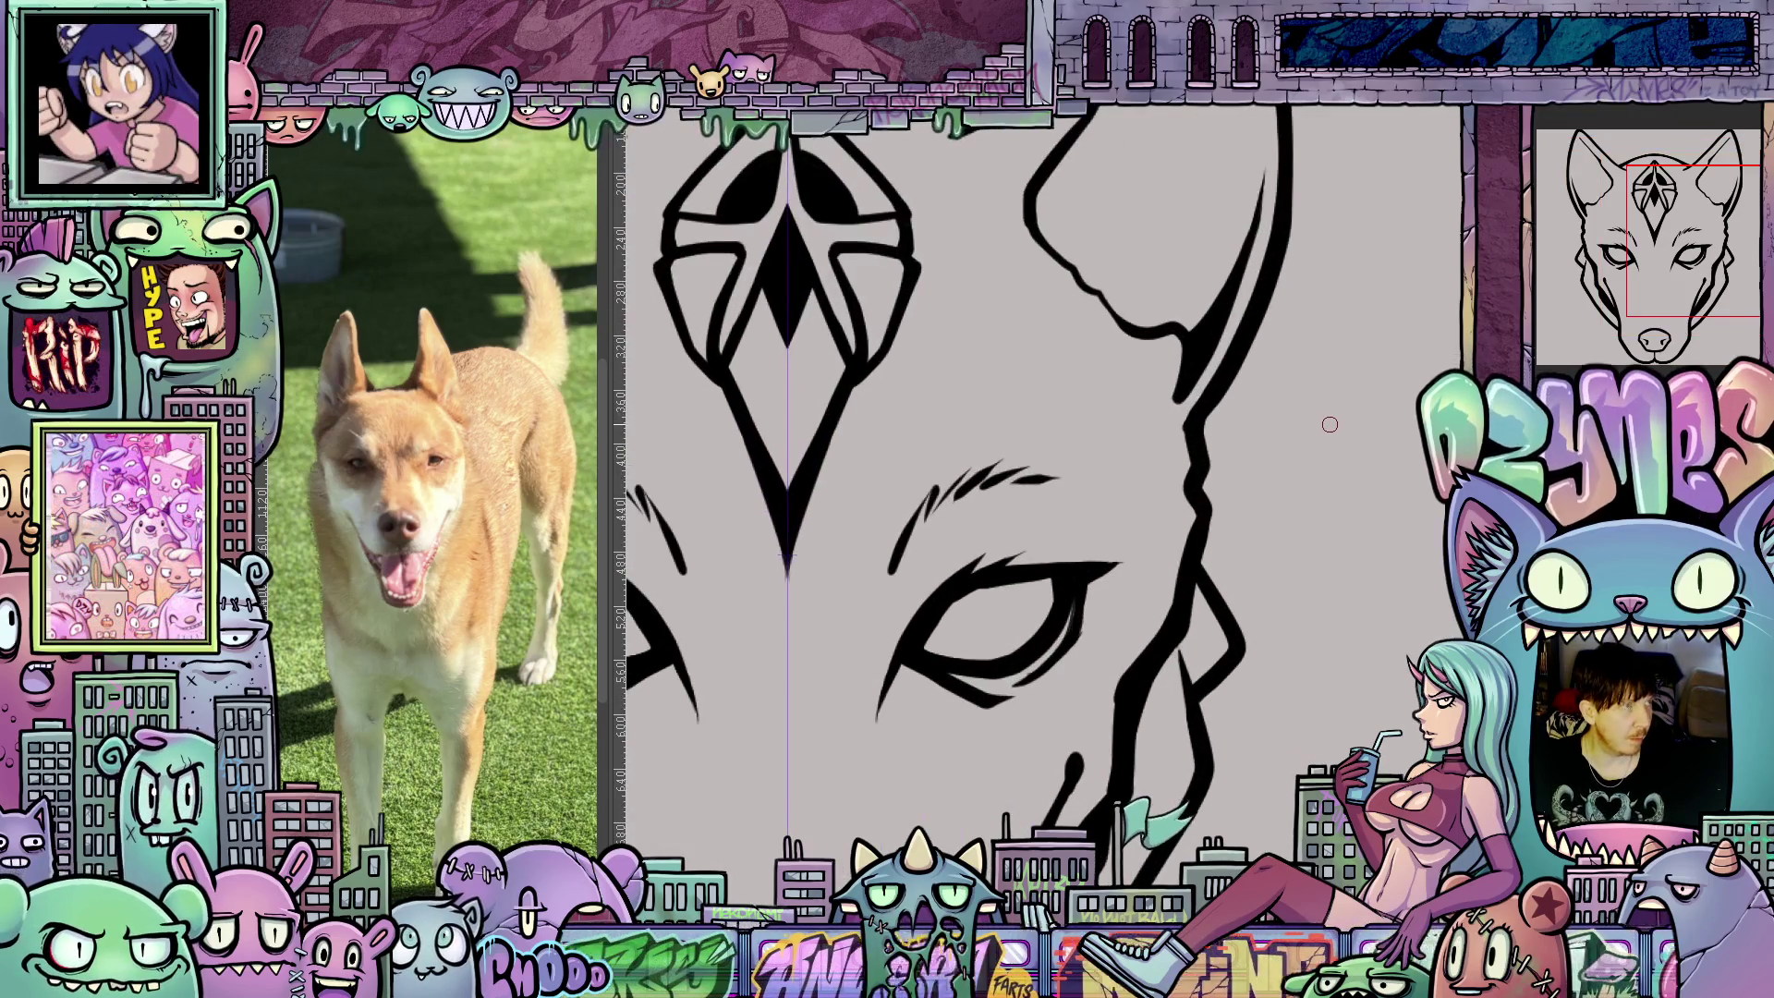
{"action": "left_click_drag", "start_coordinate": [1275, 703], "coordinate": [1378, 684]}
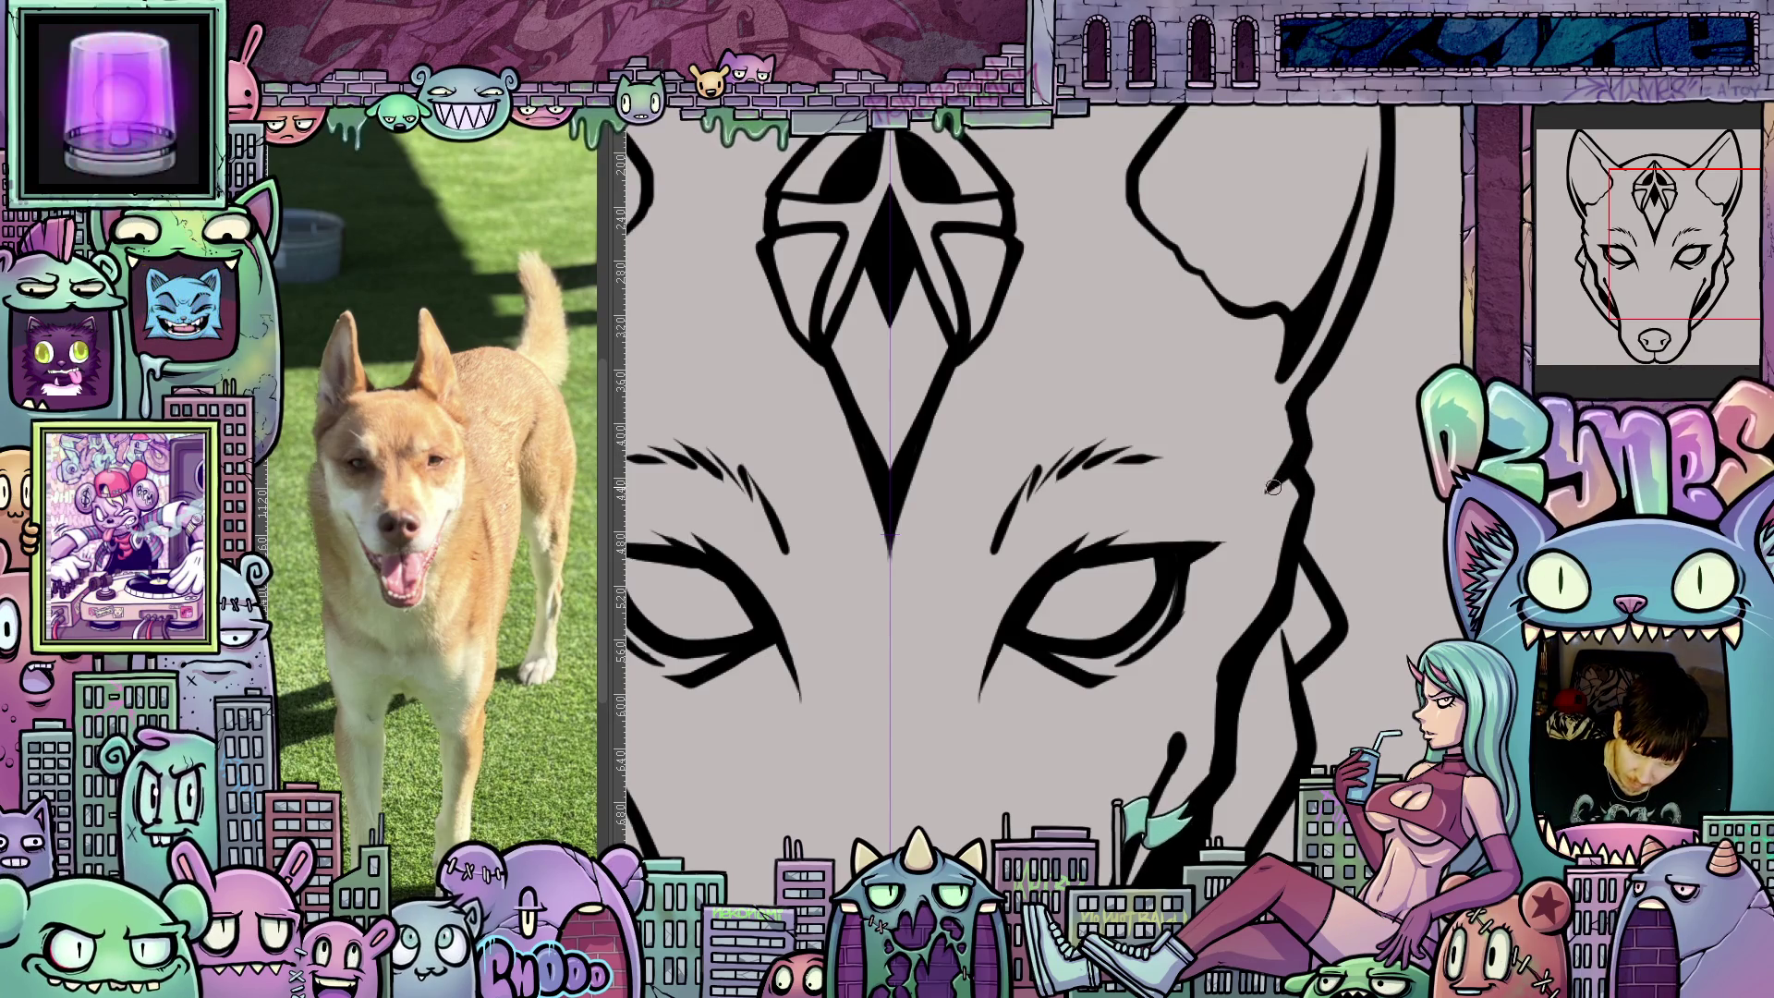
{"action": "left_click_drag", "start_coordinate": [1254, 514], "coordinate": [1249, 839]}
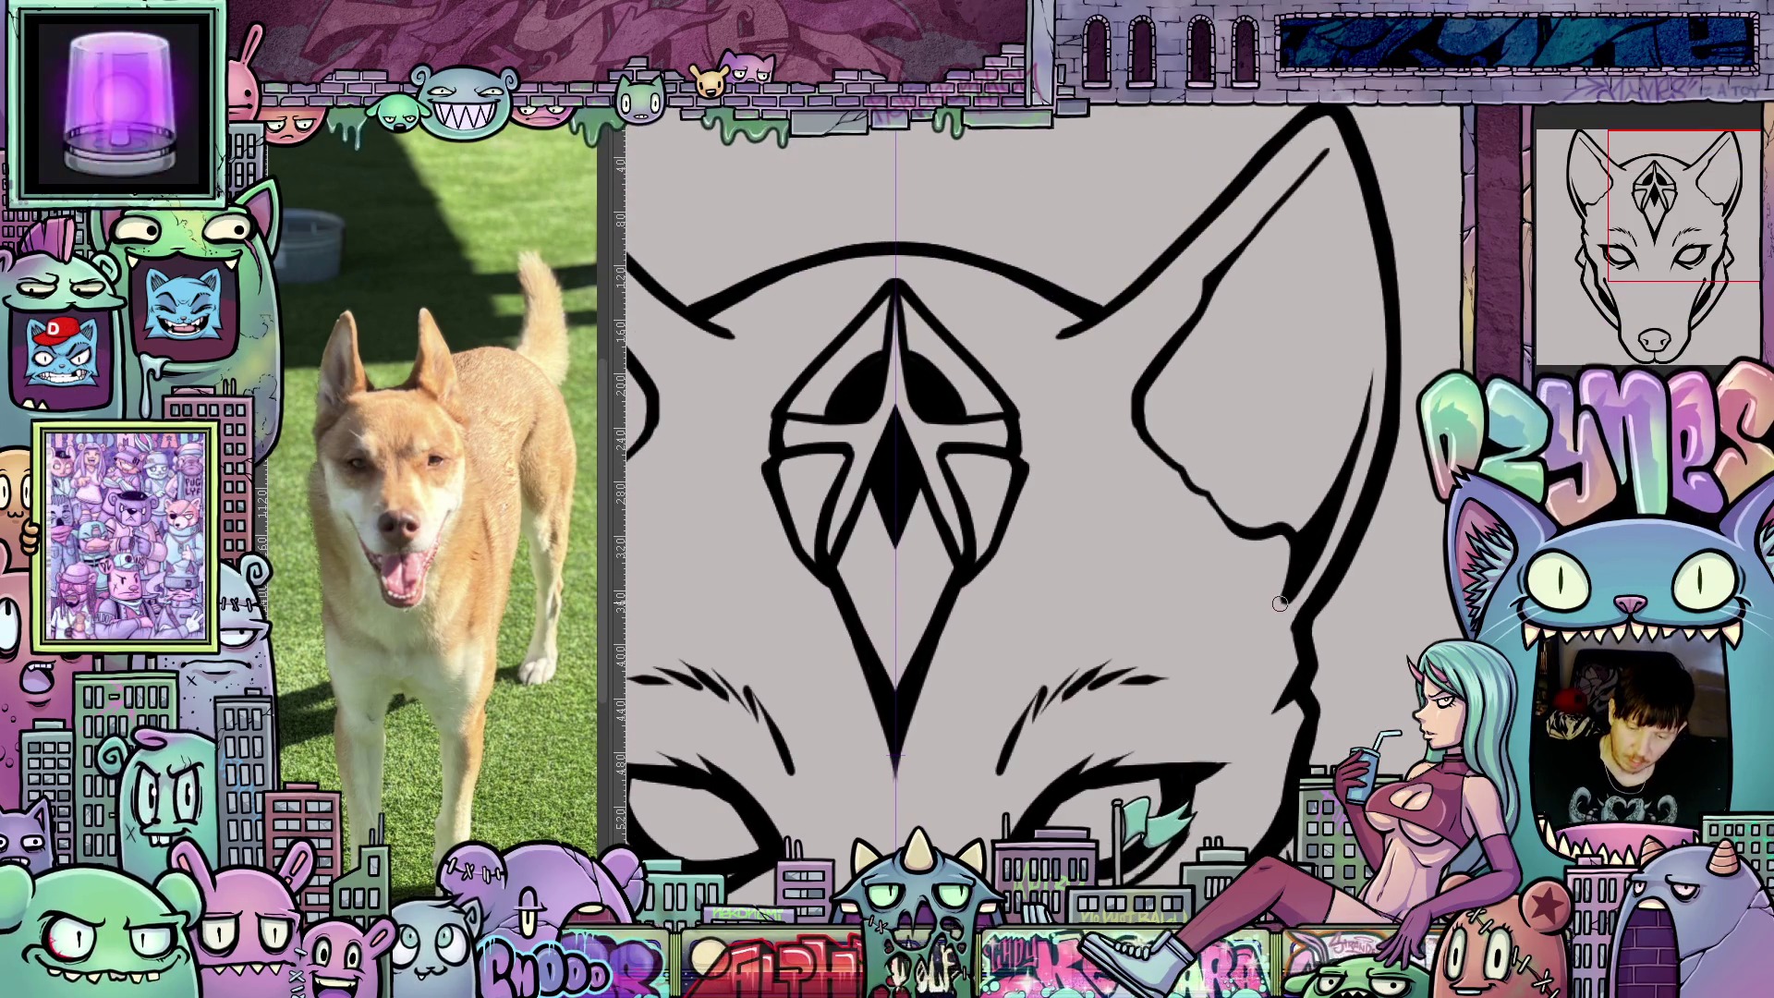
{"action": "left_click_drag", "start_coordinate": [1281, 604], "coordinate": [1290, 599]}
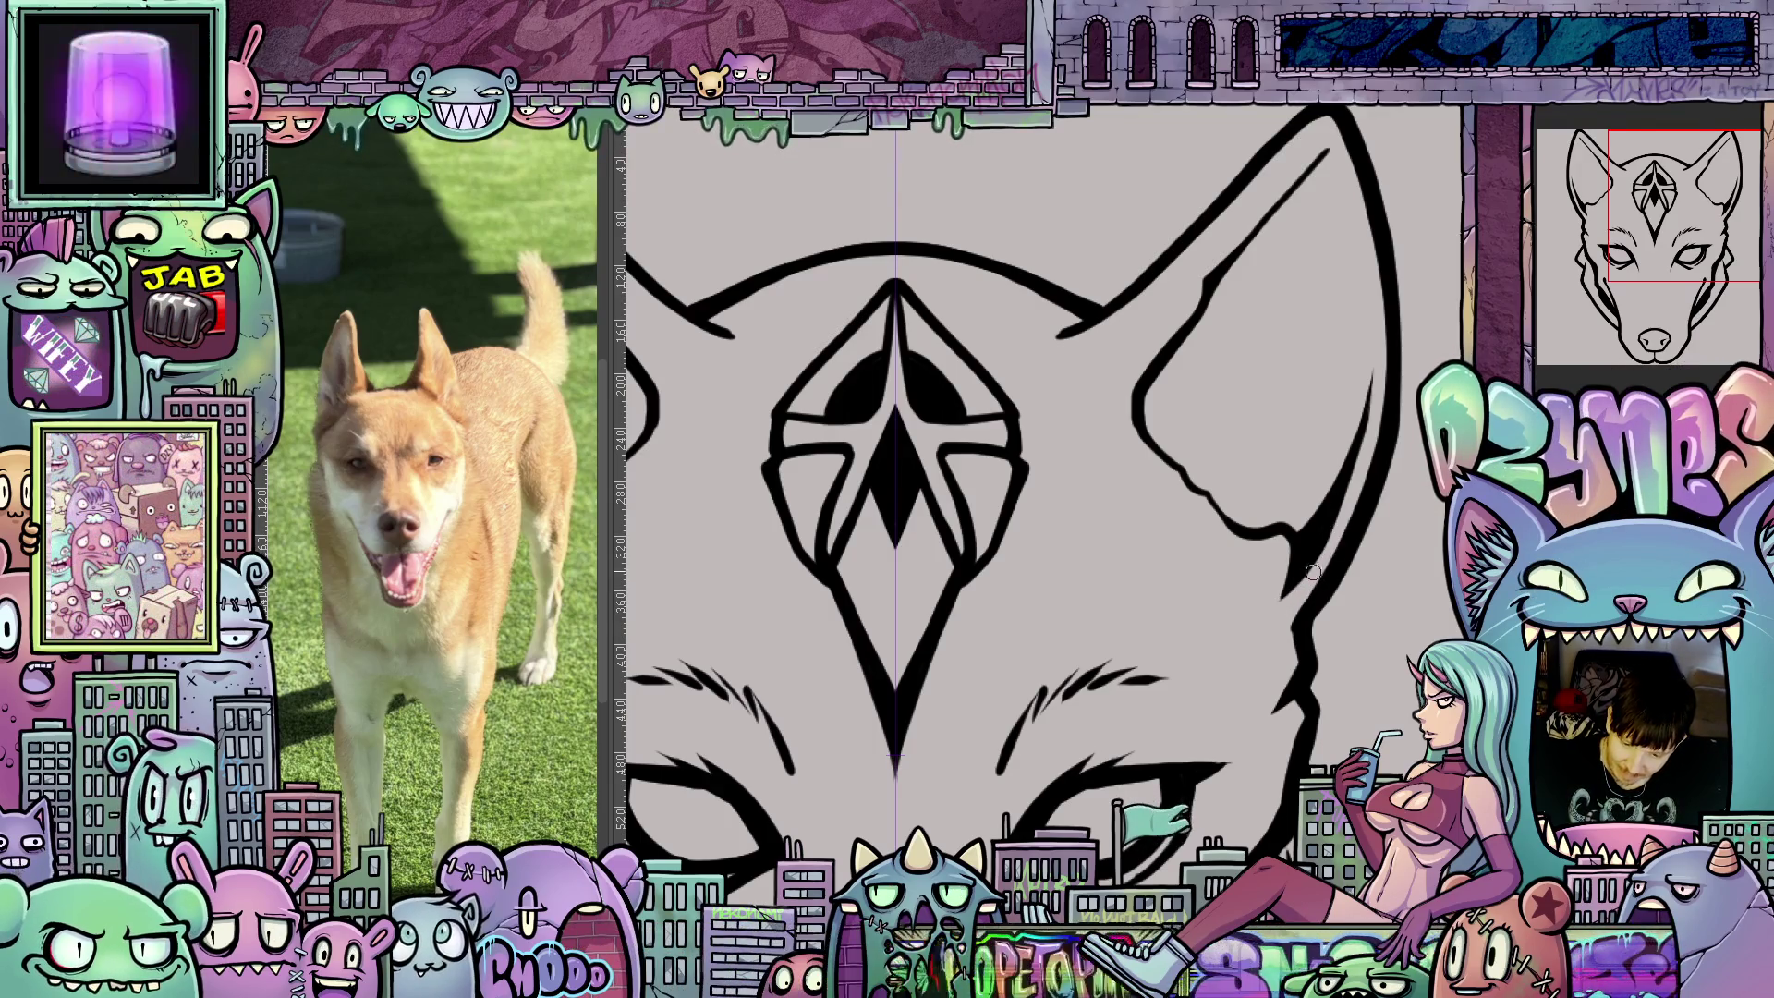
{"action": "scroll", "coordinate": [1331, 538], "scroll_direction": "down", "scroll_amount": 3}
{"action": "mouse_move", "coordinate": [1151, 740]}
{"action": "left_mouse_down"}
{"action": "mouse_move", "coordinate": [1206, 485]}
{"action": "mouse_move", "coordinate": [1237, 567]}
{"action": "mouse_move", "coordinate": [1218, 549]}
{"action": "mouse_move", "coordinate": [1312, 580]}
{"action": "mouse_move", "coordinate": [1315, 608]}
{"action": "left_mouse_up"}
{"action": "scroll", "coordinate": [1231, 496], "scroll_direction": "up", "scroll_amount": 2}
{"action": "scroll", "coordinate": [1292, 556], "scroll_direction": "down", "scroll_amount": 1}
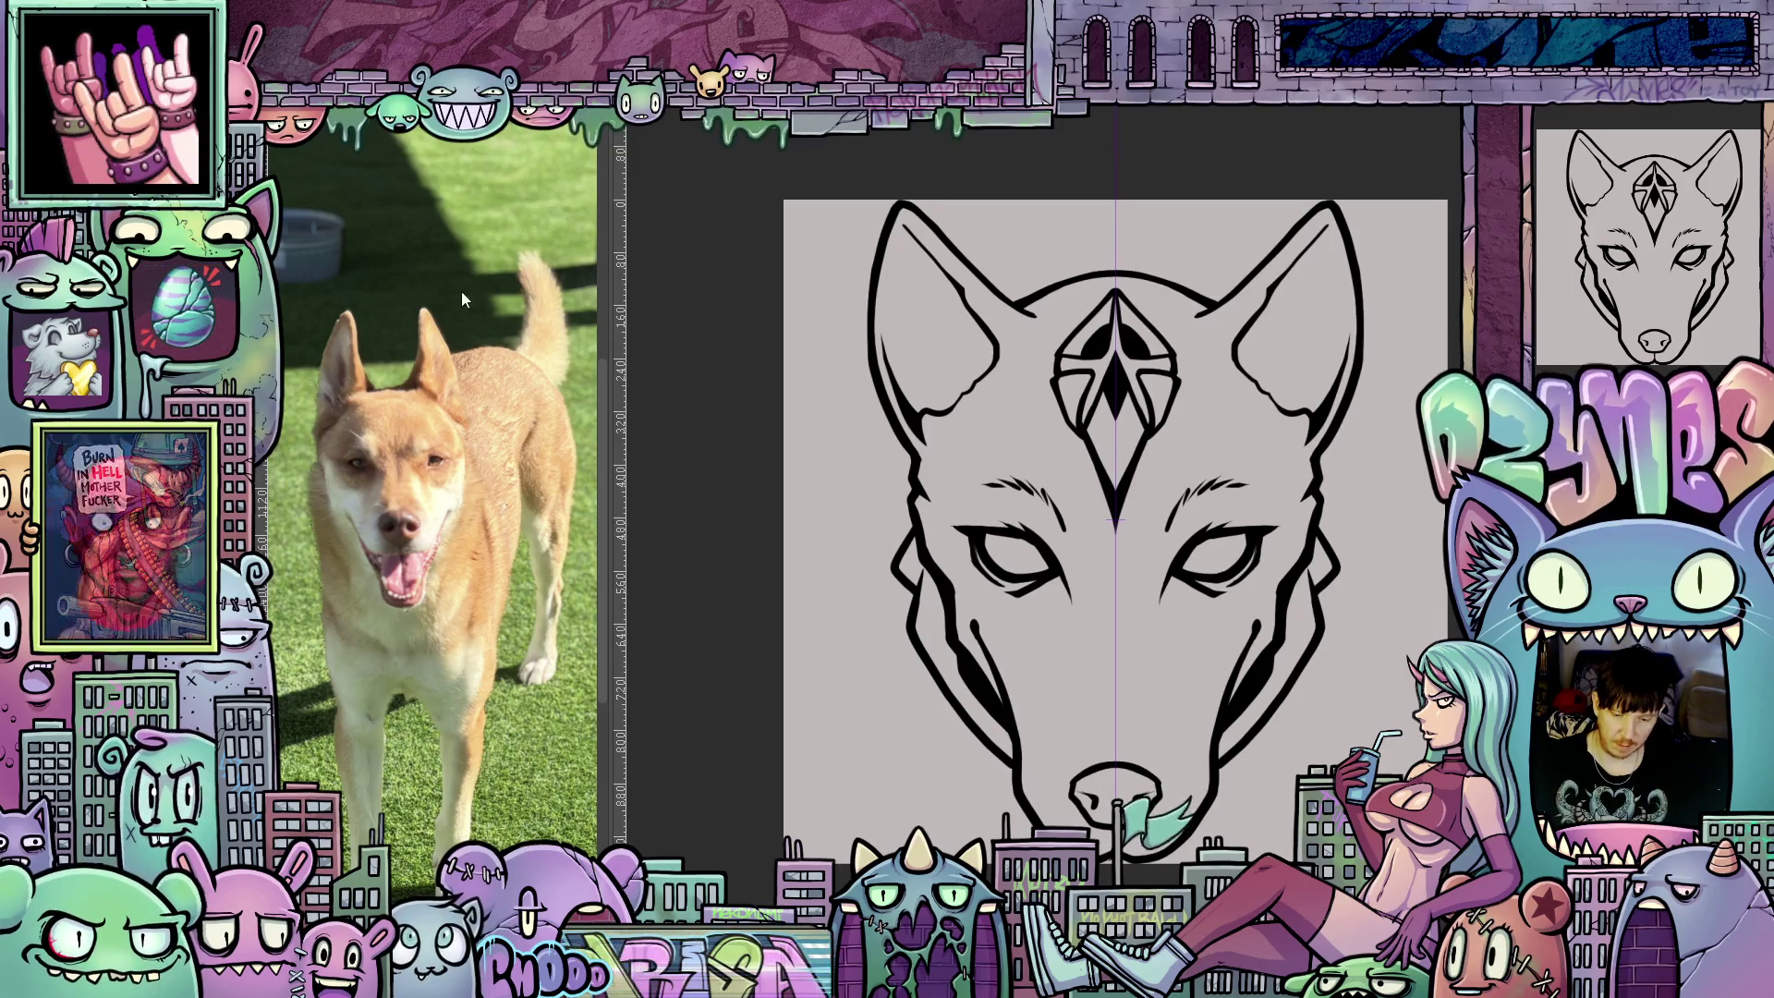
{"action": "scroll", "coordinate": [1348, 374], "scroll_direction": "up", "scroll_amount": 5}
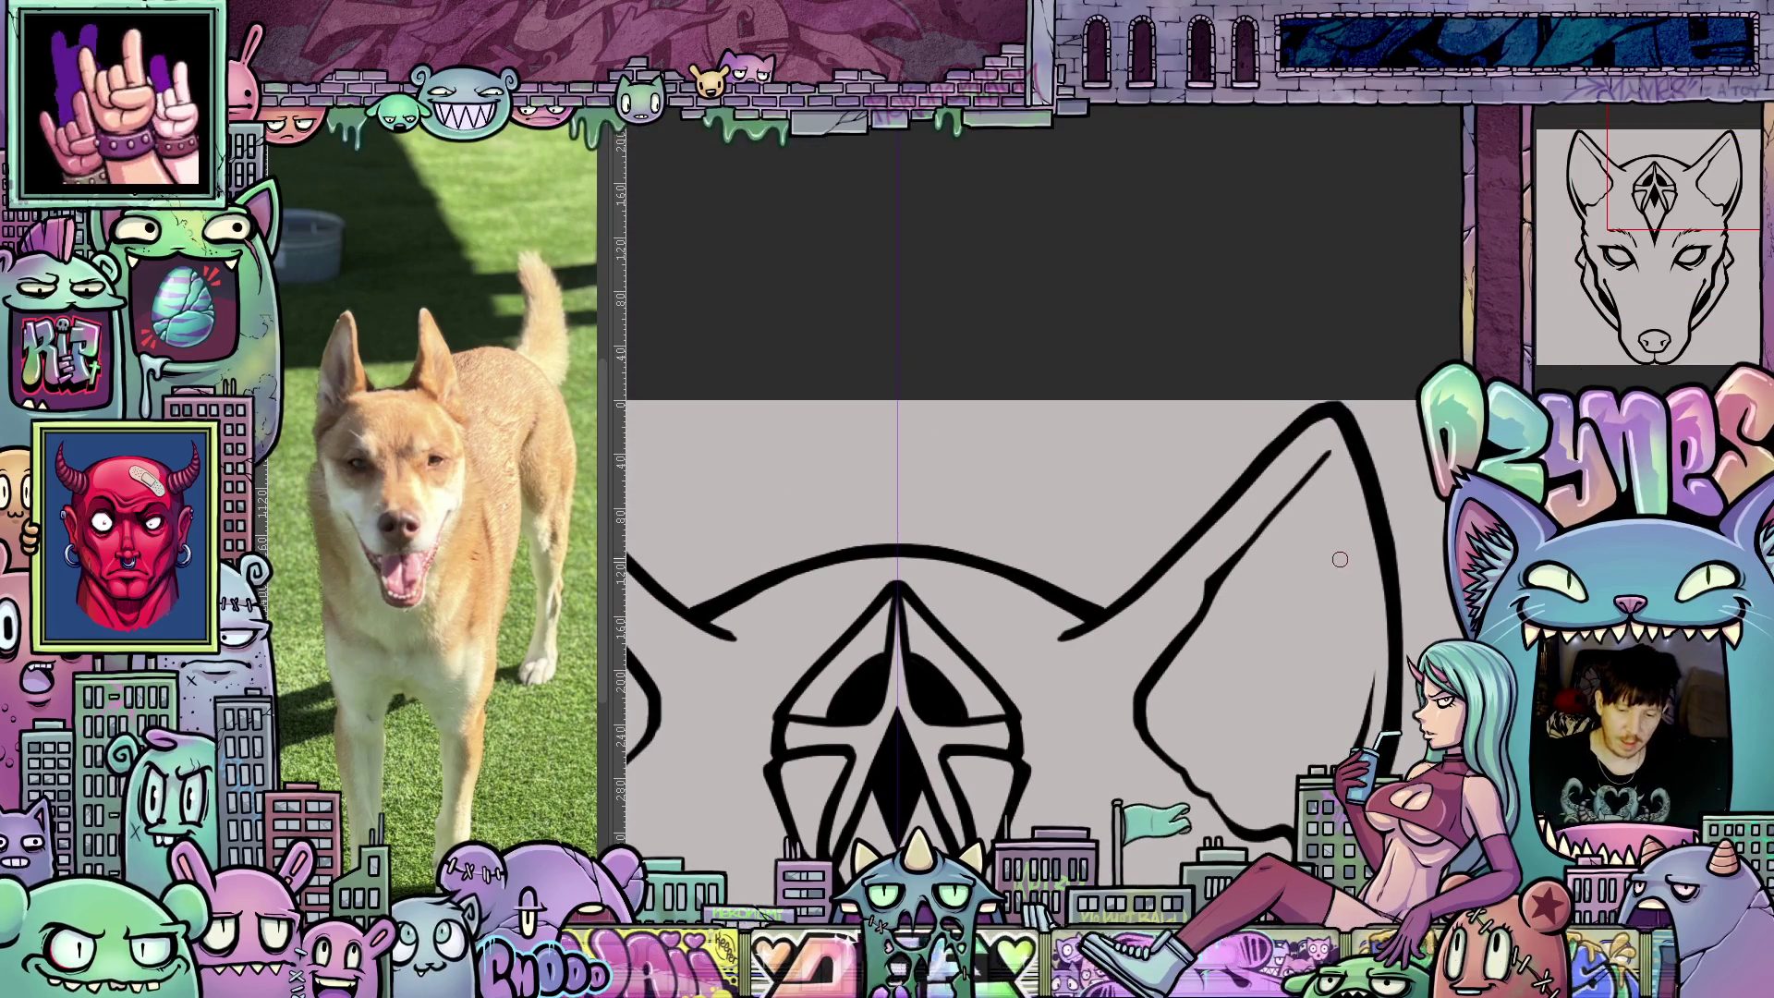
{"action": "left_click_drag", "start_coordinate": [1342, 560], "coordinate": [1197, 466]}
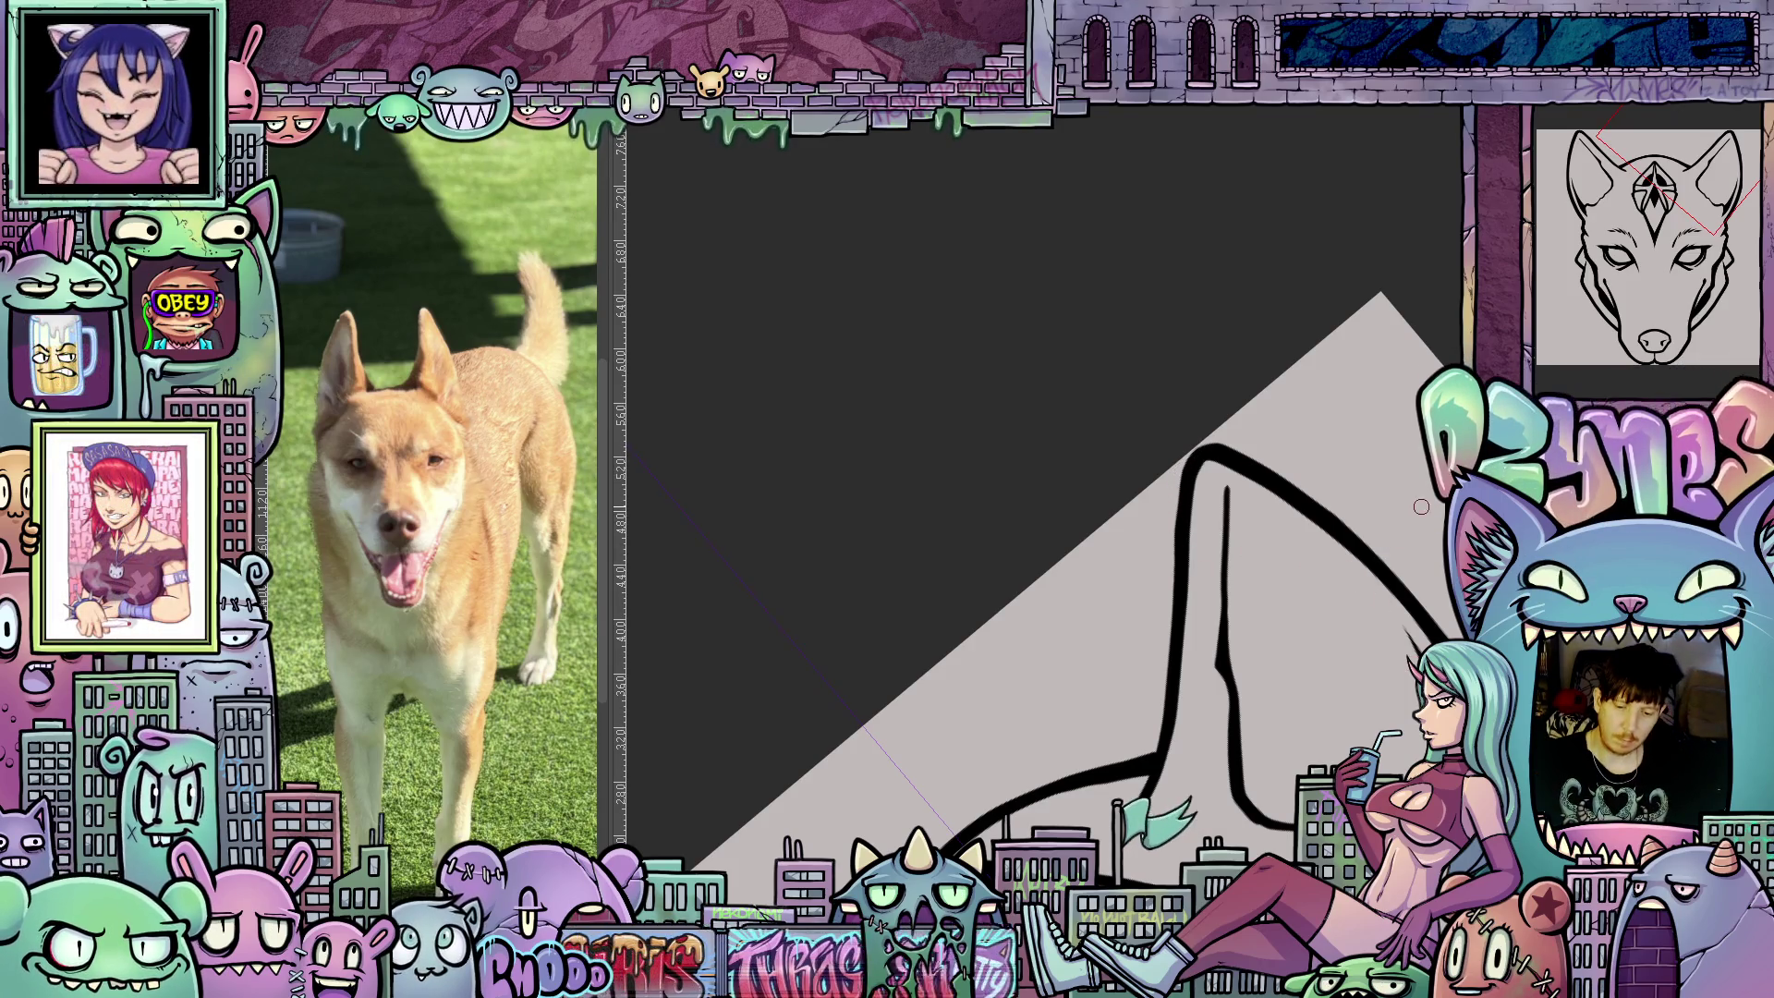
{"action": "left_click_drag", "start_coordinate": [1421, 485], "coordinate": [1204, 649]}
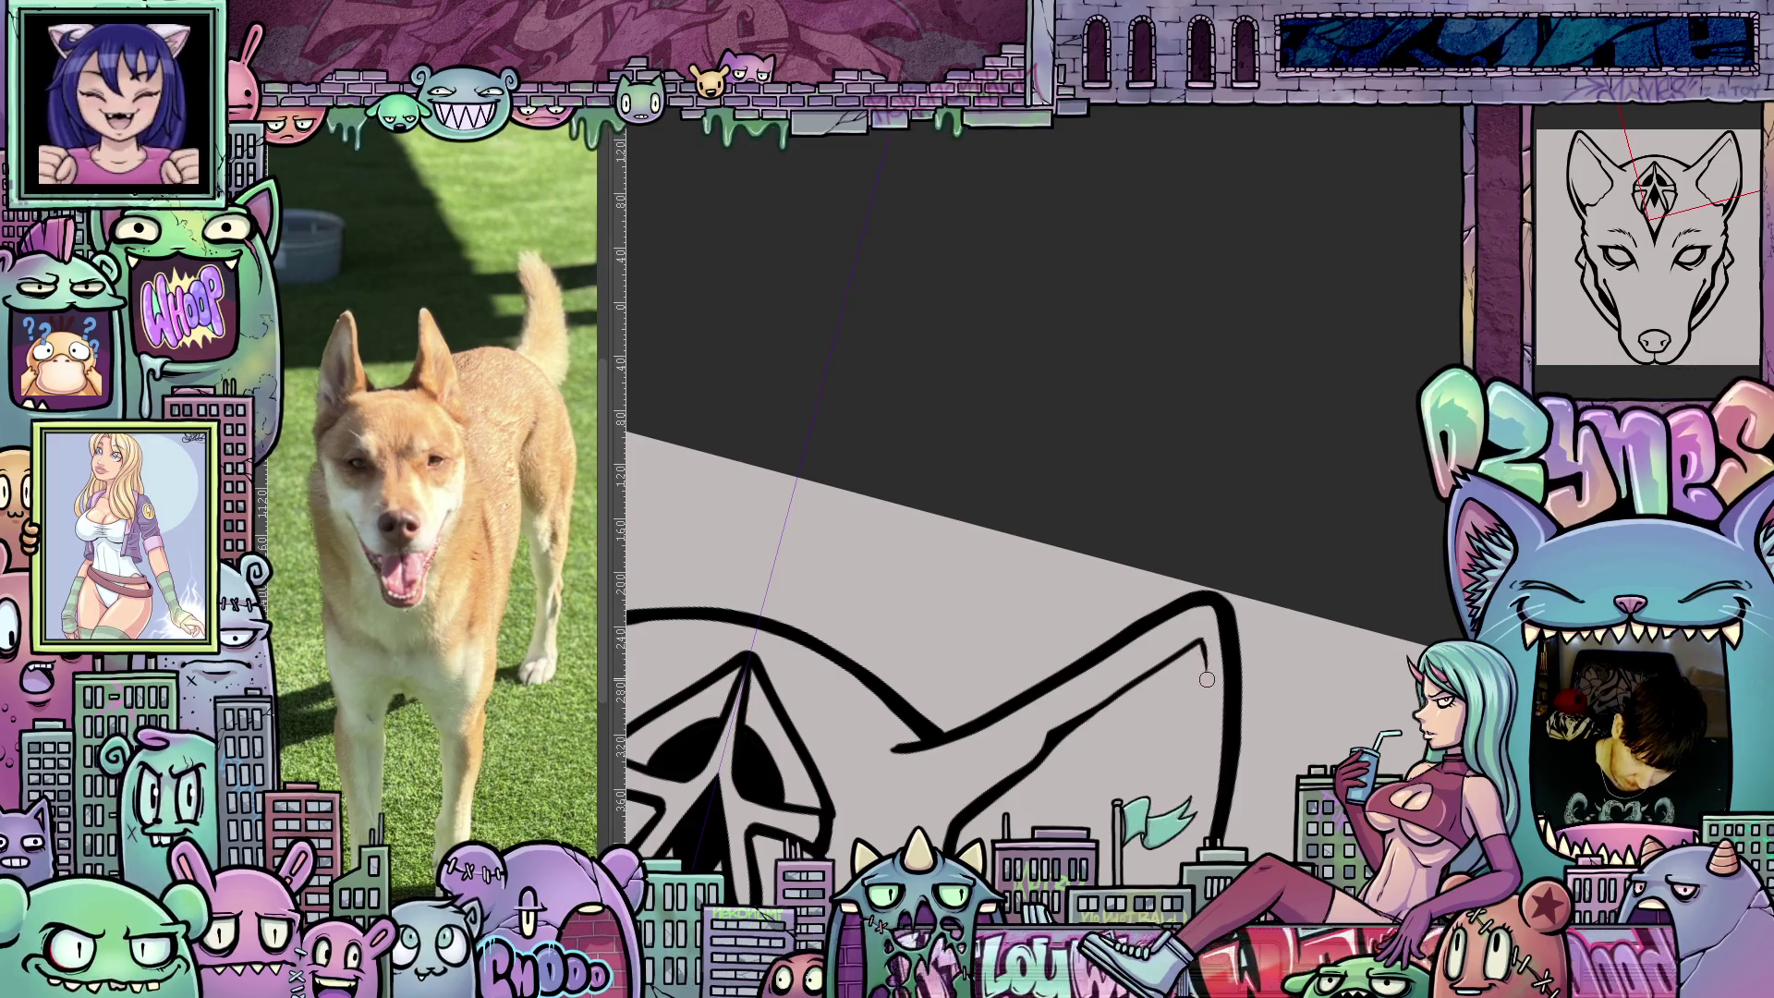
{"action": "scroll", "coordinate": [1266, 730], "scroll_direction": "down", "scroll_amount": 5}
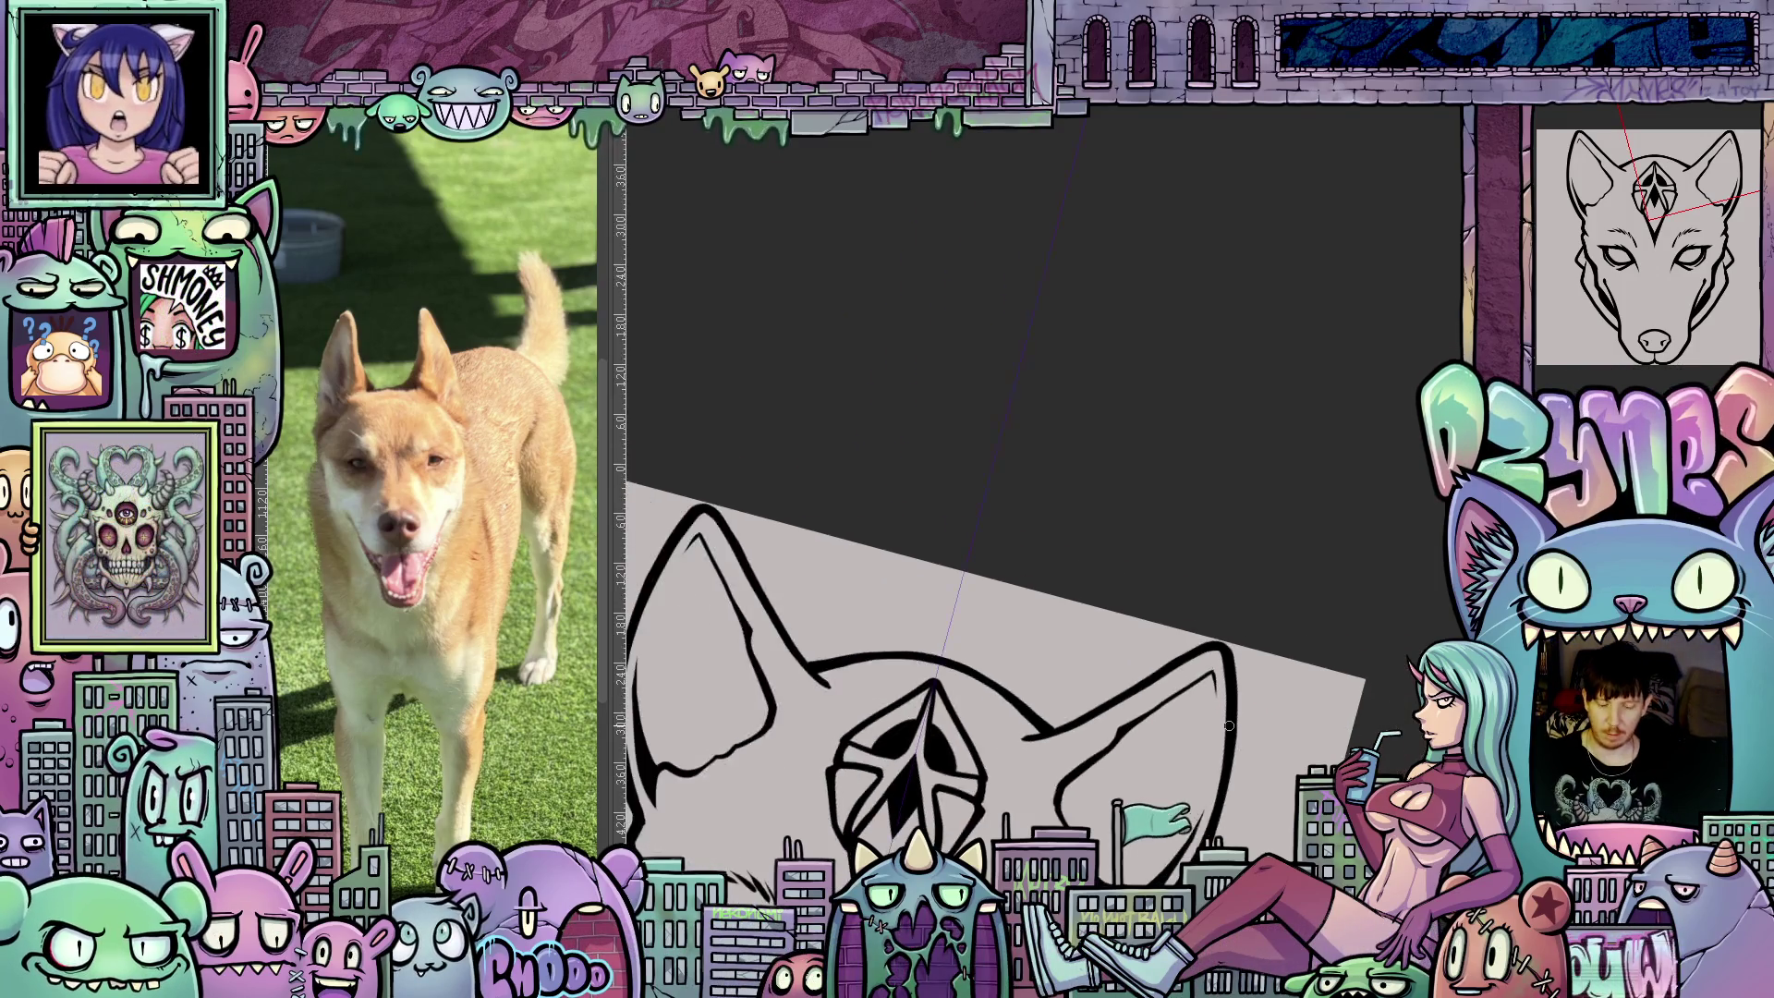
{"action": "left_click_drag", "start_coordinate": [1271, 746], "coordinate": [1401, 690]}
{"action": "mouse_move", "coordinate": [1424, 760]}
{"action": "left_mouse_down"}
{"action": "mouse_move", "coordinate": [1363, 400]}
{"action": "mouse_move", "coordinate": [1381, 375]}
{"action": "left_mouse_up"}
{"action": "scroll", "coordinate": [1173, 568], "scroll_direction": "up", "scroll_amount": 4}
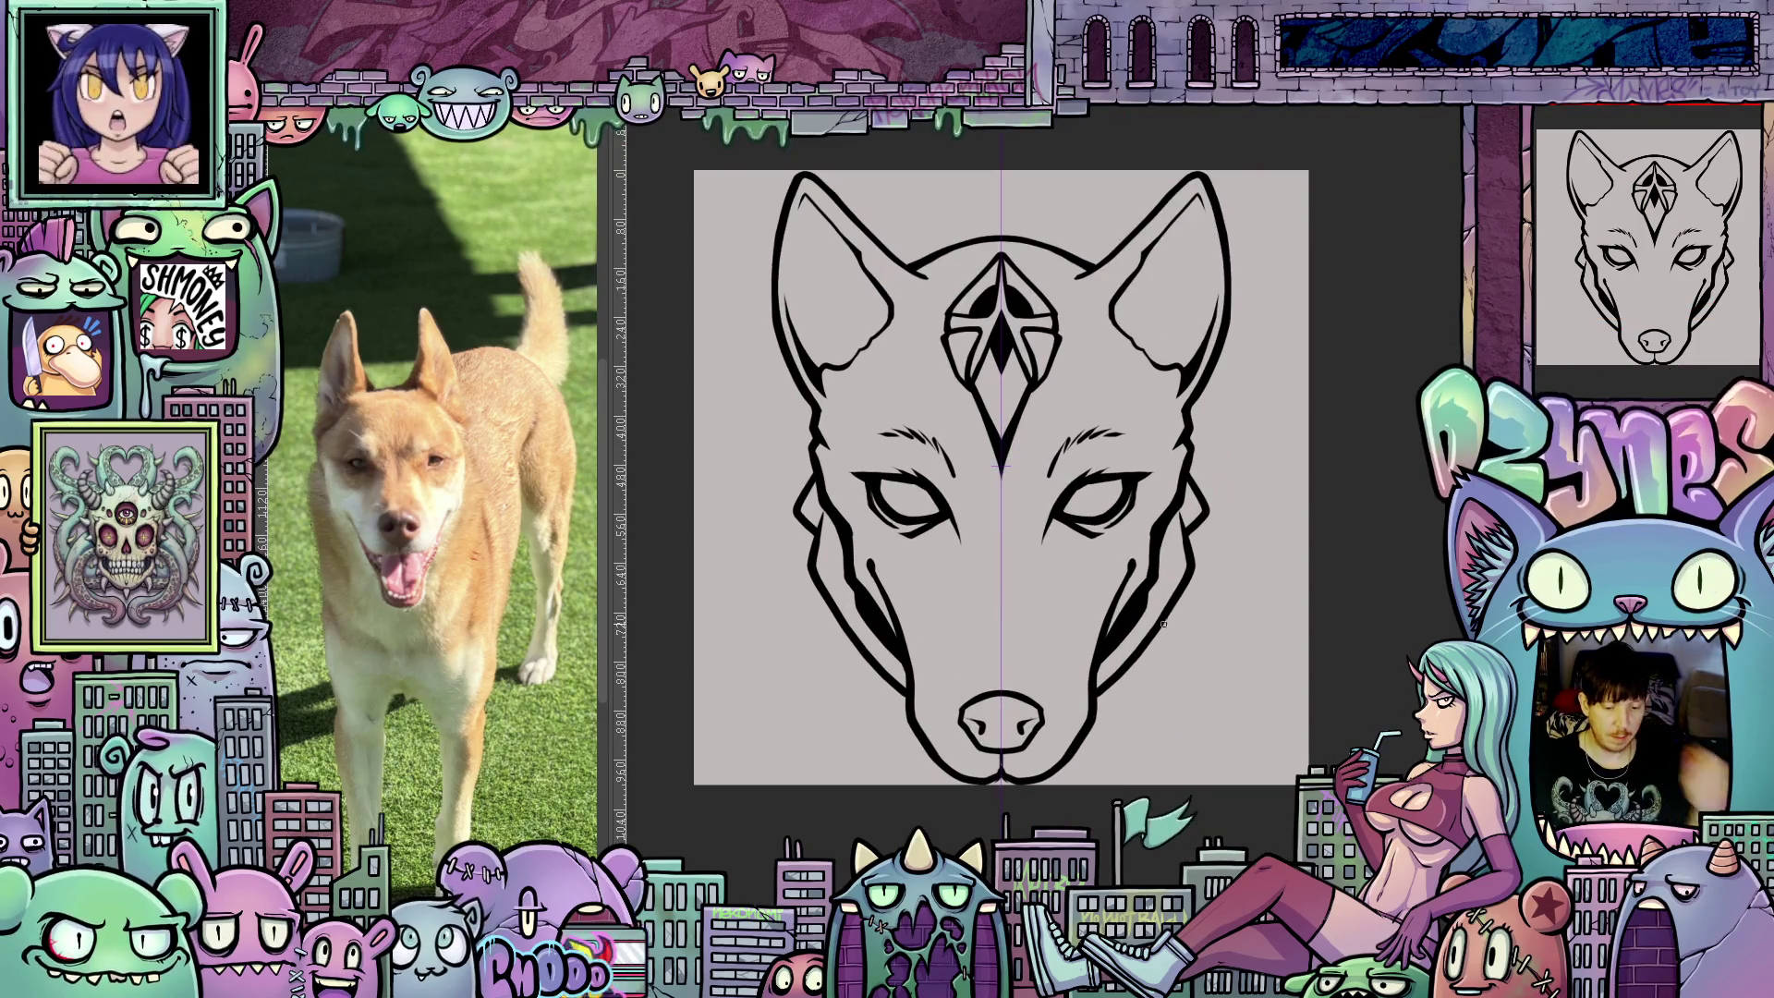
{"action": "mouse_move", "coordinate": [1132, 730]}
{"action": "left_mouse_down"}
{"action": "mouse_move", "coordinate": [1201, 665]}
{"action": "mouse_move", "coordinate": [1226, 682]}
{"action": "mouse_move", "coordinate": [1254, 621]}
{"action": "left_mouse_up"}
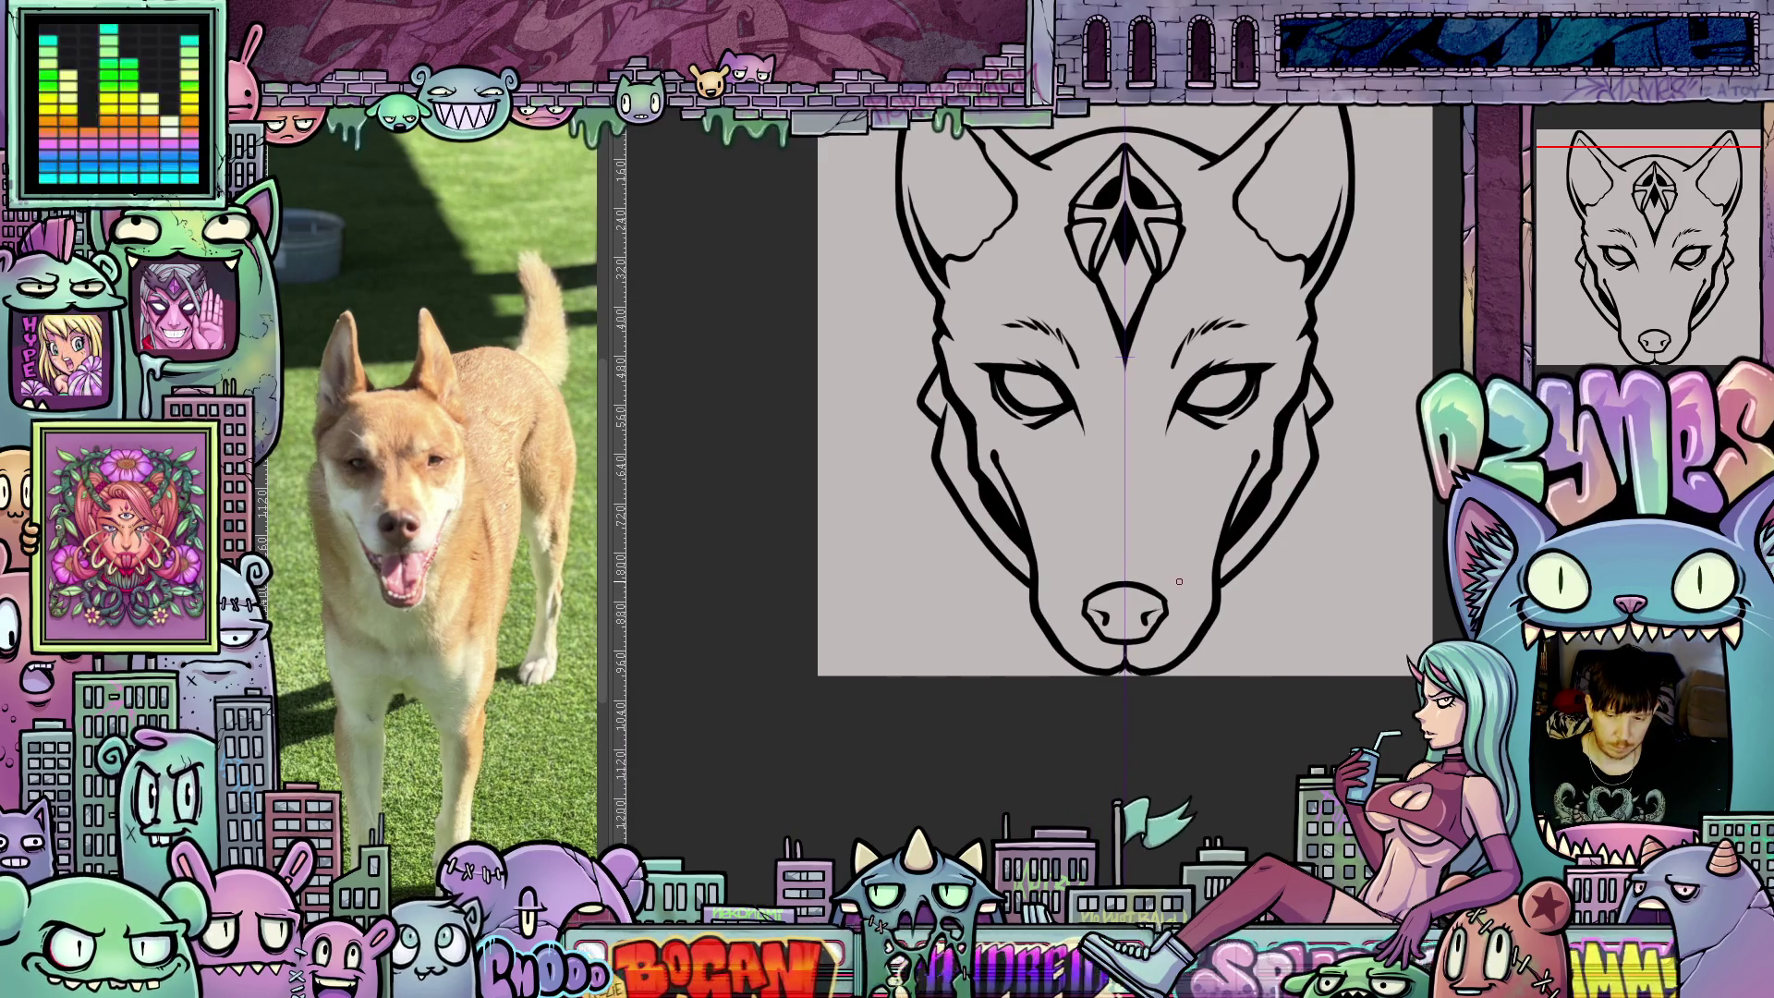
{"action": "scroll", "coordinate": [1179, 581], "scroll_direction": "up", "scroll_amount": 1}
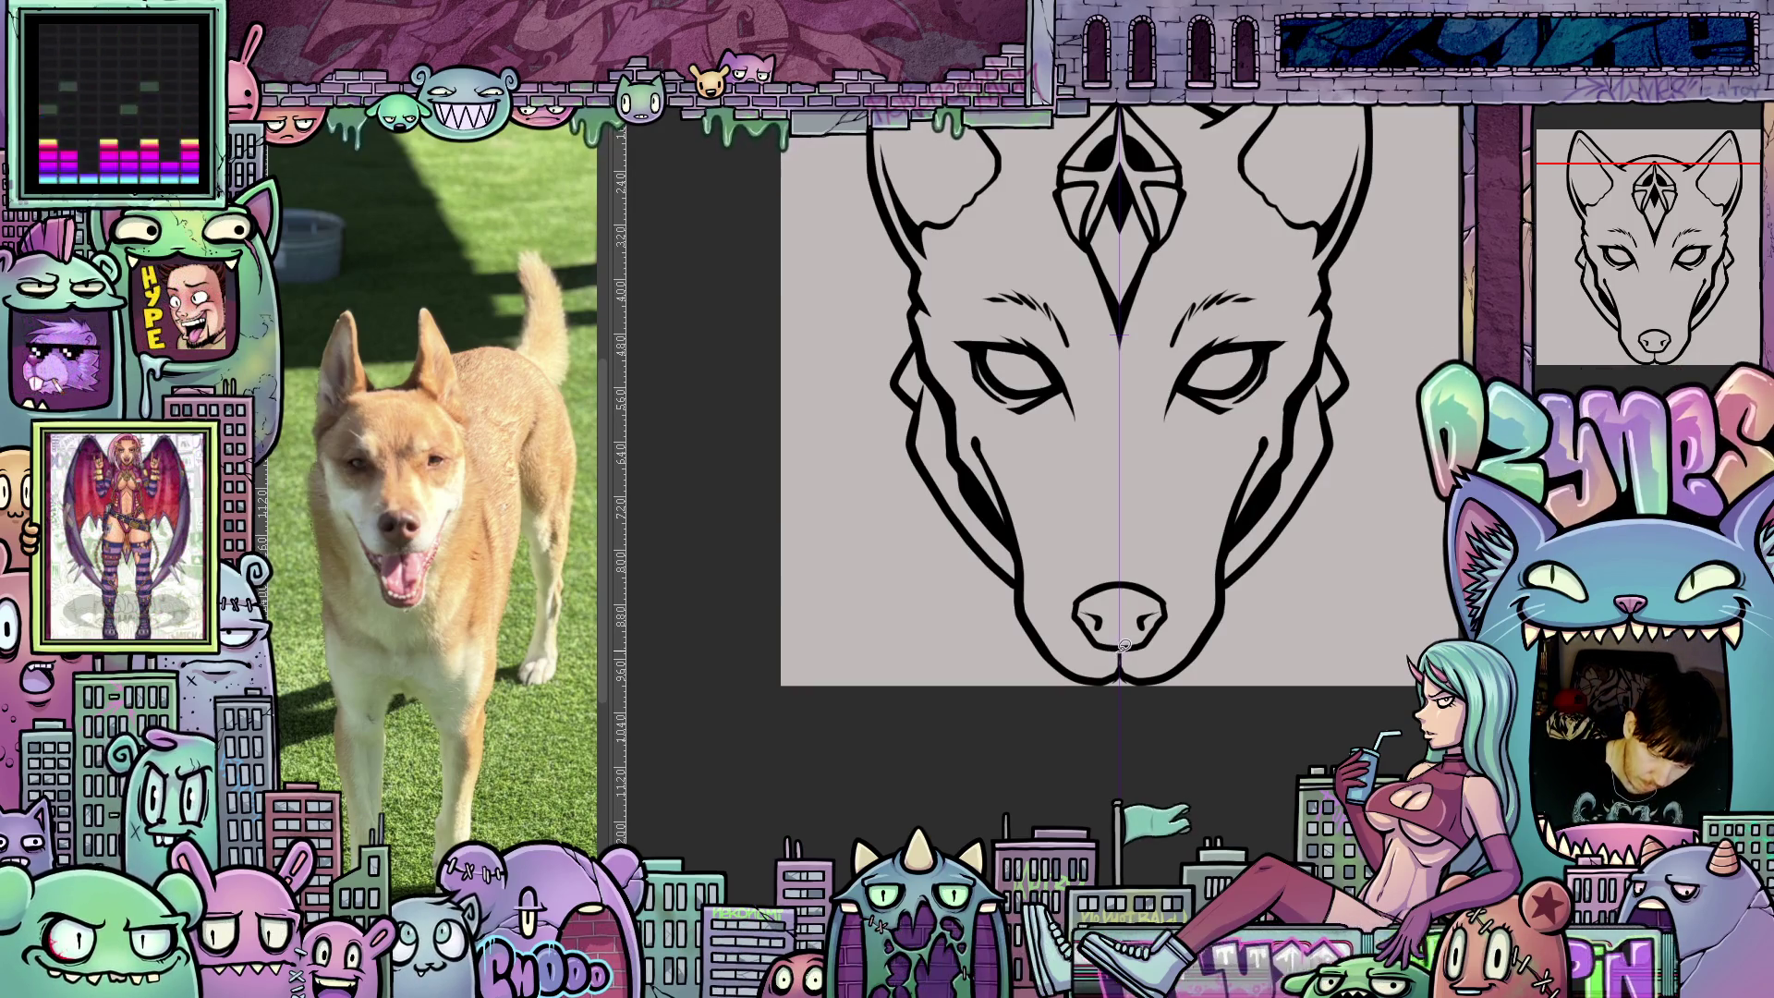
Lasso the nose and stretch its top upward with Ctrl+T, then deselect.
{"action": "left_click_drag", "start_coordinate": [1121, 651], "coordinate": [1122, 547]}
{"action": "key", "text": "ctrl+t"}
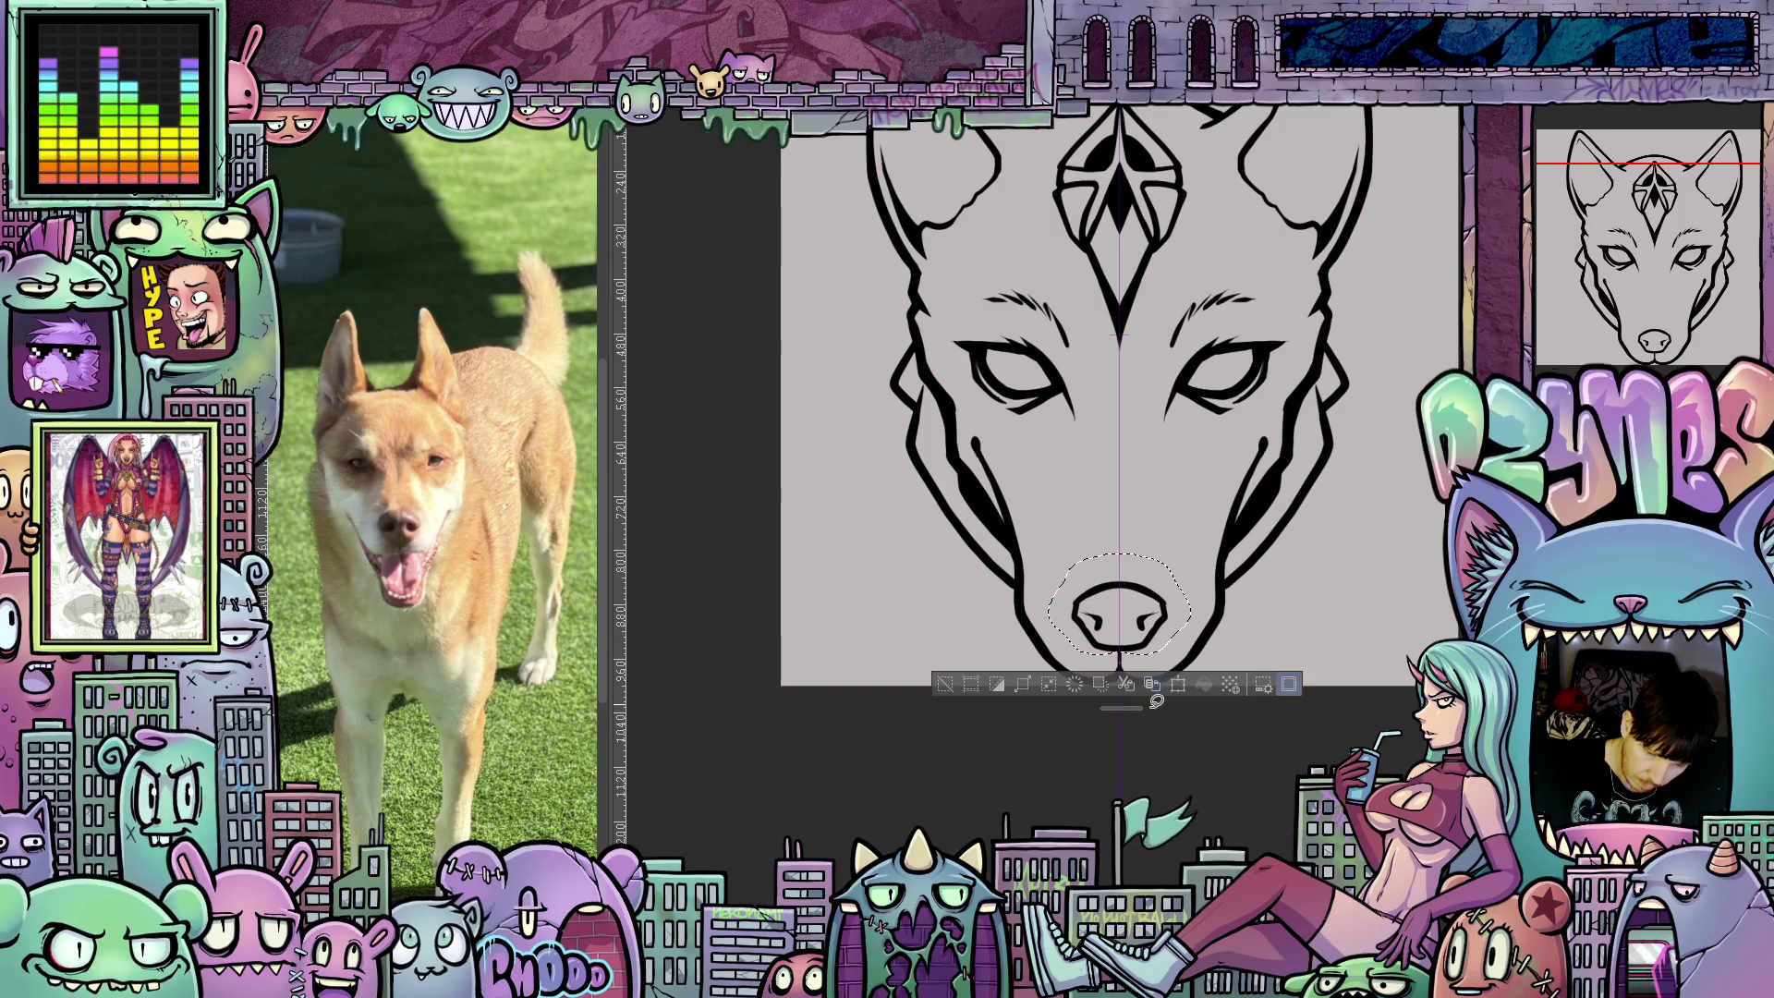
{"action": "left_click_drag", "start_coordinate": [1119, 553], "coordinate": [1119, 539]}
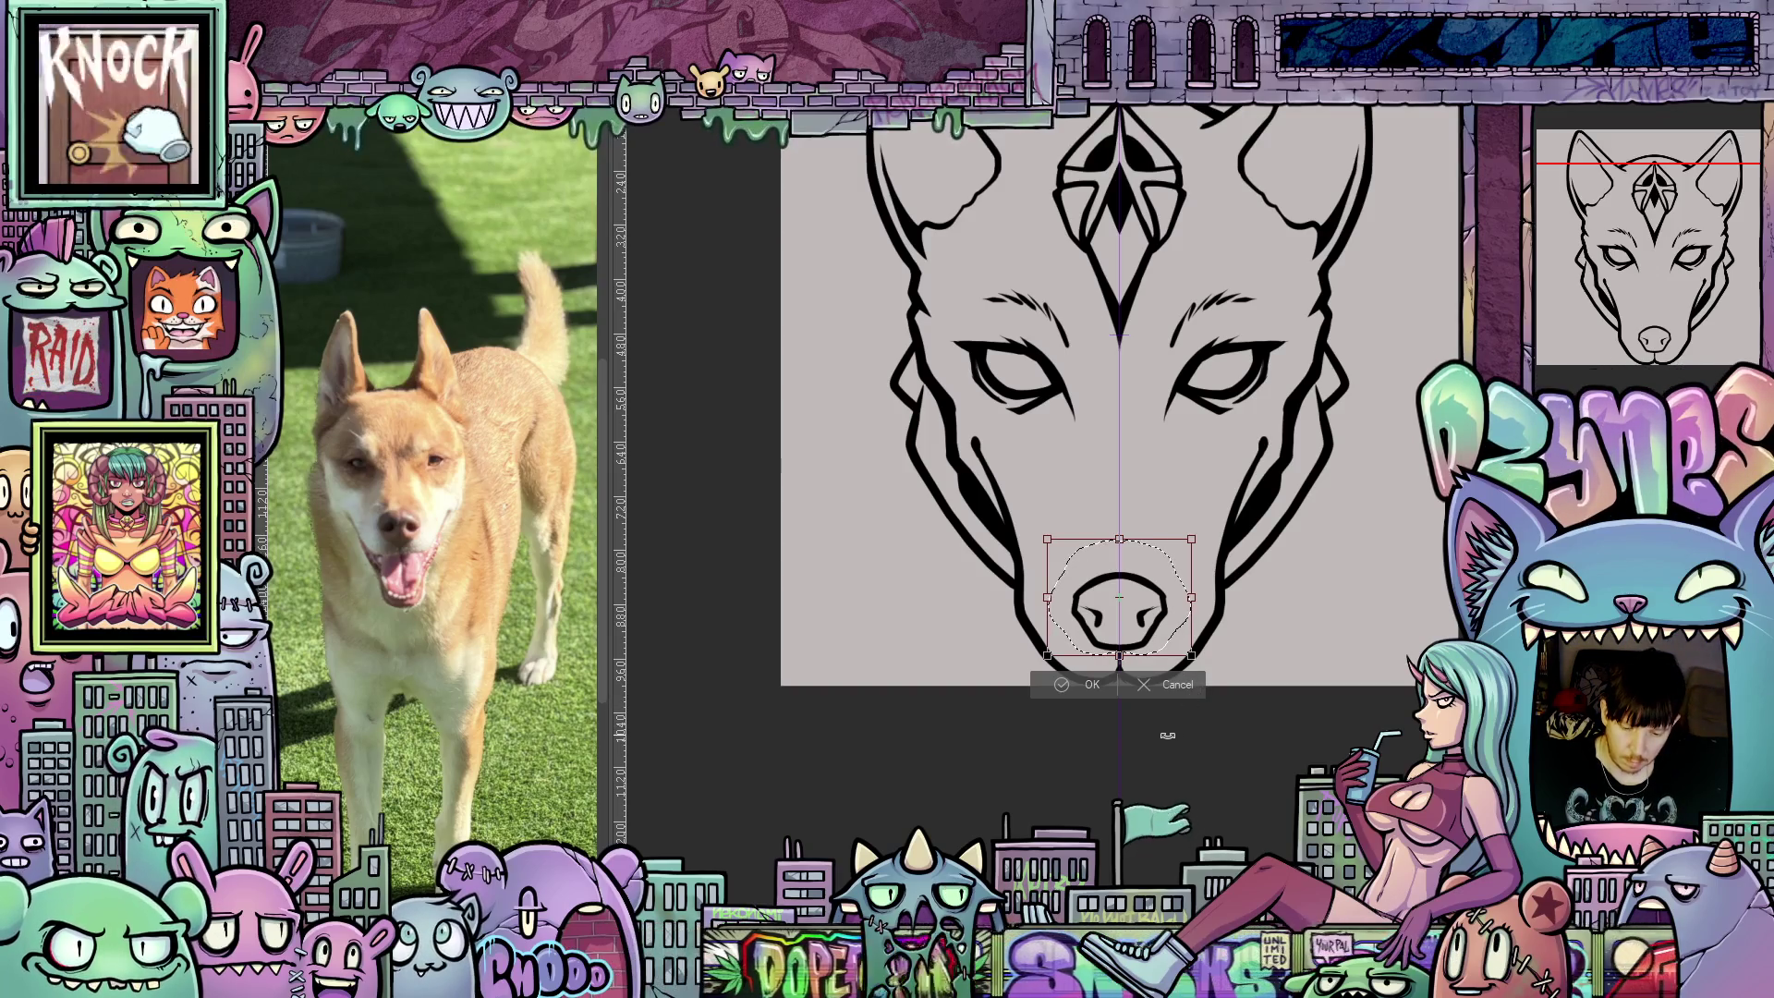
{"action": "left_click", "coordinate": [1092, 684]}
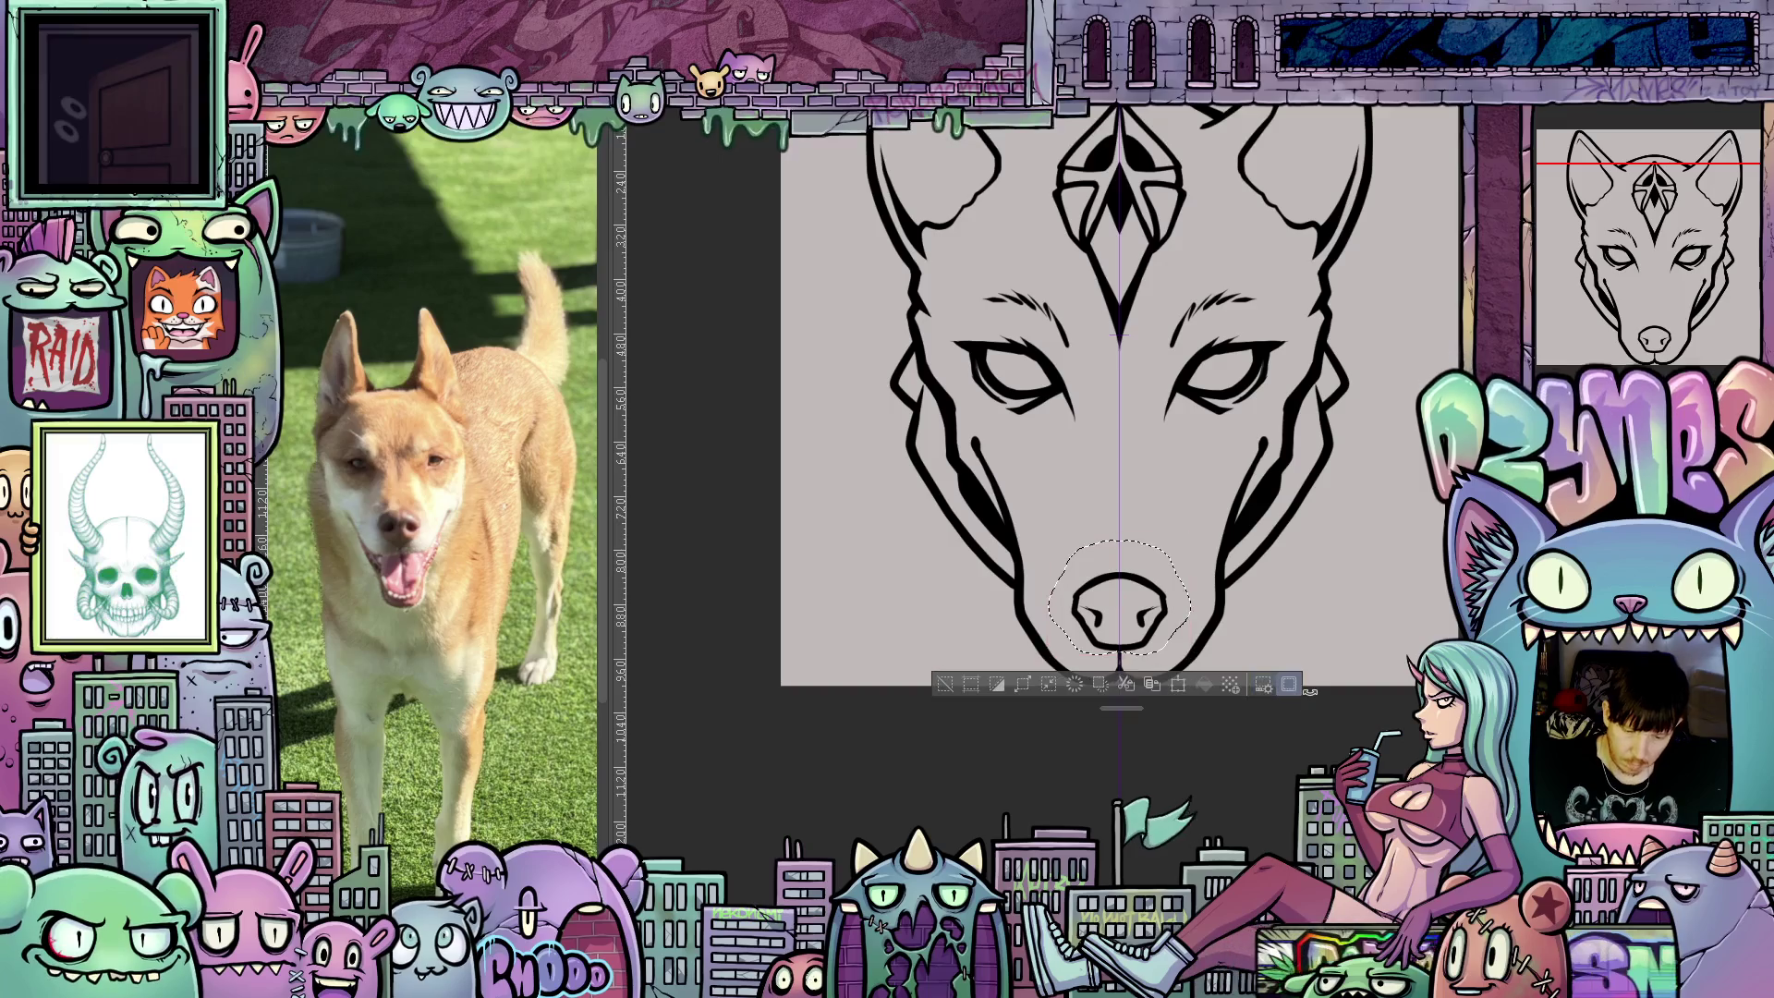
{"action": "key", "text": "ctrl+d"}
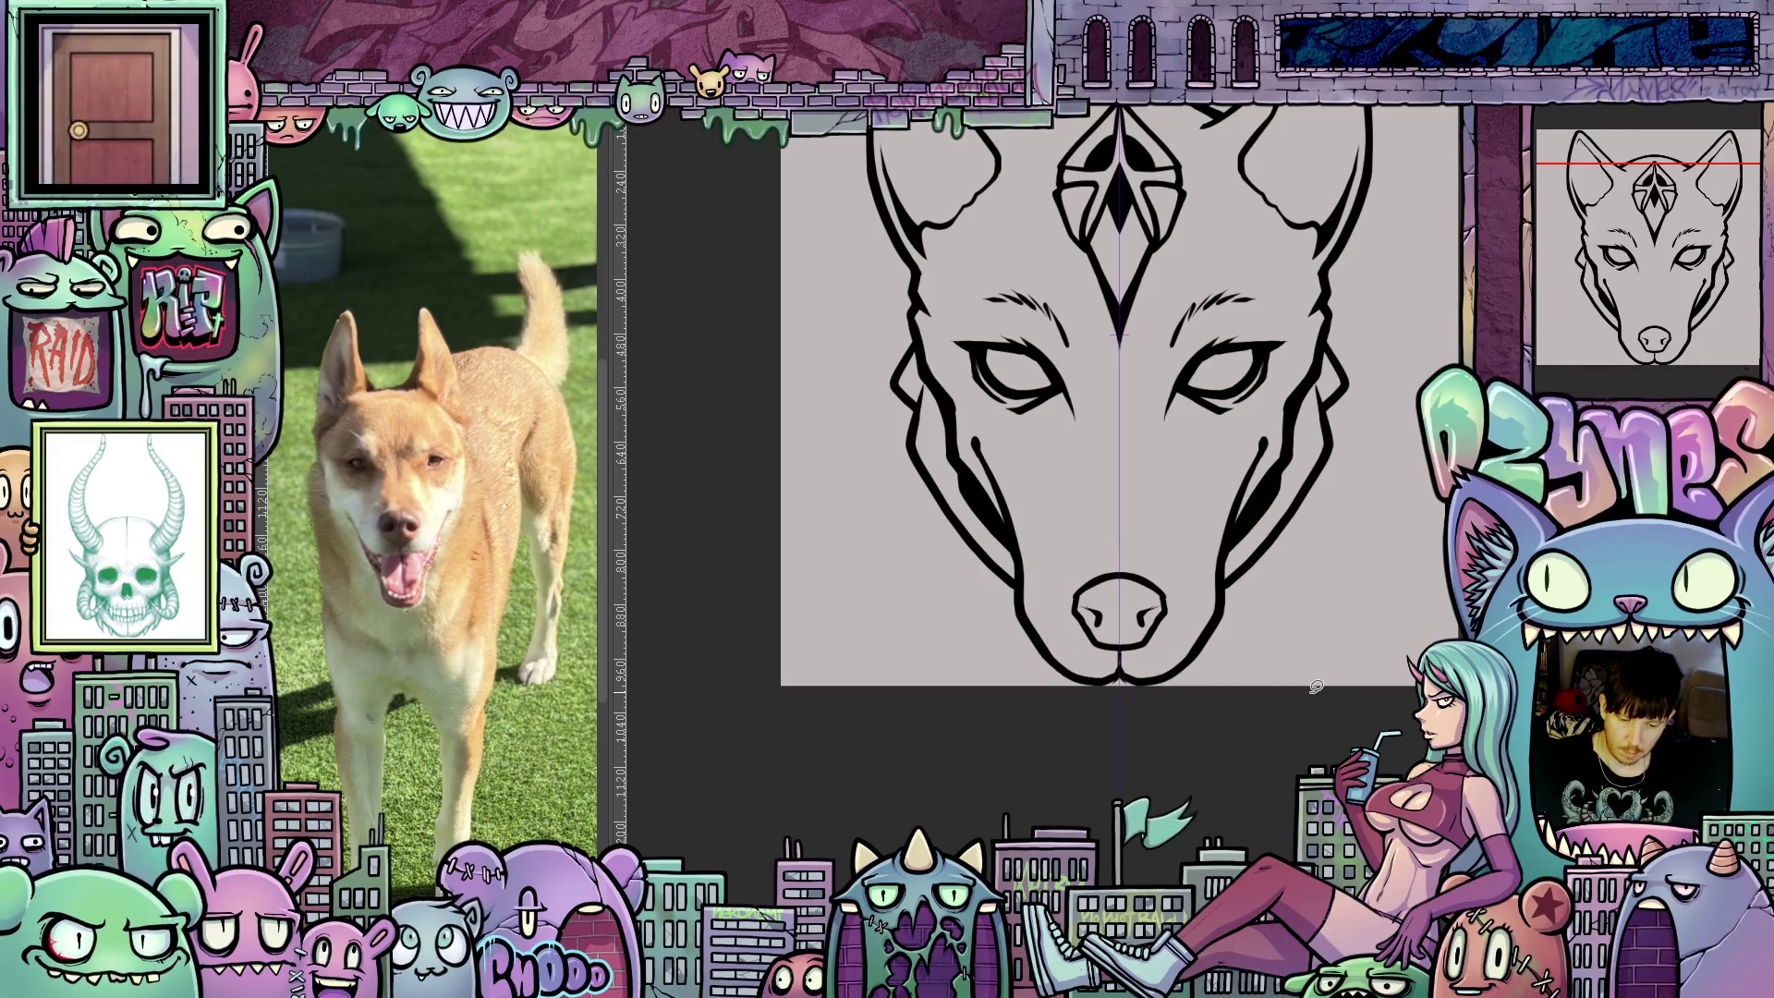
{"action": "scroll", "coordinate": [1285, 624], "scroll_direction": "down", "scroll_amount": 2}
{"action": "left_click_drag", "start_coordinate": [1338, 618], "coordinate": [1284, 624]}
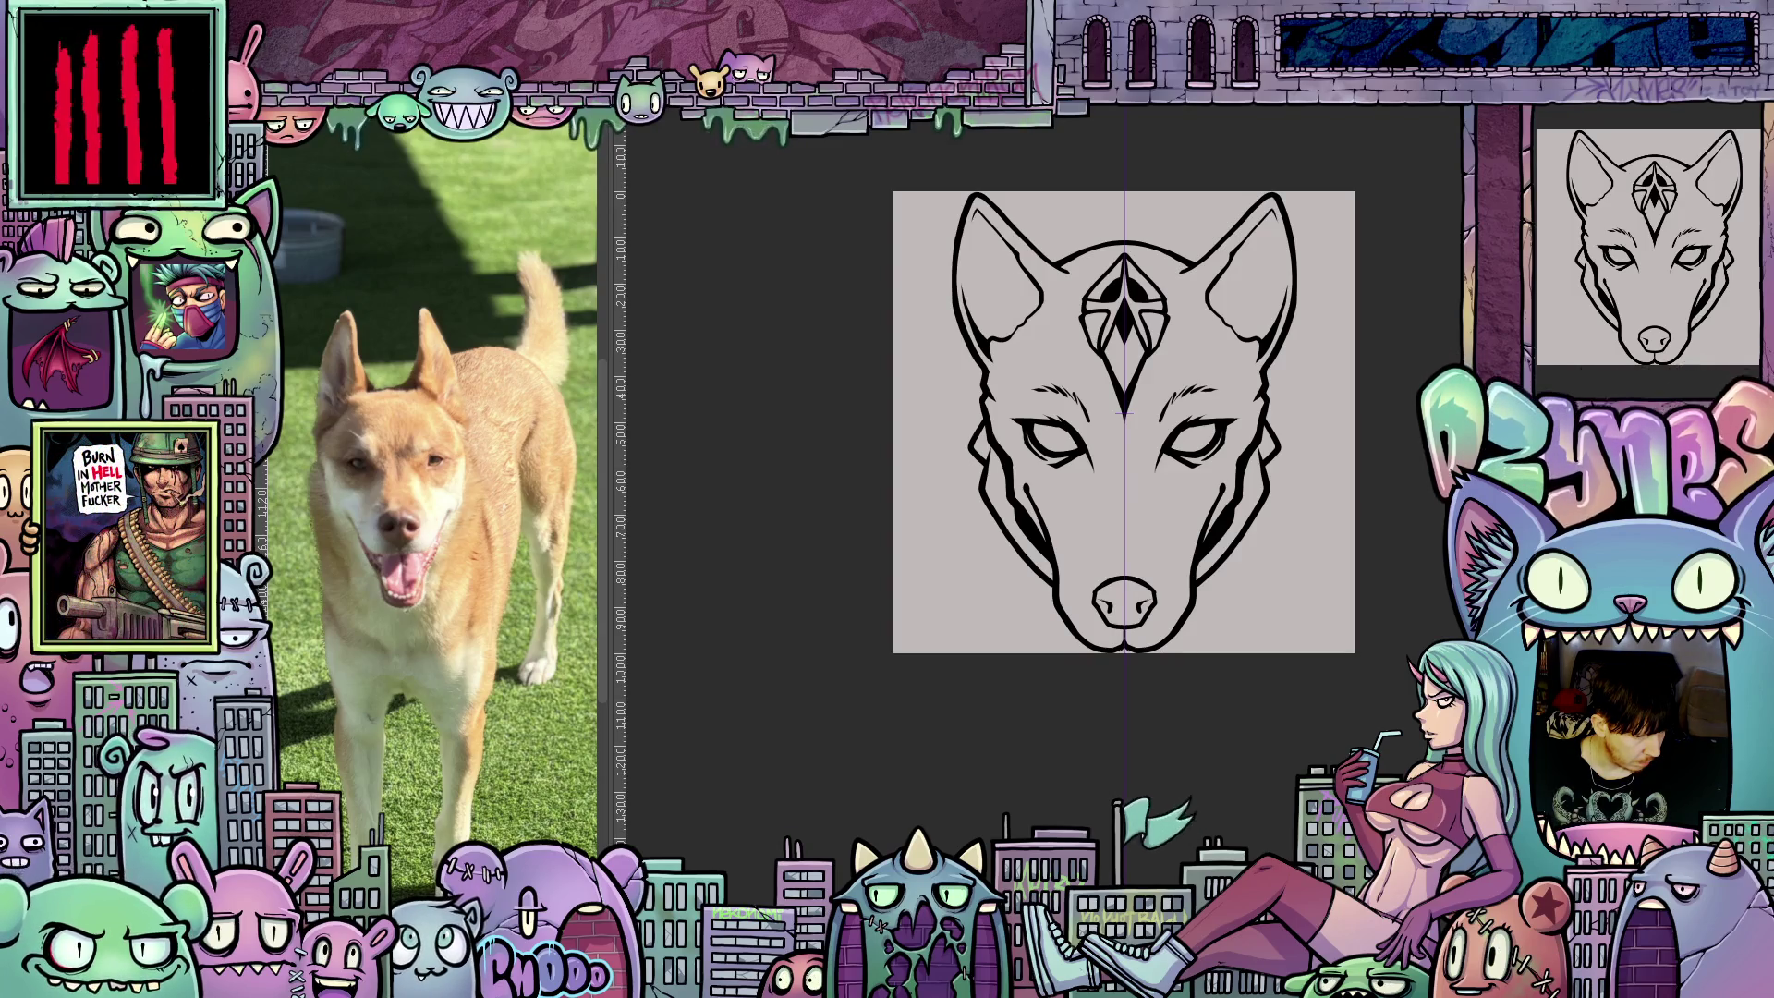
Lasso-fill the whole wolf head, ears included, with a flat grey base.
{"action": "mouse_move", "coordinate": [1215, 643]}
{"action": "left_mouse_down"}
{"action": "mouse_move", "coordinate": [1202, 115]}
{"action": "mouse_move", "coordinate": [1109, 753]}
{"action": "mouse_move", "coordinate": [1278, 686]}
{"action": "left_mouse_up"}
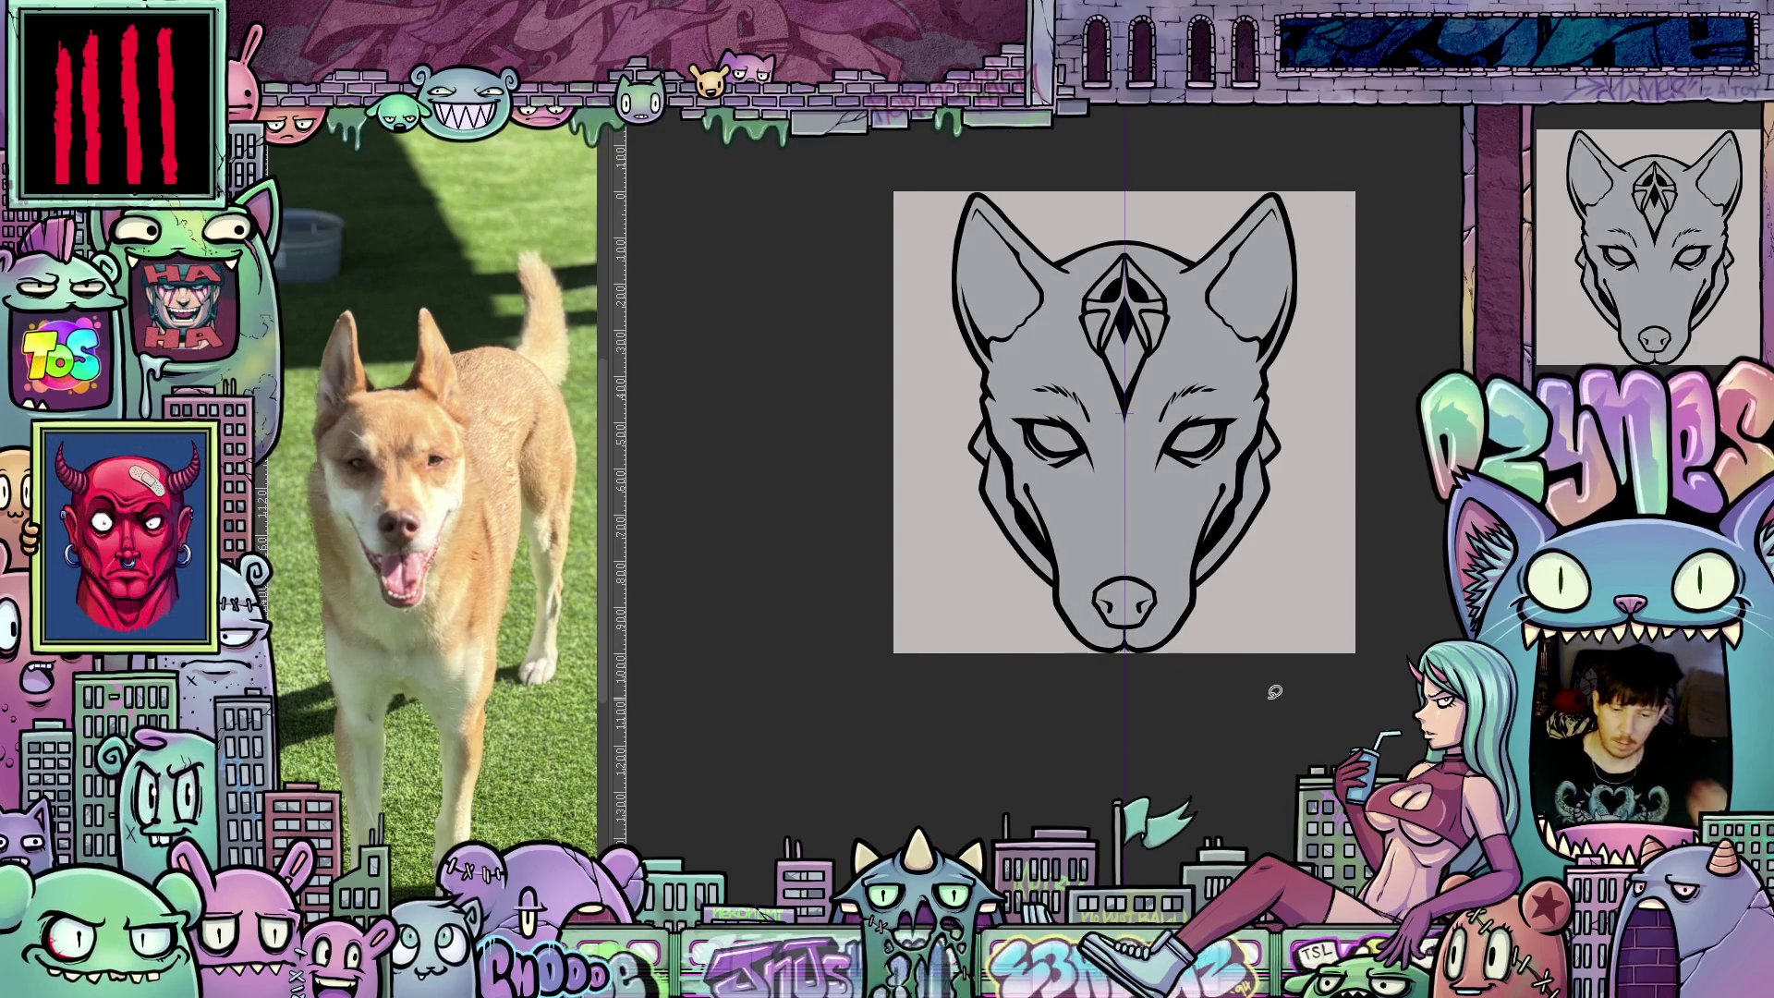
{"action": "scroll", "coordinate": [1297, 584], "scroll_direction": "up", "scroll_amount": 1}
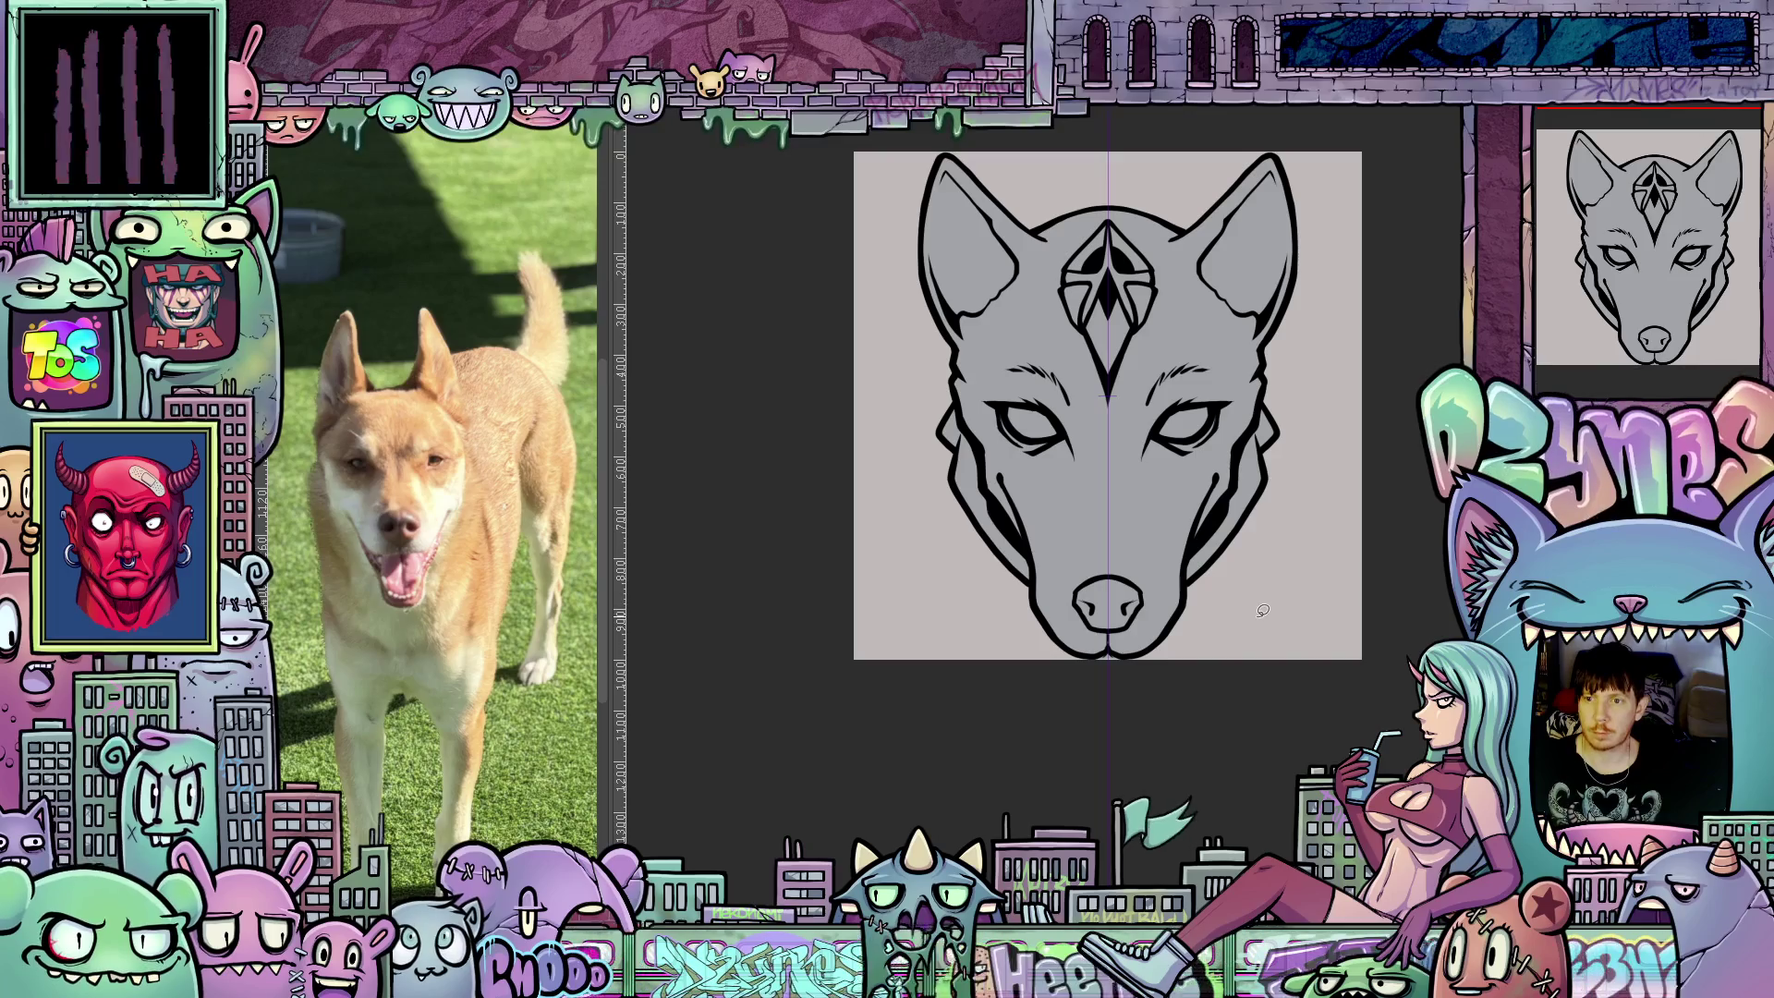
{"action": "left_click_drag", "start_coordinate": [1251, 626], "coordinate": [1242, 655]}
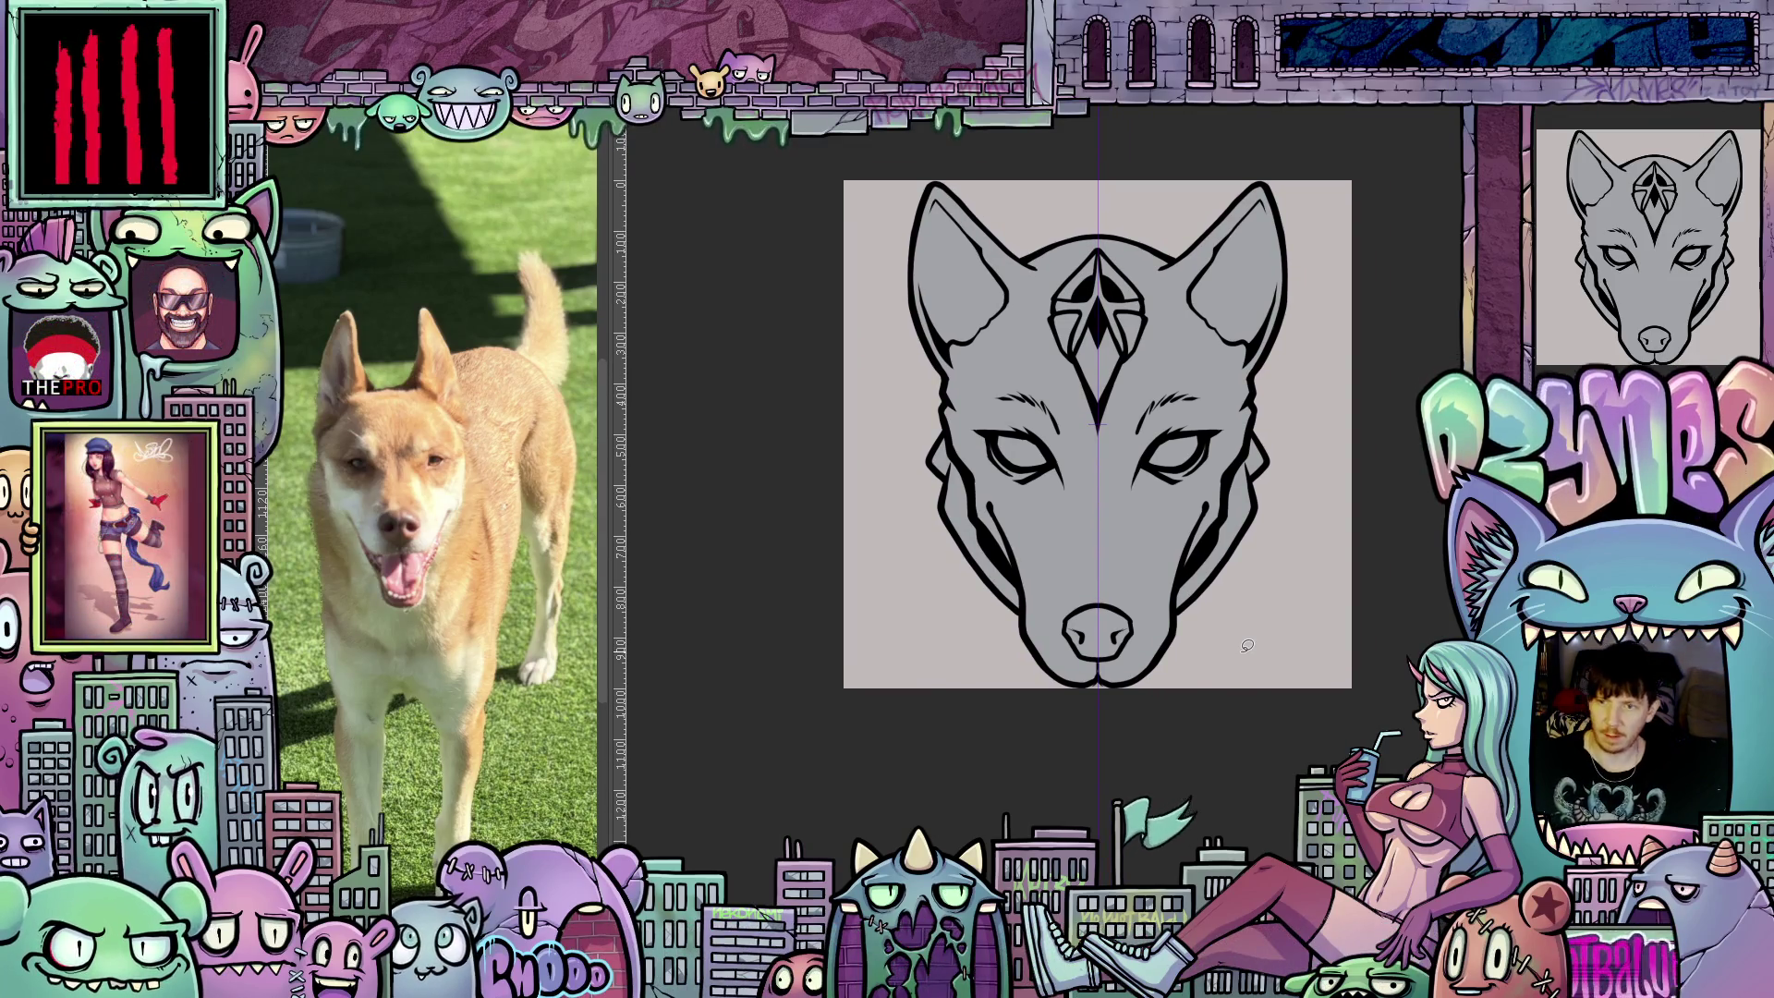
{"action": "scroll", "coordinate": [1239, 637], "scroll_direction": "up", "scroll_amount": 4}
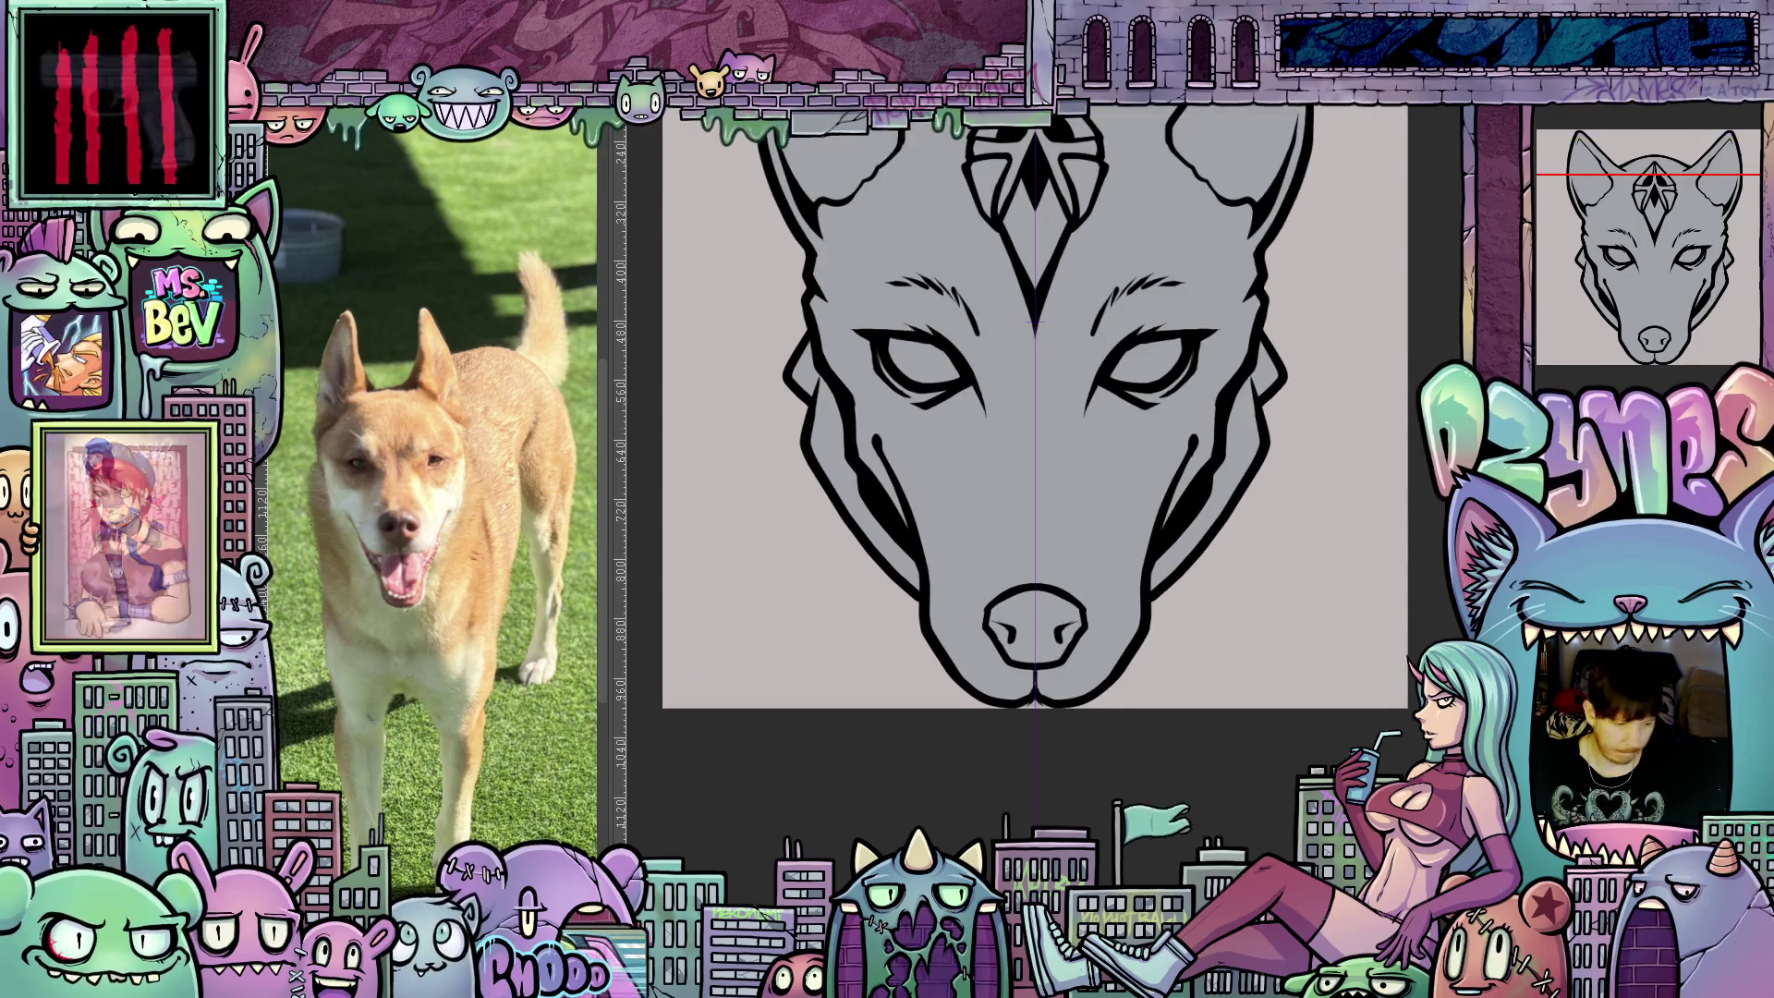
{"action": "scroll", "coordinate": [1250, 855], "scroll_direction": "up", "scroll_amount": 2}
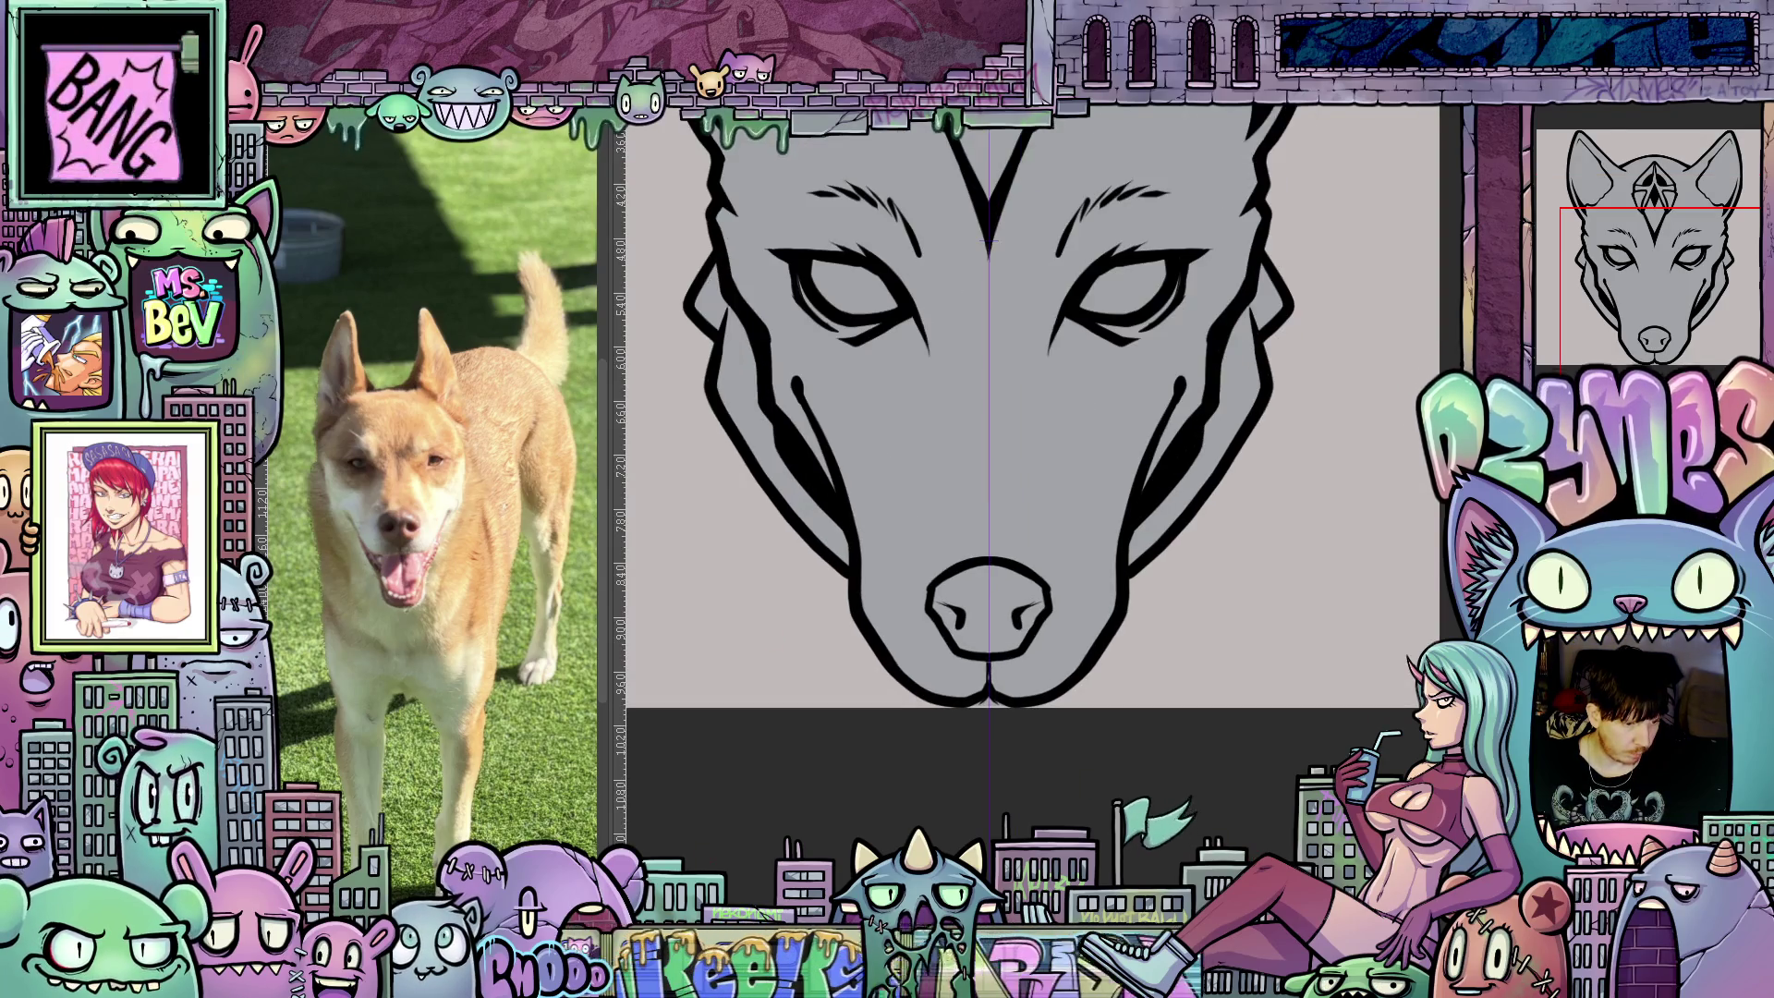
{"action": "left_click_drag", "start_coordinate": [1168, 733], "coordinate": [1078, 642]}
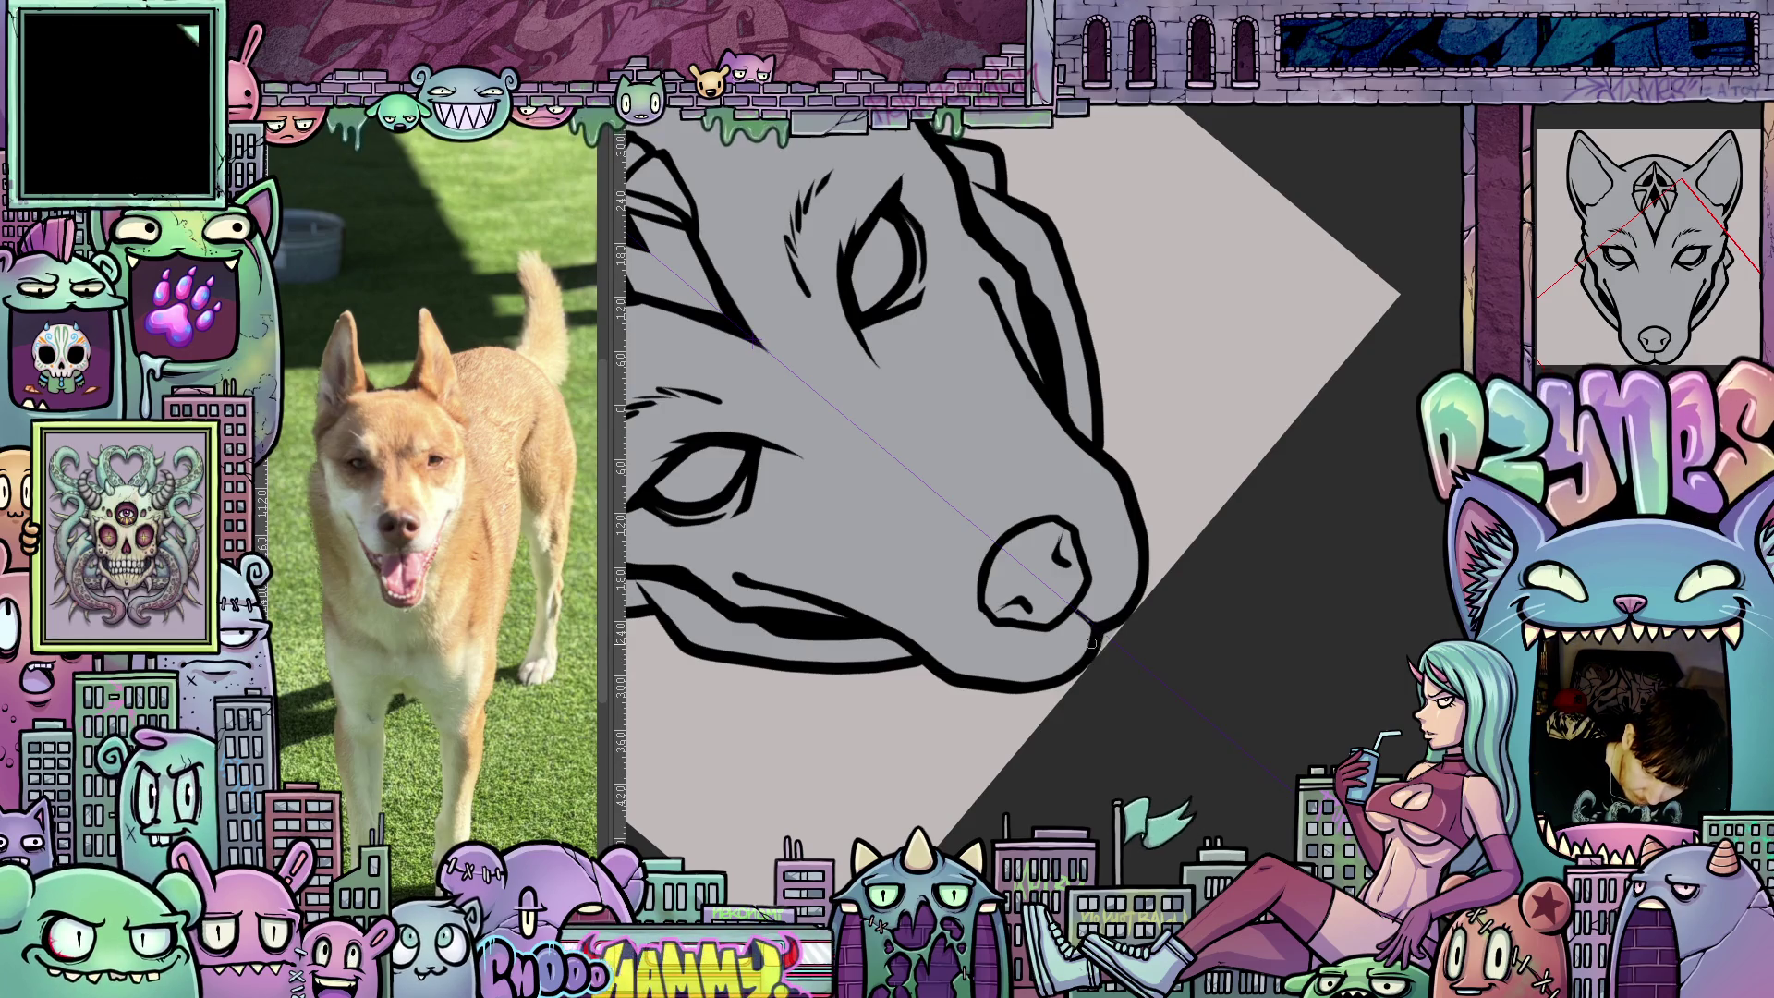
{"action": "key", "text": "5"}
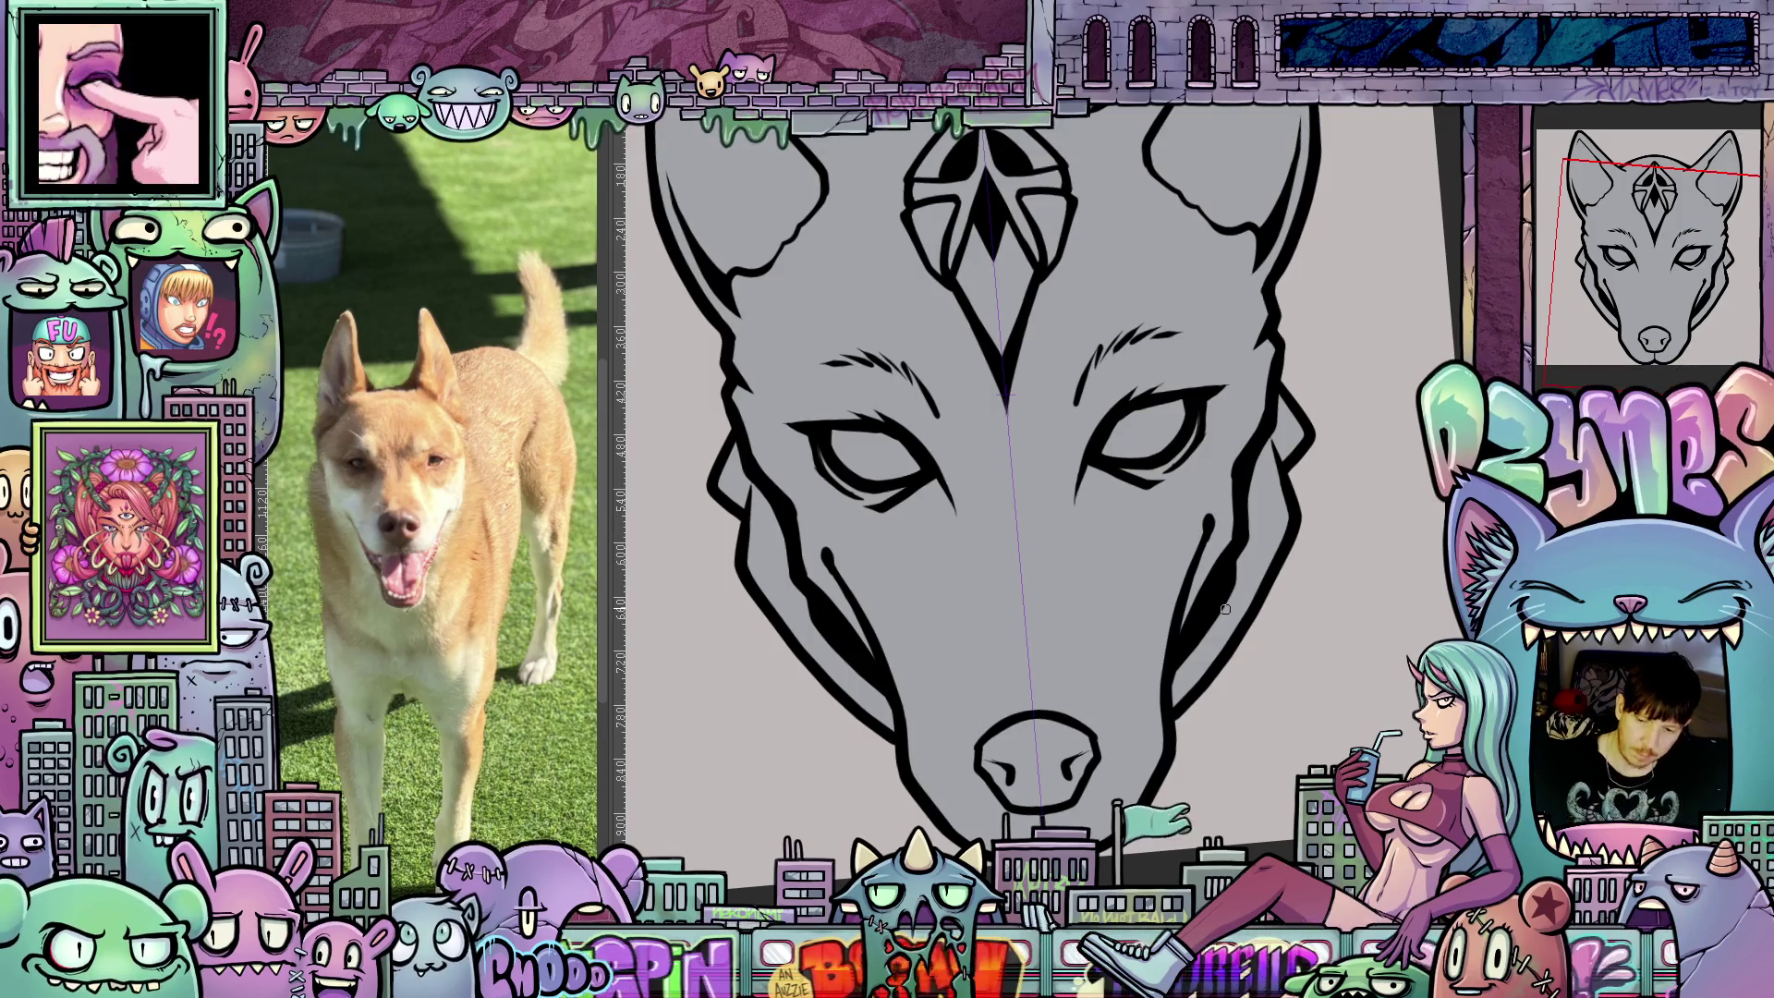
{"action": "key", "text": "5"}
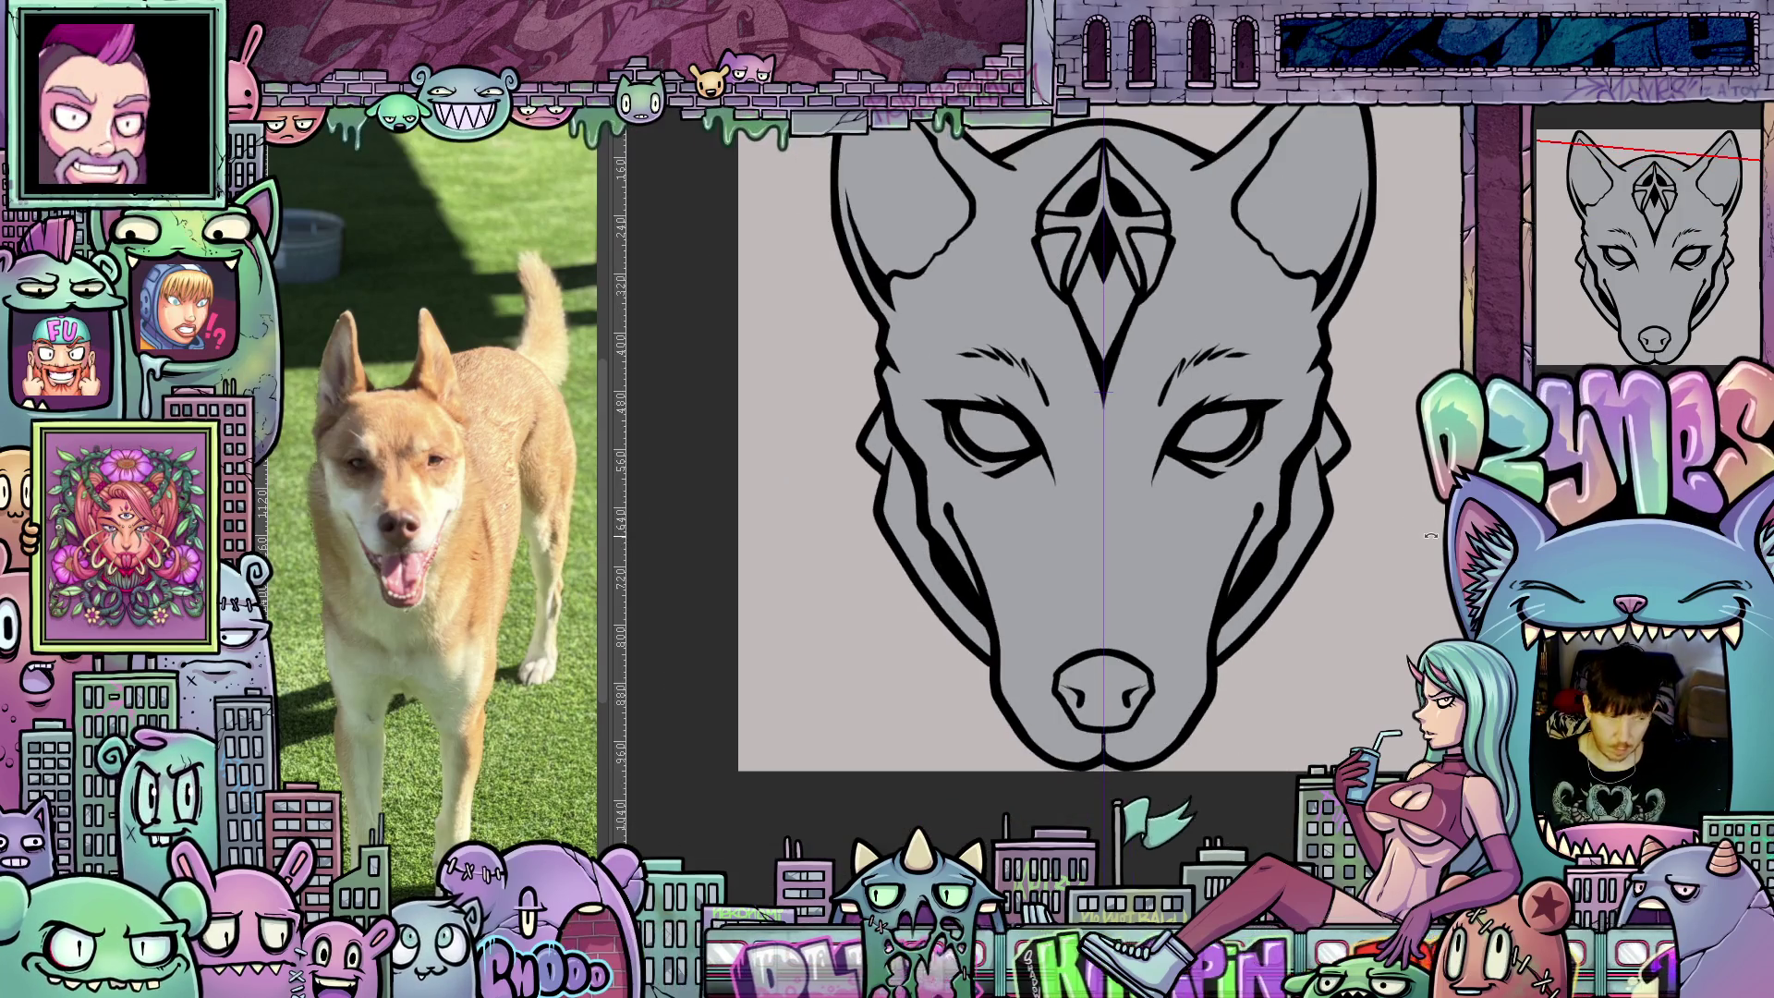
{"action": "scroll", "coordinate": [1257, 554], "scroll_direction": "up", "scroll_amount": 4}
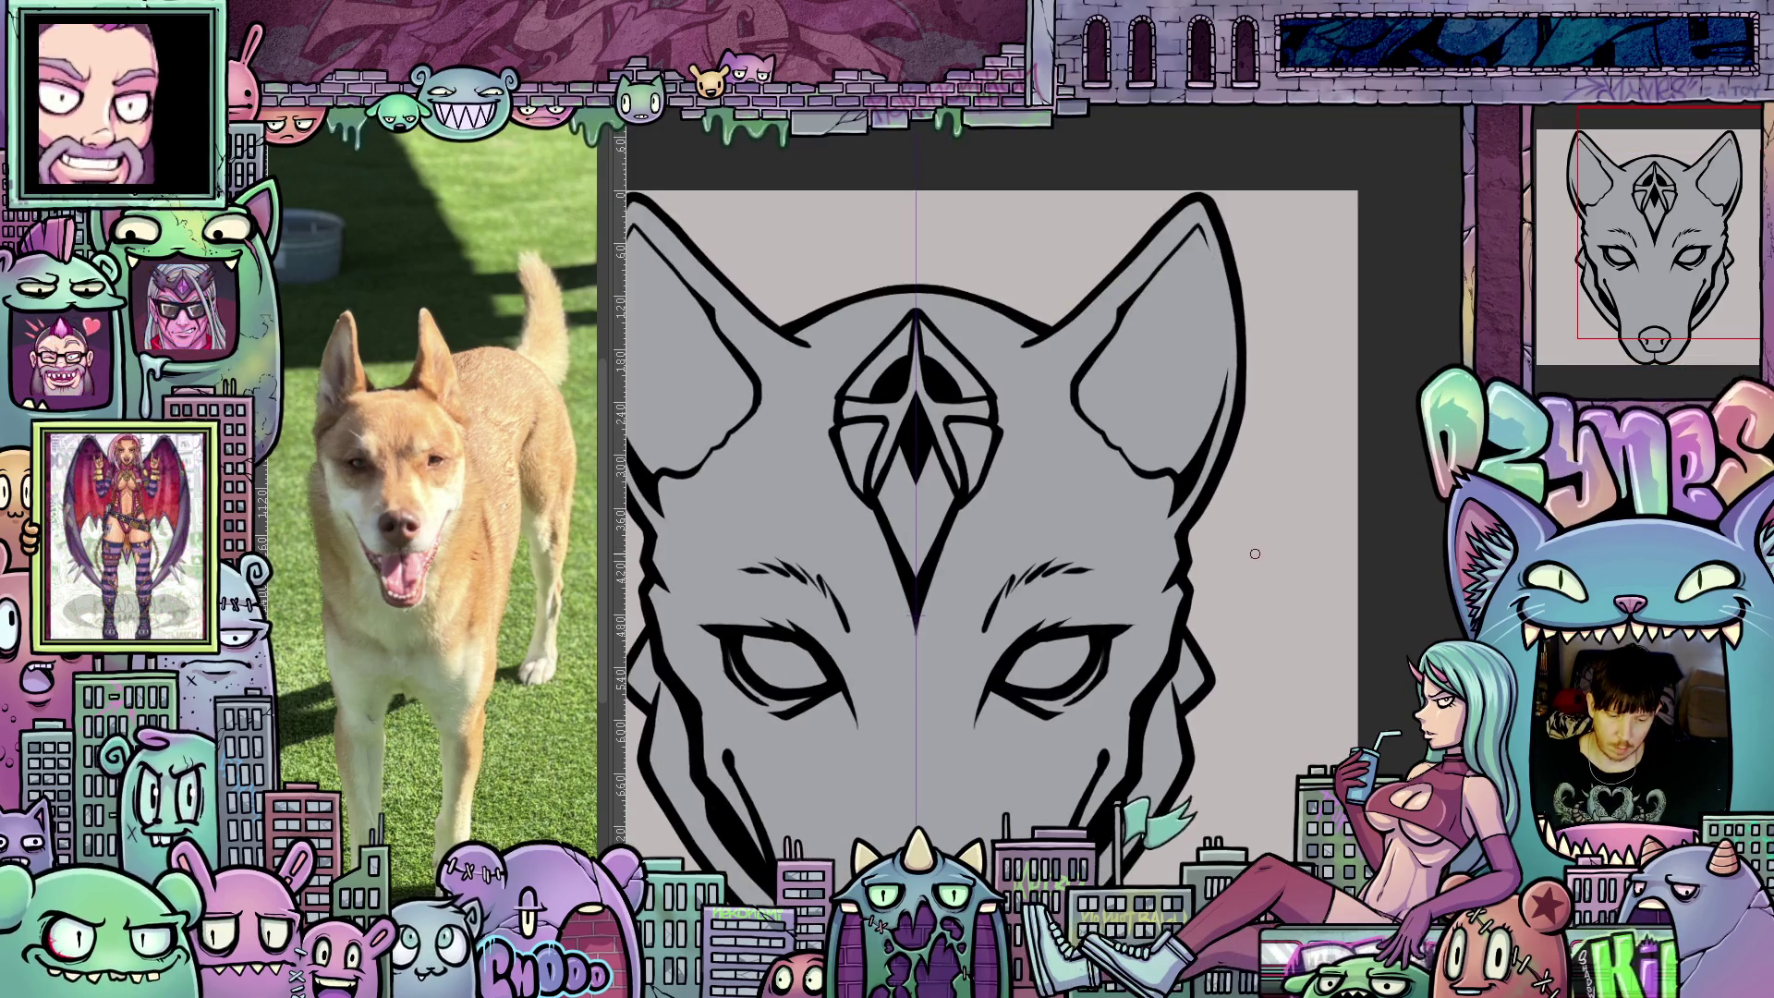
{"action": "left_click_drag", "start_coordinate": [1237, 580], "coordinate": [1331, 687]}
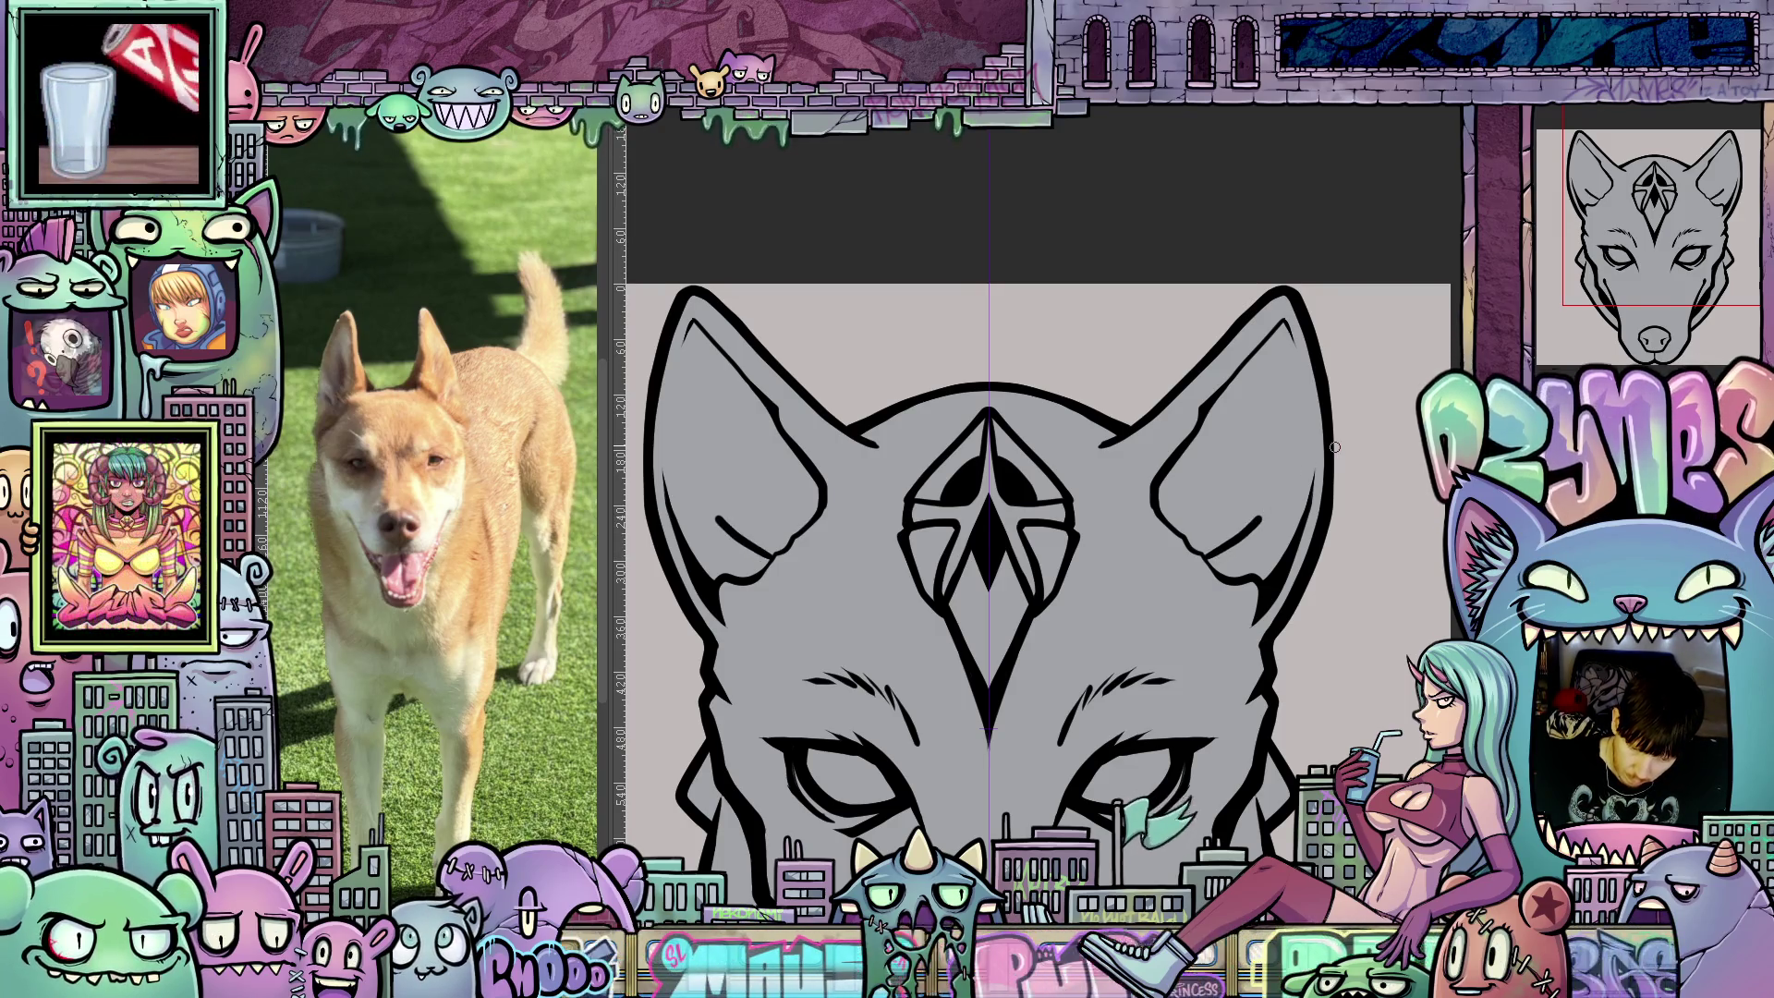
Extend the inner-ear line upward and add a short ink stroke inside the right ear.
{"action": "left_click_drag", "start_coordinate": [1220, 546], "coordinate": [1193, 404]}
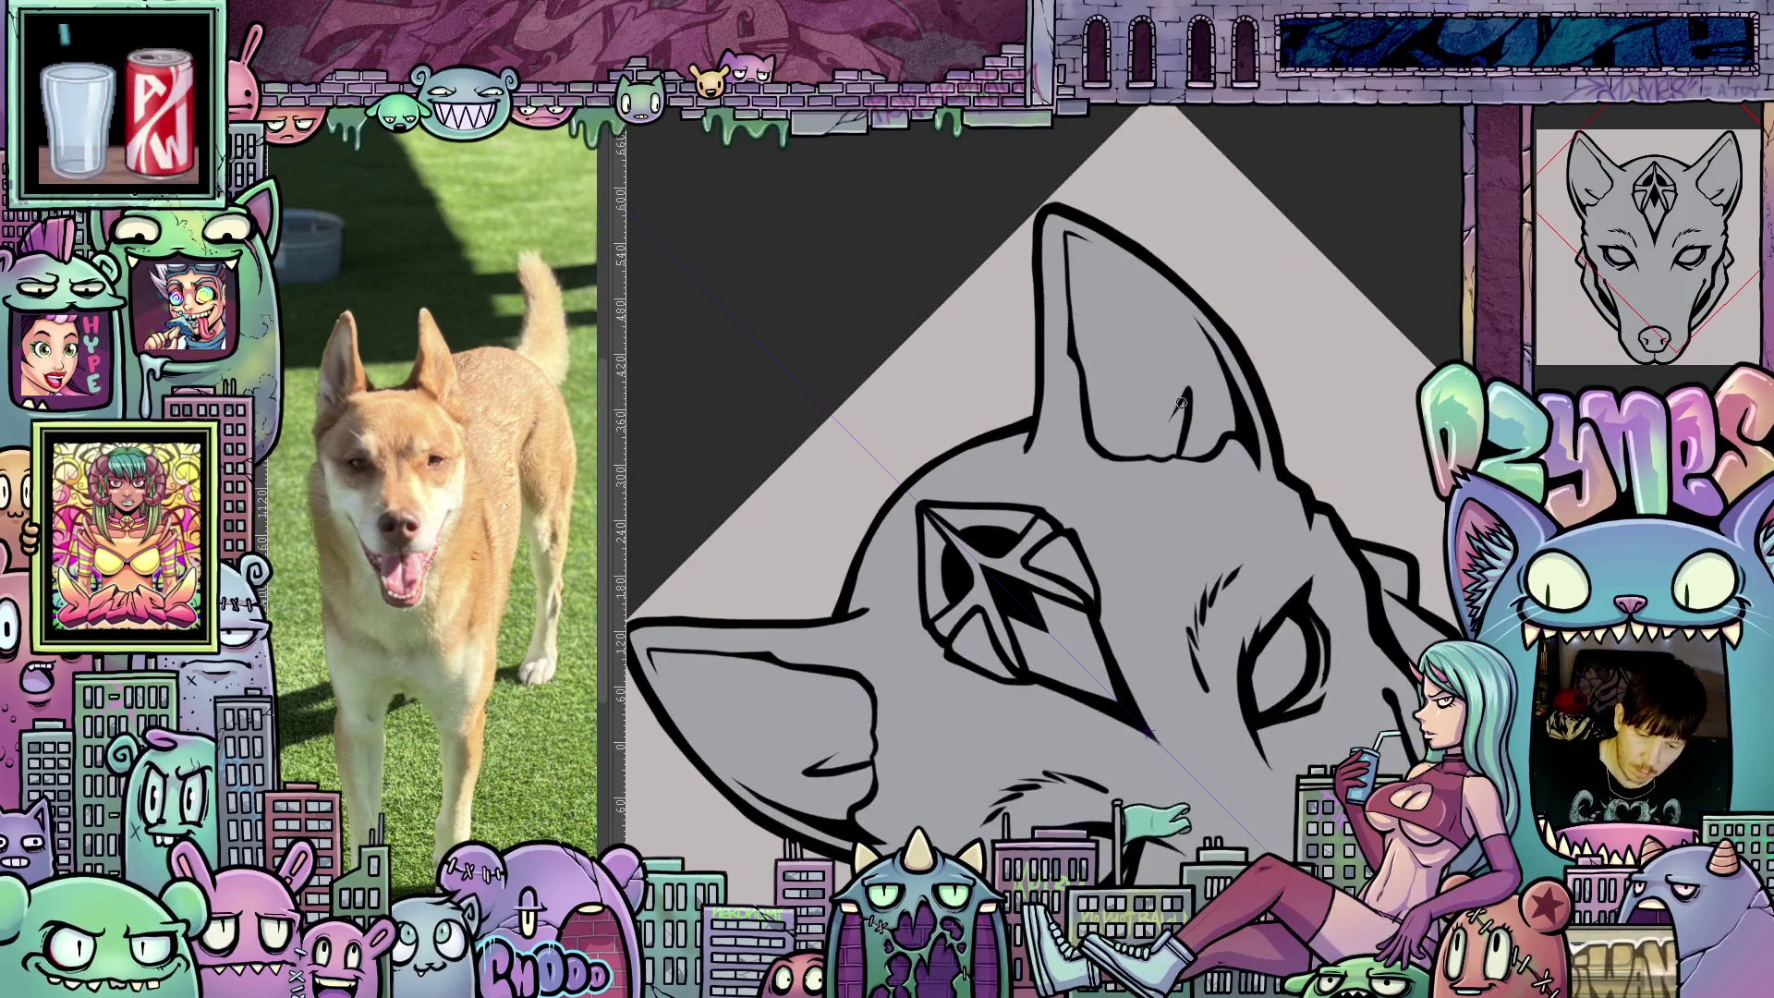
{"action": "left_click_drag", "start_coordinate": [1194, 381], "coordinate": [1170, 419]}
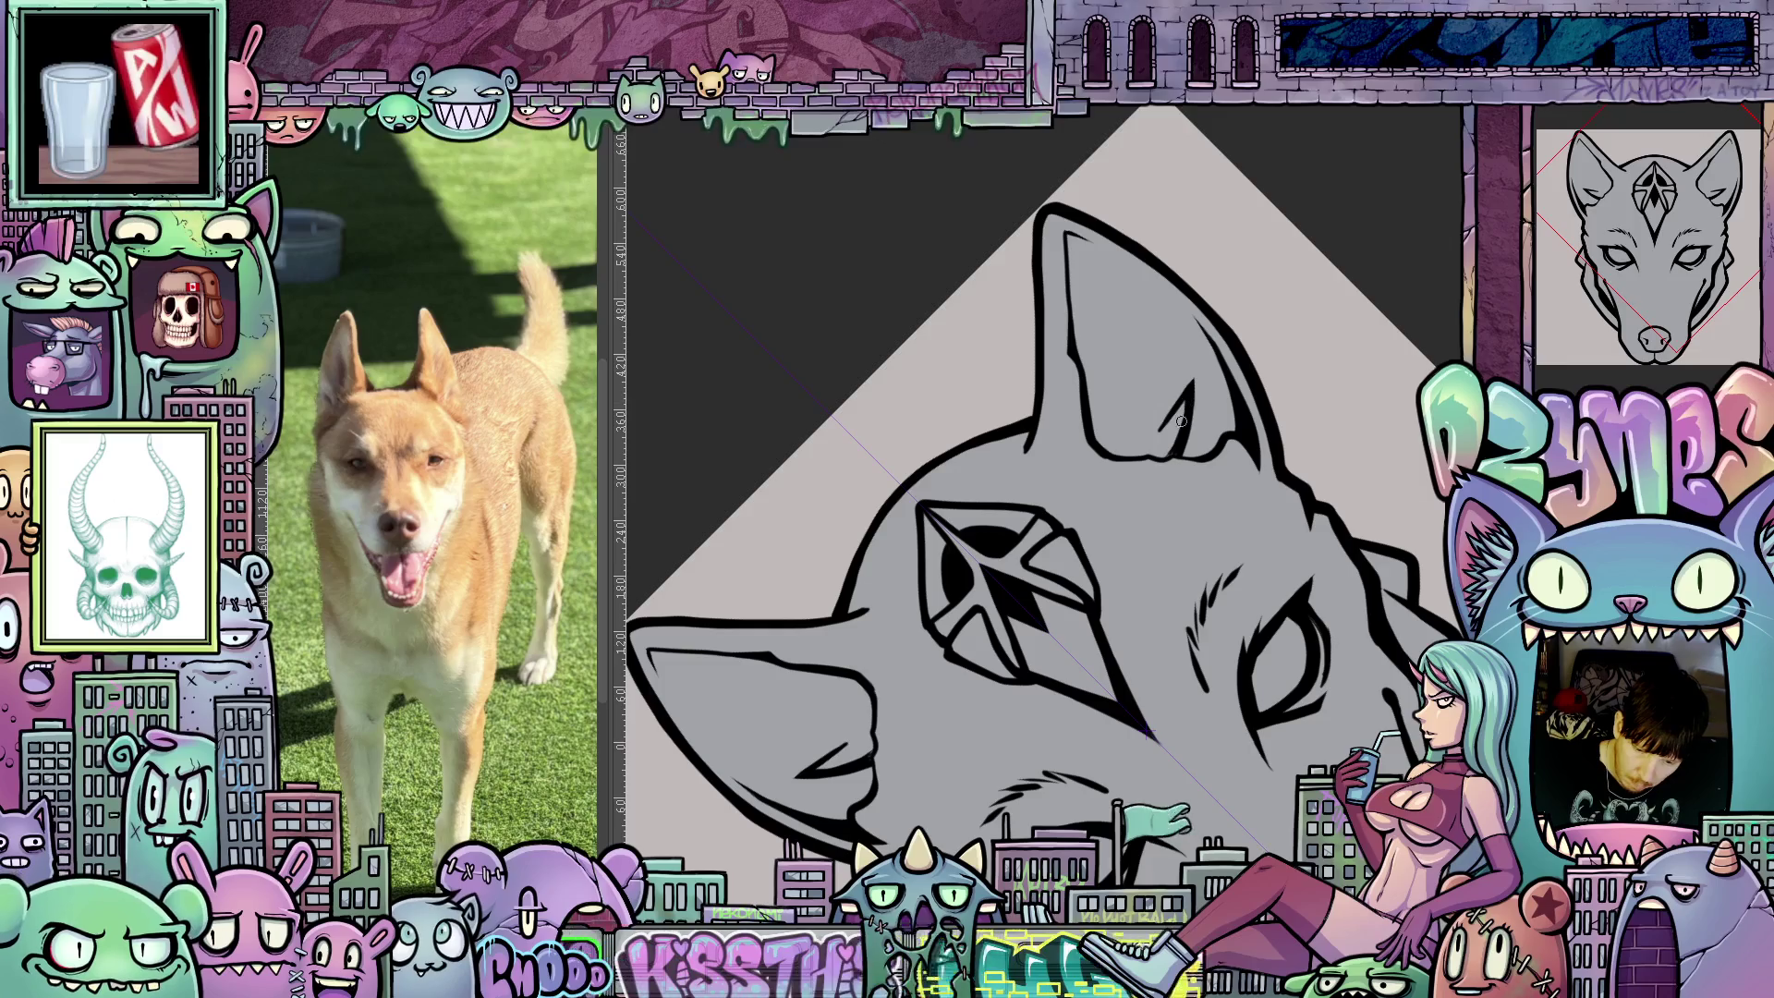
{"action": "left_click_drag", "start_coordinate": [1169, 457], "coordinate": [1109, 420]}
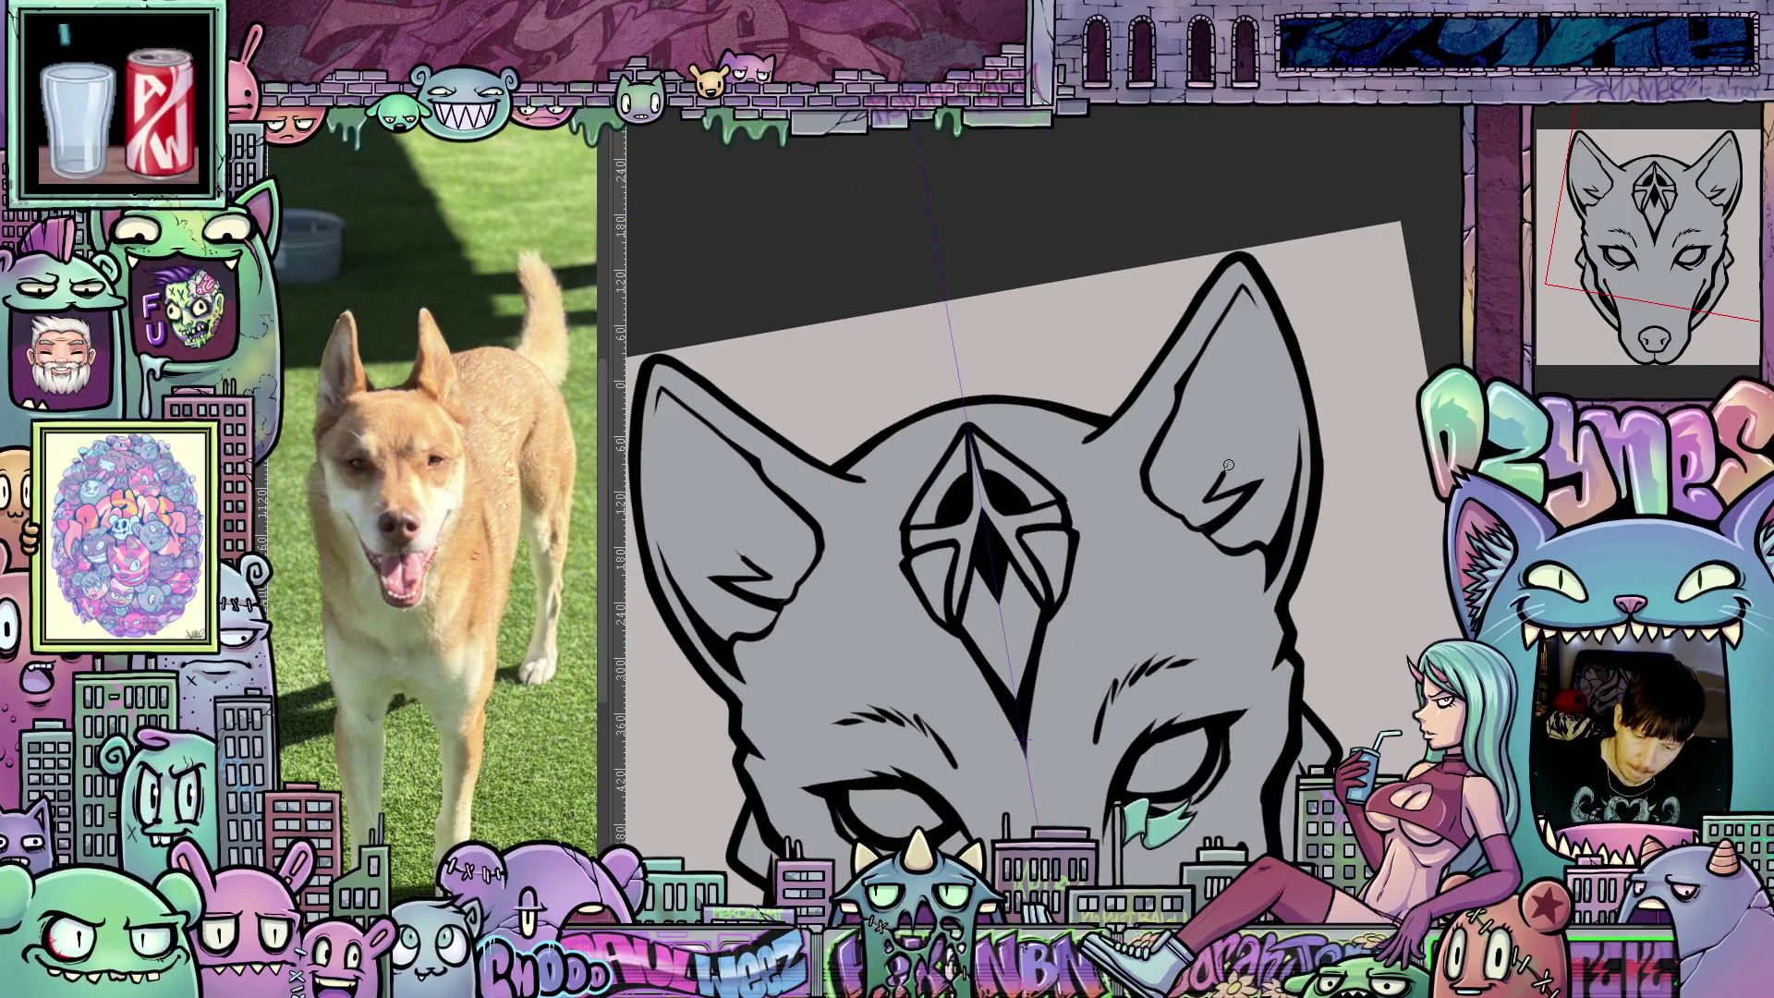
{"action": "mouse_move", "coordinate": [1243, 430]}
{"action": "left_mouse_down"}
{"action": "mouse_move", "coordinate": [1203, 473]}
{"action": "mouse_move", "coordinate": [1213, 503]}
{"action": "mouse_move", "coordinate": [1236, 438]}
{"action": "left_mouse_up"}
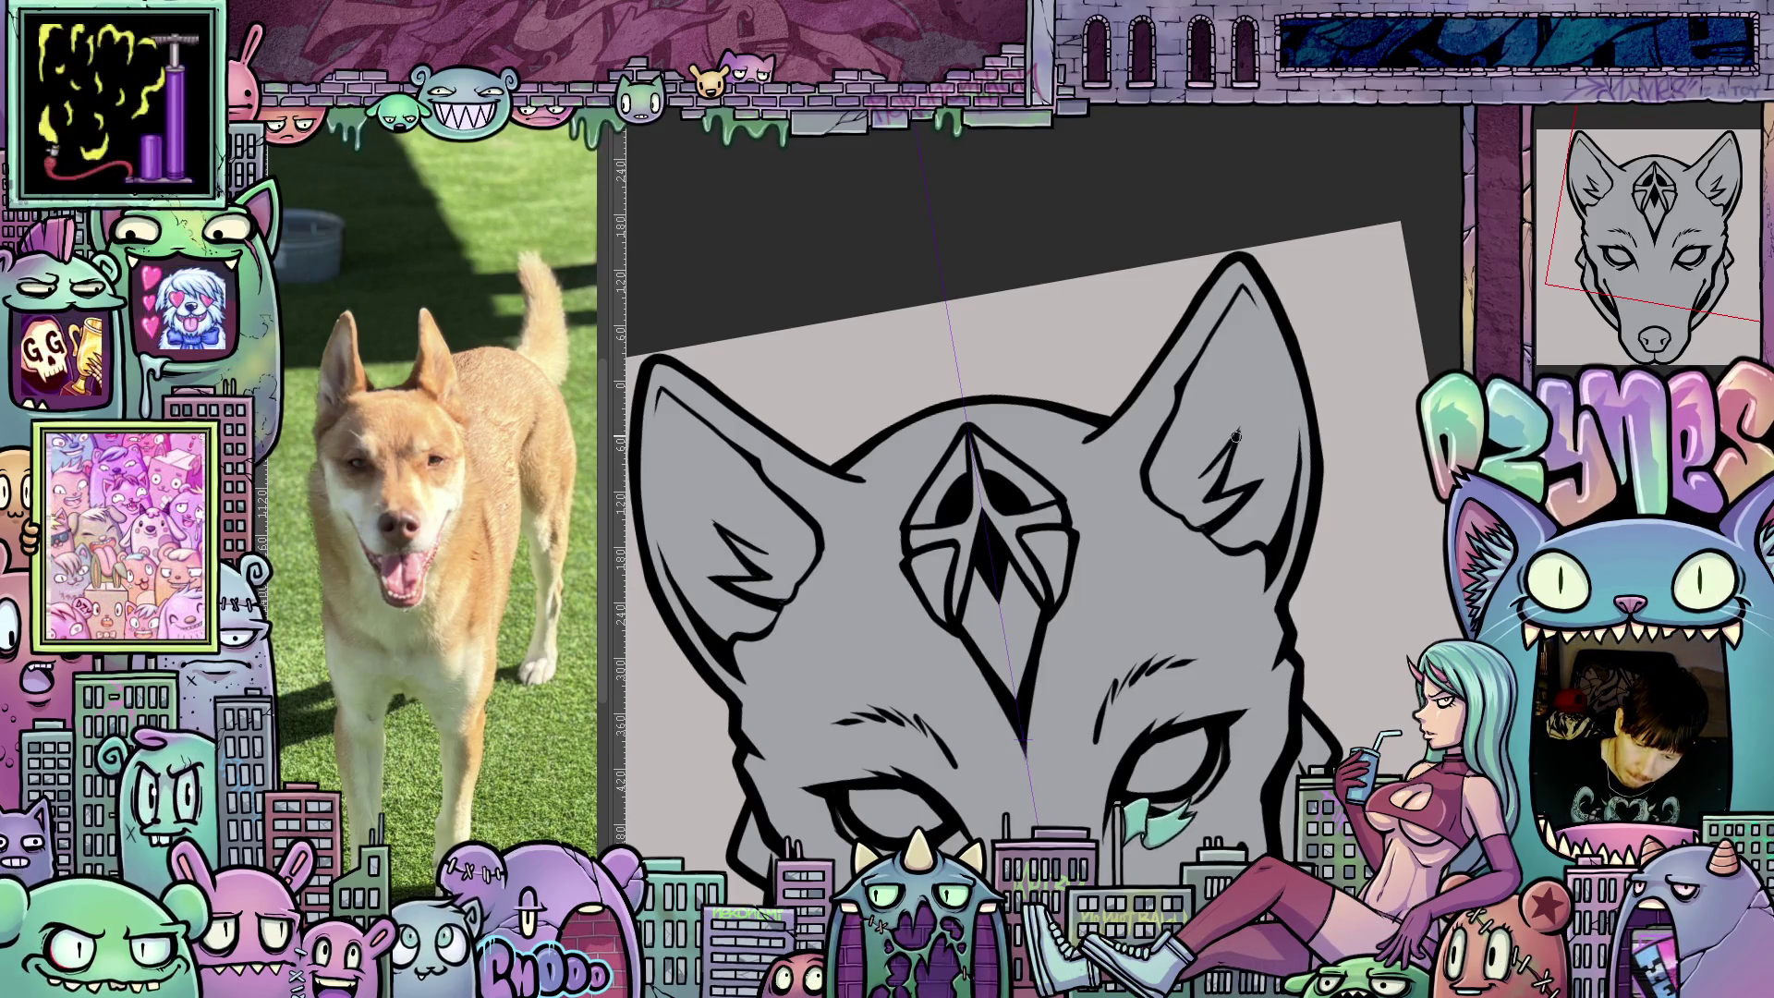
Add another fur stroke inside the right-hand ear and tint the line art with layer colour.
{"action": "mouse_move", "coordinate": [1229, 529]}
{"action": "left_mouse_down"}
{"action": "mouse_move", "coordinate": [1248, 473]}
{"action": "mouse_move", "coordinate": [1211, 531]}
{"action": "left_mouse_up"}
{"action": "mouse_move", "coordinate": [1199, 698]}
{"action": "left_mouse_down"}
{"action": "mouse_move", "coordinate": [1164, 717]}
{"action": "mouse_move", "coordinate": [1121, 671]}
{"action": "left_mouse_up"}
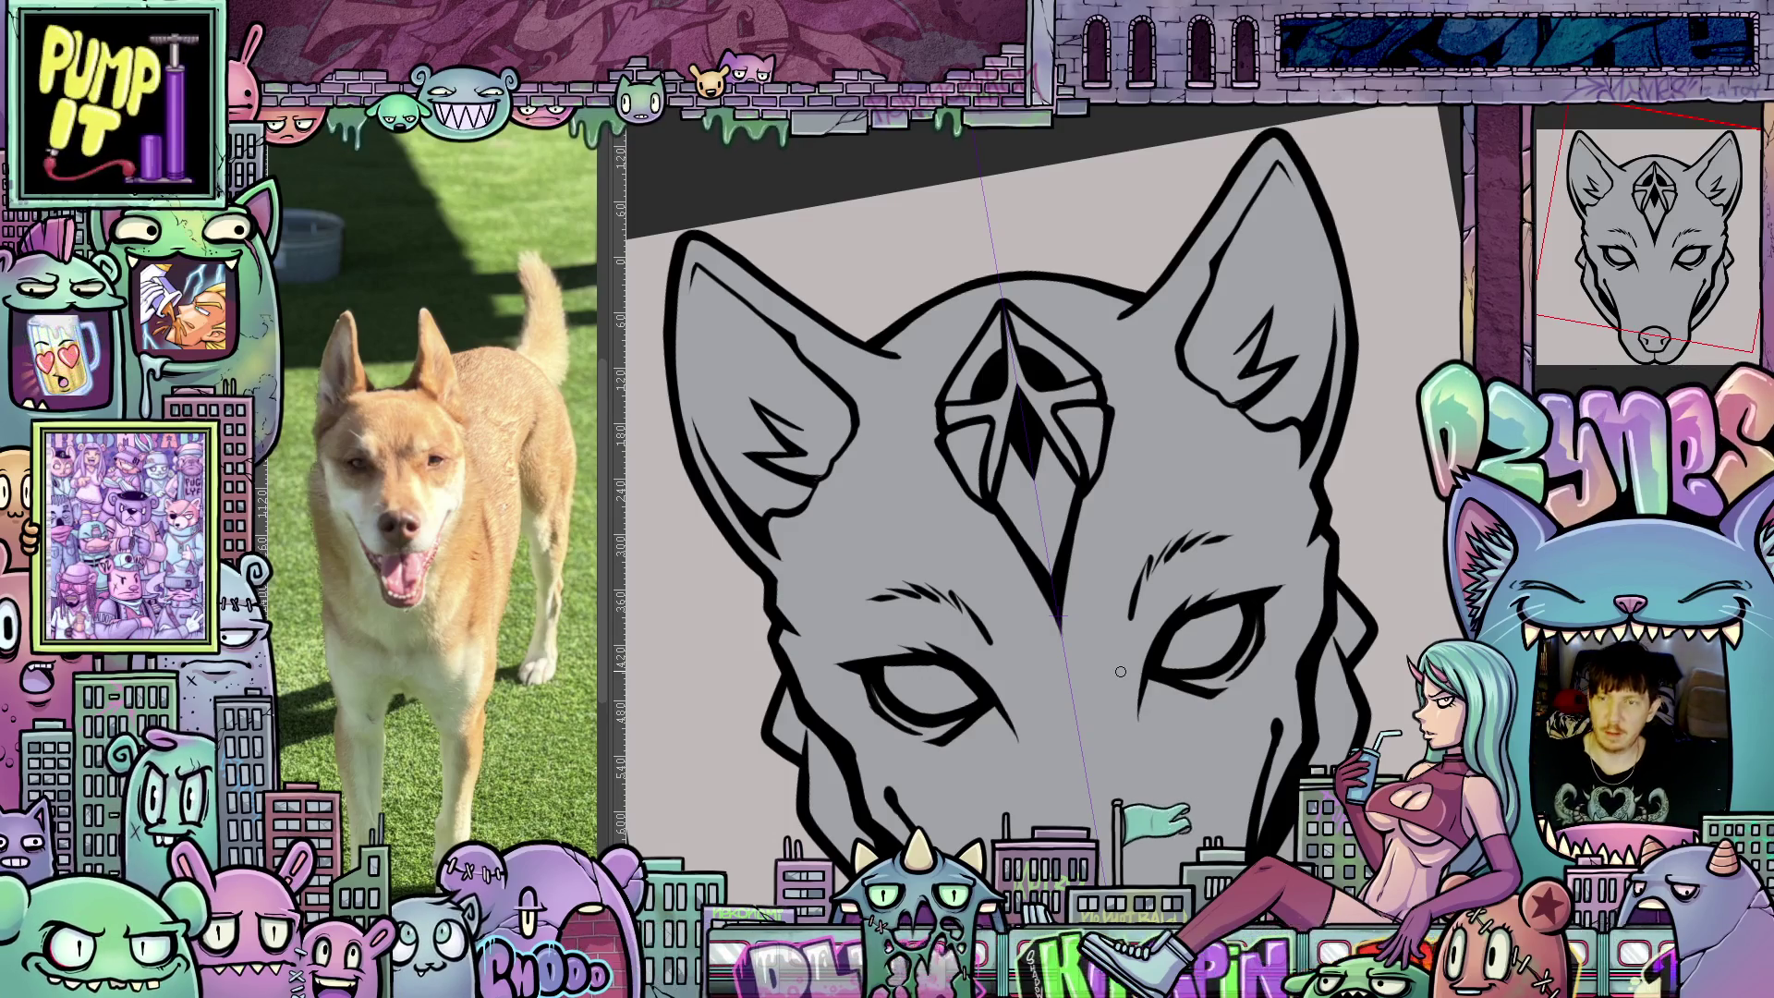
{"action": "left_click_drag", "start_coordinate": [1210, 367], "coordinate": [1025, 569]}
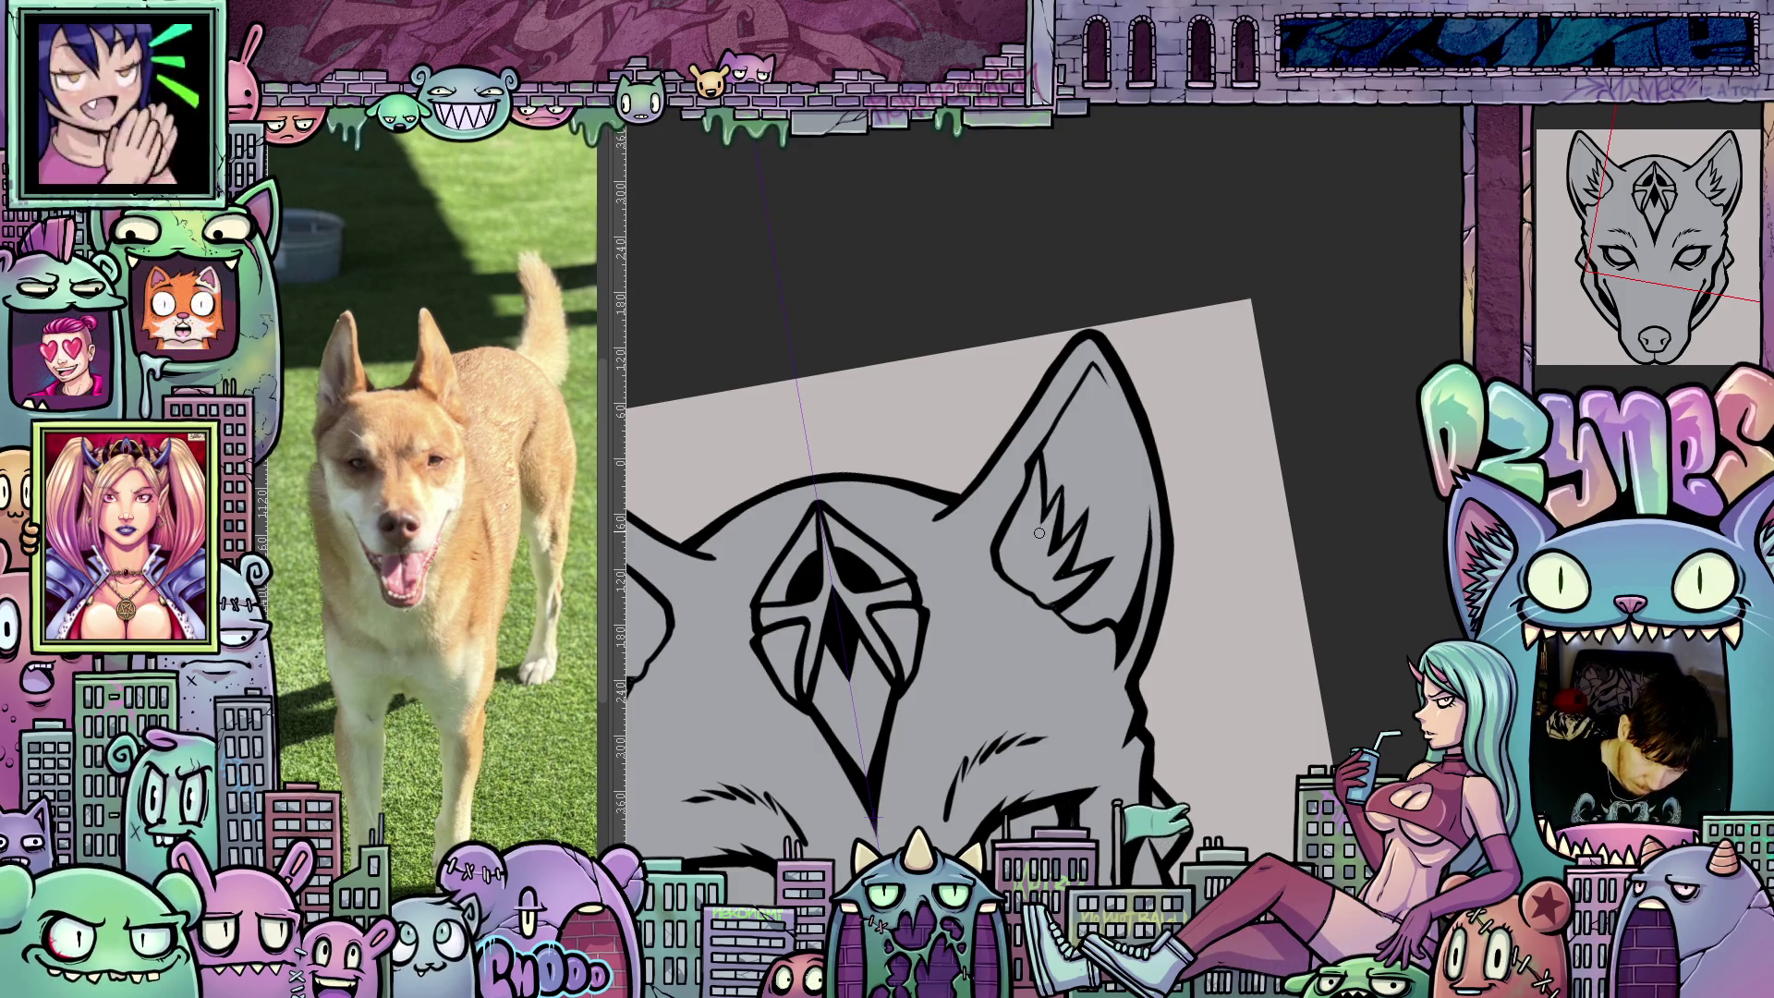
{"action": "scroll", "coordinate": [1065, 632], "scroll_direction": "down", "scroll_amount": 3}
{"action": "scroll", "coordinate": [1184, 566], "scroll_direction": "up", "scroll_amount": 3}
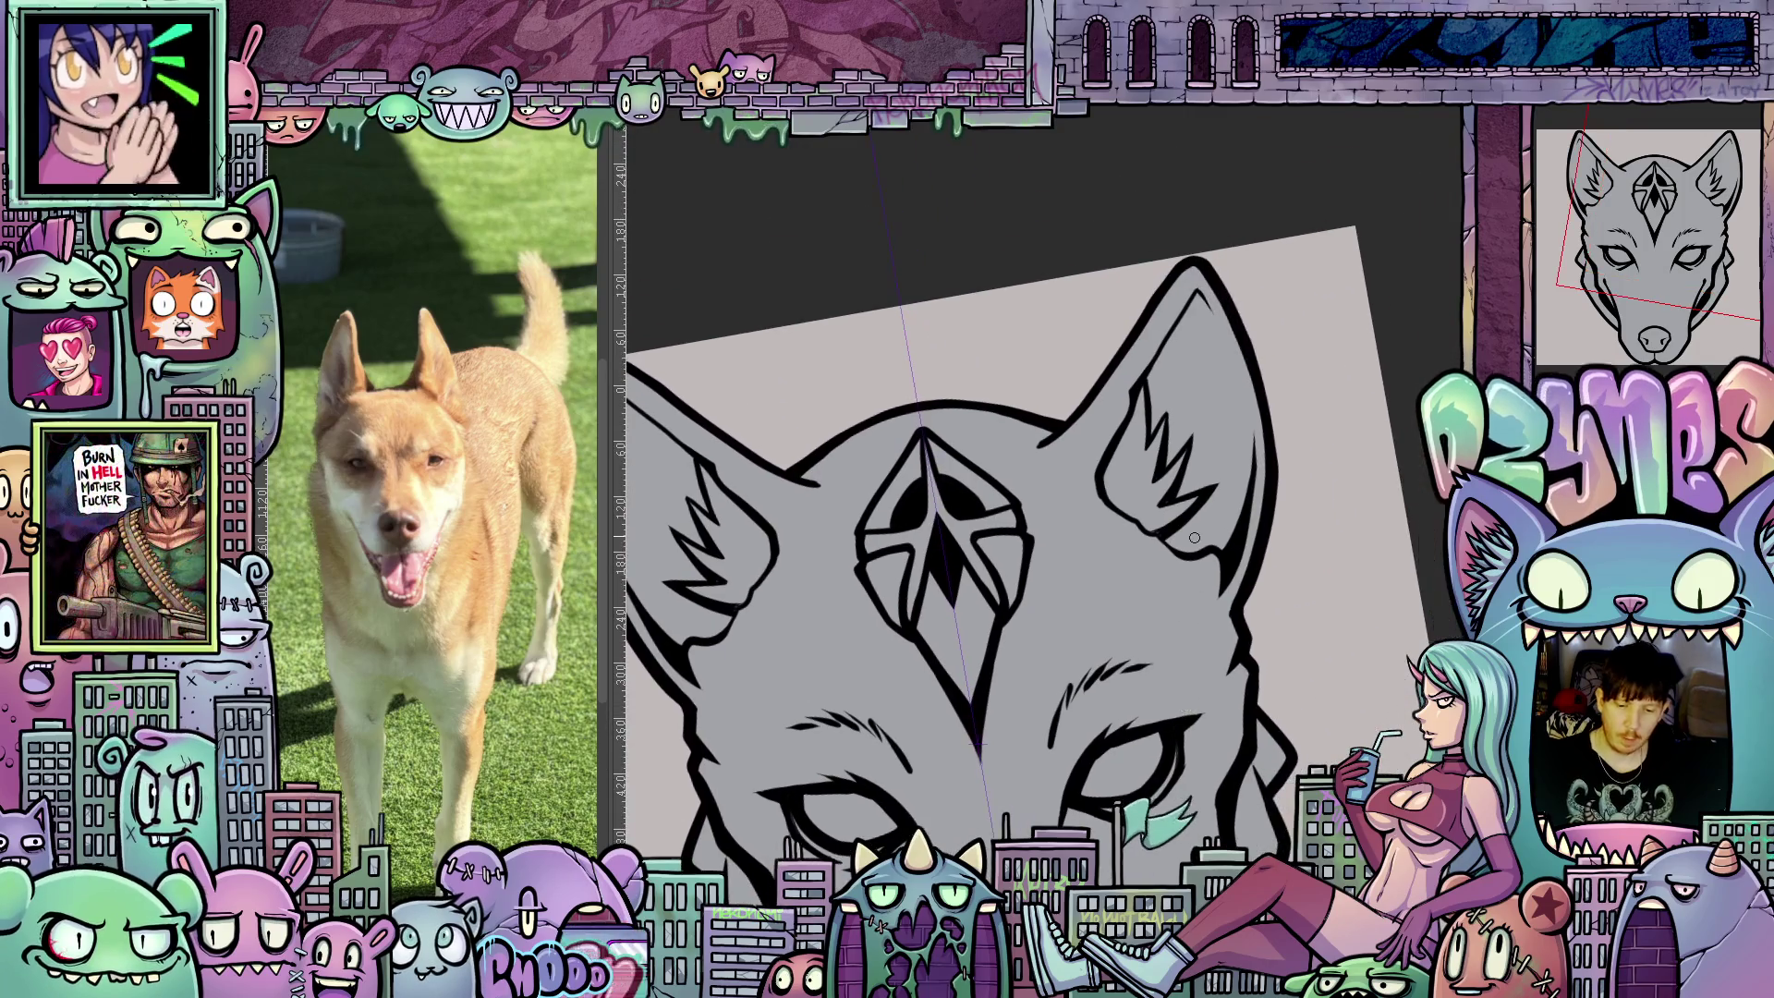
{"action": "mouse_move", "coordinate": [1184, 565]}
{"action": "left_mouse_down"}
{"action": "mouse_move", "coordinate": [1101, 645]}
{"action": "mouse_move", "coordinate": [1029, 657]}
{"action": "left_mouse_up"}
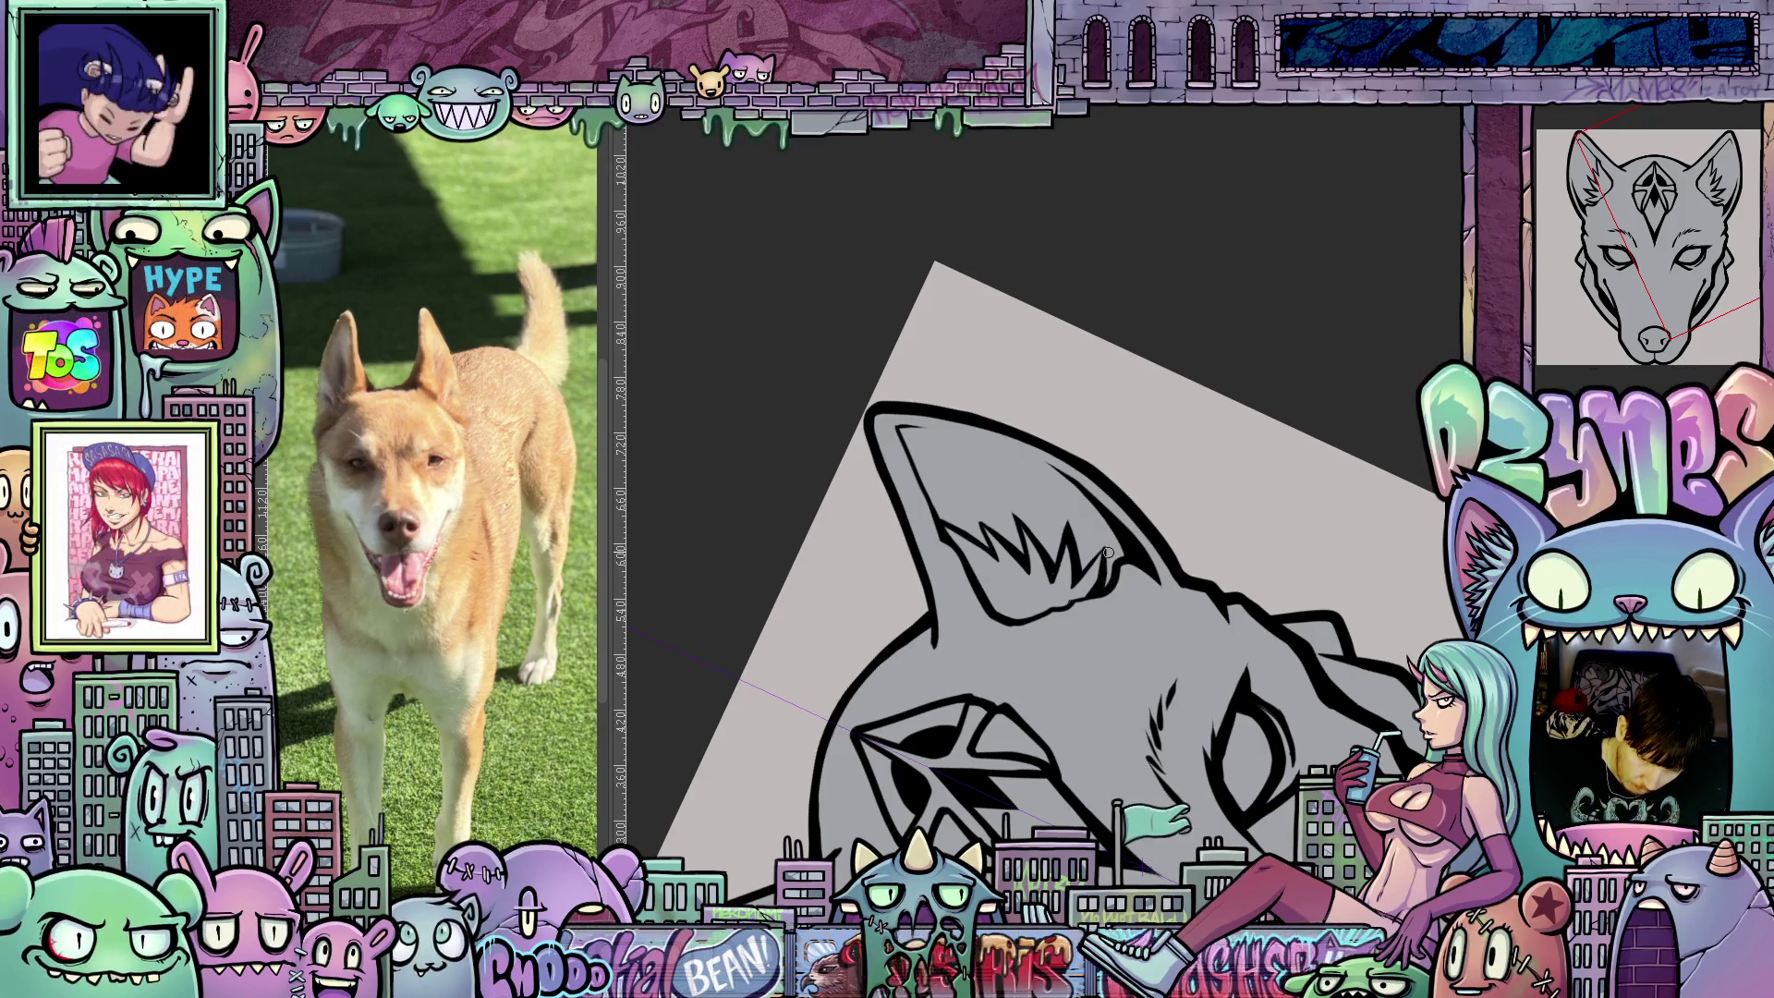
{"action": "left_click_drag", "start_coordinate": [1134, 573], "coordinate": [1108, 735]}
{"action": "key", "text": "ctrl+at"}
{"action": "scroll", "coordinate": [1150, 598], "scroll_direction": "up", "scroll_amount": 3}
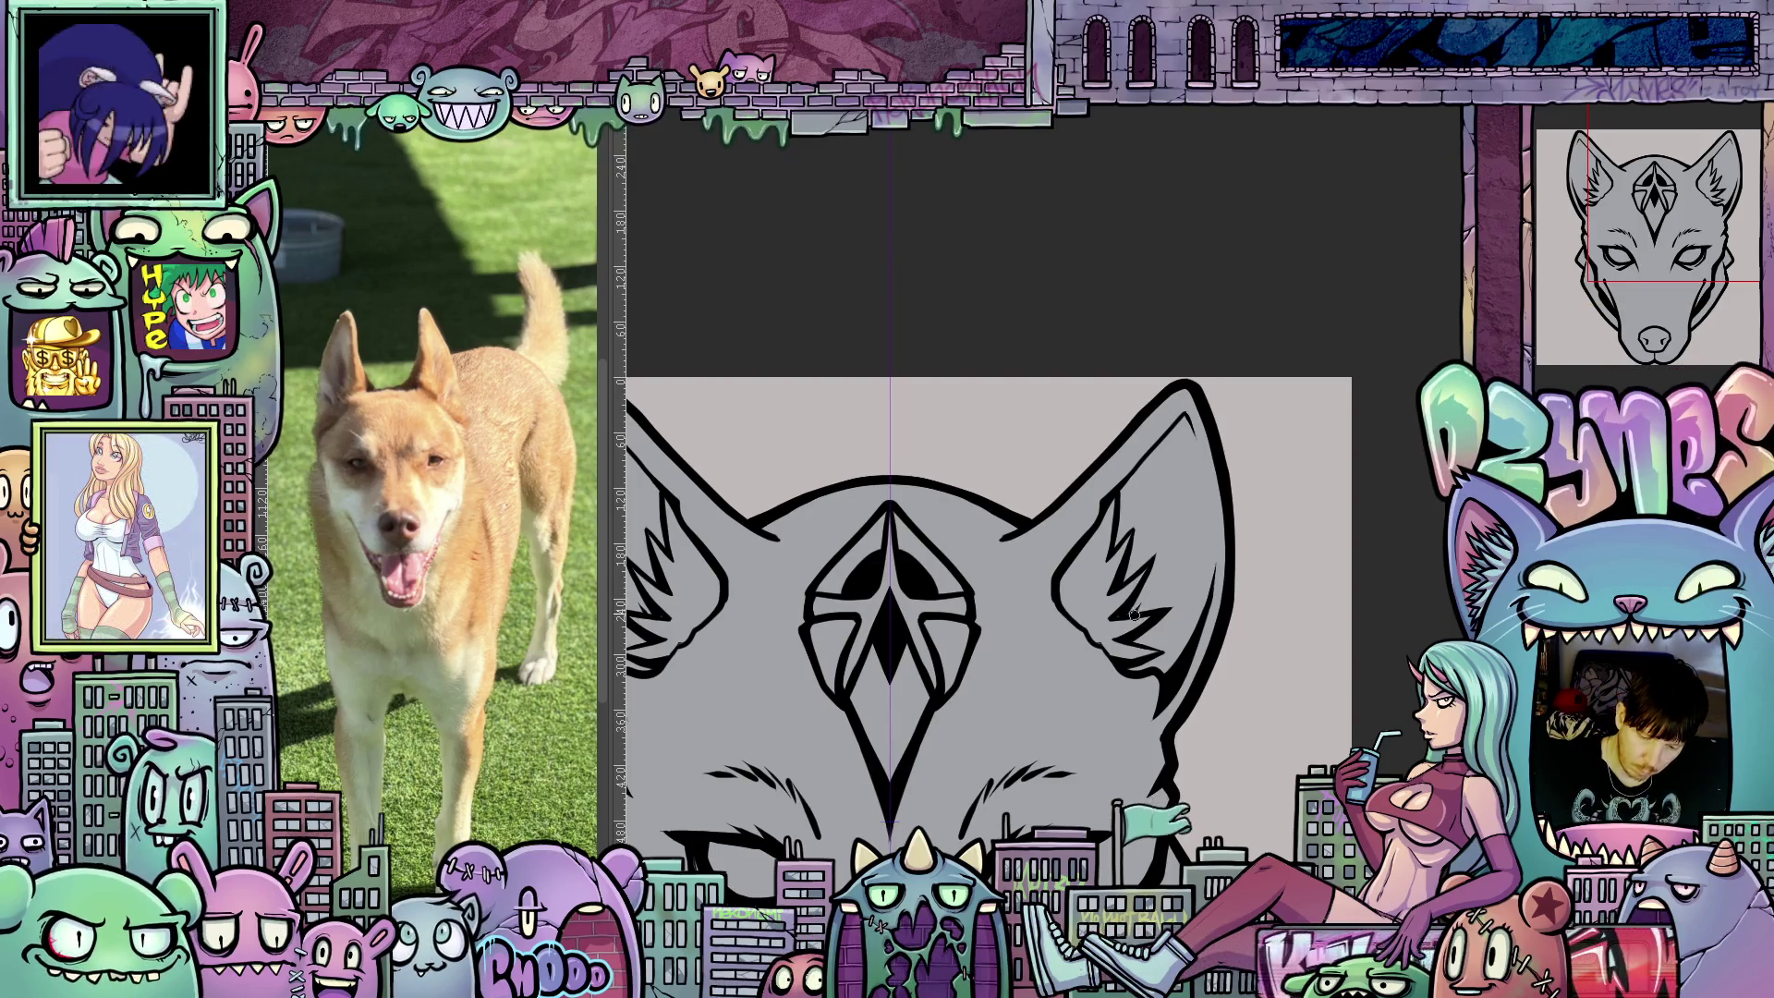
{"action": "left_click_drag", "start_coordinate": [1148, 596], "coordinate": [1162, 482]}
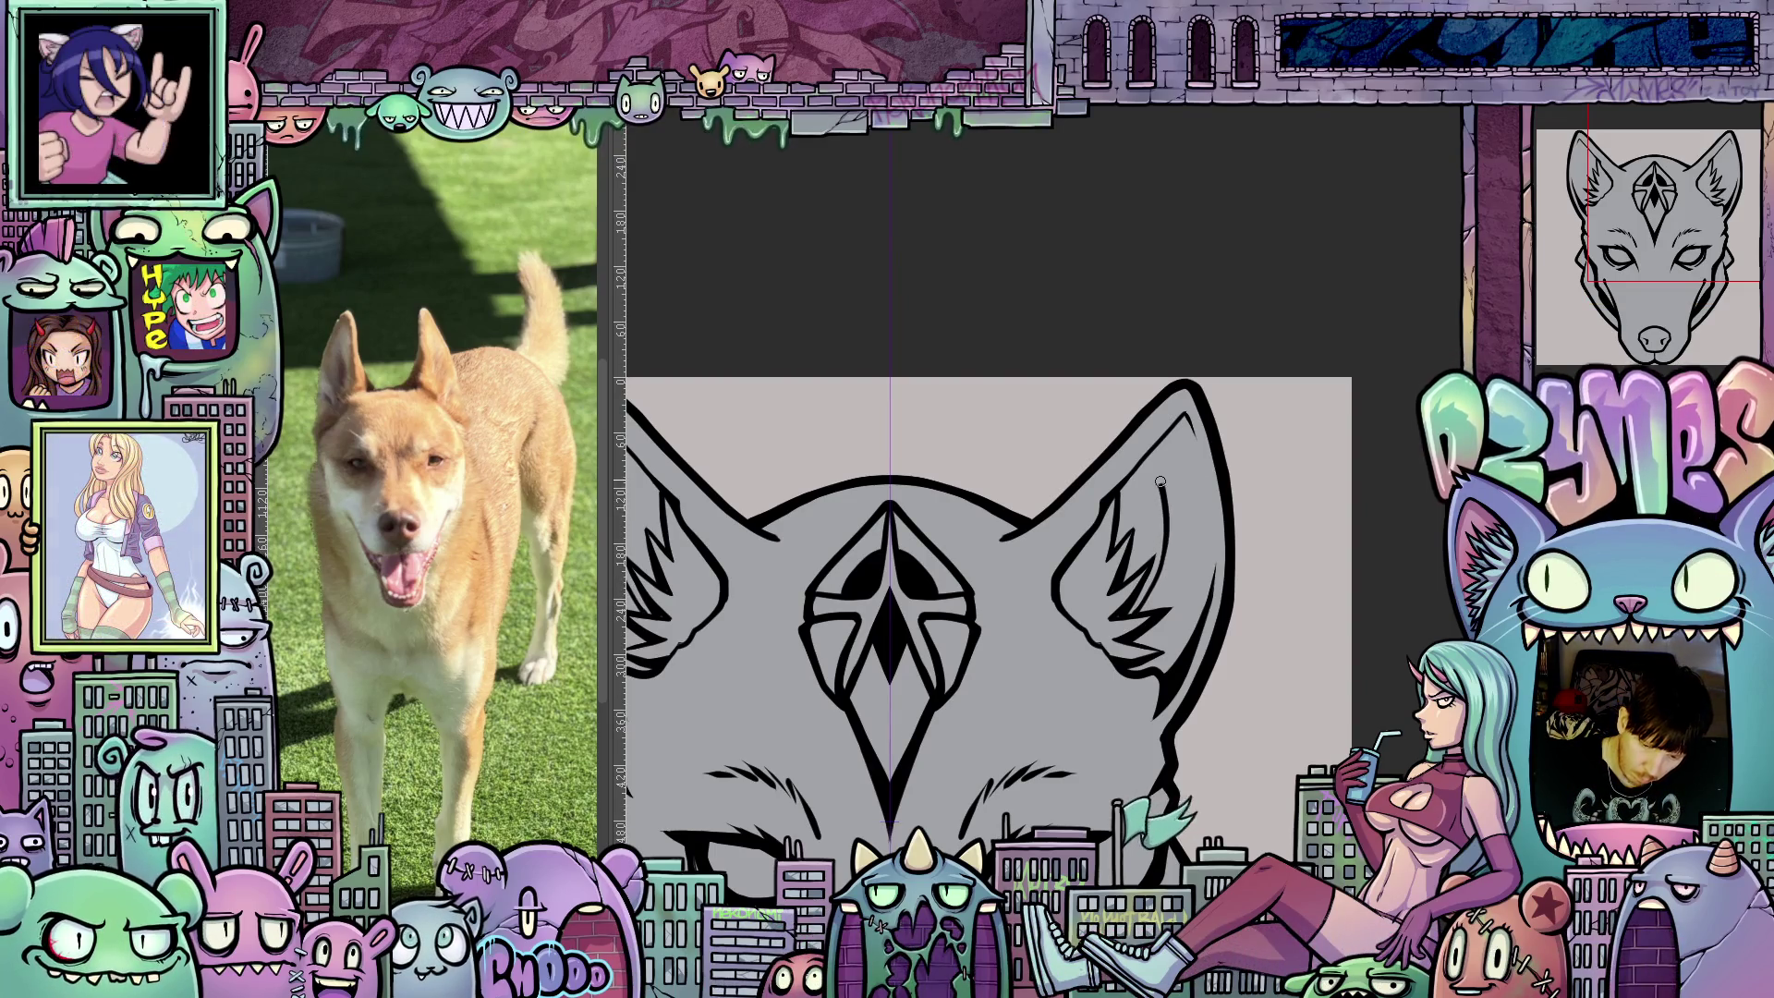
{"action": "mouse_move", "coordinate": [1212, 670]}
{"action": "left_mouse_down"}
{"action": "mouse_move", "coordinate": [1332, 564]}
{"action": "mouse_move", "coordinate": [1293, 552]}
{"action": "left_mouse_up"}
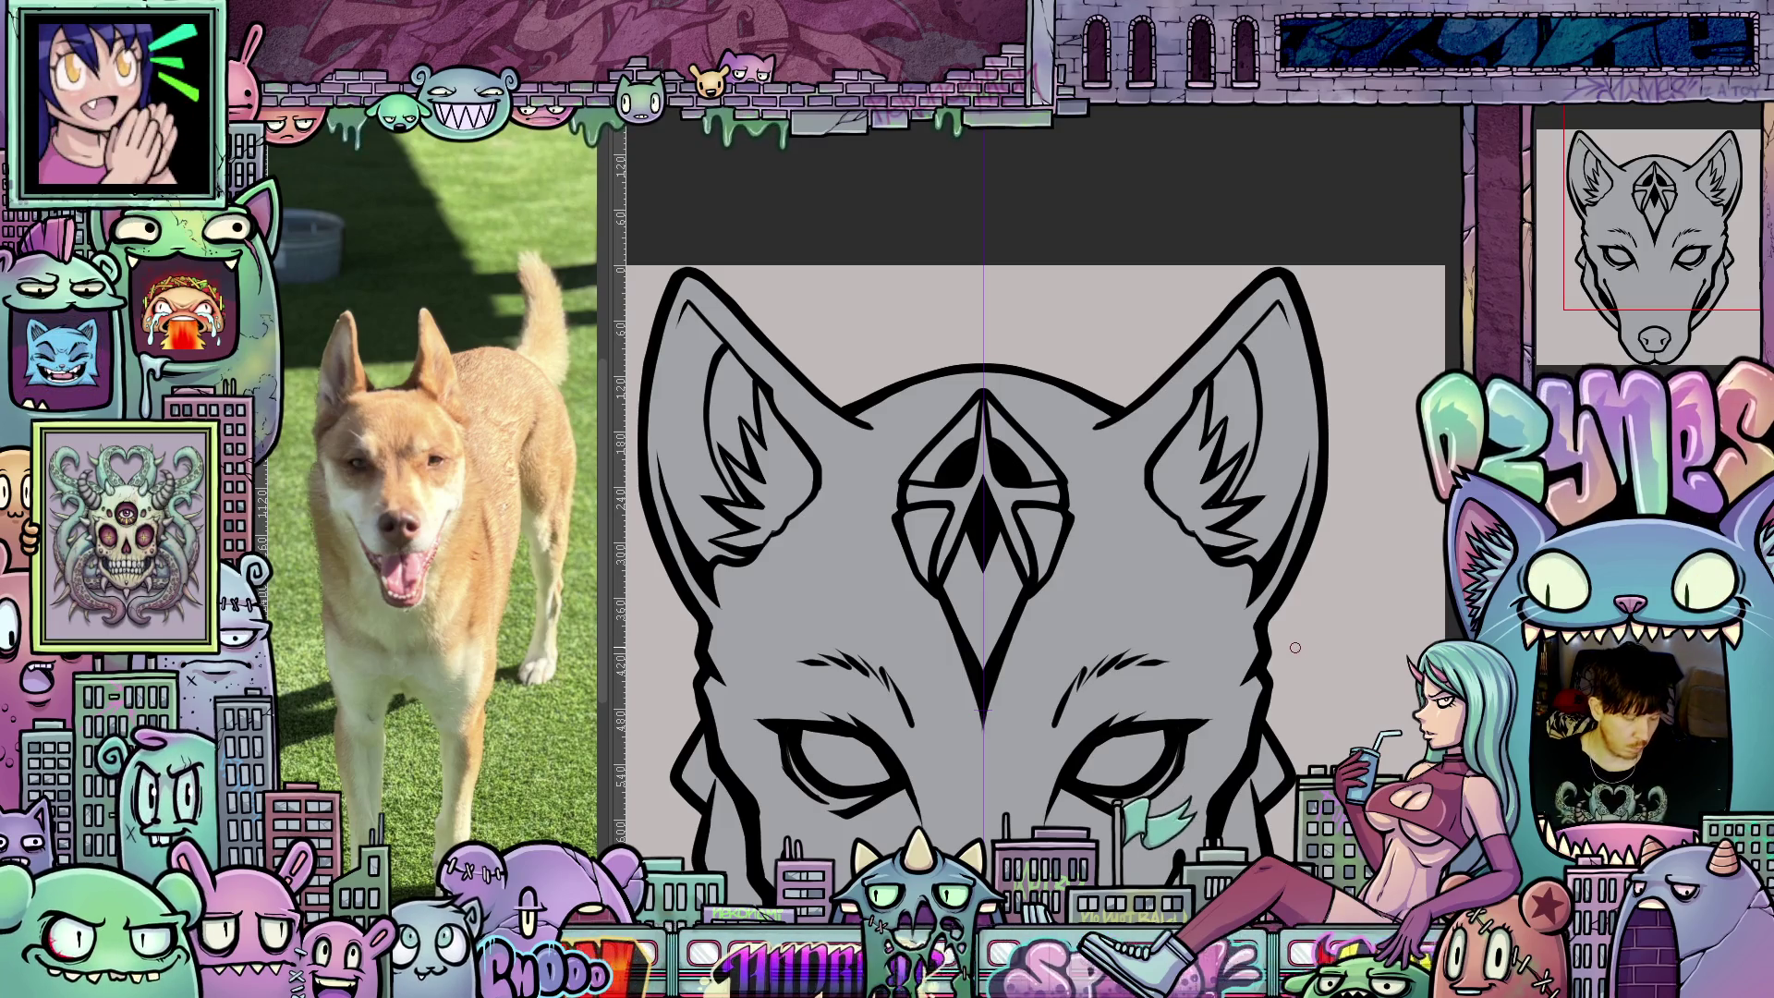
{"action": "scroll", "coordinate": [1231, 675], "scroll_direction": "down", "scroll_amount": 2}
{"action": "left_click_drag", "start_coordinate": [1232, 675], "coordinate": [1274, 437]}
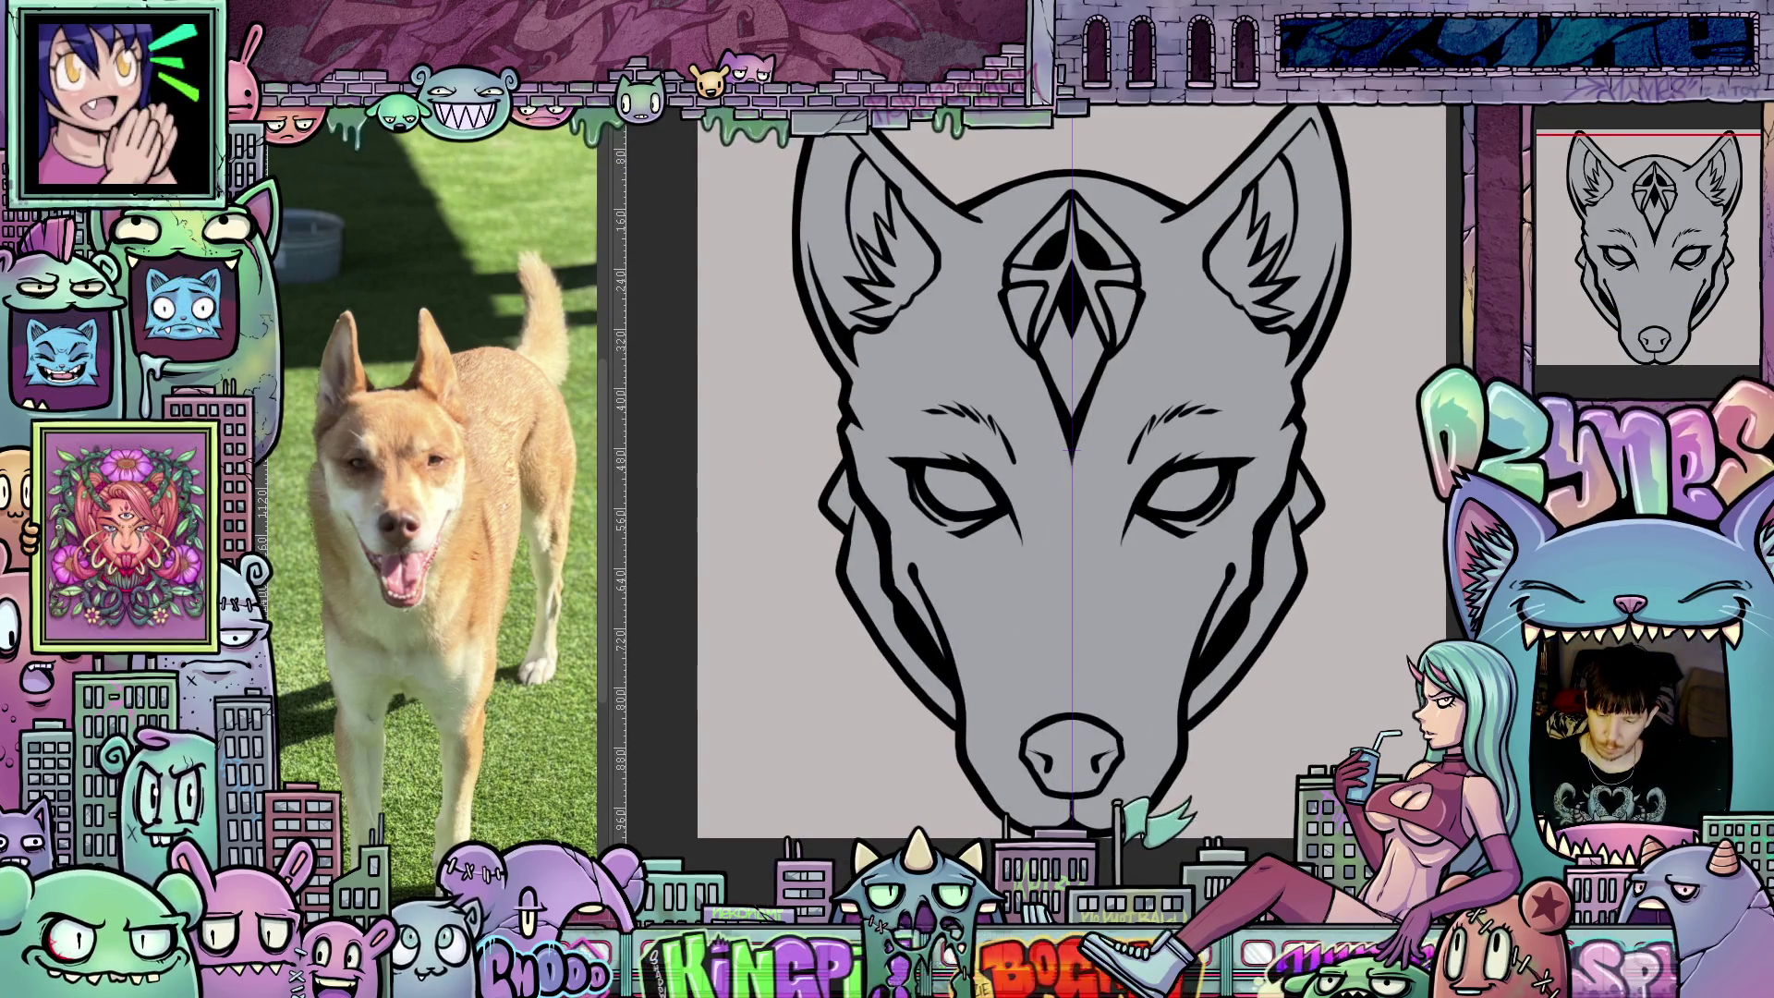
{"action": "key", "text": "ctrl+shift+c"}
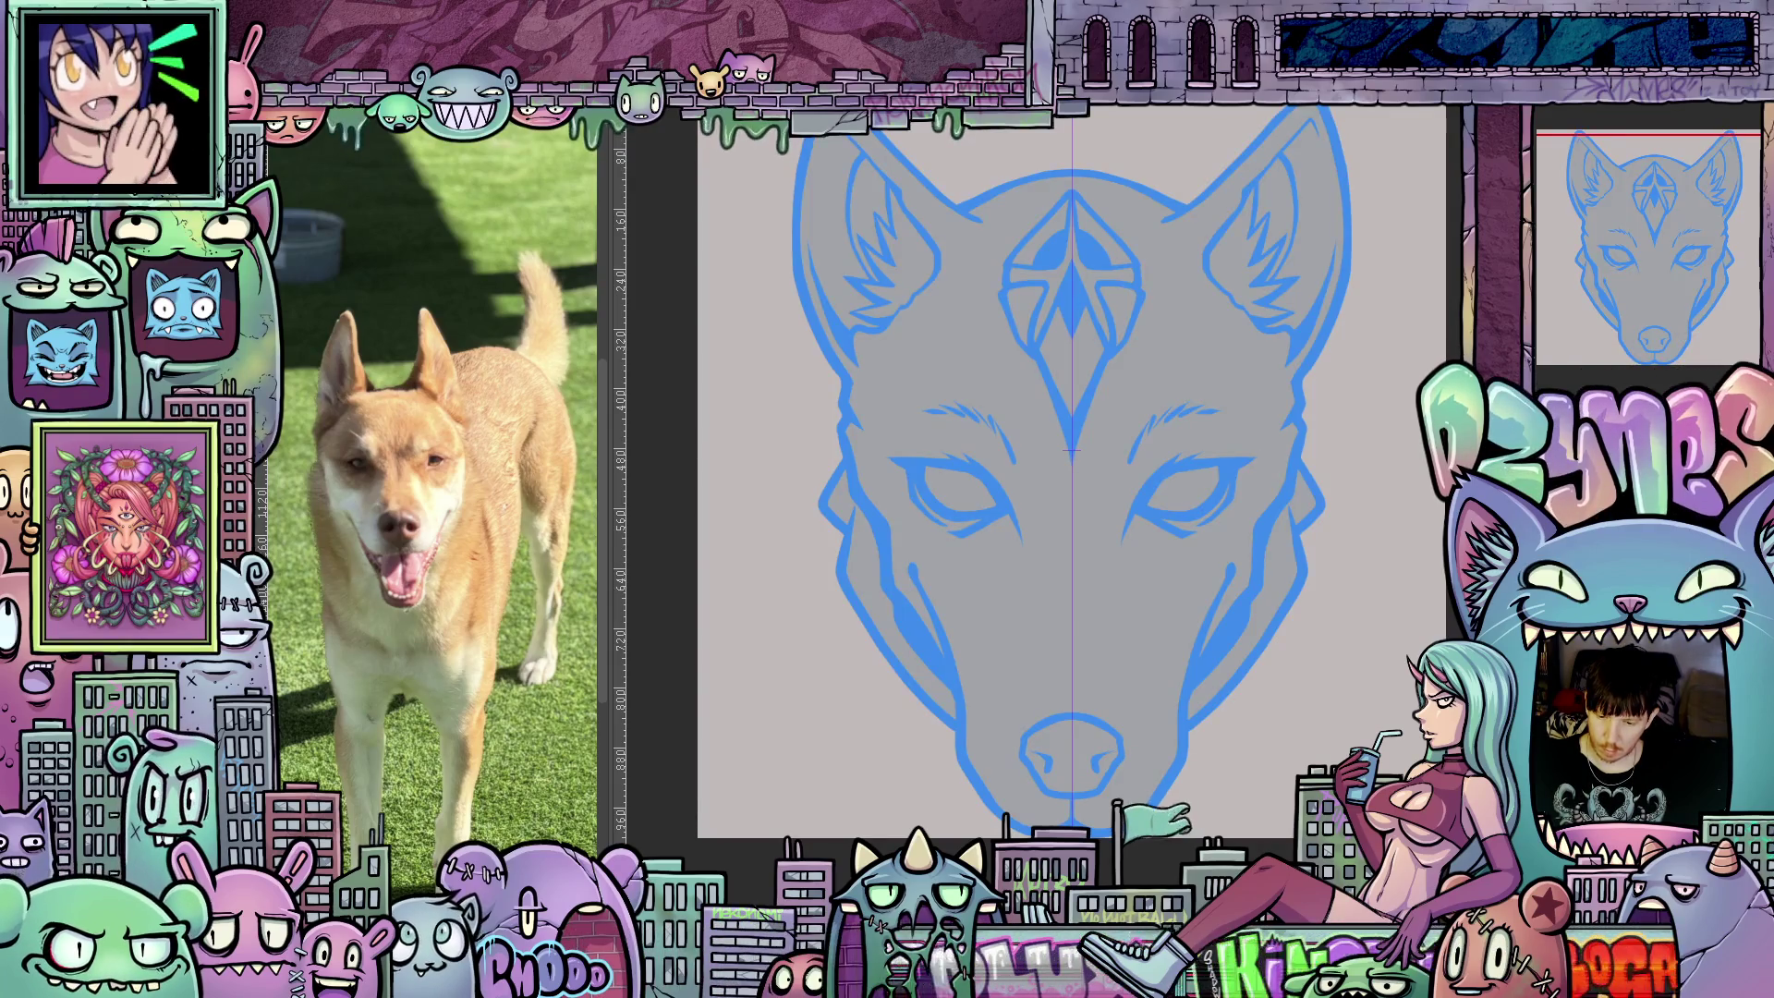
Set the line art layer colour to dark navy 07172A.
{"action": "left_click", "coordinate": [511, 665]}
{"action": "left_click", "coordinate": [804, 790]}
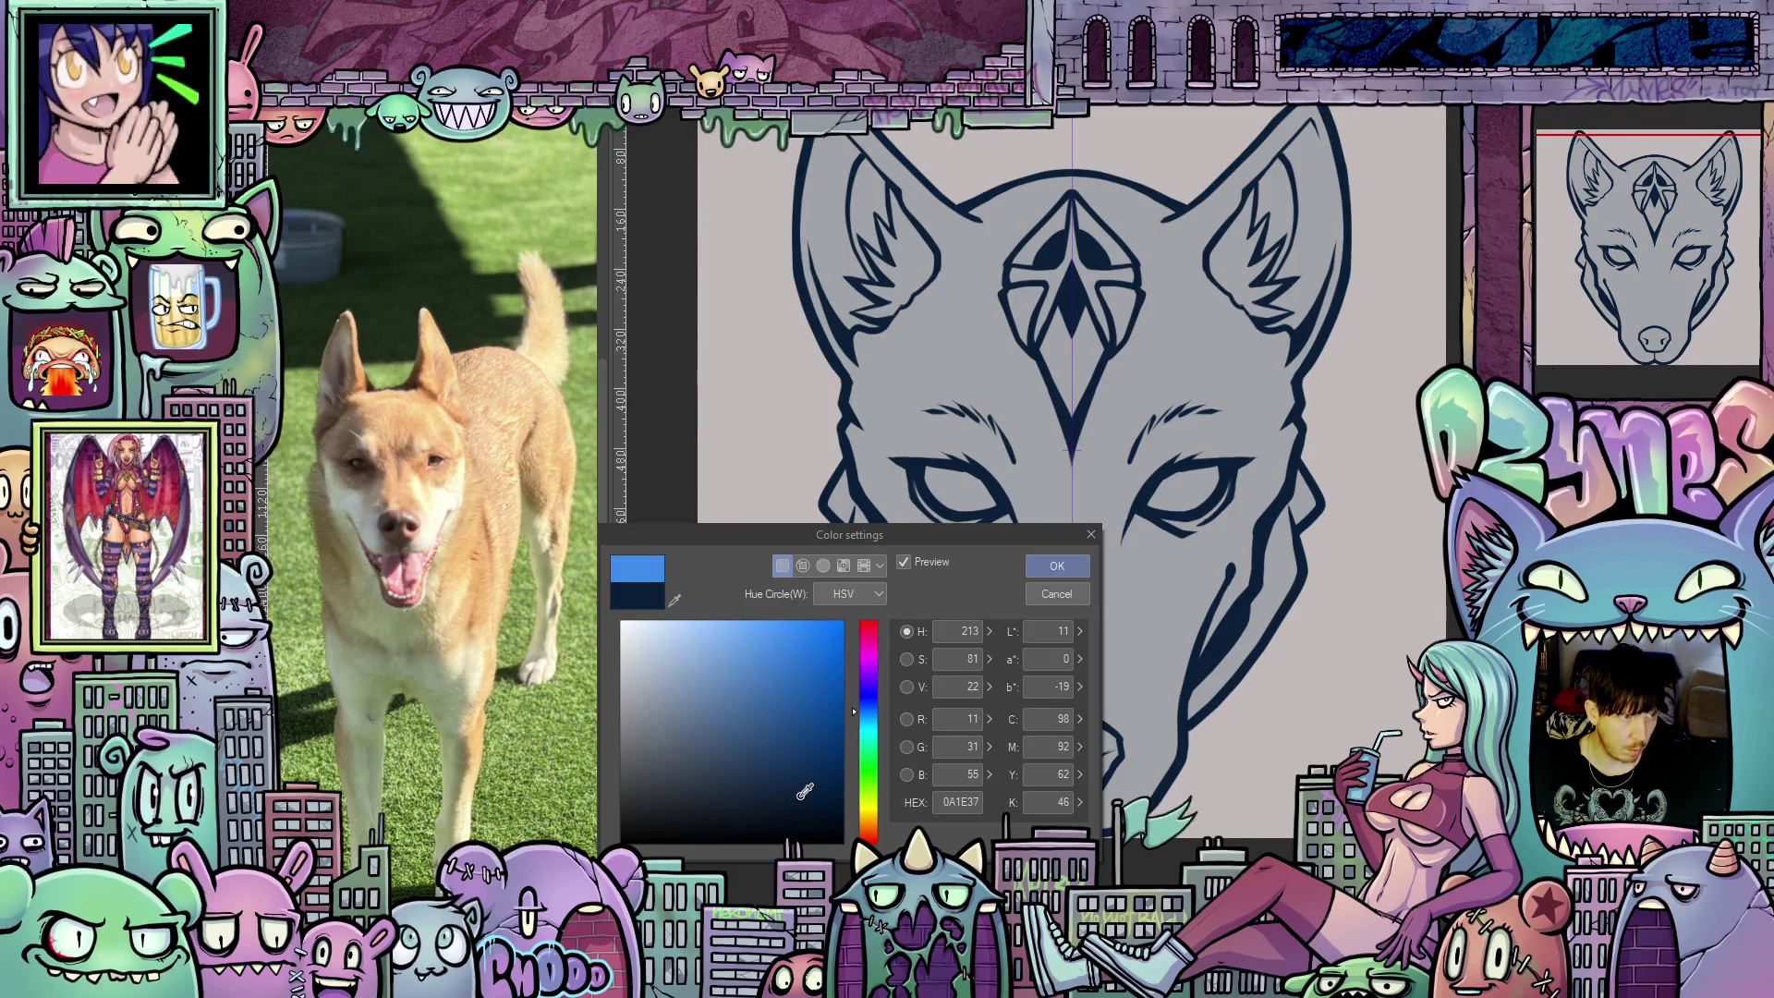
{"action": "left_click_drag", "start_coordinate": [802, 802], "coordinate": [808, 802]}
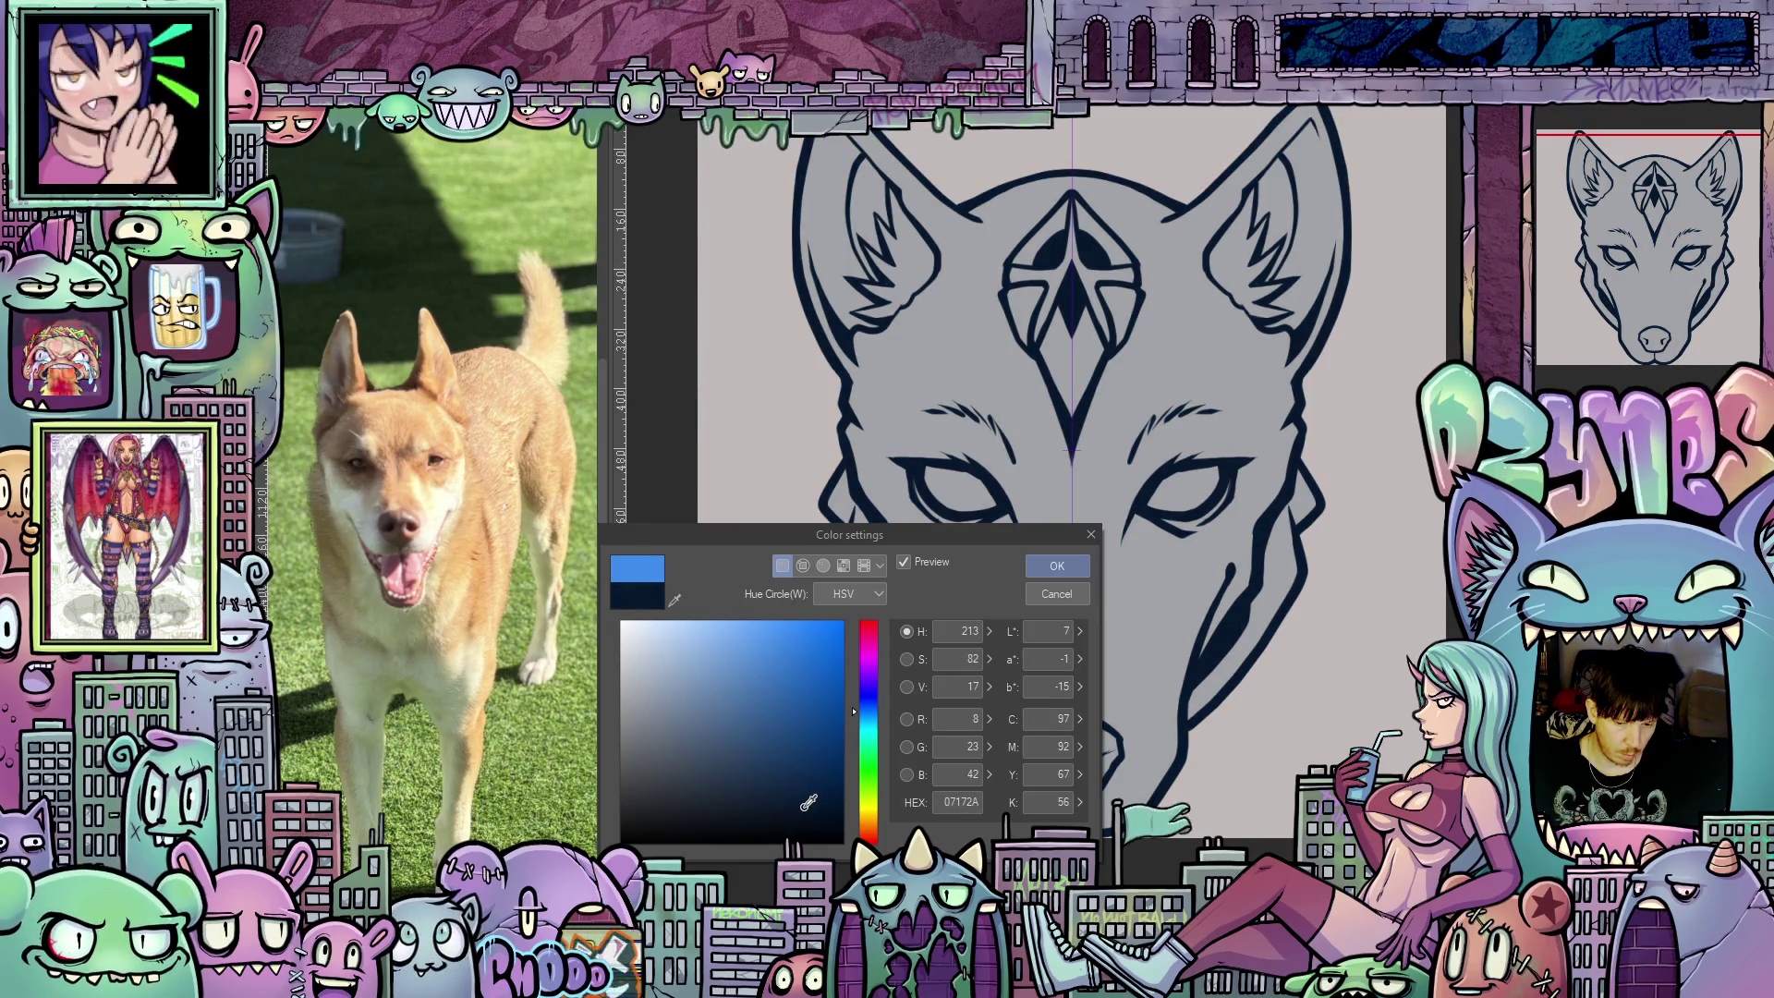
{"action": "left_click", "coordinate": [1058, 566]}
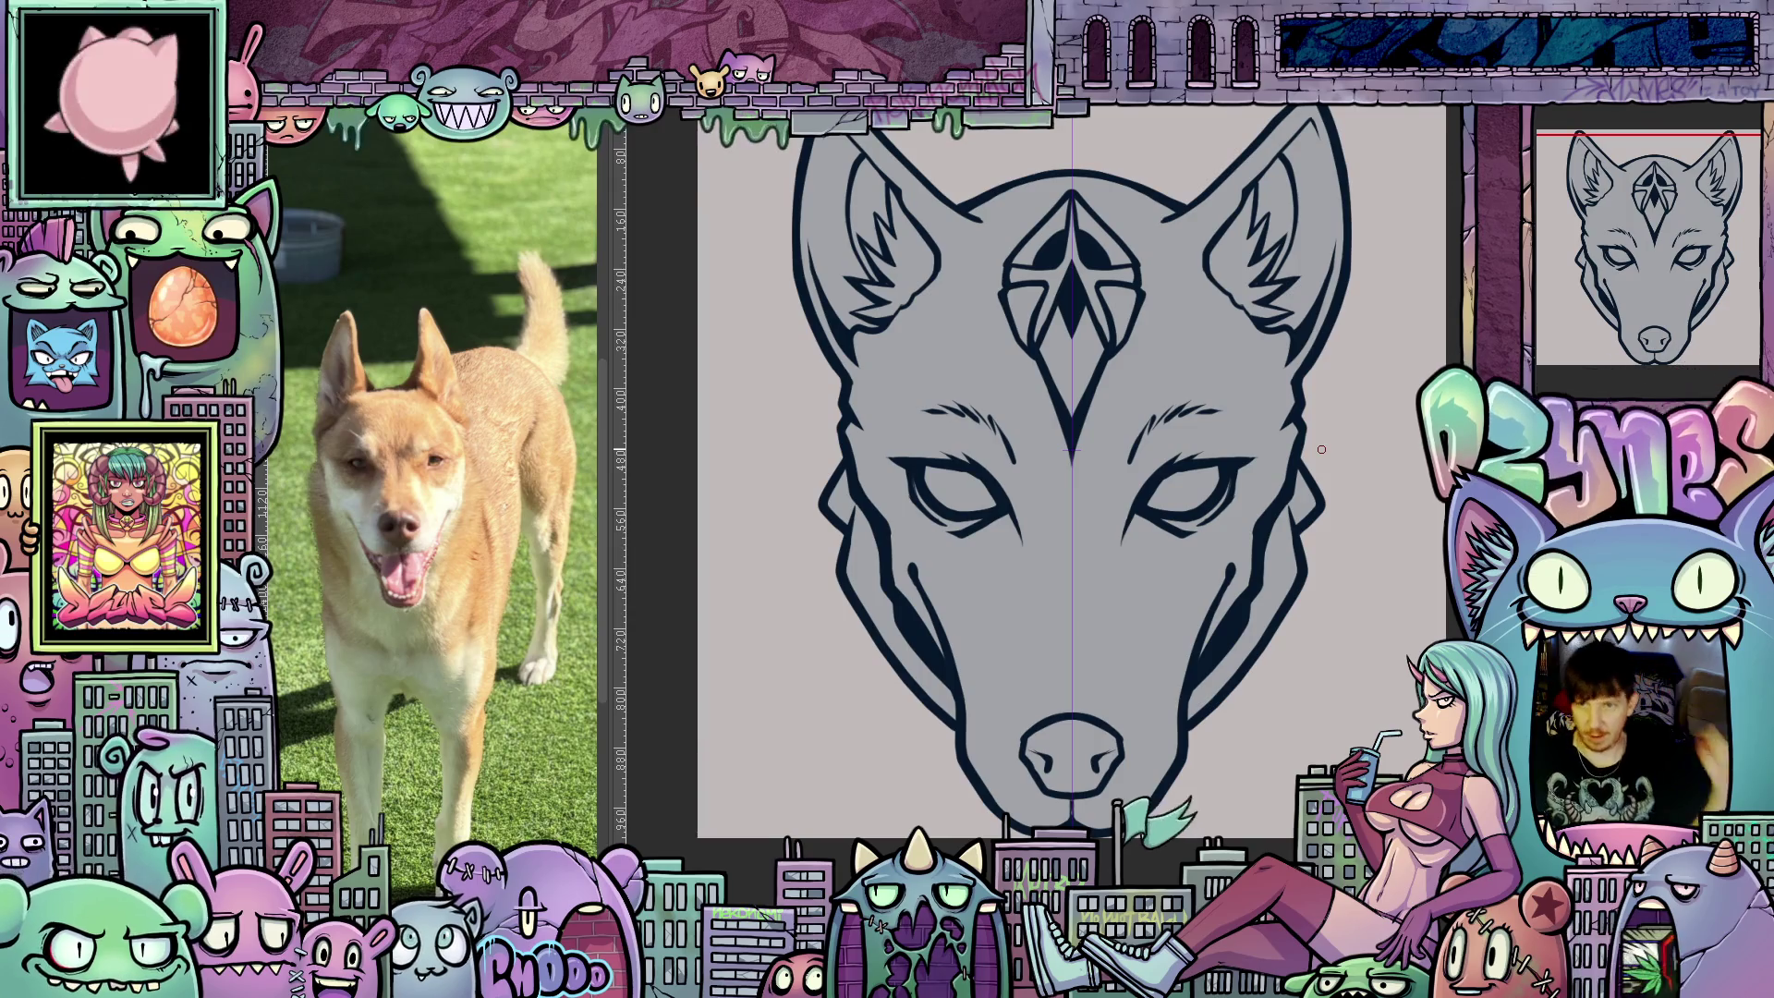
{"action": "scroll", "coordinate": [1299, 538], "scroll_direction": "down", "scroll_amount": 2}
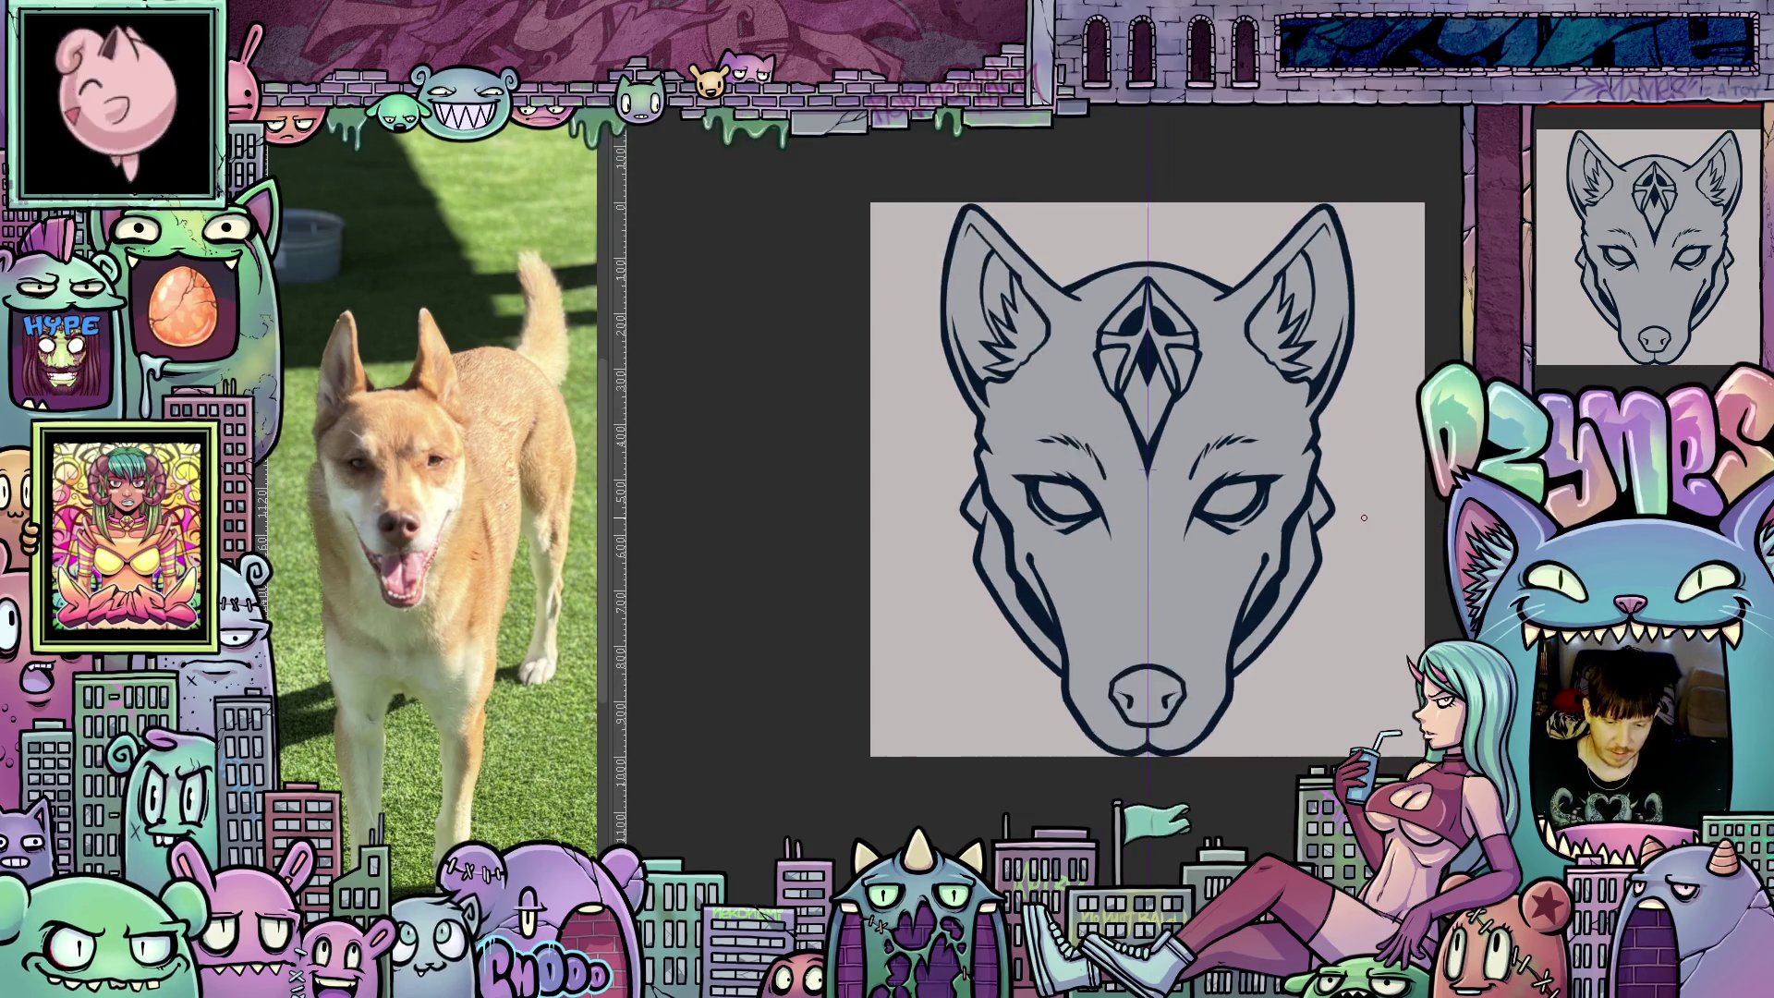
{"action": "scroll", "coordinate": [1329, 537], "scroll_direction": "up", "scroll_amount": 3}
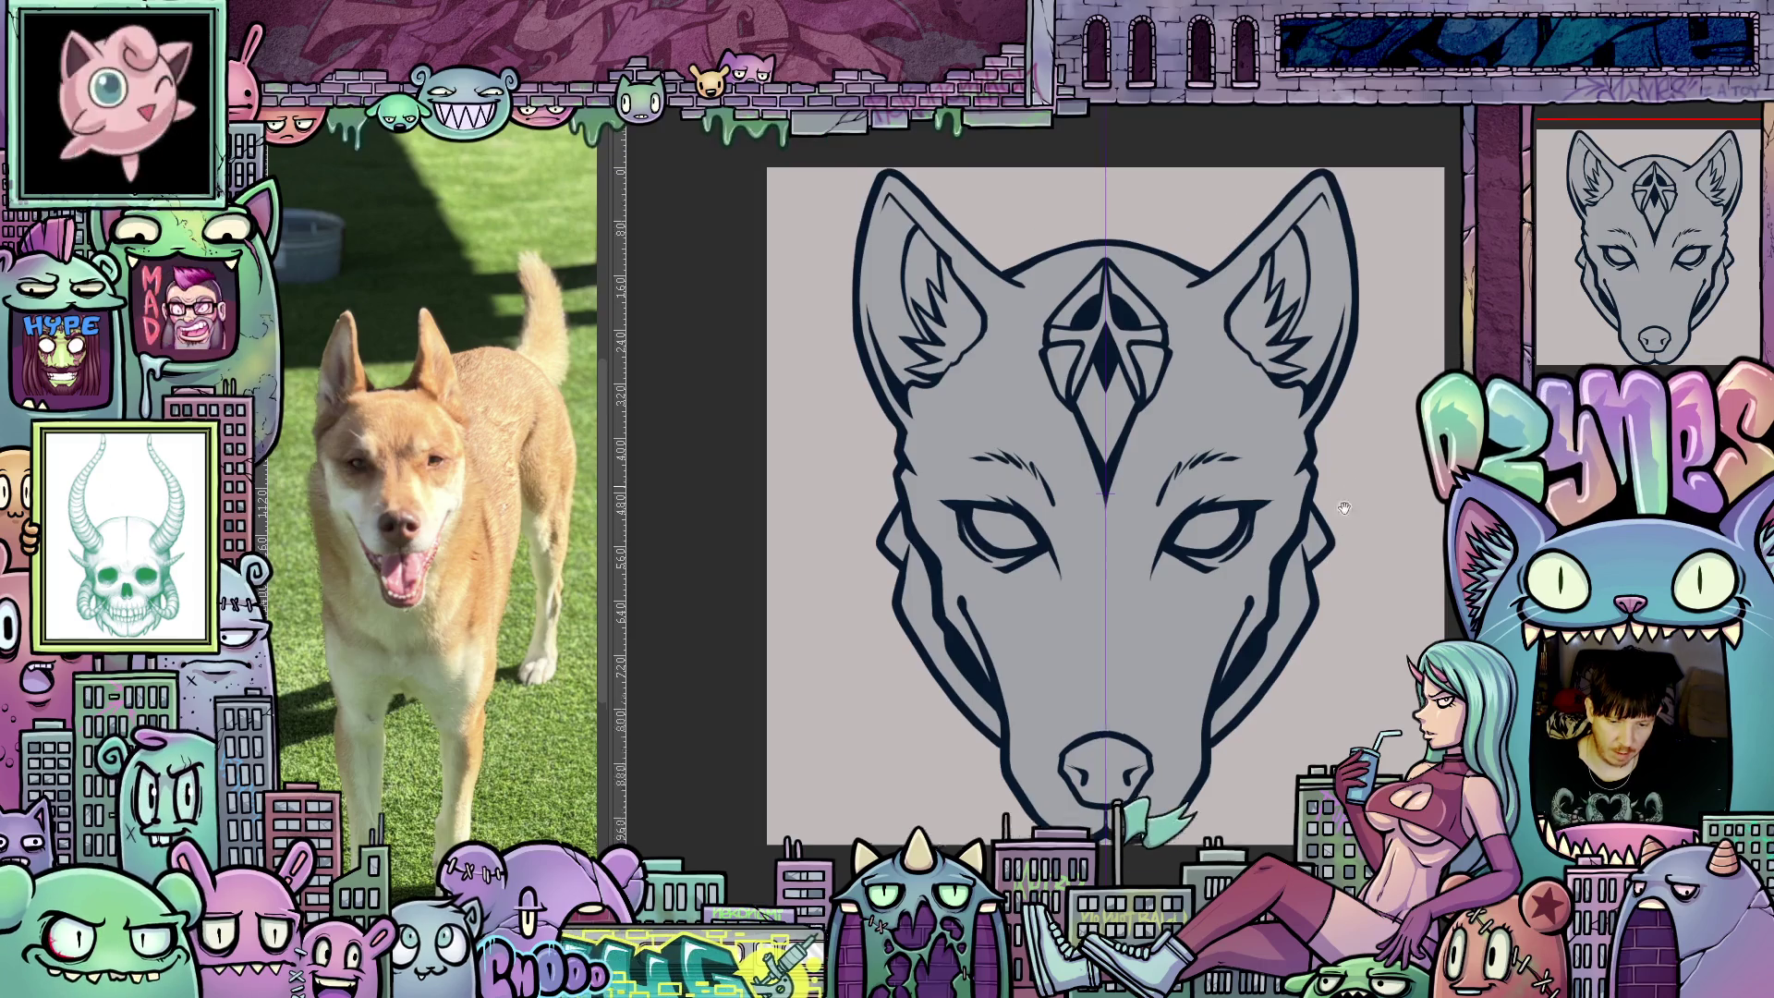
{"action": "scroll", "coordinate": [1321, 565], "scroll_direction": "up", "scroll_amount": 5}
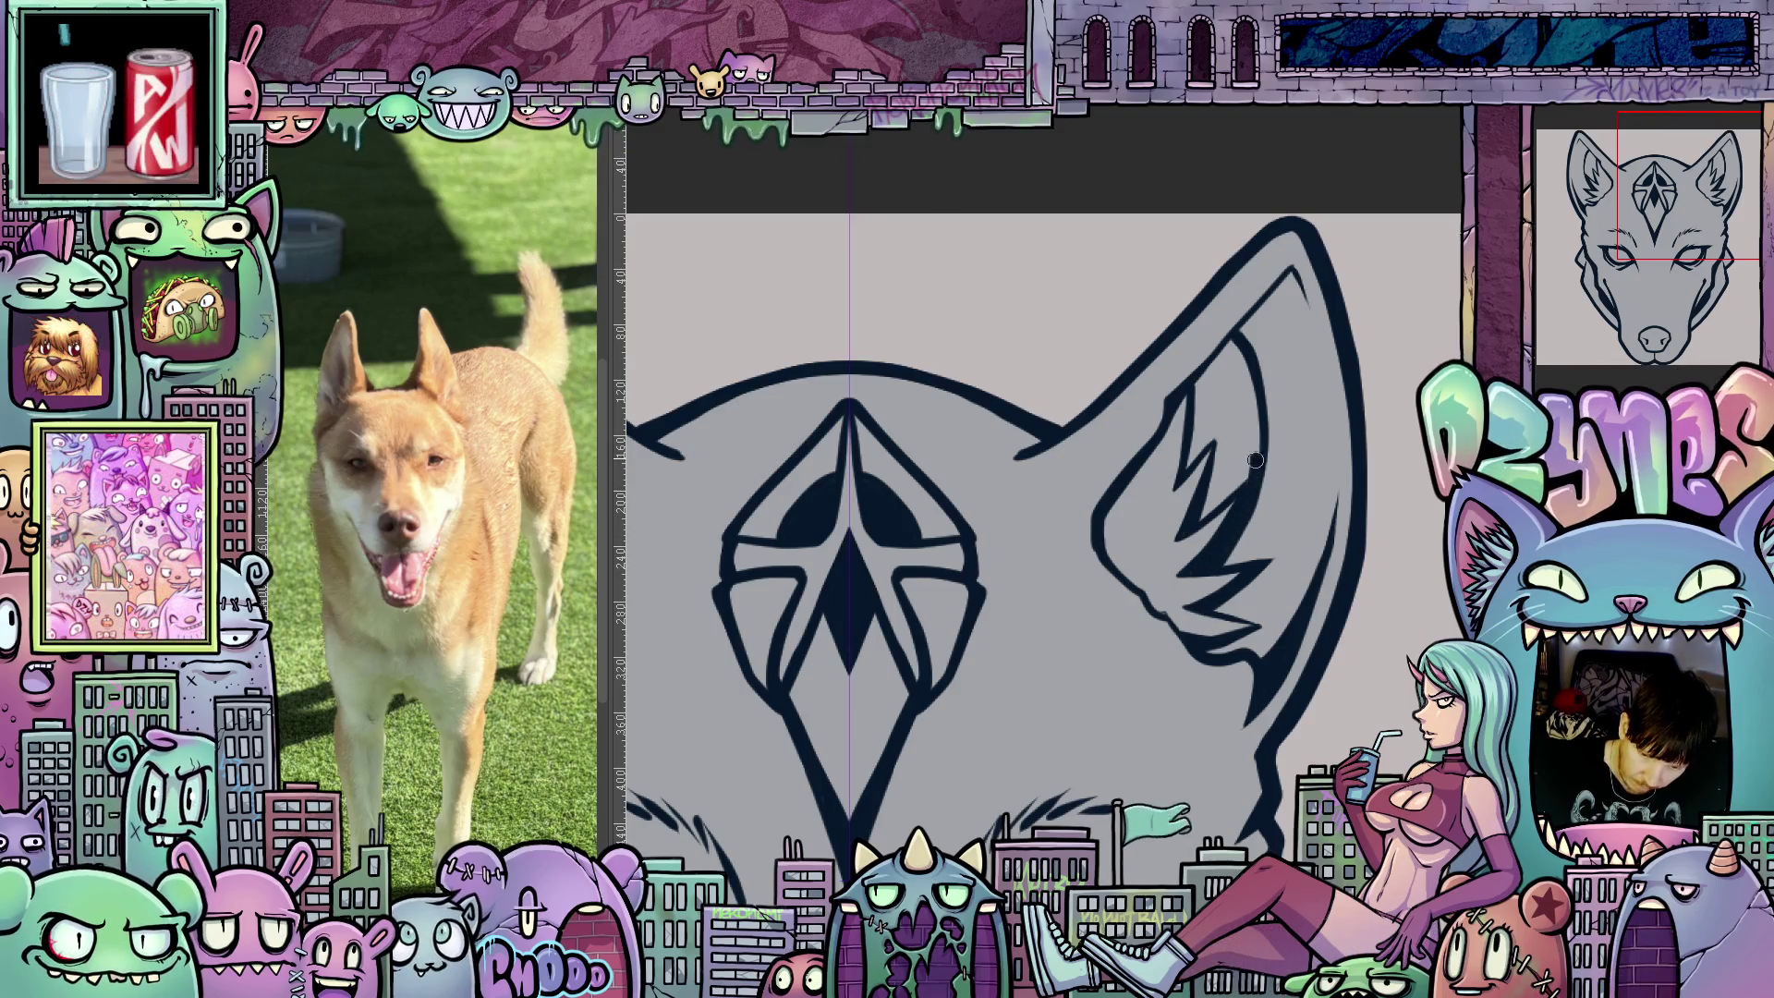
Paint solid dark navy shading into the right-hand inner ear.
{"action": "mouse_move", "coordinate": [1249, 462]}
{"action": "left_mouse_down"}
{"action": "mouse_move", "coordinate": [1232, 488]}
{"action": "mouse_move", "coordinate": [1234, 453]}
{"action": "mouse_move", "coordinate": [1186, 464]}
{"action": "left_mouse_up"}
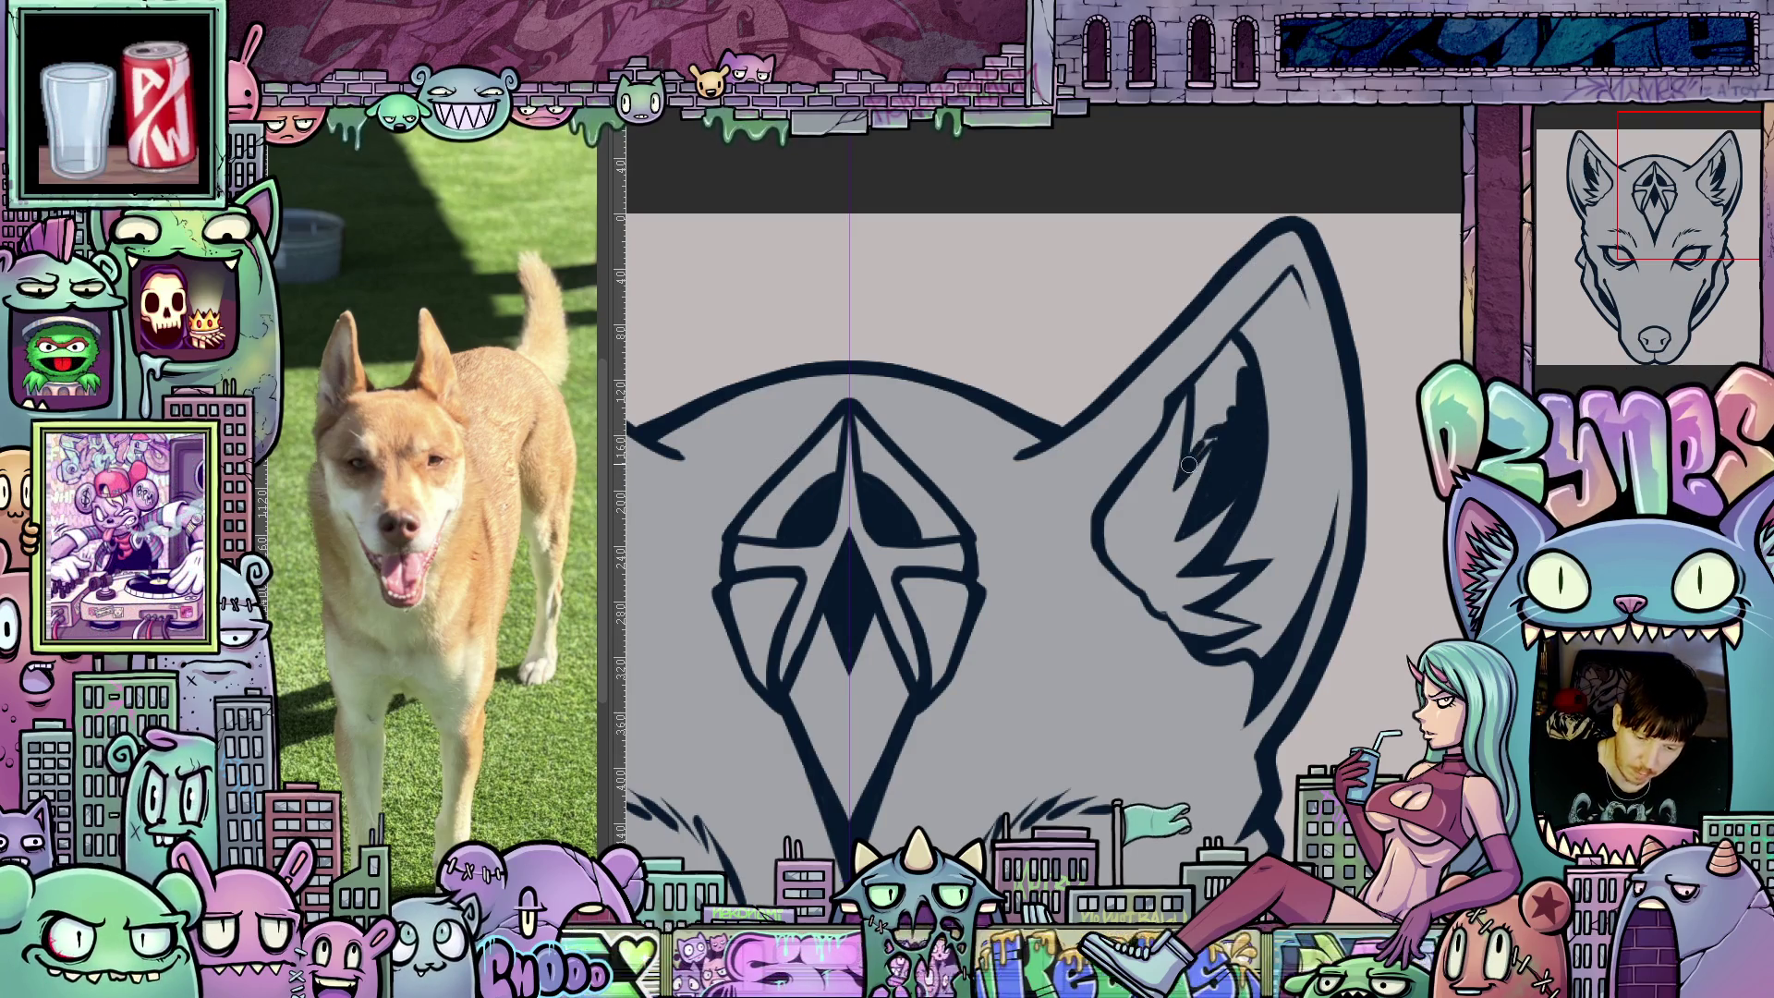
{"action": "mouse_move", "coordinate": [1192, 451]}
{"action": "left_mouse_down"}
{"action": "mouse_move", "coordinate": [1218, 417]}
{"action": "mouse_move", "coordinate": [1198, 448]}
{"action": "mouse_move", "coordinate": [1215, 375]}
{"action": "mouse_move", "coordinate": [1230, 401]}
{"action": "mouse_move", "coordinate": [1198, 403]}
{"action": "mouse_move", "coordinate": [1228, 392]}
{"action": "mouse_move", "coordinate": [1227, 371]}
{"action": "left_mouse_up"}
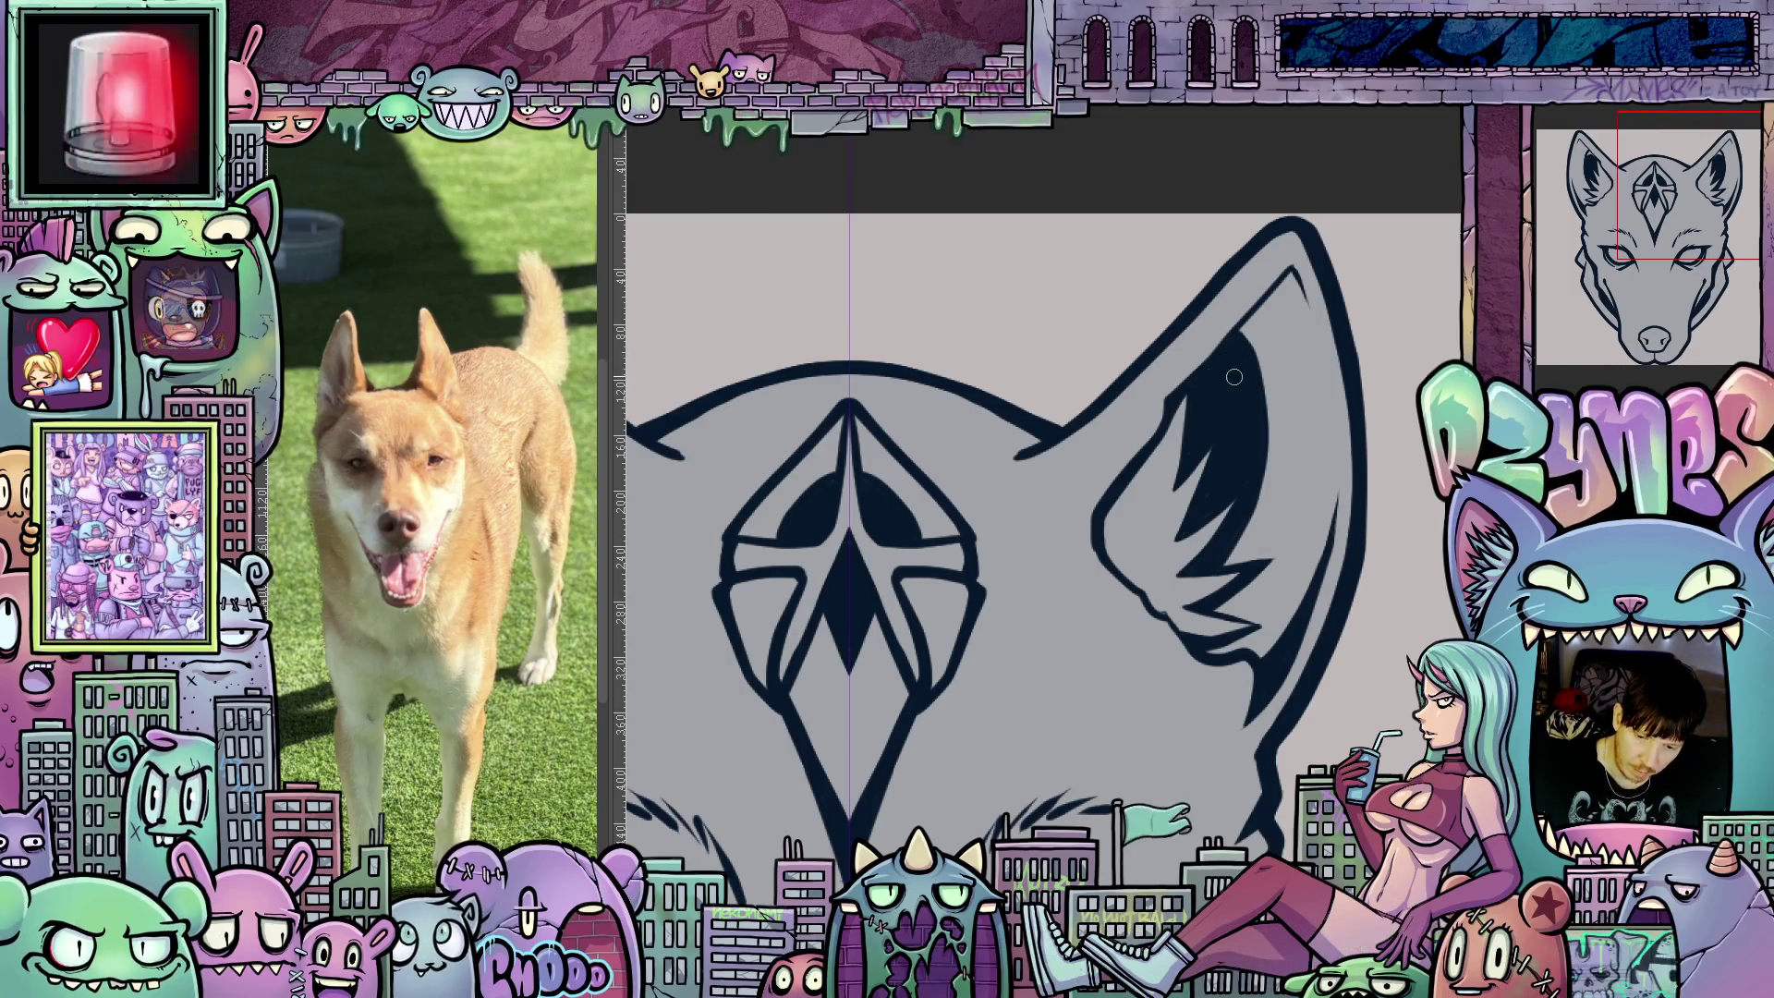
{"action": "left_click_drag", "start_coordinate": [1307, 701], "coordinate": [1265, 635]}
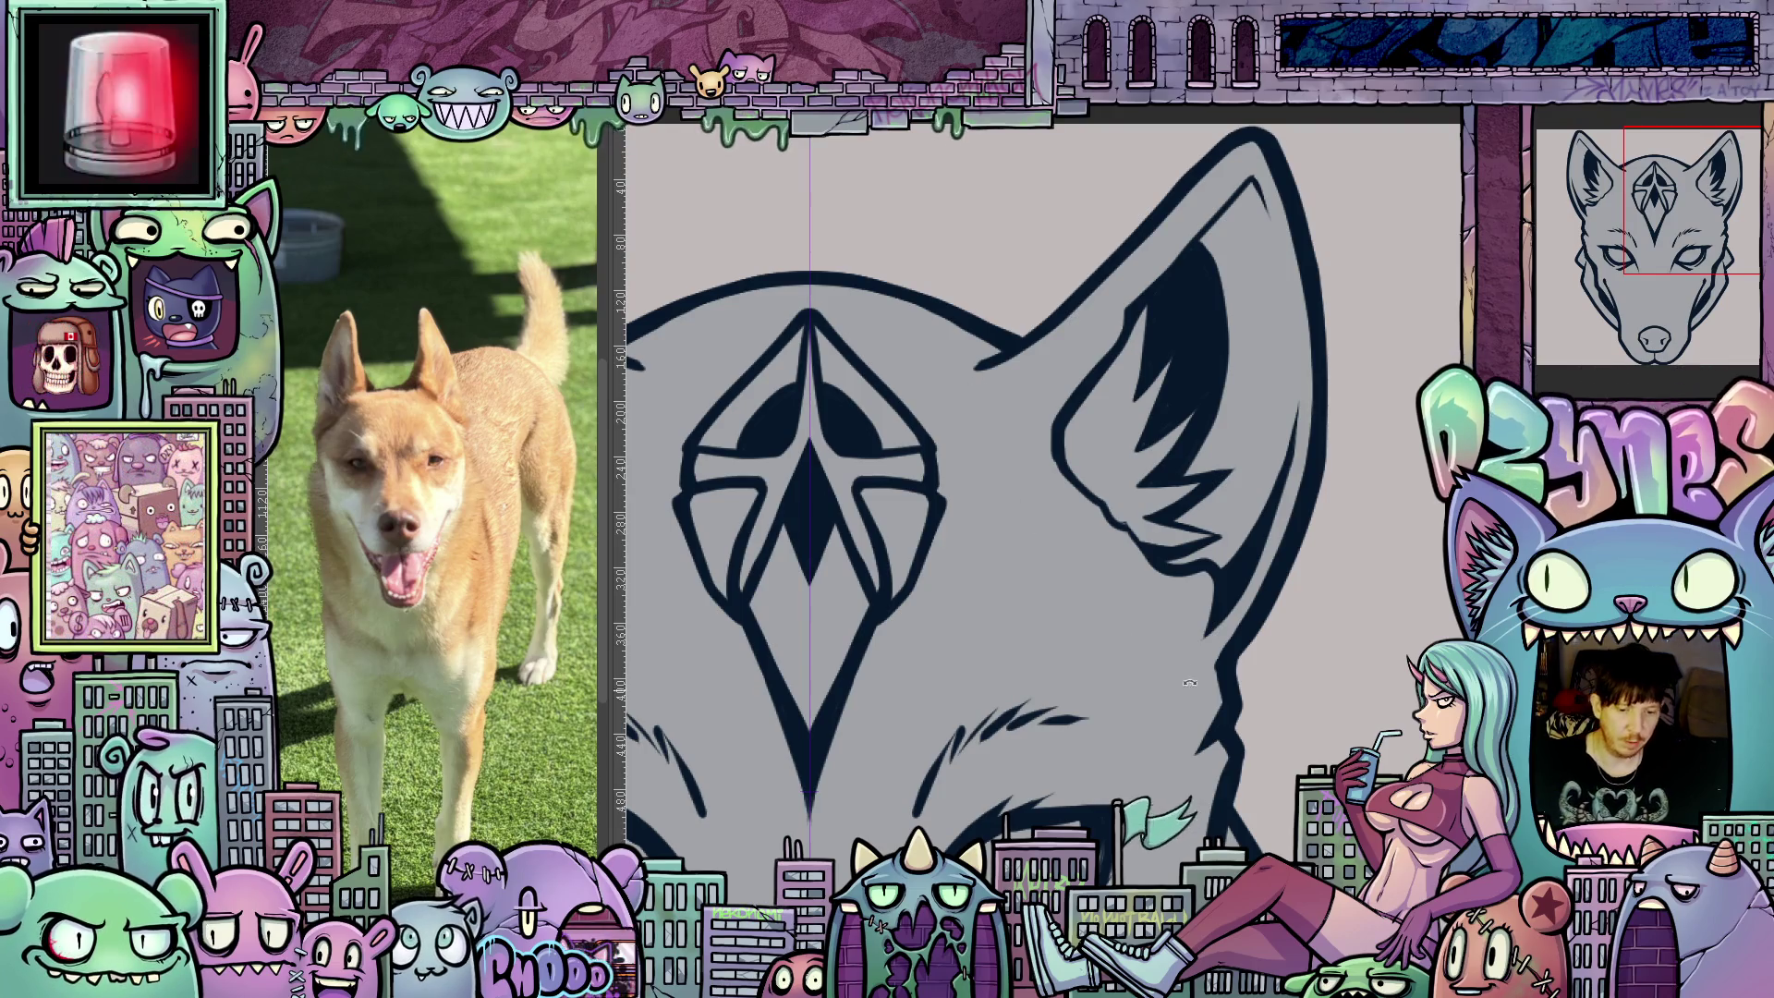
{"action": "left_click_drag", "start_coordinate": [1186, 687], "coordinate": [1278, 471]}
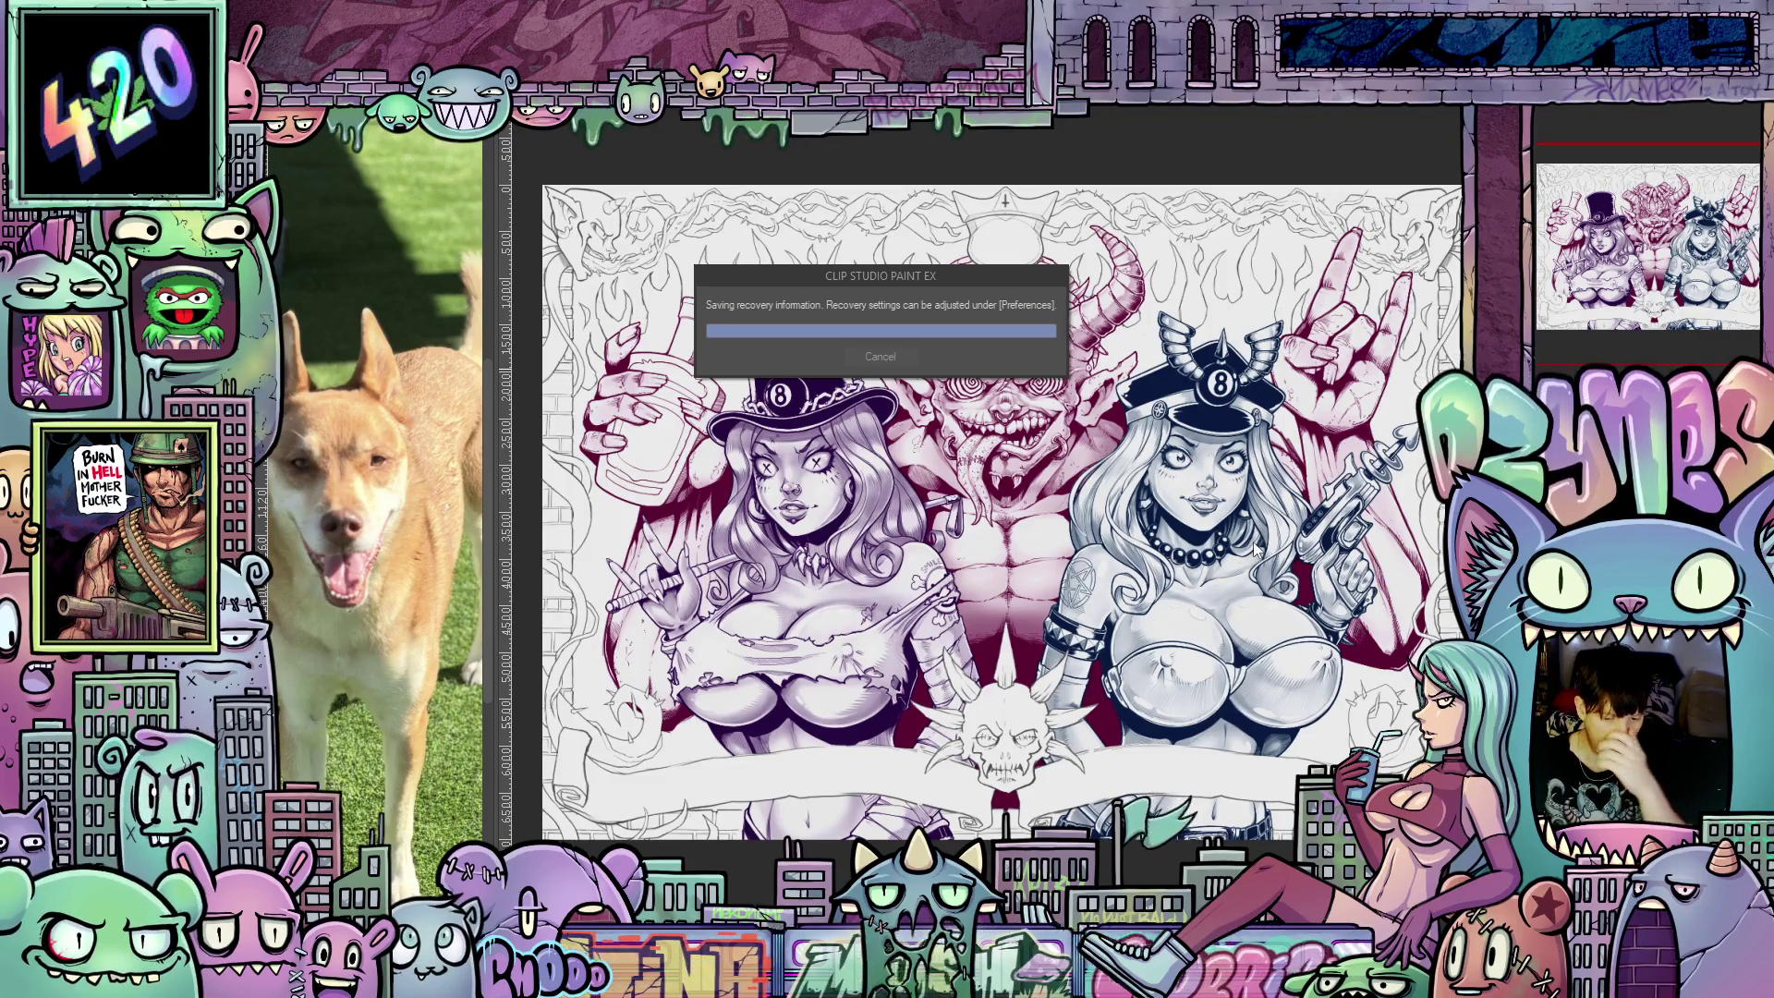
Look over the demon pin-up artwork, then return to the wolf head document and tilt its view.
{"action": "scroll", "coordinate": [1253, 583], "scroll_direction": "up", "scroll_amount": 4}
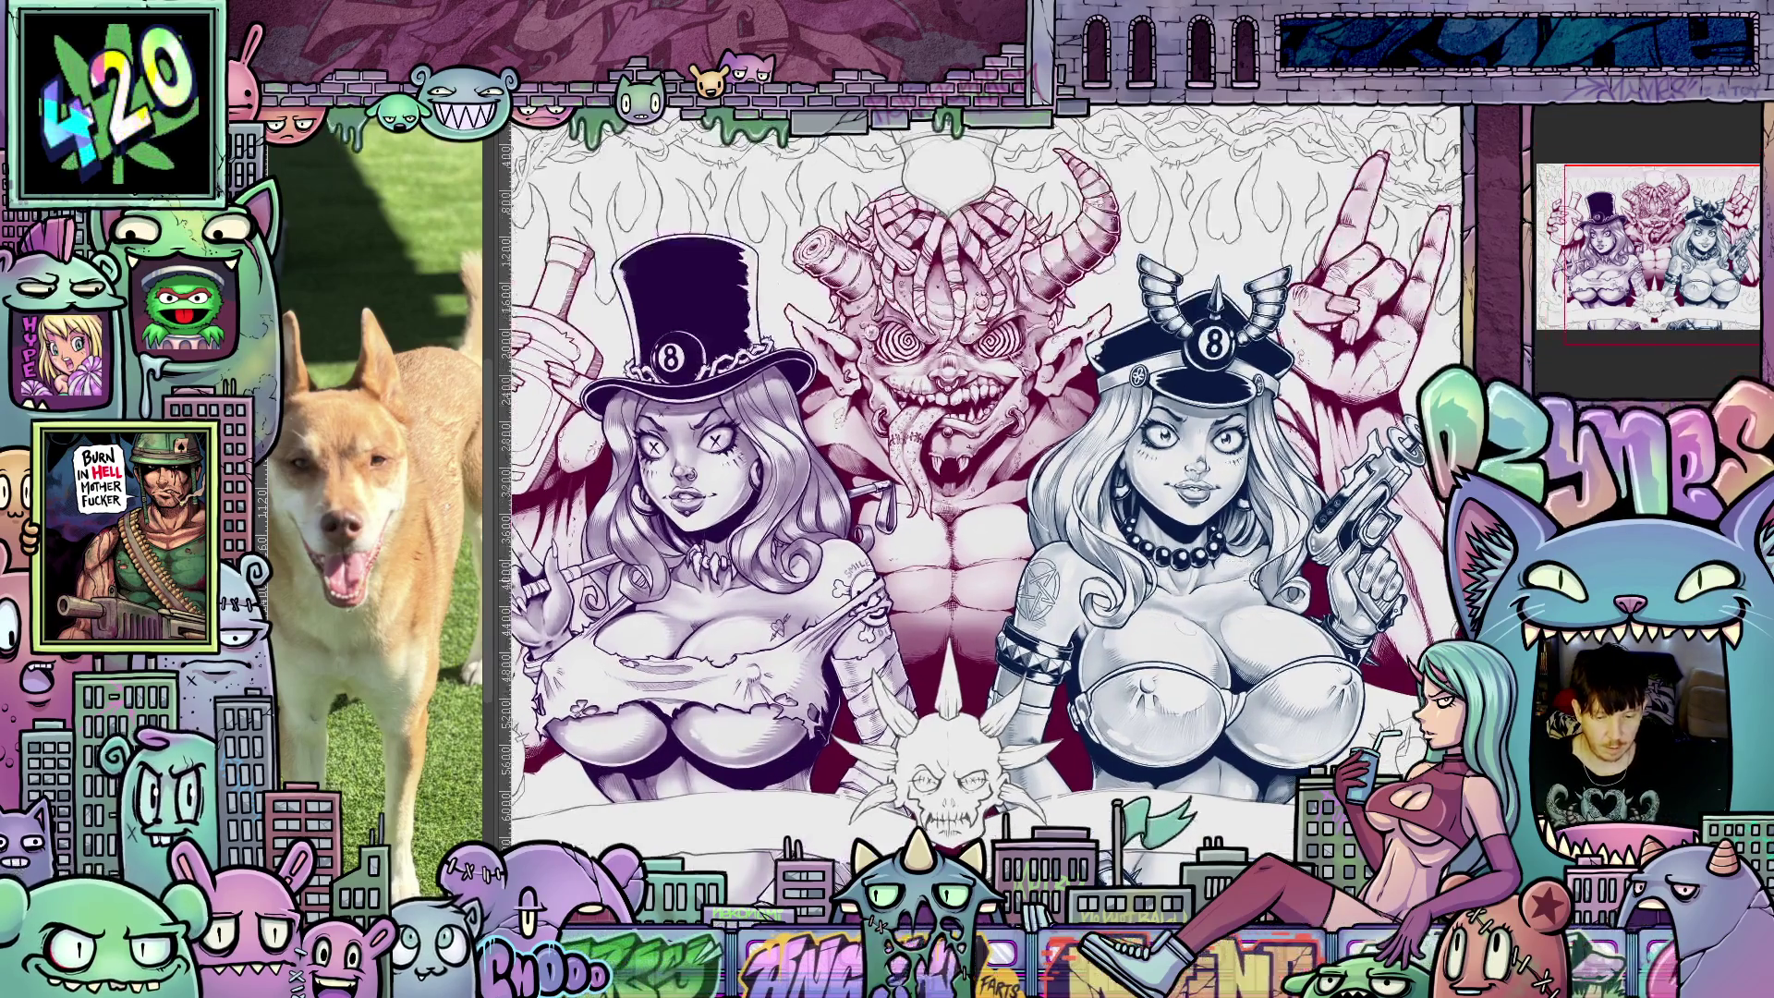
{"action": "scroll", "coordinate": [1245, 587], "scroll_direction": "down", "scroll_amount": 3}
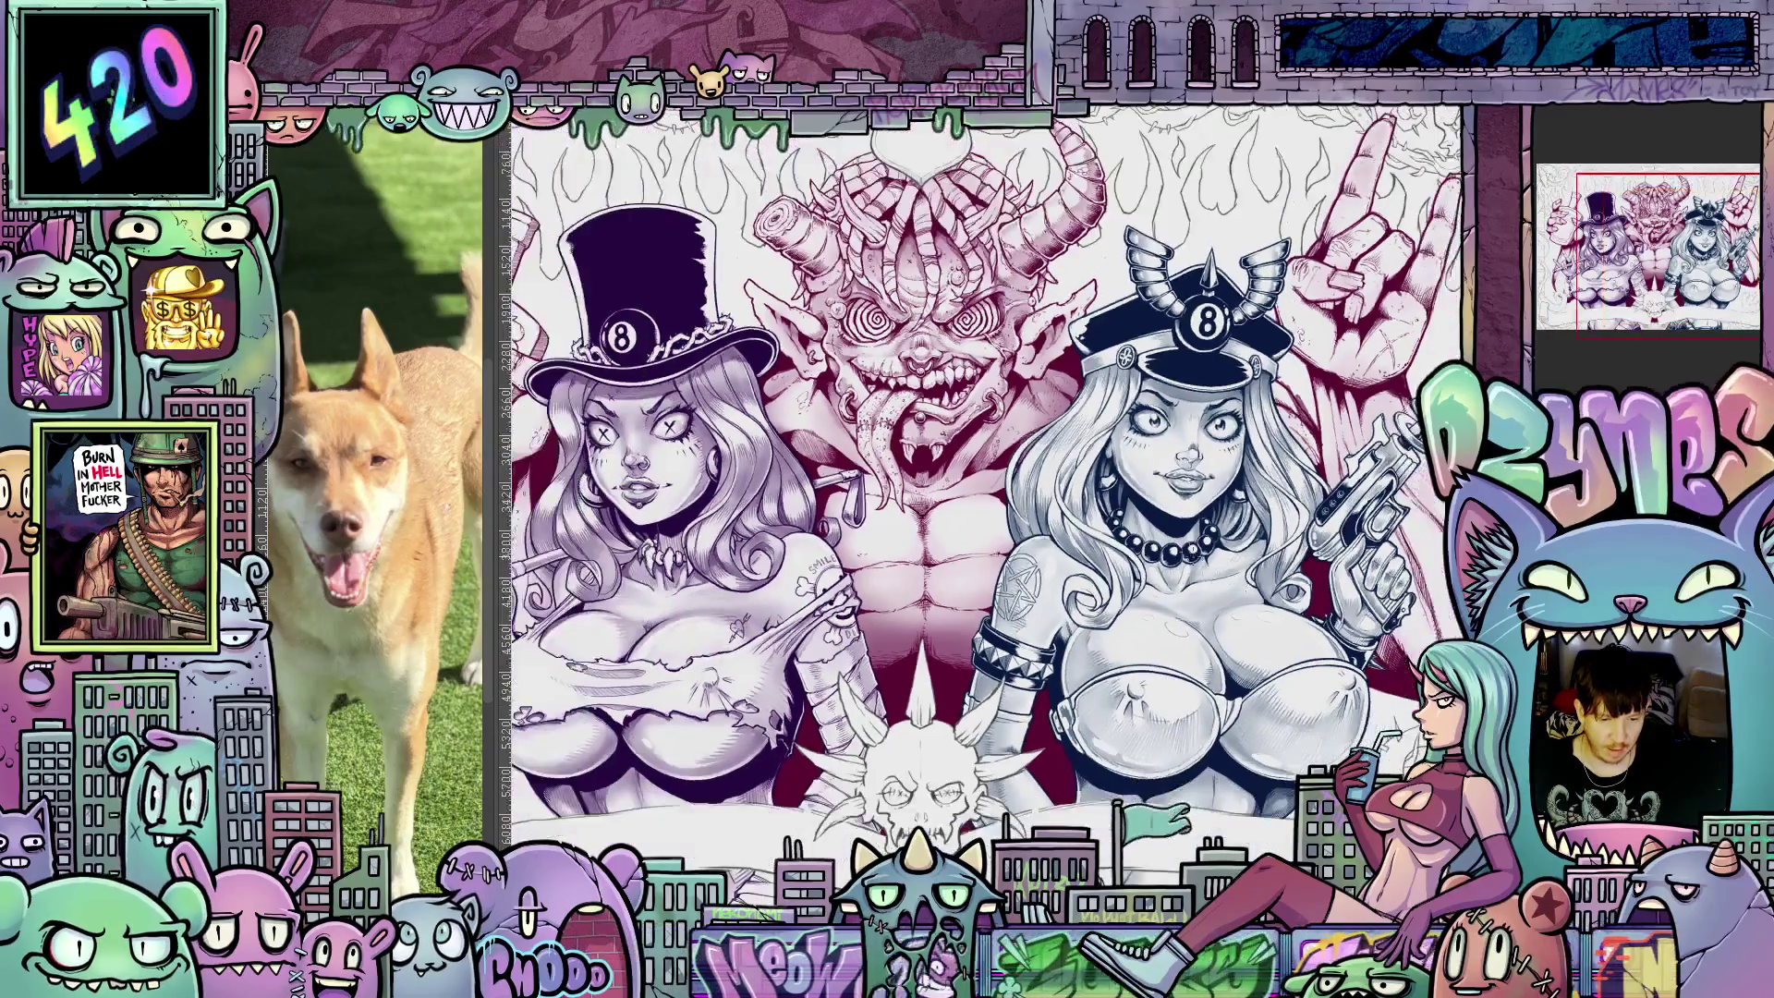
{"action": "scroll", "coordinate": [1168, 589], "scroll_direction": "up", "scroll_amount": 1}
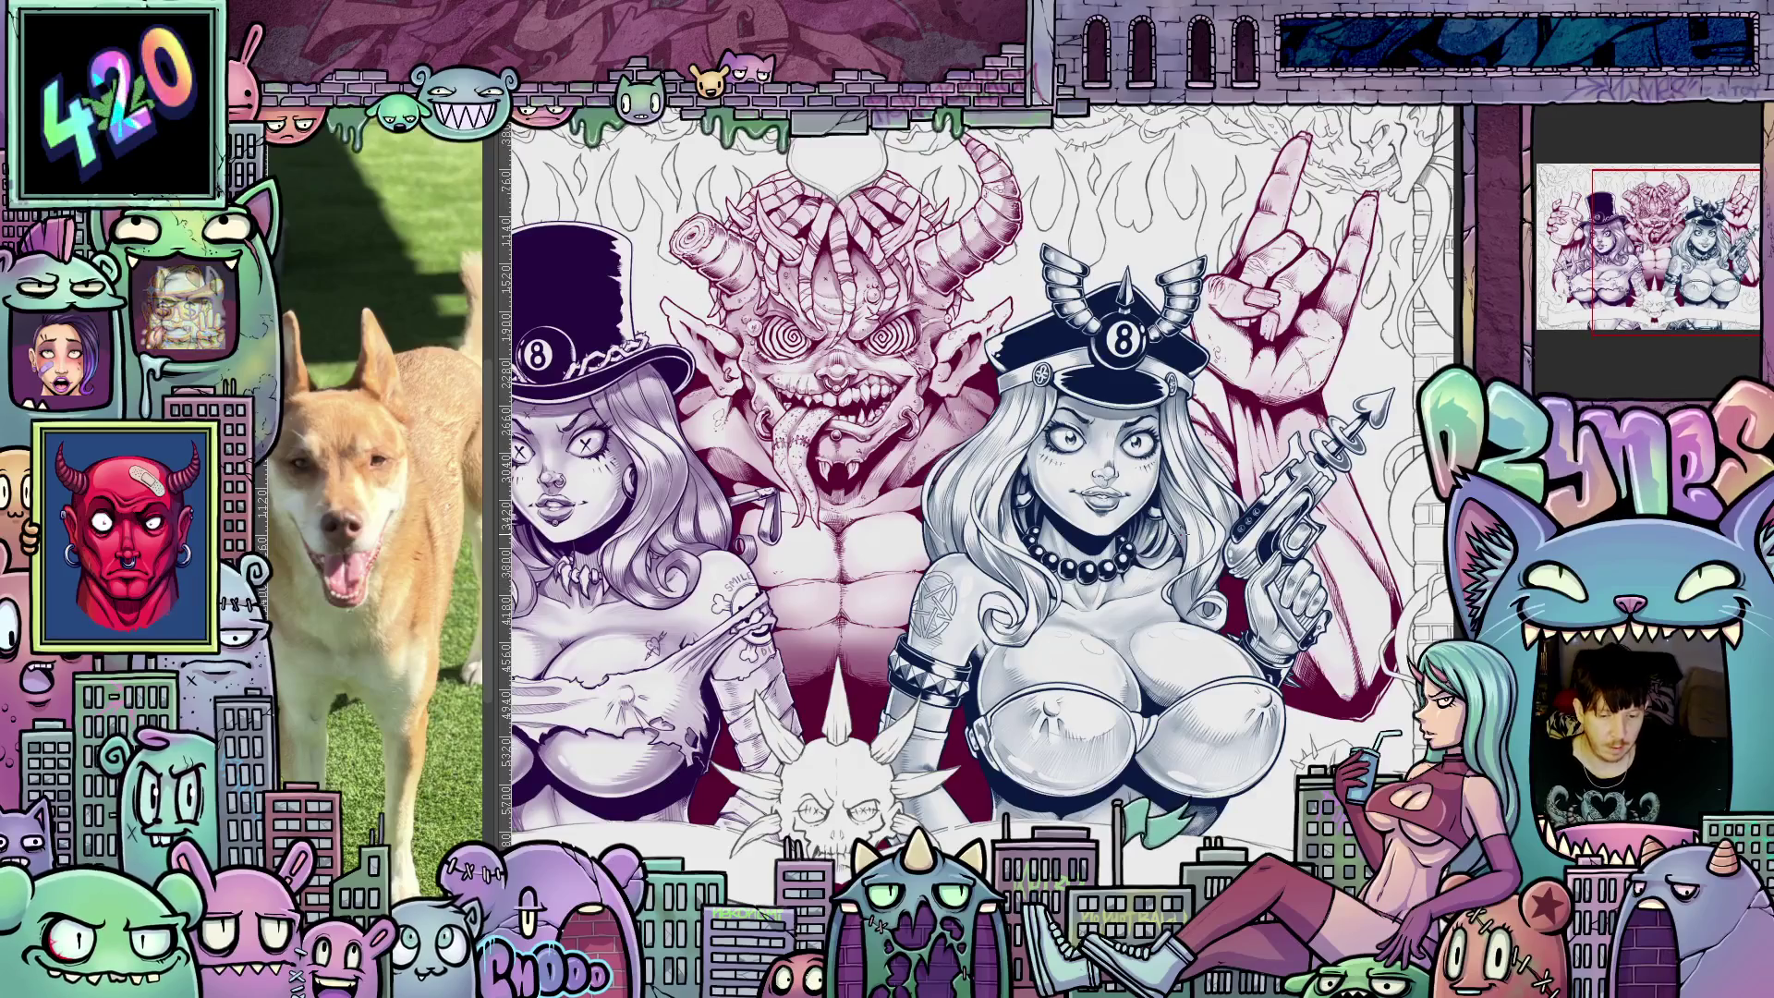
{"action": "scroll", "coordinate": [1178, 536], "scroll_direction": "down", "scroll_amount": 2}
{"action": "left_click_drag", "start_coordinate": [1177, 533], "coordinate": [1108, 503]}
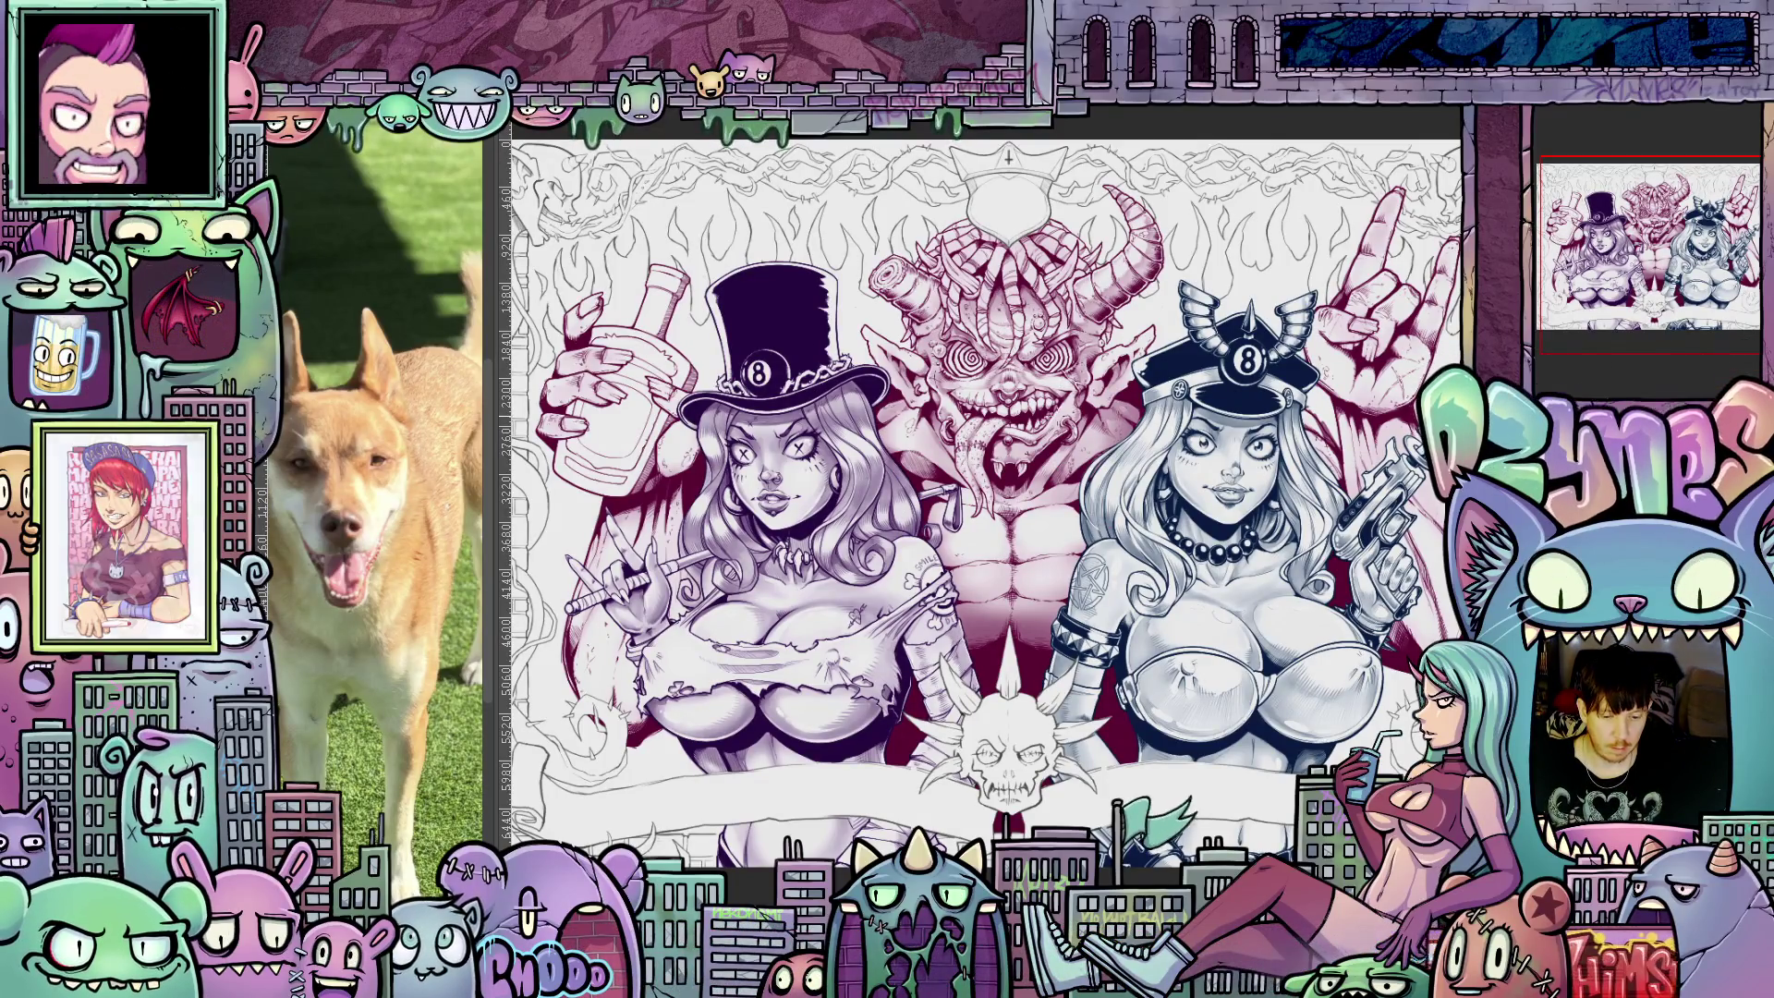
{"action": "scroll", "coordinate": [1059, 383], "scroll_direction": "down", "scroll_amount": 1}
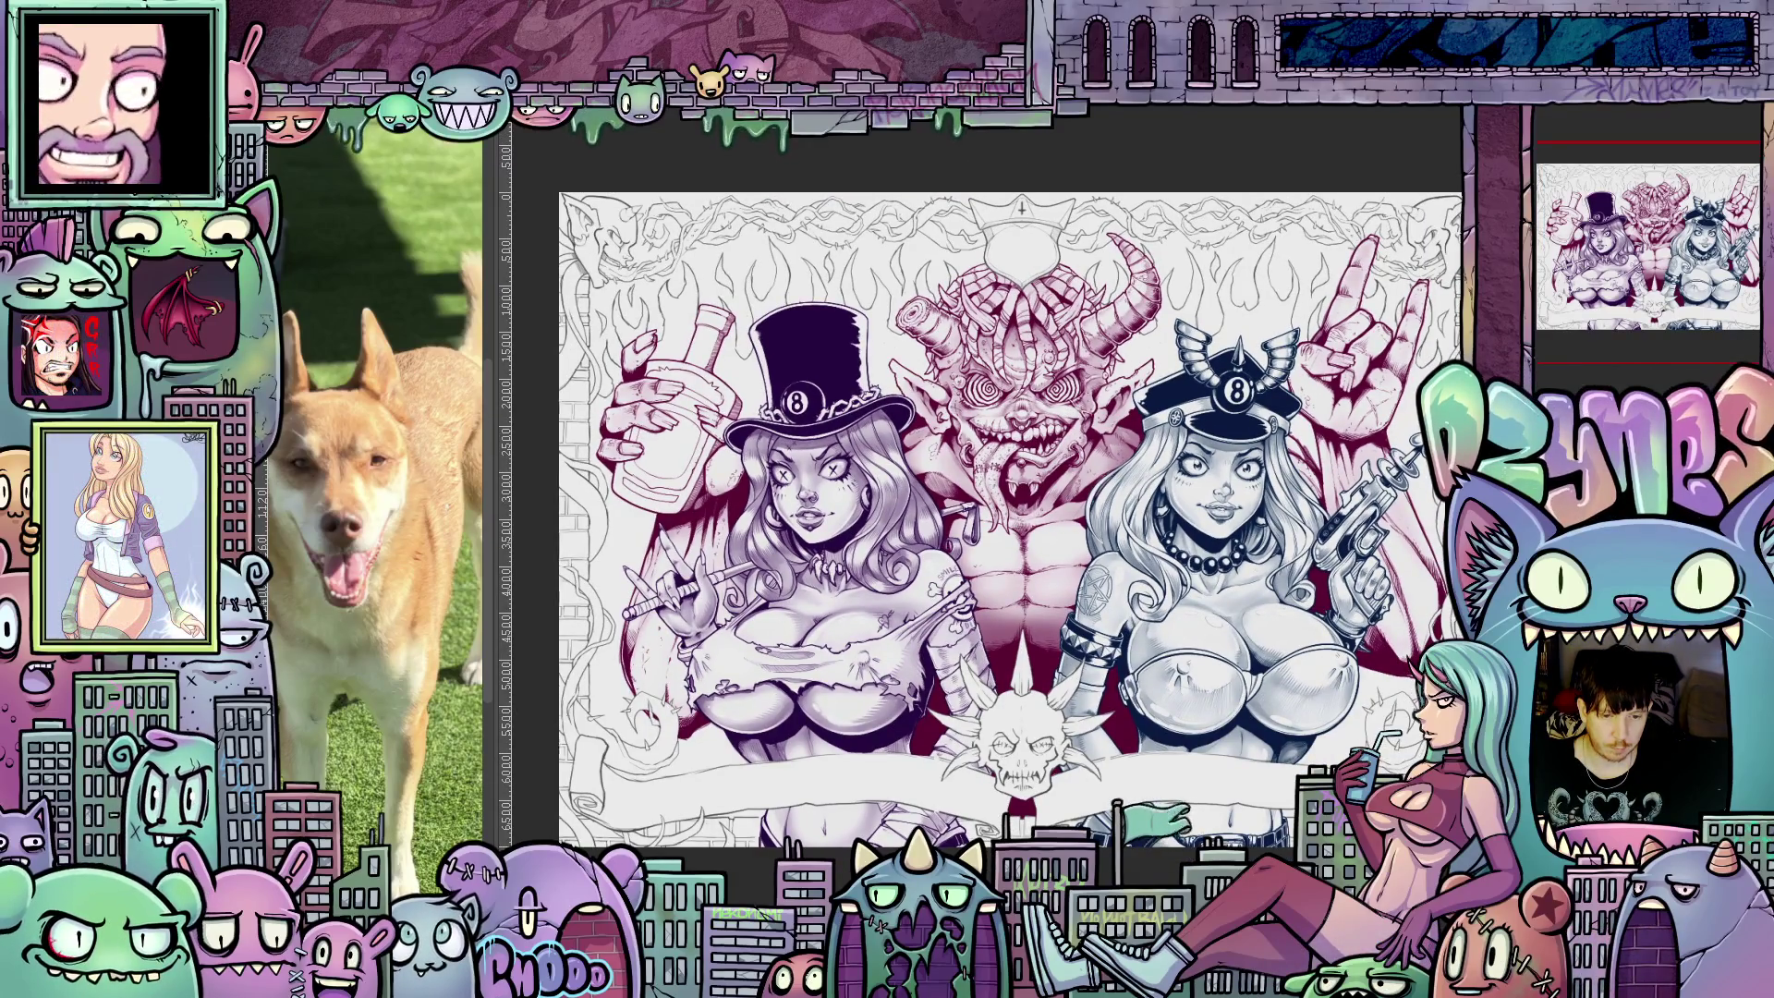
{"action": "key", "text": "ctrl+Tab"}
{"action": "mouse_move", "coordinate": [1135, 520]}
{"action": "left_mouse_down"}
{"action": "mouse_move", "coordinate": [1310, 482]}
{"action": "mouse_move", "coordinate": [1107, 423]}
{"action": "left_mouse_up"}
Add thin dark strokes down the right ear's inner edge, its lower edge and inside the tip.
{"action": "scroll", "coordinate": [1172, 430], "scroll_direction": "up", "scroll_amount": 4}
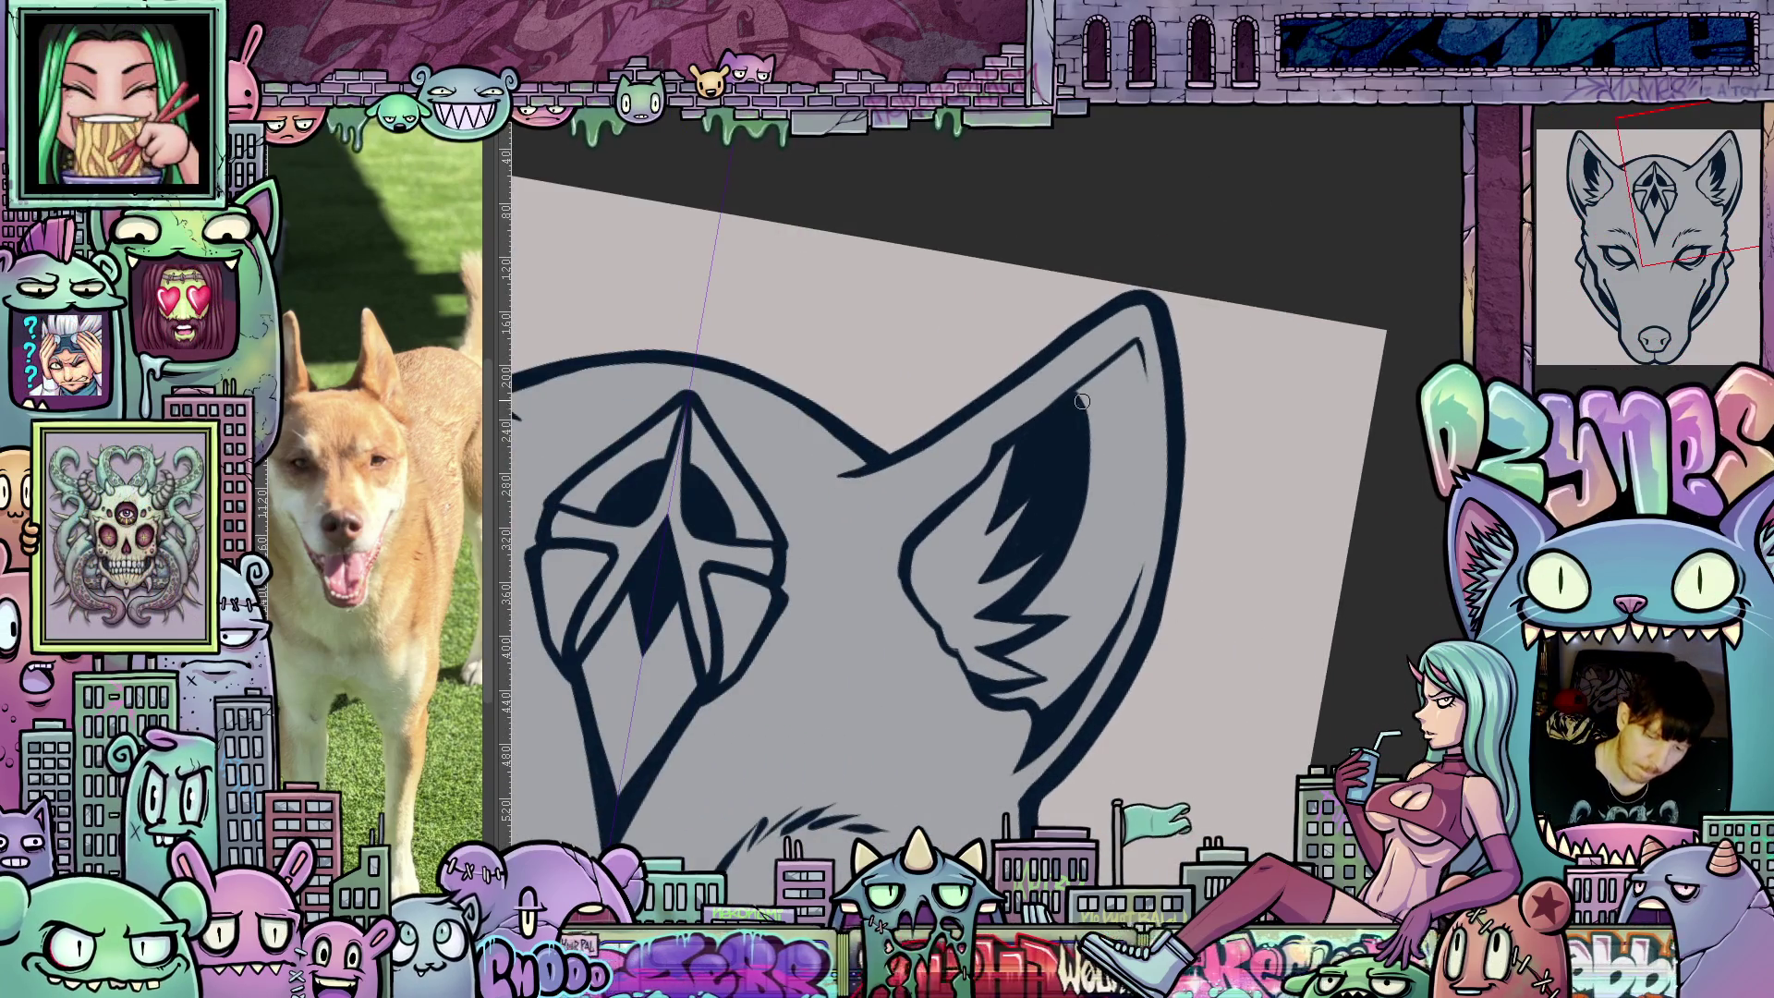
{"action": "mouse_move", "coordinate": [1078, 398]}
{"action": "left_mouse_down"}
{"action": "mouse_move", "coordinate": [1099, 508]}
{"action": "mouse_move", "coordinate": [1080, 577]}
{"action": "left_mouse_up"}
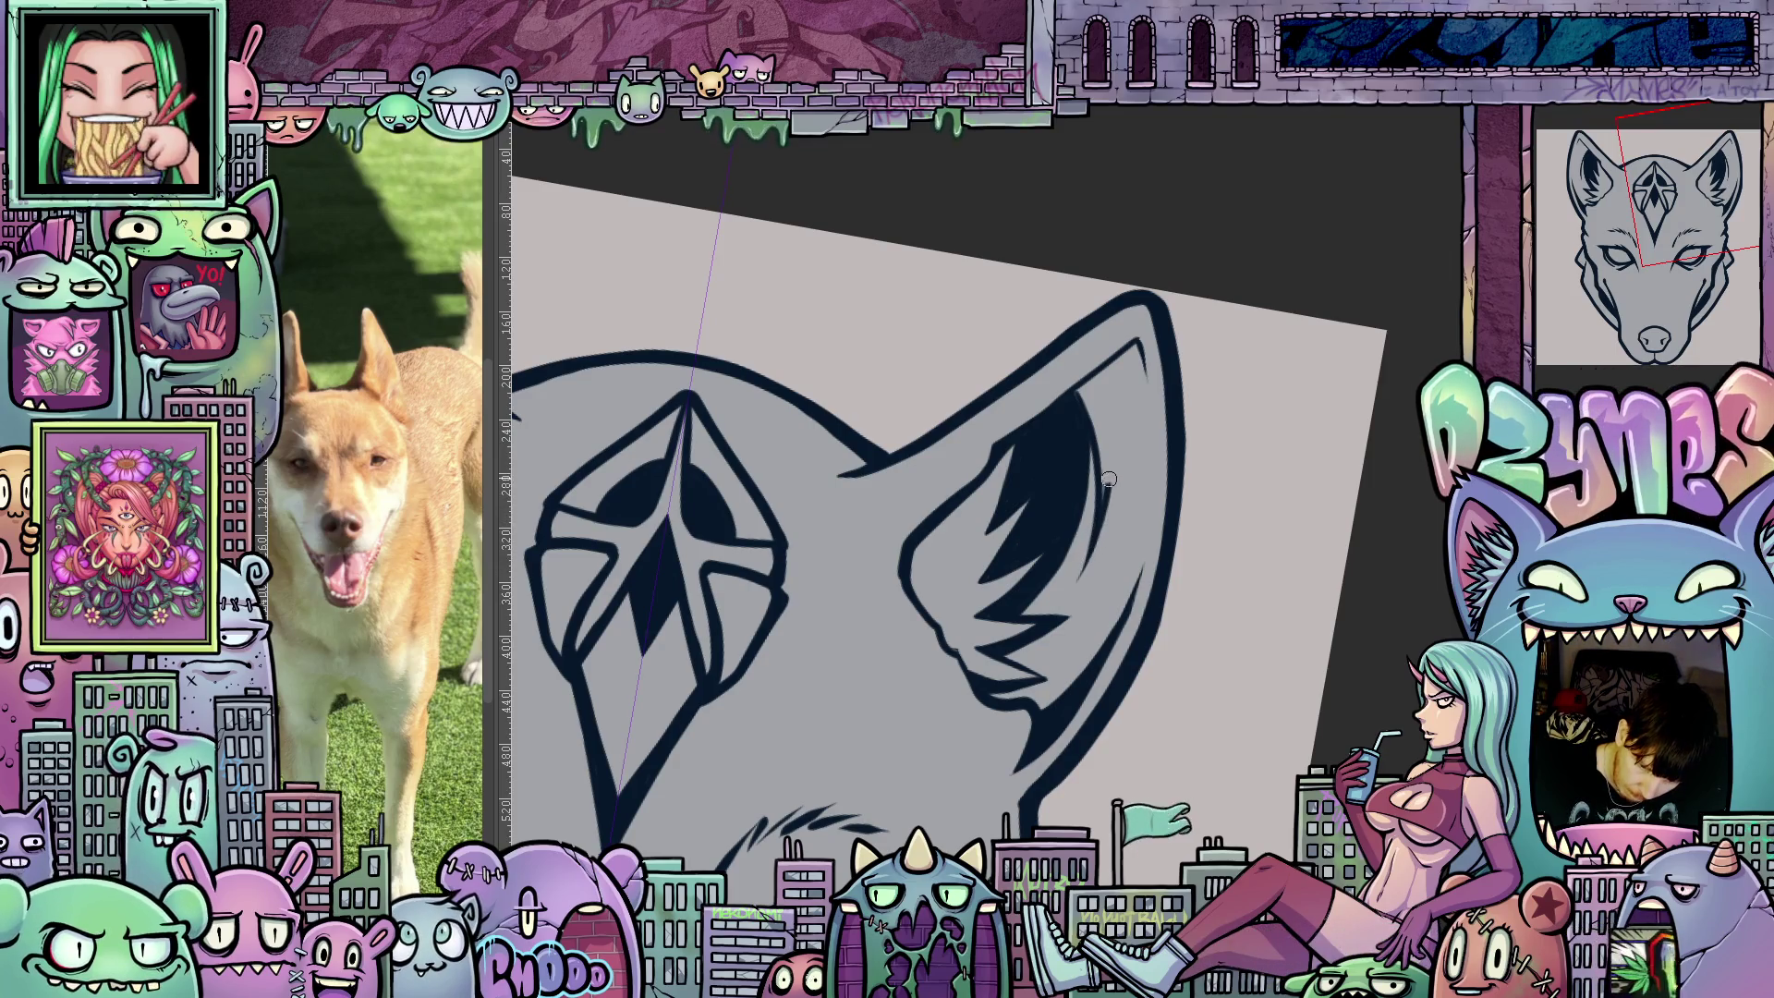
{"action": "left_click_drag", "start_coordinate": [1076, 385], "coordinate": [1103, 495]}
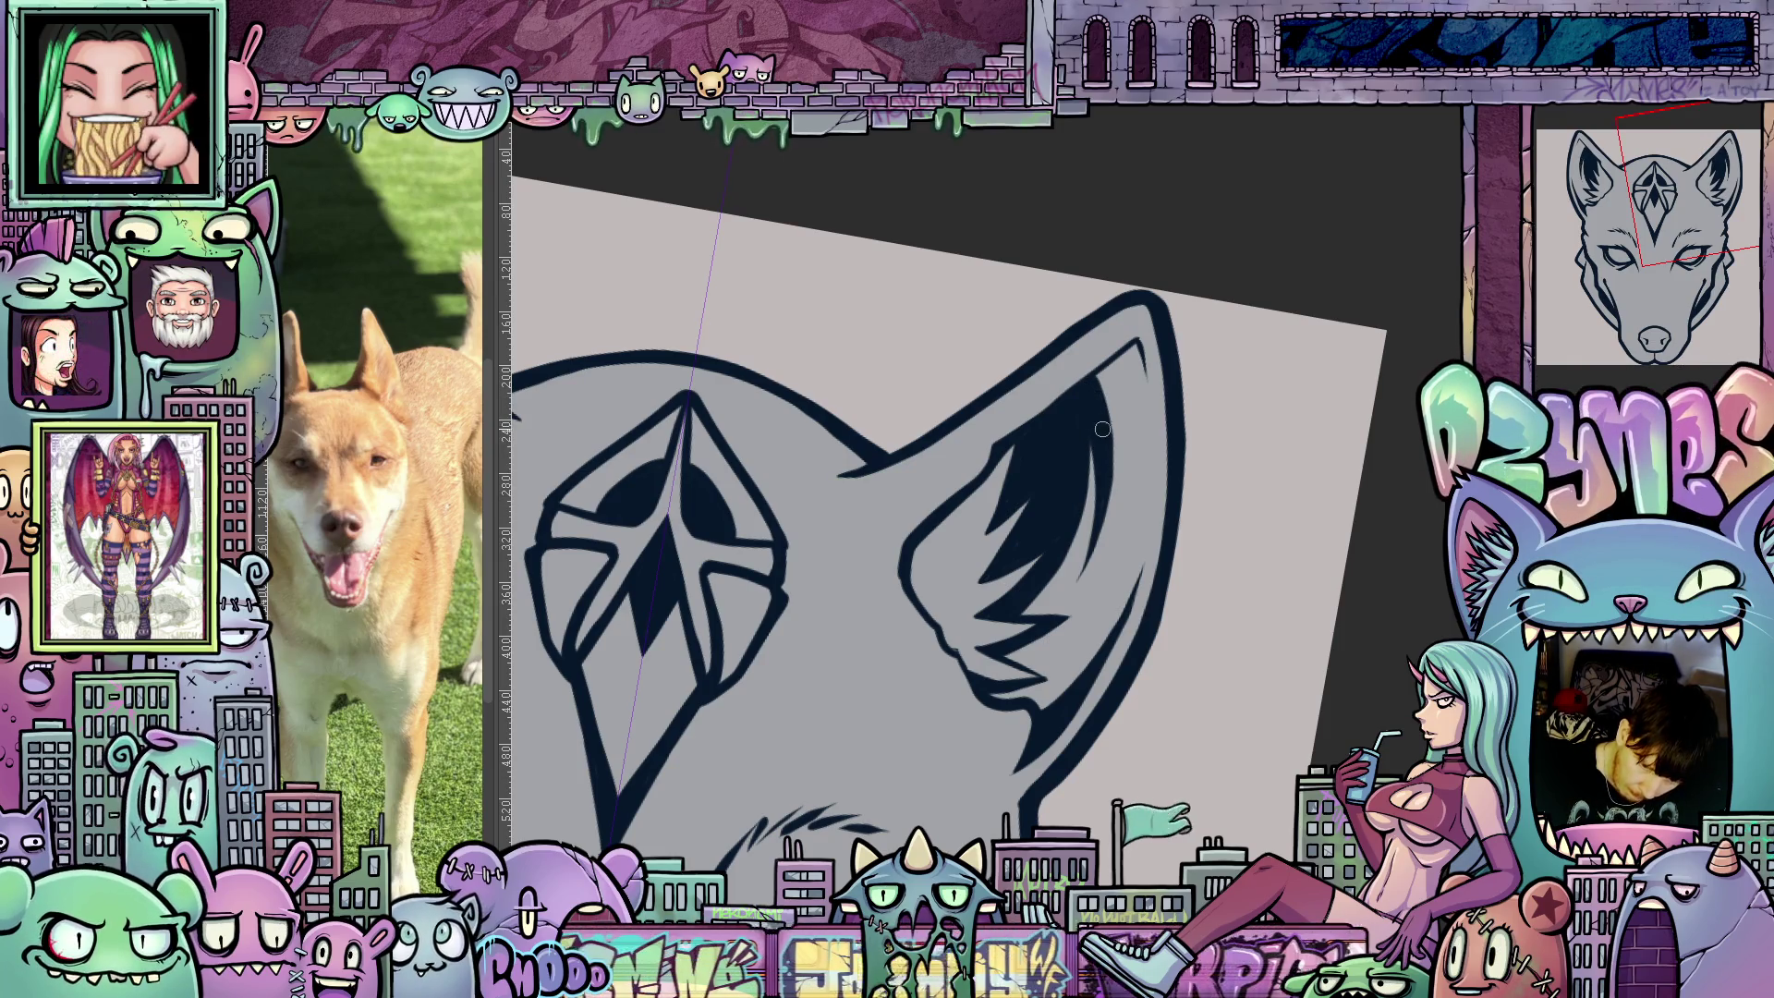
{"action": "key", "text": "4"}
{"action": "mouse_move", "coordinate": [1146, 706]}
{"action": "left_mouse_down"}
{"action": "mouse_move", "coordinate": [1237, 655]}
{"action": "mouse_move", "coordinate": [1239, 678]}
{"action": "left_mouse_up"}
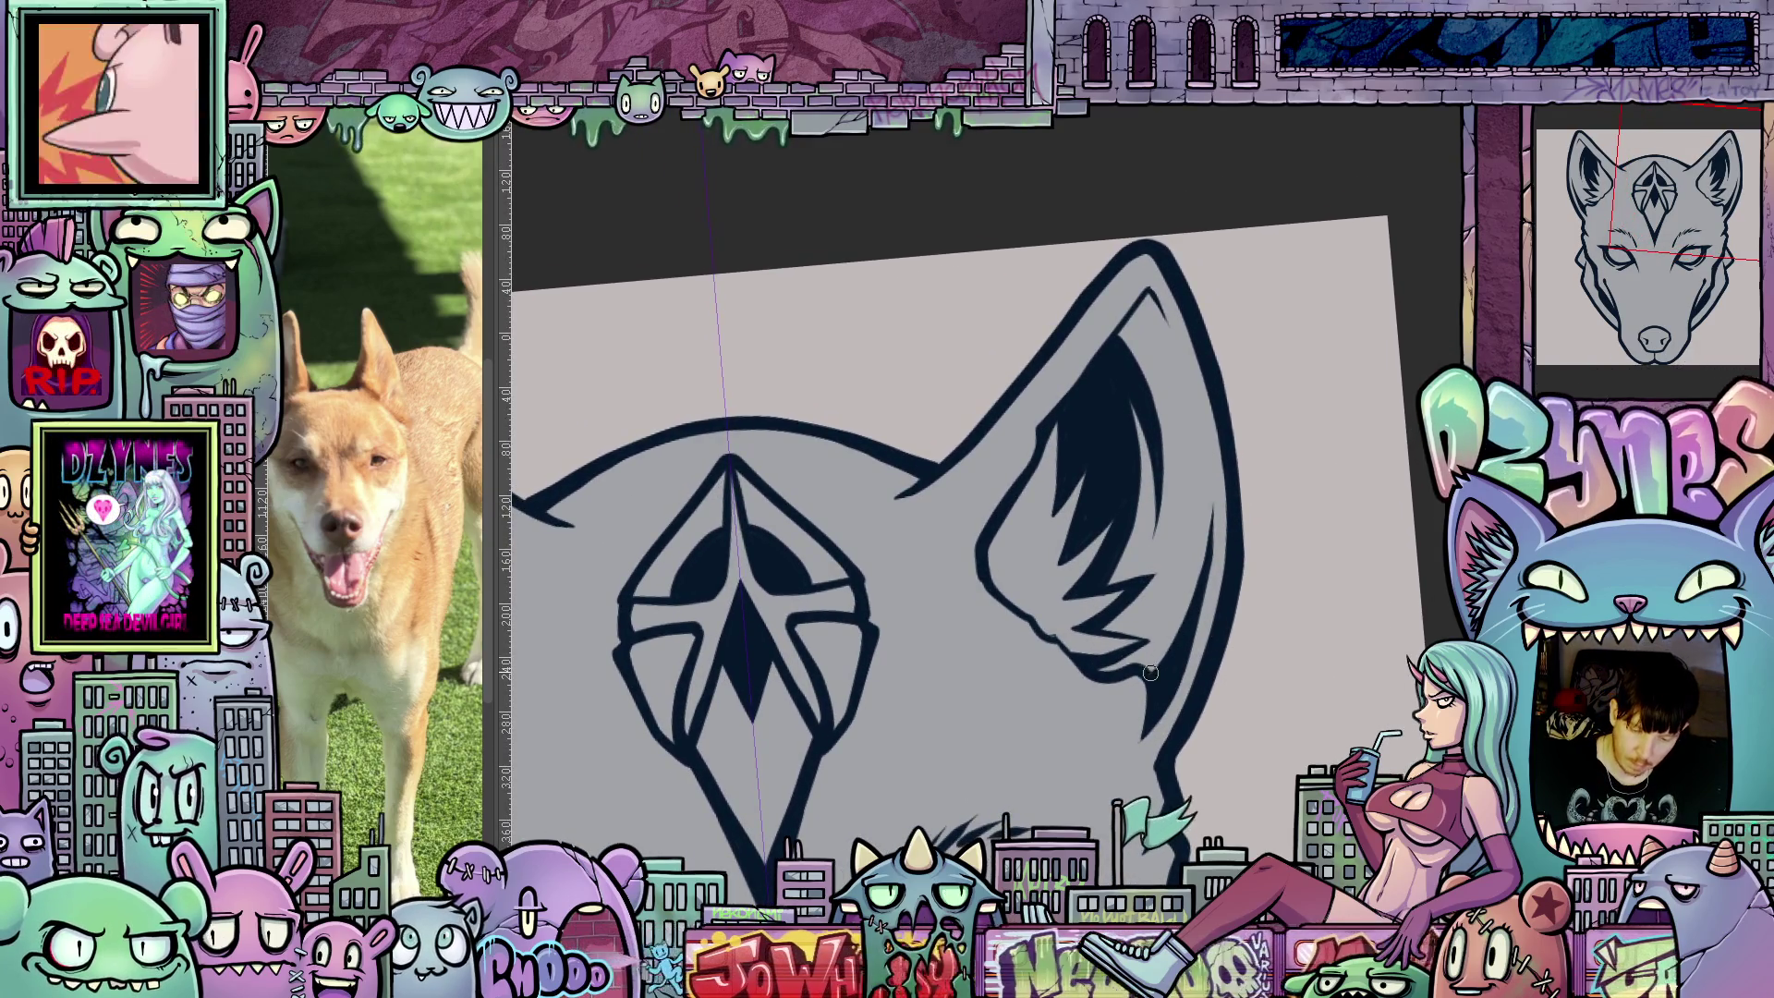
{"action": "left_click_drag", "start_coordinate": [1144, 670], "coordinate": [1197, 599]}
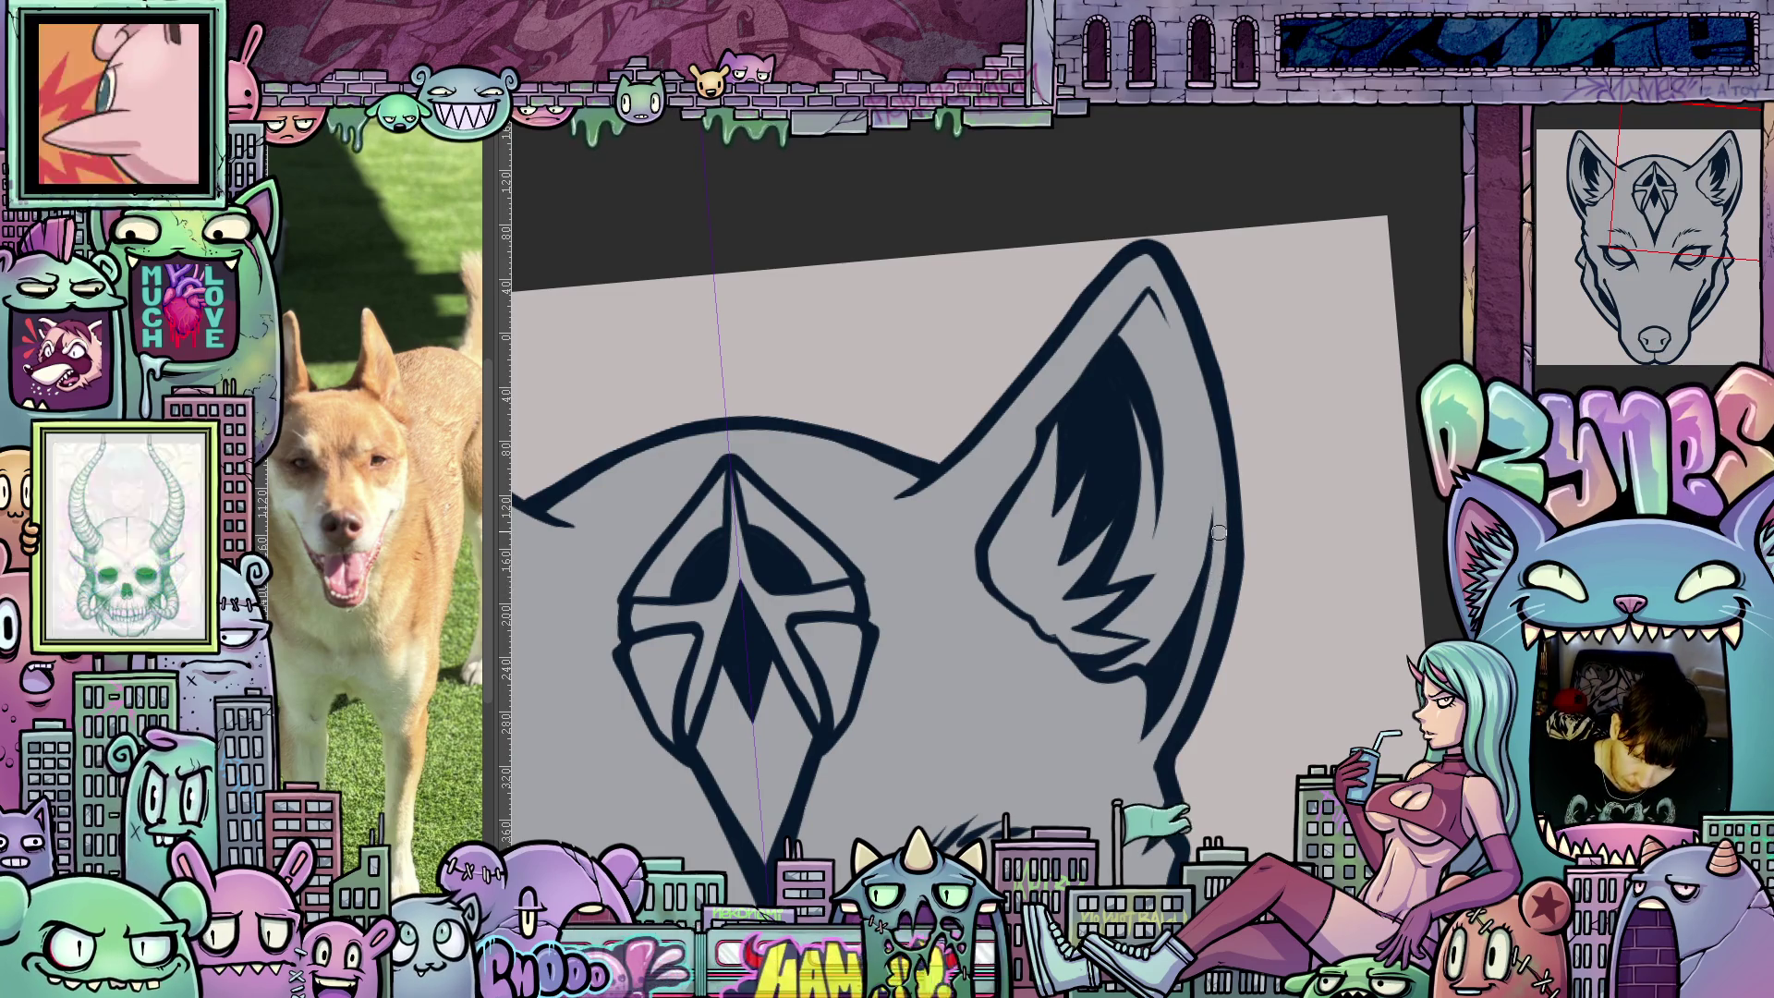
{"action": "mouse_move", "coordinate": [1262, 543]}
{"action": "left_mouse_down"}
{"action": "mouse_move", "coordinate": [1098, 294]}
{"action": "mouse_move", "coordinate": [1112, 279]}
{"action": "mouse_move", "coordinate": [1210, 355]}
{"action": "left_mouse_up"}
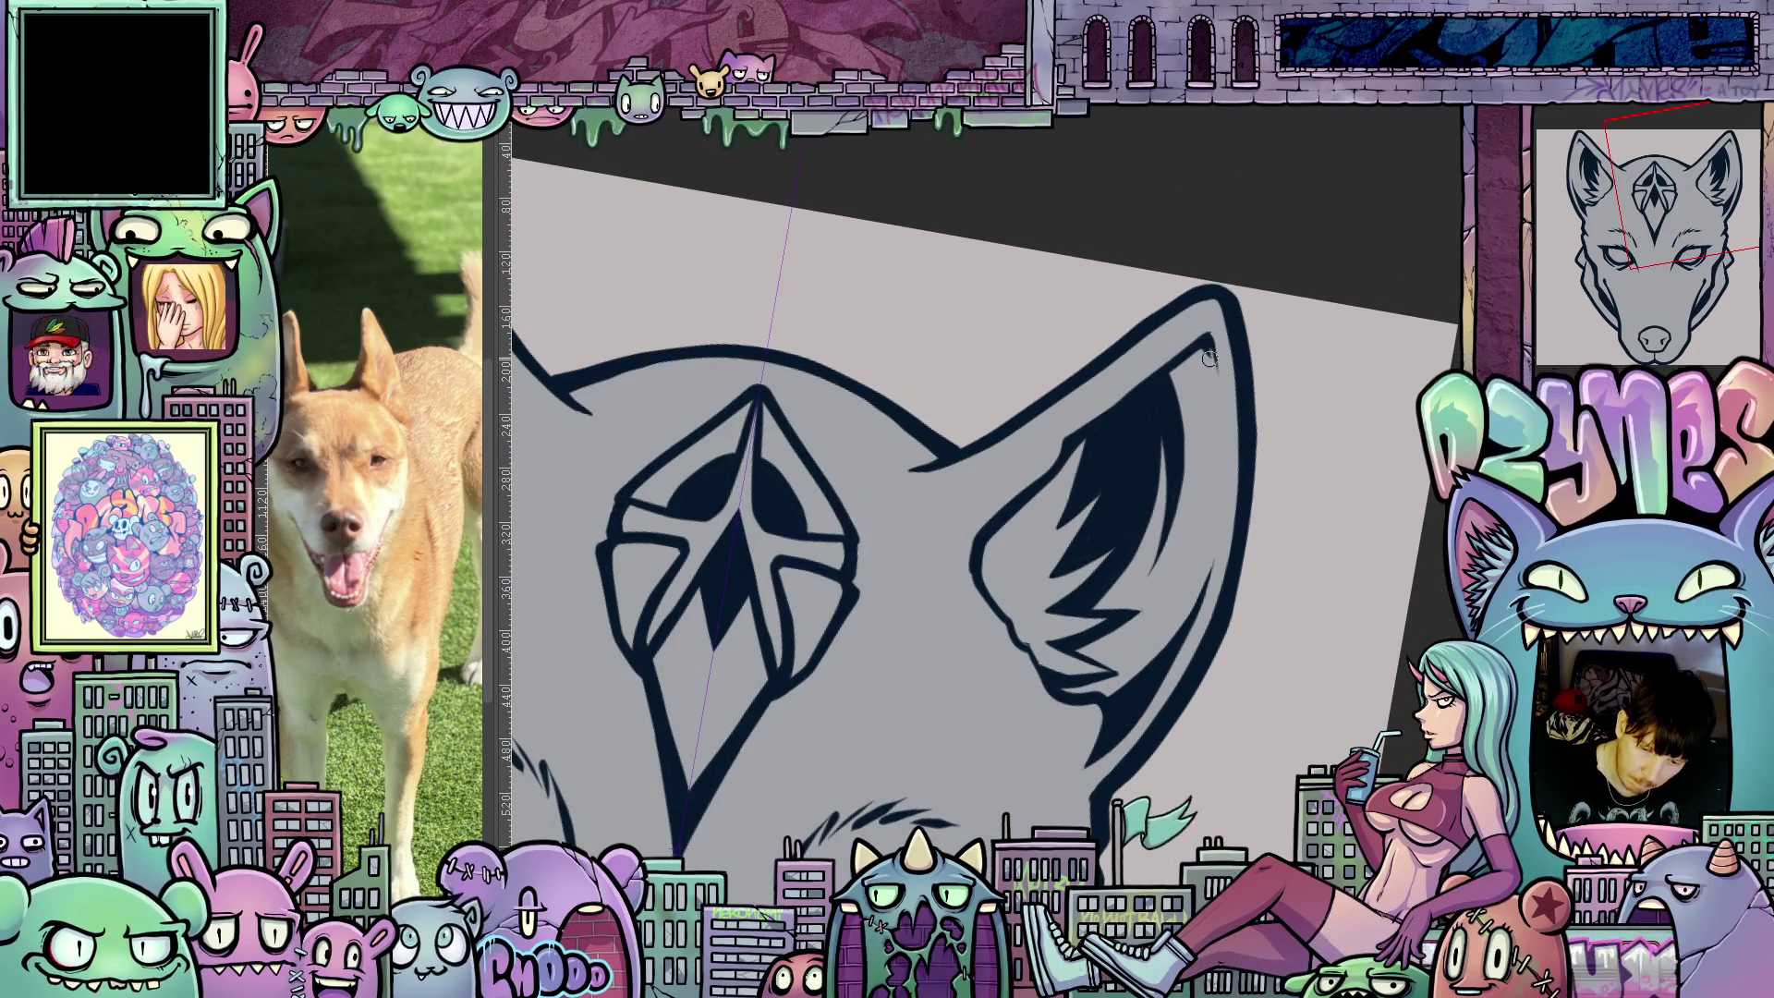
{"action": "left_click_drag", "start_coordinate": [1213, 362], "coordinate": [1216, 388]}
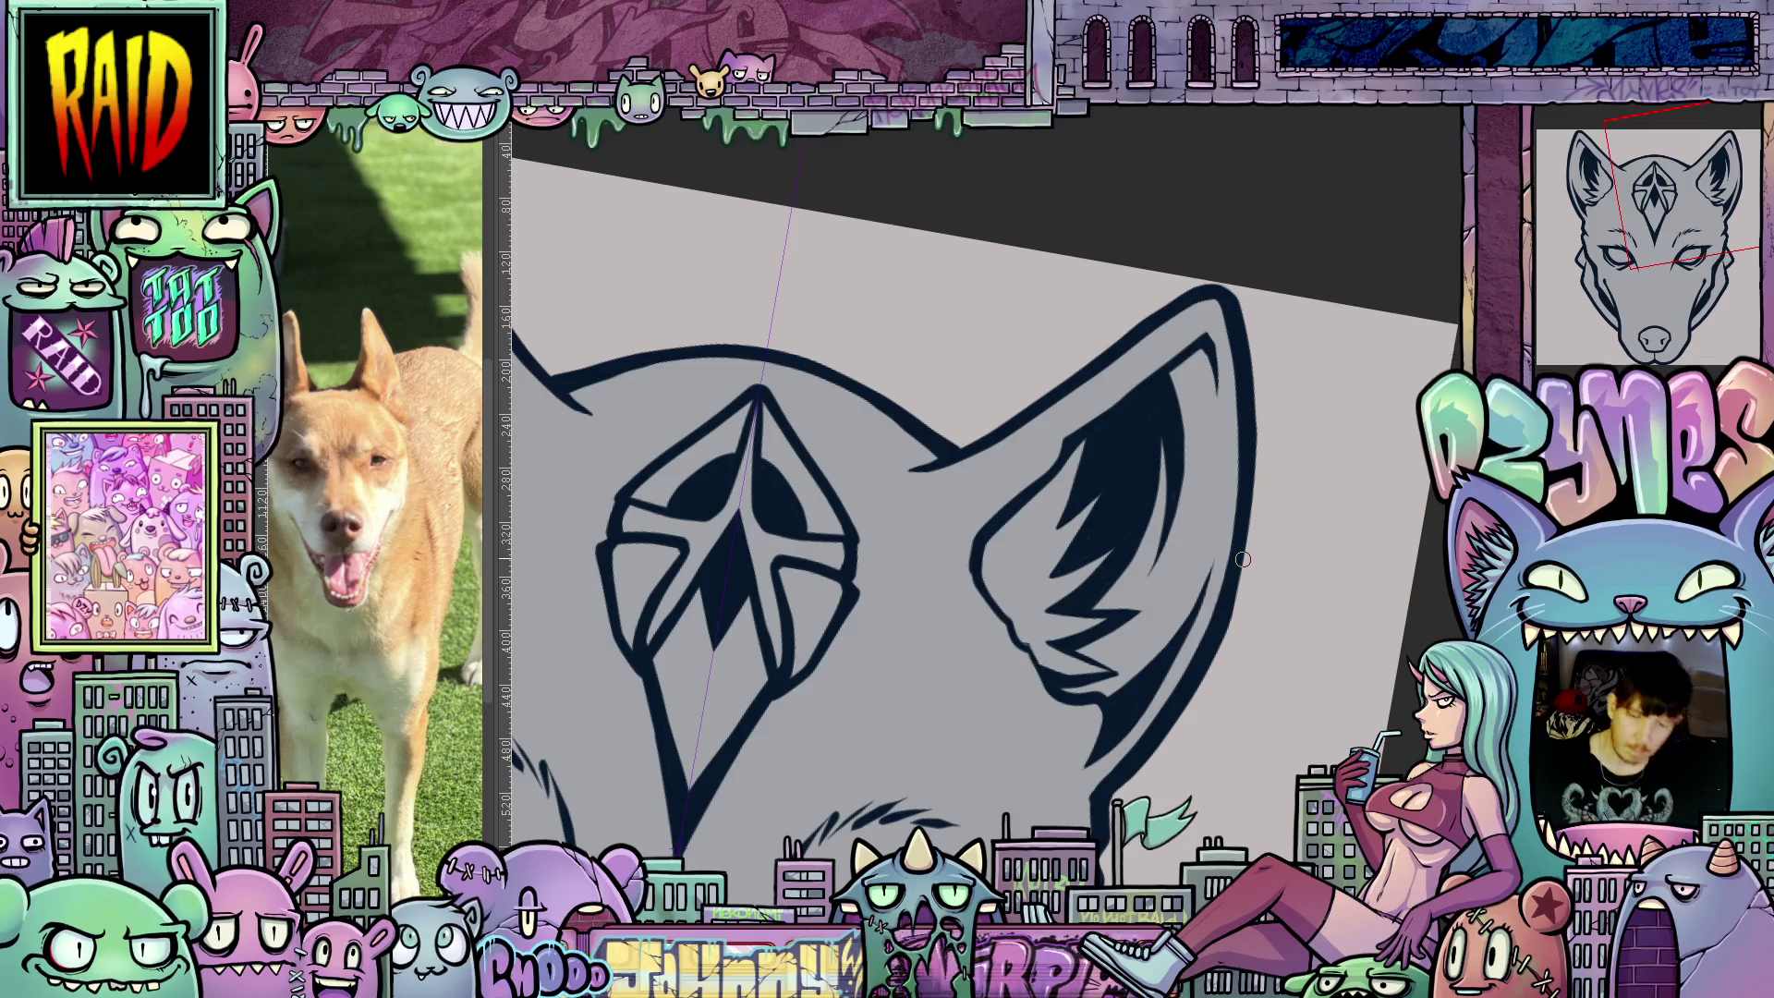
{"action": "key", "text": "ctrl+0"}
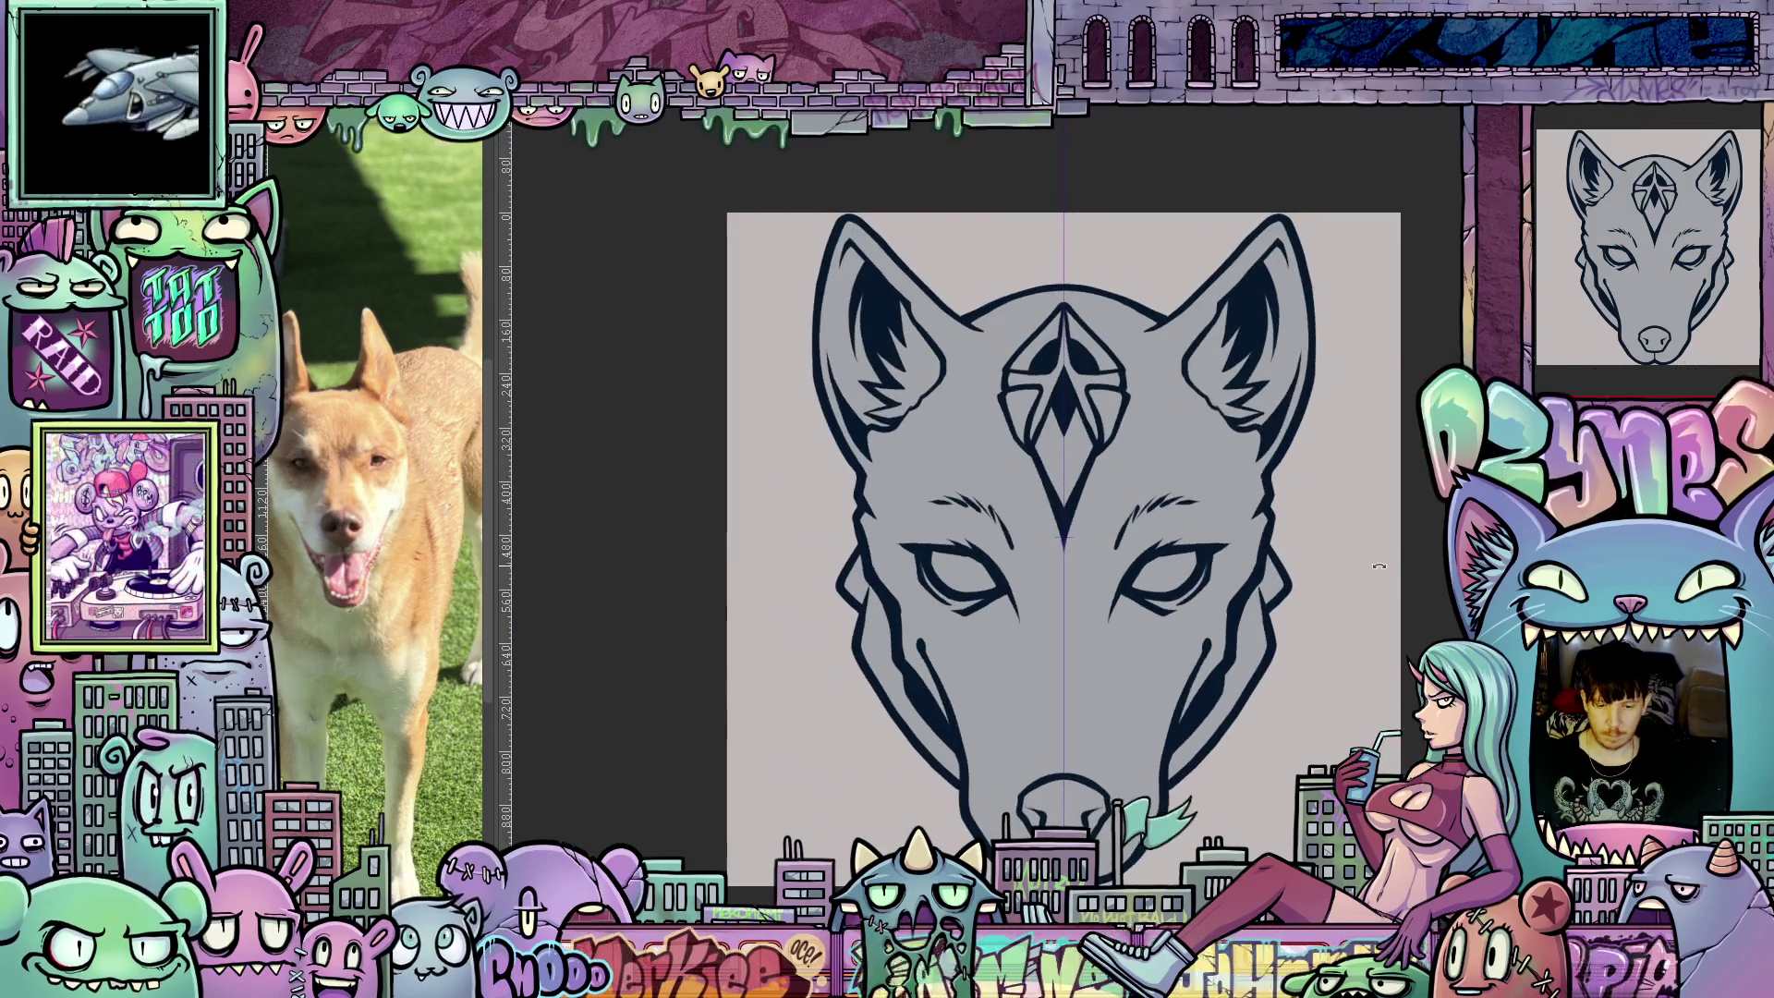
{"action": "key", "text": "ctrl+plus"}
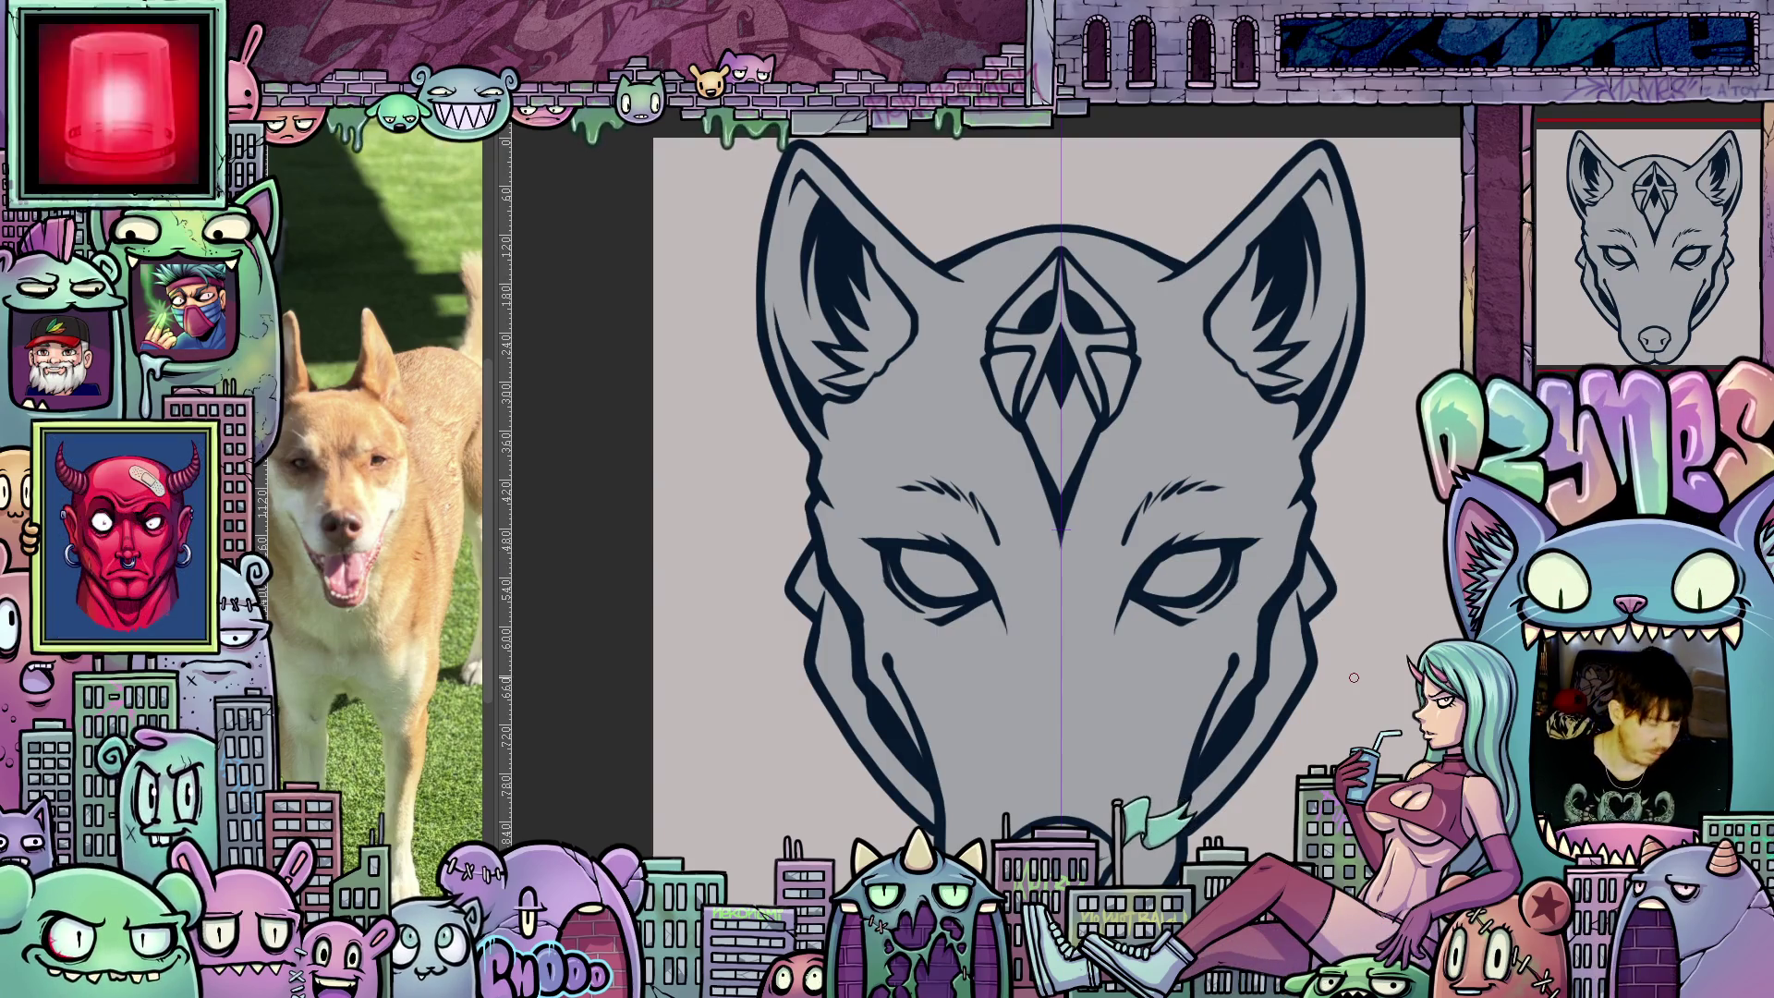
{"action": "scroll", "coordinate": [1331, 702], "scroll_direction": "up", "scroll_amount": 3}
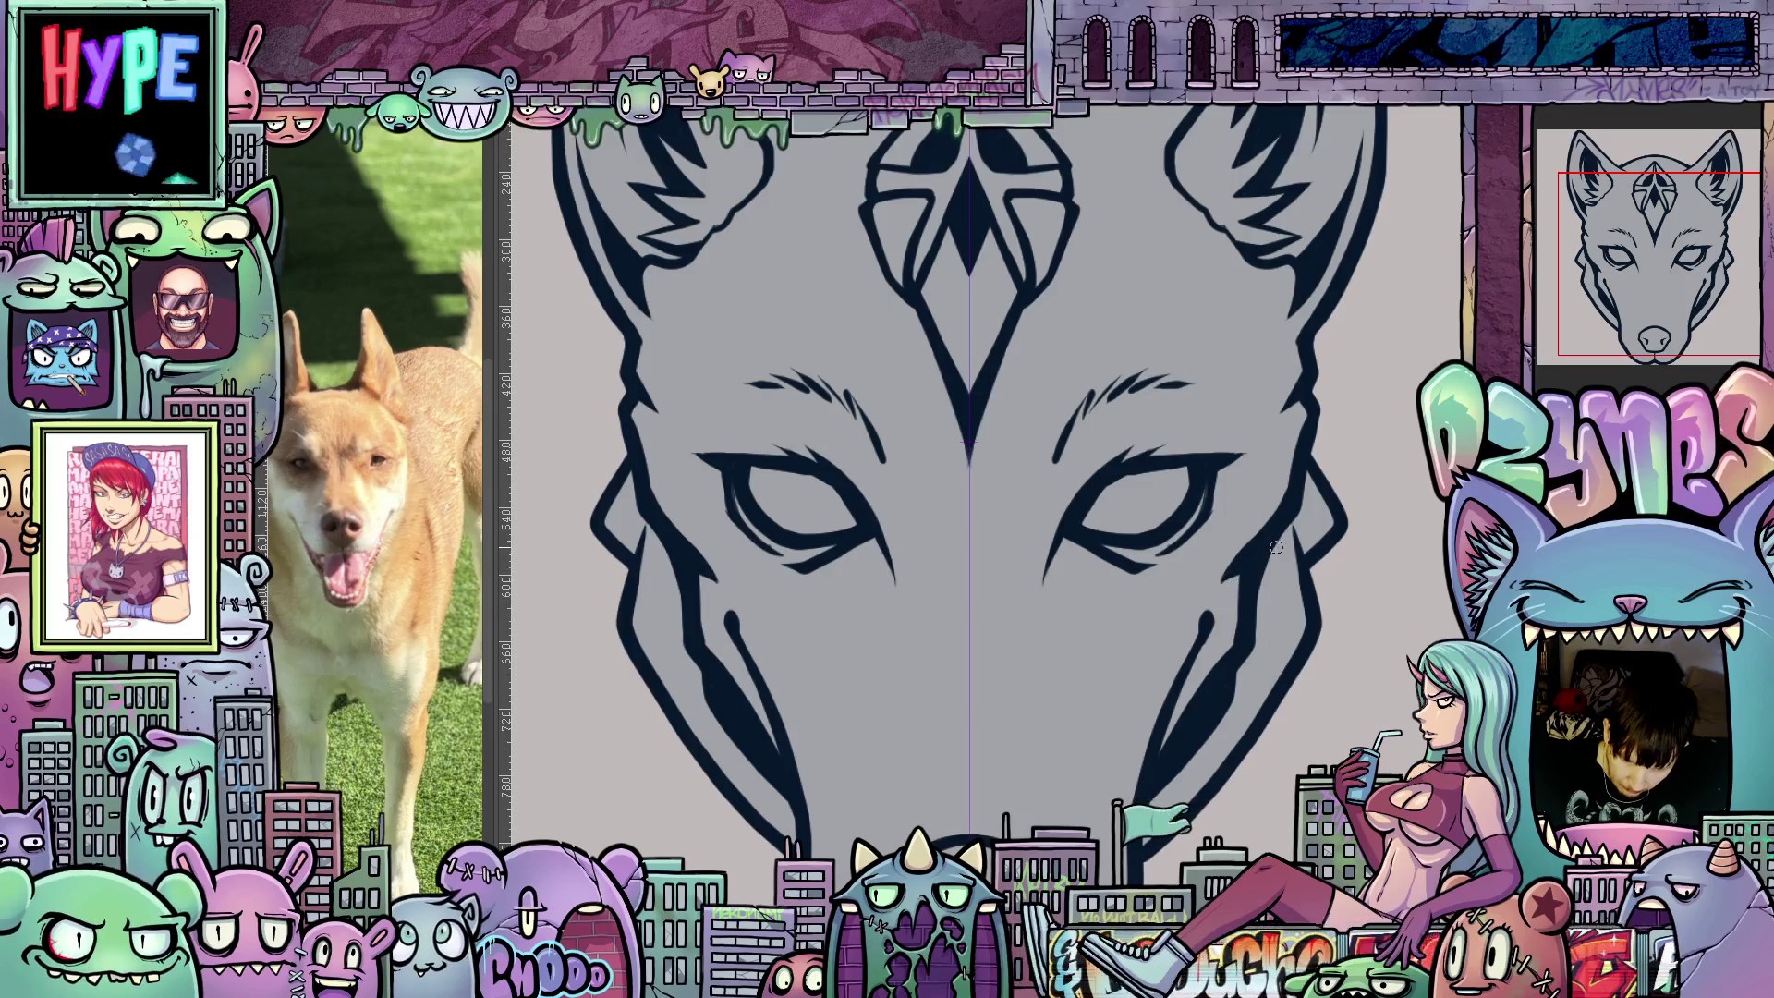
{"action": "scroll", "coordinate": [1279, 530], "scroll_direction": "down", "scroll_amount": 5}
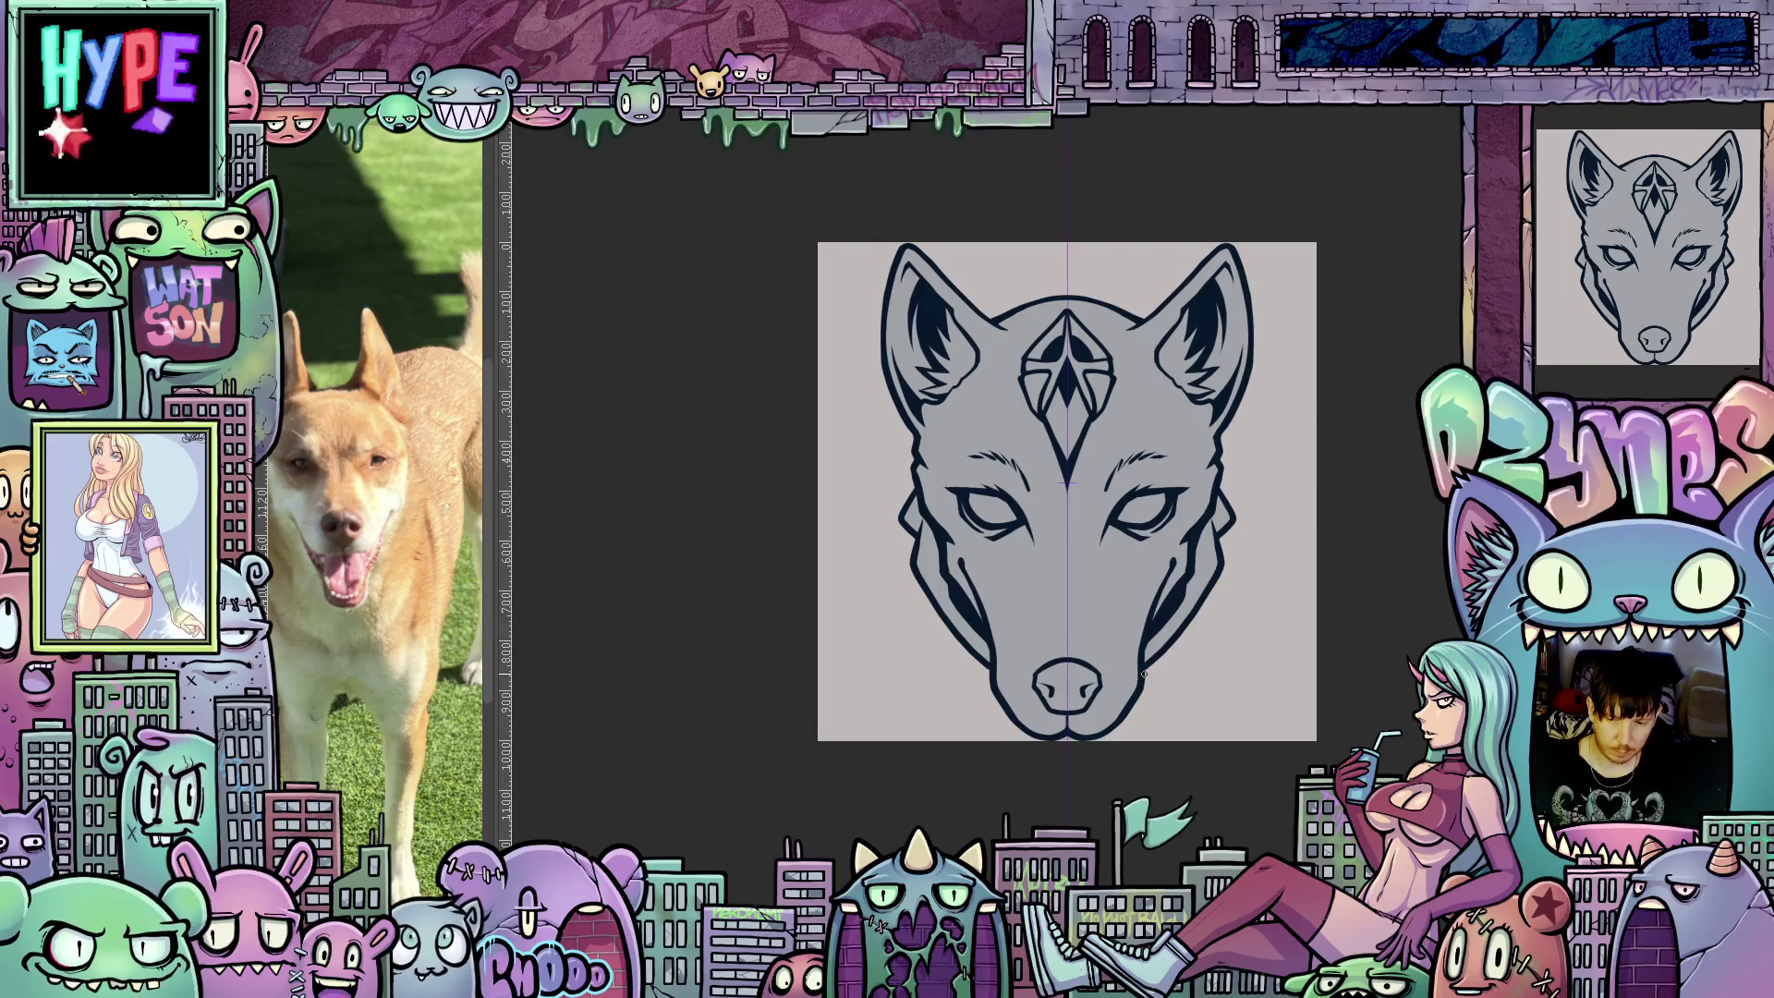
{"action": "scroll", "coordinate": [1145, 675], "scroll_direction": "up", "scroll_amount": 2}
{"action": "scroll", "coordinate": [1144, 674], "scroll_direction": "up", "scroll_amount": 1}
{"action": "left_click_drag", "start_coordinate": [1145, 674], "coordinate": [1026, 676]}
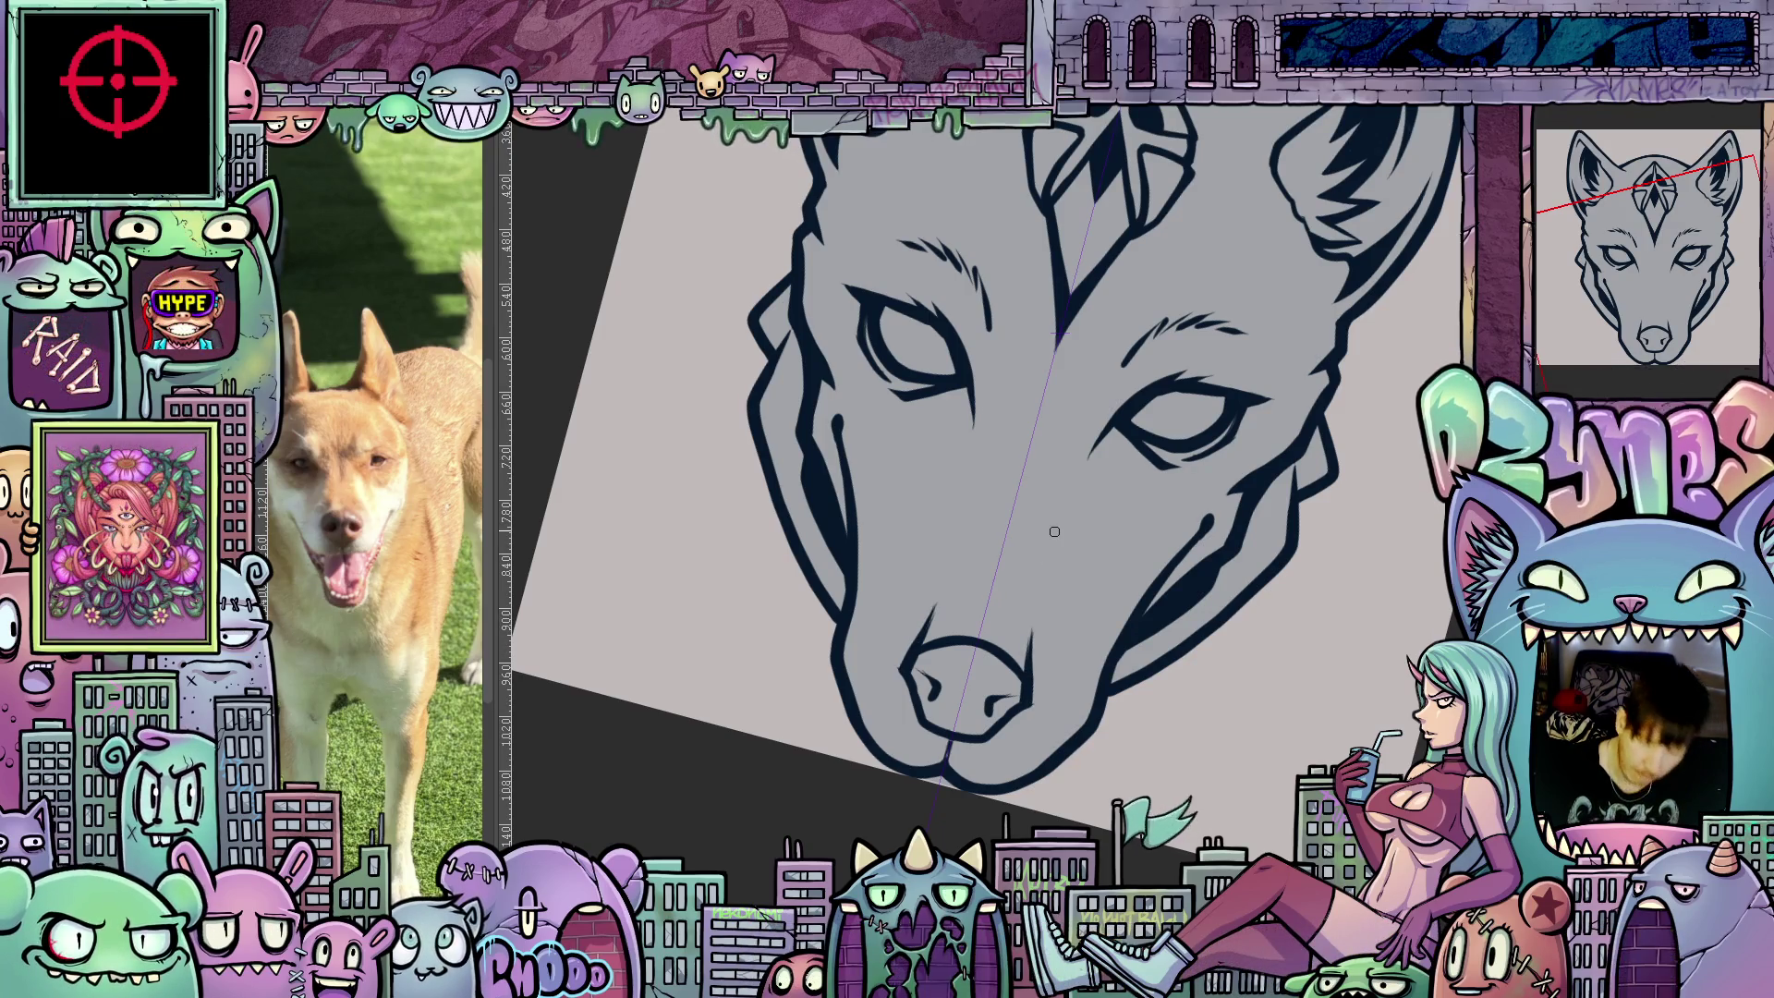
{"action": "key", "text": "Escape"}
{"action": "key", "text": "ctrl+plus"}
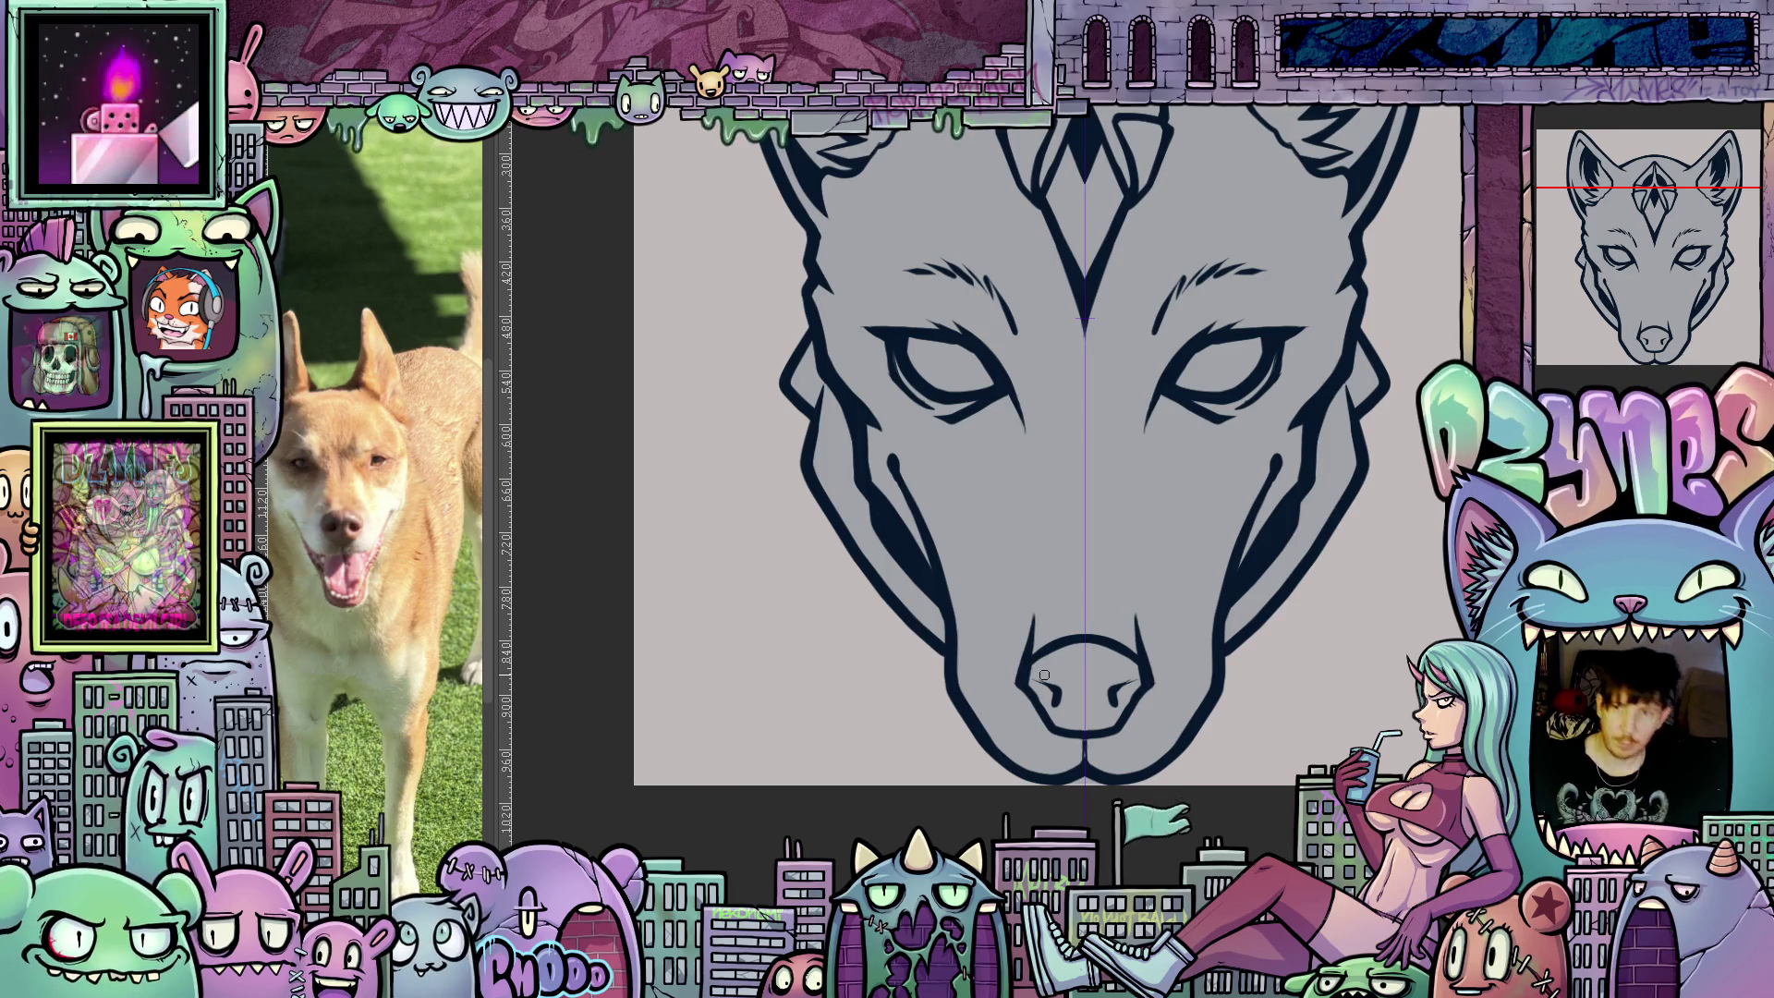
{"action": "scroll", "coordinate": [1136, 534], "scroll_direction": "down", "scroll_amount": 5}
{"action": "left_click_drag", "start_coordinate": [1136, 534], "coordinate": [1097, 552]}
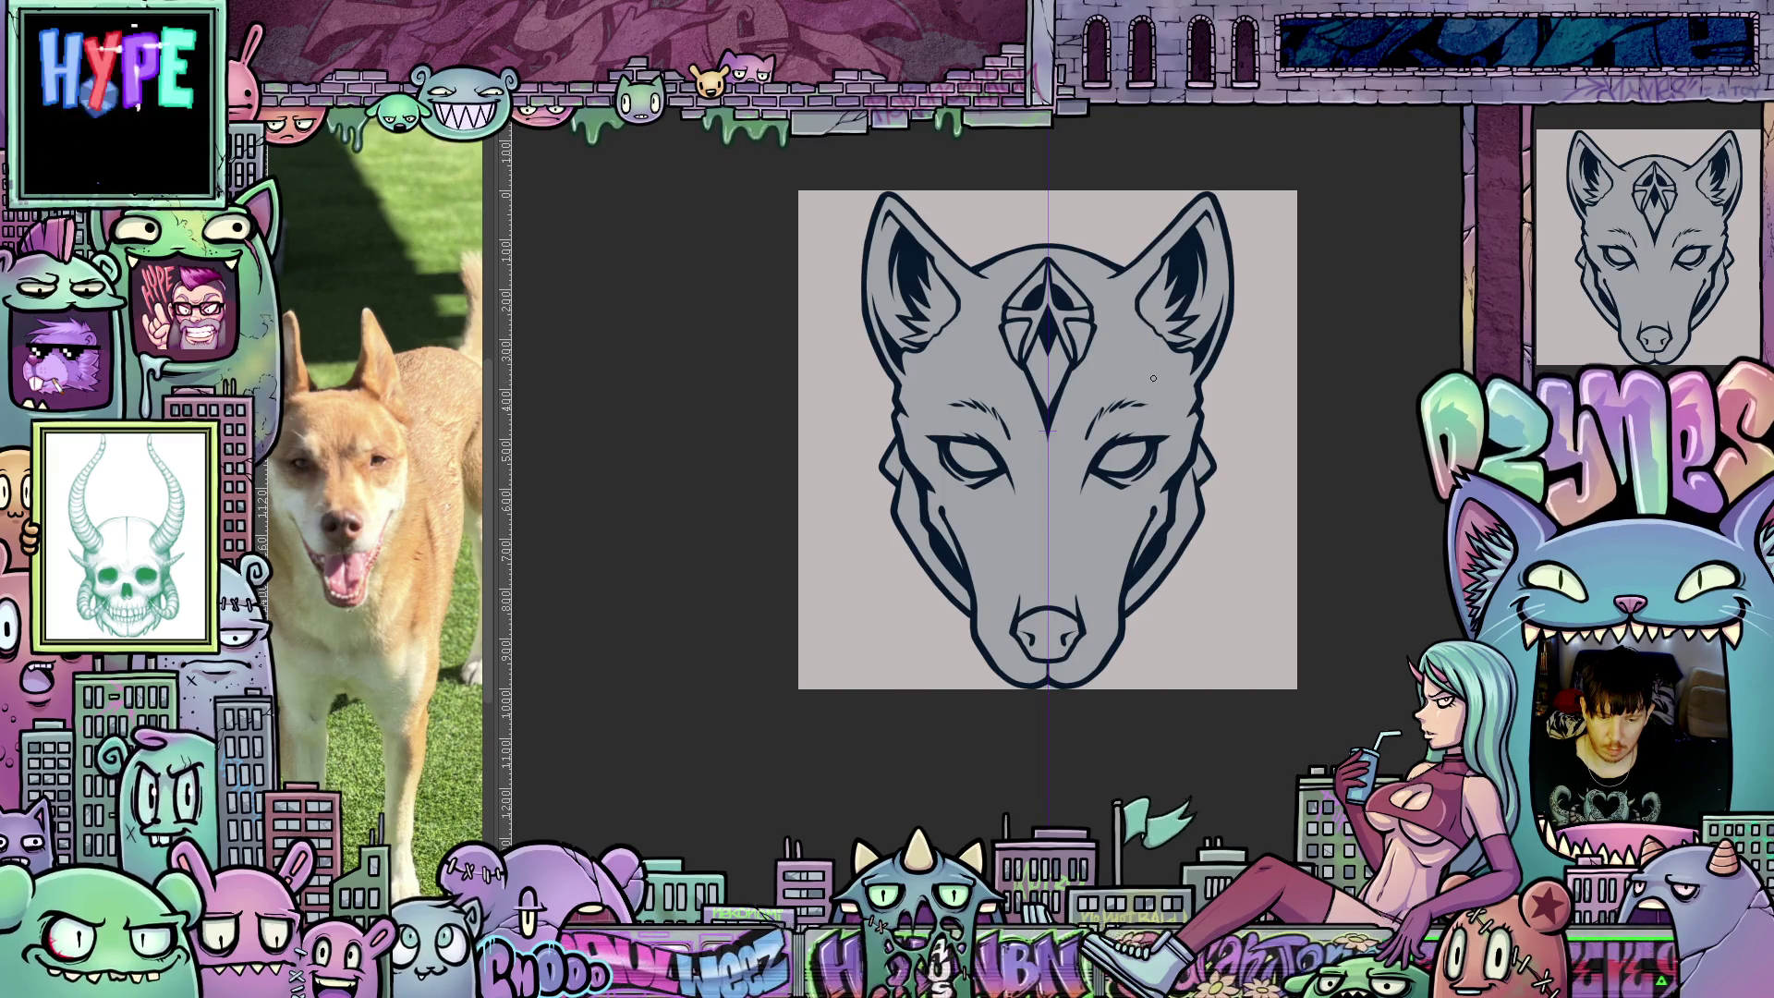
{"action": "scroll", "coordinate": [1106, 442], "scroll_direction": "up", "scroll_amount": 3}
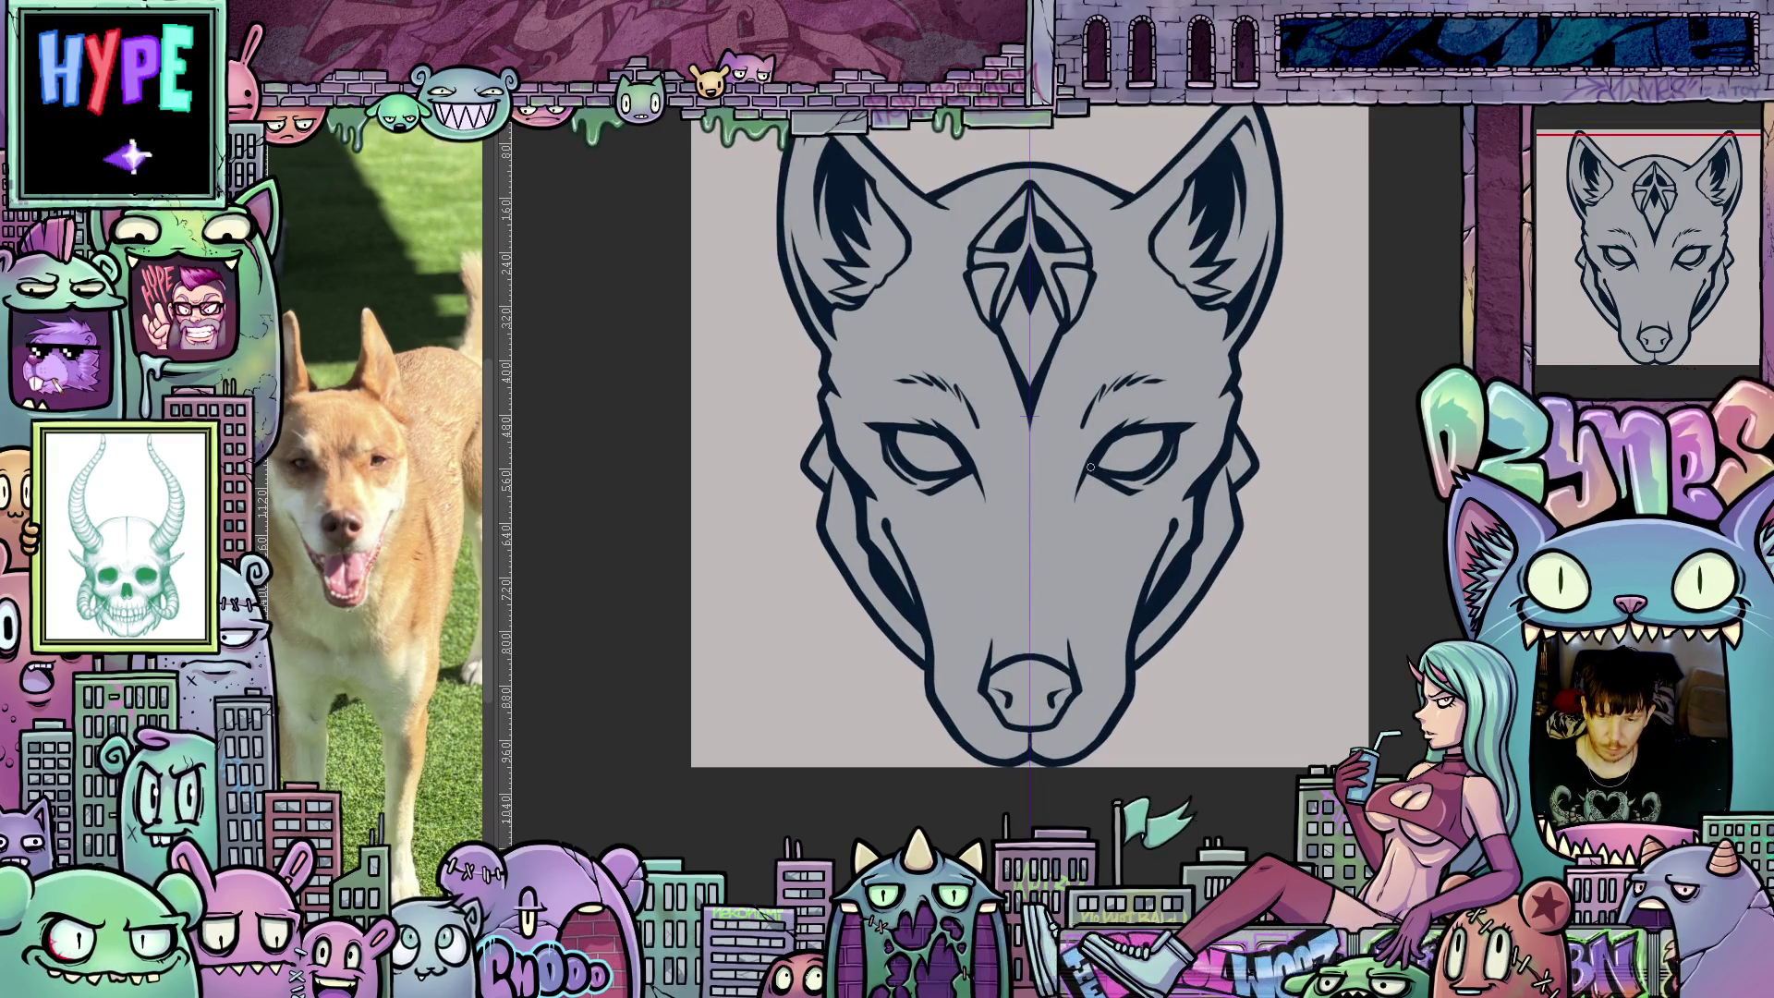
{"action": "scroll", "coordinate": [1088, 458], "scroll_direction": "up", "scroll_amount": 4}
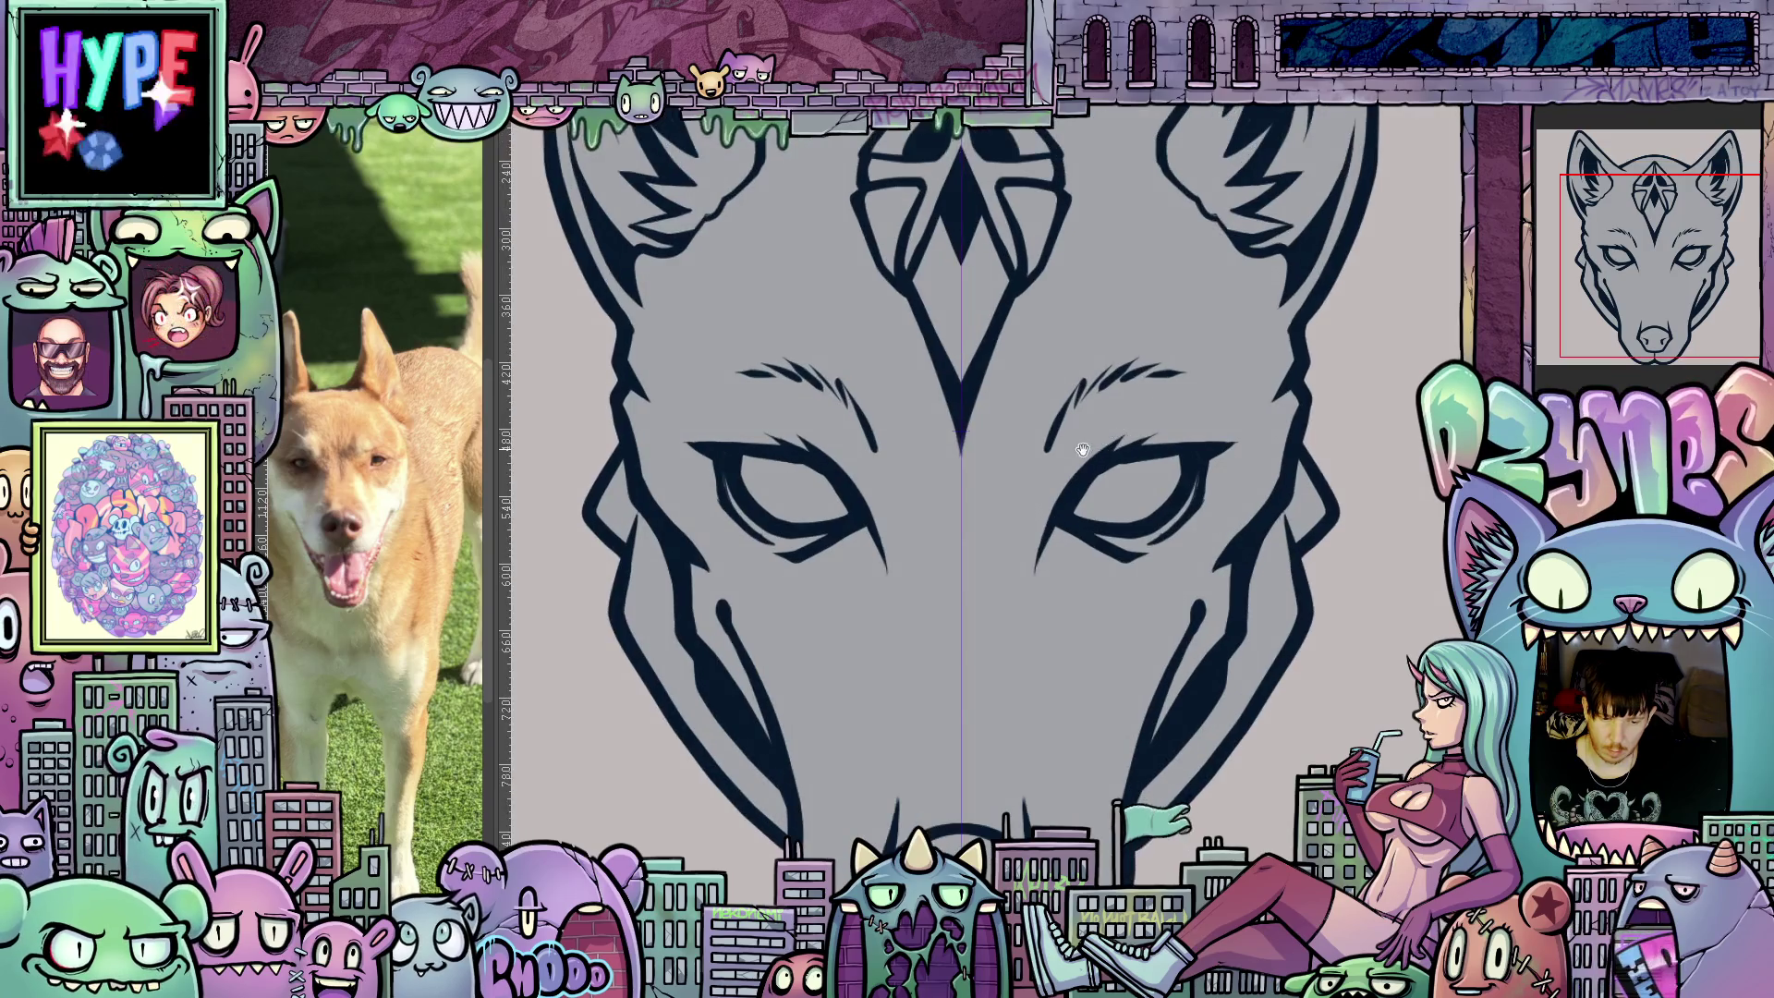
Undo the long mirrored brow strokes and erase the leftover brow marks near the eyes.
{"action": "scroll", "coordinate": [1084, 451], "scroll_direction": "up", "scroll_amount": 3}
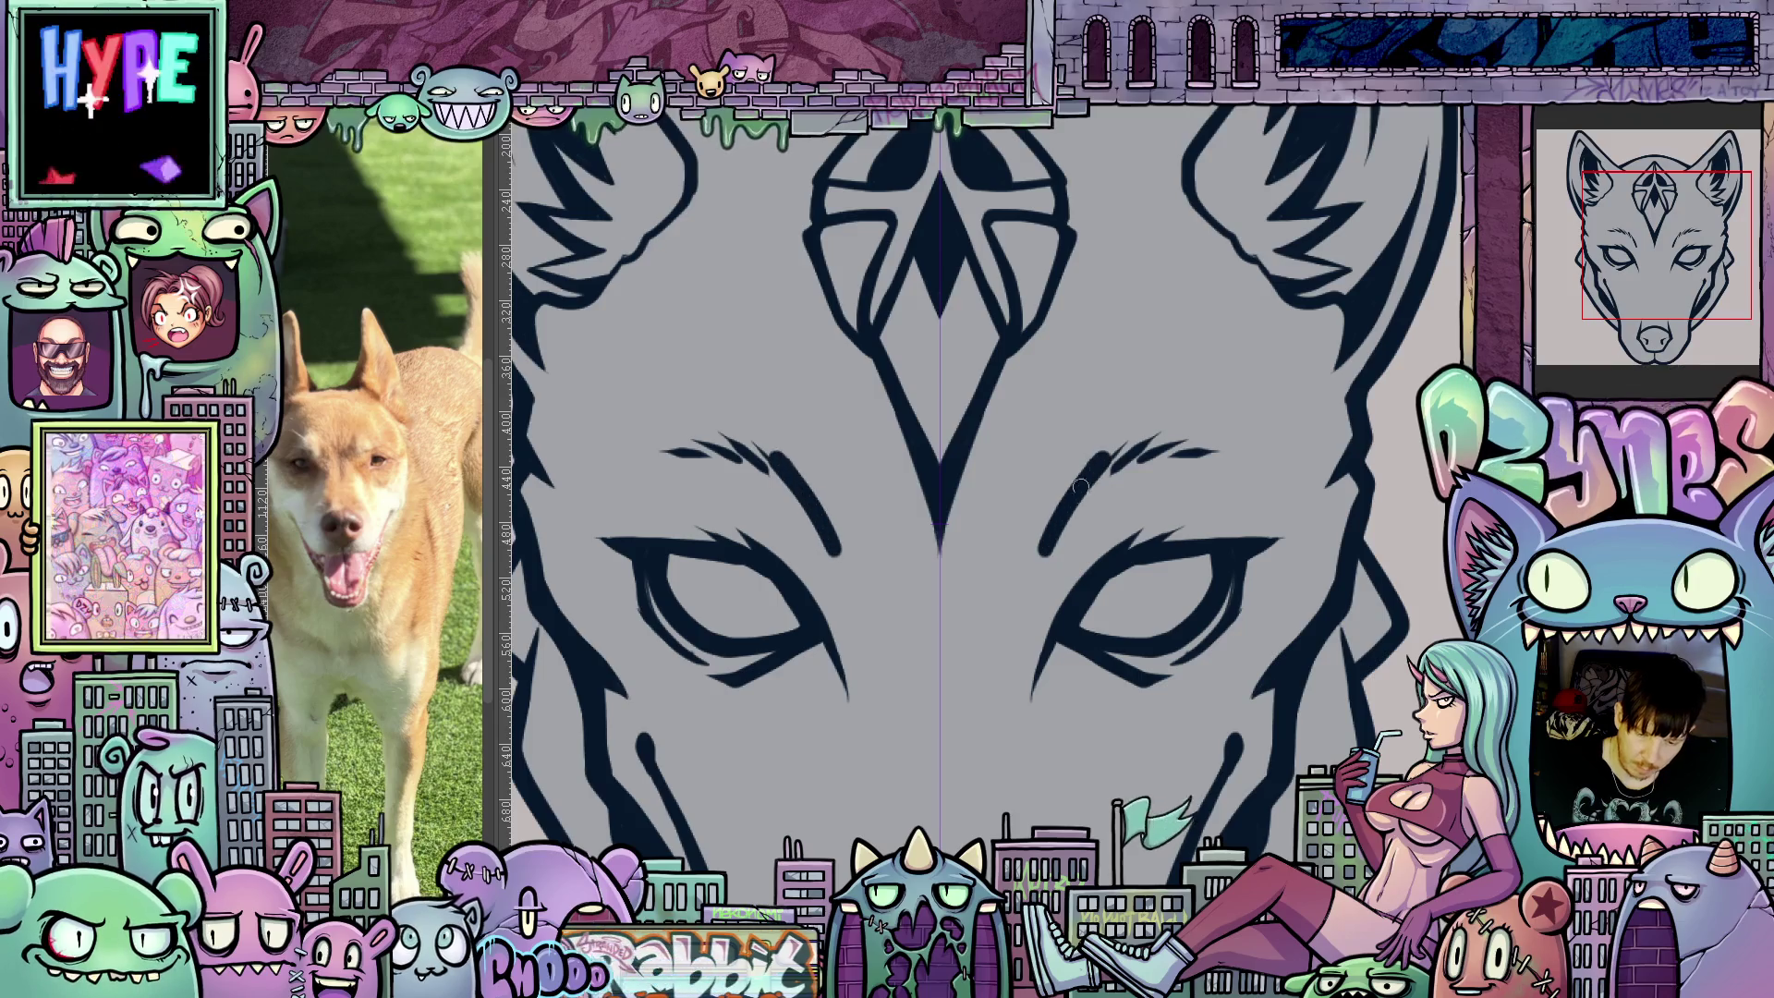
{"action": "key", "text": "ctrl+z"}
{"action": "key", "text": "ctrl+z"}
{"action": "left_click_drag", "start_coordinate": [1111, 447], "coordinate": [1251, 452]}
Draw short mirrored brow flicks above both eyes, then view the whole upright head.
{"action": "key", "text": "4"}
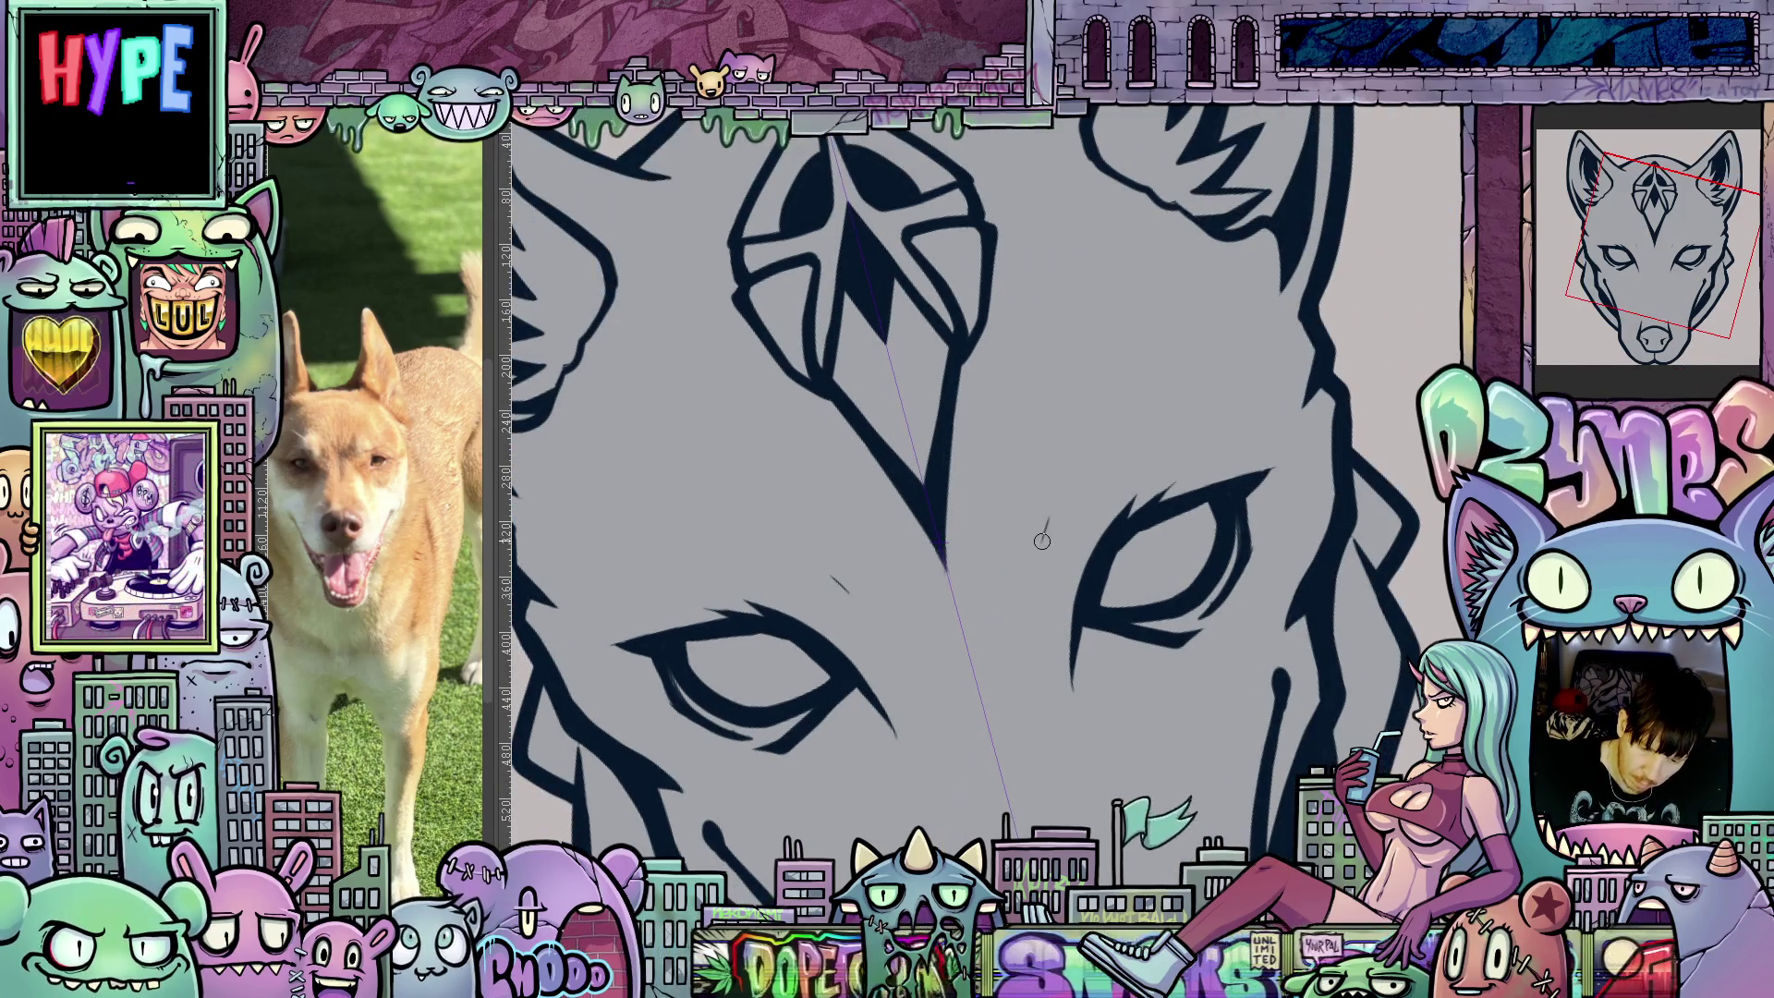
{"action": "left_click_drag", "start_coordinate": [1043, 540], "coordinate": [1074, 475]}
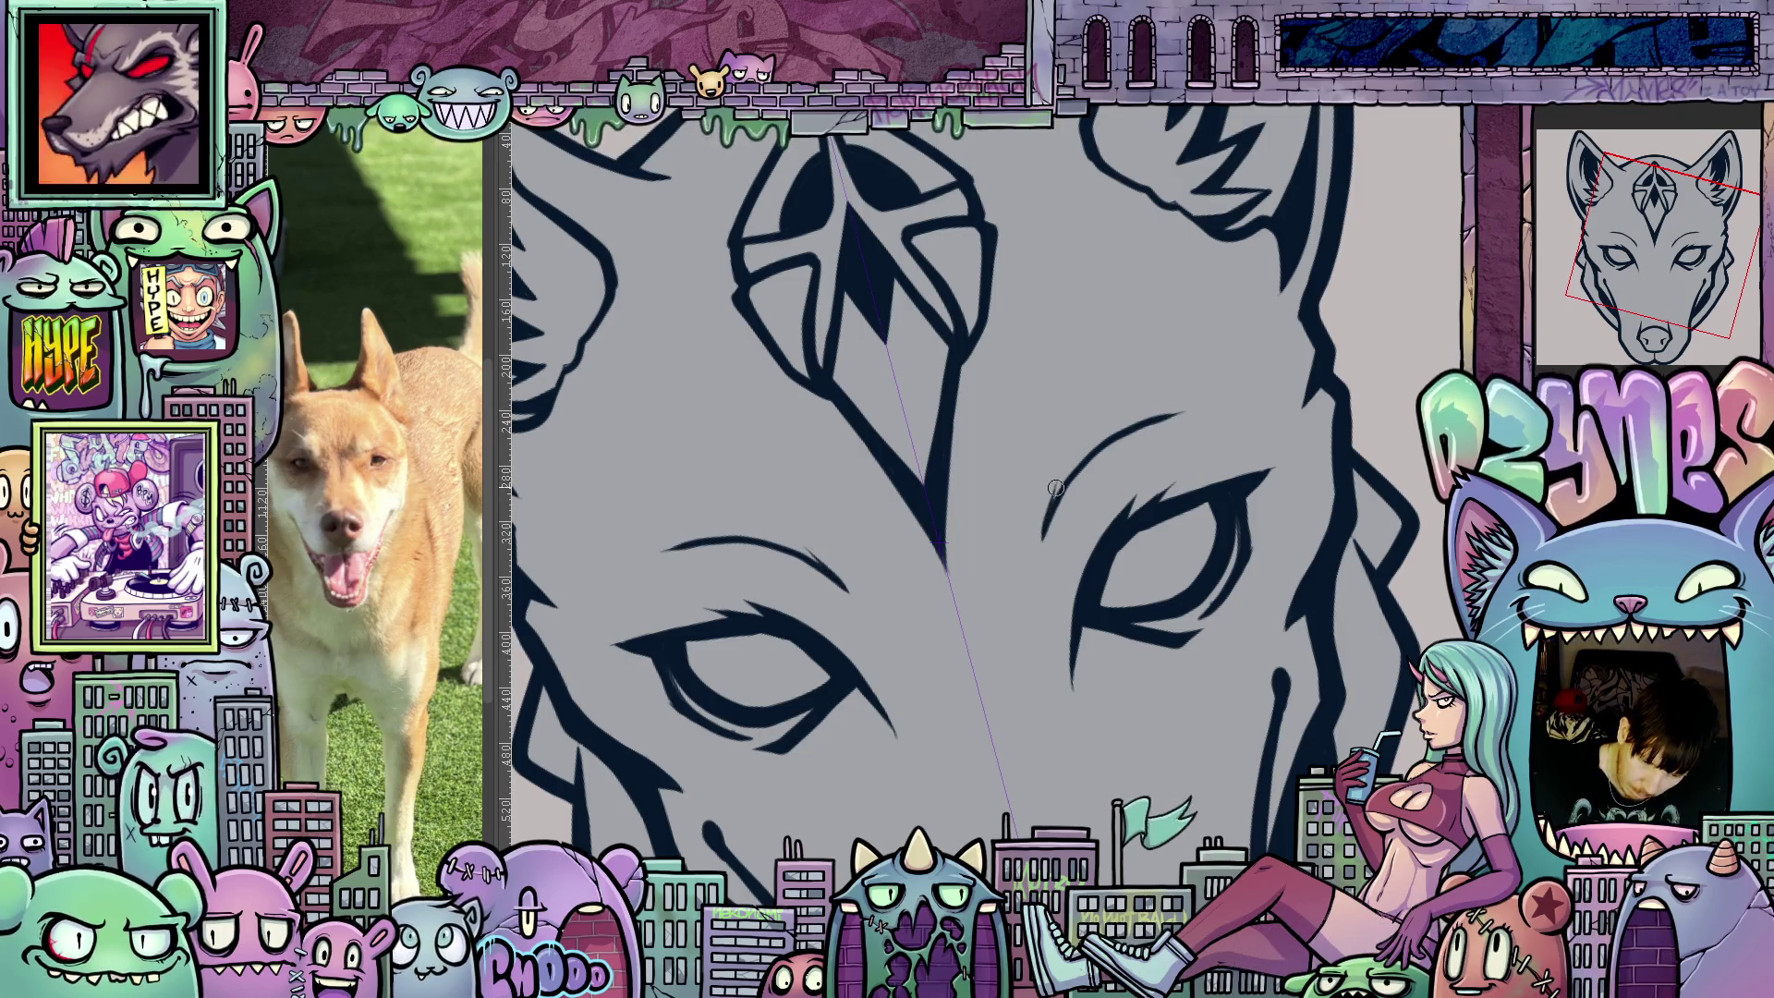
{"action": "left_click_drag", "start_coordinate": [1050, 514], "coordinate": [1062, 465]}
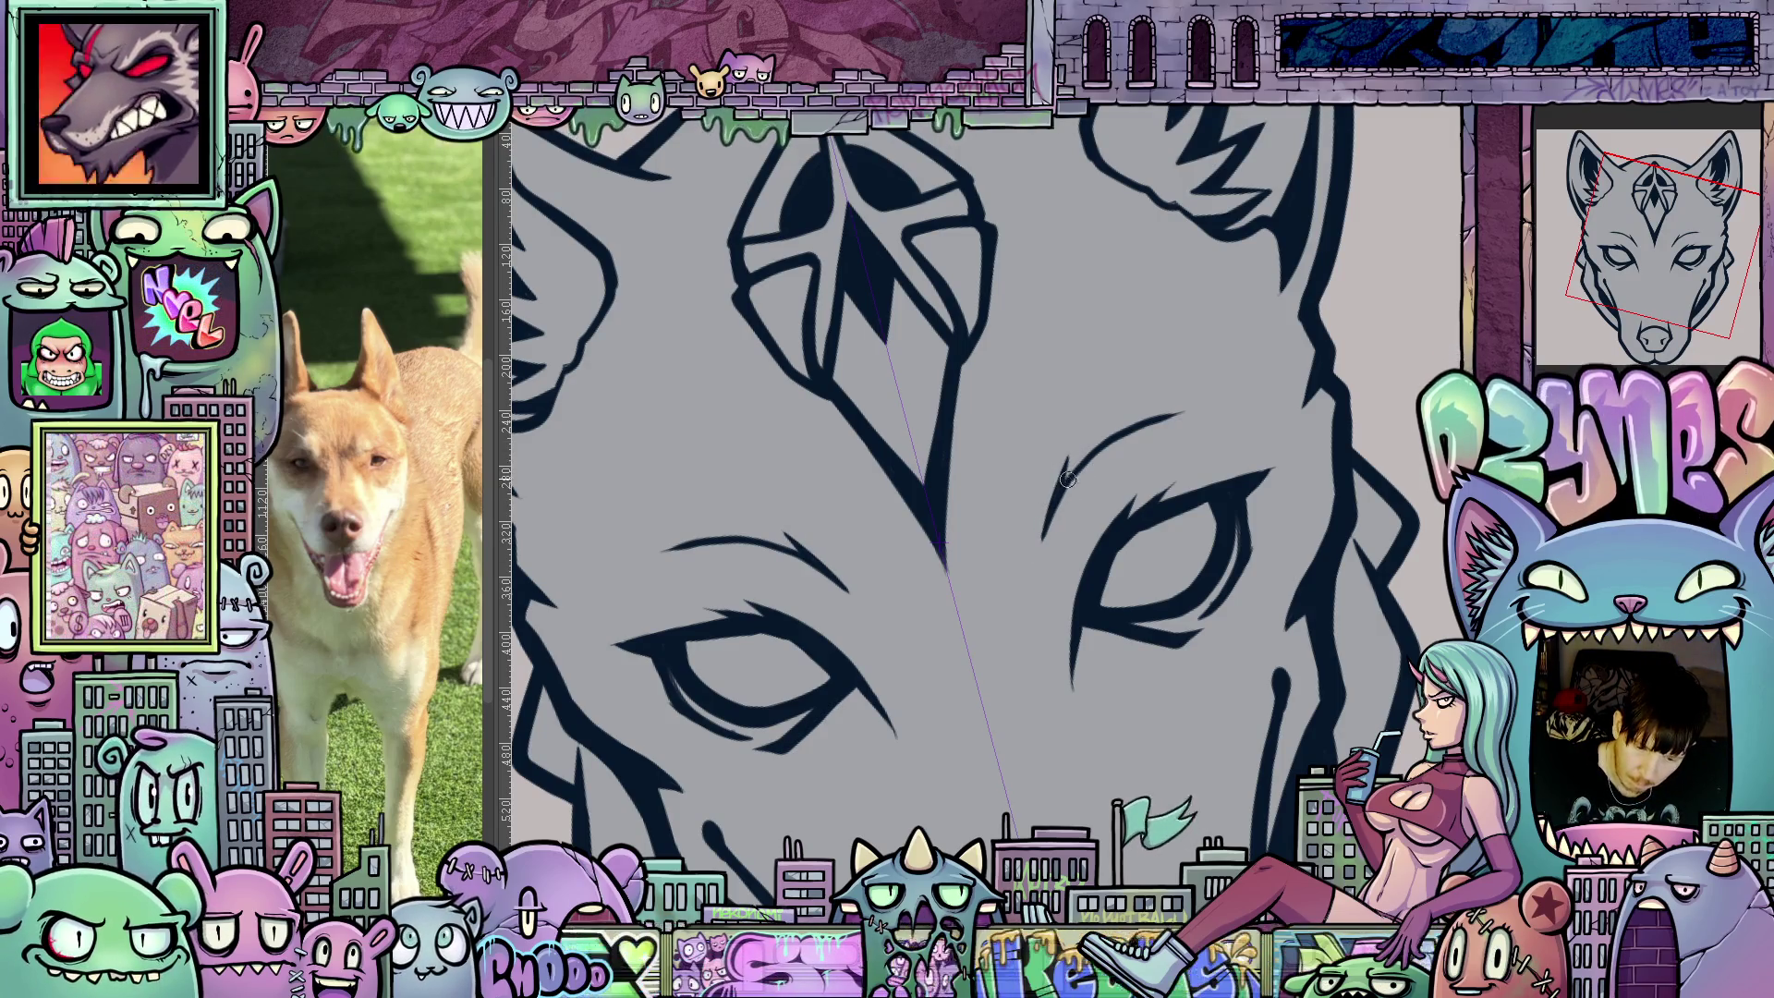
{"action": "mouse_move", "coordinate": [1100, 432]}
{"action": "left_mouse_down"}
{"action": "mouse_move", "coordinate": [1116, 415]}
{"action": "mouse_move", "coordinate": [1096, 442]}
{"action": "left_mouse_up"}
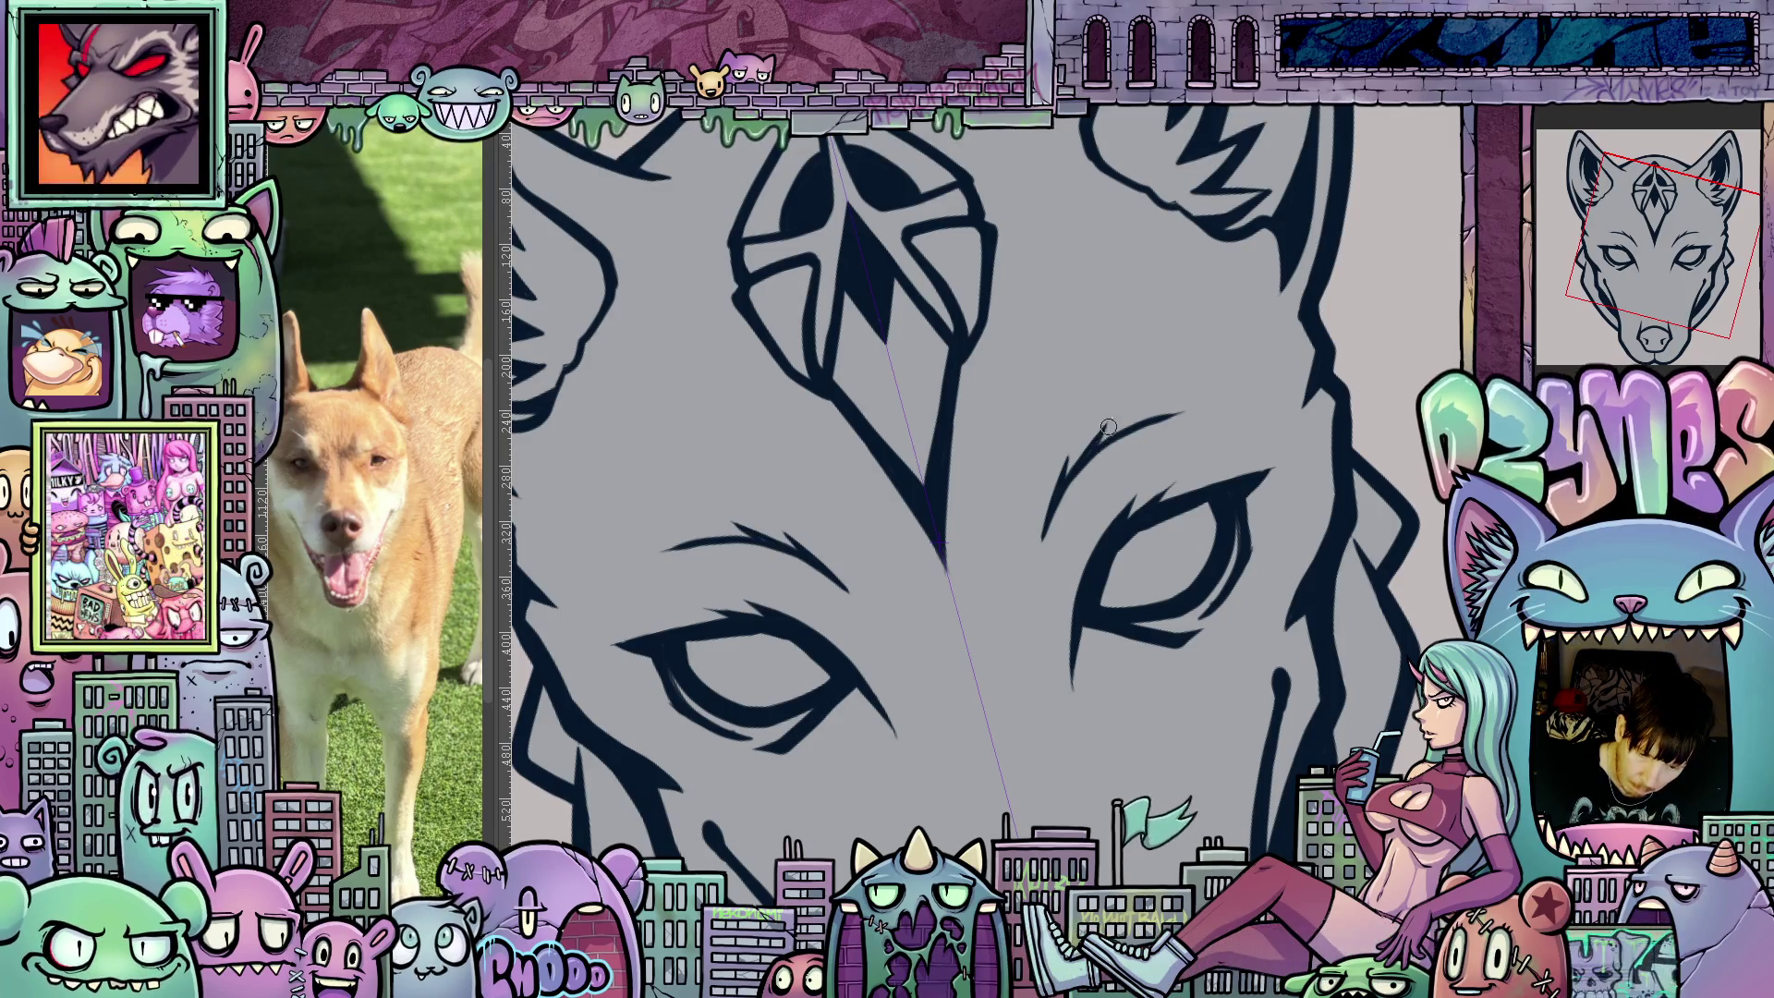
{"action": "left_click_drag", "start_coordinate": [1107, 430], "coordinate": [1053, 365]}
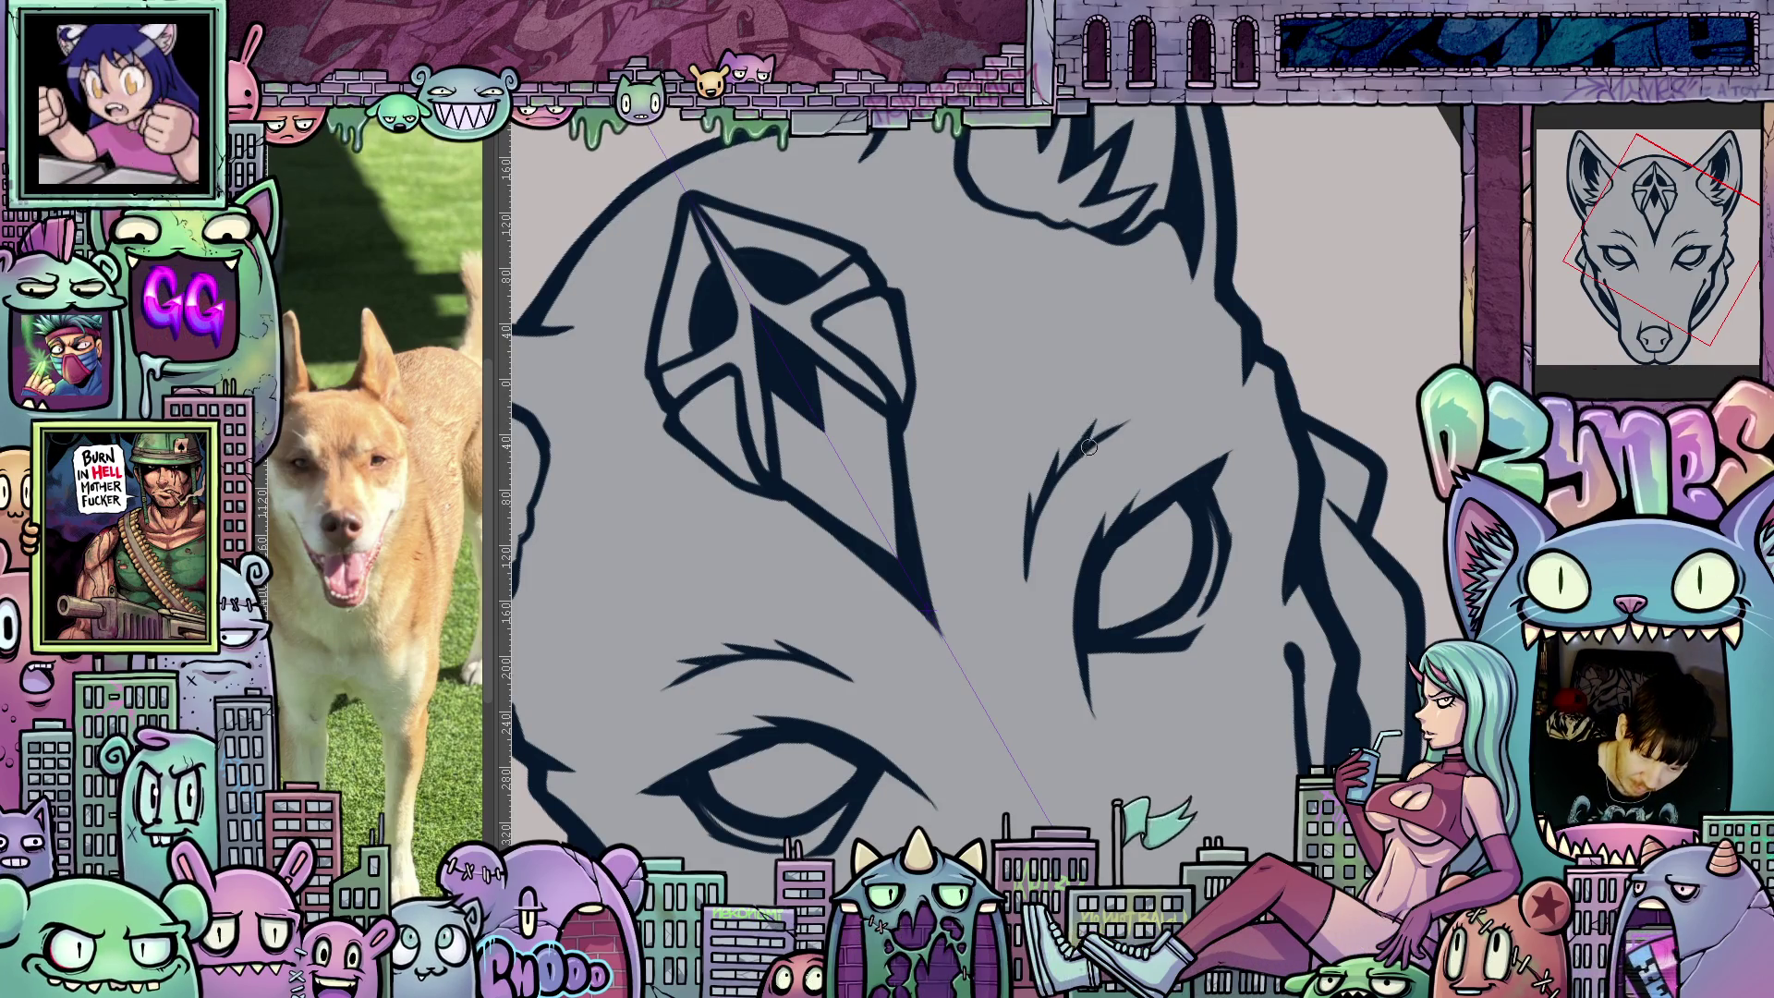
{"action": "left_click_drag", "start_coordinate": [1086, 443], "coordinate": [1089, 400]}
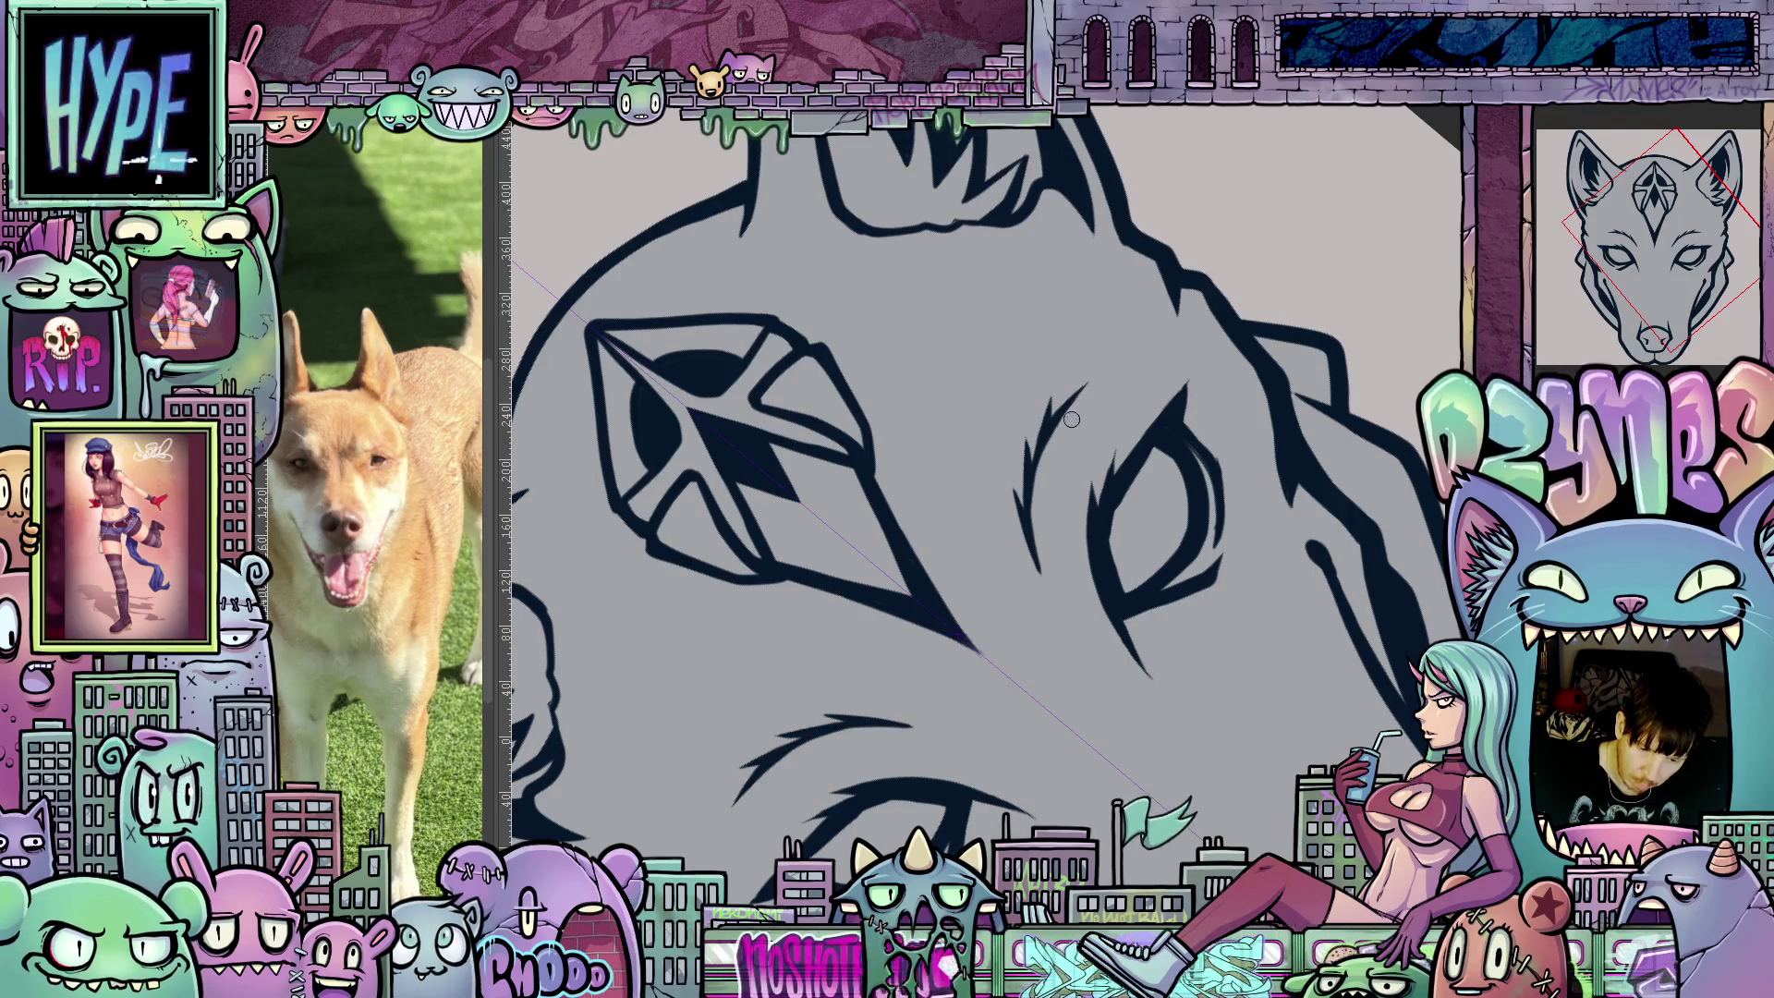
{"action": "key", "text": "5"}
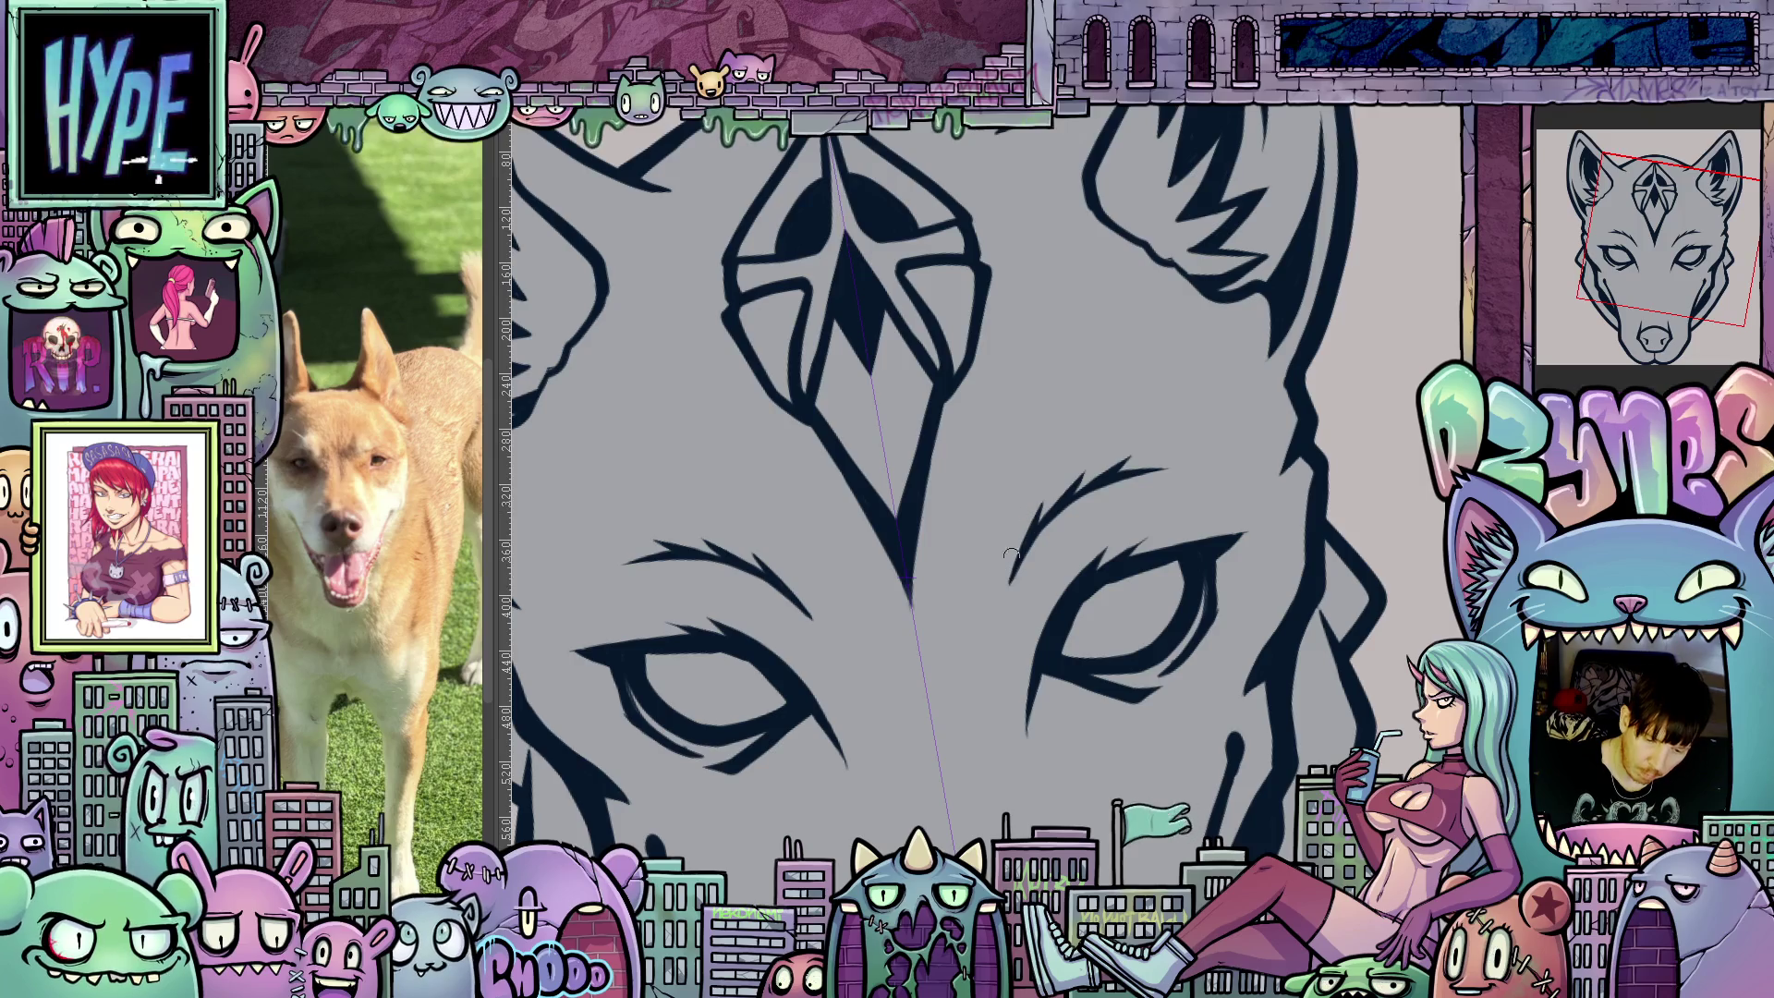
{"action": "left_click_drag", "start_coordinate": [1044, 698], "coordinate": [1157, 503]}
{"action": "scroll", "coordinate": [1199, 522], "scroll_direction": "down", "scroll_amount": 5}
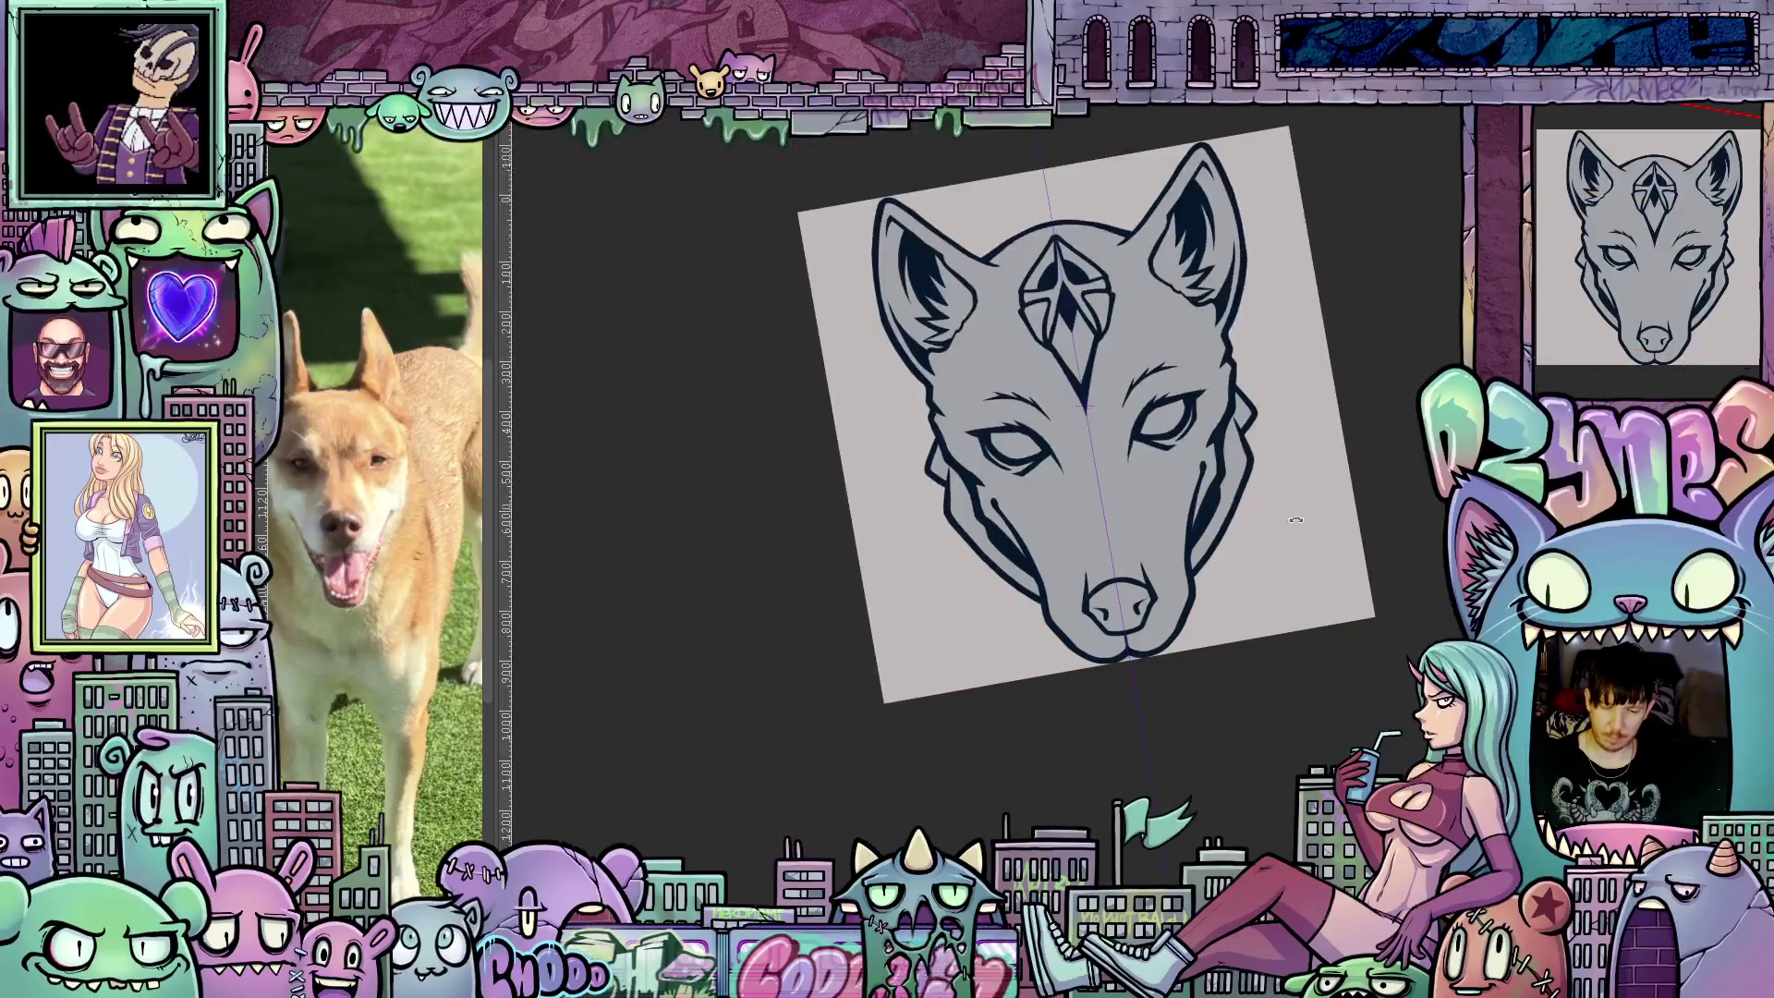
{"action": "key", "text": "5"}
{"action": "scroll", "coordinate": [1273, 527], "scroll_direction": "up", "scroll_amount": 2}
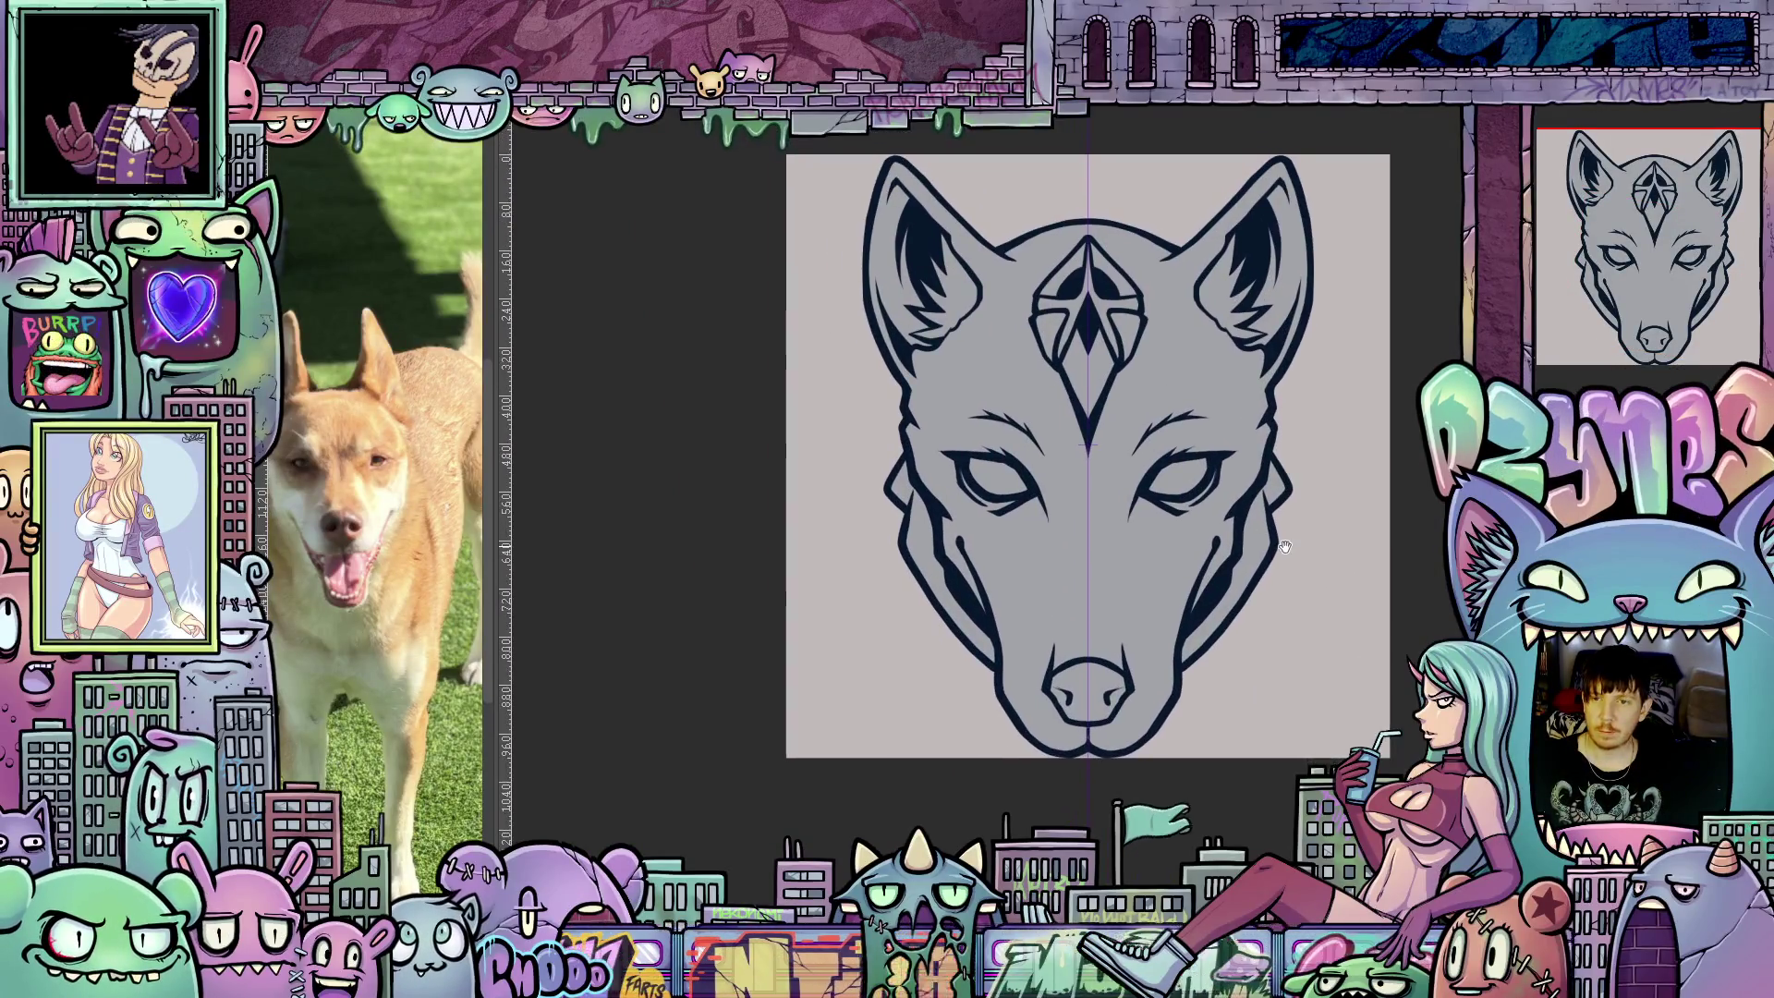
{"action": "scroll", "coordinate": [1264, 552], "scroll_direction": "up", "scroll_amount": 1}
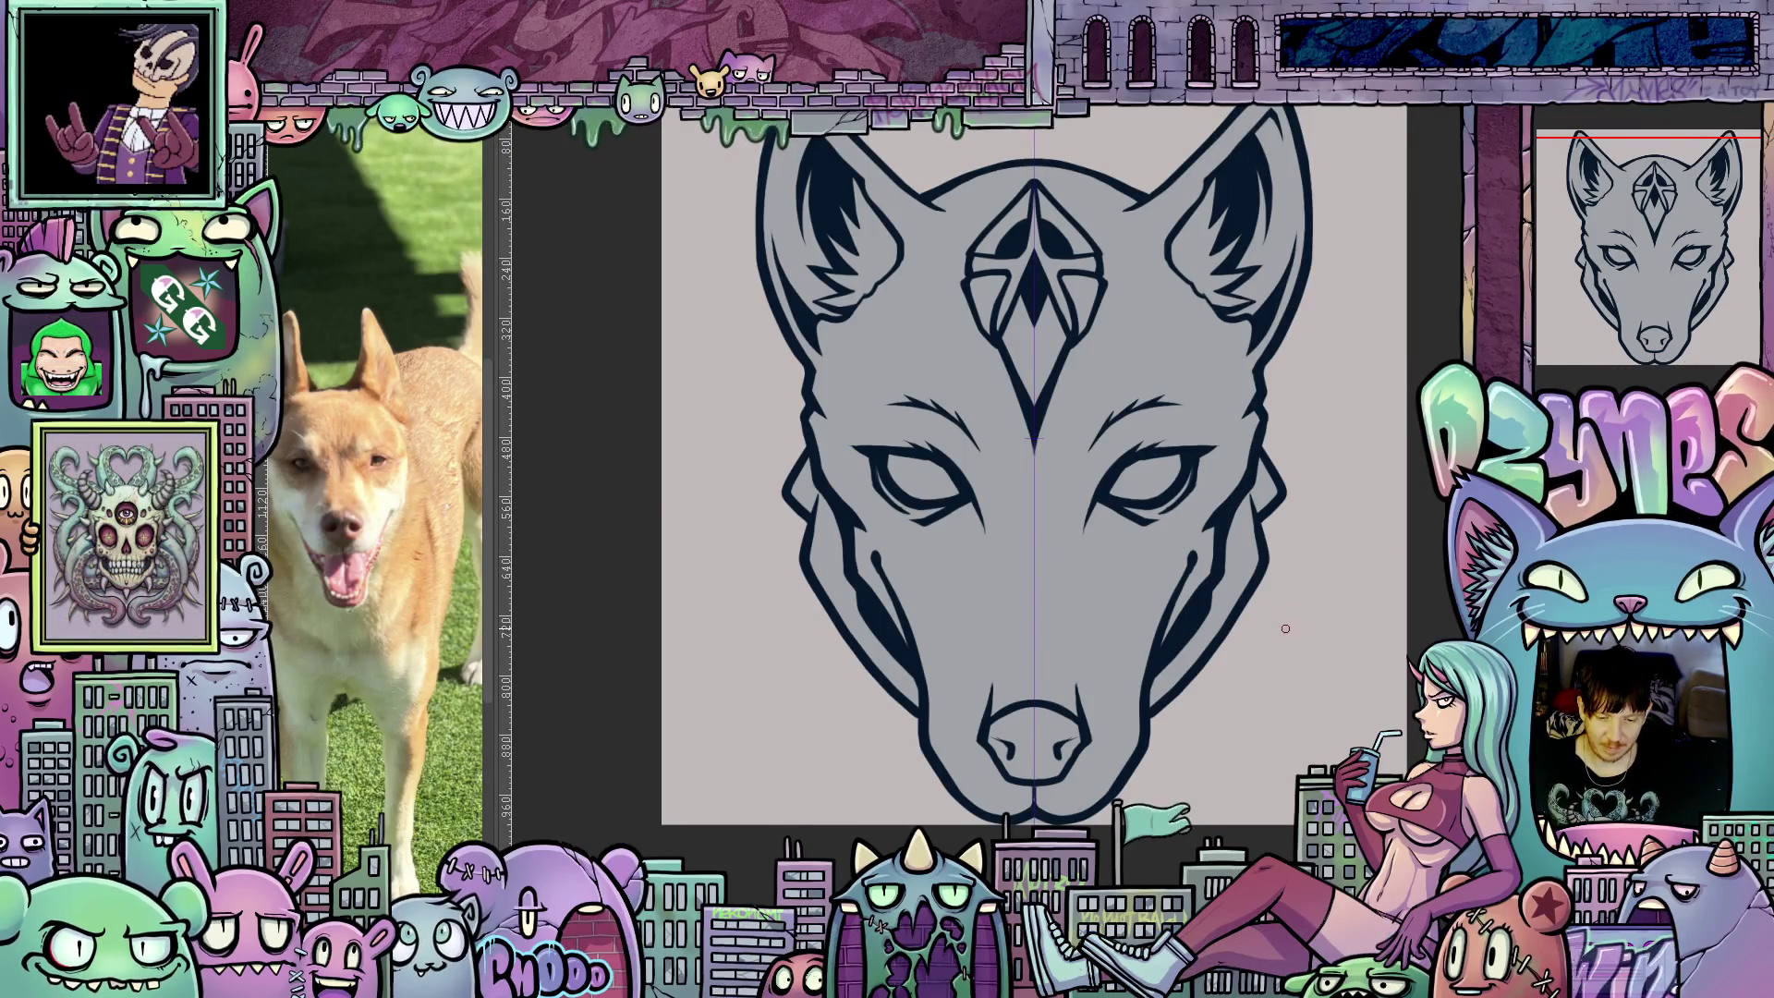
{"action": "scroll", "coordinate": [1286, 629], "scroll_direction": "up", "scroll_amount": 1}
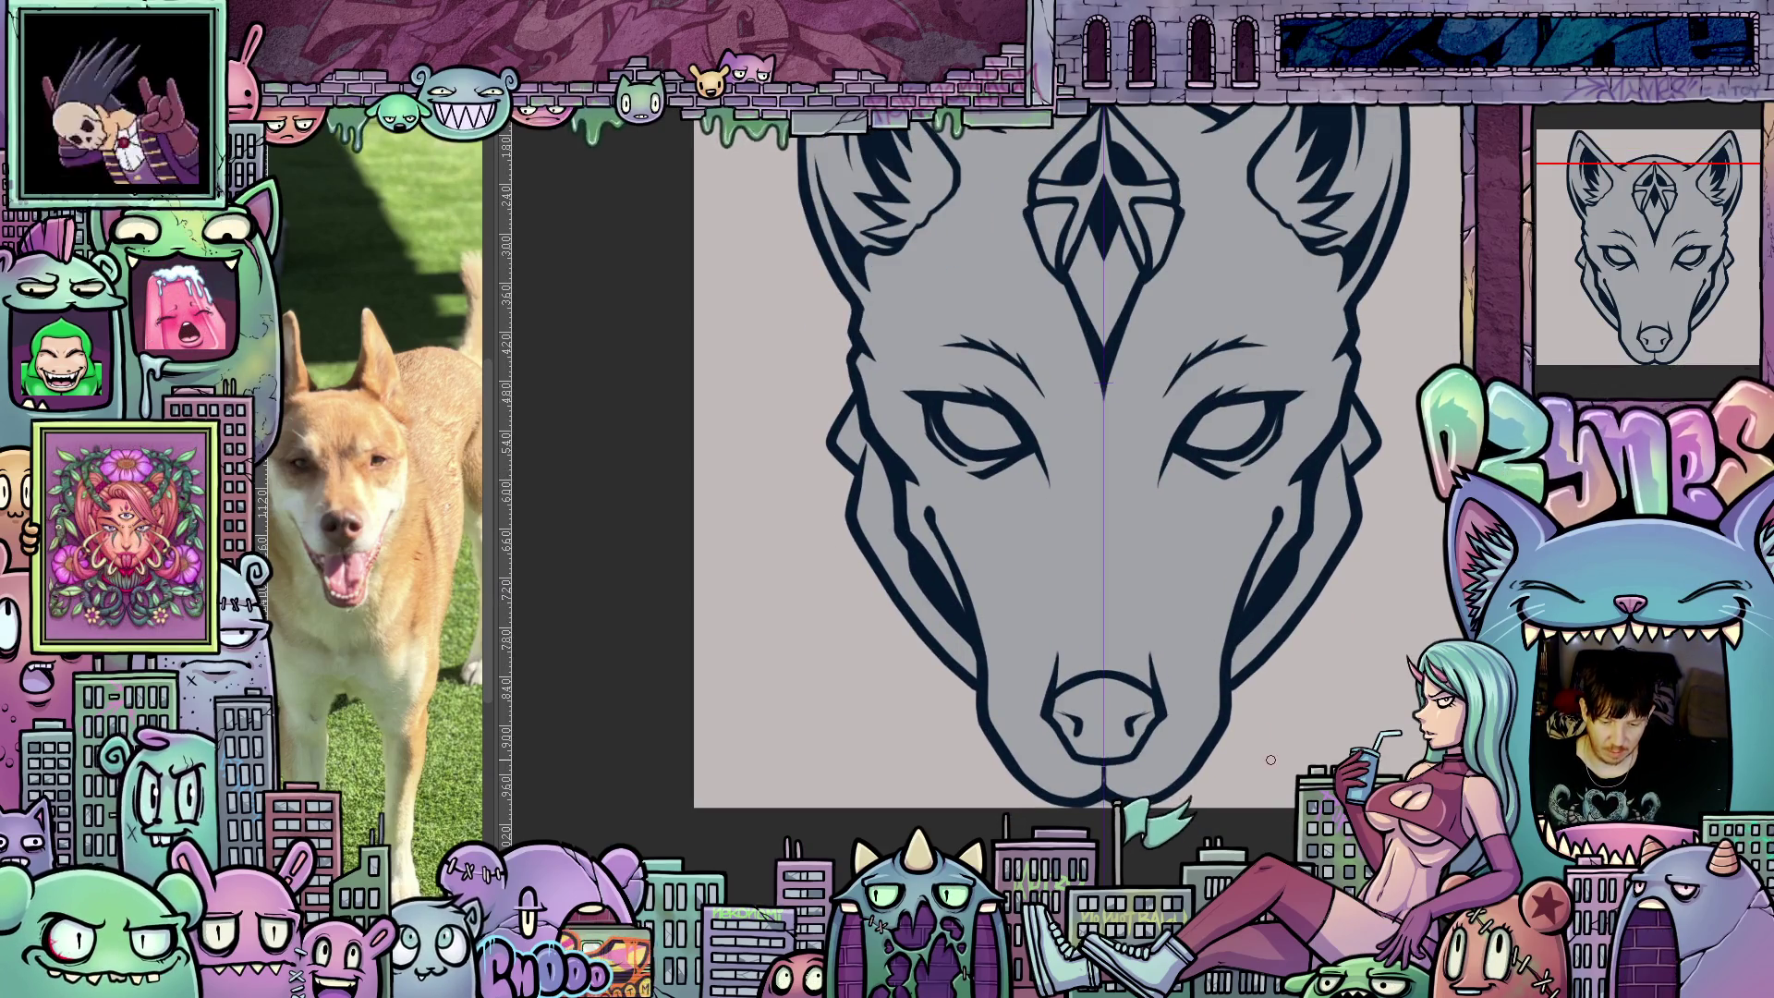
{"action": "scroll", "coordinate": [1257, 738], "scroll_direction": "up", "scroll_amount": 1}
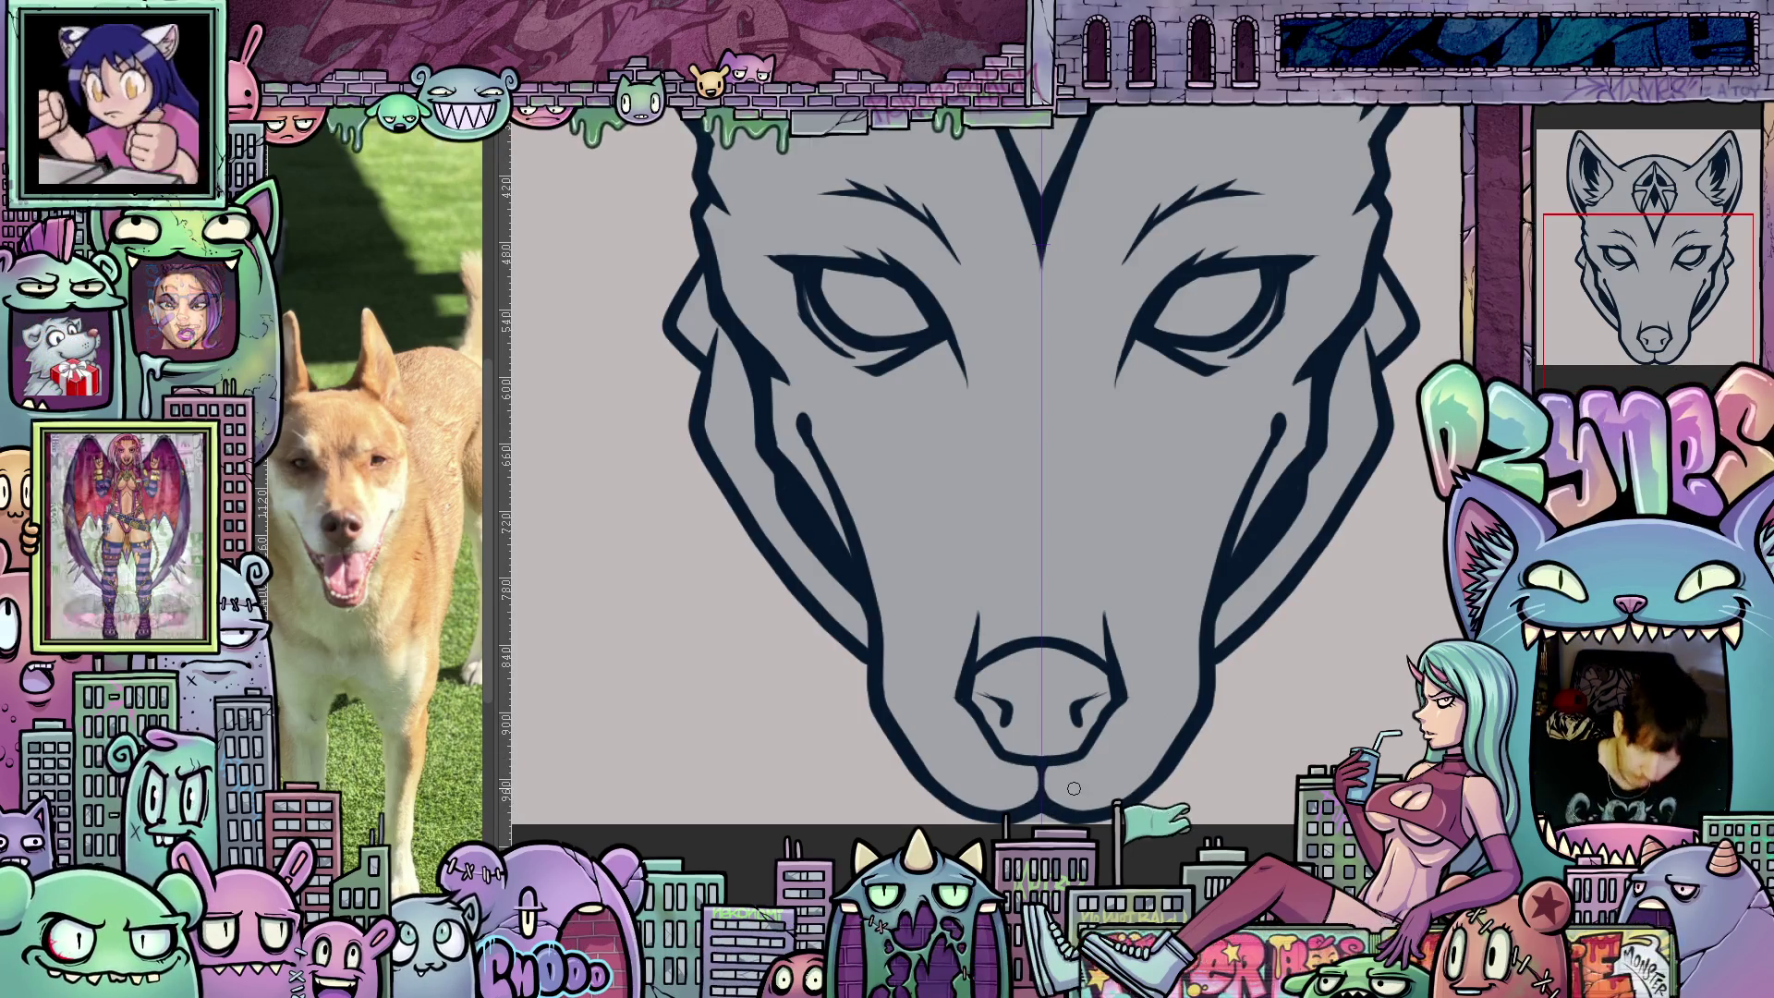
{"action": "scroll", "coordinate": [1073, 789], "scroll_direction": "down", "scroll_amount": 5}
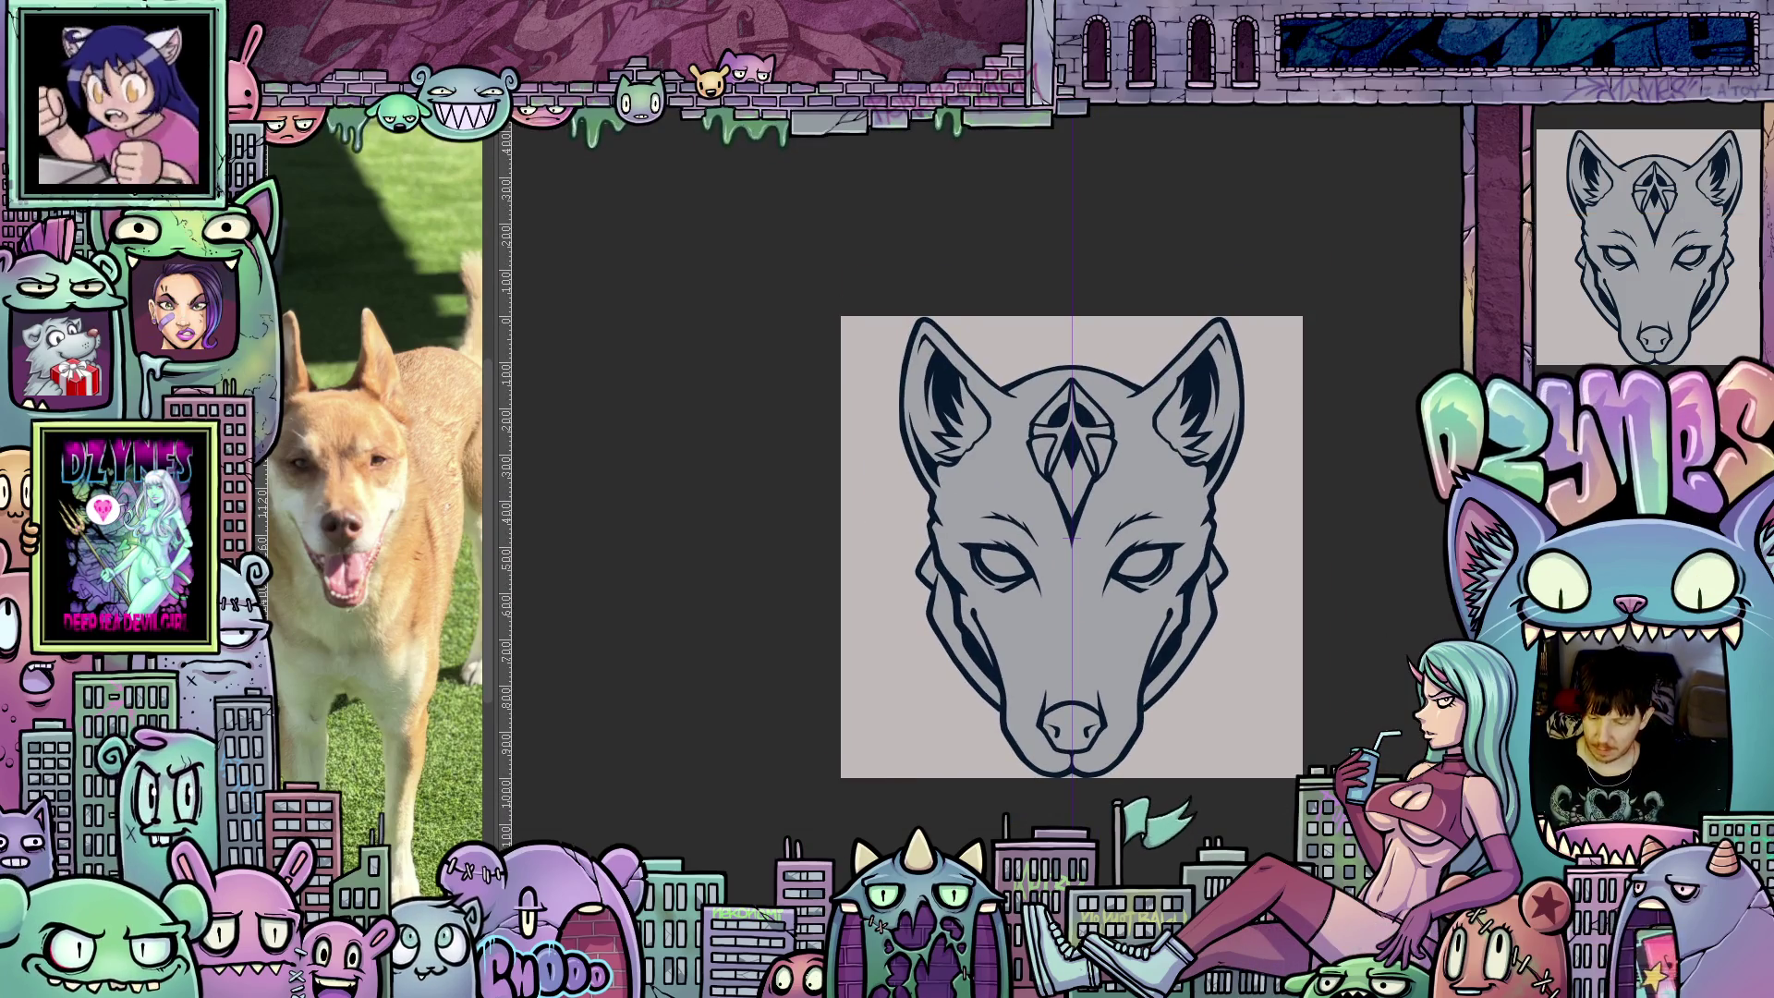
{"action": "scroll", "coordinate": [1024, 530], "scroll_direction": "up", "scroll_amount": 3}
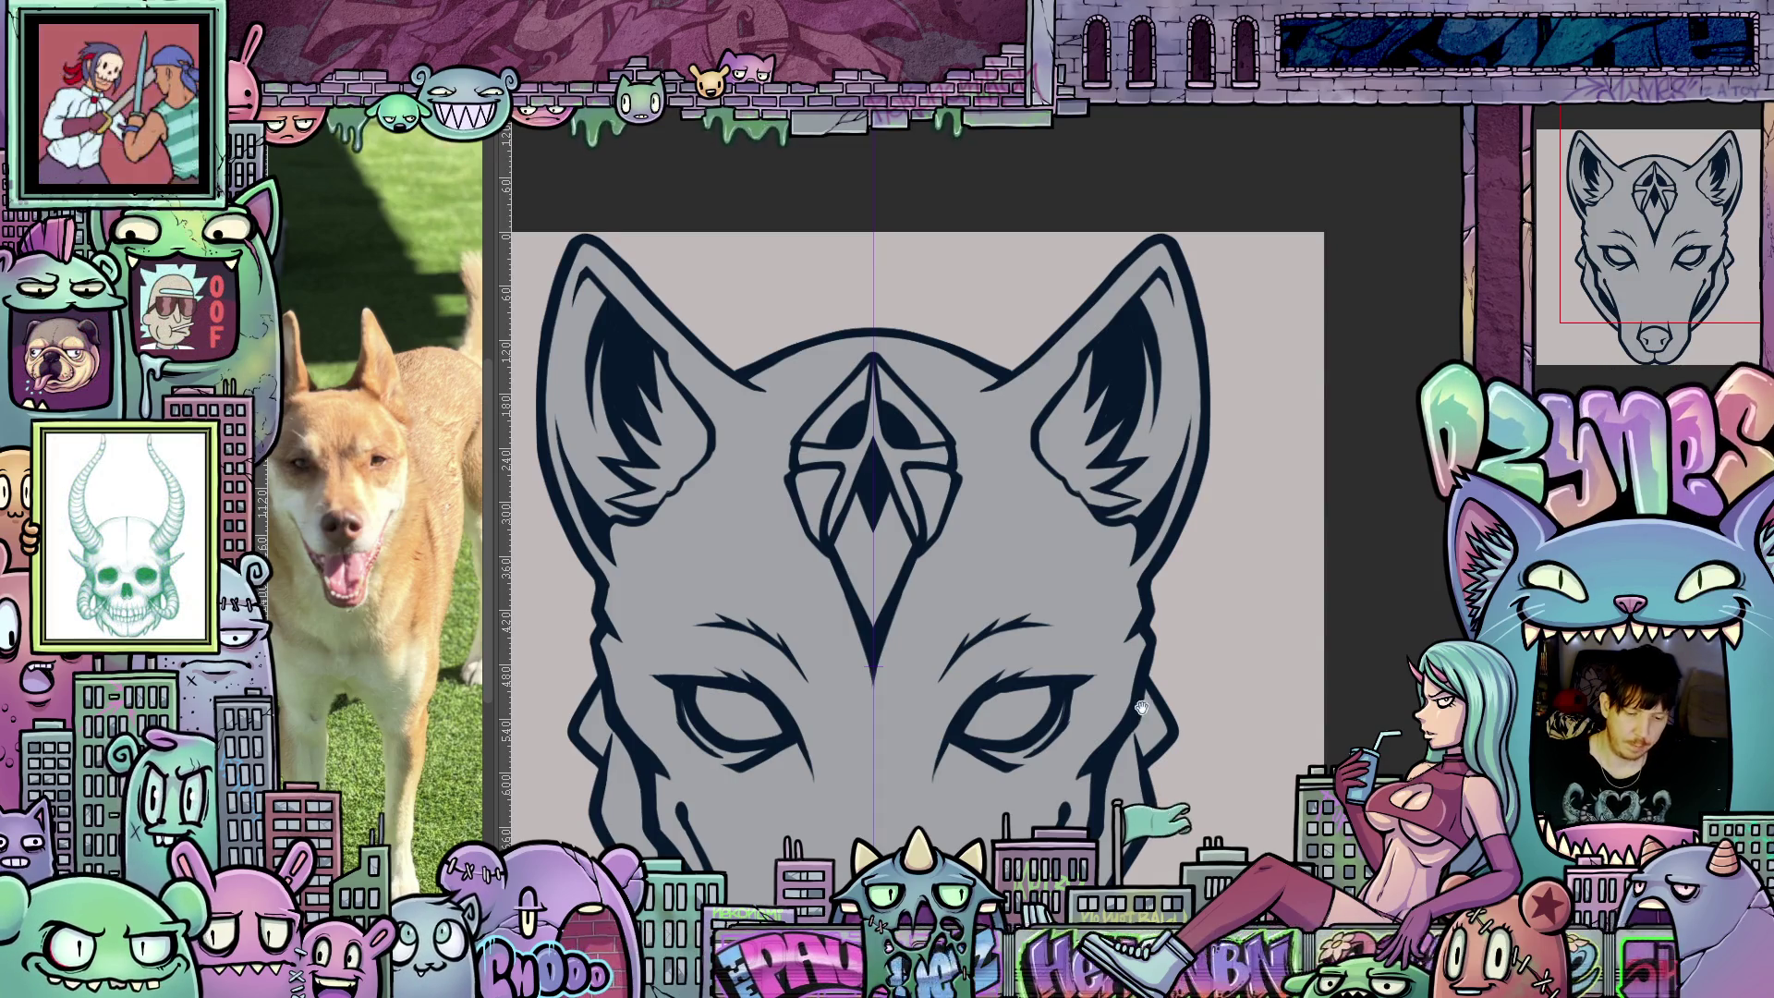
{"action": "scroll", "coordinate": [1206, 754], "scroll_direction": "down", "scroll_amount": 2}
{"action": "scroll", "coordinate": [1205, 755], "scroll_direction": "up", "scroll_amount": 2}
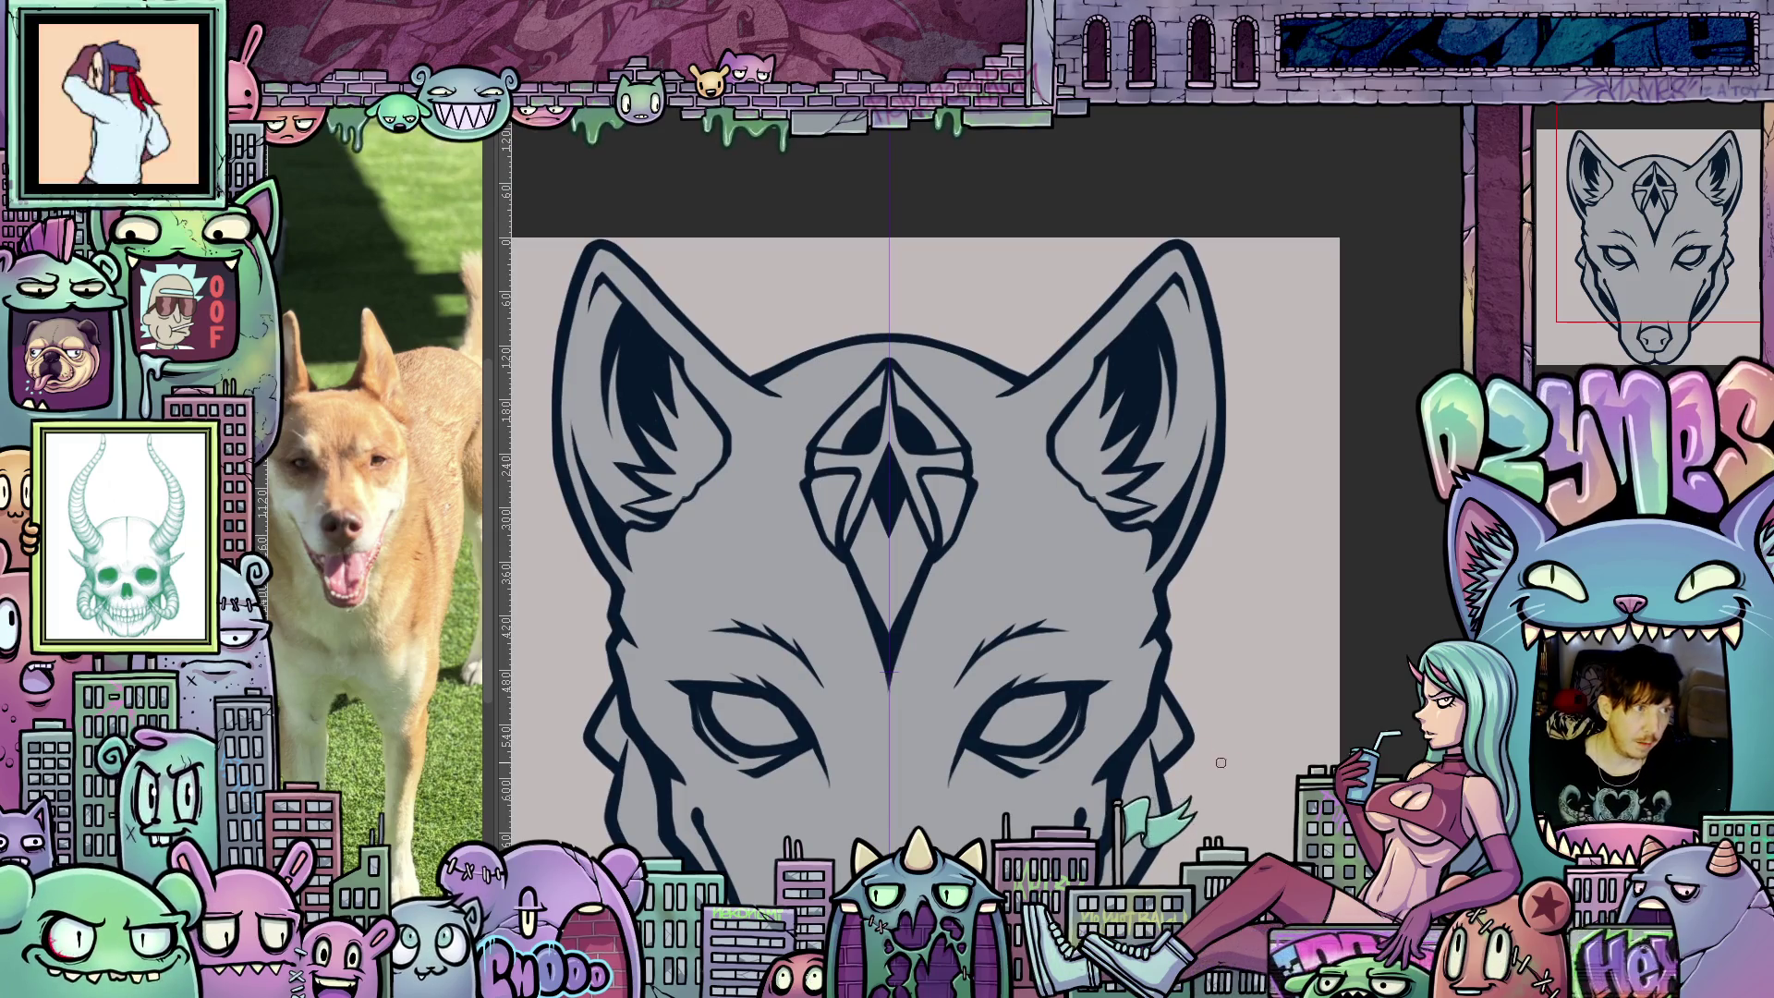
{"action": "scroll", "coordinate": [1206, 754], "scroll_direction": "up", "scroll_amount": 2}
{"action": "scroll", "coordinate": [1205, 754], "scroll_direction": "up", "scroll_amount": 1}
Paint orange inside both ears, then add more orange inside the right ear.
{"action": "mouse_move", "coordinate": [1069, 495]}
{"action": "left_mouse_down"}
{"action": "mouse_move", "coordinate": [1046, 517]}
{"action": "mouse_move", "coordinate": [1095, 423]}
{"action": "mouse_move", "coordinate": [1083, 546]}
{"action": "mouse_move", "coordinate": [1069, 481]}
{"action": "mouse_move", "coordinate": [1065, 536]}
{"action": "mouse_move", "coordinate": [1082, 556]}
{"action": "mouse_move", "coordinate": [1114, 506]}
{"action": "mouse_move", "coordinate": [1096, 571]}
{"action": "left_mouse_up"}
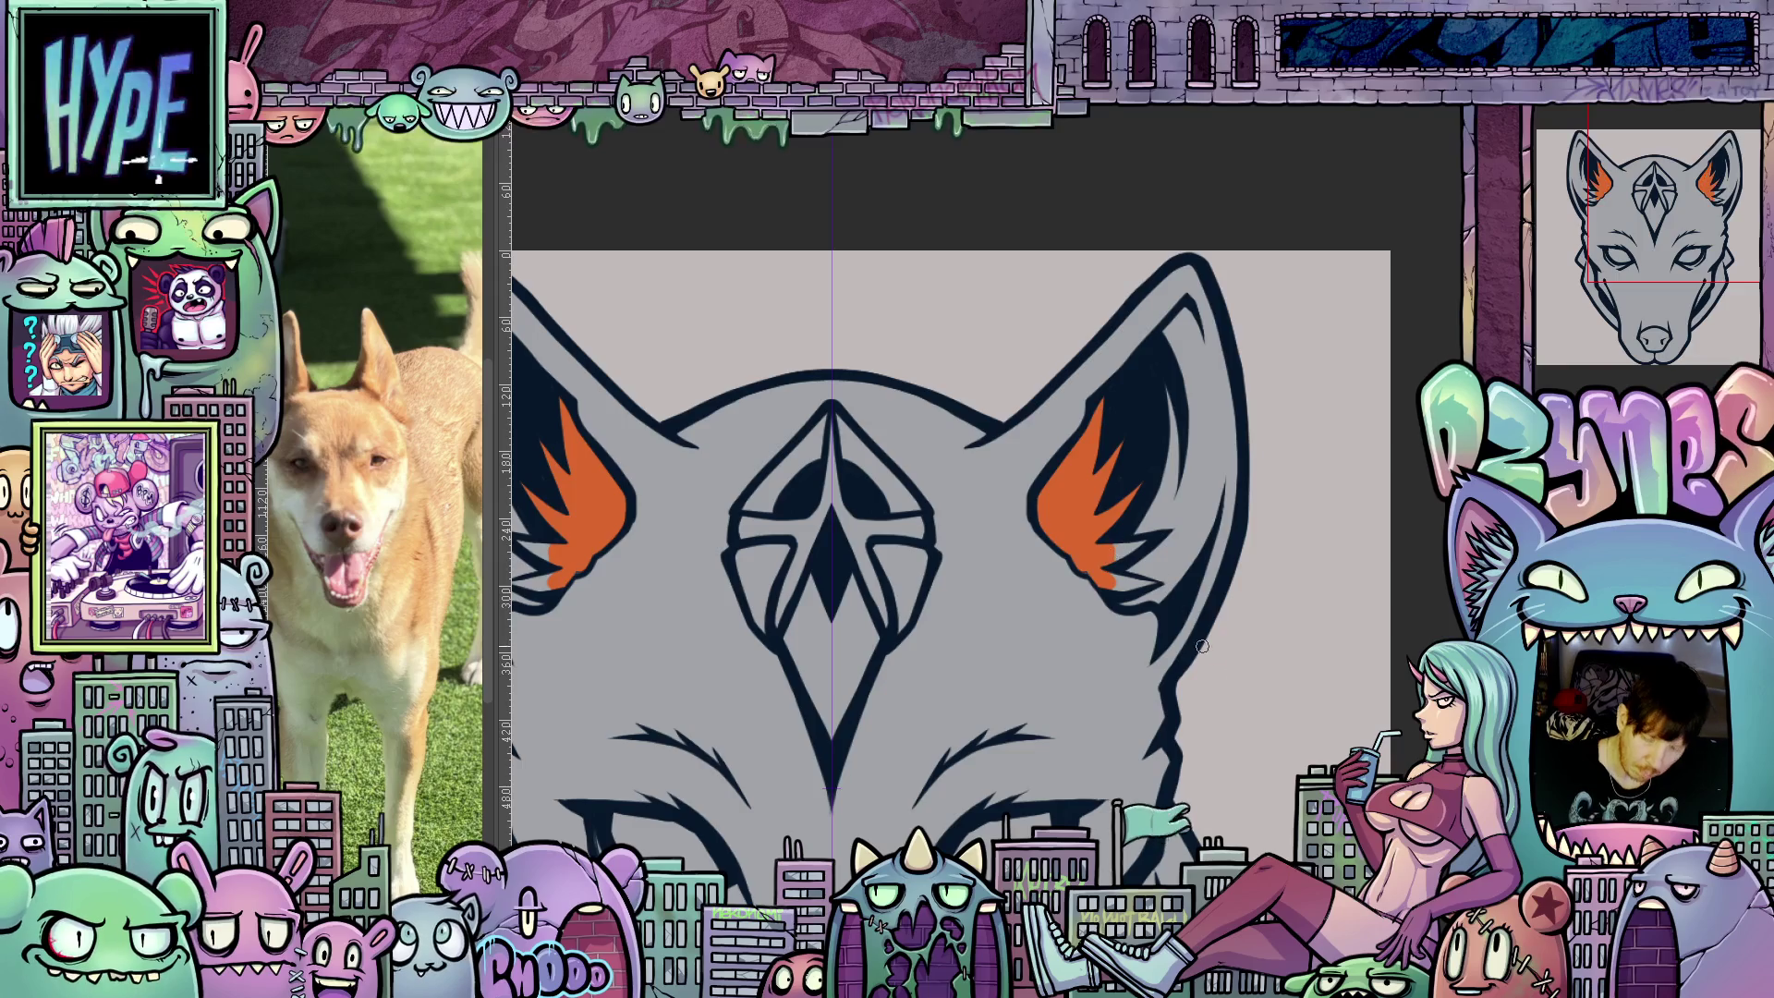
{"action": "left_click_drag", "start_coordinate": [1196, 636], "coordinate": [1113, 437]}
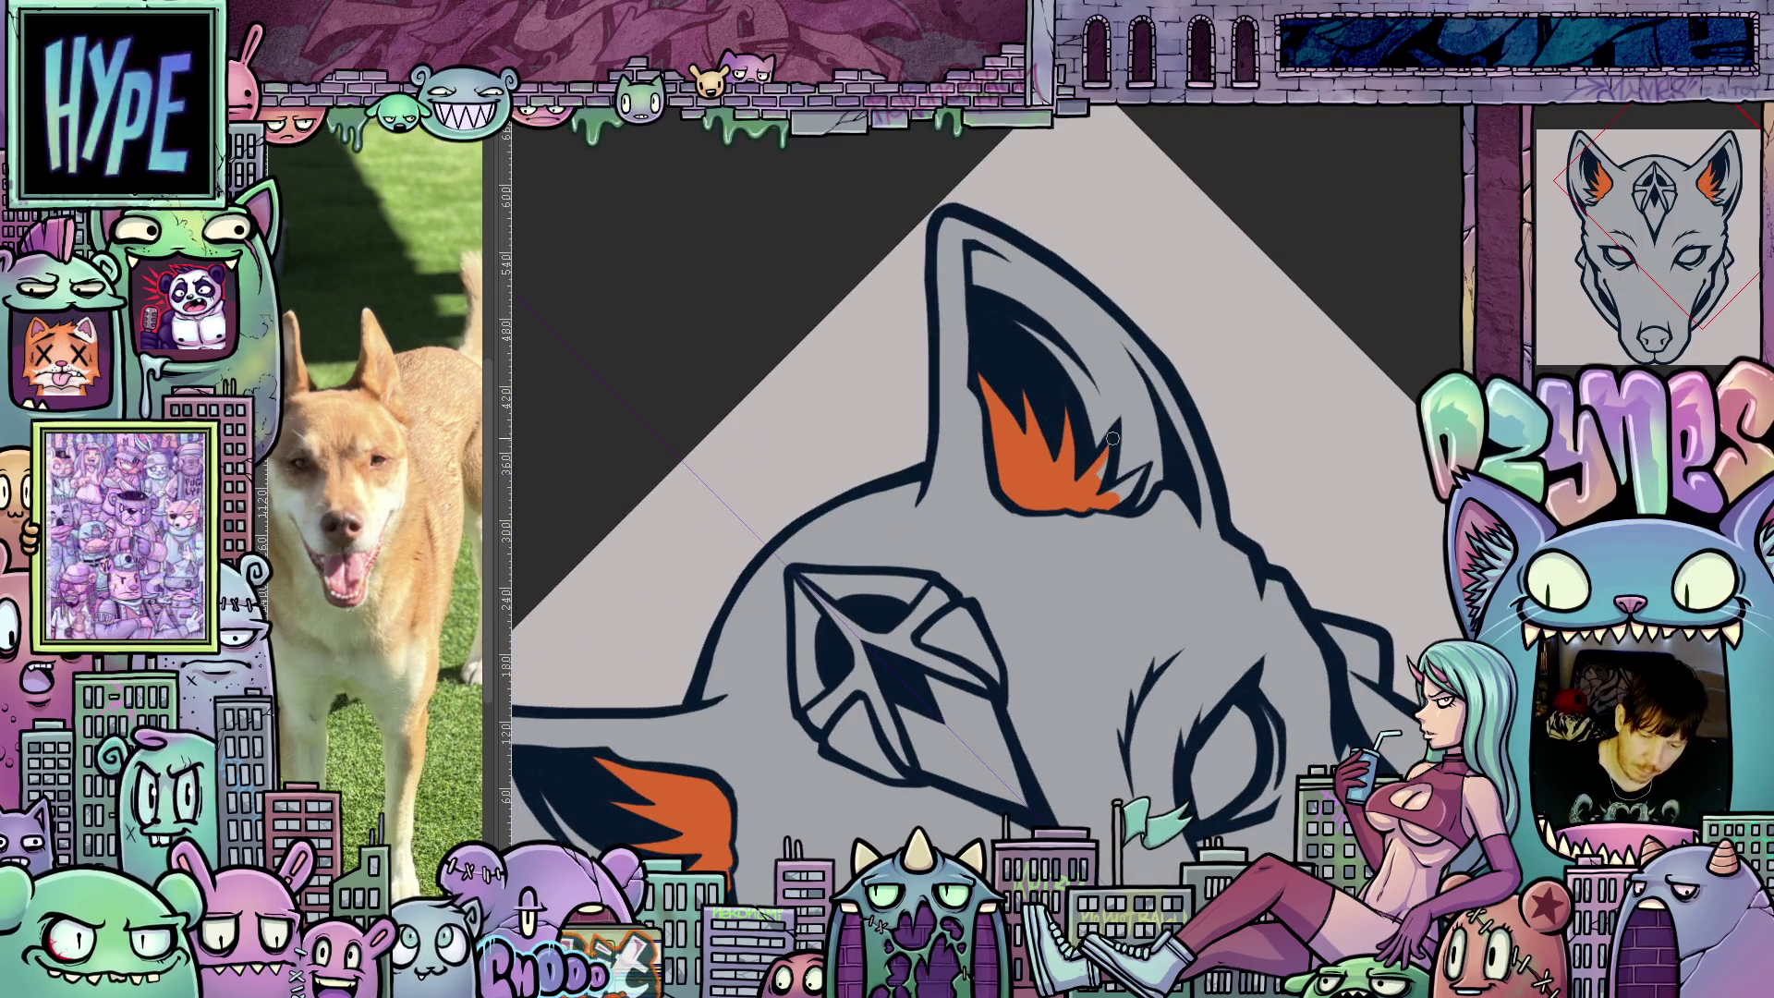
{"action": "left_click_drag", "start_coordinate": [1112, 499], "coordinate": [1124, 491]}
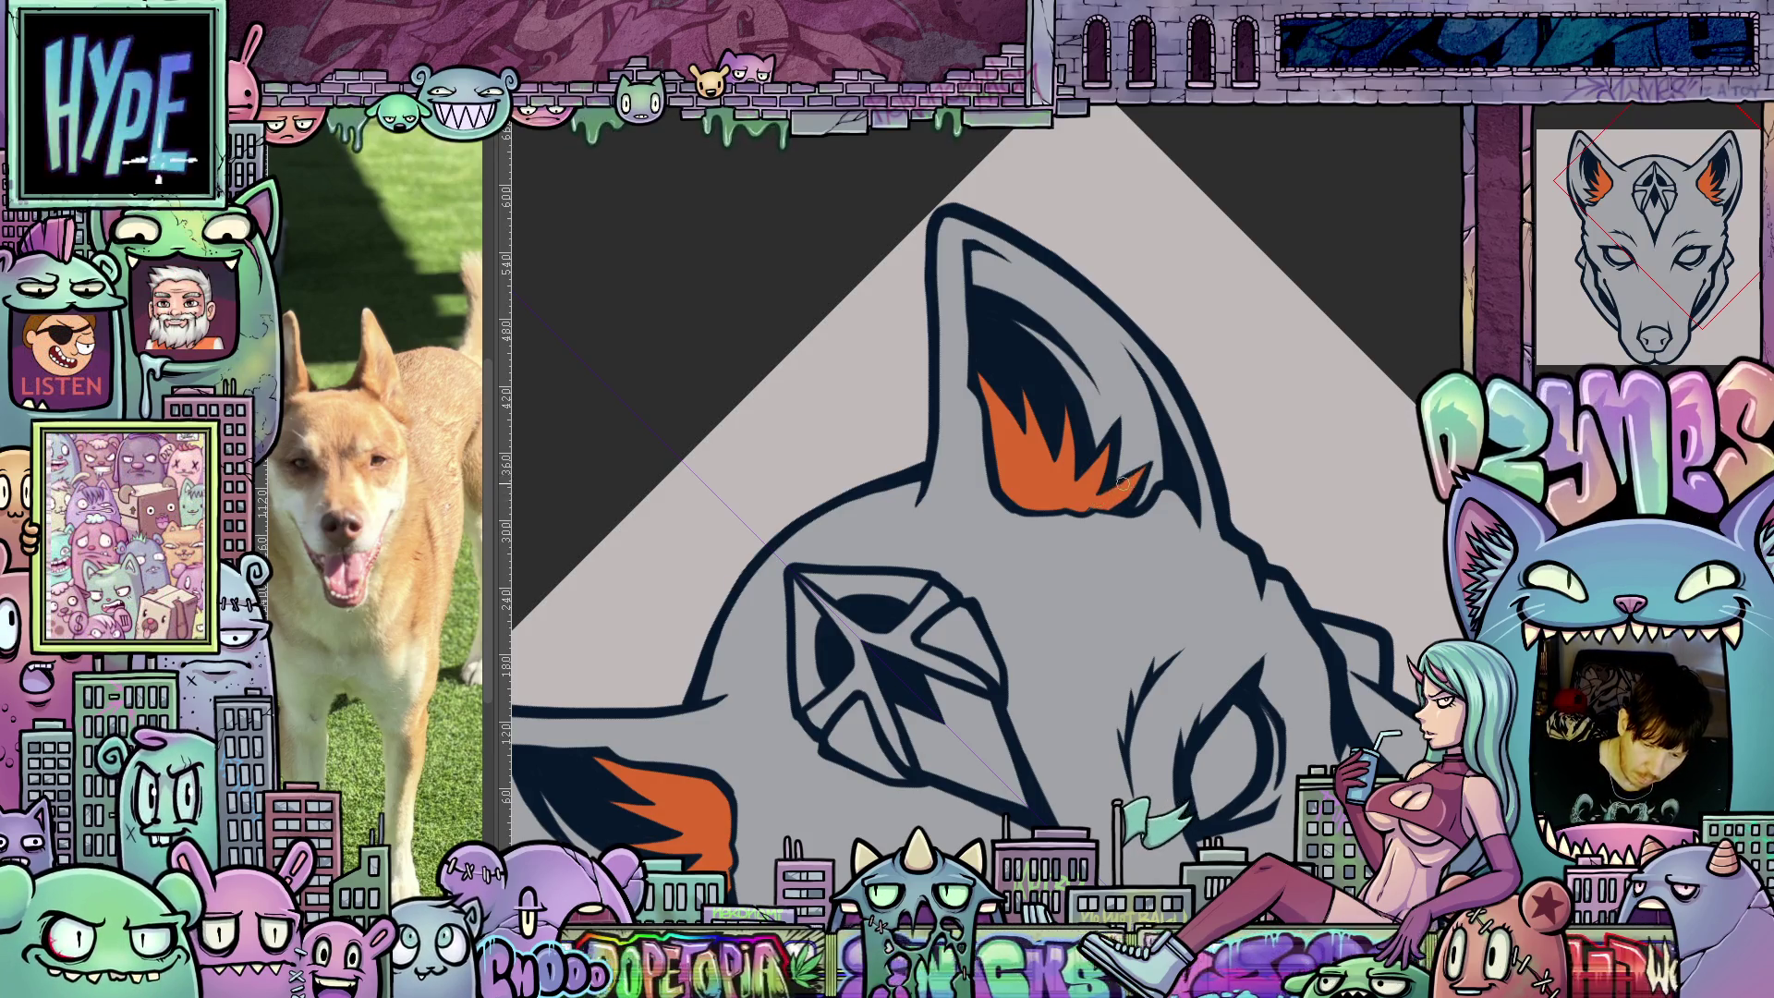
Extend the orange along the right ear's inner line up into its top.
{"action": "key", "text": "ctrl+0"}
{"action": "scroll", "coordinate": [1105, 577], "scroll_direction": "up", "scroll_amount": 3}
{"action": "left_click_drag", "start_coordinate": [1100, 586], "coordinate": [1257, 596]}
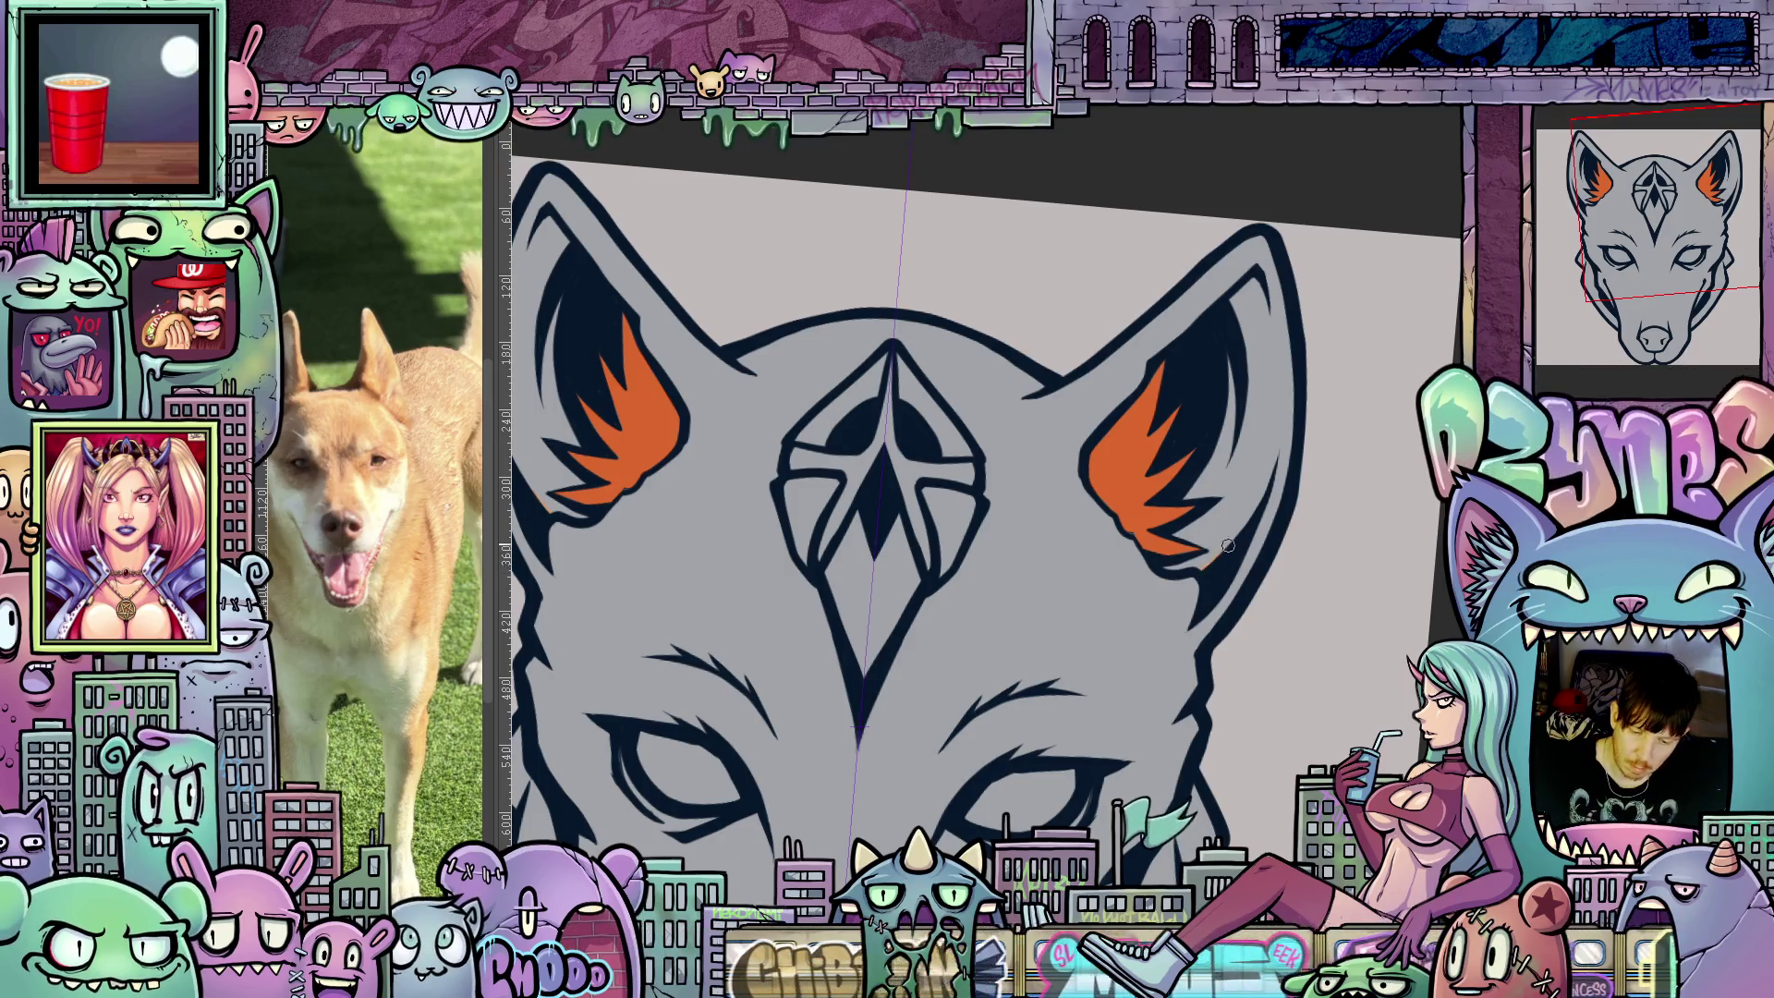
{"action": "left_click_drag", "start_coordinate": [1218, 557], "coordinate": [1258, 505]}
{"action": "mouse_move", "coordinate": [1265, 284]}
{"action": "left_mouse_down"}
{"action": "mouse_move", "coordinate": [1103, 330]}
{"action": "mouse_move", "coordinate": [1107, 518]}
{"action": "left_mouse_up"}
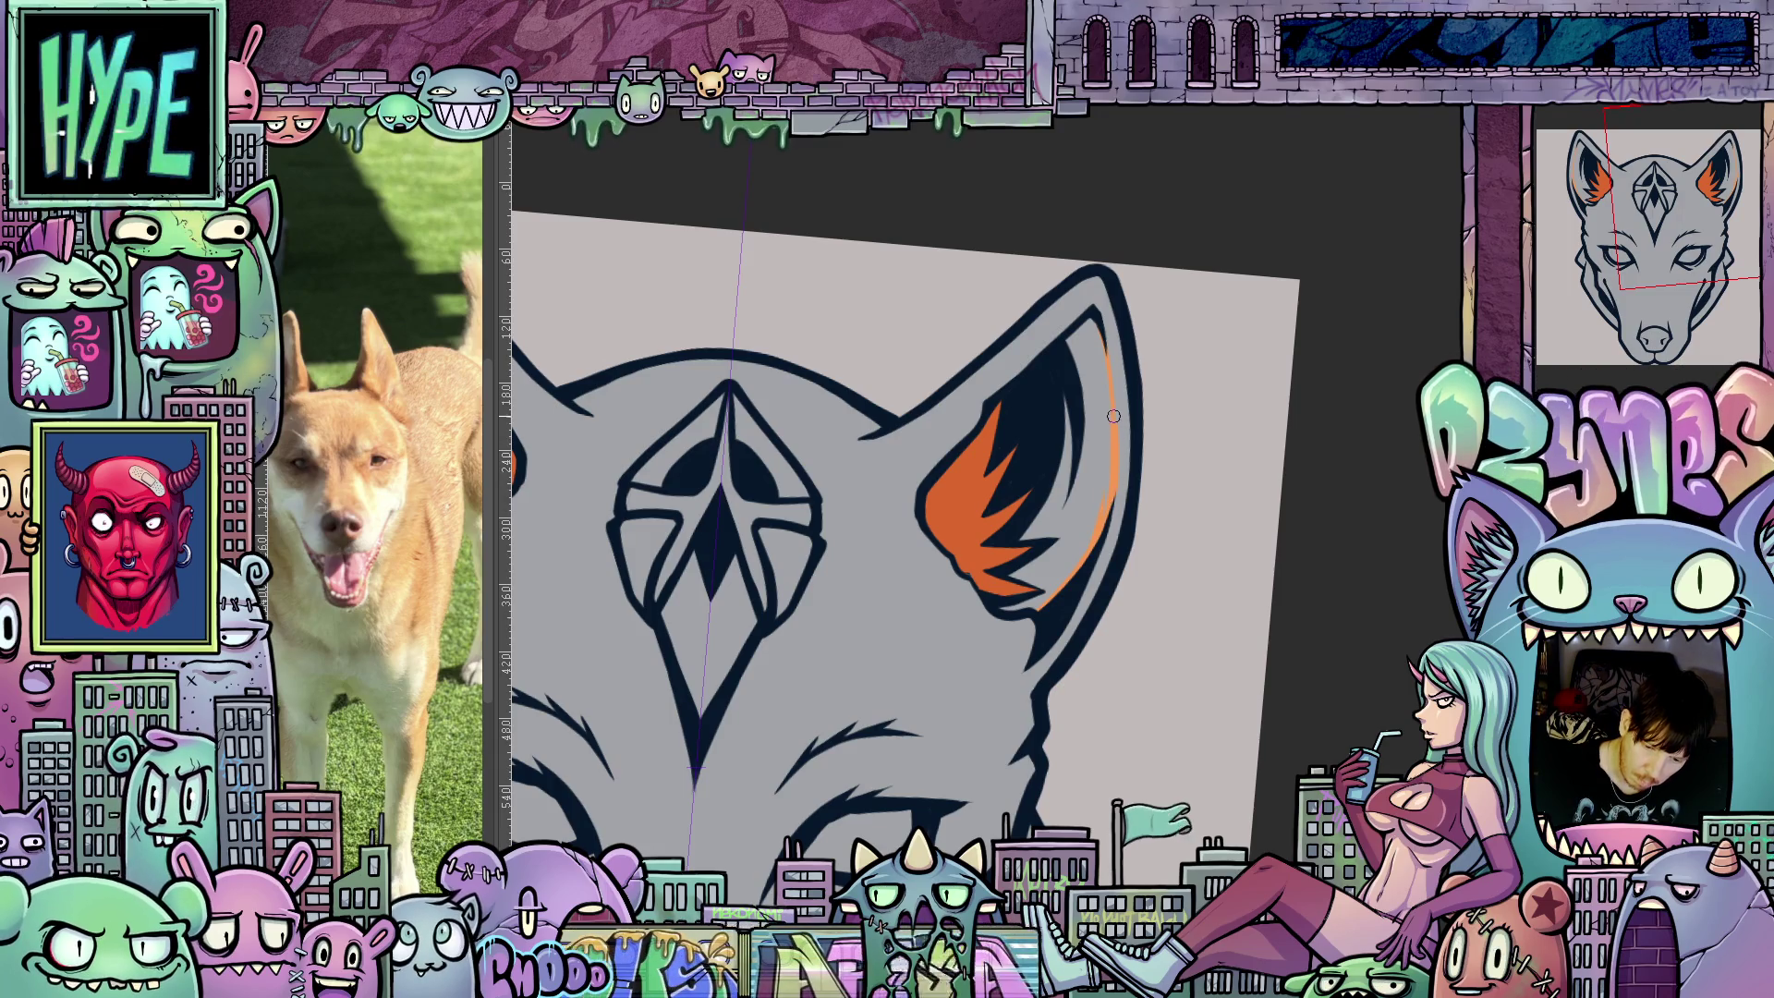
{"action": "mouse_move", "coordinate": [1105, 359]}
{"action": "left_mouse_down"}
{"action": "mouse_move", "coordinate": [1100, 434]}
{"action": "mouse_move", "coordinate": [1091, 362]}
{"action": "mouse_move", "coordinate": [1088, 383]}
{"action": "left_mouse_up"}
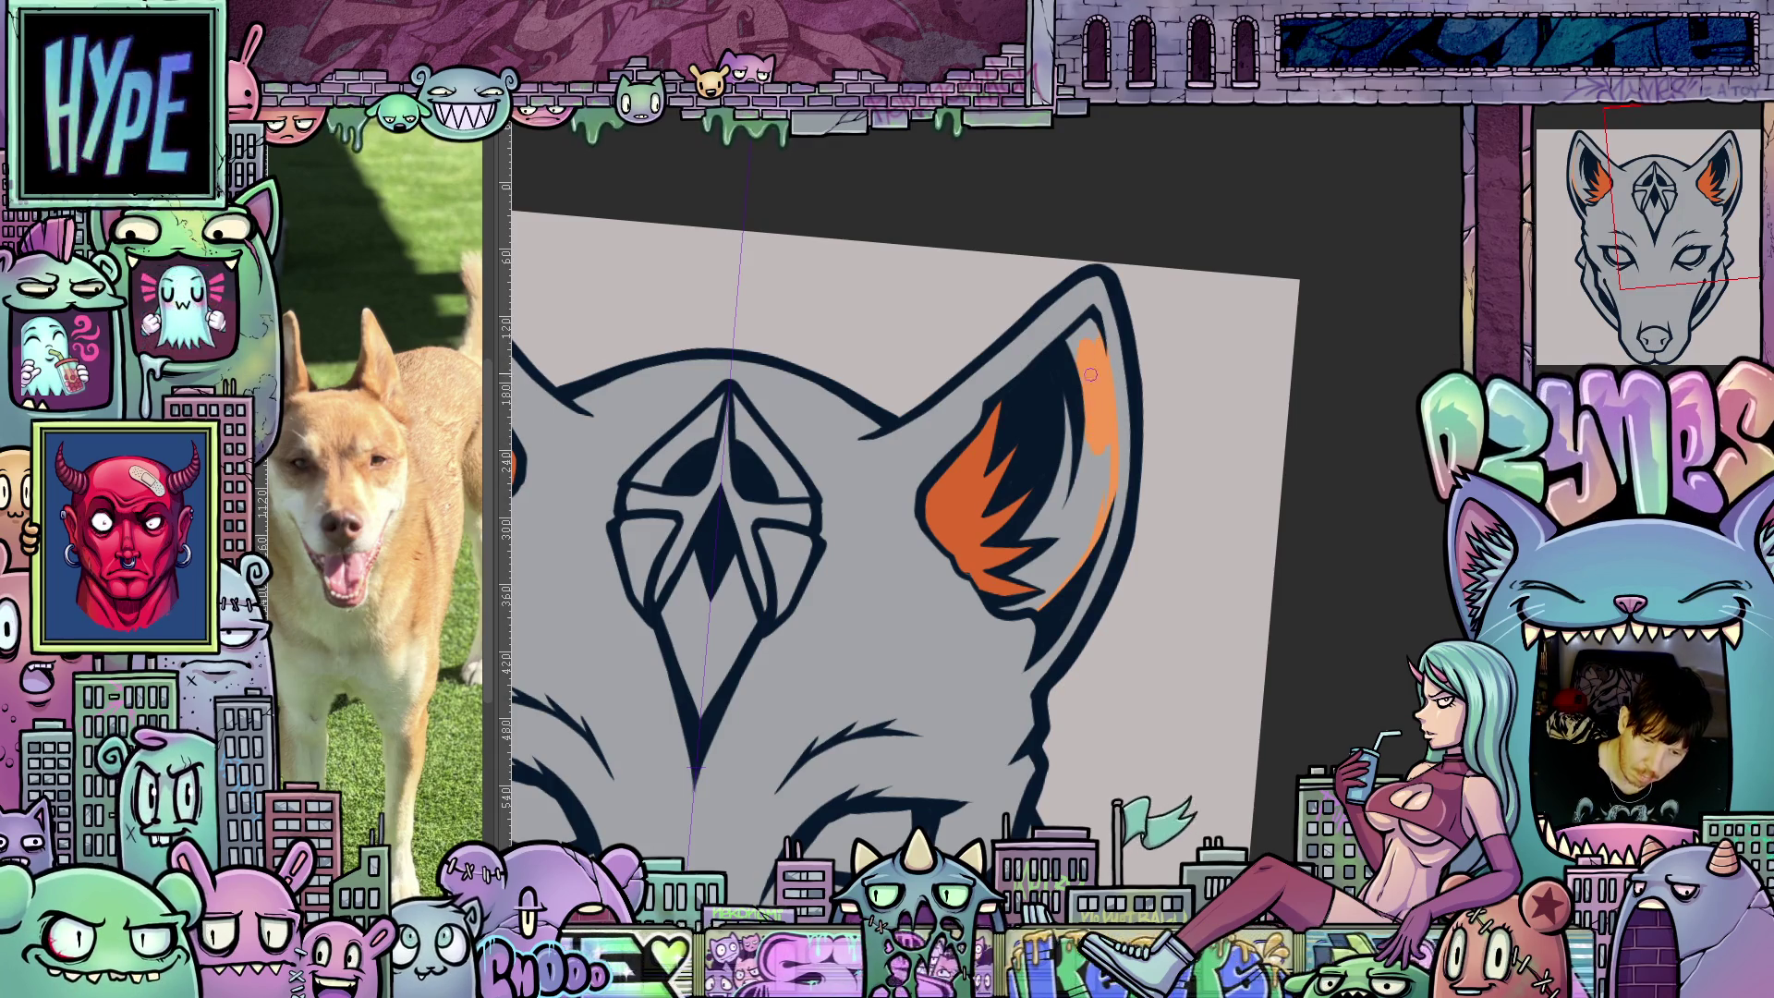
{"action": "scroll", "coordinate": [1065, 587], "scroll_direction": "up", "scroll_amount": 2}
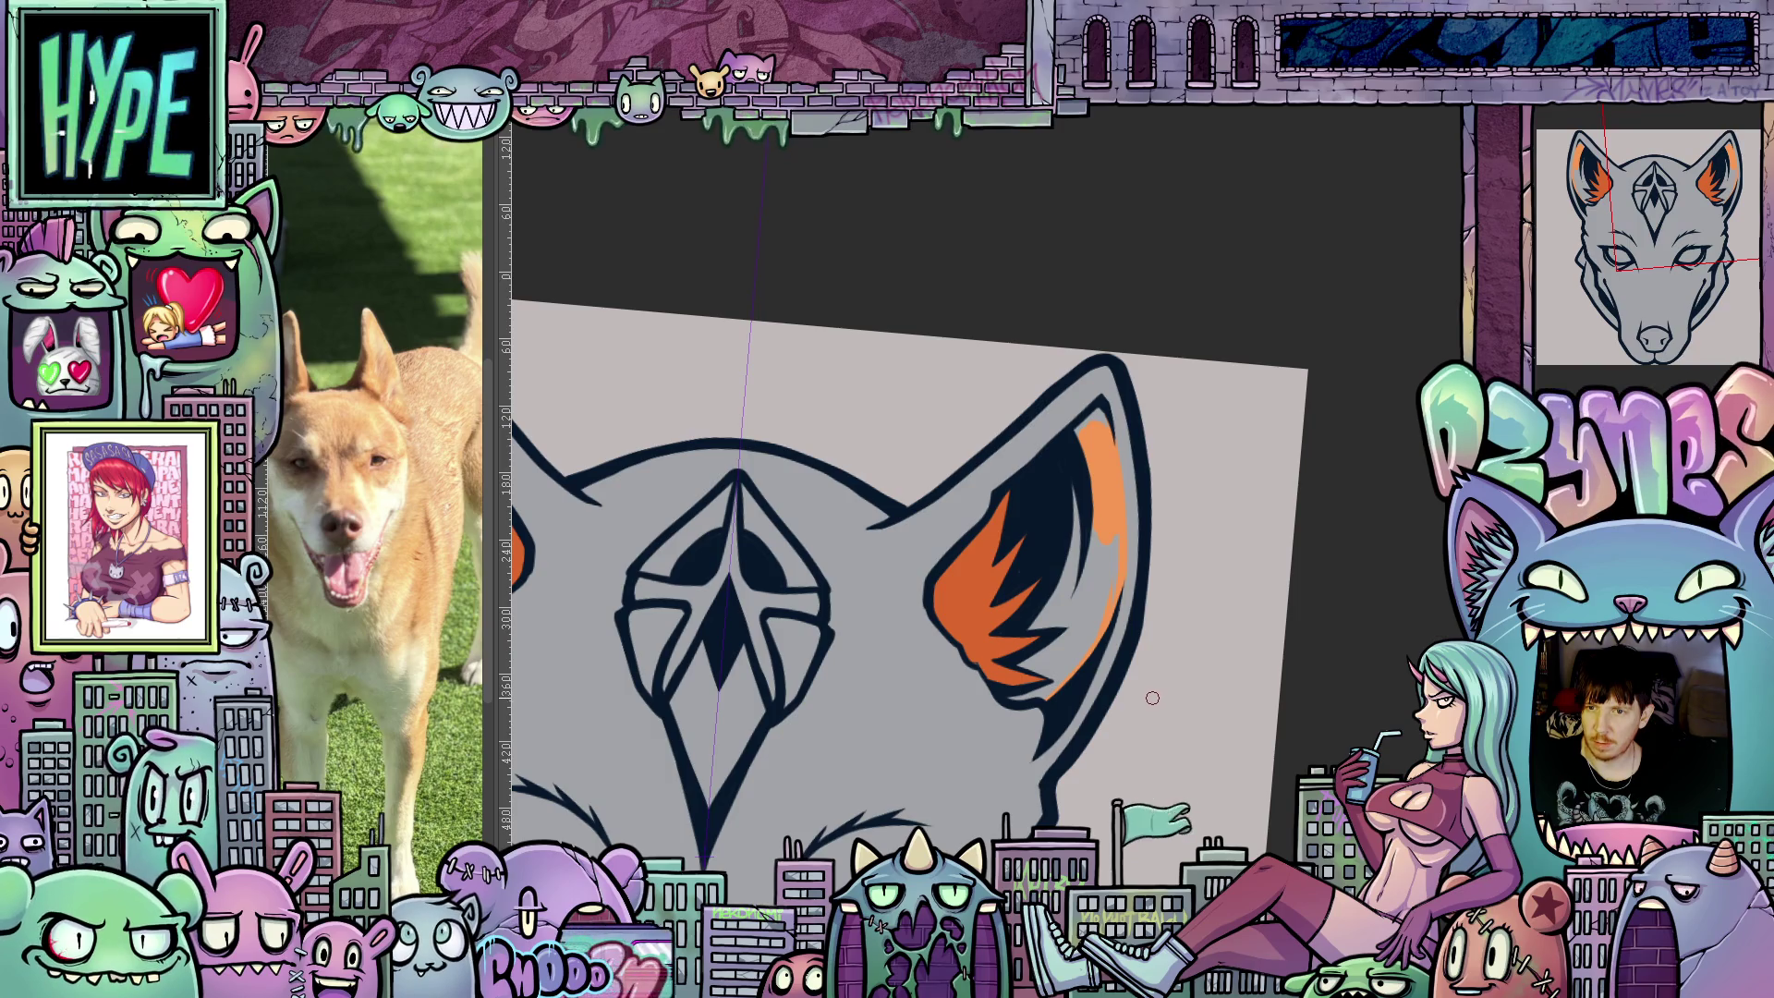
{"action": "left_click_drag", "start_coordinate": [1187, 663], "coordinate": [1185, 762]}
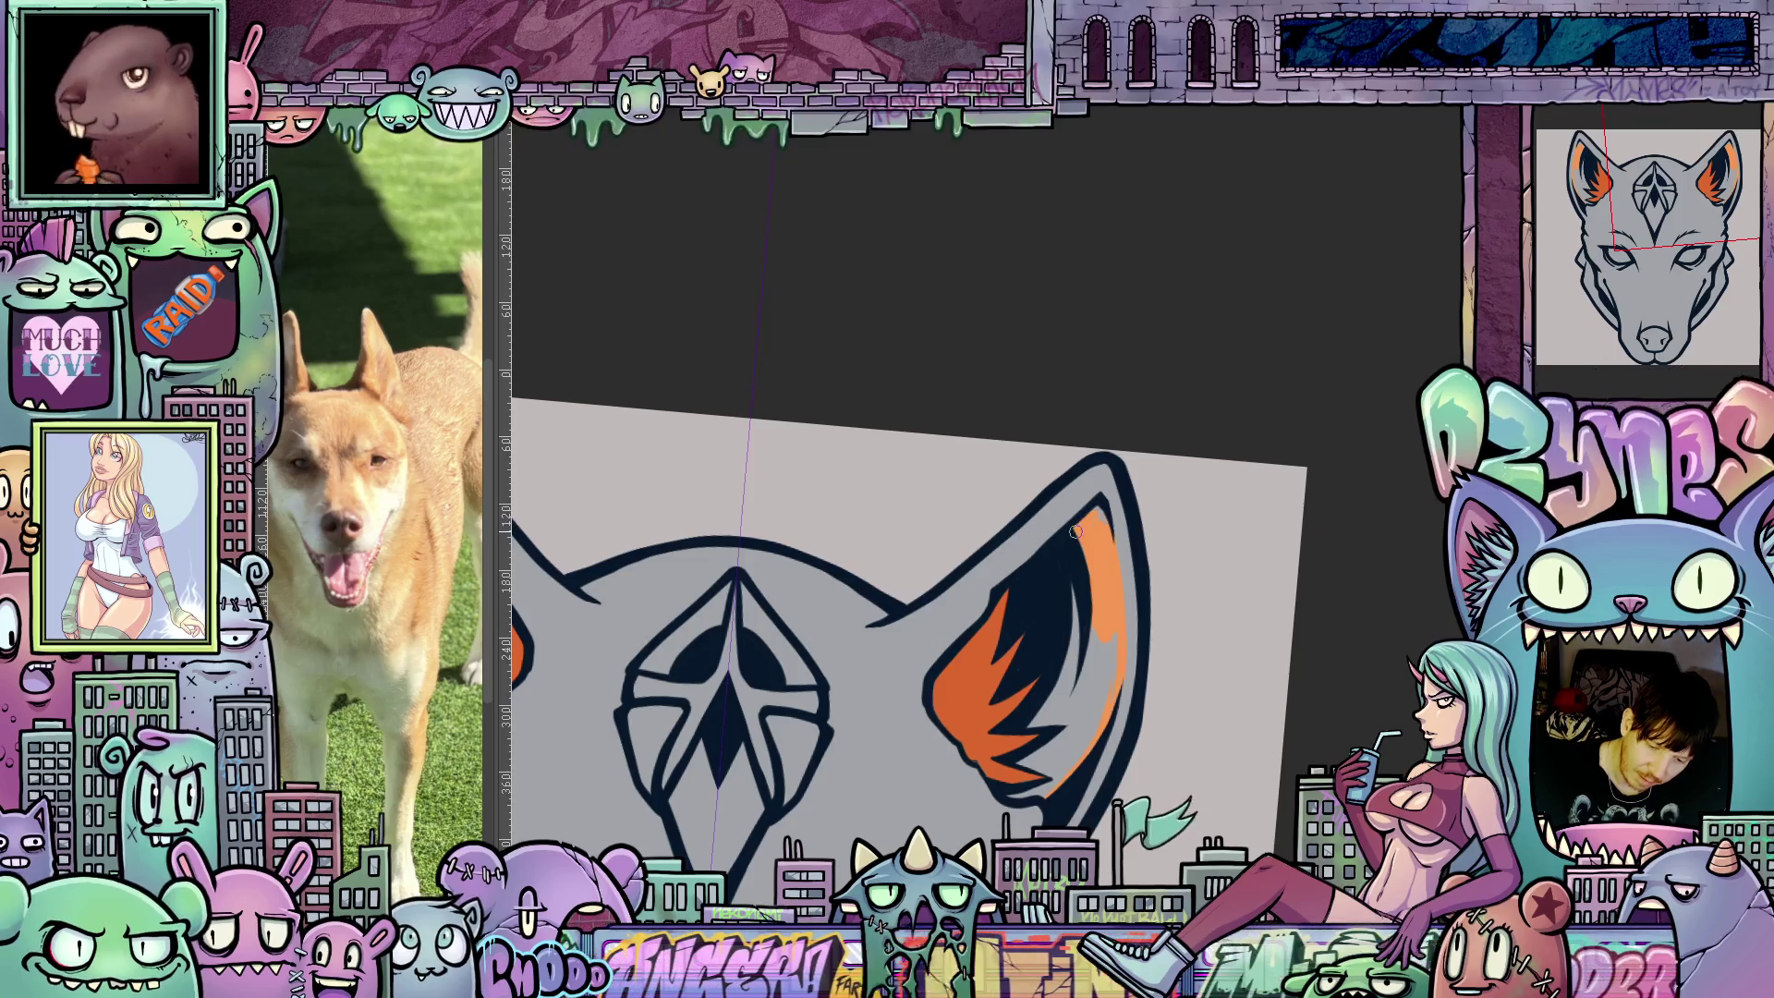
Sample the ear's orange with the Eyedropper and rotate the canvas so the ear points right.
{"action": "left_click_drag", "start_coordinate": [1109, 578], "coordinate": [1086, 451]}
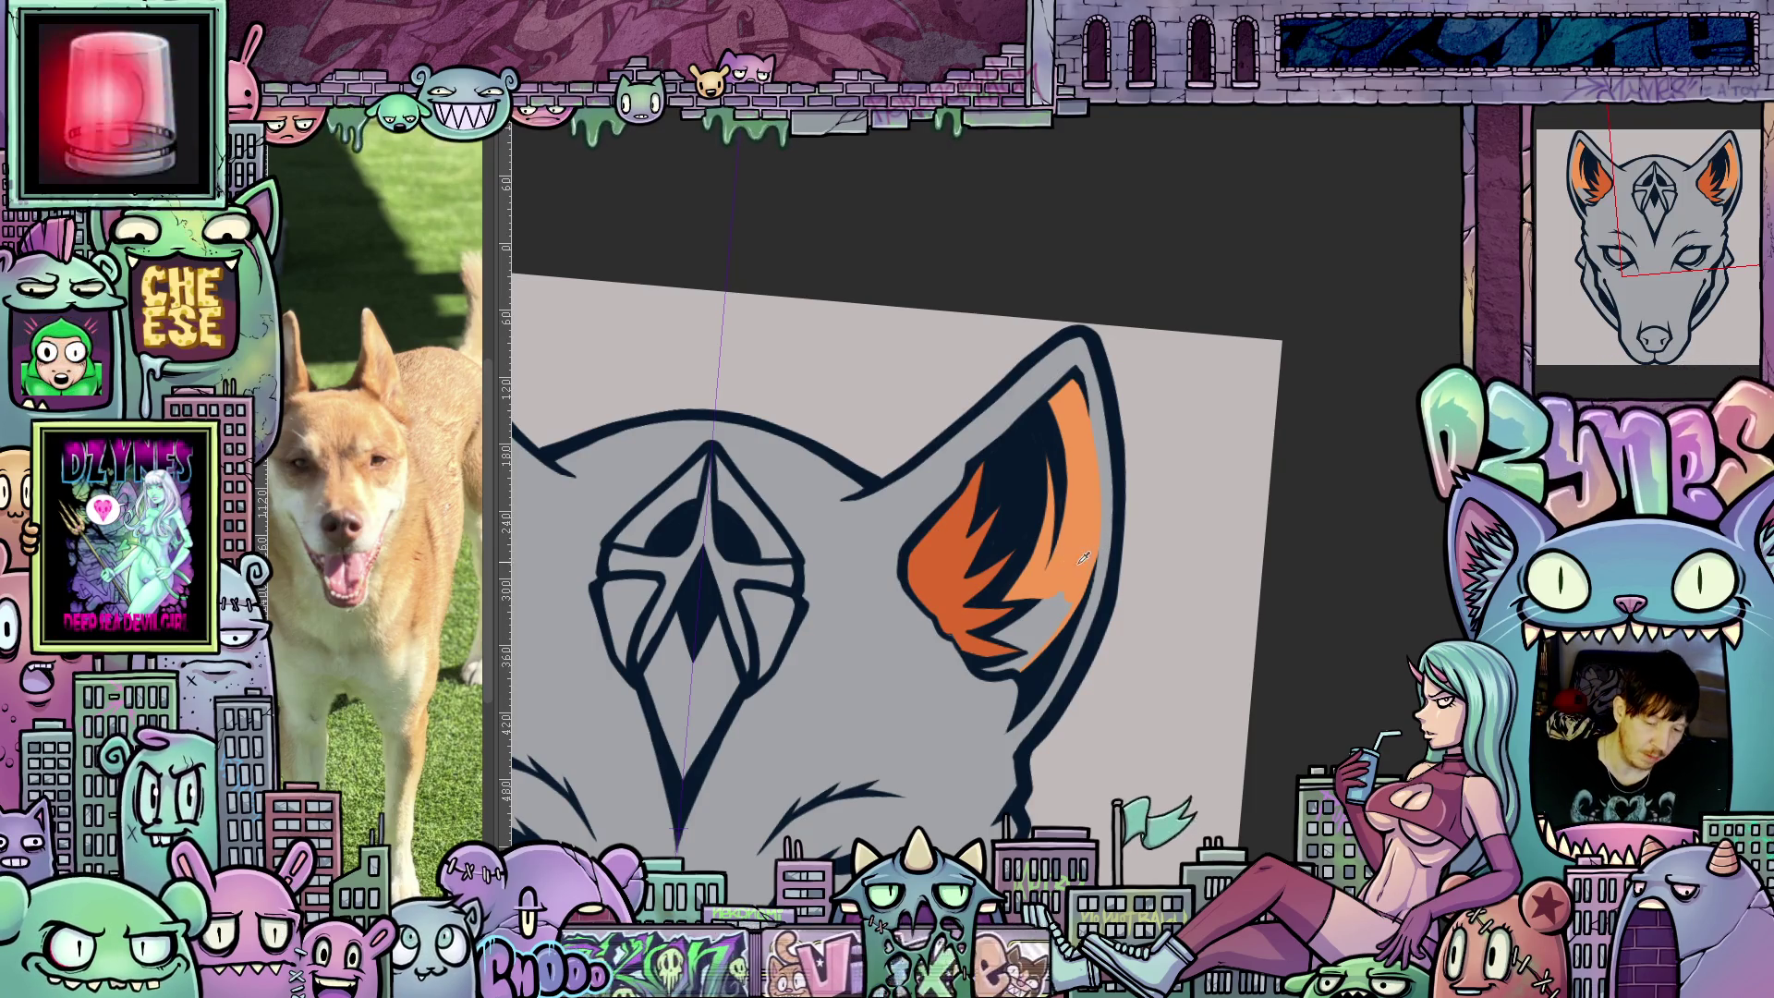
{"action": "left_click", "coordinate": [1083, 555], "text": "alt"}
{"action": "left_click_drag", "start_coordinate": [1236, 657], "coordinate": [1048, 631]}
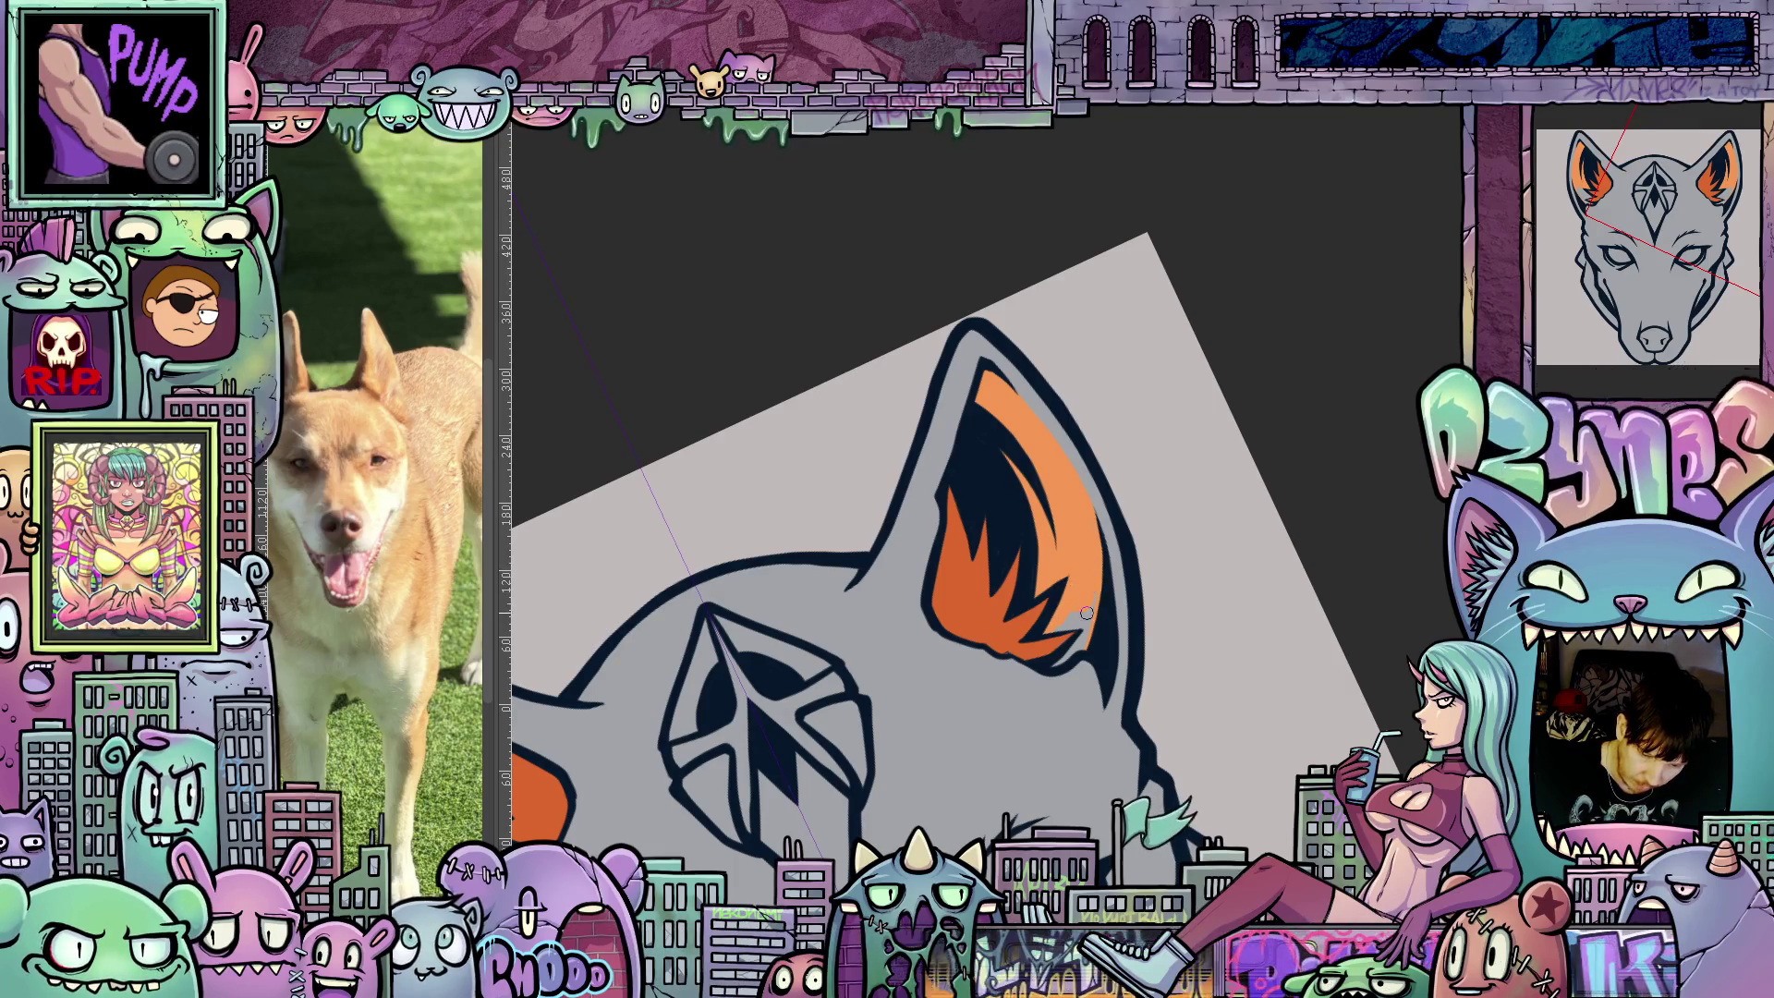
{"action": "mouse_move", "coordinate": [1095, 619]}
{"action": "left_mouse_down"}
{"action": "mouse_move", "coordinate": [887, 650]}
{"action": "mouse_move", "coordinate": [922, 598]}
{"action": "left_mouse_up"}
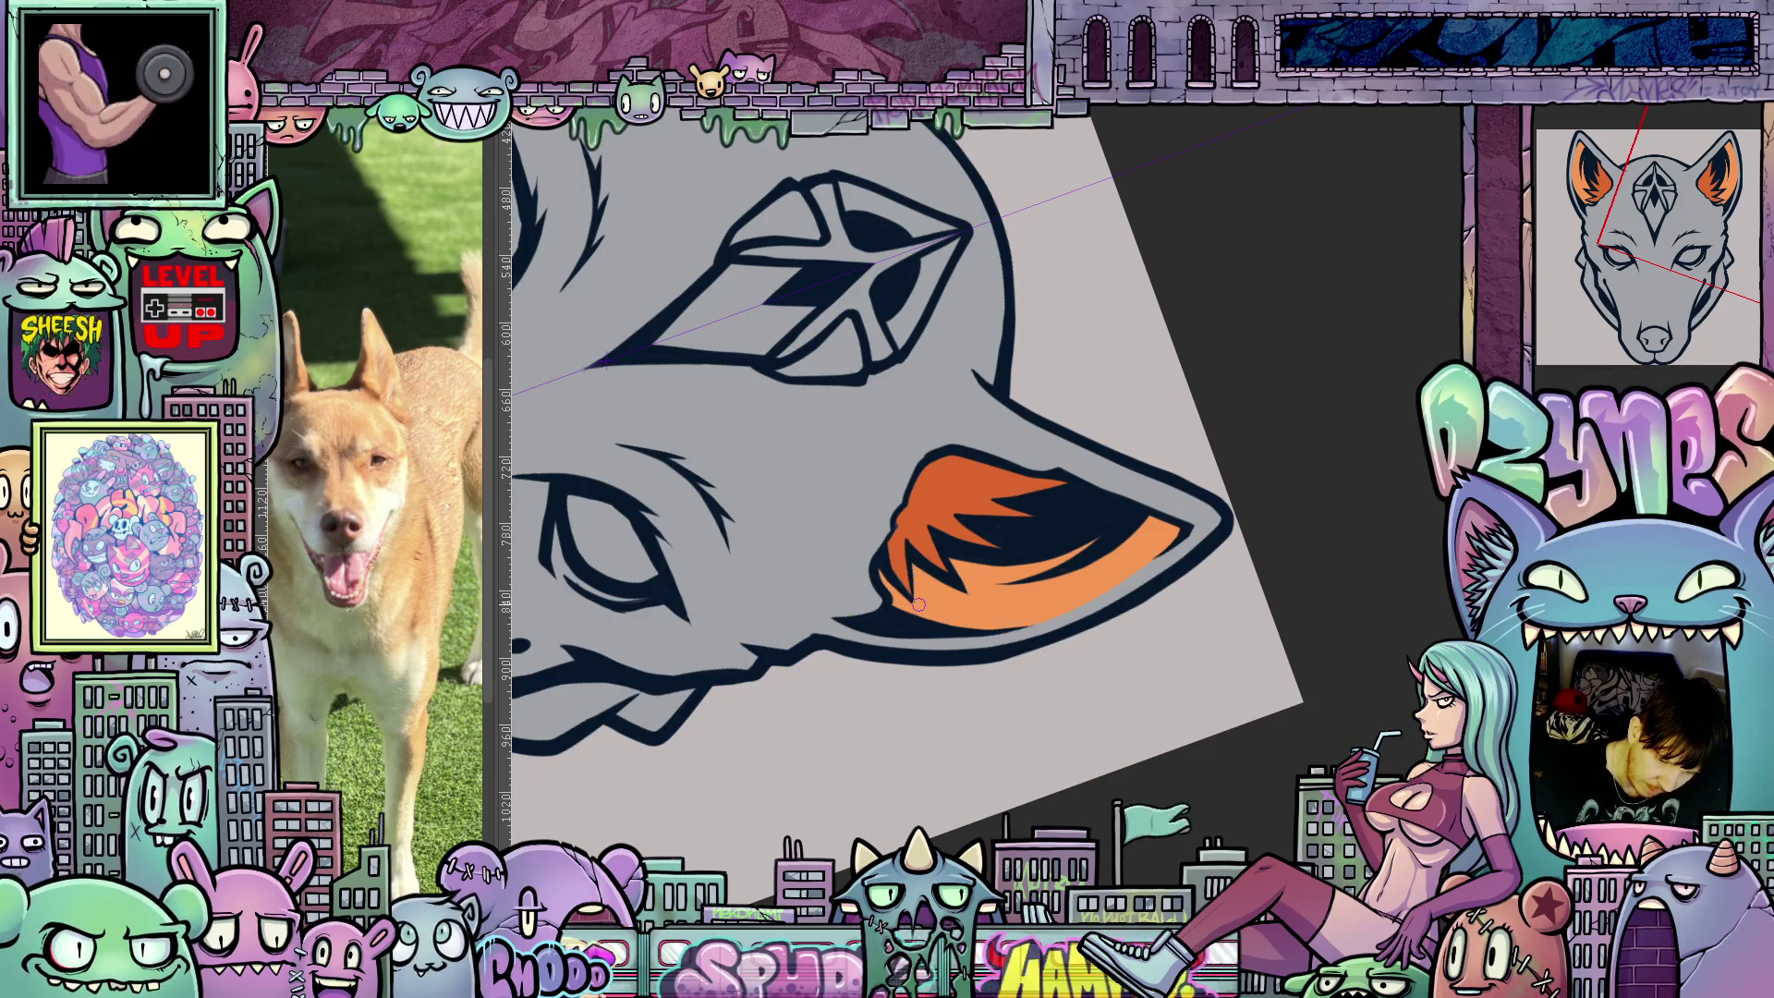
Cover the grey gaps in both eyes with orange and add a lighter orange highlight, mirrored.
{"action": "key", "text": "5"}
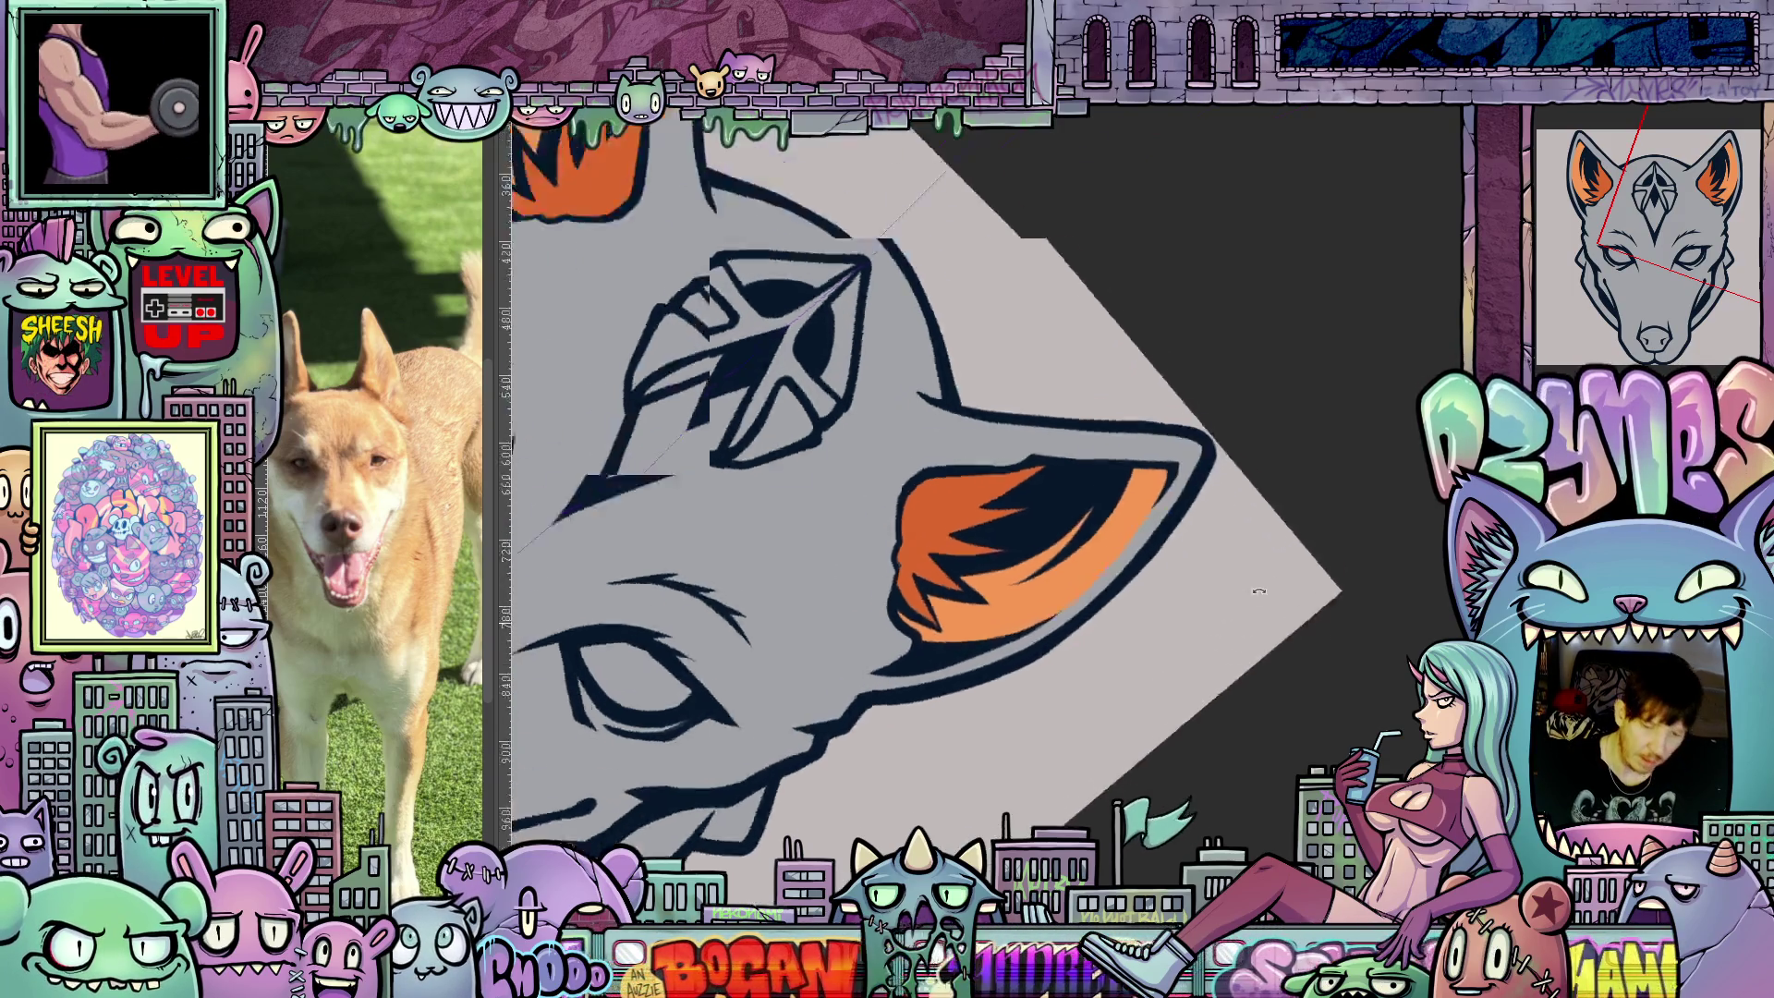
{"action": "key", "text": "2"}
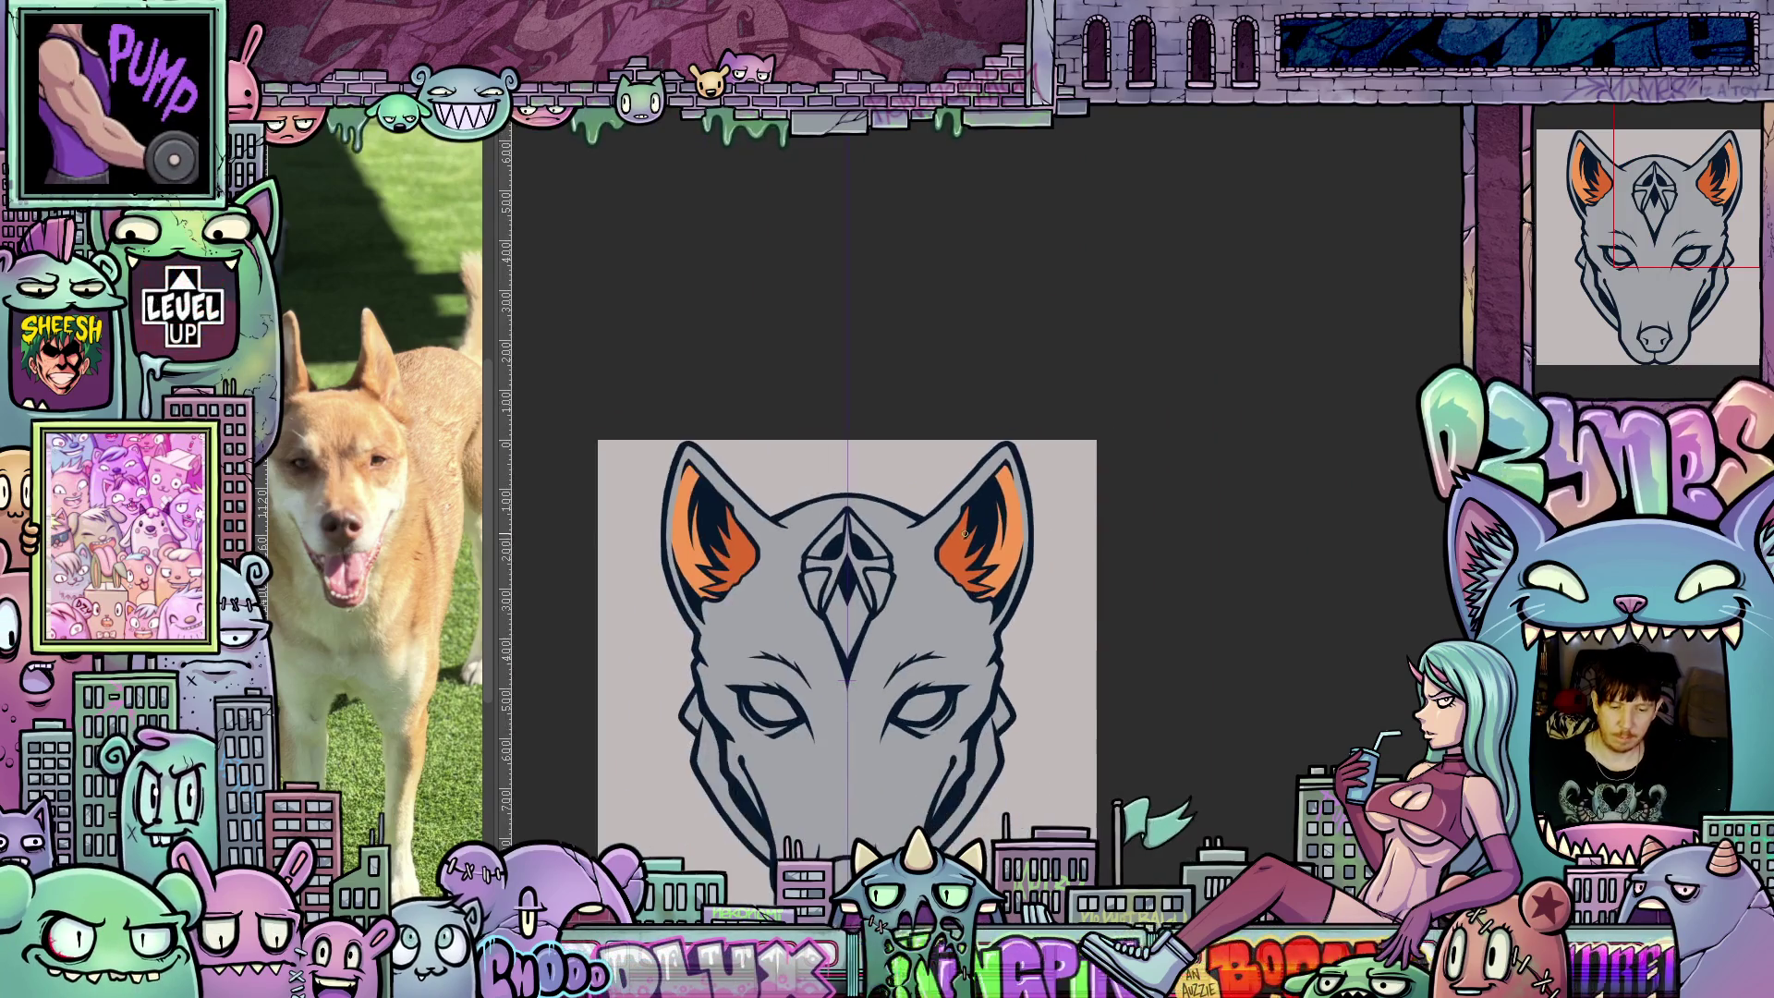
{"action": "scroll", "coordinate": [1169, 476], "scroll_direction": "up", "scroll_amount": 2}
{"action": "scroll", "coordinate": [1168, 476], "scroll_direction": "up", "scroll_amount": 1}
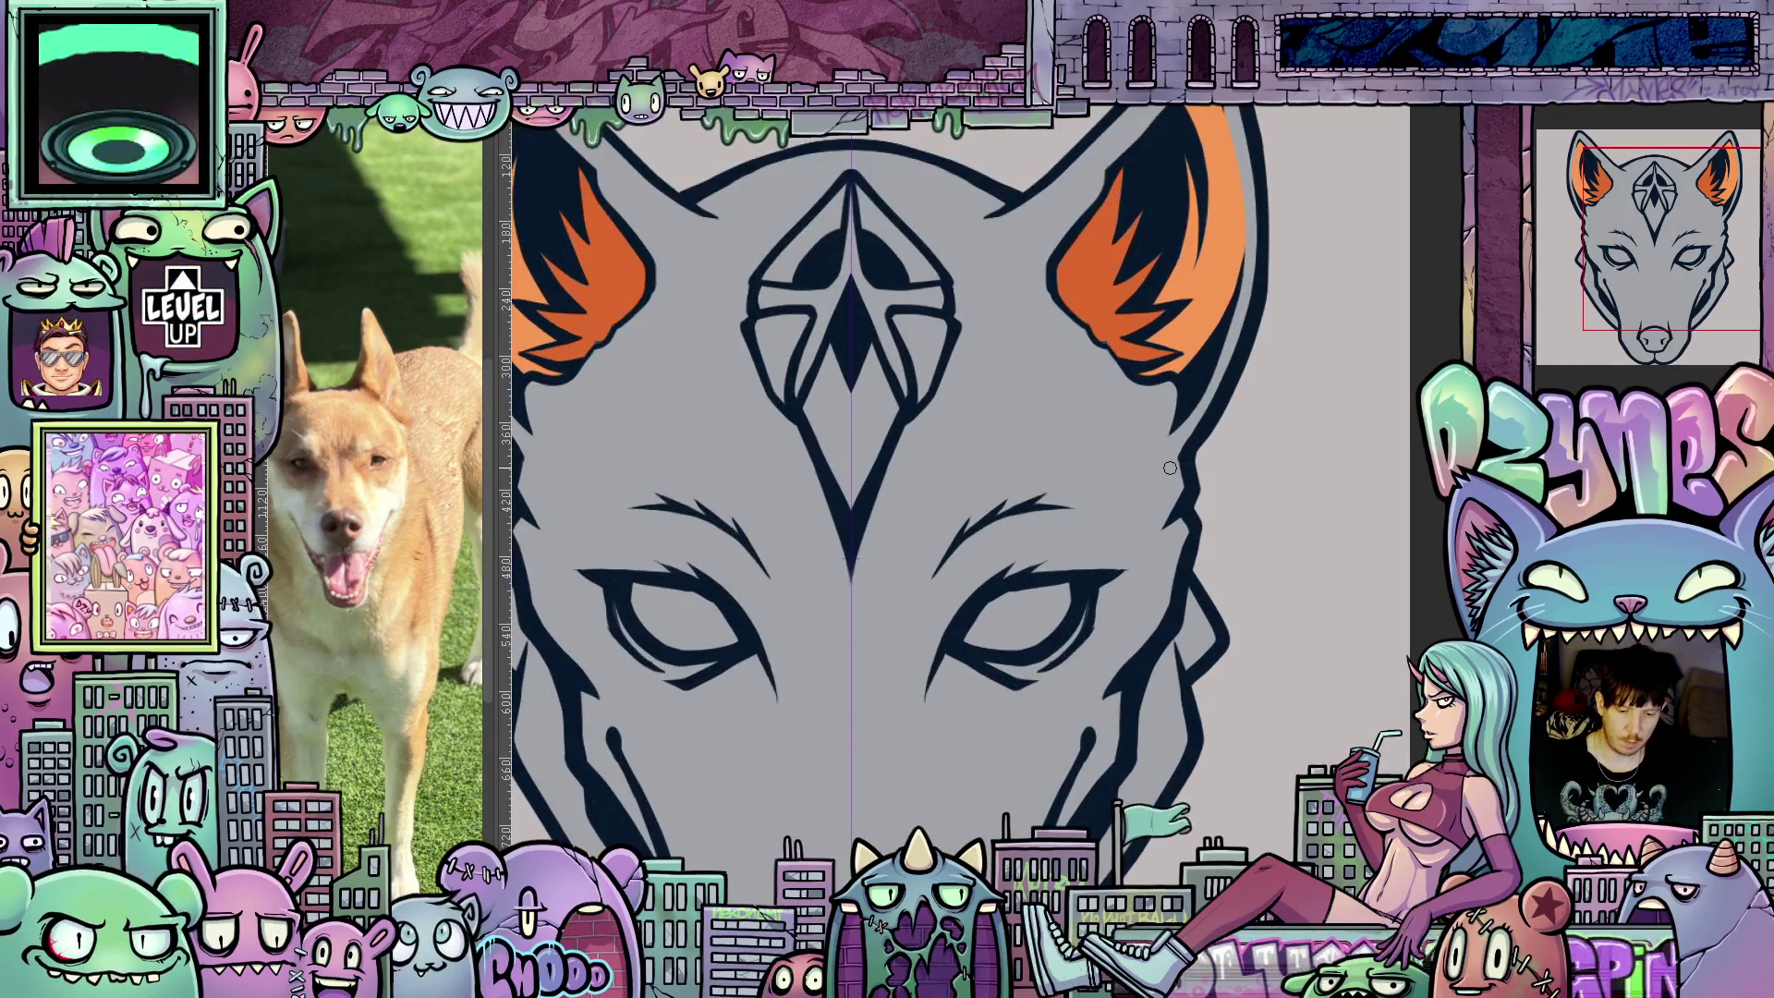
{"action": "mouse_move", "coordinate": [1170, 471]}
{"action": "left_mouse_down"}
{"action": "mouse_move", "coordinate": [1298, 603]}
{"action": "mouse_move", "coordinate": [1004, 549]}
{"action": "mouse_move", "coordinate": [1026, 508]}
{"action": "mouse_move", "coordinate": [990, 579]}
{"action": "left_mouse_up"}
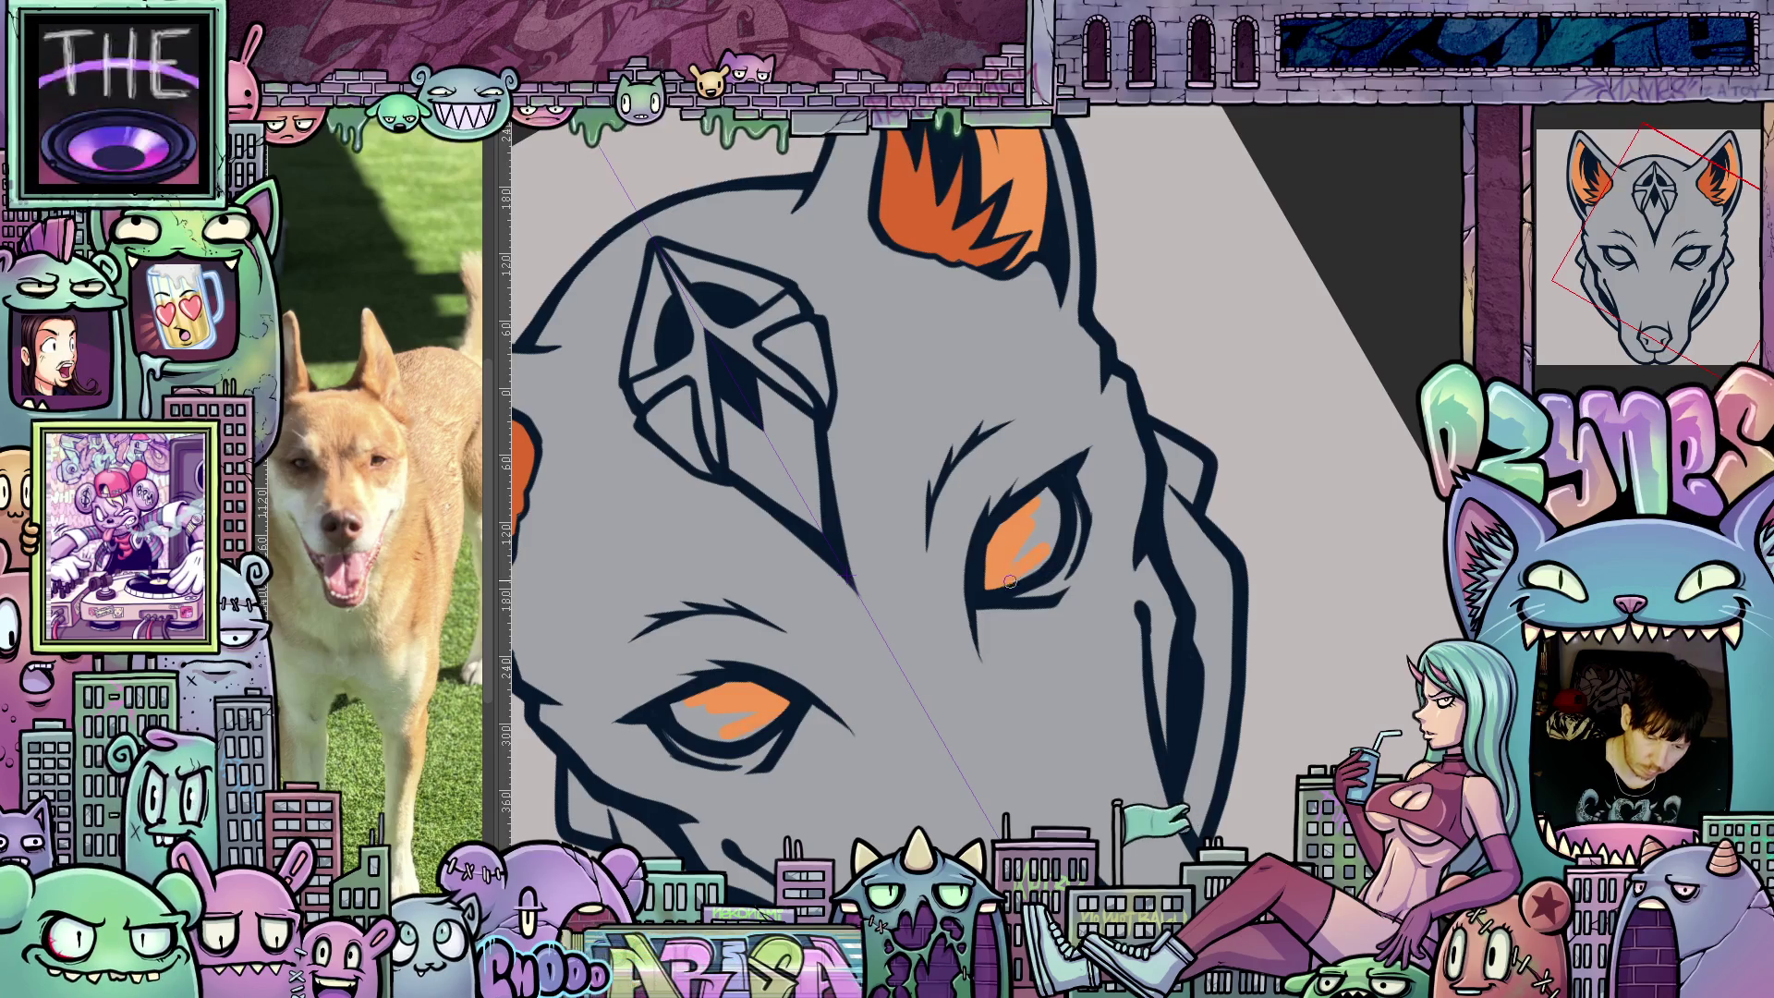
{"action": "left_click_drag", "start_coordinate": [1053, 517], "coordinate": [1012, 563]}
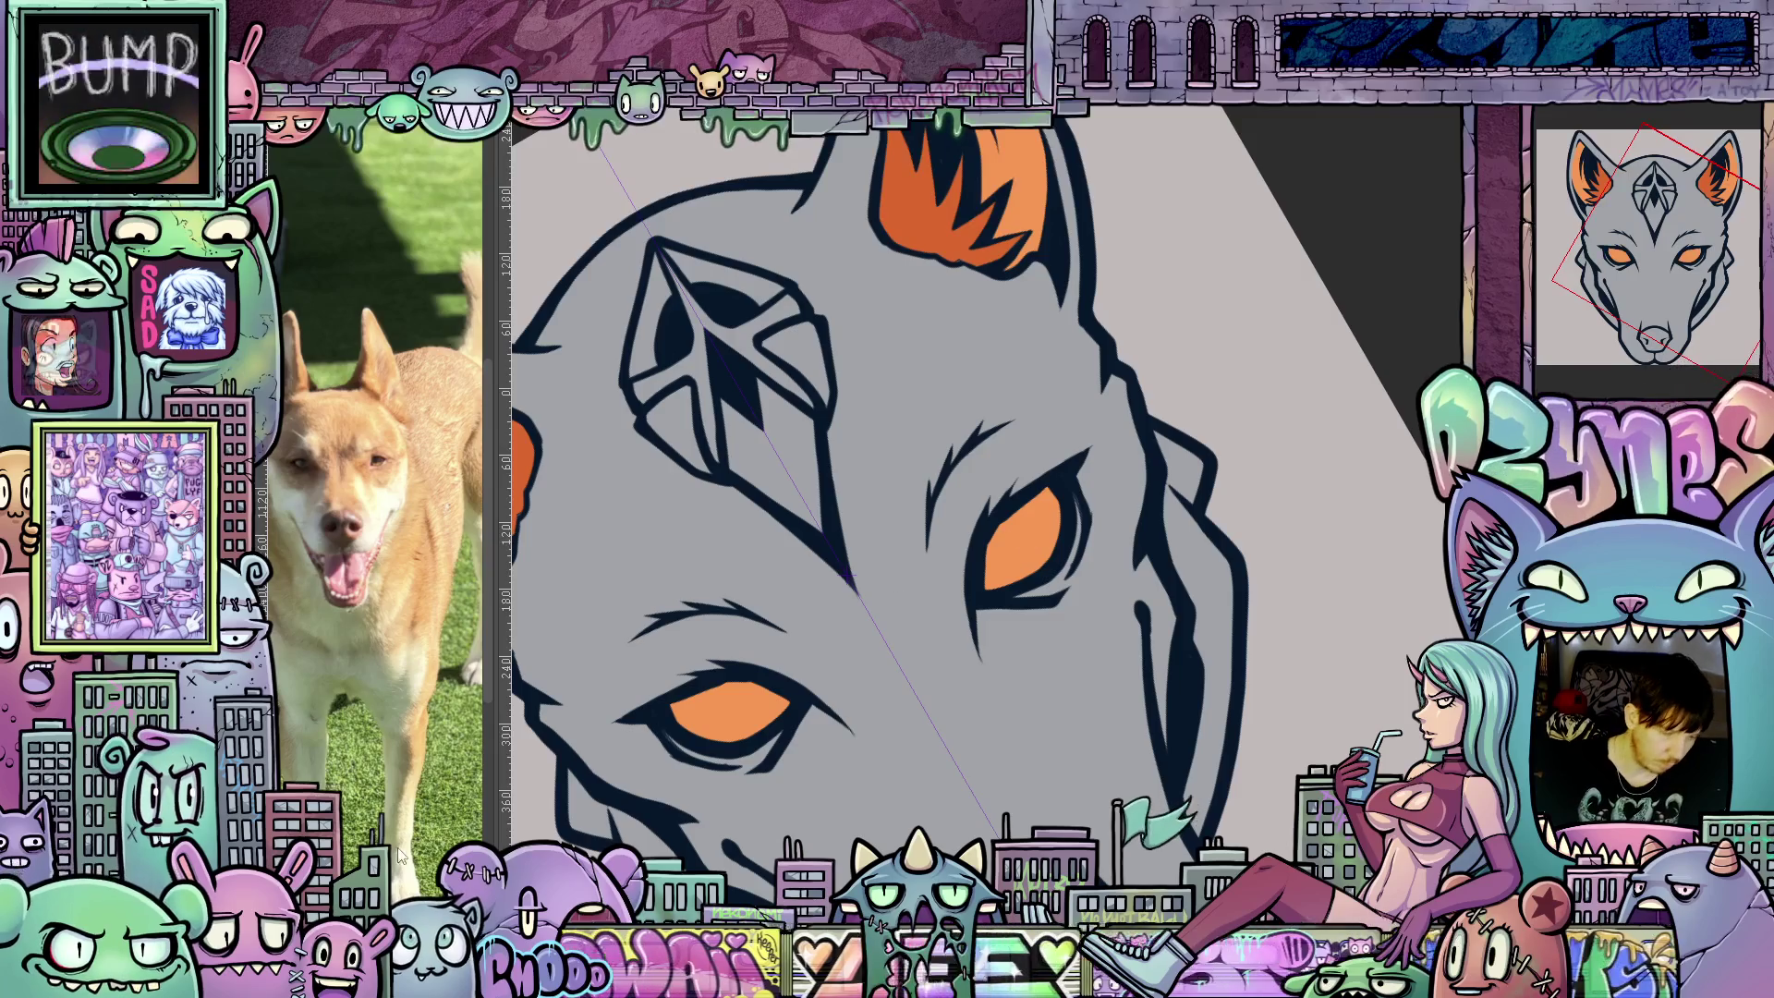
{"action": "mouse_move", "coordinate": [987, 590]}
{"action": "left_mouse_down"}
{"action": "mouse_move", "coordinate": [1025, 523]}
{"action": "mouse_move", "coordinate": [997, 564]}
{"action": "left_mouse_up"}
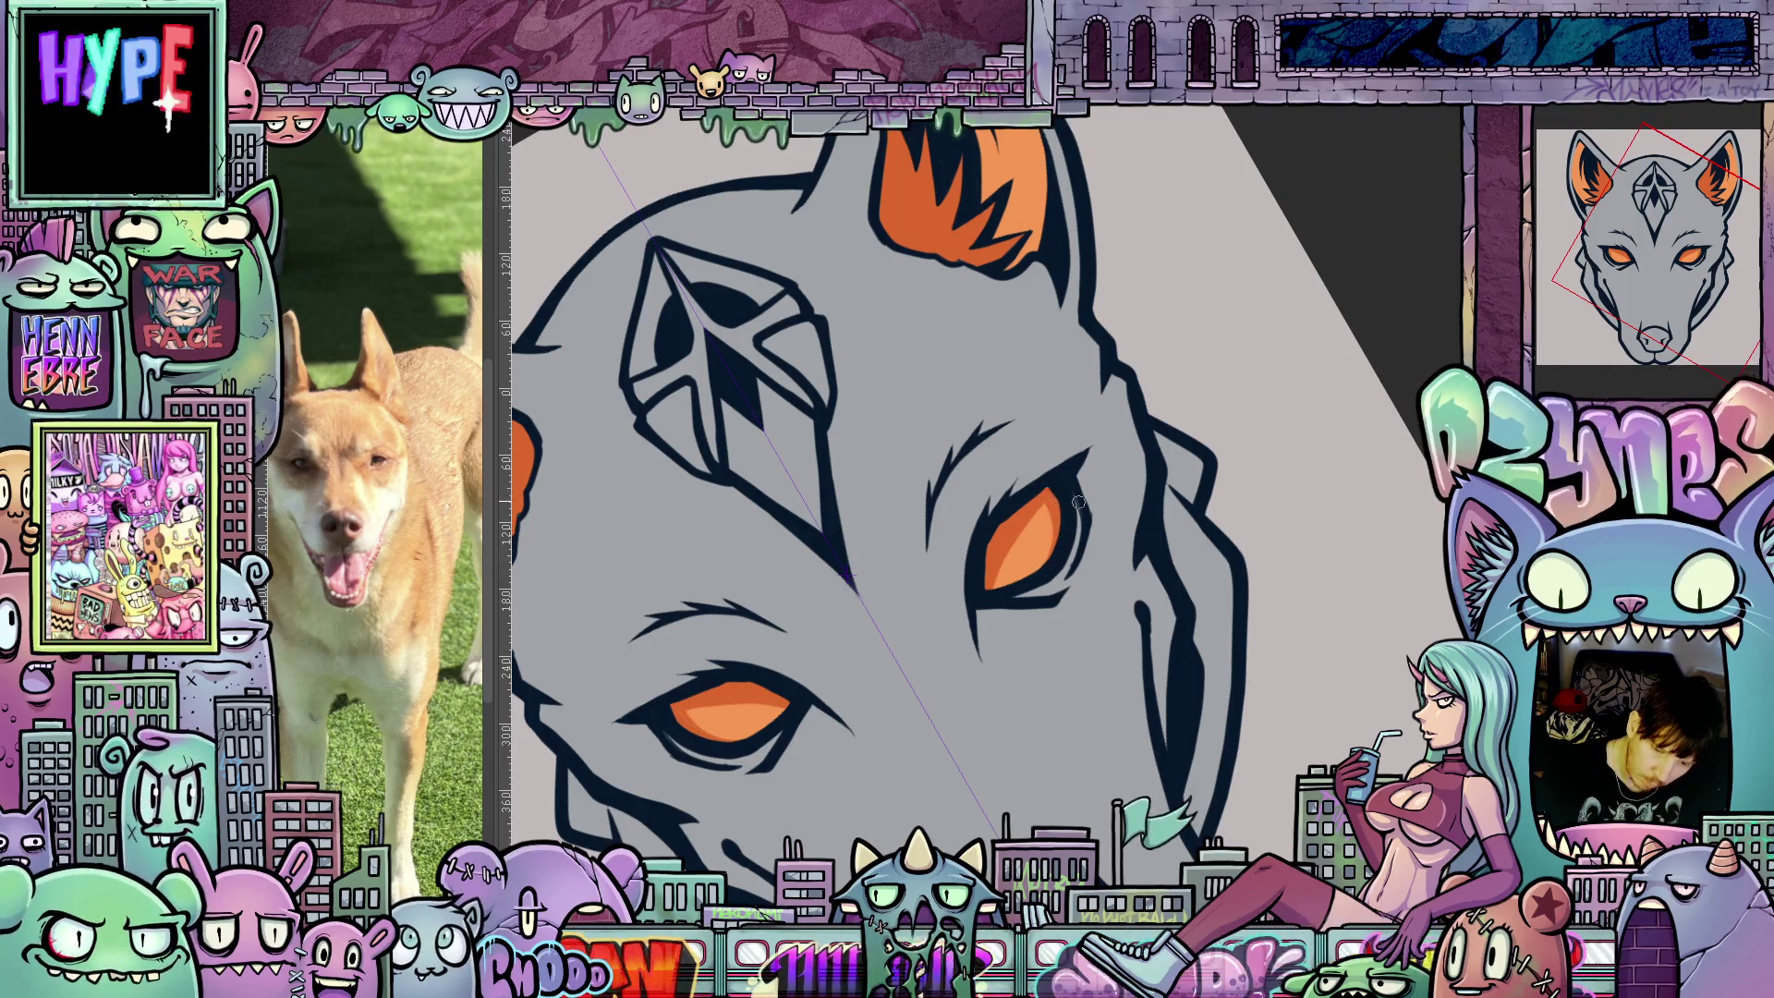
{"action": "key", "text": "ctrl+0"}
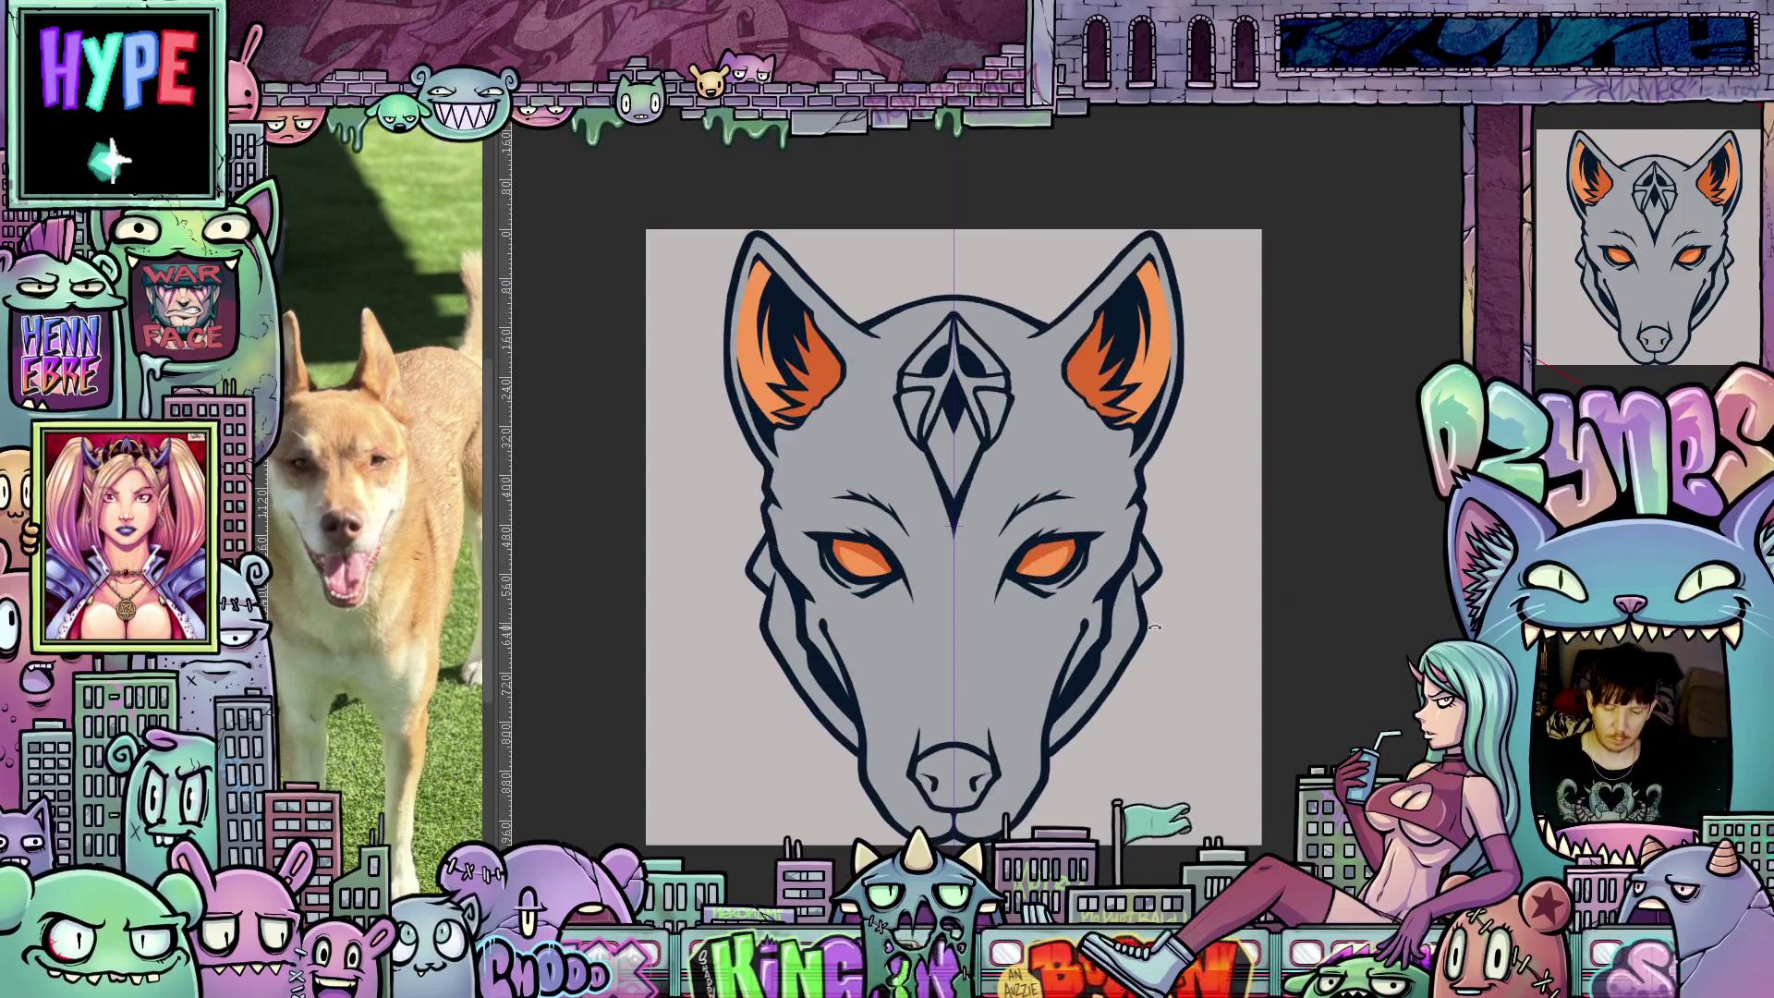
{"action": "scroll", "coordinate": [1160, 625], "scroll_direction": "up", "scroll_amount": 3}
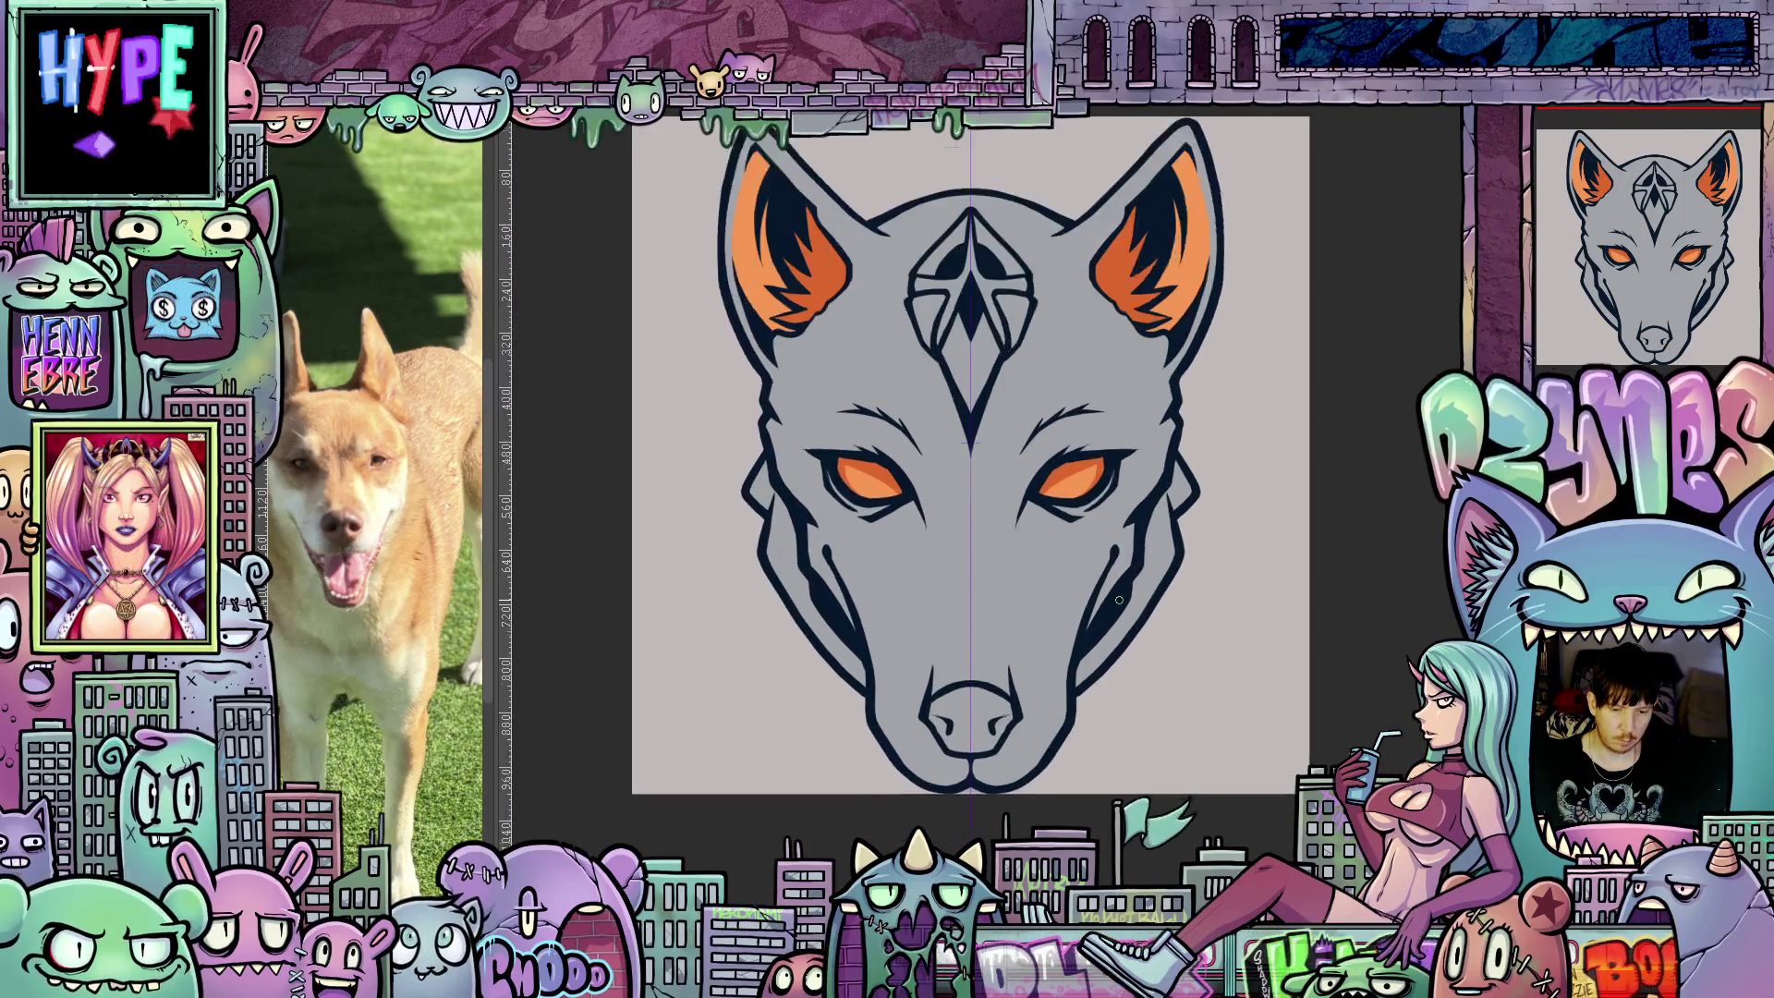
{"action": "left_click_drag", "start_coordinate": [1085, 573], "coordinate": [1072, 624]}
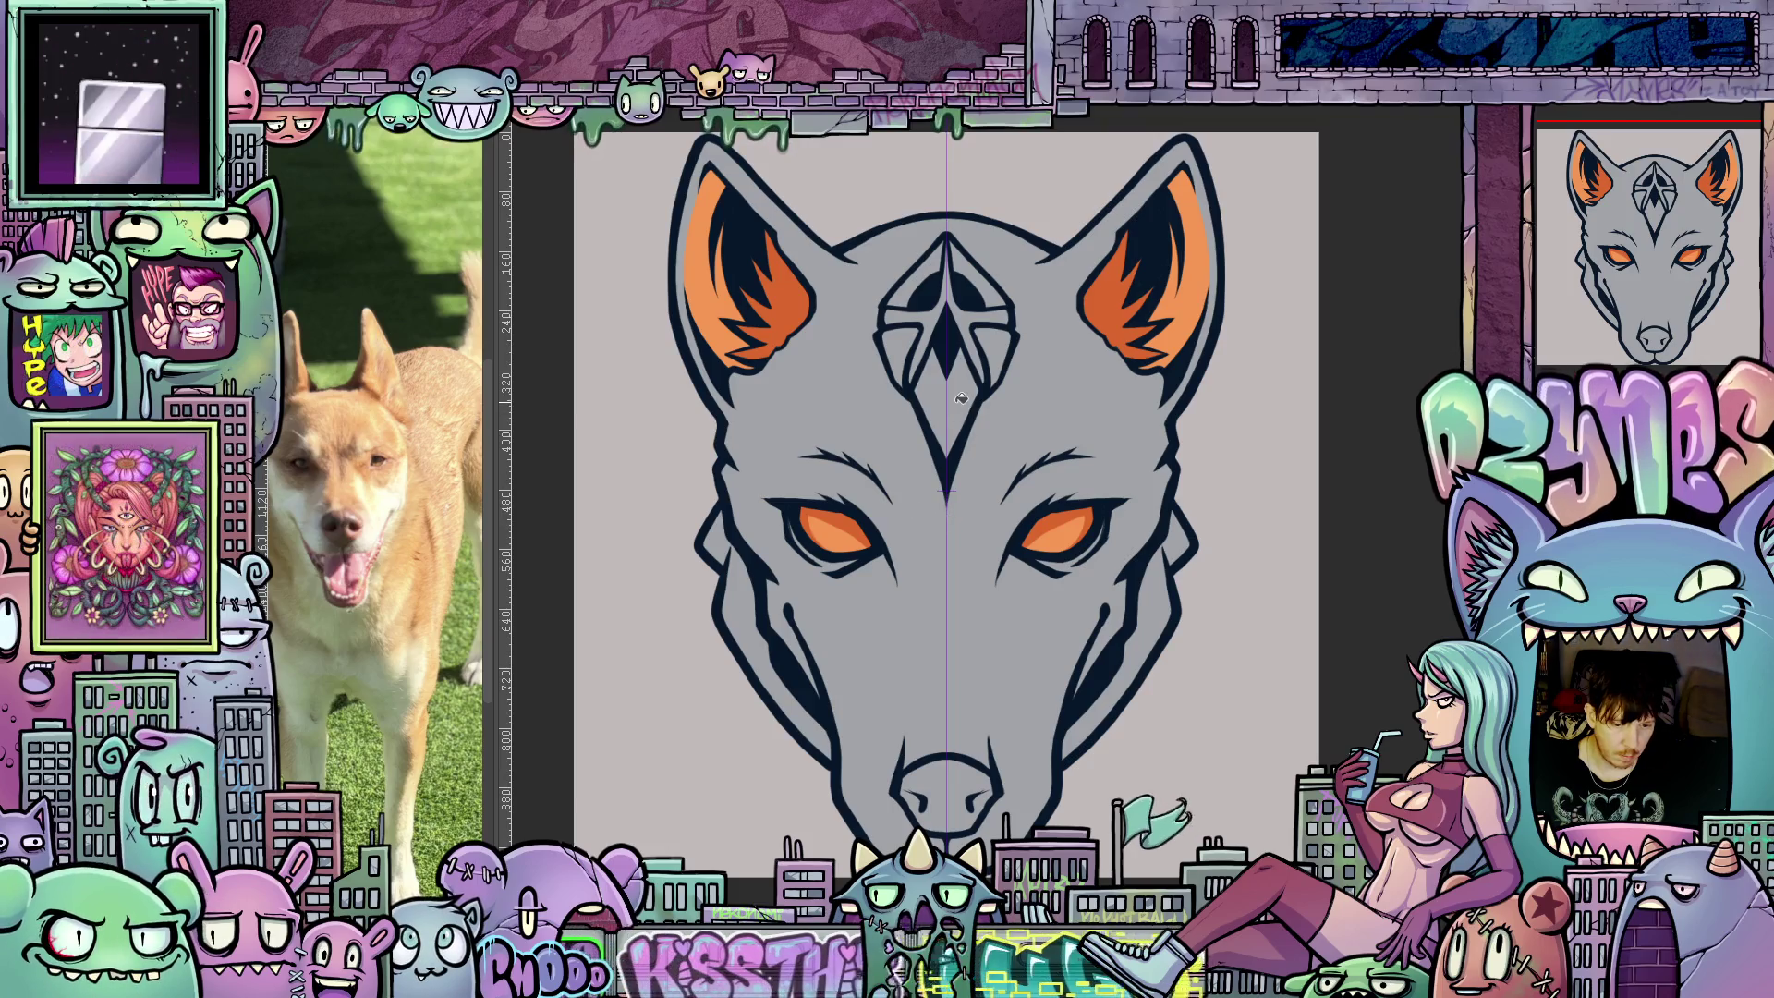
{"action": "left_click", "coordinate": [961, 398]}
Fill the forehead gem's small side facets and upper facets with light blue.
{"action": "left_click_drag", "start_coordinate": [983, 477], "coordinate": [1020, 588]}
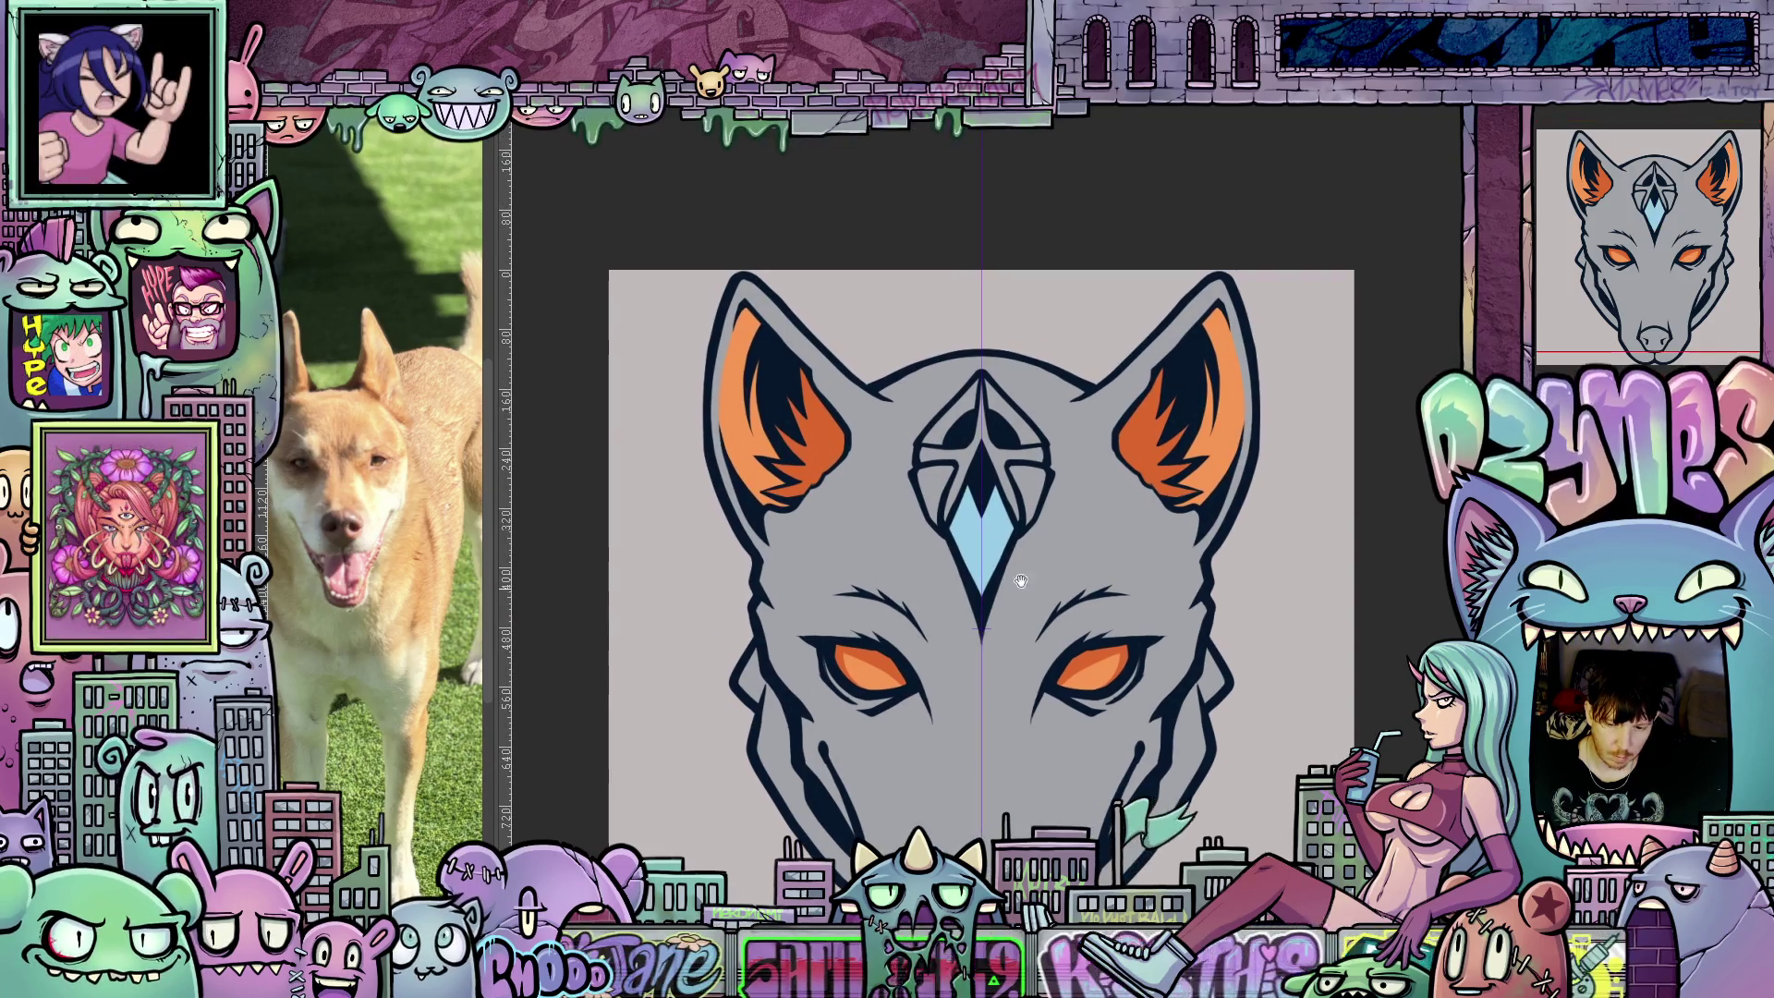
{"action": "left_click", "coordinate": [1030, 482]}
{"action": "left_click", "coordinate": [1026, 425]}
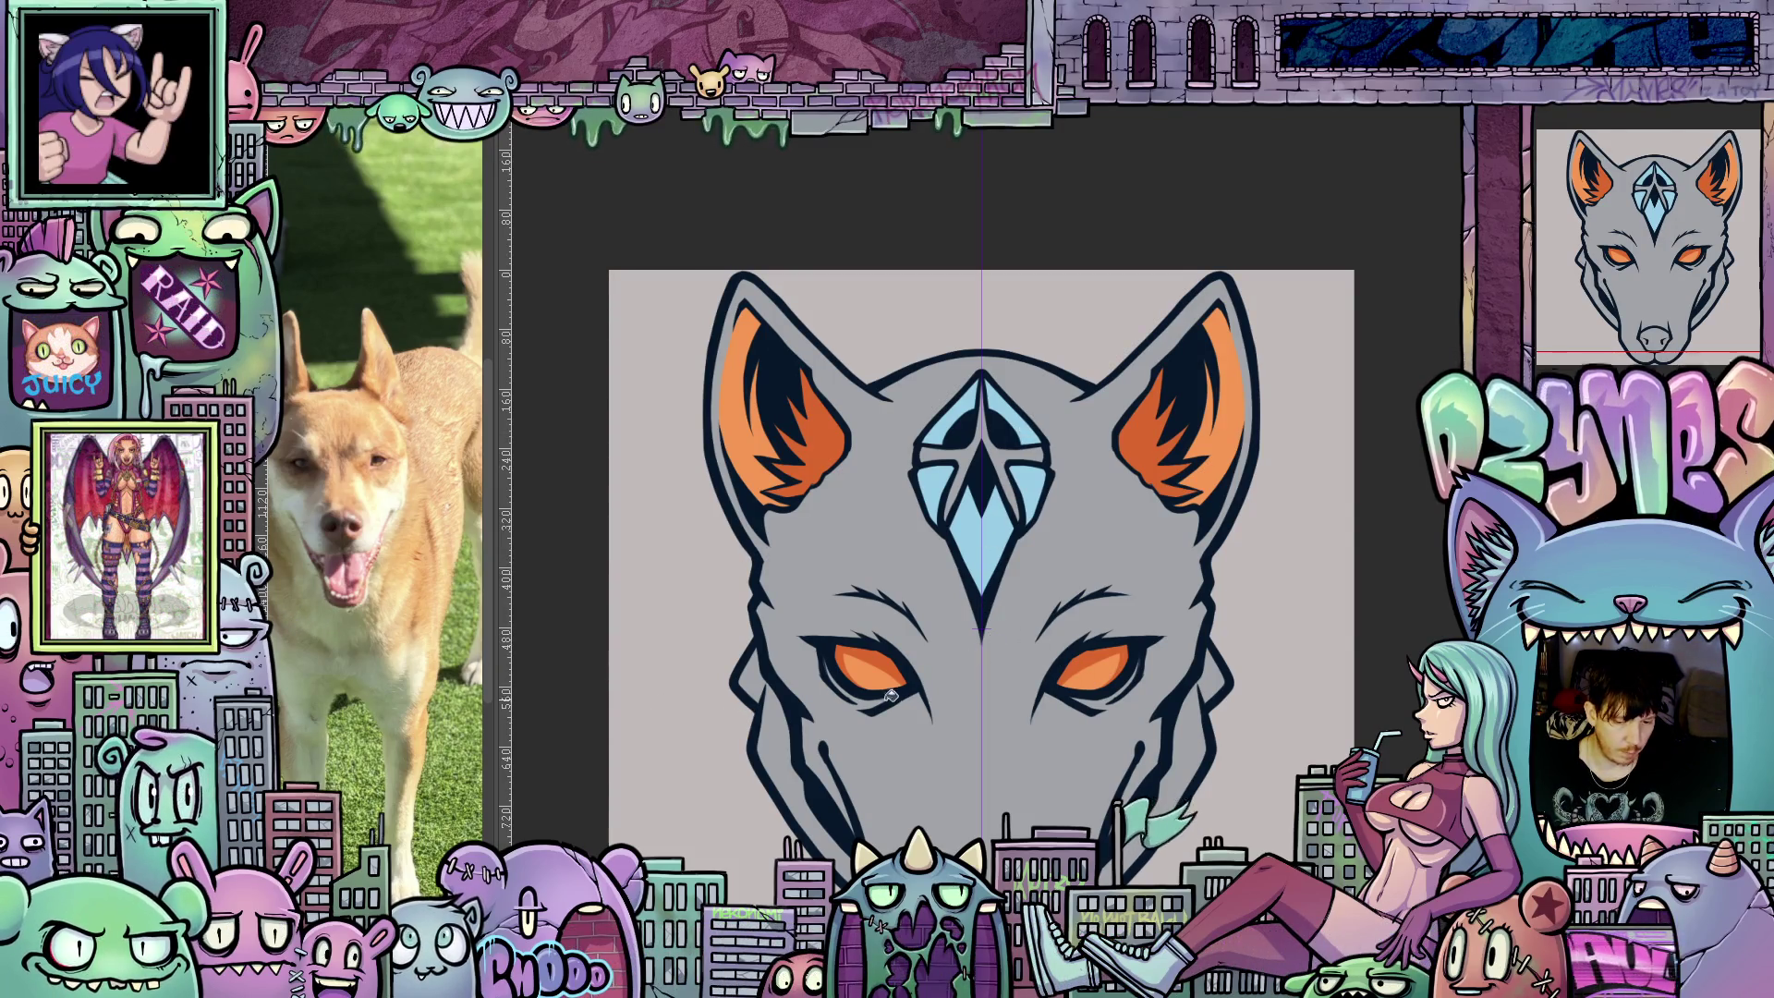
Fill the wolf's nose with dark navy.
{"action": "left_click_drag", "start_coordinate": [892, 695], "coordinate": [852, 617]}
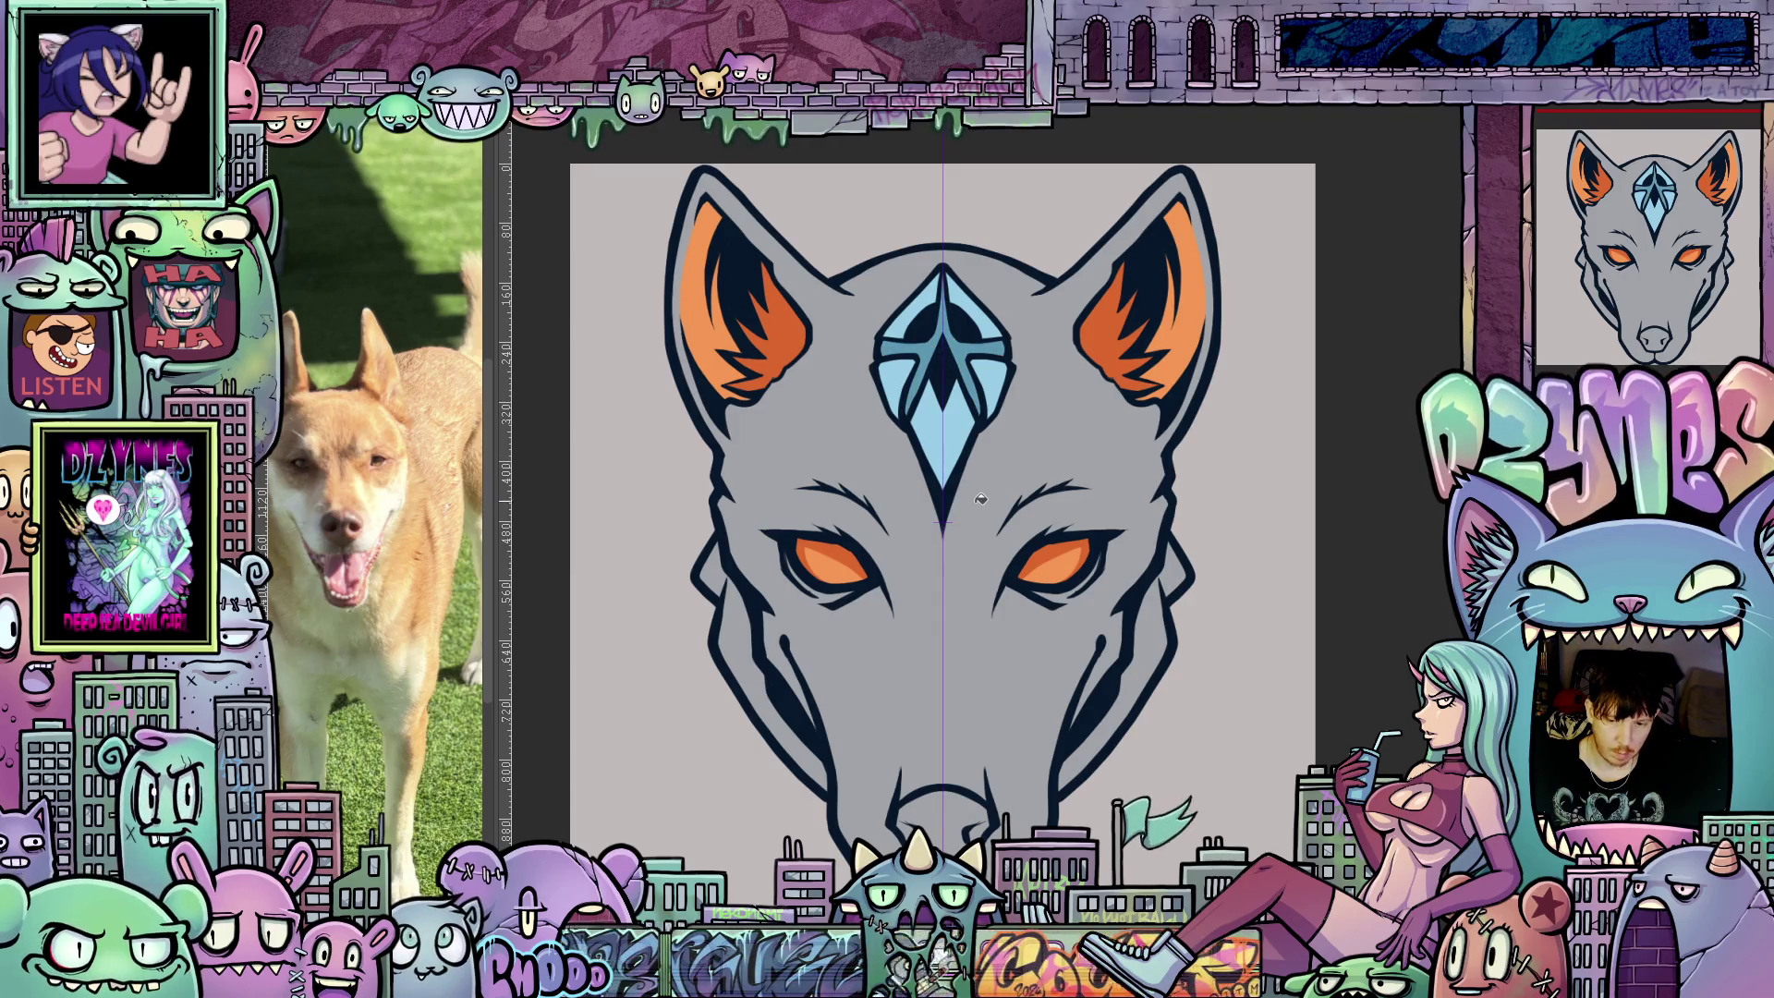
{"action": "scroll", "coordinate": [979, 497], "scroll_direction": "down", "scroll_amount": 1}
{"action": "left_click_drag", "start_coordinate": [979, 497], "coordinate": [995, 377]}
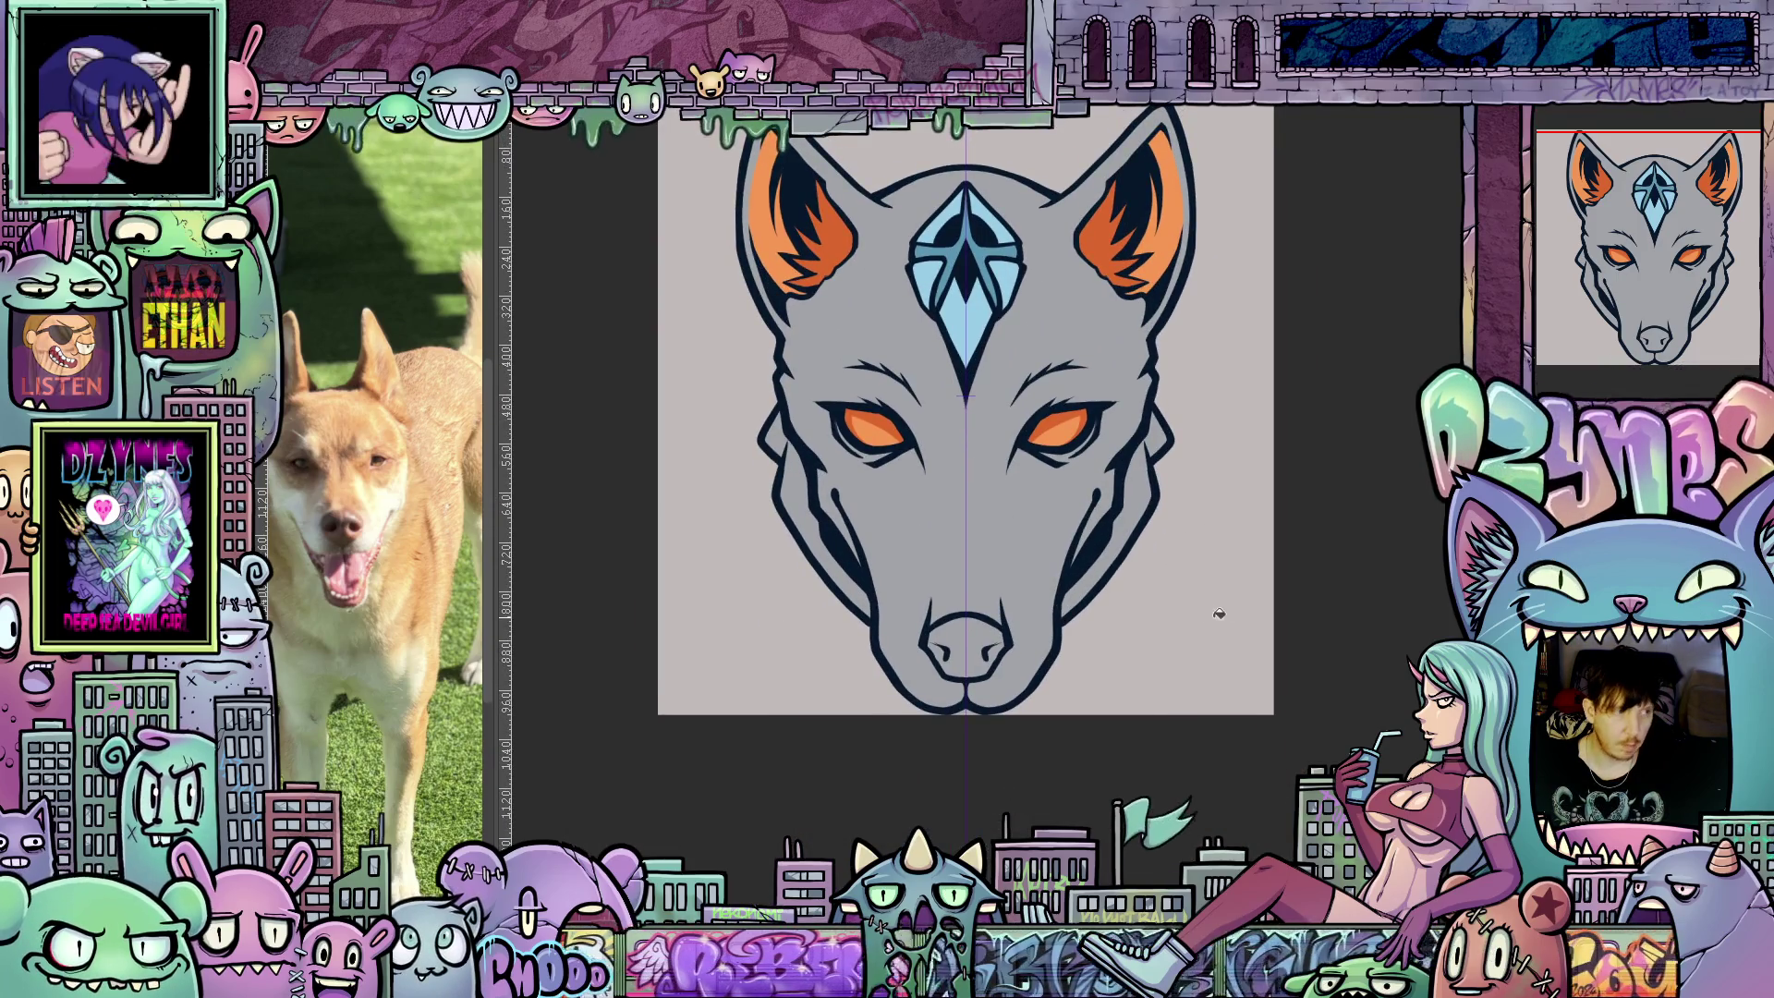
{"action": "scroll", "coordinate": [1022, 695], "scroll_direction": "up", "scroll_amount": 2}
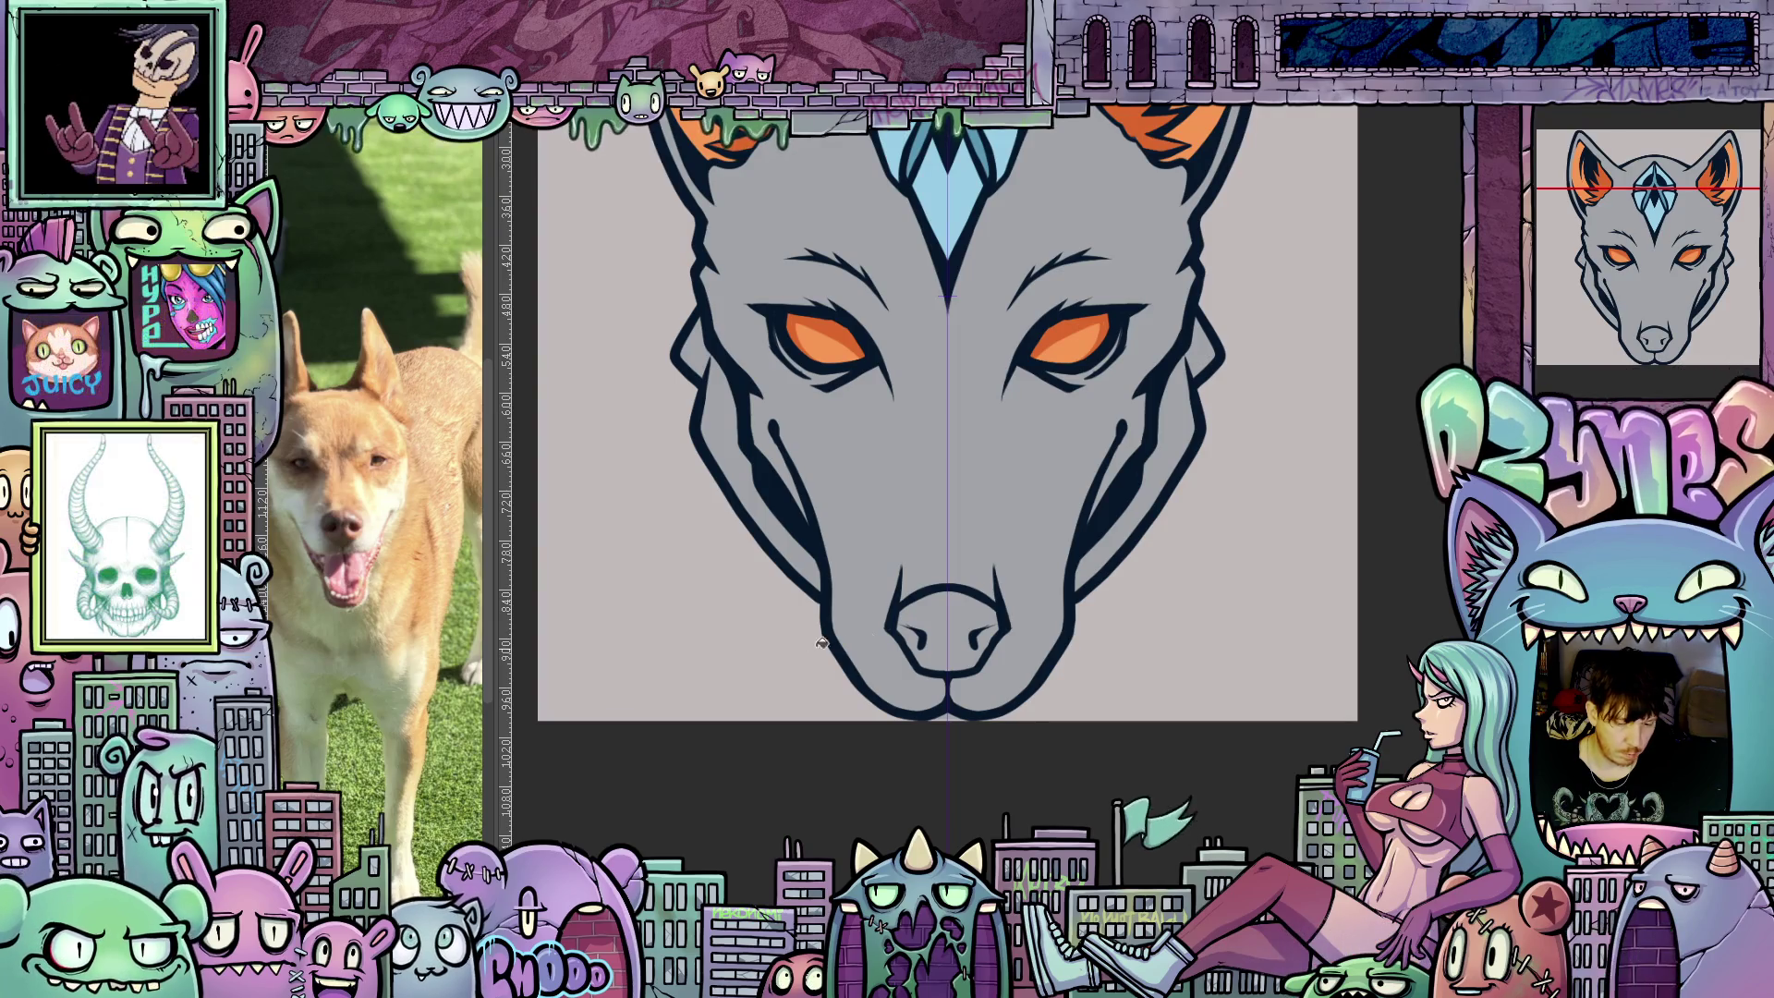
{"action": "left_click", "coordinate": [944, 609]}
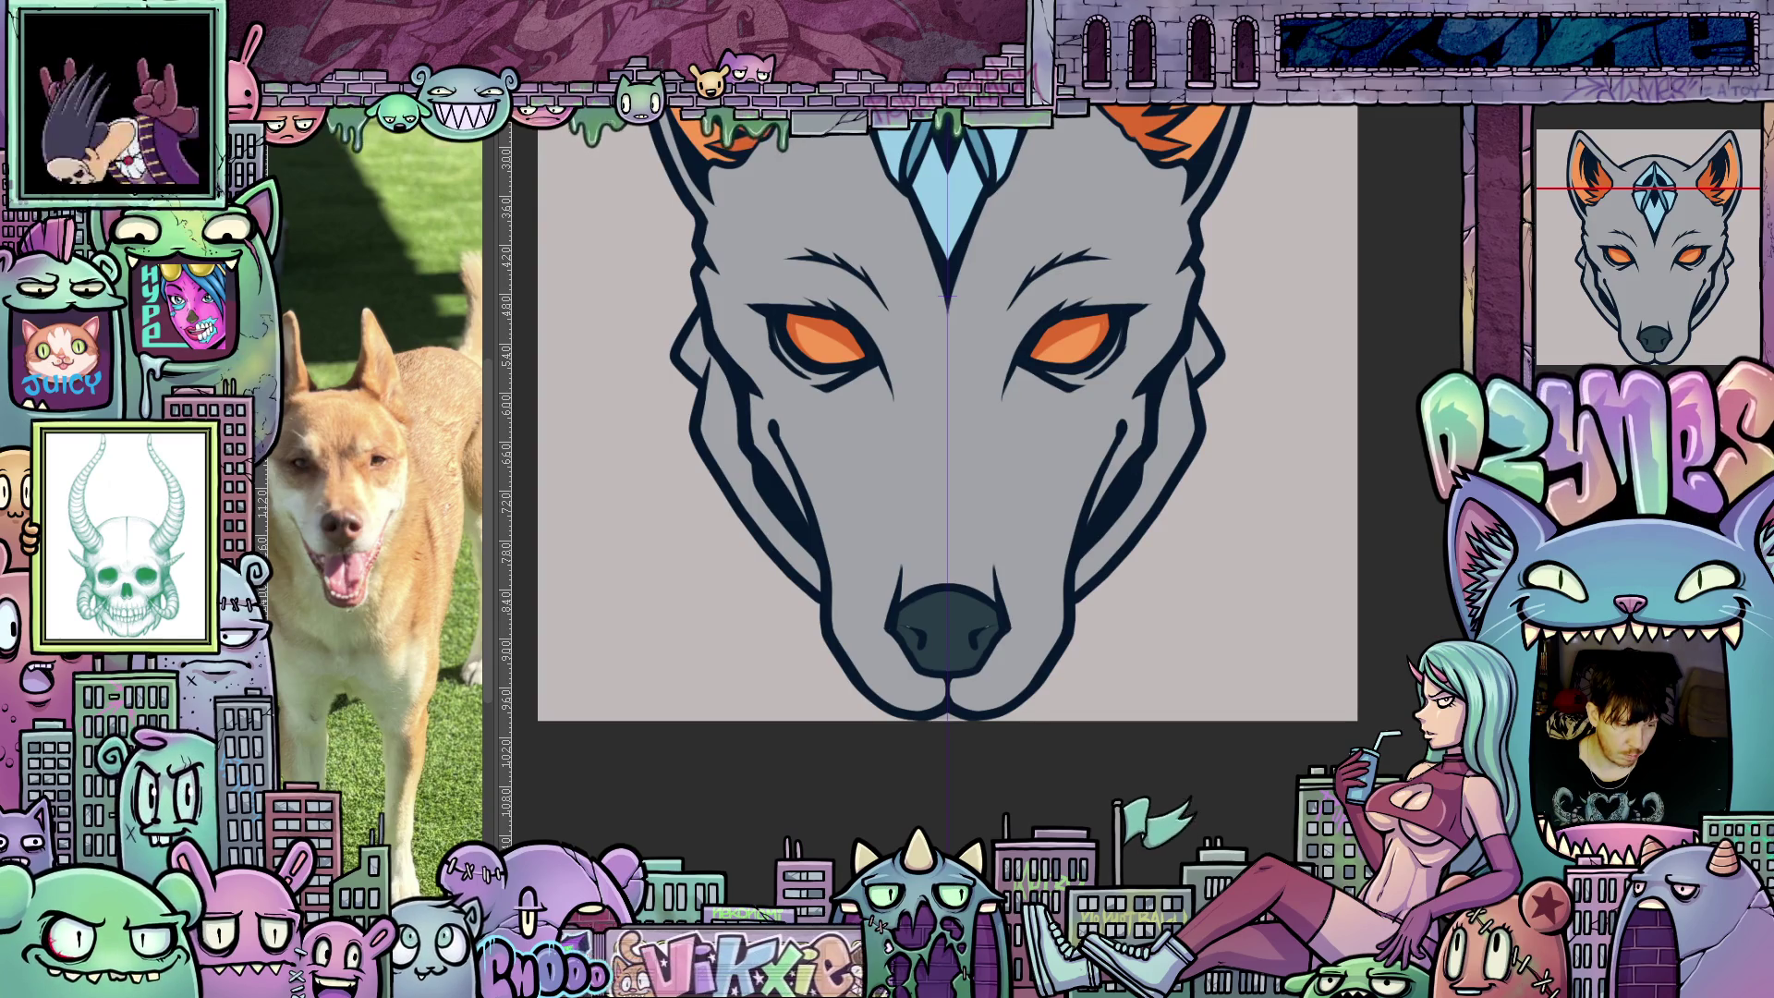
Replace the nose's navy fill with slate grey and centre the whole wolf head in view.
{"action": "key", "text": "ctrl+z"}
{"action": "scroll", "coordinate": [1072, 662], "scroll_direction": "up", "scroll_amount": 1}
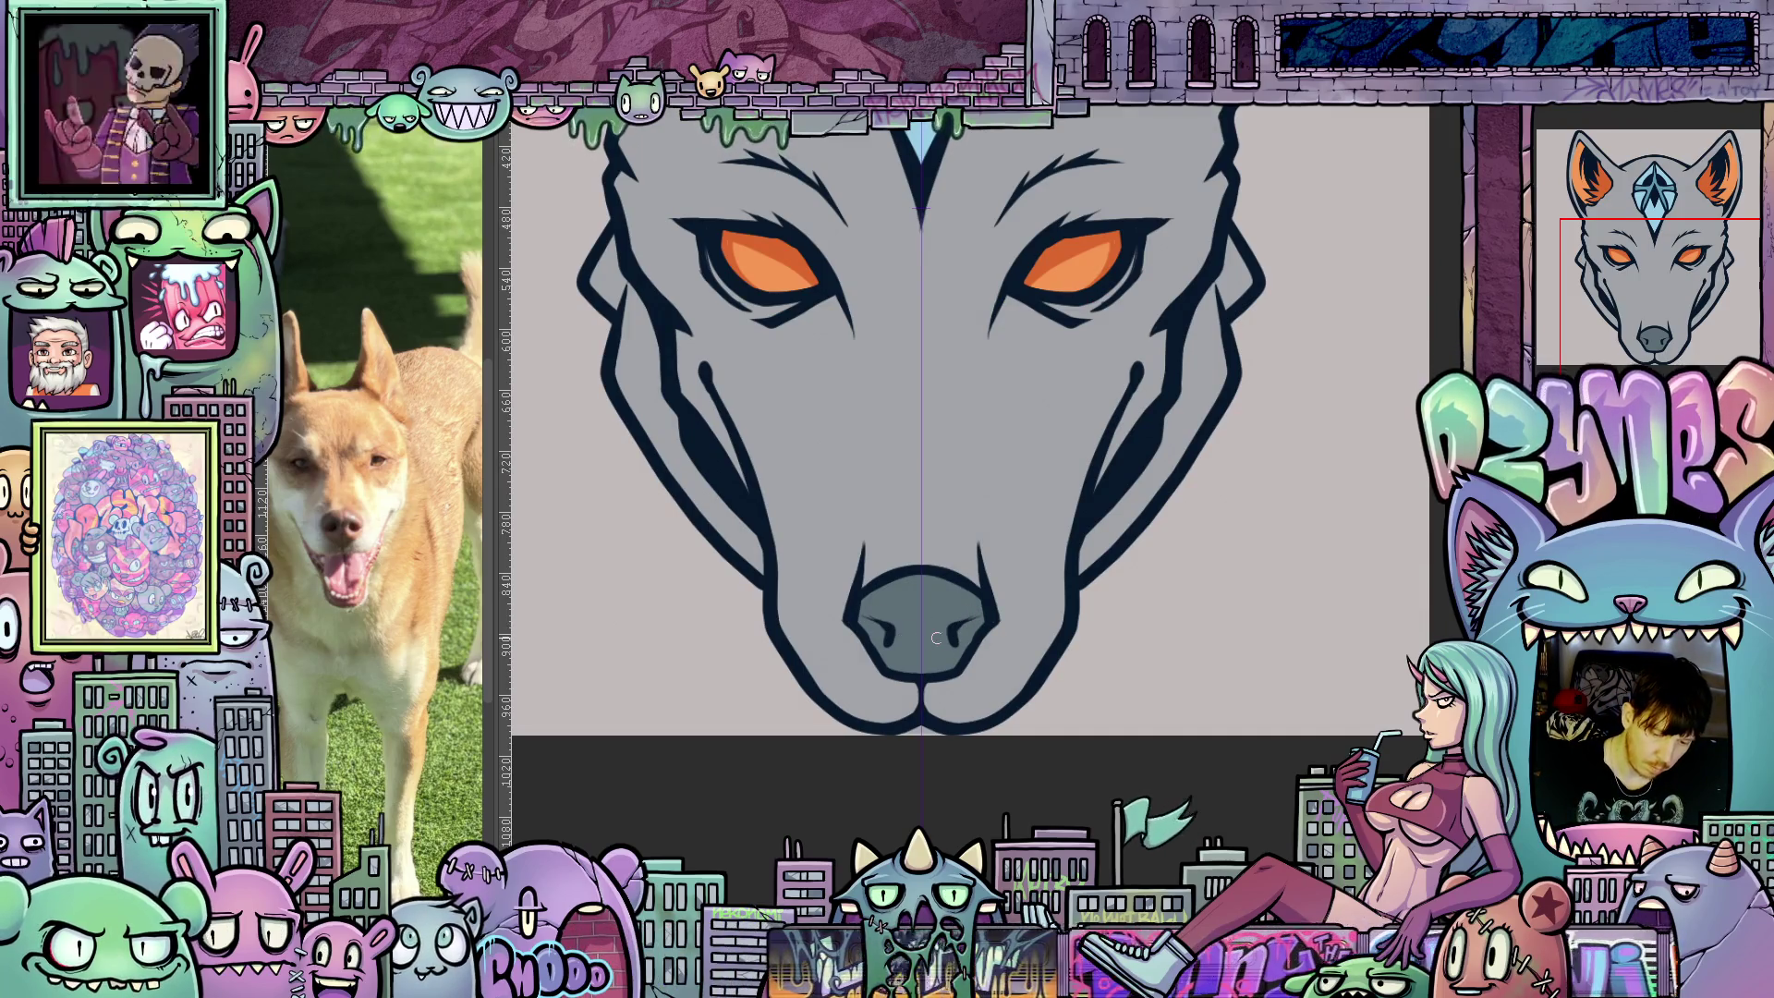
{"action": "scroll", "coordinate": [919, 502], "scroll_direction": "down", "scroll_amount": 2}
{"action": "left_click_drag", "start_coordinate": [920, 502], "coordinate": [982, 608]}
{"action": "scroll", "coordinate": [1007, 658], "scroll_direction": "up", "scroll_amount": 1}
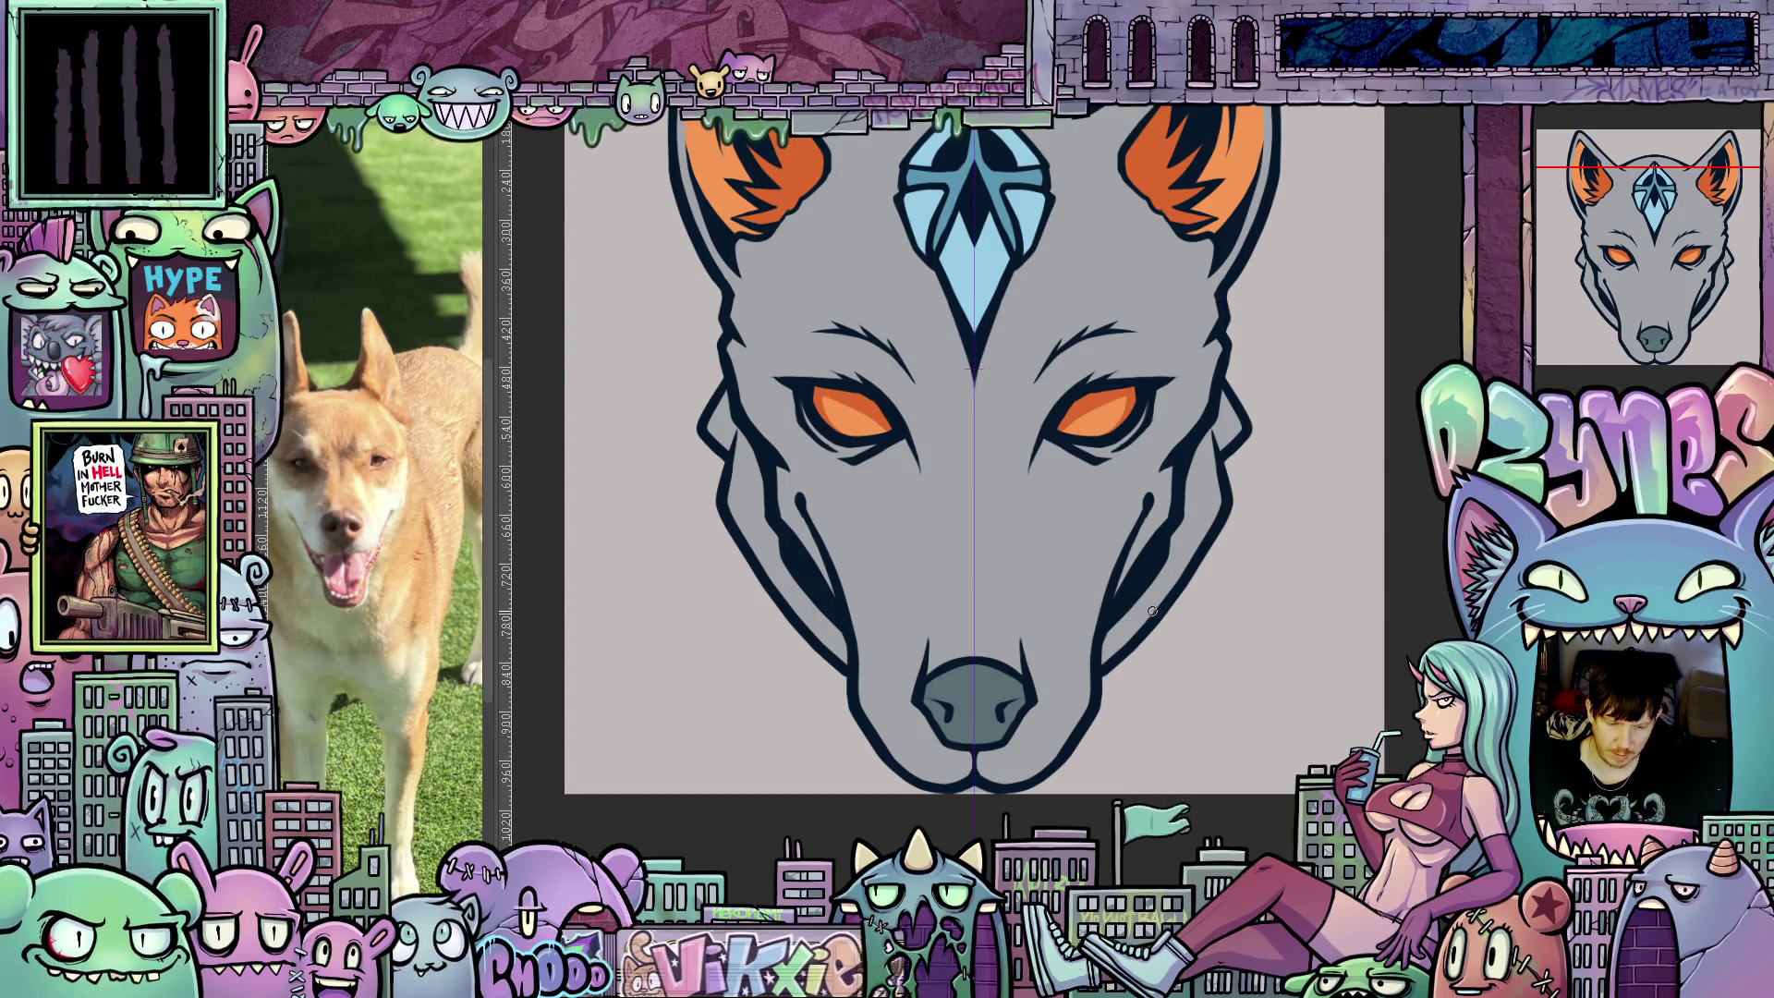
{"action": "scroll", "coordinate": [1155, 615], "scroll_direction": "up", "scroll_amount": 1}
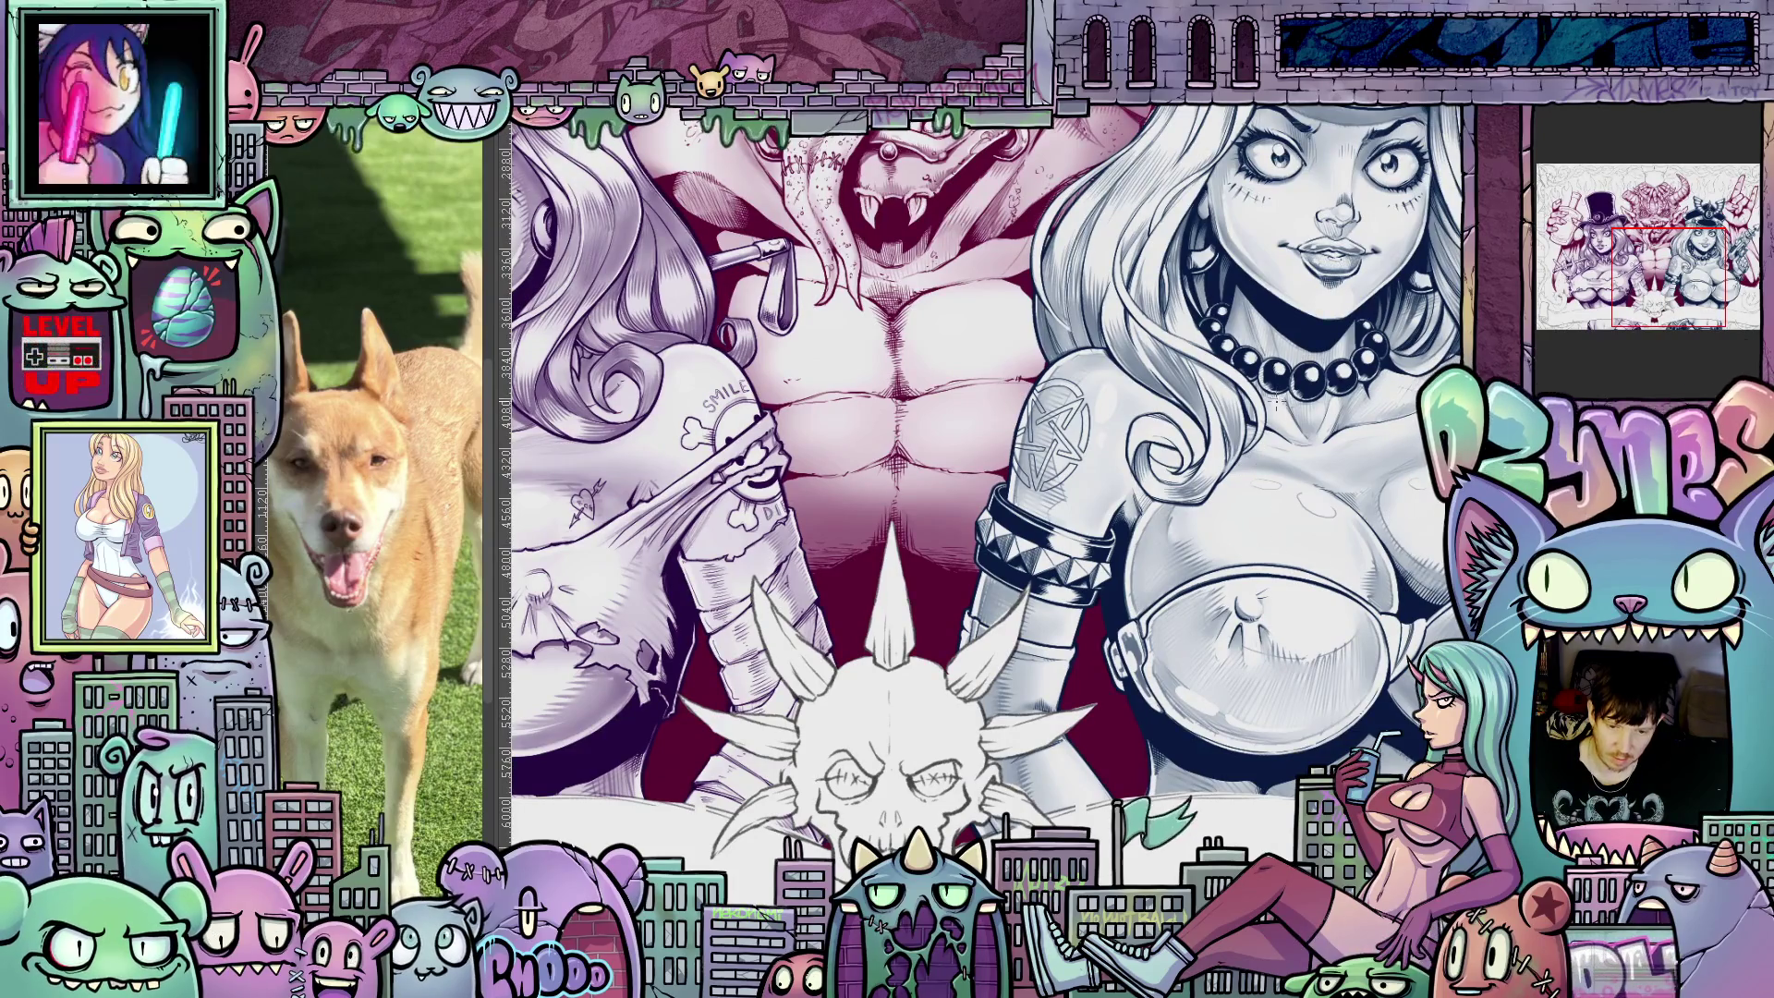
Pan to the cap-wearing woman's face in the other illustration and zoom out across it.
{"action": "mouse_move", "coordinate": [1322, 684]}
{"action": "left_mouse_down"}
{"action": "mouse_move", "coordinate": [1188, 631]}
{"action": "mouse_move", "coordinate": [1029, 611]}
{"action": "mouse_move", "coordinate": [998, 750]}
{"action": "mouse_move", "coordinate": [1138, 673]}
{"action": "mouse_move", "coordinate": [1205, 693]}
{"action": "left_mouse_up"}
{"action": "scroll", "coordinate": [1138, 673], "scroll_direction": "down", "scroll_amount": 3}
{"action": "scroll", "coordinate": [1204, 693], "scroll_direction": "down", "scroll_amount": 3}
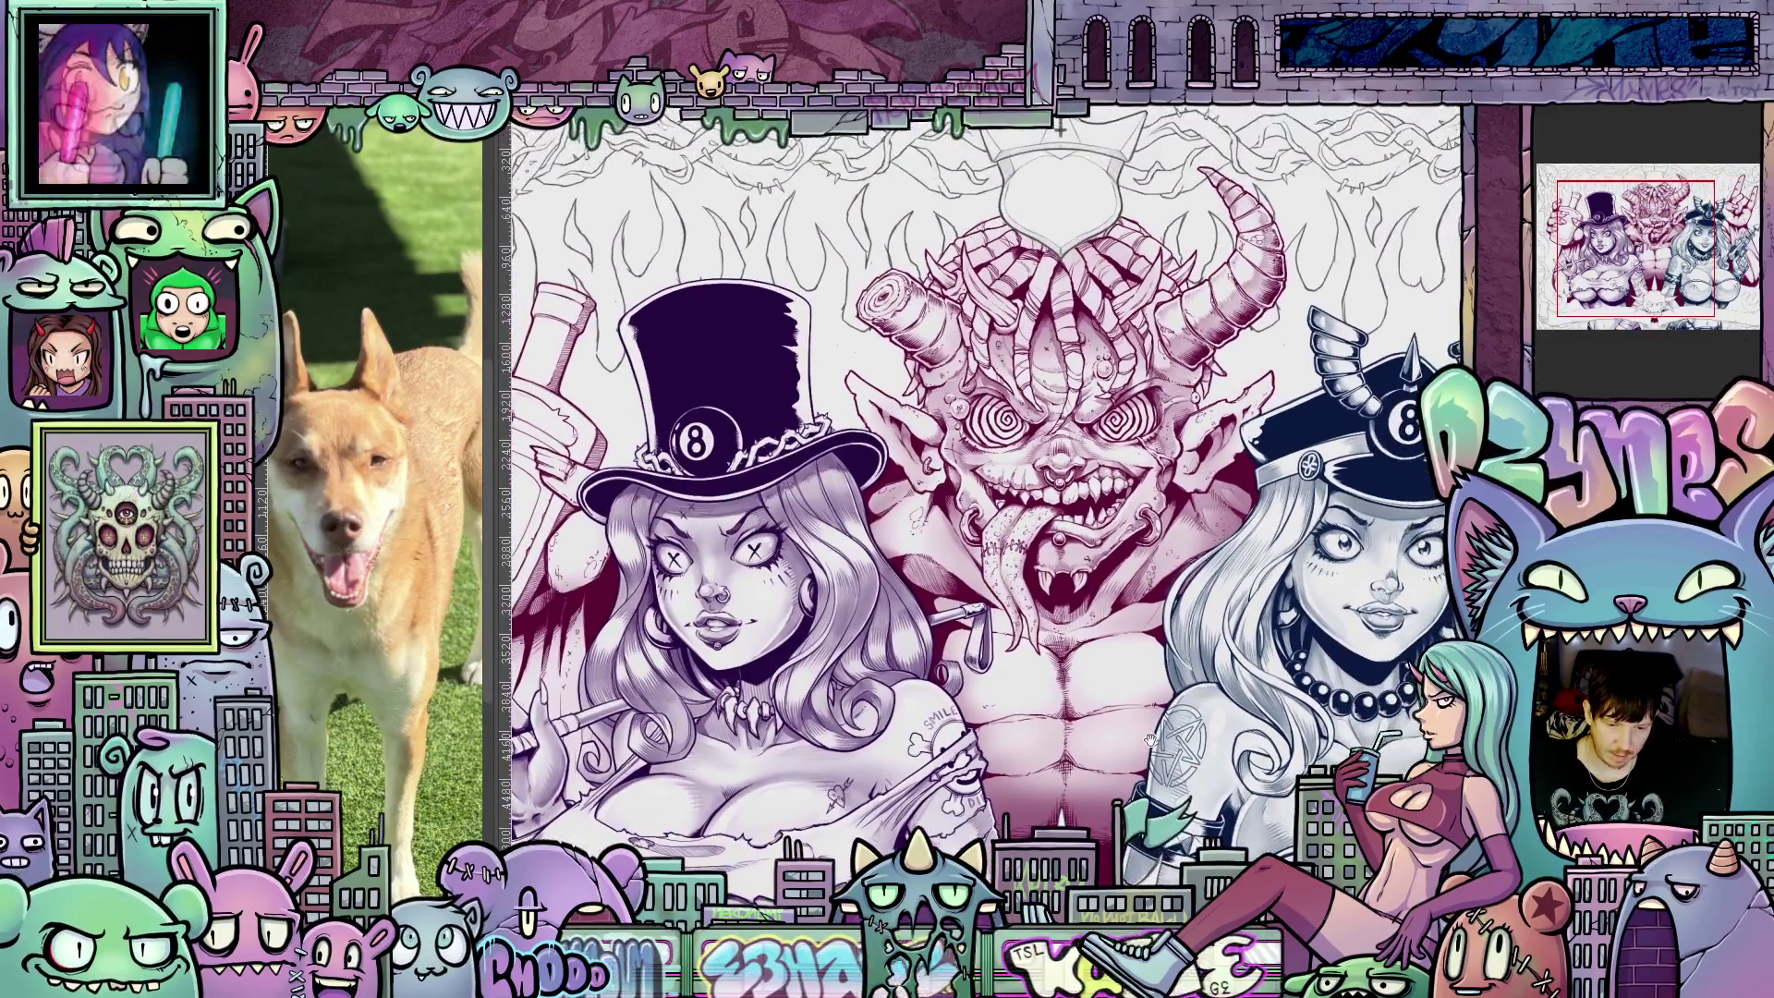
{"action": "scroll", "coordinate": [1205, 693], "scroll_direction": "down", "scroll_amount": 1}
{"action": "scroll", "coordinate": [982, 490], "scroll_direction": "down", "scroll_amount": 3}
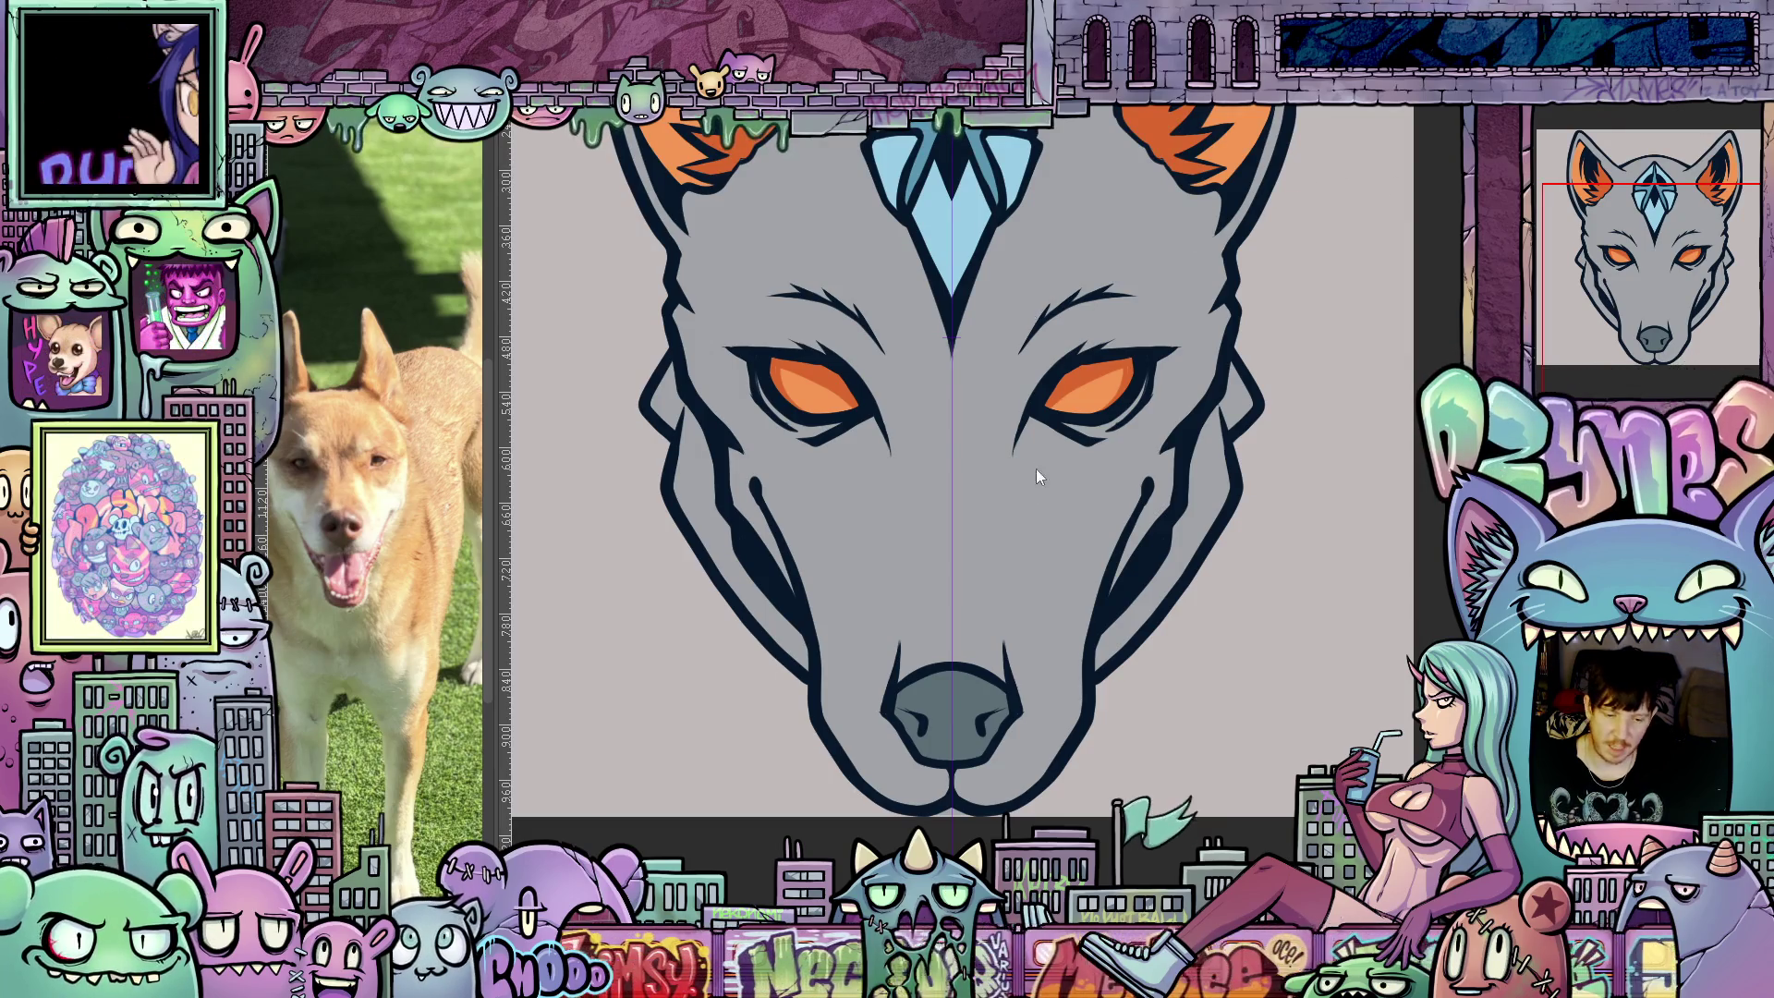
Zoom around the wolf head and rotate the view onto its eyes for shading.
{"action": "scroll", "coordinate": [1054, 504], "scroll_direction": "down", "scroll_amount": 1}
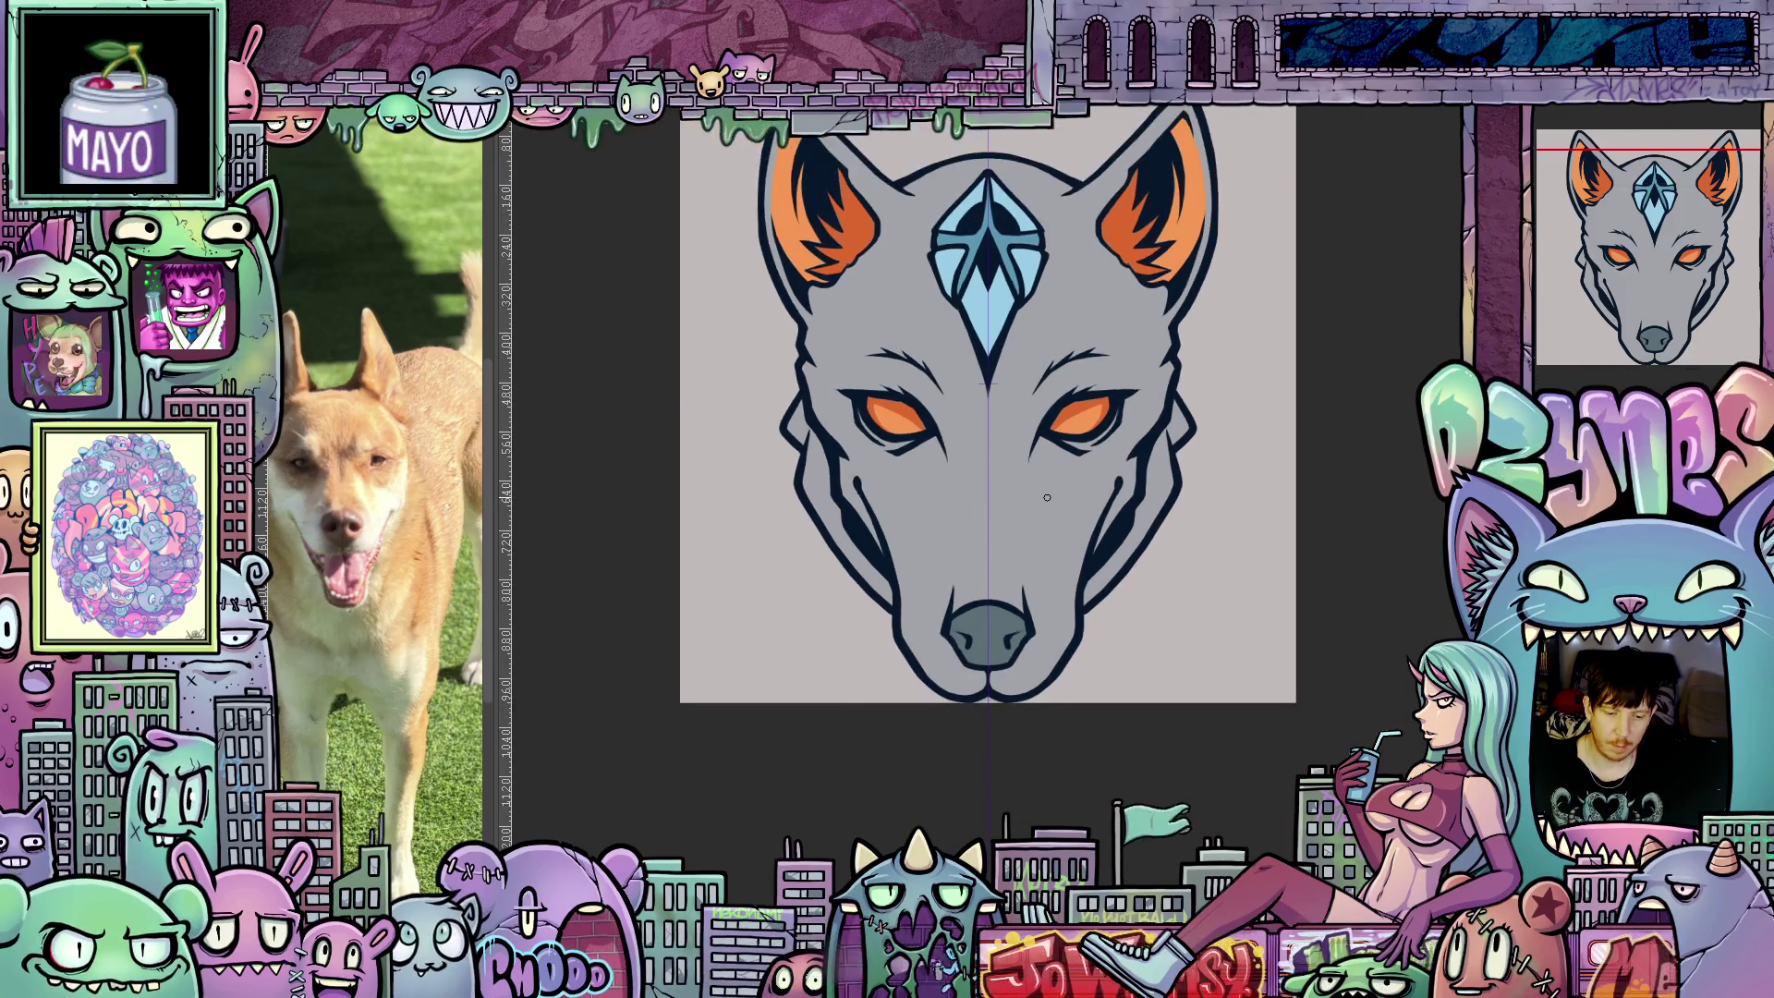
{"action": "scroll", "coordinate": [1054, 504], "scroll_direction": "up", "scroll_amount": 2}
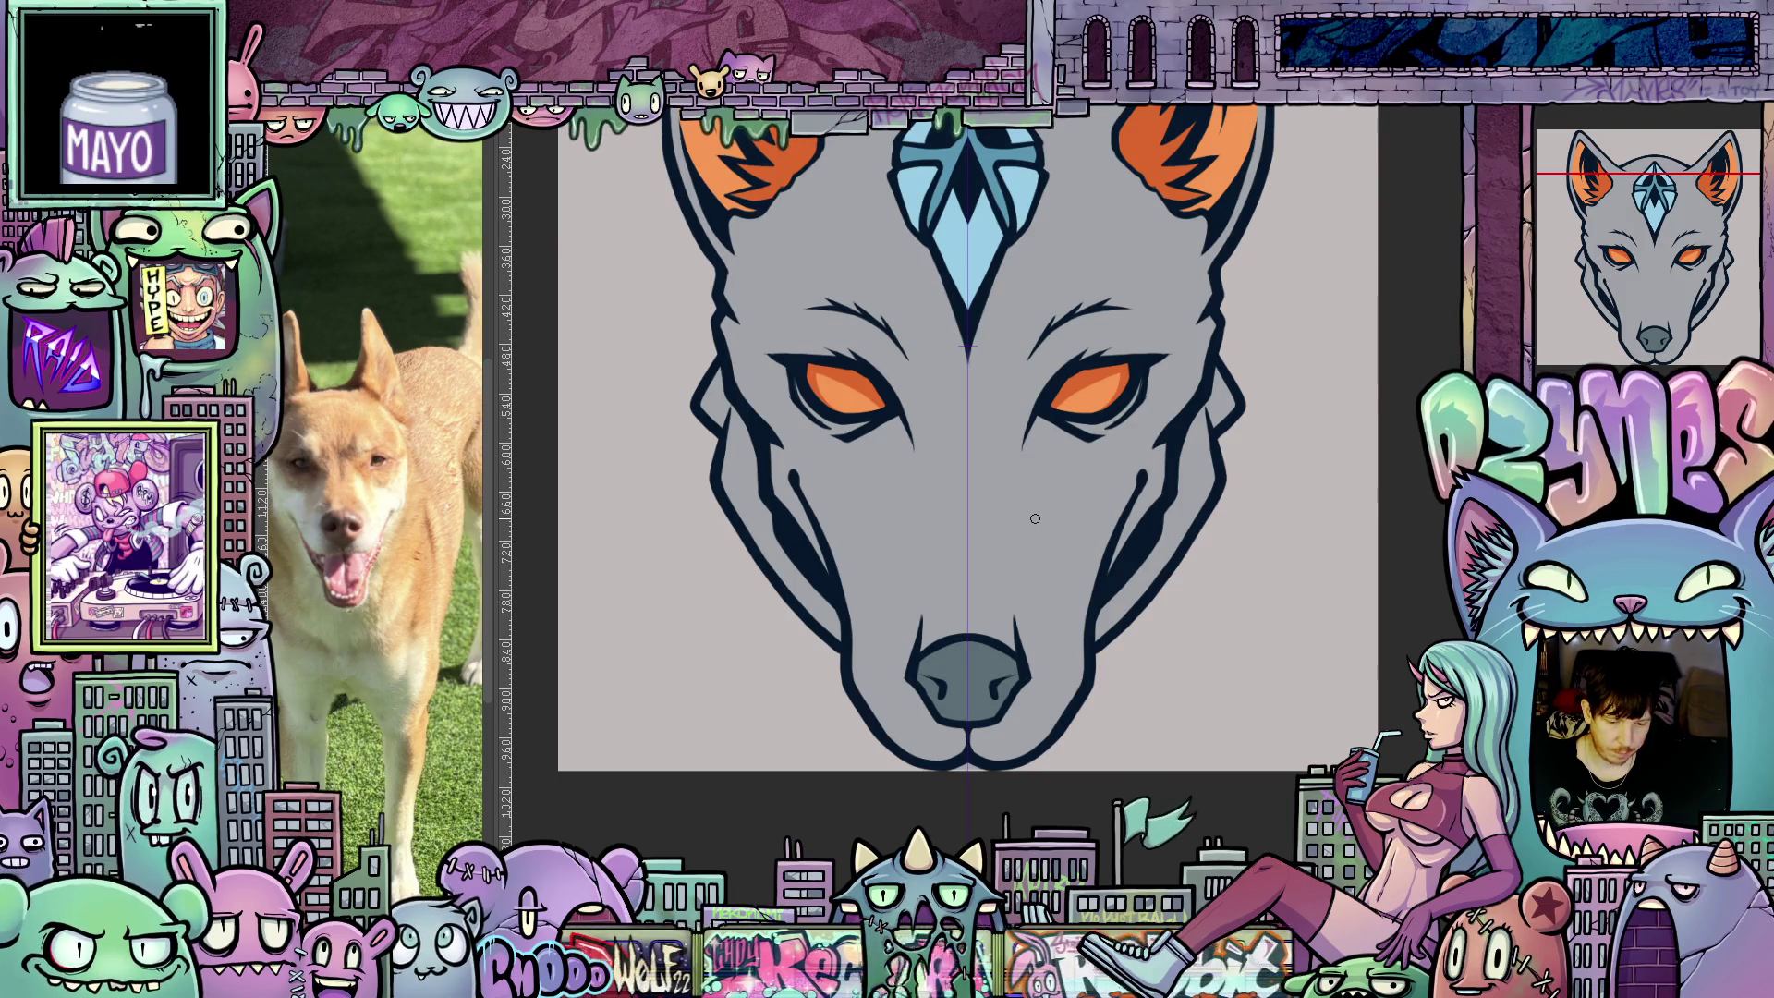
{"action": "key", "text": "r"}
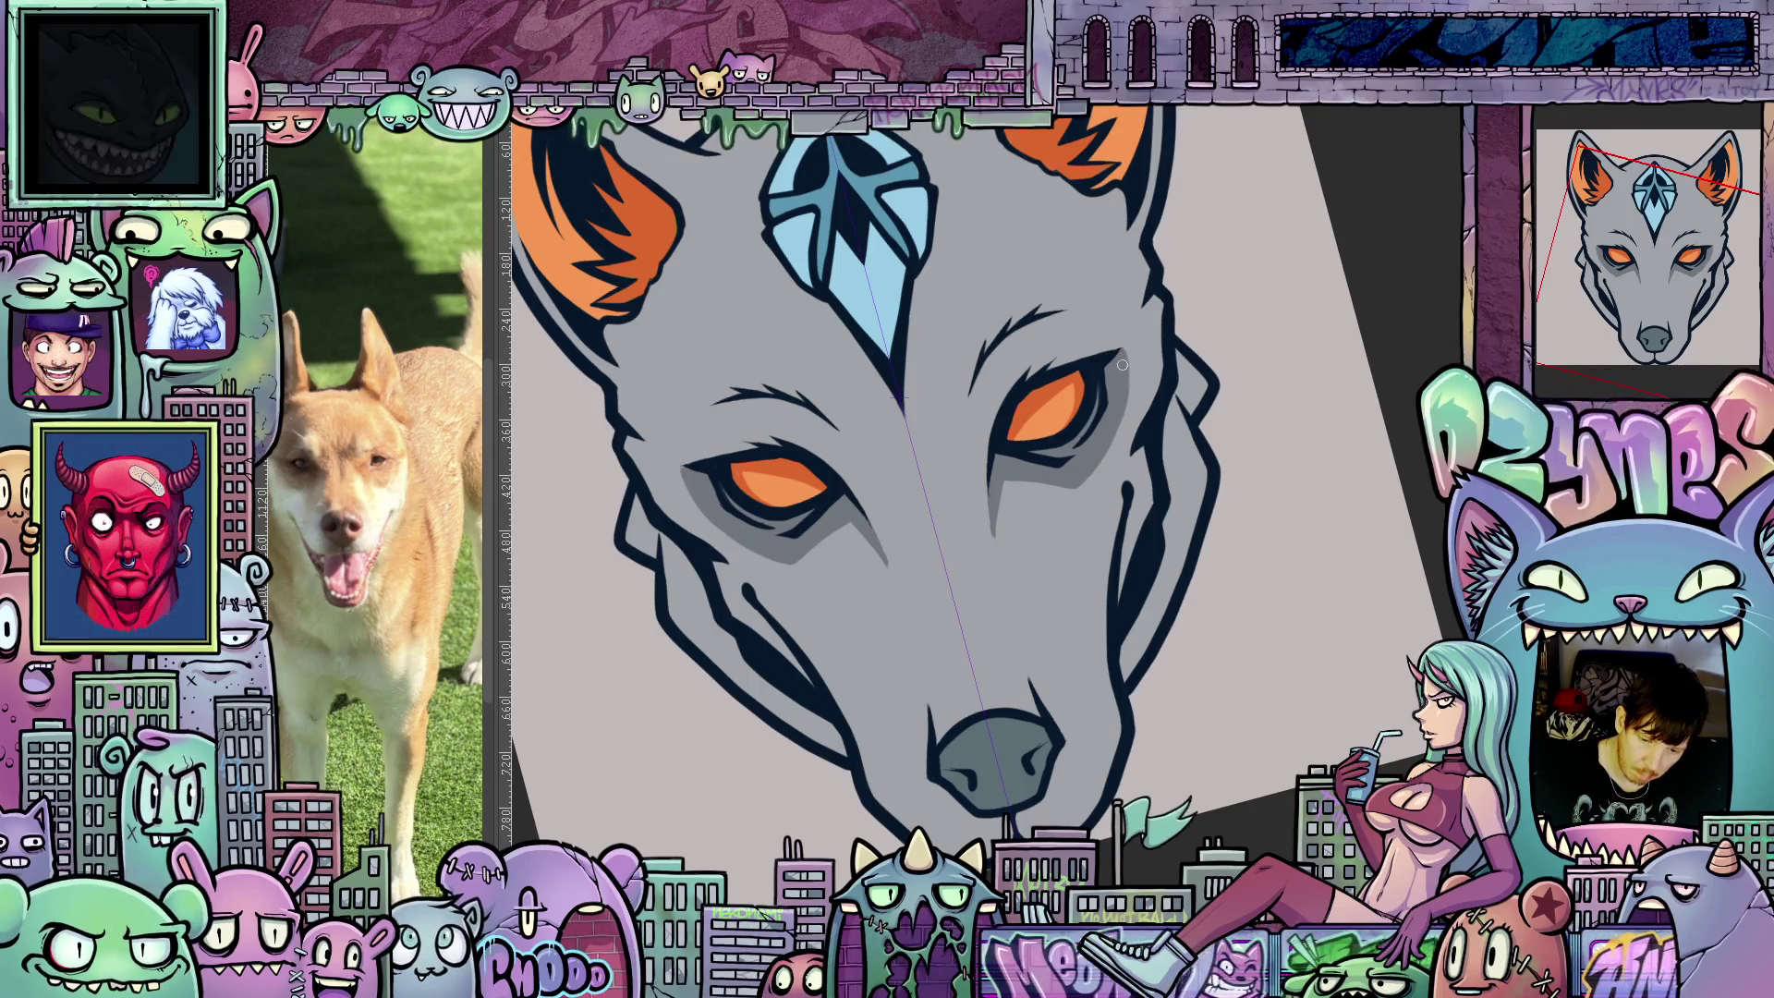
Tilt the view toward the muzzle and add a short thin line beside the mouth corner.
{"action": "left_click_drag", "start_coordinate": [1122, 365], "coordinate": [1106, 545]}
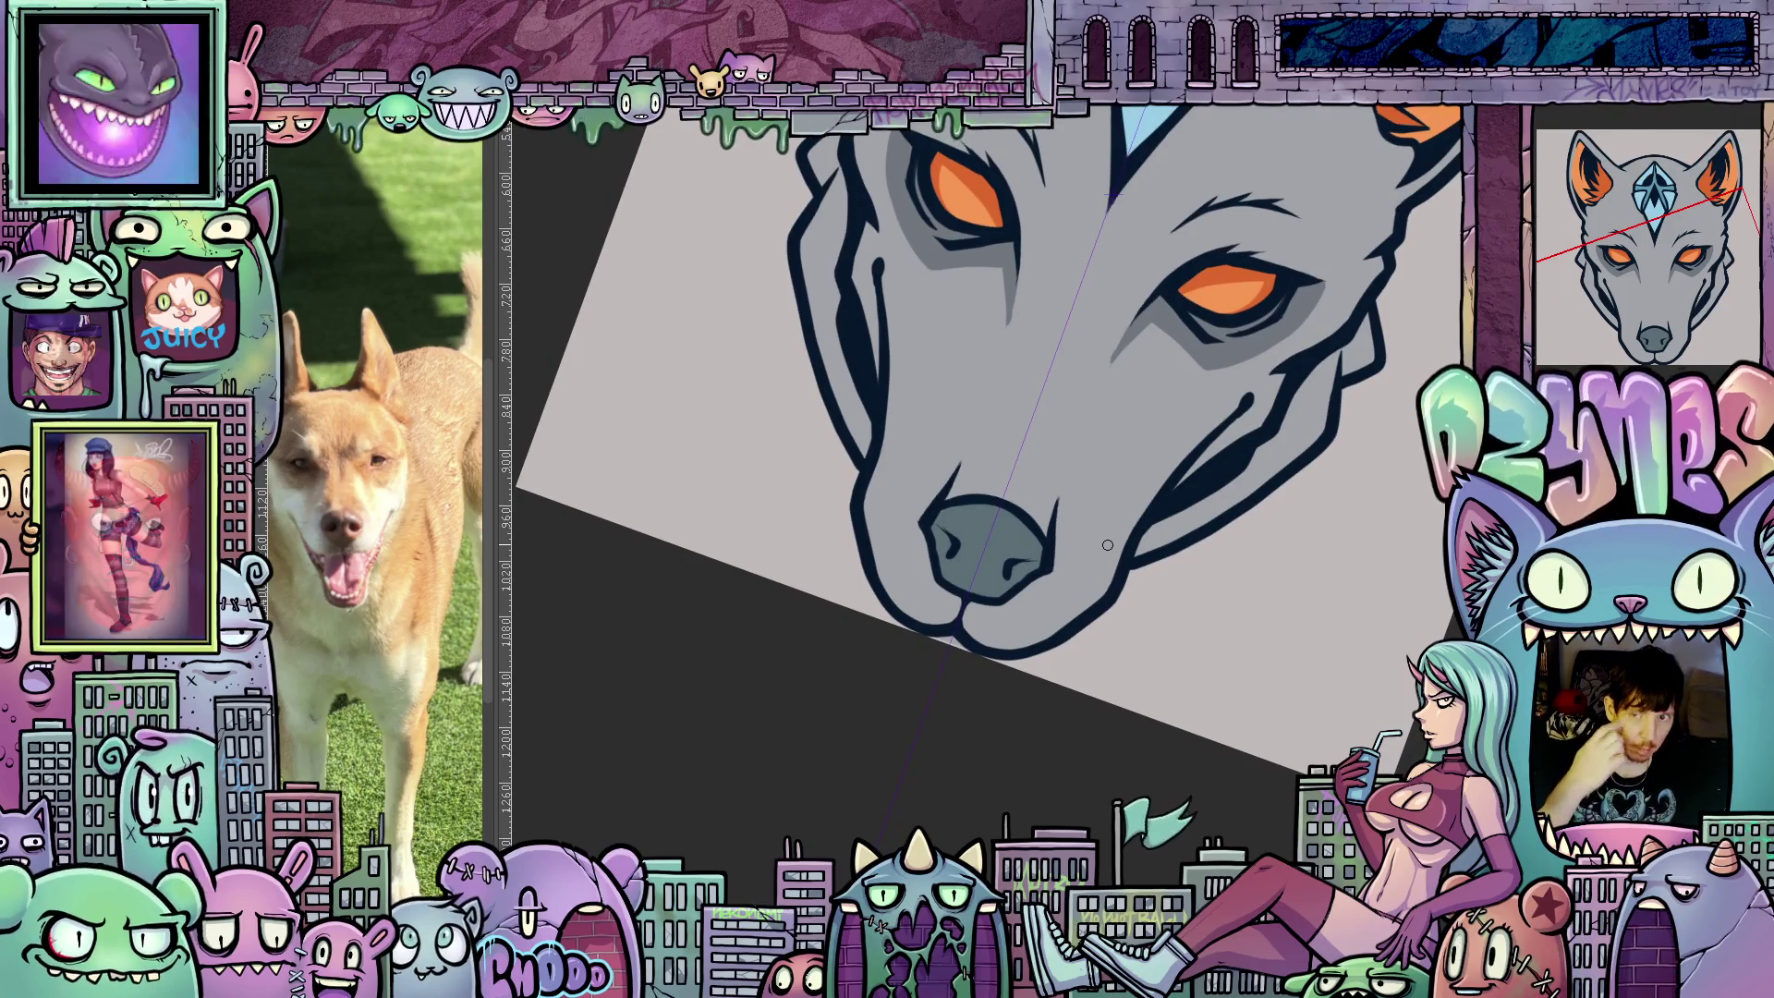
{"action": "left_click_drag", "start_coordinate": [1108, 545], "coordinate": [1283, 568]}
{"action": "mouse_move", "coordinate": [1243, 613]}
{"action": "left_mouse_down"}
{"action": "mouse_move", "coordinate": [1220, 677]}
{"action": "mouse_move", "coordinate": [1163, 630]}
{"action": "left_mouse_up"}
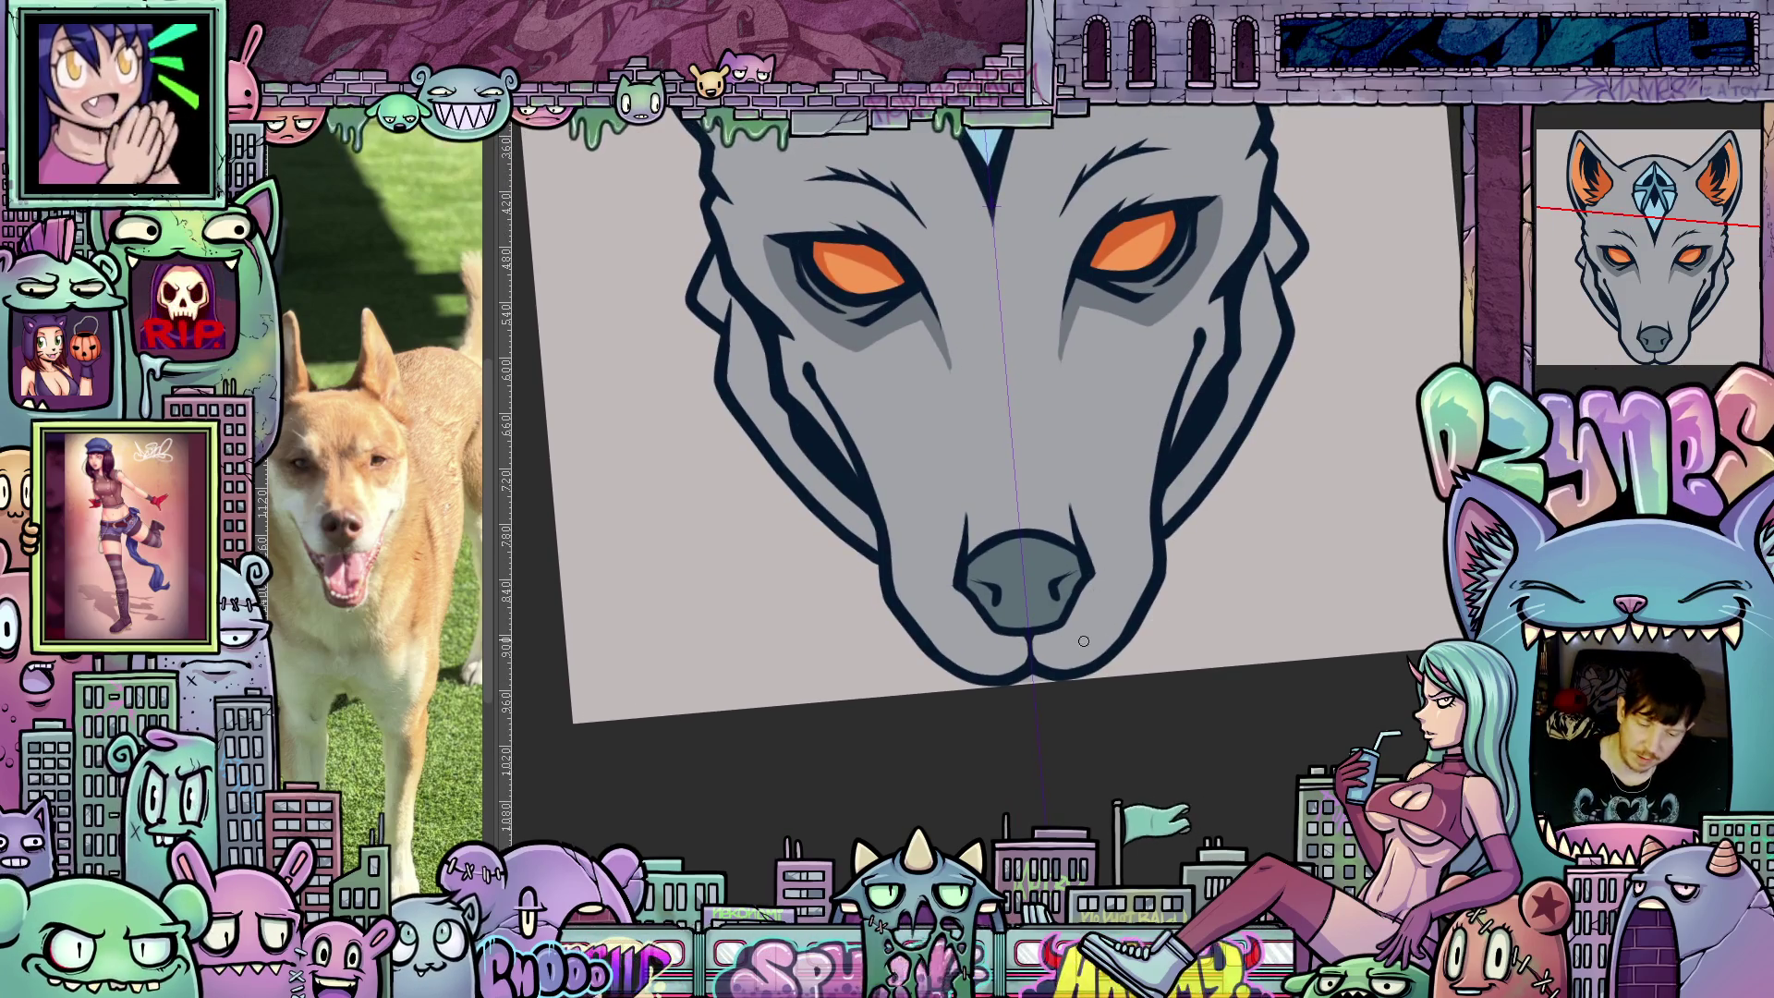
{"action": "mouse_move", "coordinate": [1052, 658]}
{"action": "left_mouse_down"}
{"action": "mouse_move", "coordinate": [1137, 584]}
{"action": "mouse_move", "coordinate": [1152, 536]}
{"action": "left_mouse_up"}
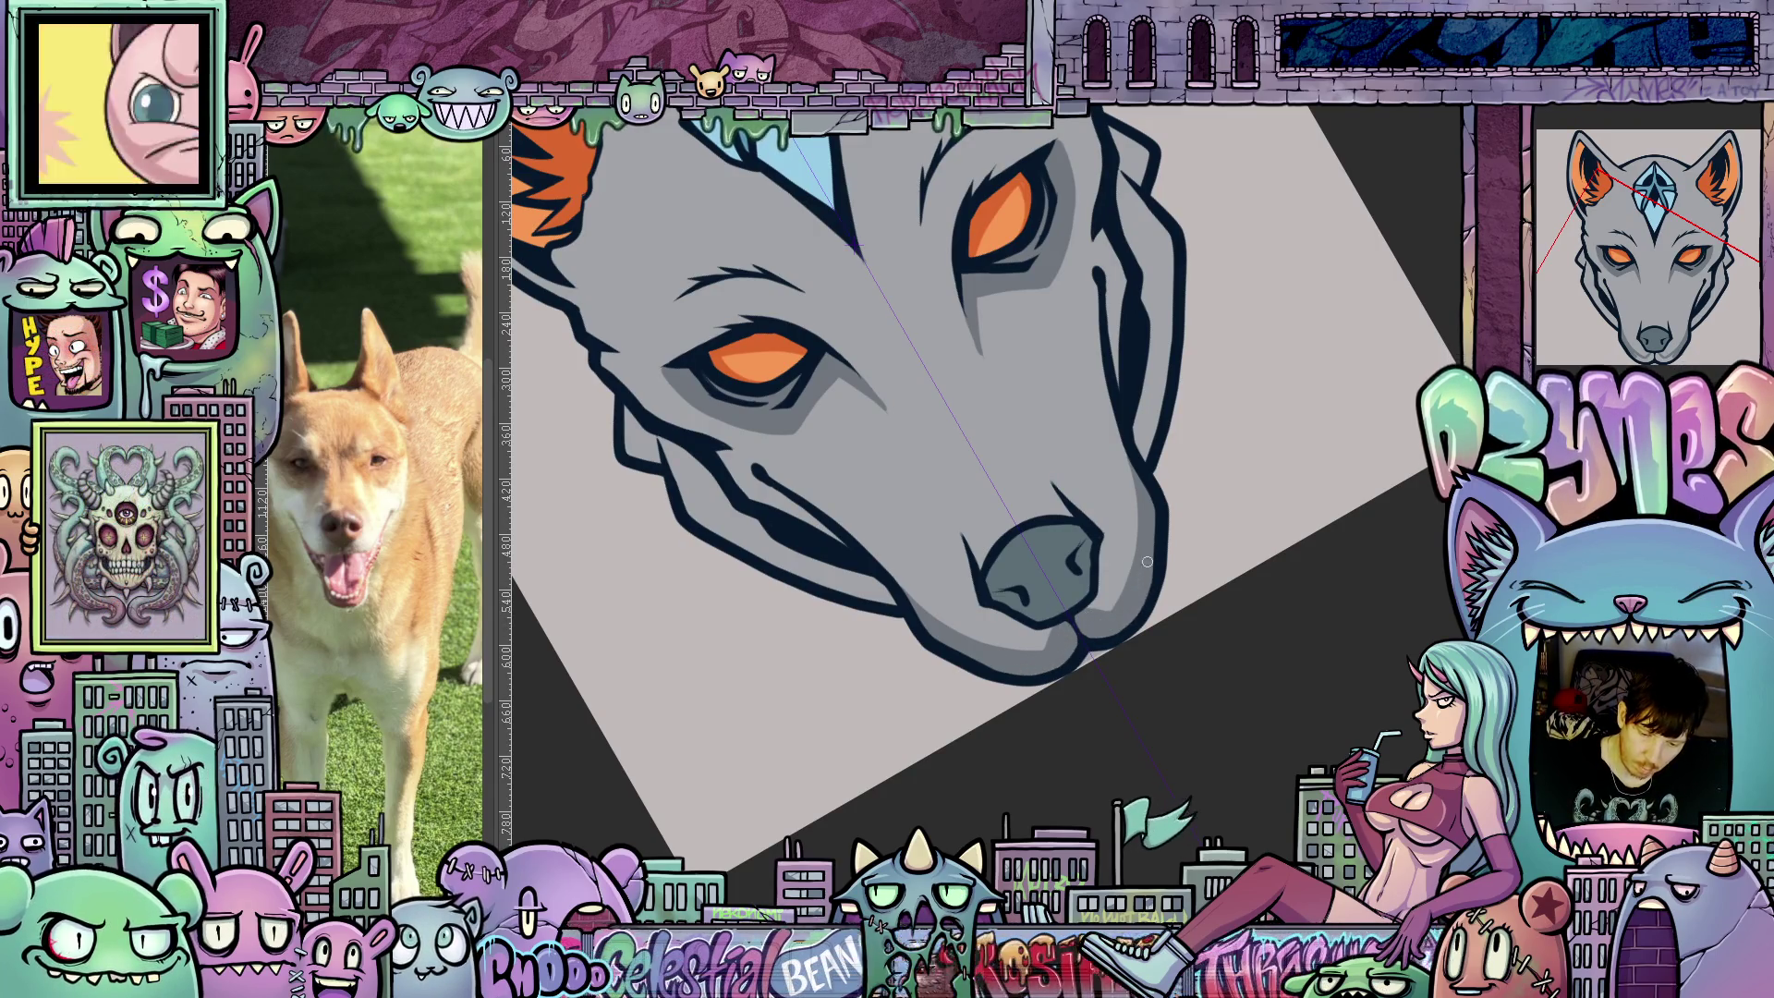
Recentre the wolf face and dab two small dark dots on the muzzle.
{"action": "left_click_drag", "start_coordinate": [1280, 587], "coordinate": [1093, 595]}
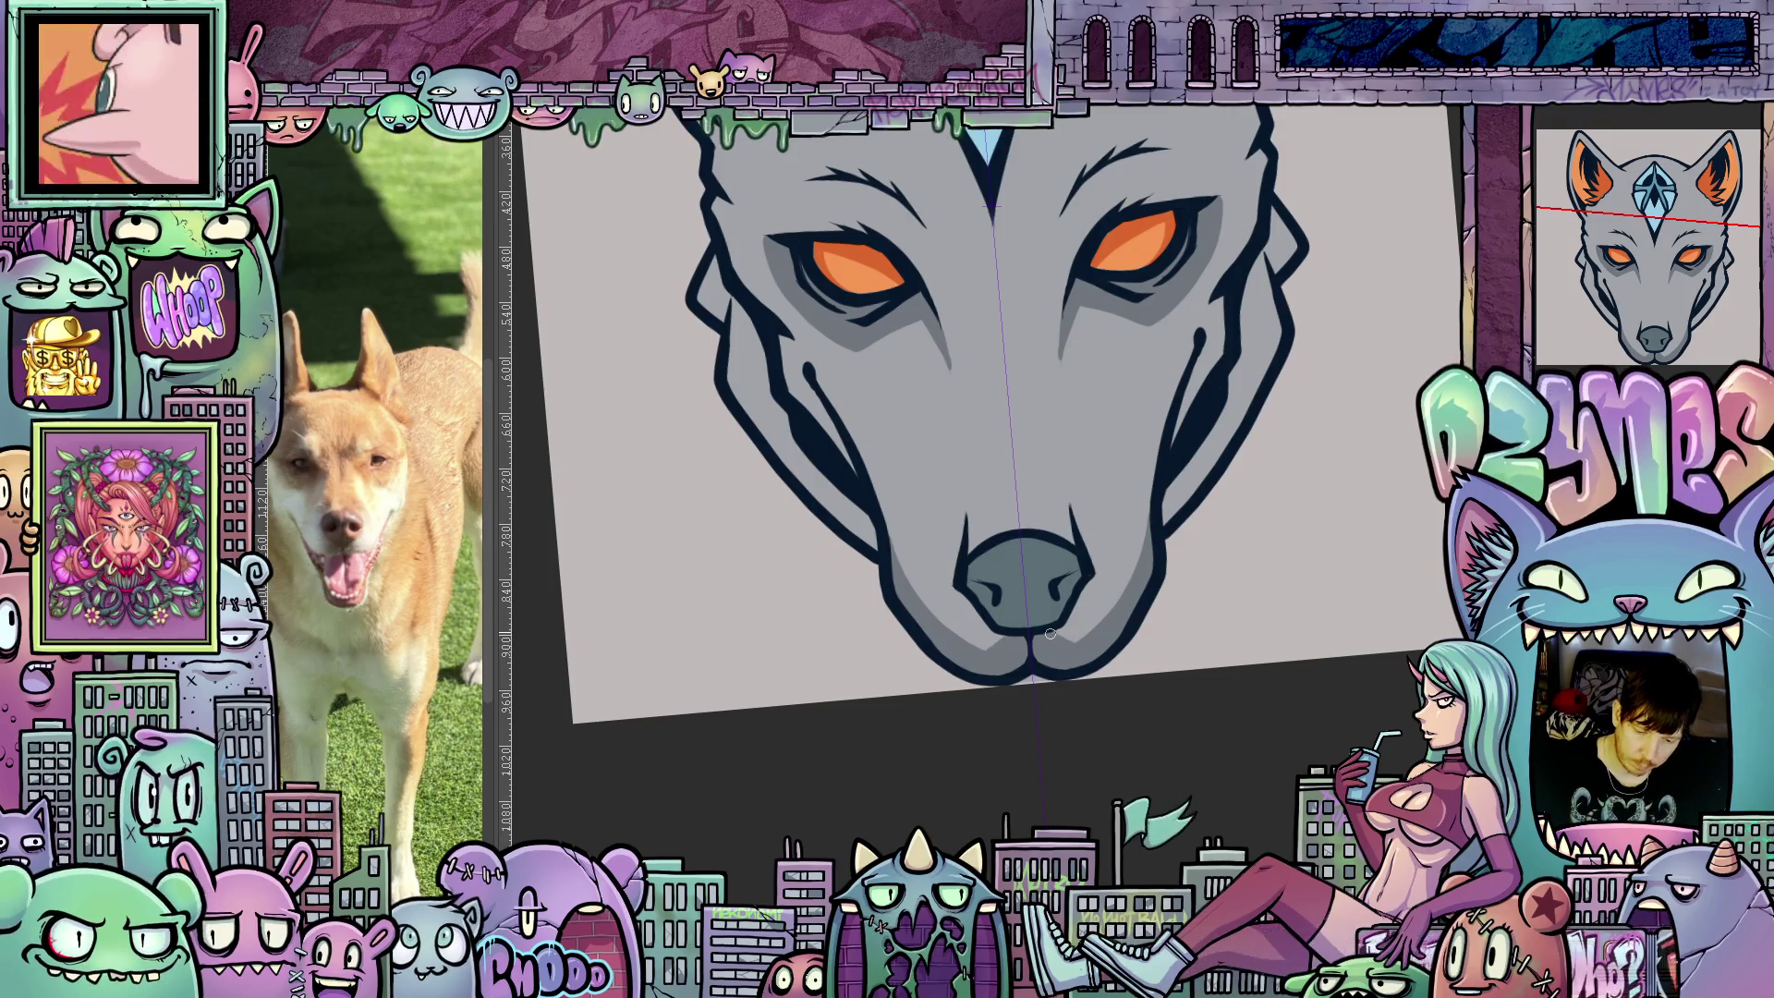
{"action": "left_click_drag", "start_coordinate": [1177, 437], "coordinate": [1082, 505]}
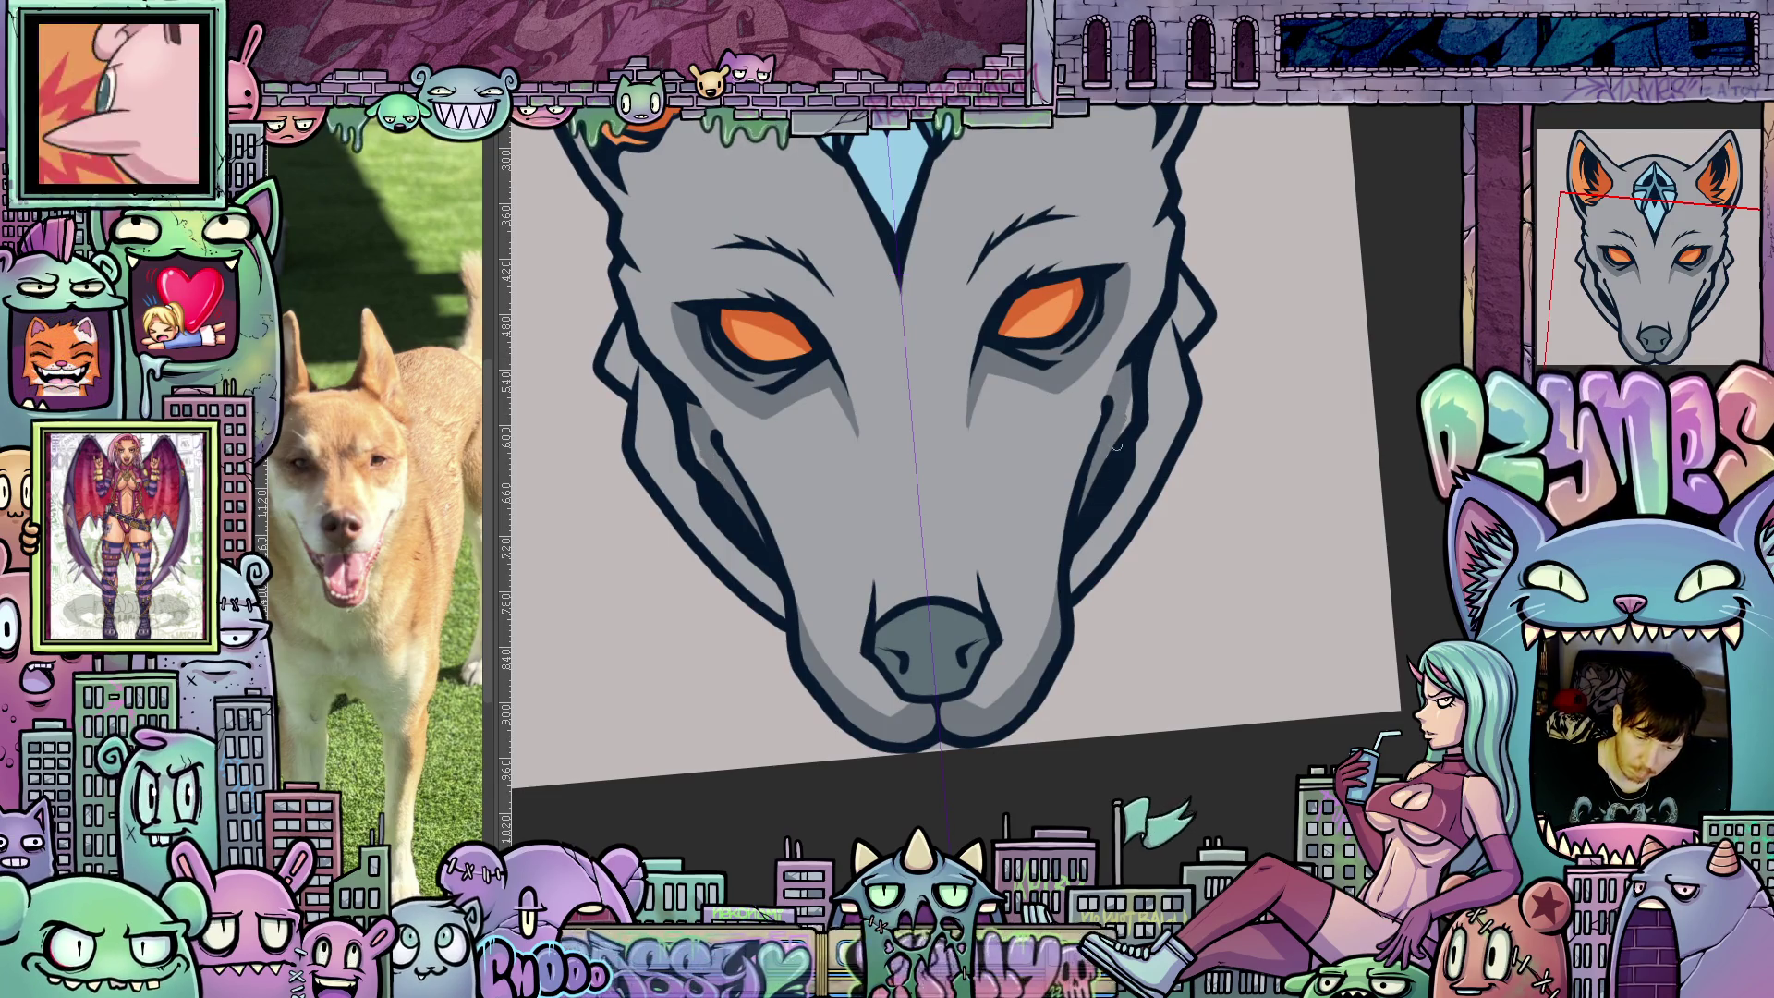
{"action": "mouse_move", "coordinate": [1091, 509]}
{"action": "left_mouse_down"}
{"action": "mouse_move", "coordinate": [1104, 610]}
{"action": "mouse_move", "coordinate": [1149, 472]}
{"action": "left_mouse_up"}
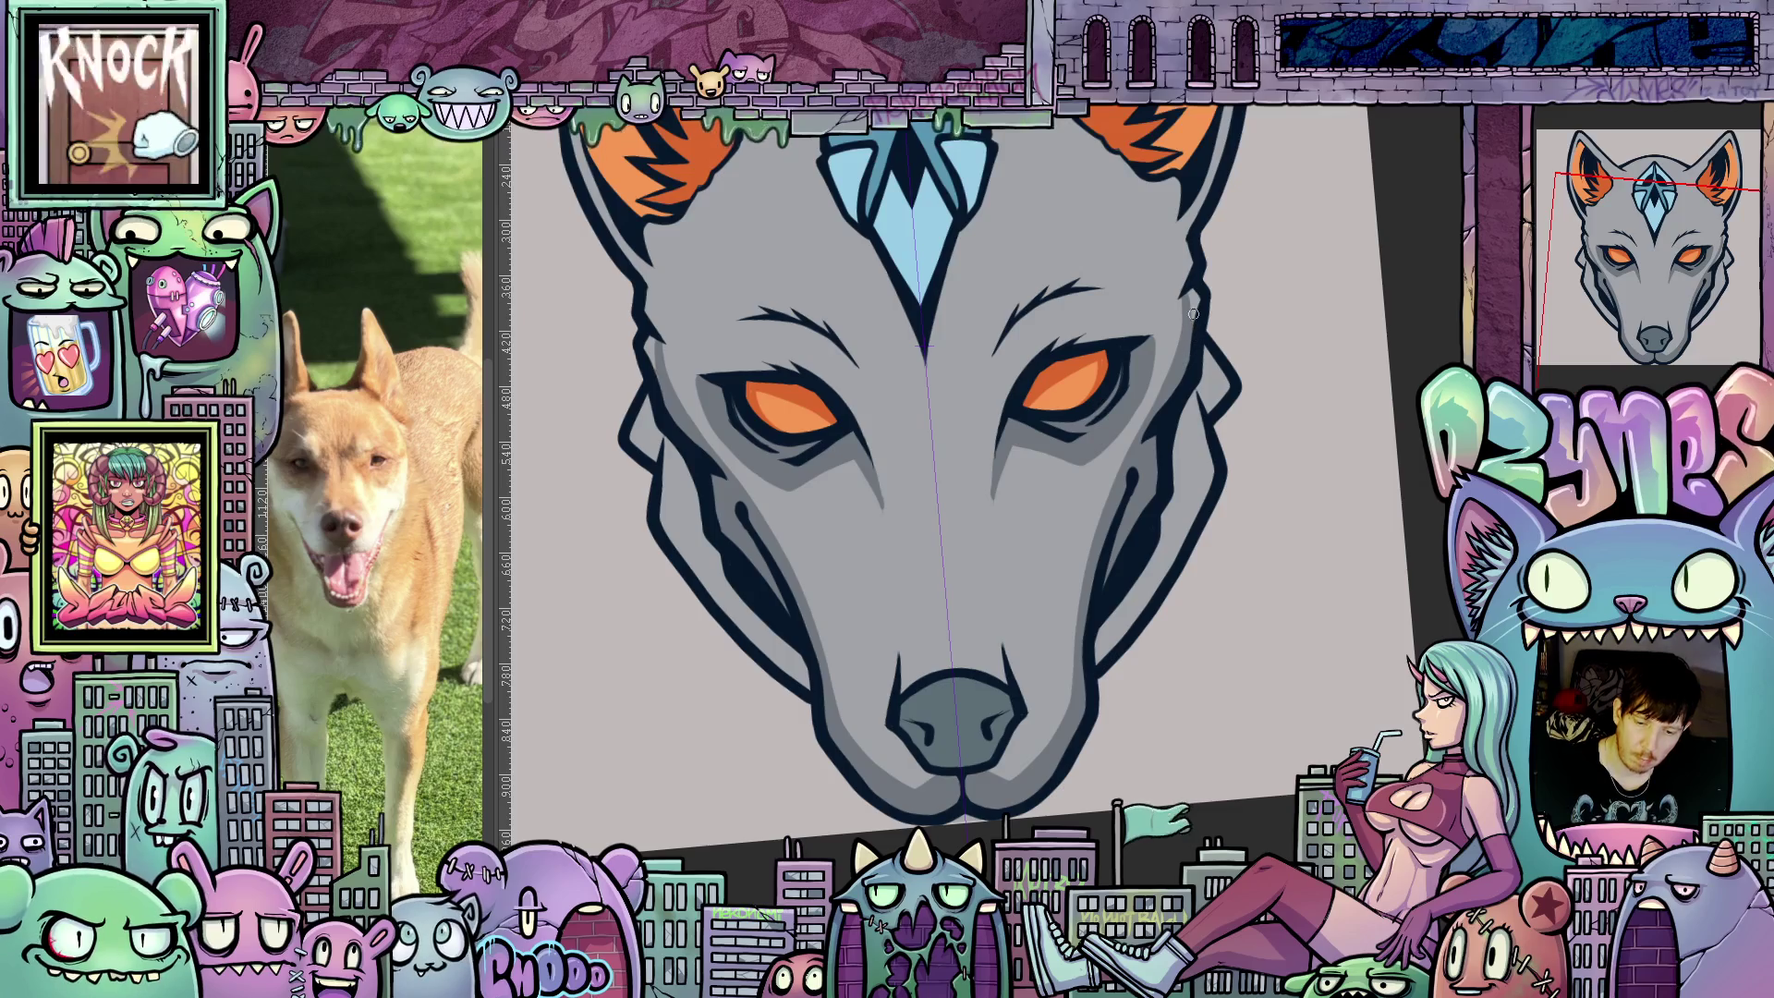
{"action": "left_click", "coordinate": [800, 534]}
{"action": "left_click", "coordinate": [1078, 509]}
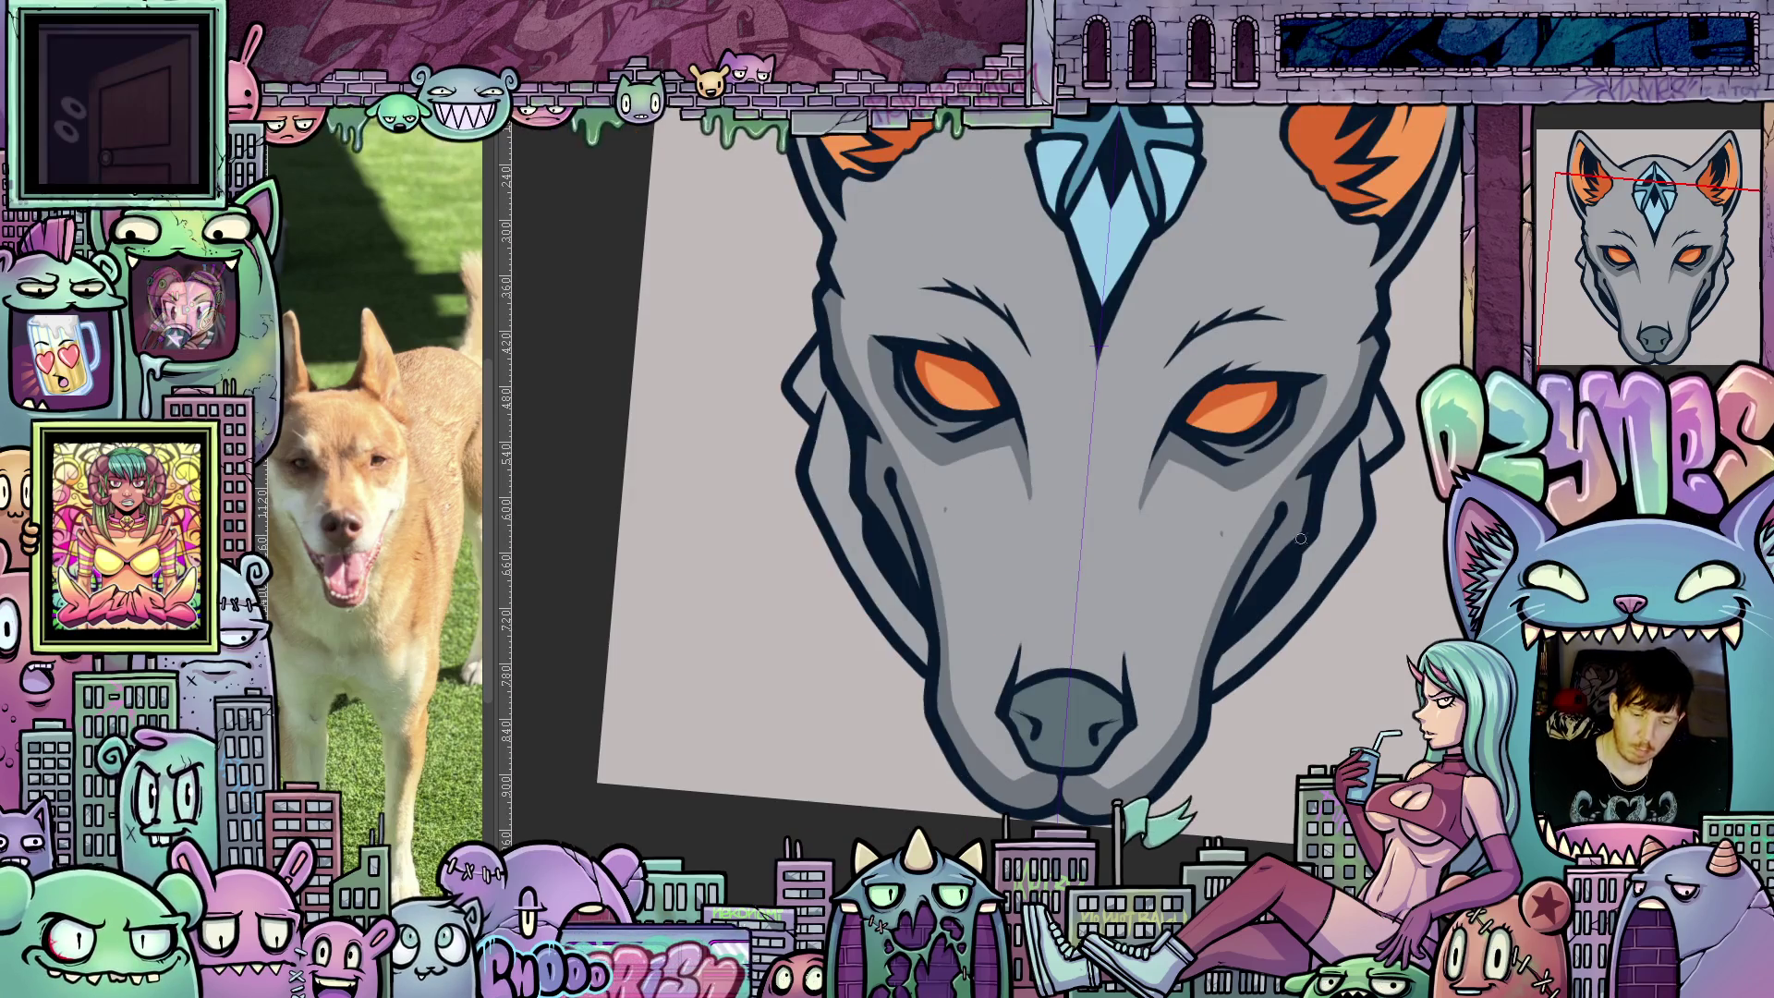
Reset the rotation, tilt around the head, then zoom out to show ears and forehead gem.
{"action": "key", "text": "ctrl+0"}
{"action": "key", "text": "ctrl+plus"}
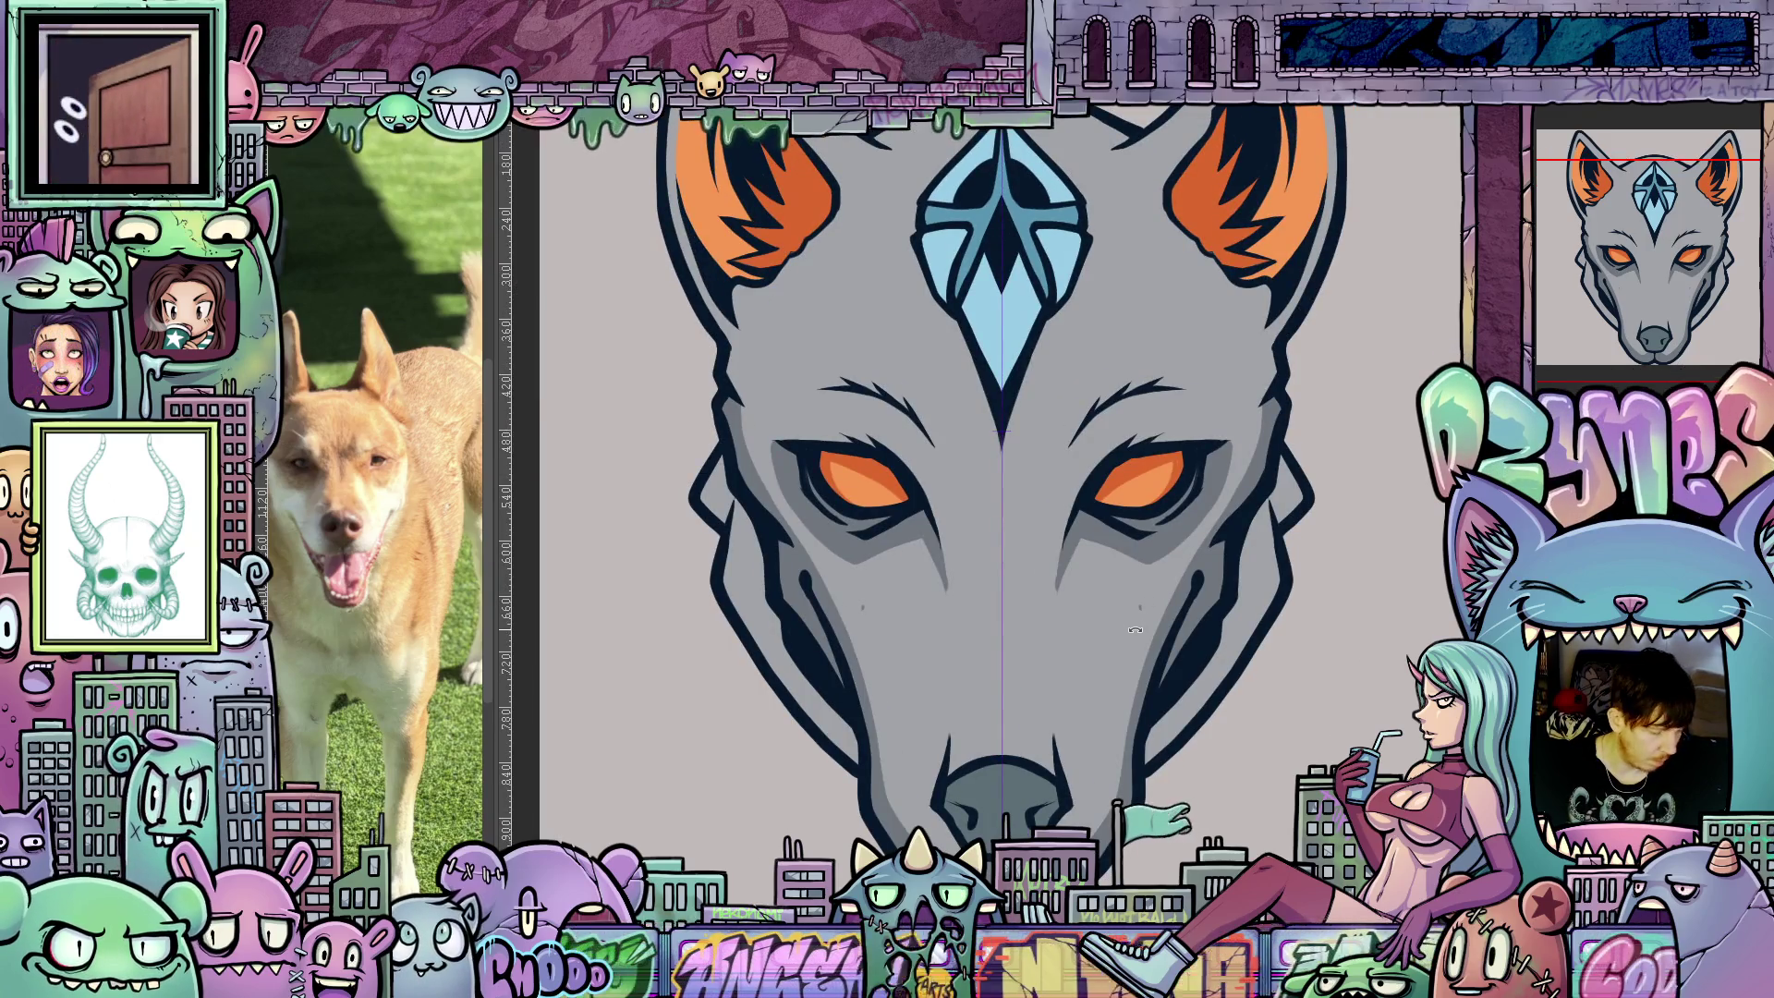
{"action": "left_click_drag", "start_coordinate": [1184, 600], "coordinate": [1183, 731]}
{"action": "left_click_drag", "start_coordinate": [1171, 639], "coordinate": [1220, 481]}
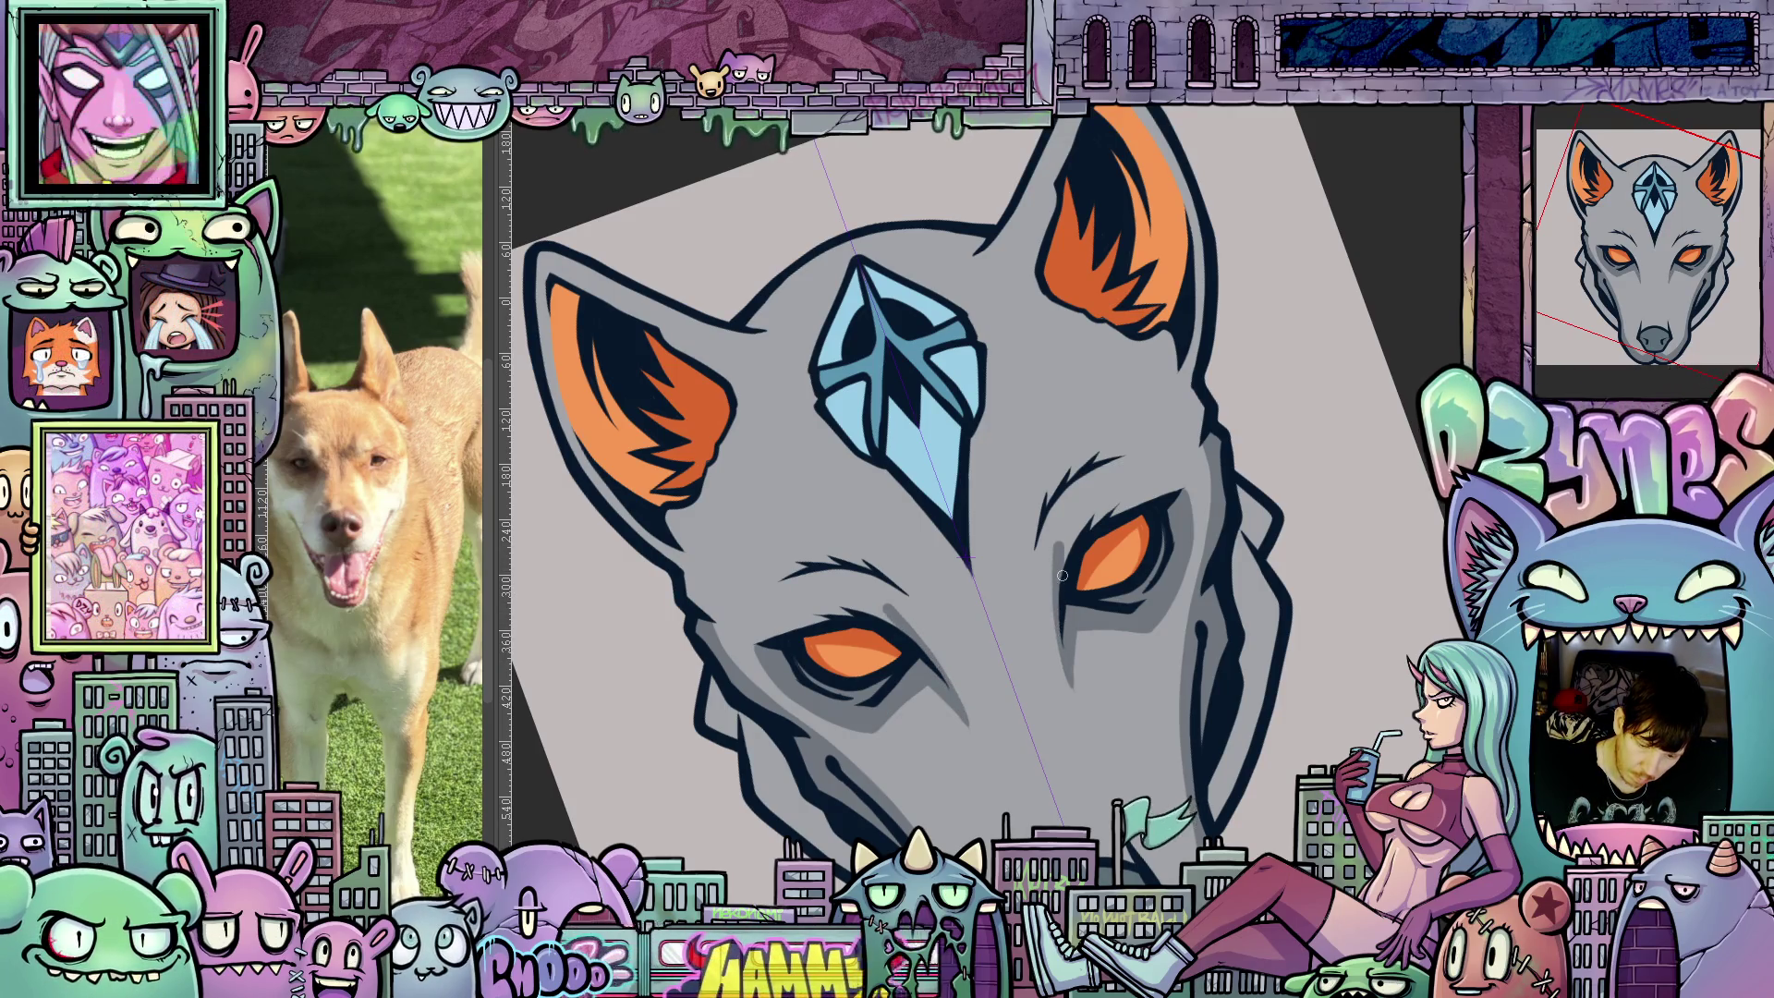
{"action": "left_click_drag", "start_coordinate": [1174, 612], "coordinate": [1142, 440]}
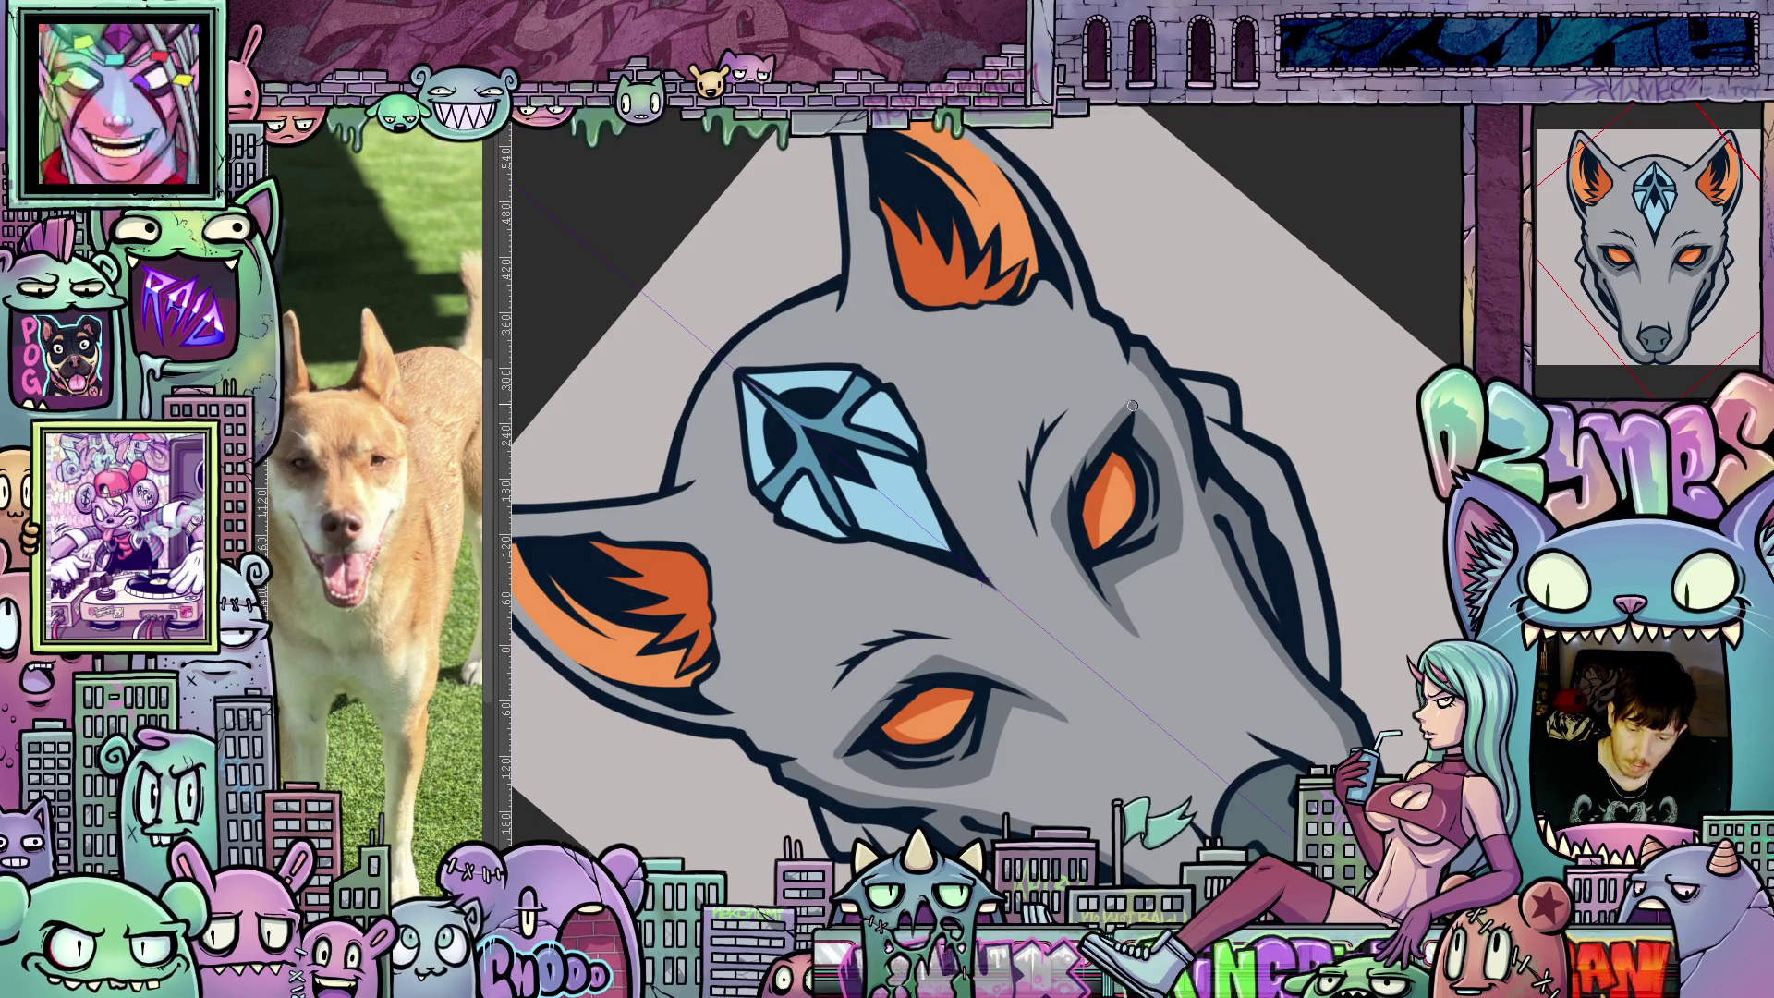
{"action": "left_click_drag", "start_coordinate": [1139, 427], "coordinate": [1192, 528]}
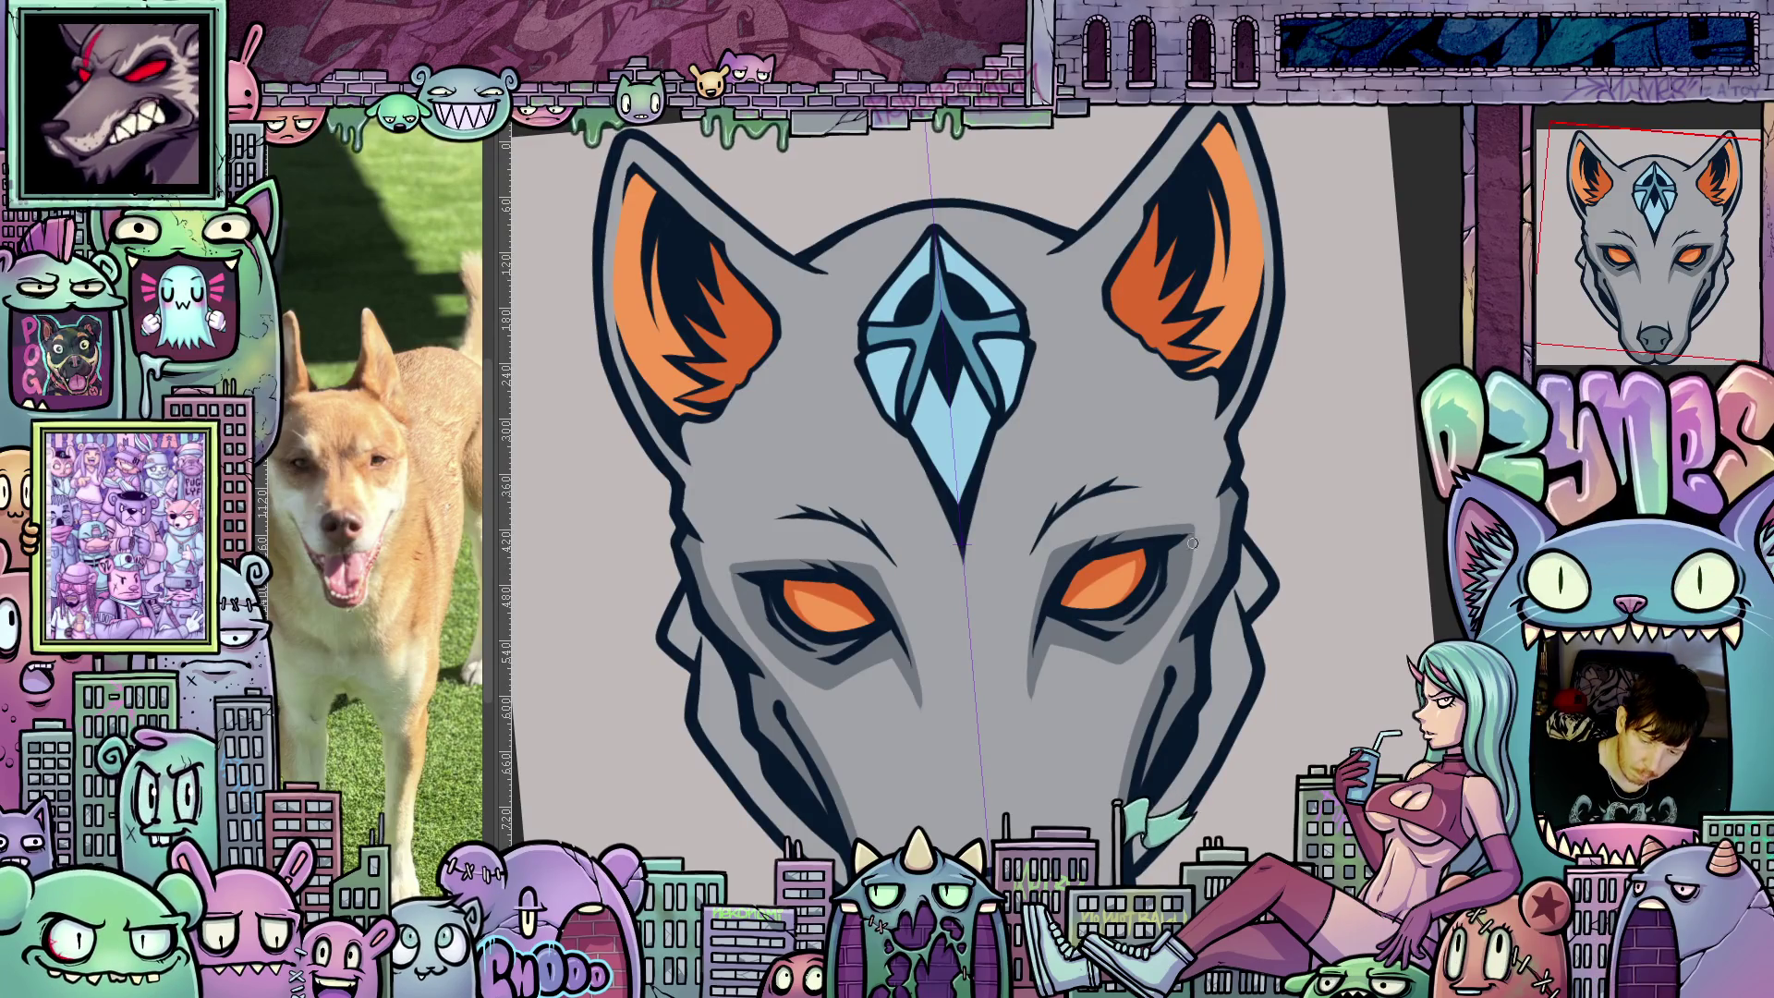
{"action": "left_click_drag", "start_coordinate": [1183, 640], "coordinate": [1201, 502]}
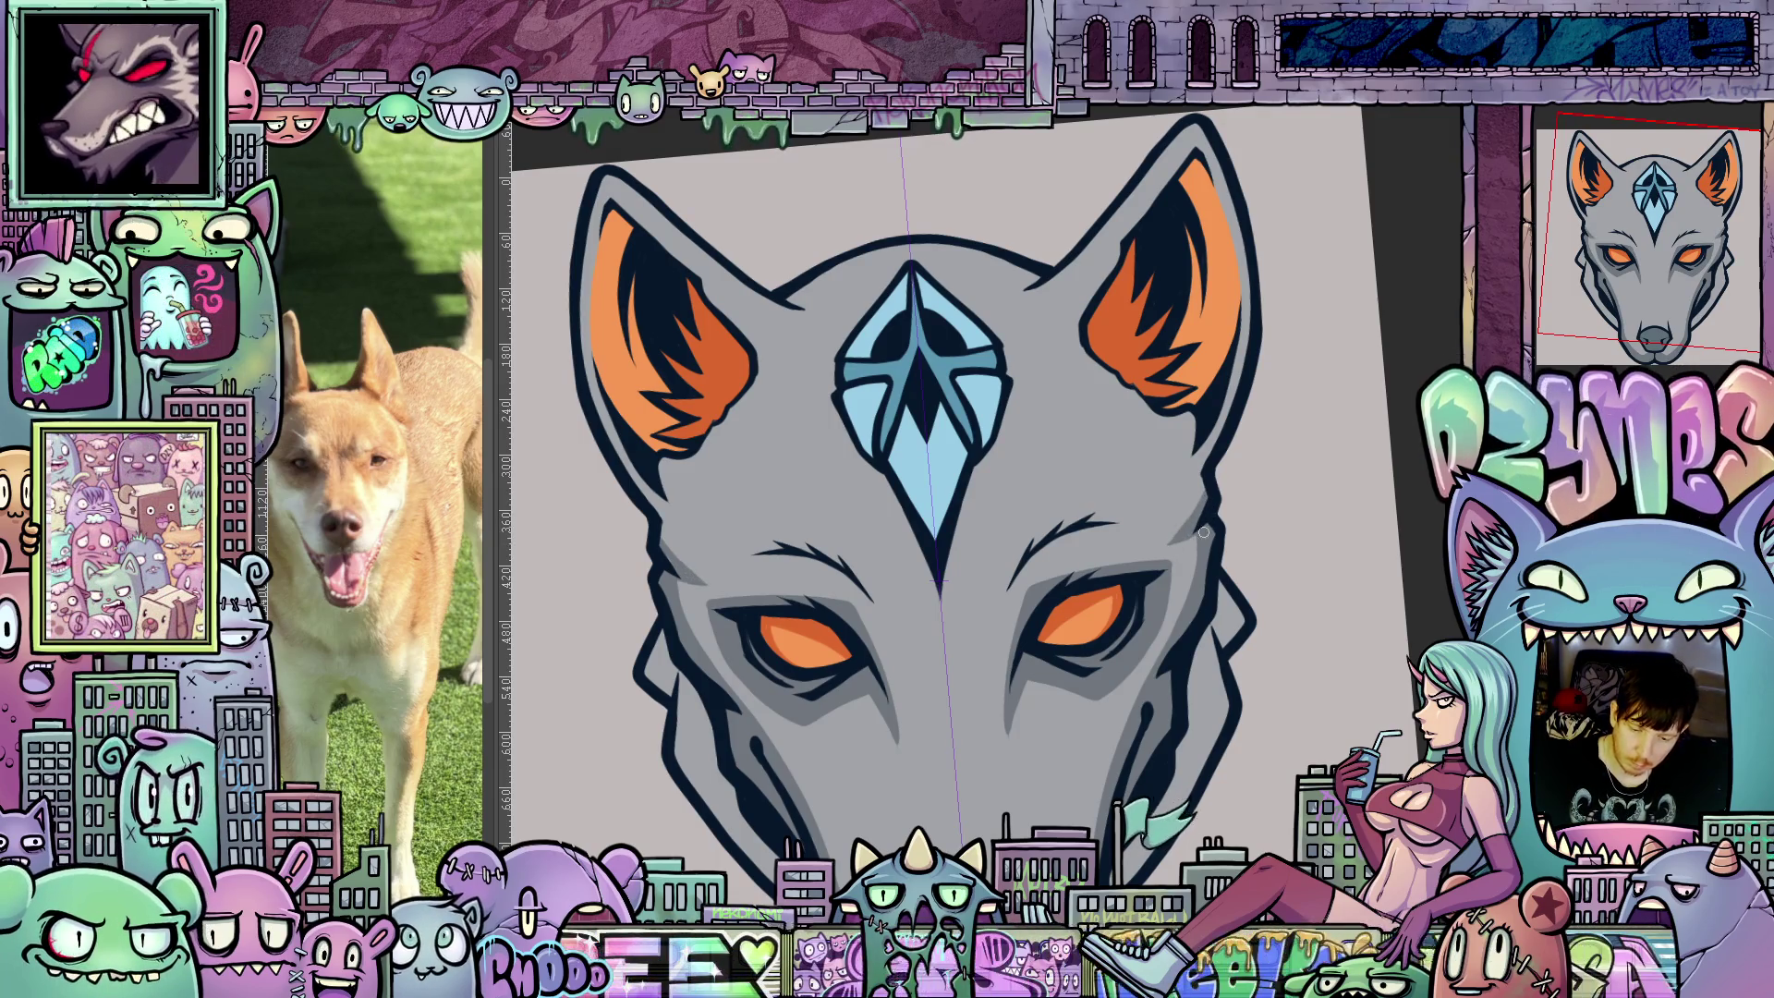
{"action": "scroll", "coordinate": [1210, 492], "scroll_direction": "down", "scroll_amount": 5}
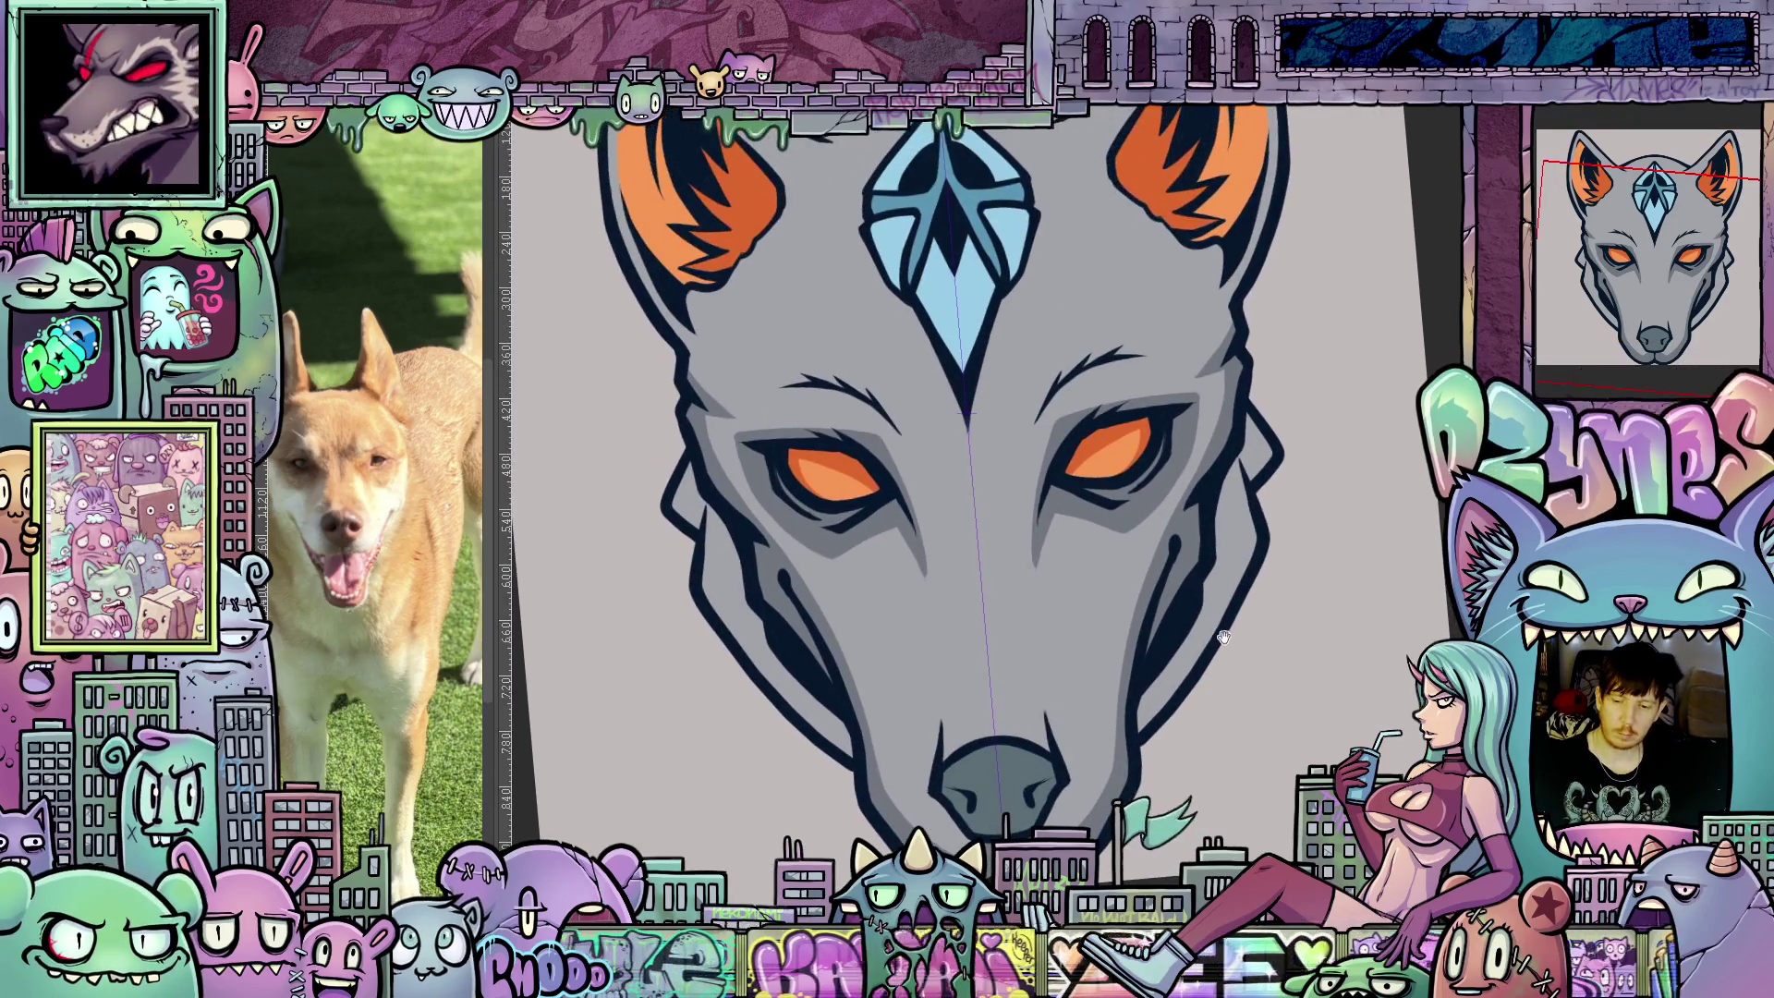
{"action": "scroll", "coordinate": [1034, 375], "scroll_direction": "down", "scroll_amount": 4}
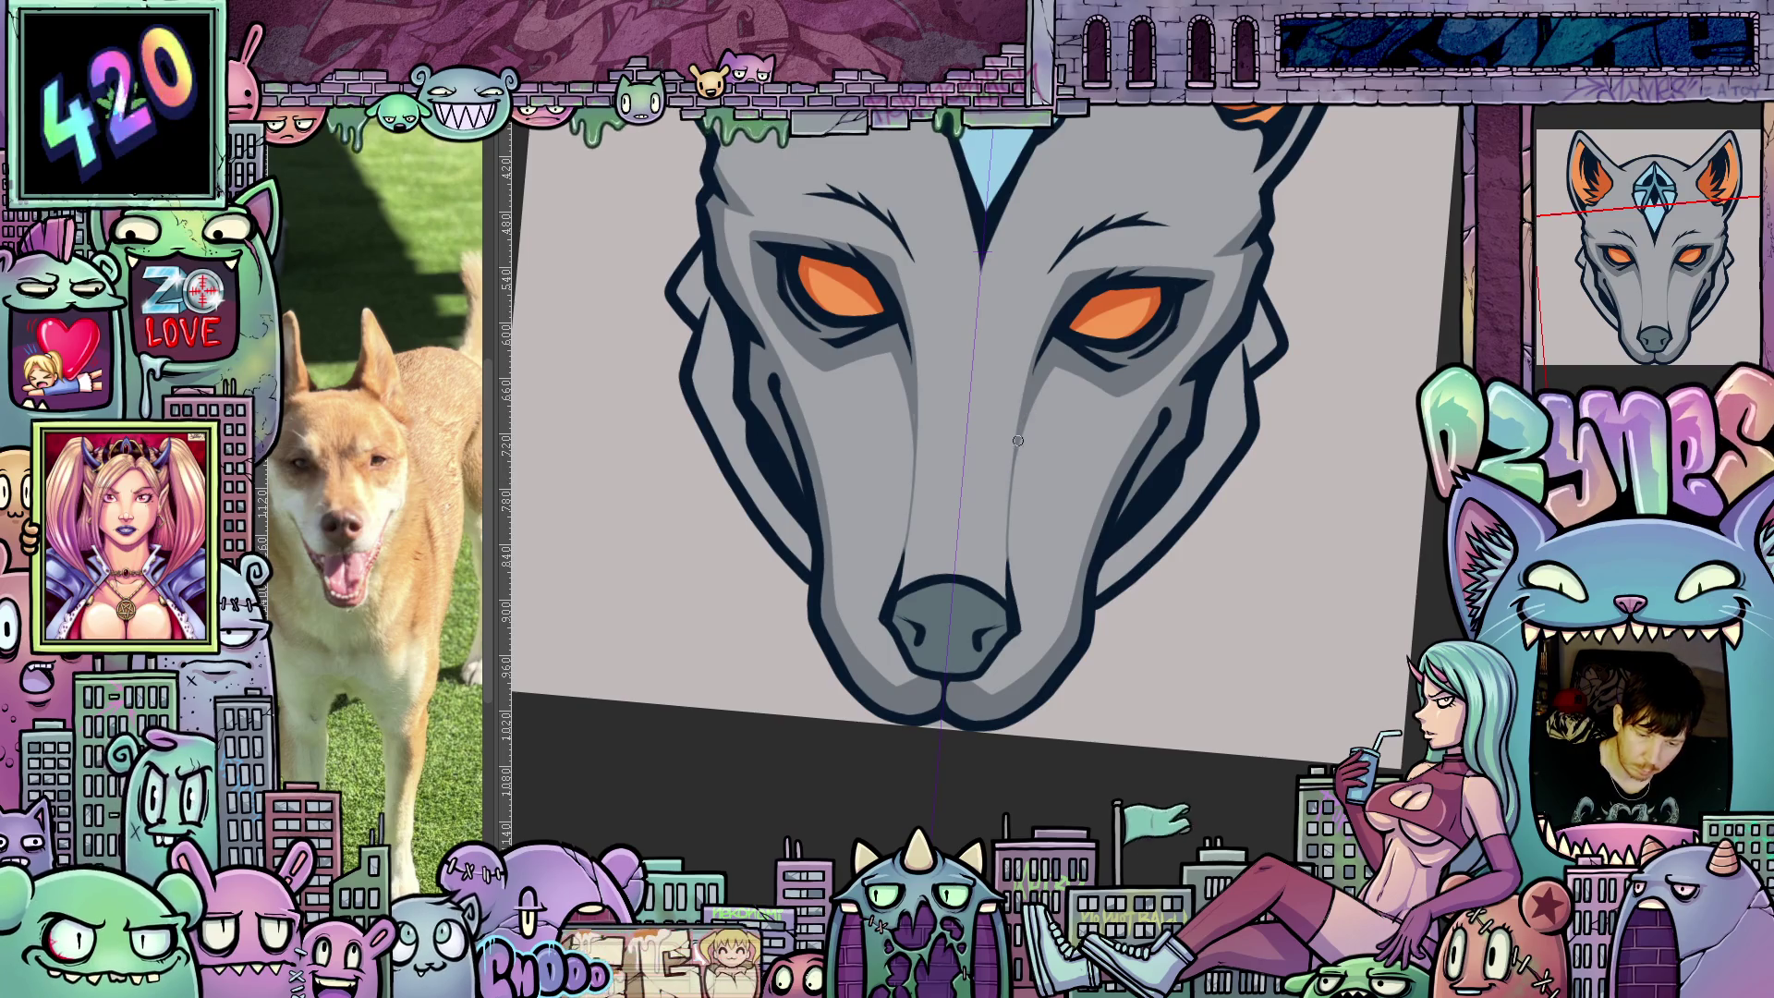
{"action": "mouse_move", "coordinate": [1240, 516]}
{"action": "left_mouse_down"}
{"action": "mouse_move", "coordinate": [1291, 784]}
{"action": "mouse_move", "coordinate": [1313, 764]}
{"action": "mouse_move", "coordinate": [1254, 857]}
{"action": "mouse_move", "coordinate": [1135, 680]}
{"action": "left_mouse_up"}
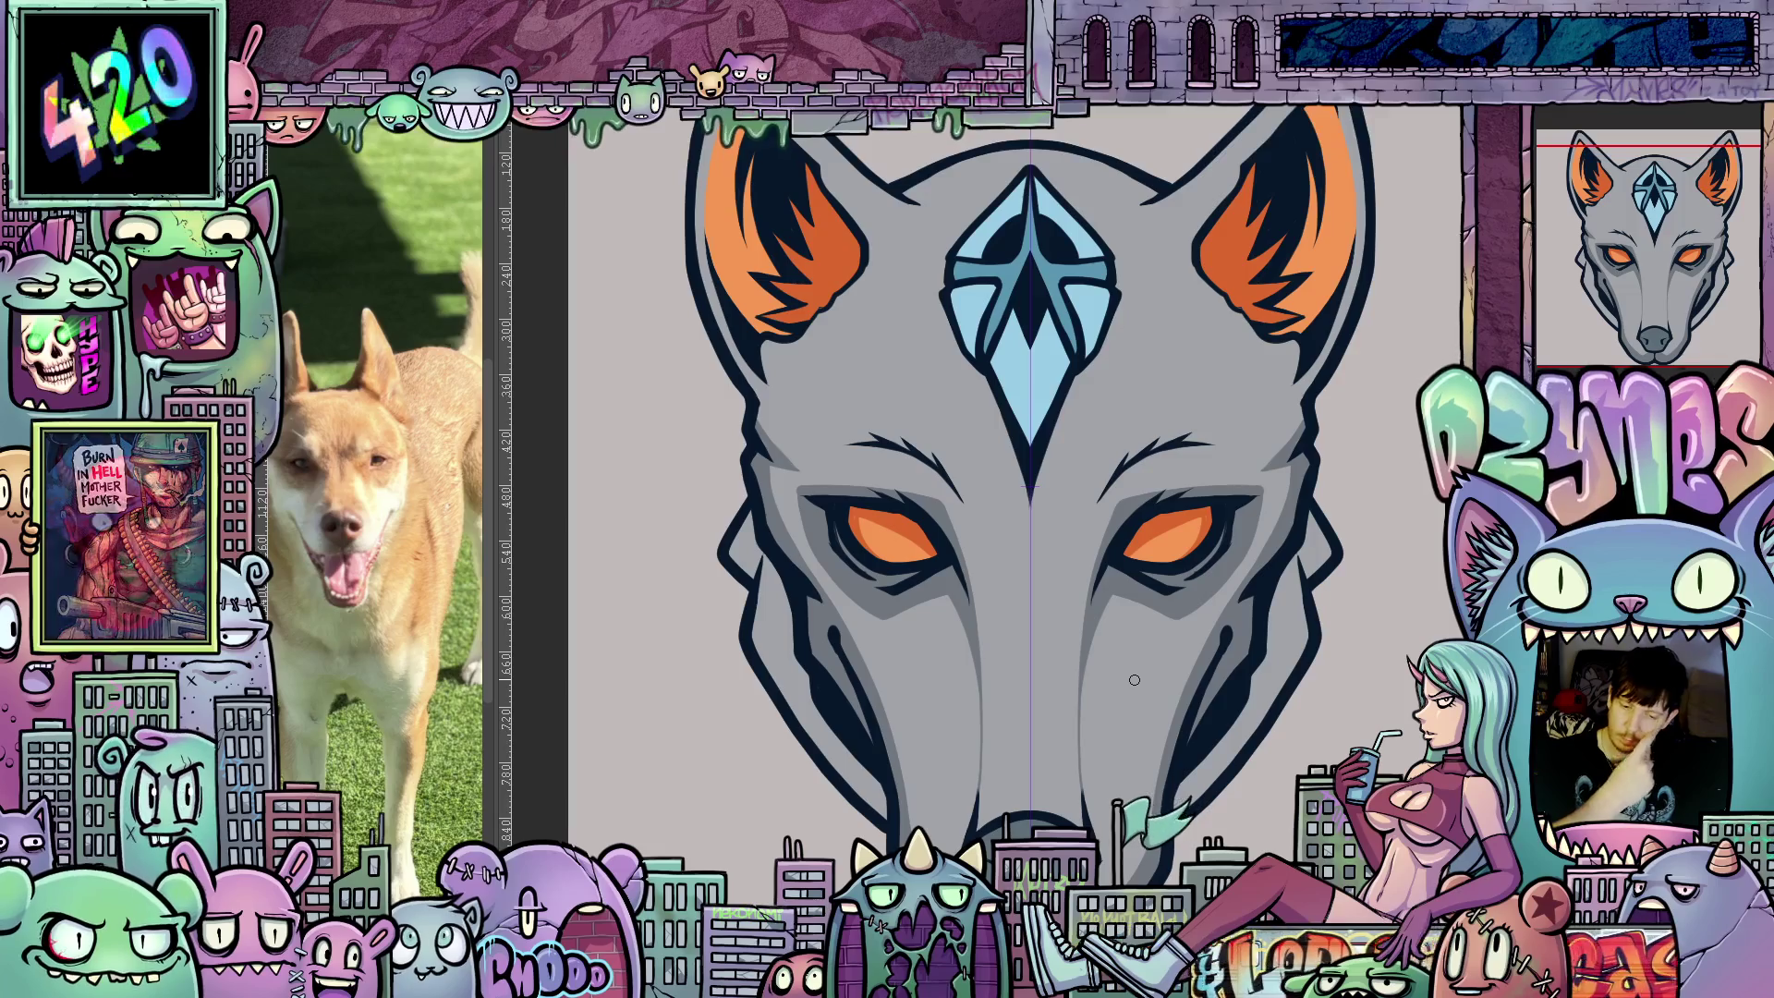
{"action": "scroll", "coordinate": [1339, 725], "scroll_direction": "down", "scroll_amount": 5}
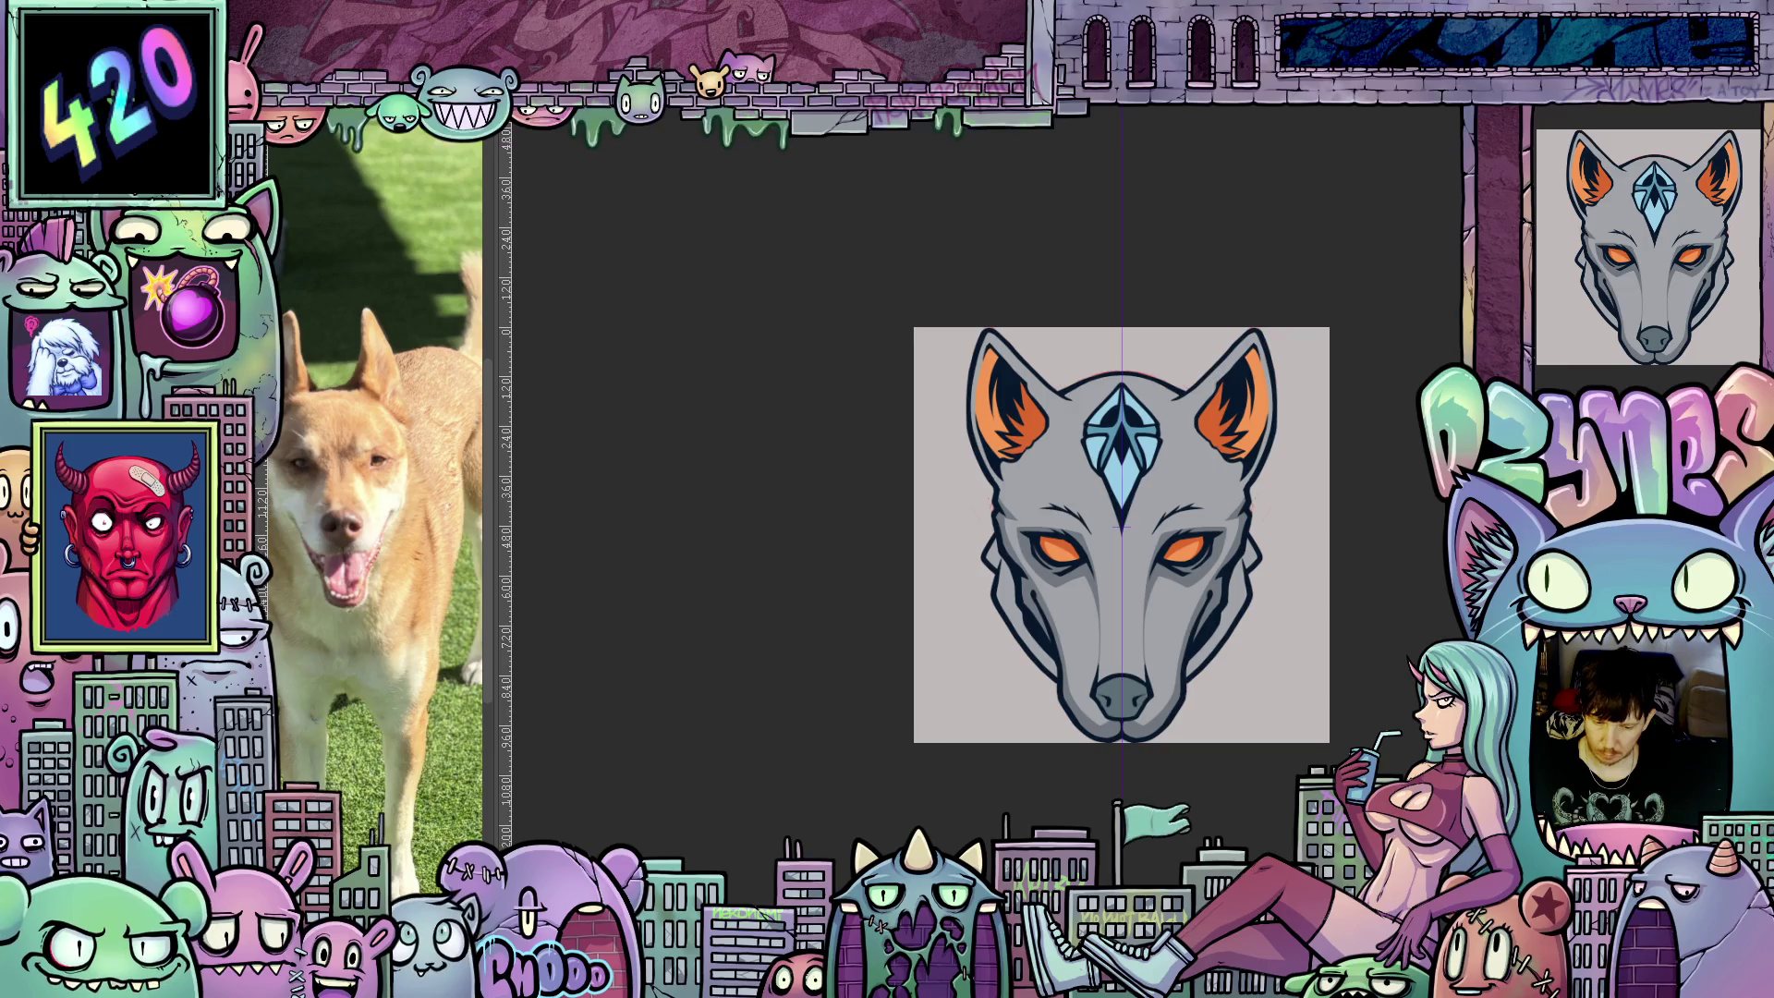
Undo the last change to bring back the blue magic-circle sketch around the head.
{"action": "key", "text": "ctrl+z"}
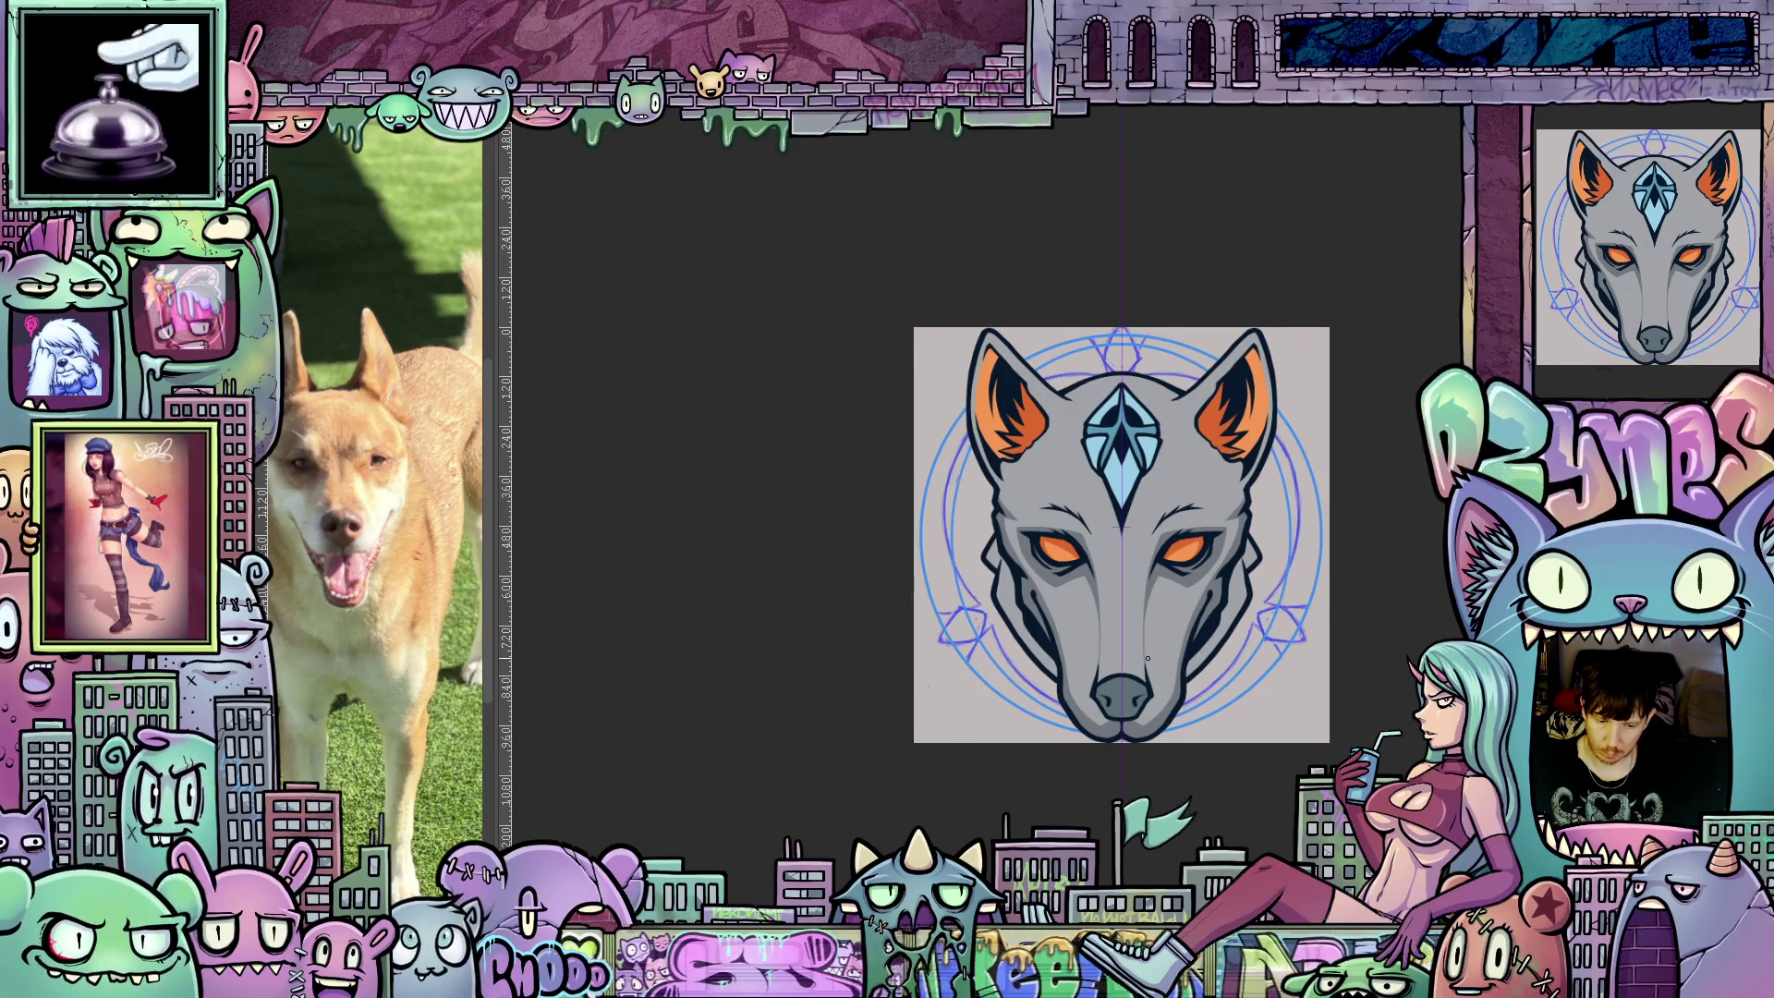
{"action": "scroll", "coordinate": [1193, 613], "scroll_direction": "up", "scroll_amount": 5}
{"action": "mouse_move", "coordinate": [1187, 659]}
{"action": "left_mouse_down"}
{"action": "mouse_move", "coordinate": [1214, 652]}
{"action": "mouse_move", "coordinate": [1226, 618]}
{"action": "left_mouse_up"}
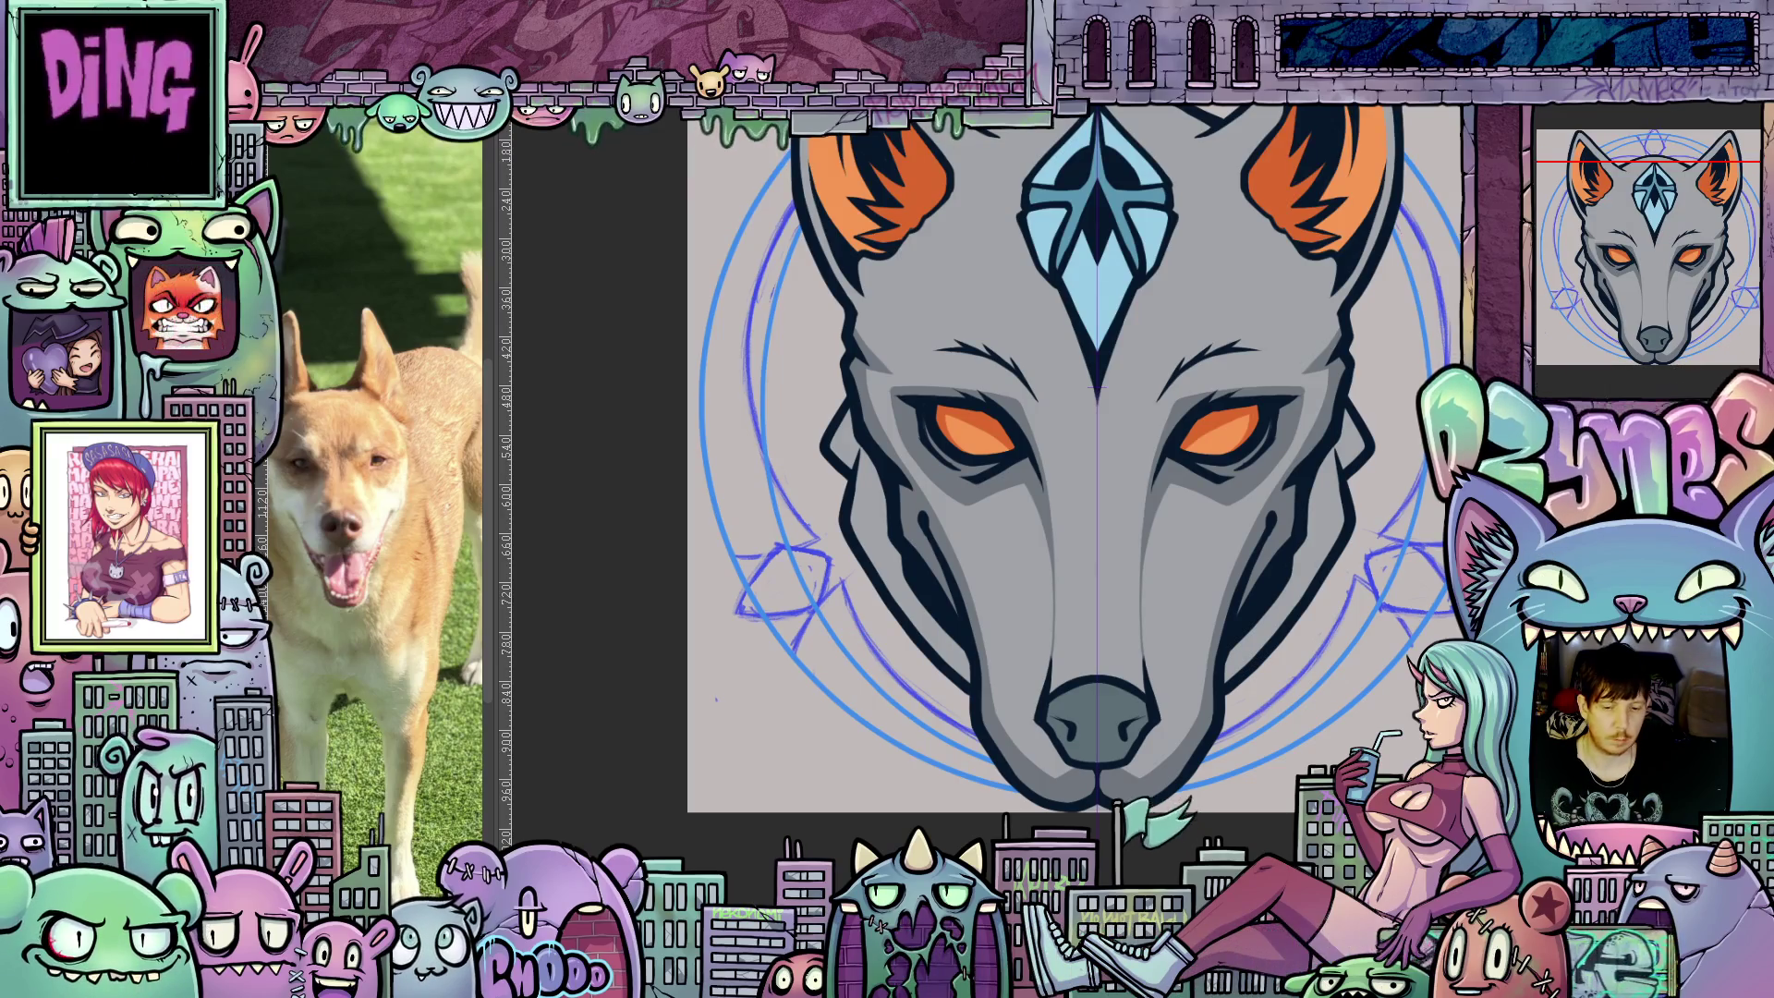
{"action": "scroll", "coordinate": [1309, 592], "scroll_direction": "down", "scroll_amount": 3}
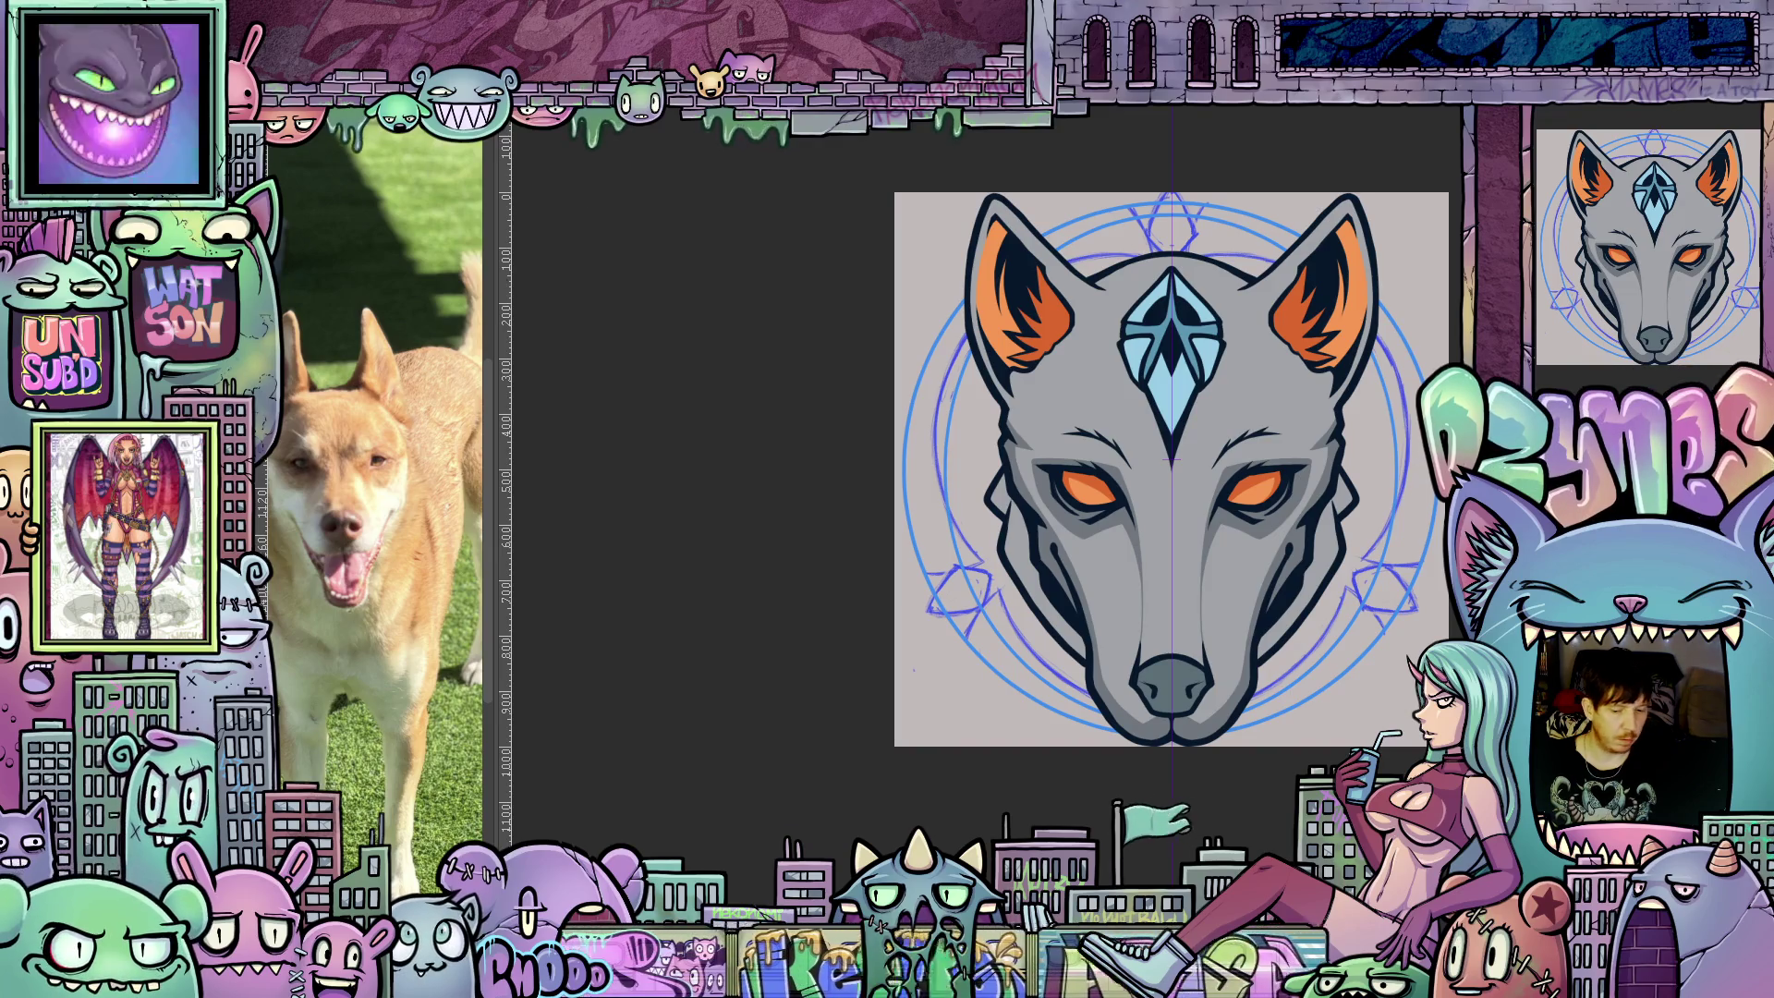
Zoom in and pan down to inspect the ears and forehead gem.
{"action": "scroll", "coordinate": [1425, 745], "scroll_direction": "up", "scroll_amount": 4}
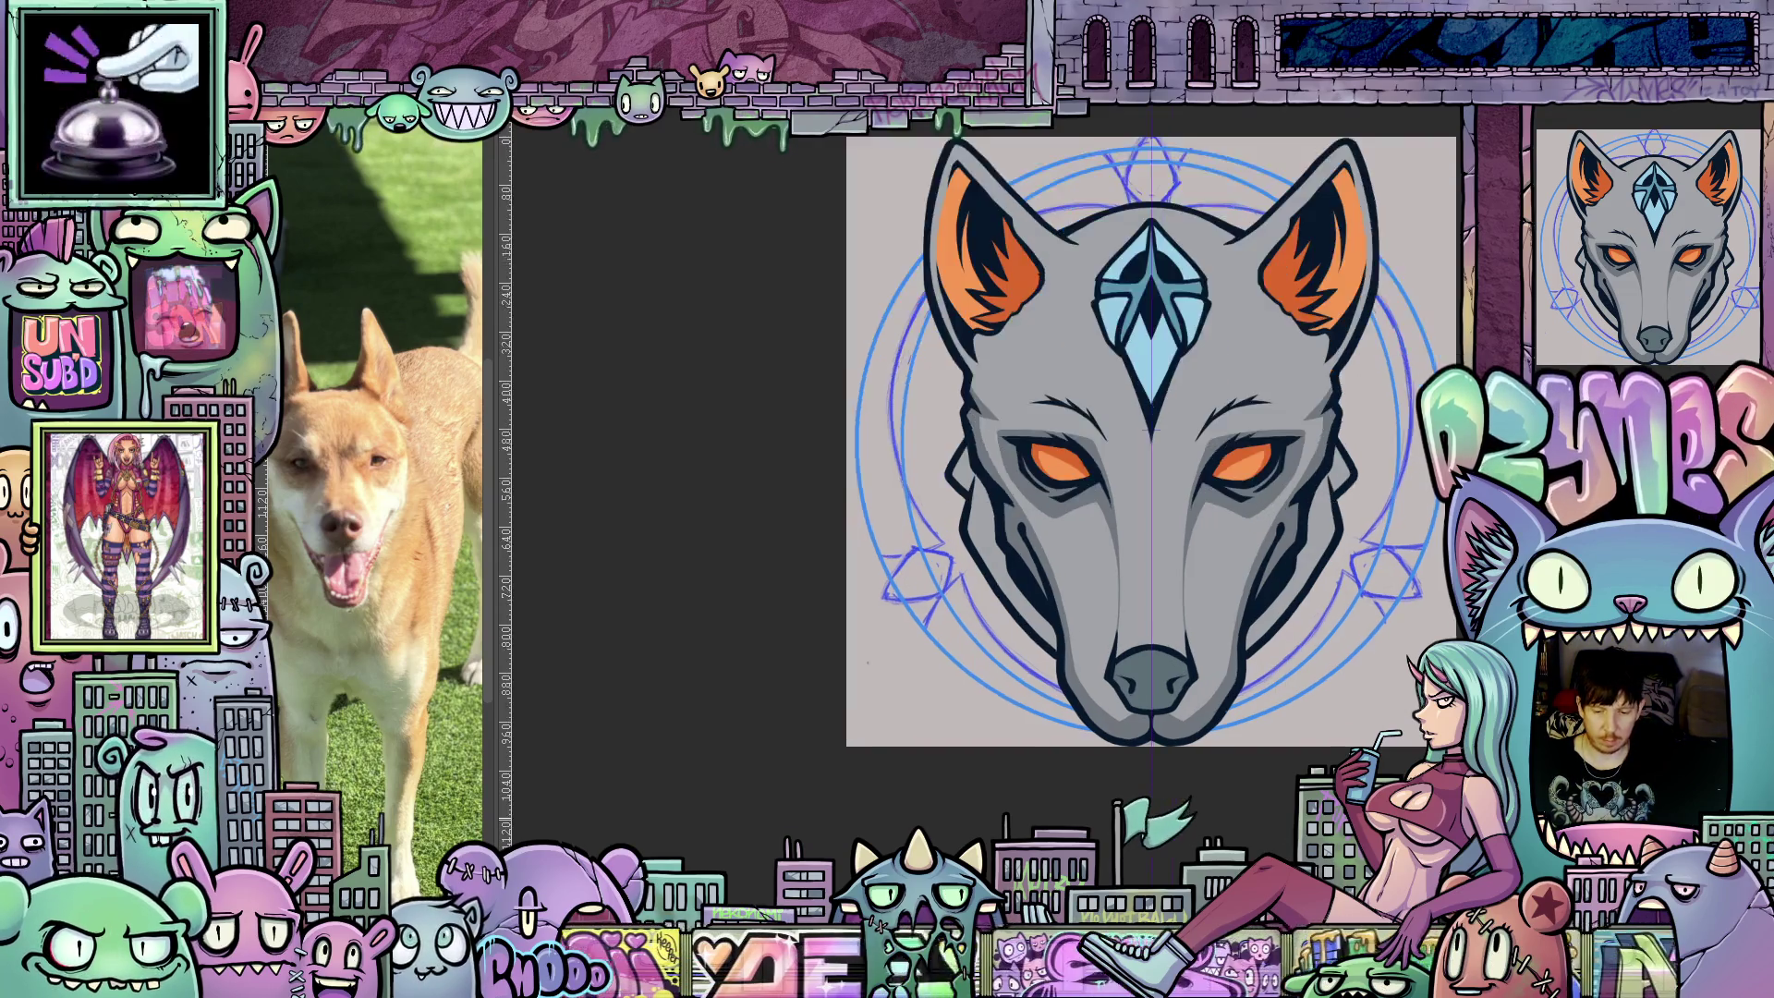
{"action": "mouse_move", "coordinate": [1276, 671]}
{"action": "left_mouse_down"}
{"action": "mouse_move", "coordinate": [1222, 670]}
{"action": "mouse_move", "coordinate": [1203, 726]}
{"action": "mouse_move", "coordinate": [1255, 847]}
{"action": "left_mouse_up"}
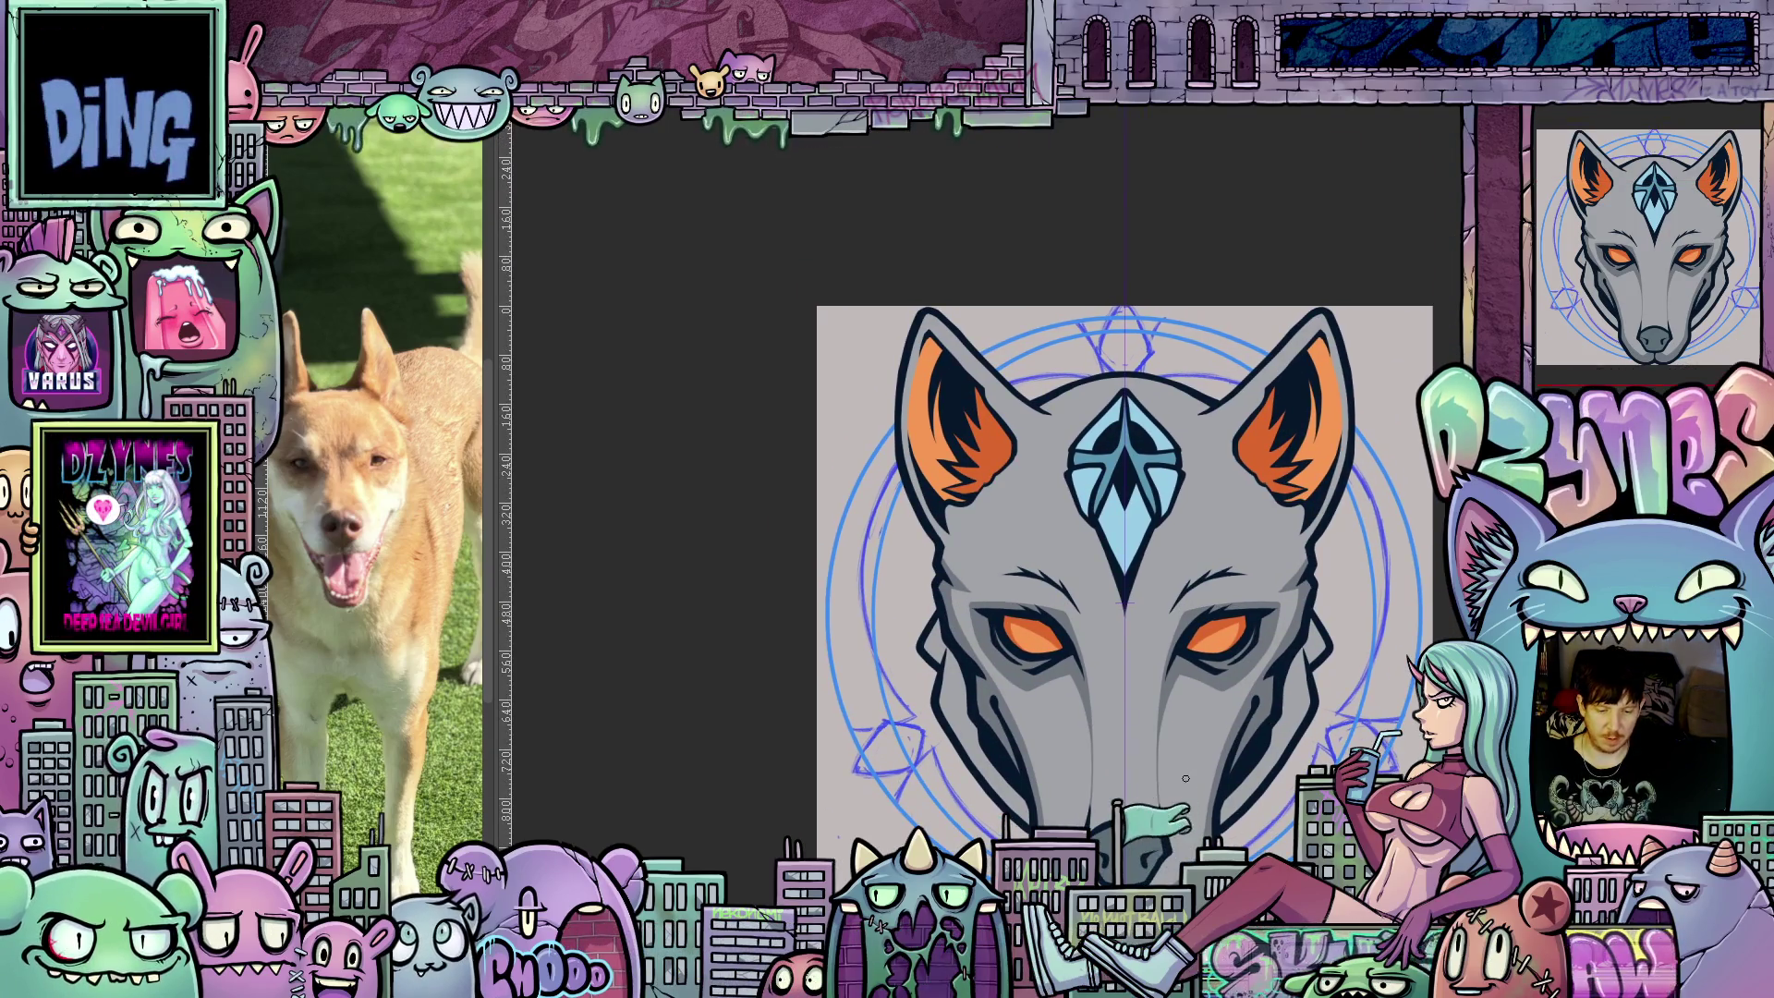
{"action": "scroll", "coordinate": [1185, 779], "scroll_direction": "down", "scroll_amount": 3}
{"action": "scroll", "coordinate": [1220, 749], "scroll_direction": "up", "scroll_amount": 1}
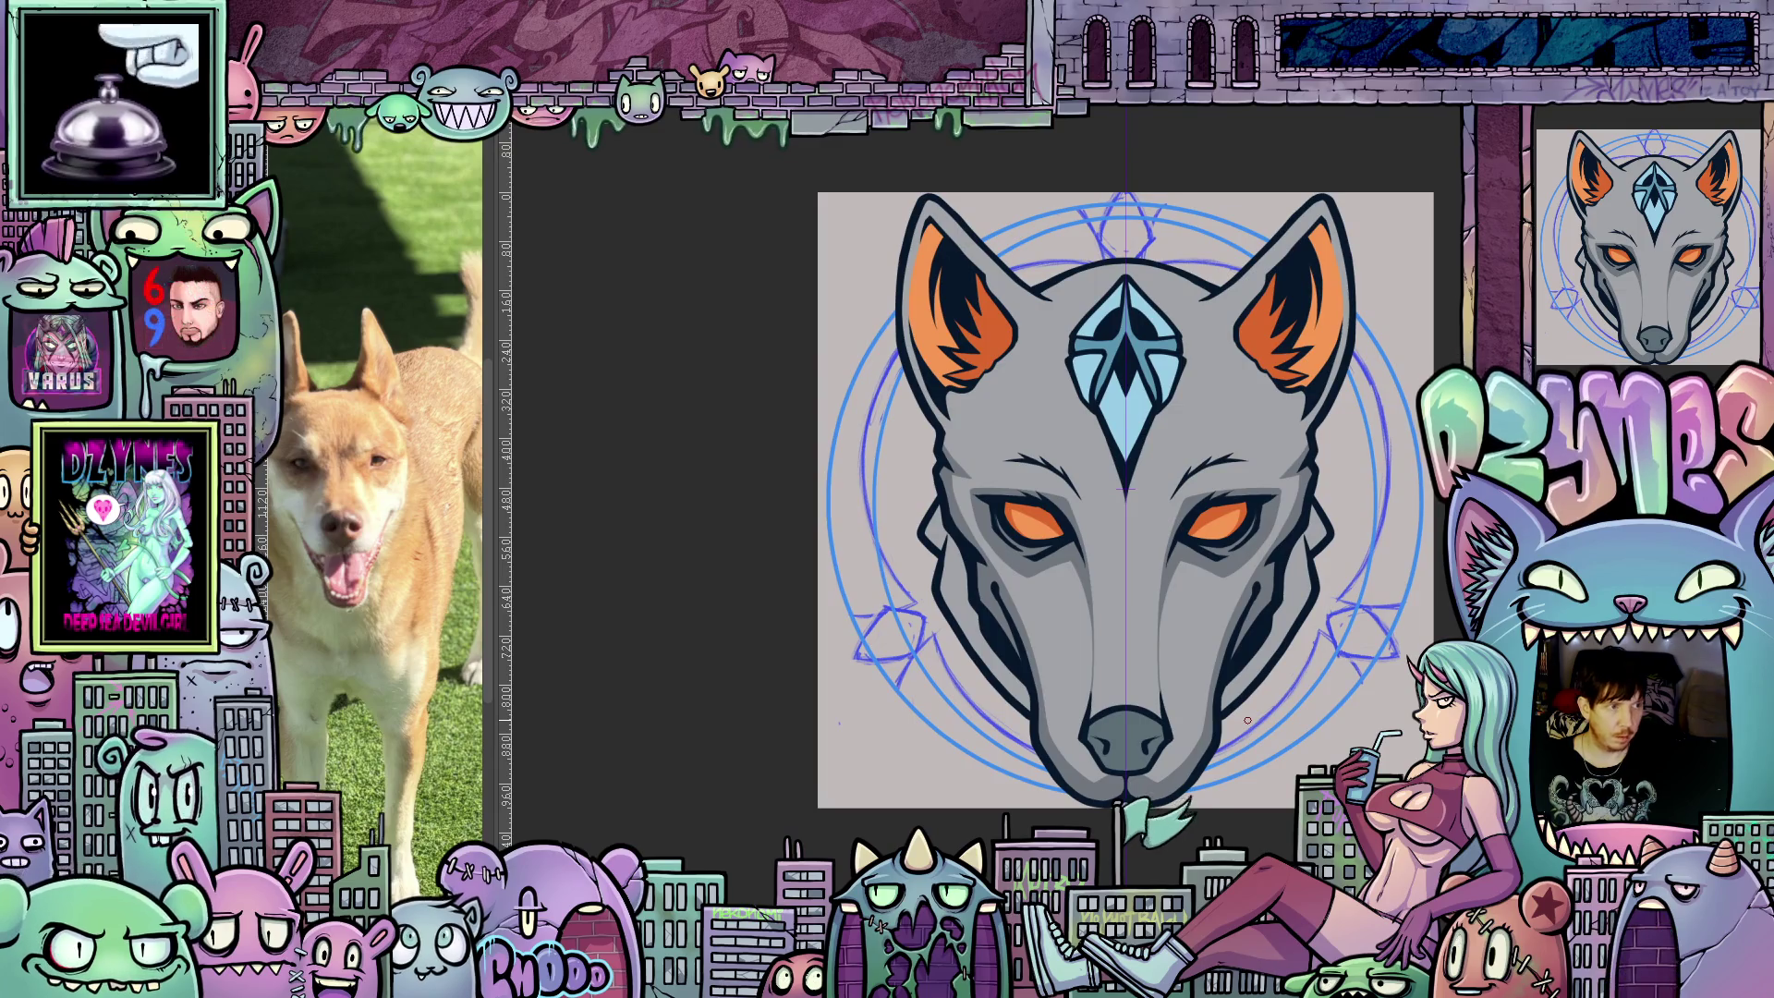
{"action": "scroll", "coordinate": [1230, 769], "scroll_direction": "up", "scroll_amount": 2}
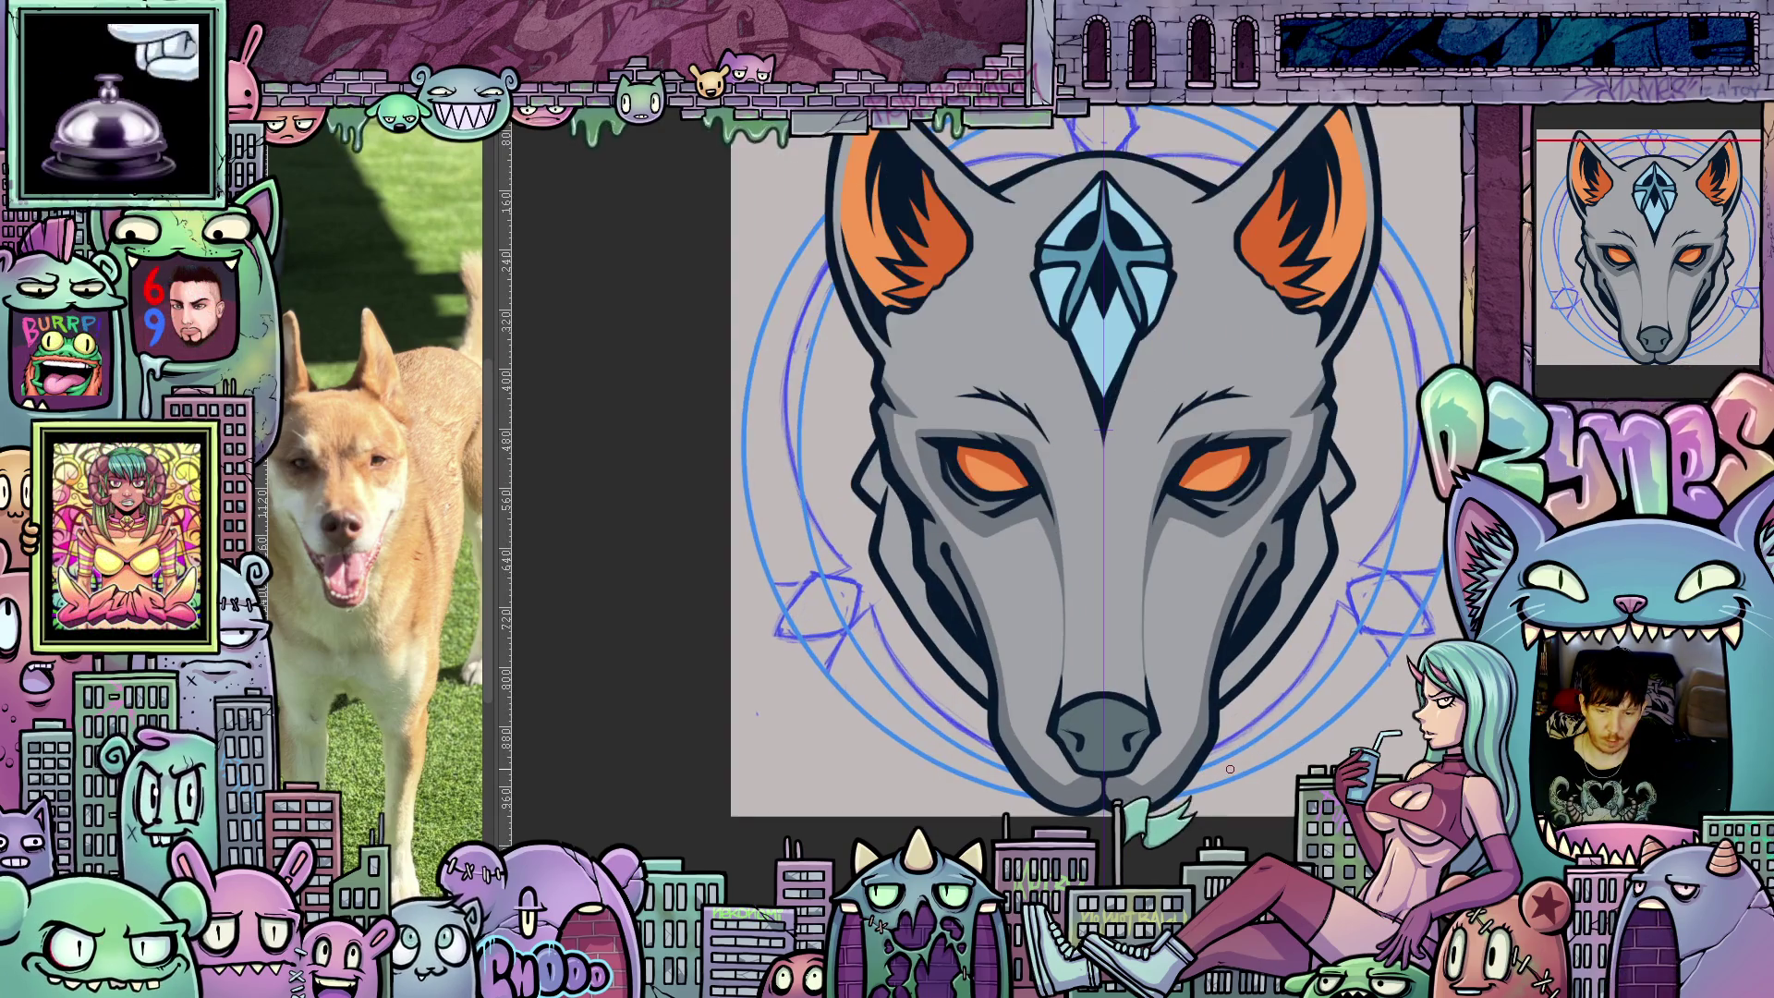
{"action": "scroll", "coordinate": [1230, 769], "scroll_direction": "up", "scroll_amount": 1}
{"action": "scroll", "coordinate": [1183, 683], "scroll_direction": "up", "scroll_amount": 6}
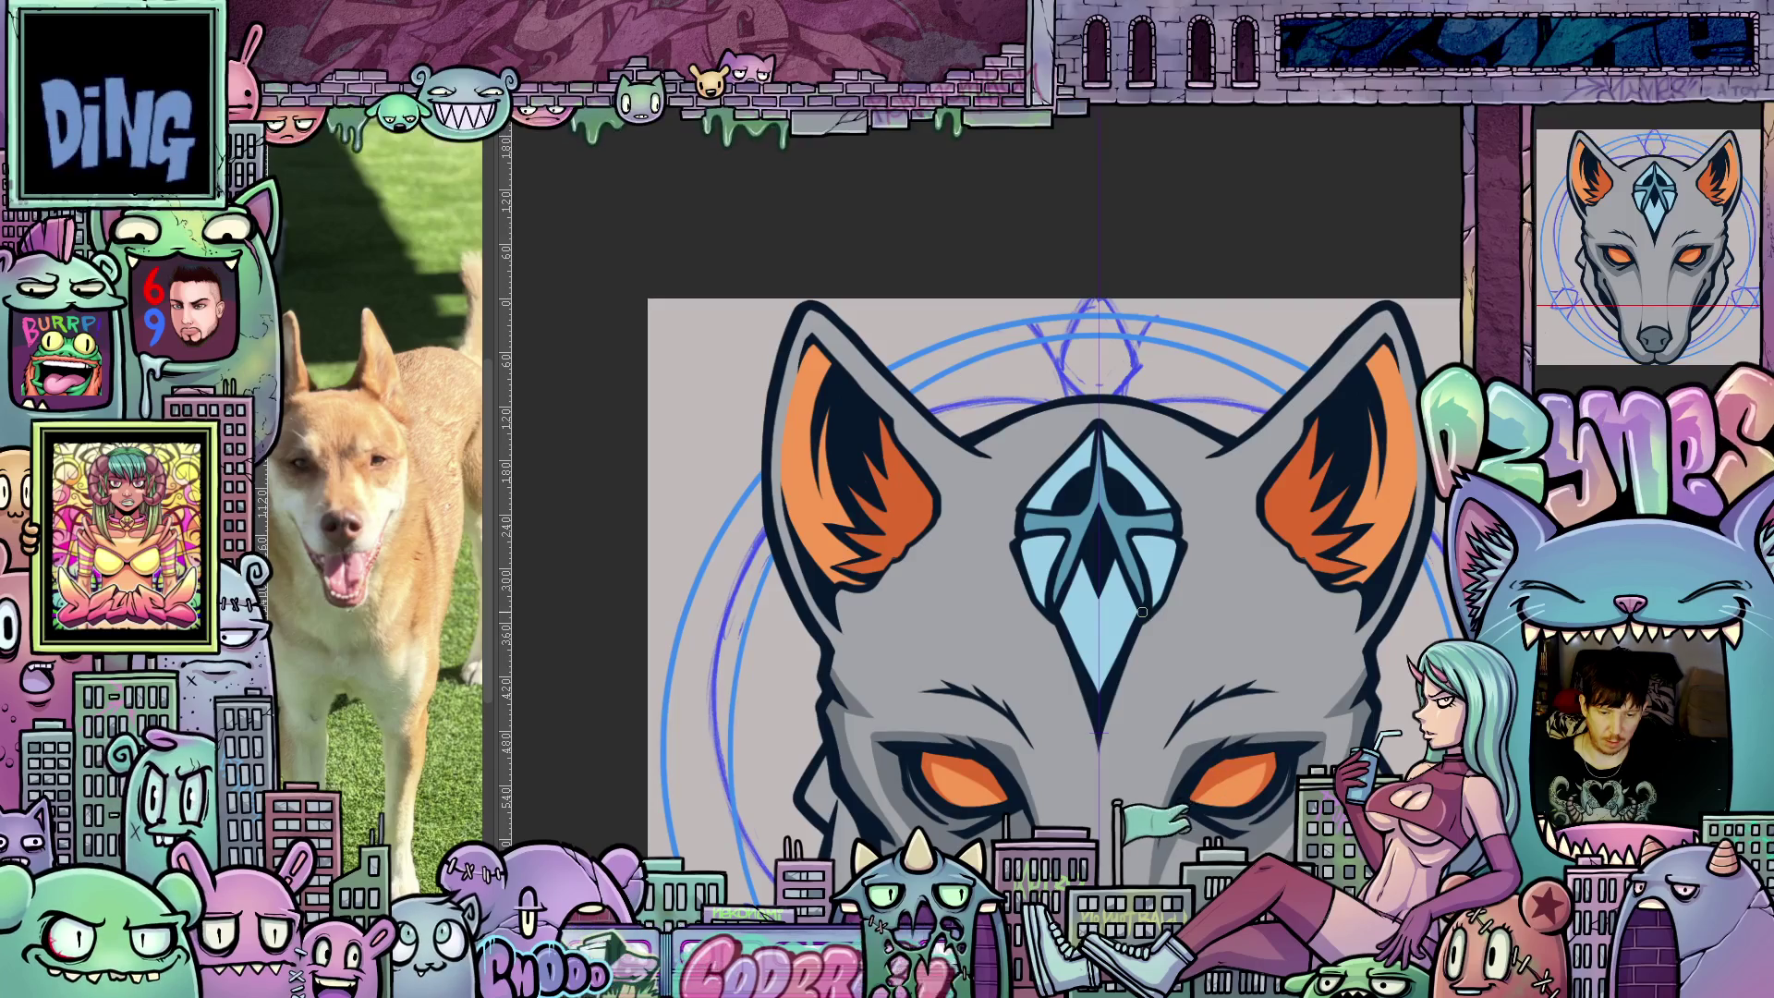
{"action": "scroll", "coordinate": [1142, 612], "scroll_direction": "up", "scroll_amount": 2}
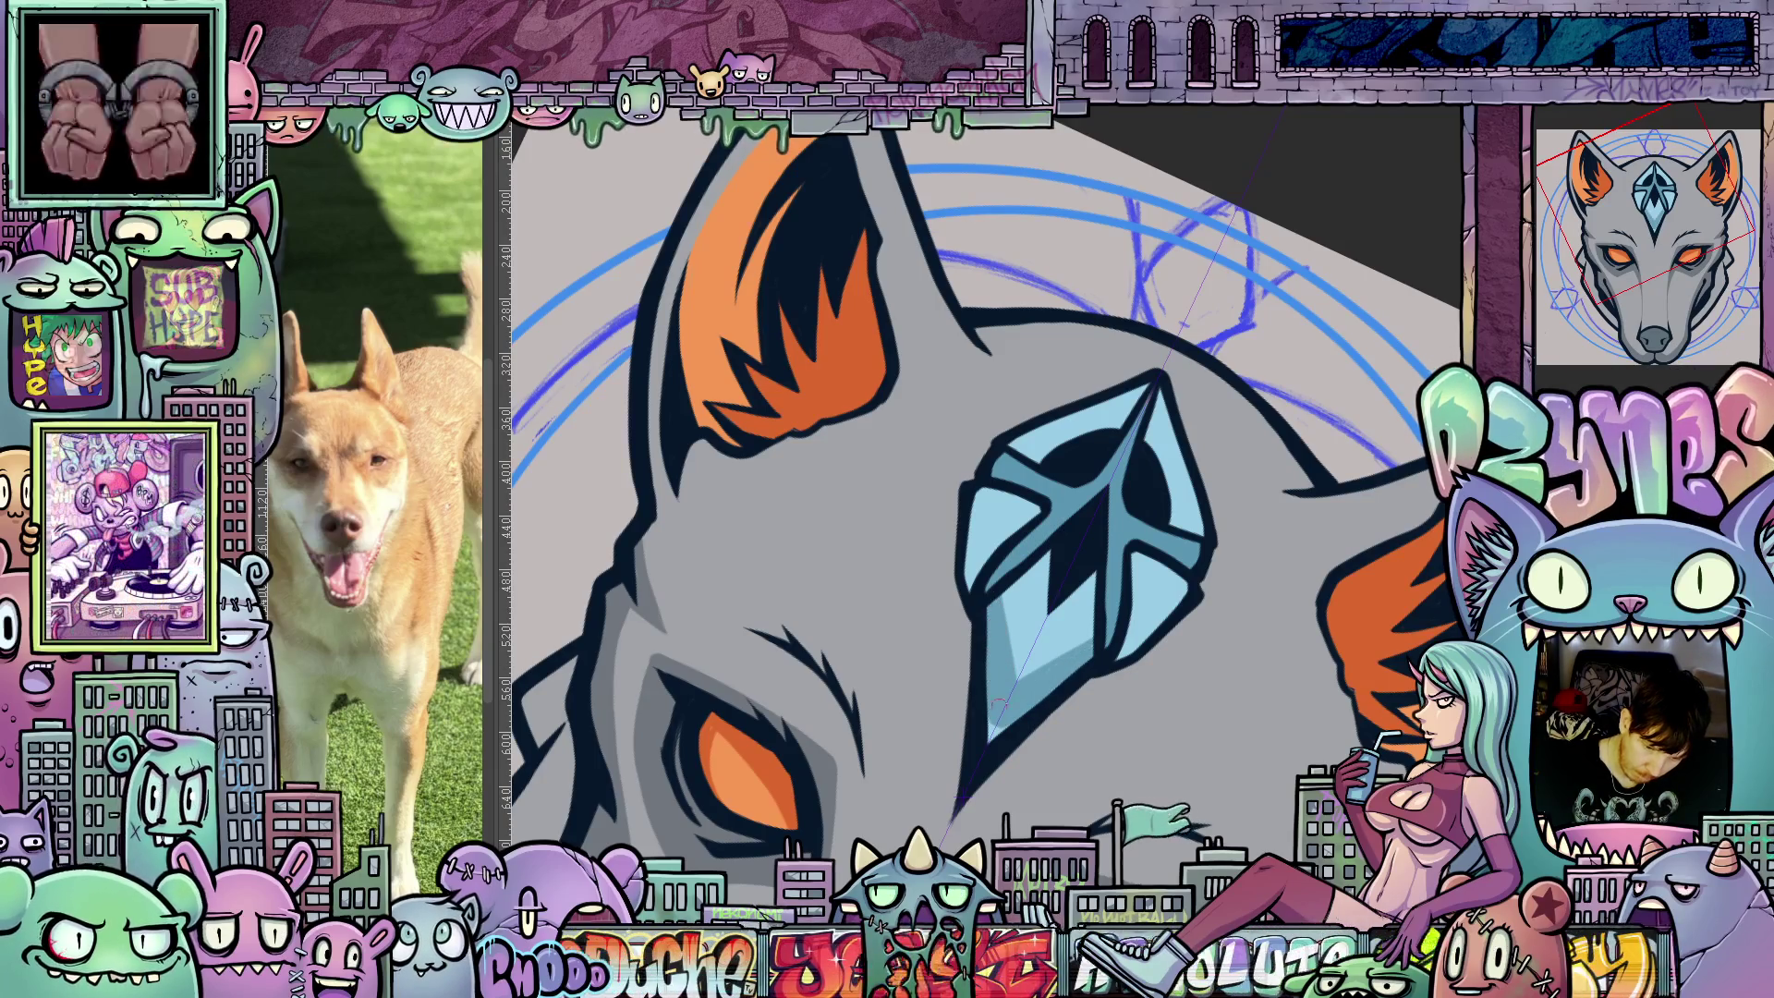
Paint a grey stroke up from the crystal's tip and extend the grey muzzle line downward.
{"action": "key", "text": "5"}
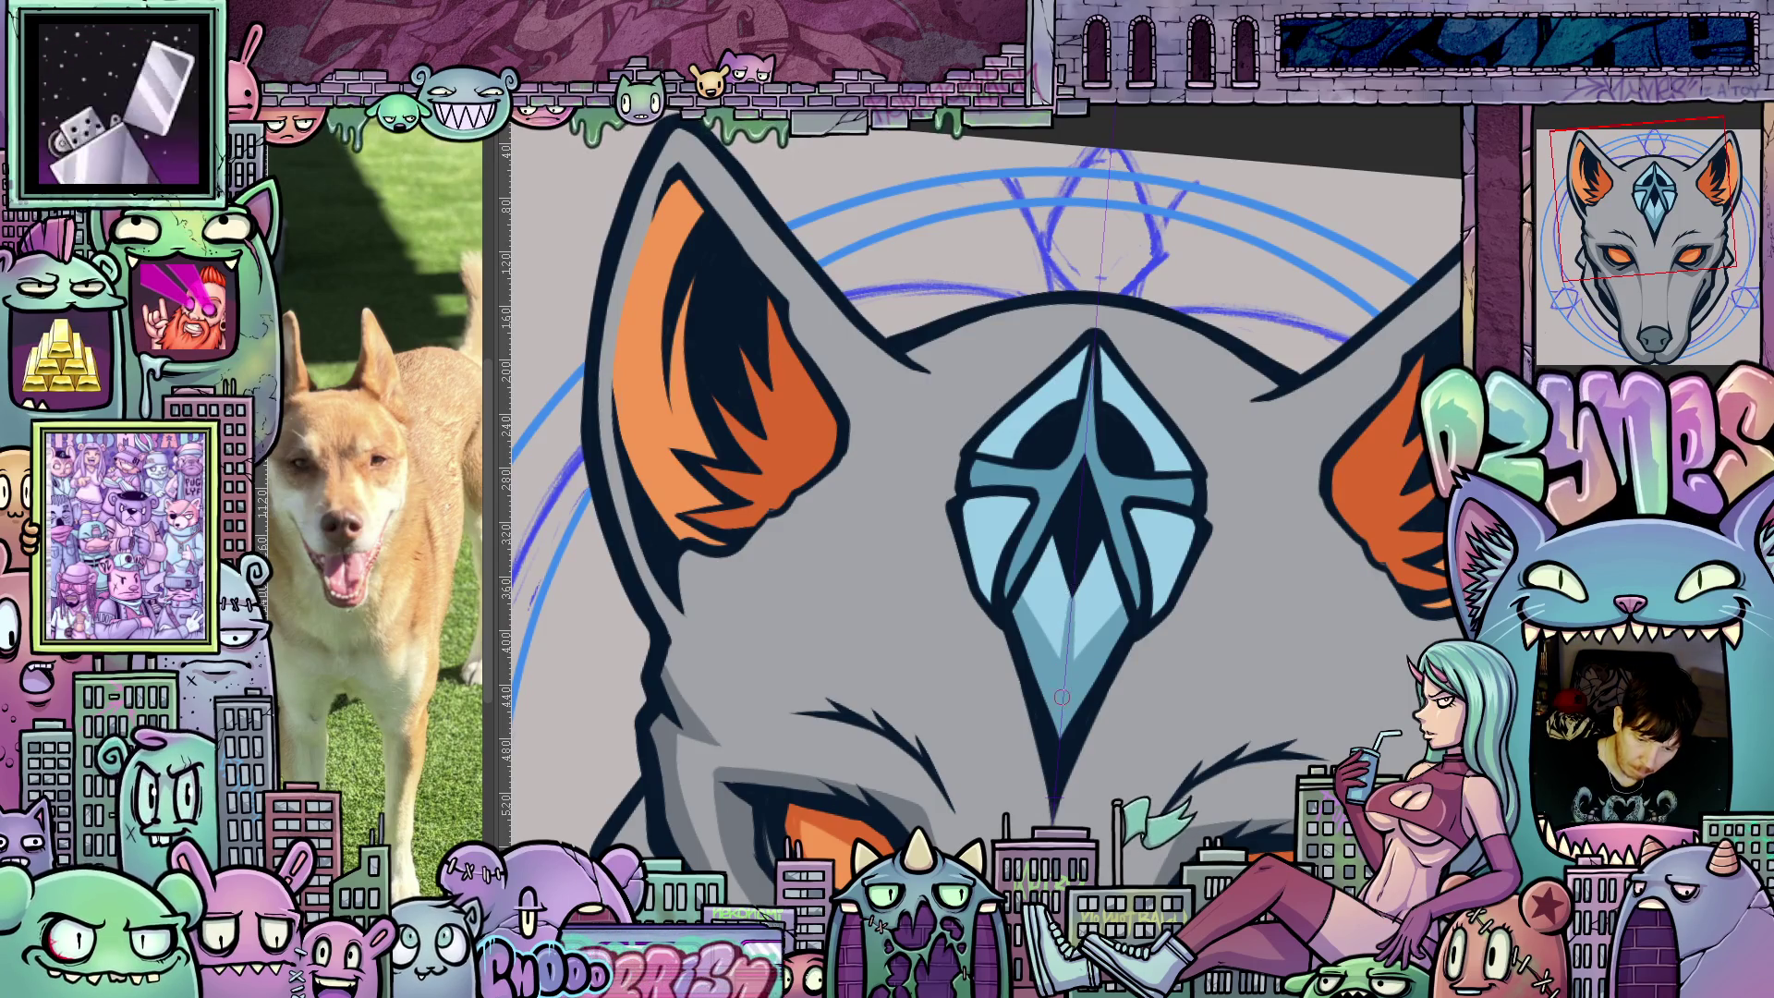
{"action": "scroll", "coordinate": [1026, 666], "scroll_direction": "up", "scroll_amount": 3}
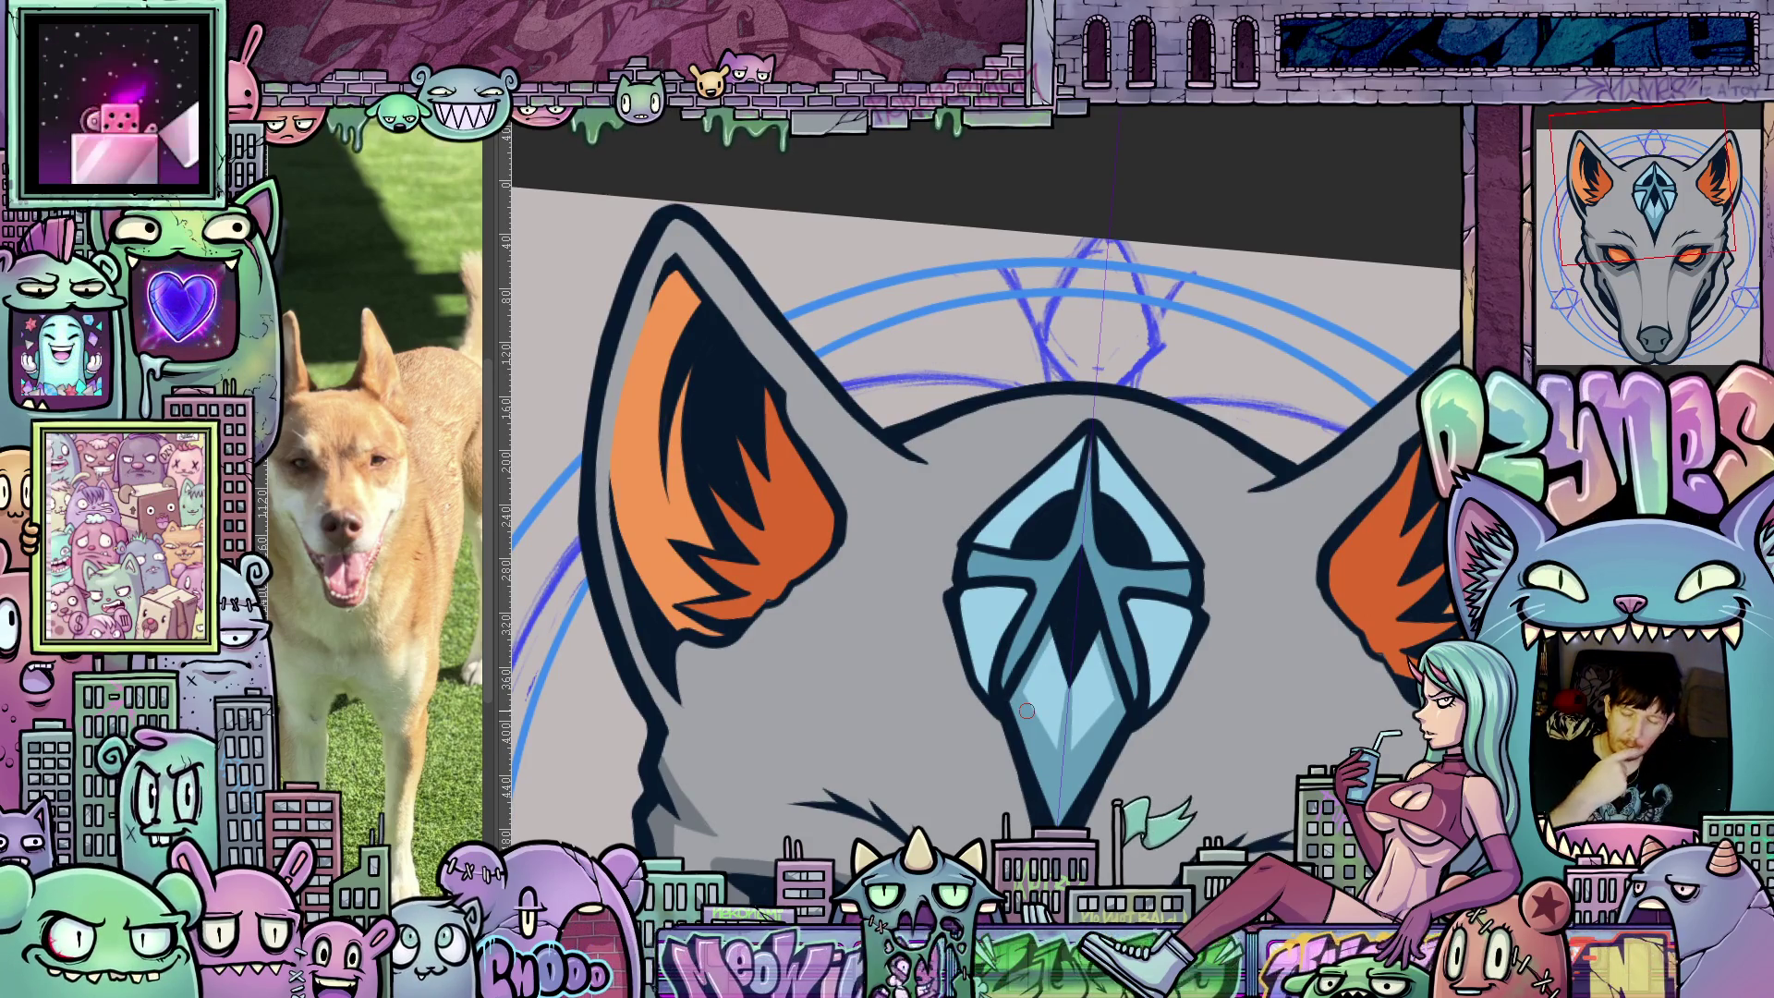
{"action": "scroll", "coordinate": [1044, 721], "scroll_direction": "up", "scroll_amount": 2}
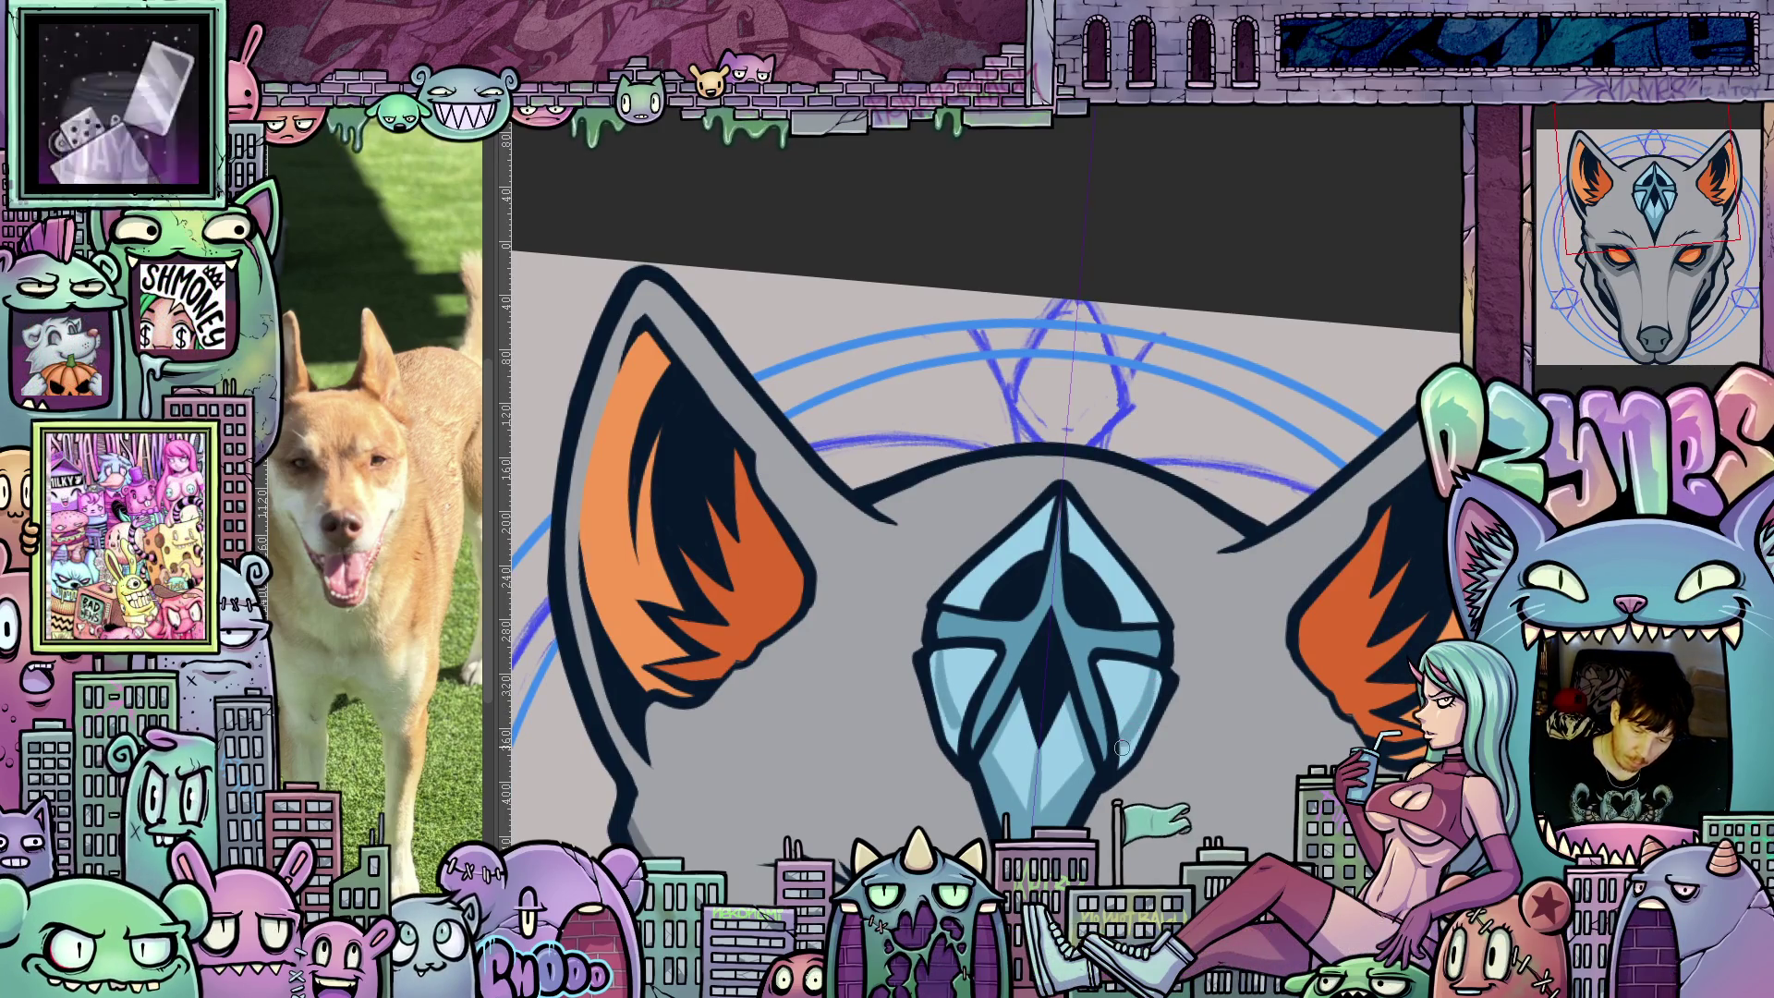
{"action": "left_click_drag", "start_coordinate": [1215, 667], "coordinate": [963, 688]}
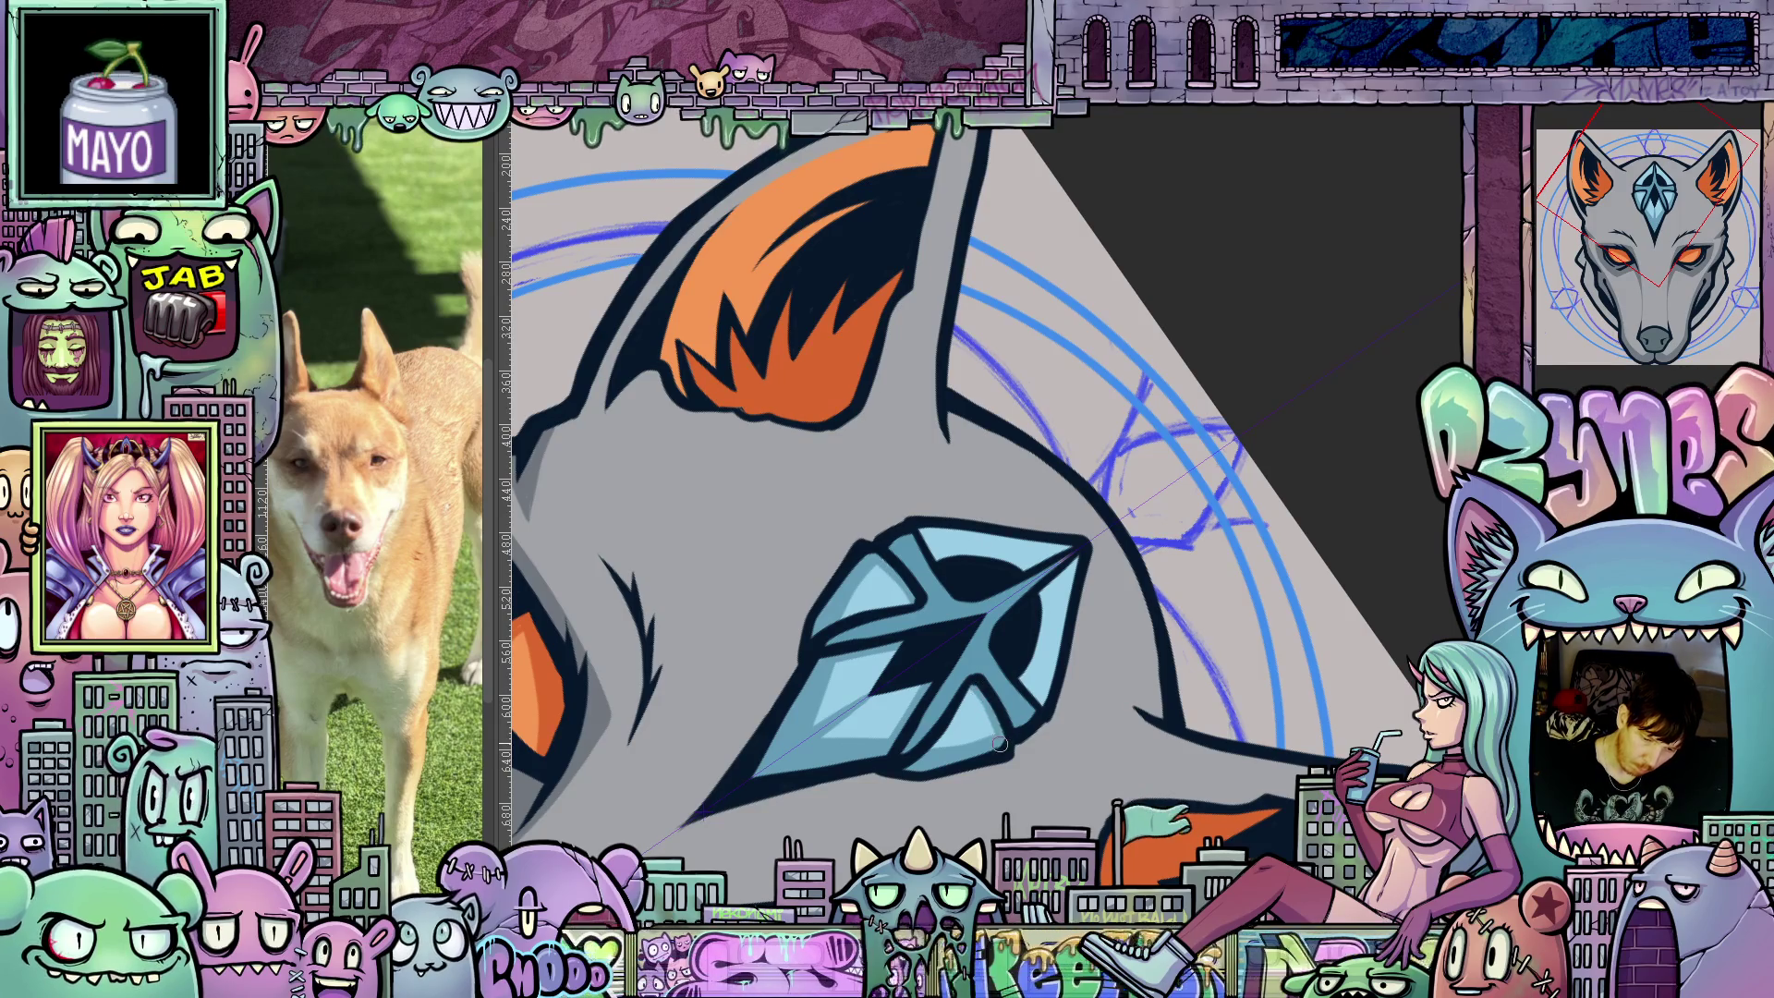
{"action": "mouse_move", "coordinate": [998, 737]}
{"action": "left_mouse_down"}
{"action": "mouse_move", "coordinate": [1137, 670]}
{"action": "mouse_move", "coordinate": [1081, 696]}
{"action": "left_mouse_up"}
{"action": "scroll", "coordinate": [1148, 663], "scroll_direction": "up", "scroll_amount": 2}
{"action": "scroll", "coordinate": [1149, 664], "scroll_direction": "down", "scroll_amount": 2}
{"action": "scroll", "coordinate": [1062, 705], "scroll_direction": "up", "scroll_amount": 2}
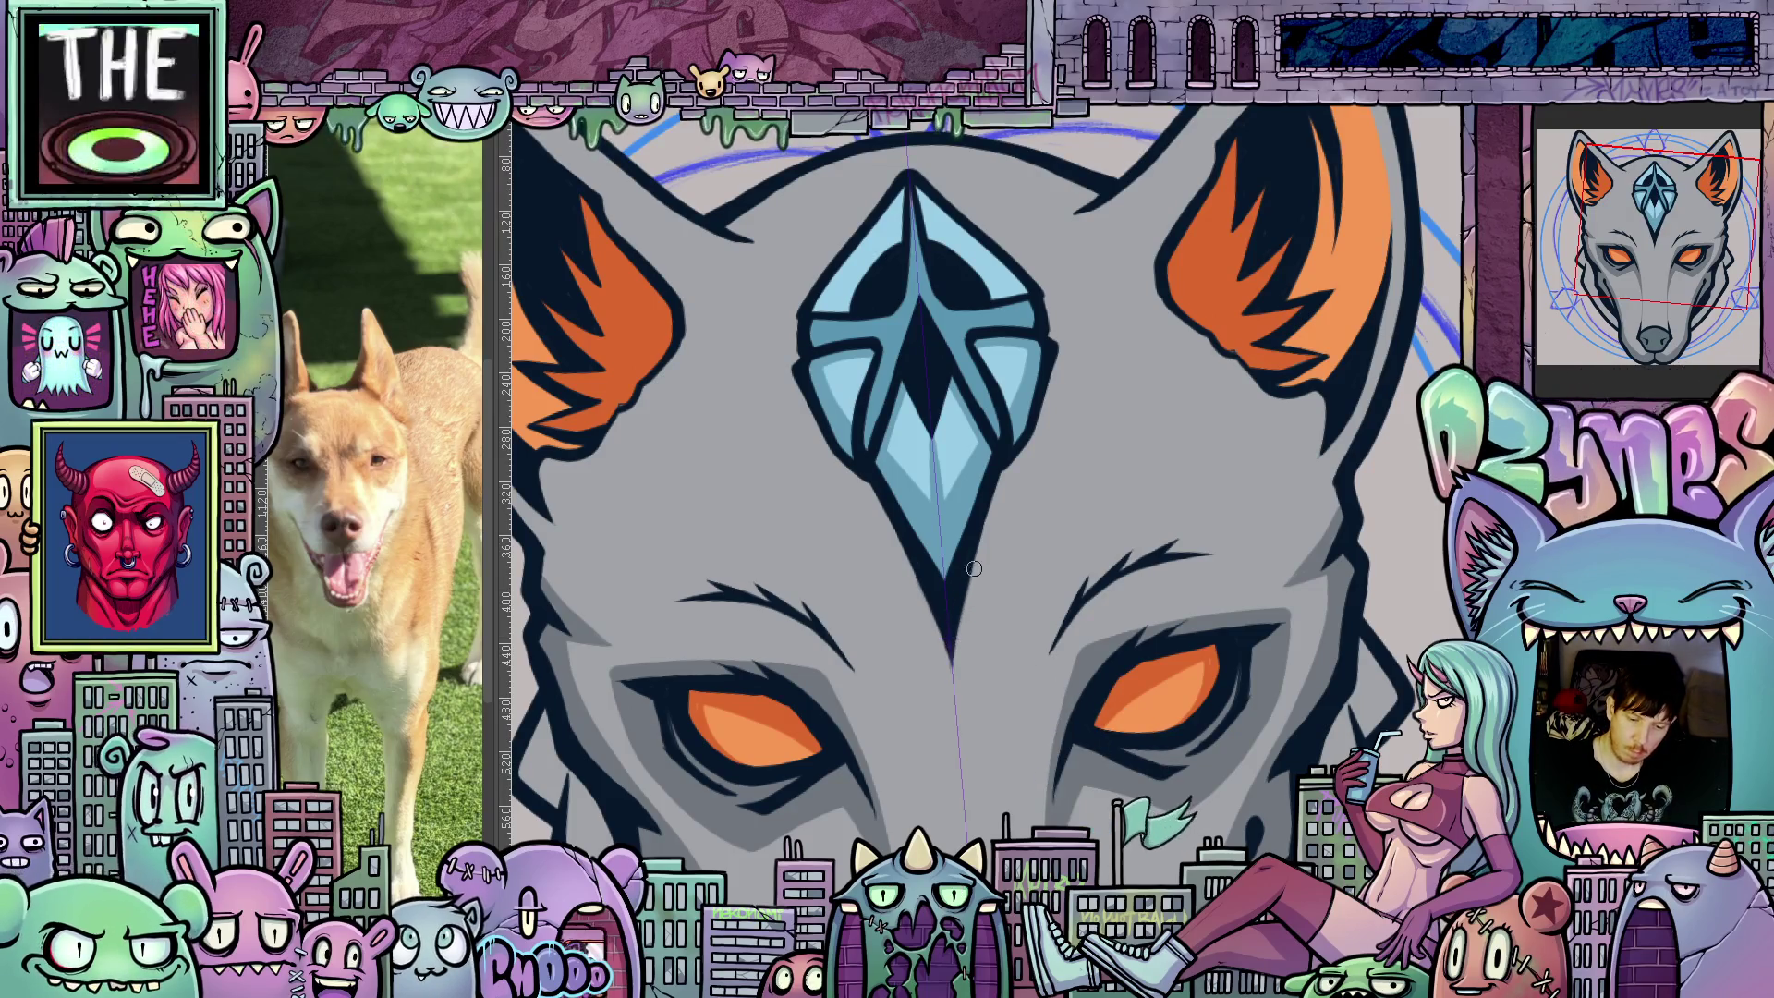
{"action": "mouse_move", "coordinate": [958, 628]}
{"action": "left_mouse_down"}
{"action": "mouse_move", "coordinate": [984, 536]}
{"action": "mouse_move", "coordinate": [1049, 434]}
{"action": "mouse_move", "coordinate": [1158, 338]}
{"action": "mouse_move", "coordinate": [1077, 816]}
{"action": "left_mouse_up"}
{"action": "left_click_drag", "start_coordinate": [1104, 535], "coordinate": [1124, 589]}
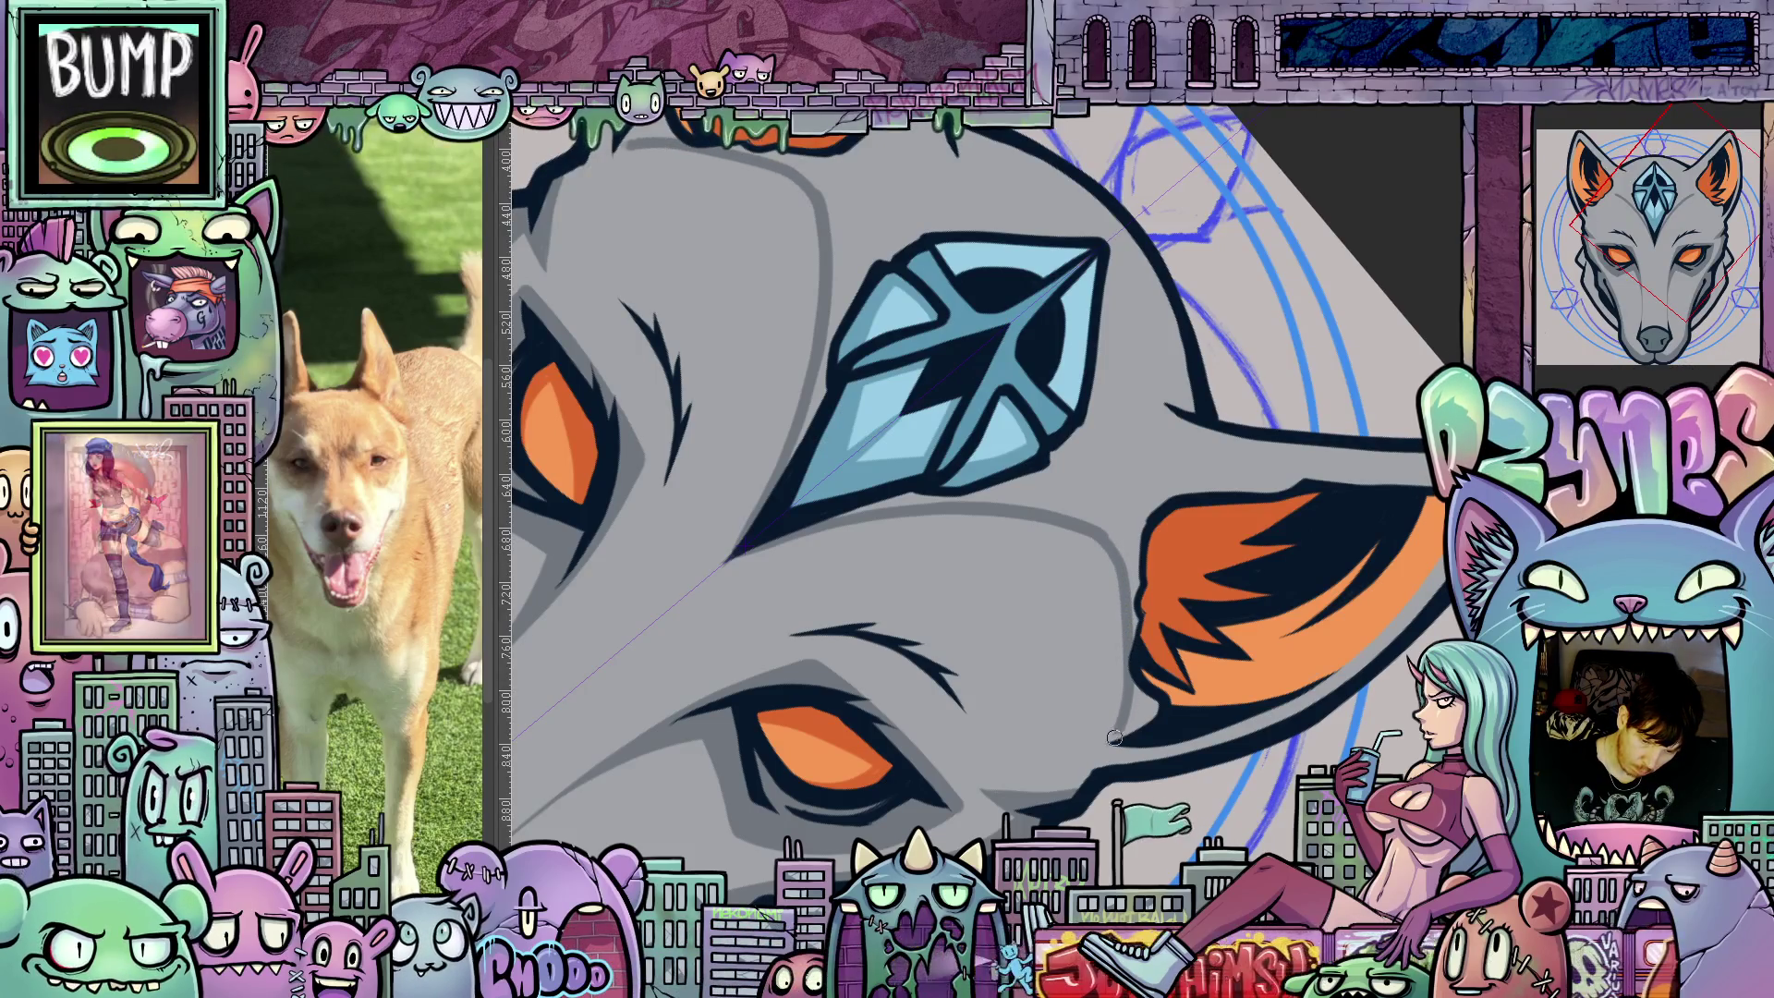
Add dark ink along the ear's lower outline.
{"action": "key", "text": "5"}
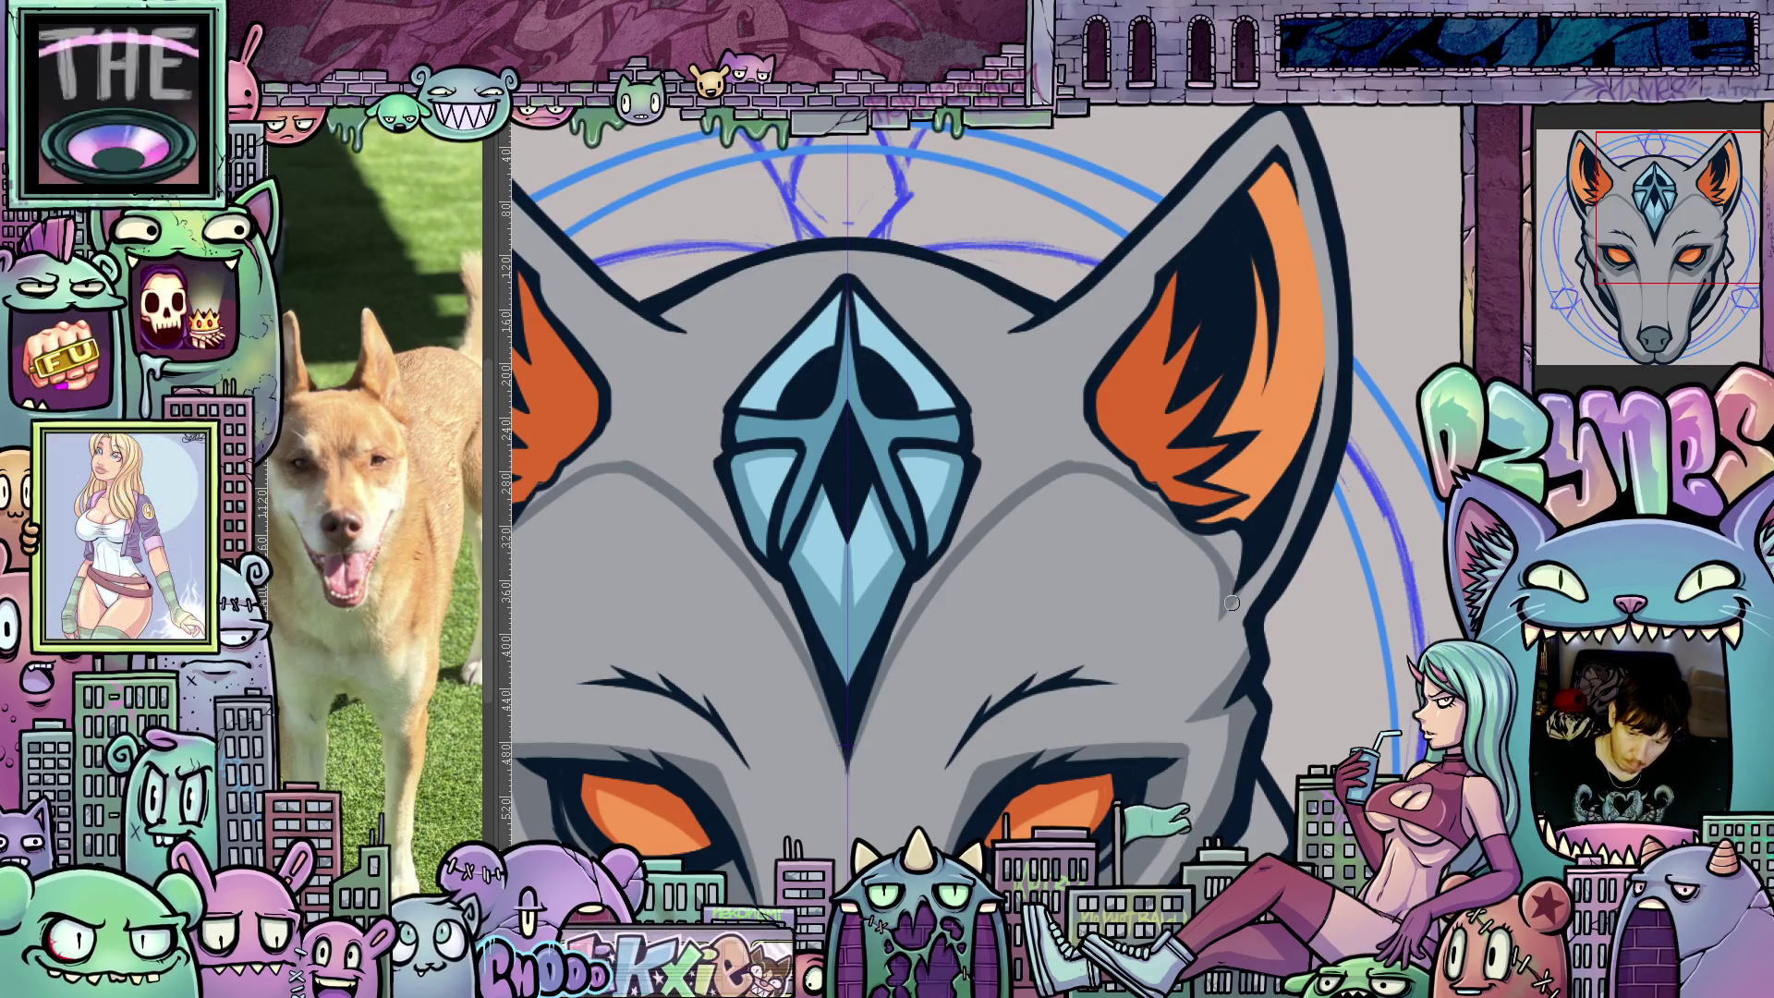
{"action": "mouse_move", "coordinate": [1227, 609]}
{"action": "left_mouse_down"}
{"action": "mouse_move", "coordinate": [1238, 545]}
{"action": "mouse_move", "coordinate": [1213, 539]}
{"action": "mouse_move", "coordinate": [1240, 547]}
{"action": "left_mouse_up"}
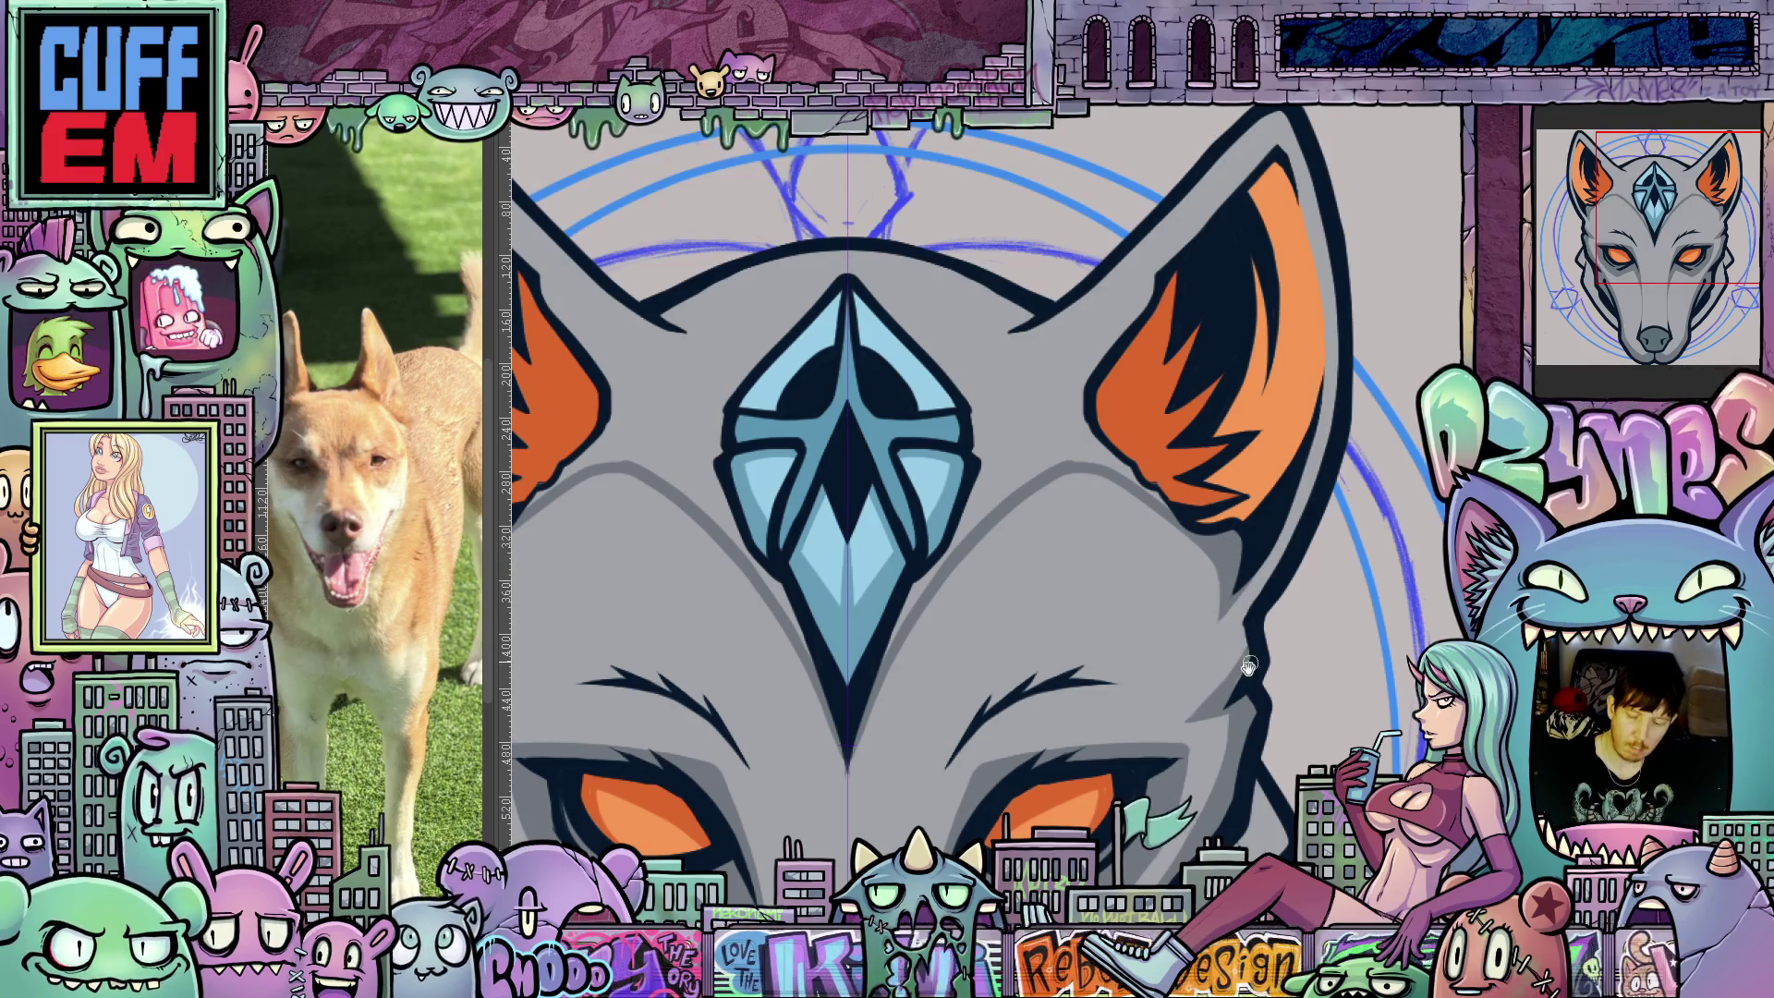
{"action": "left_click_drag", "start_coordinate": [1239, 610], "coordinate": [1257, 597]}
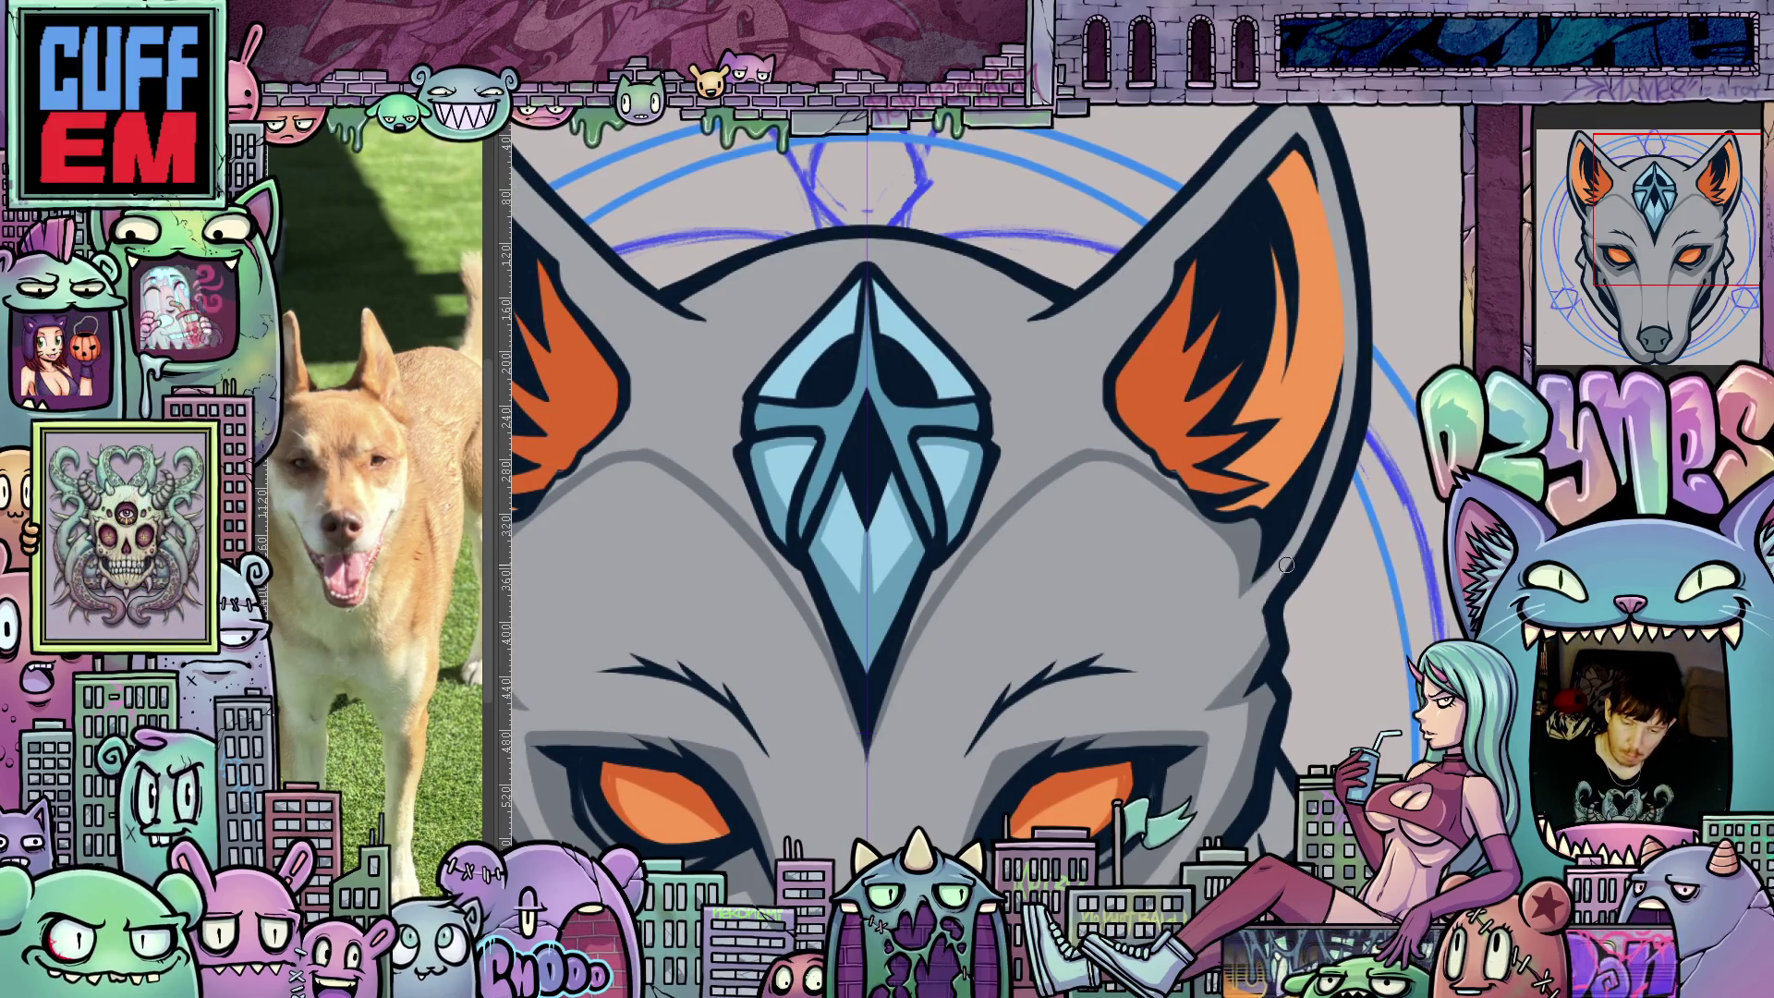
Fill the area around the forehead gem with a darker grey.
{"action": "mouse_move", "coordinate": [1253, 548]}
{"action": "left_mouse_down"}
{"action": "mouse_move", "coordinate": [1428, 478]}
{"action": "mouse_move", "coordinate": [1432, 522]}
{"action": "left_mouse_up"}
{"action": "scroll", "coordinate": [1257, 682], "scroll_direction": "down", "scroll_amount": 2}
{"action": "scroll", "coordinate": [838, 451], "scroll_direction": "up", "scroll_amount": 2}
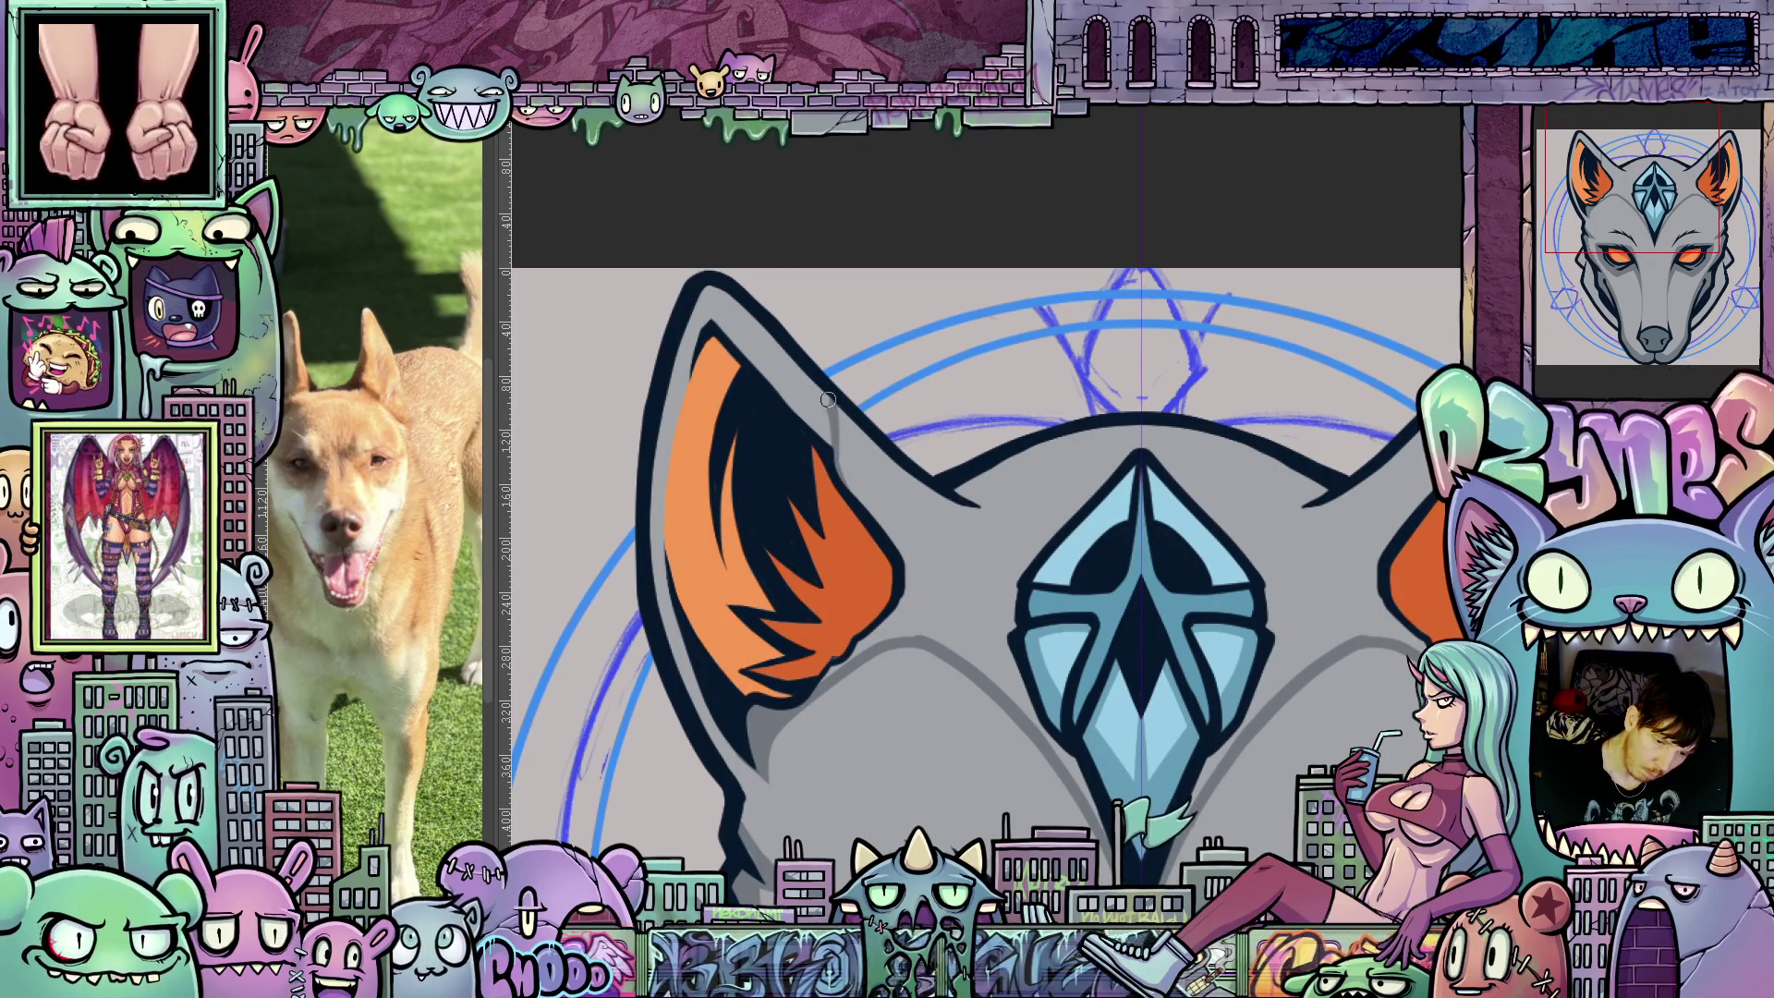
{"action": "left_click_drag", "start_coordinate": [903, 427], "coordinate": [997, 316]}
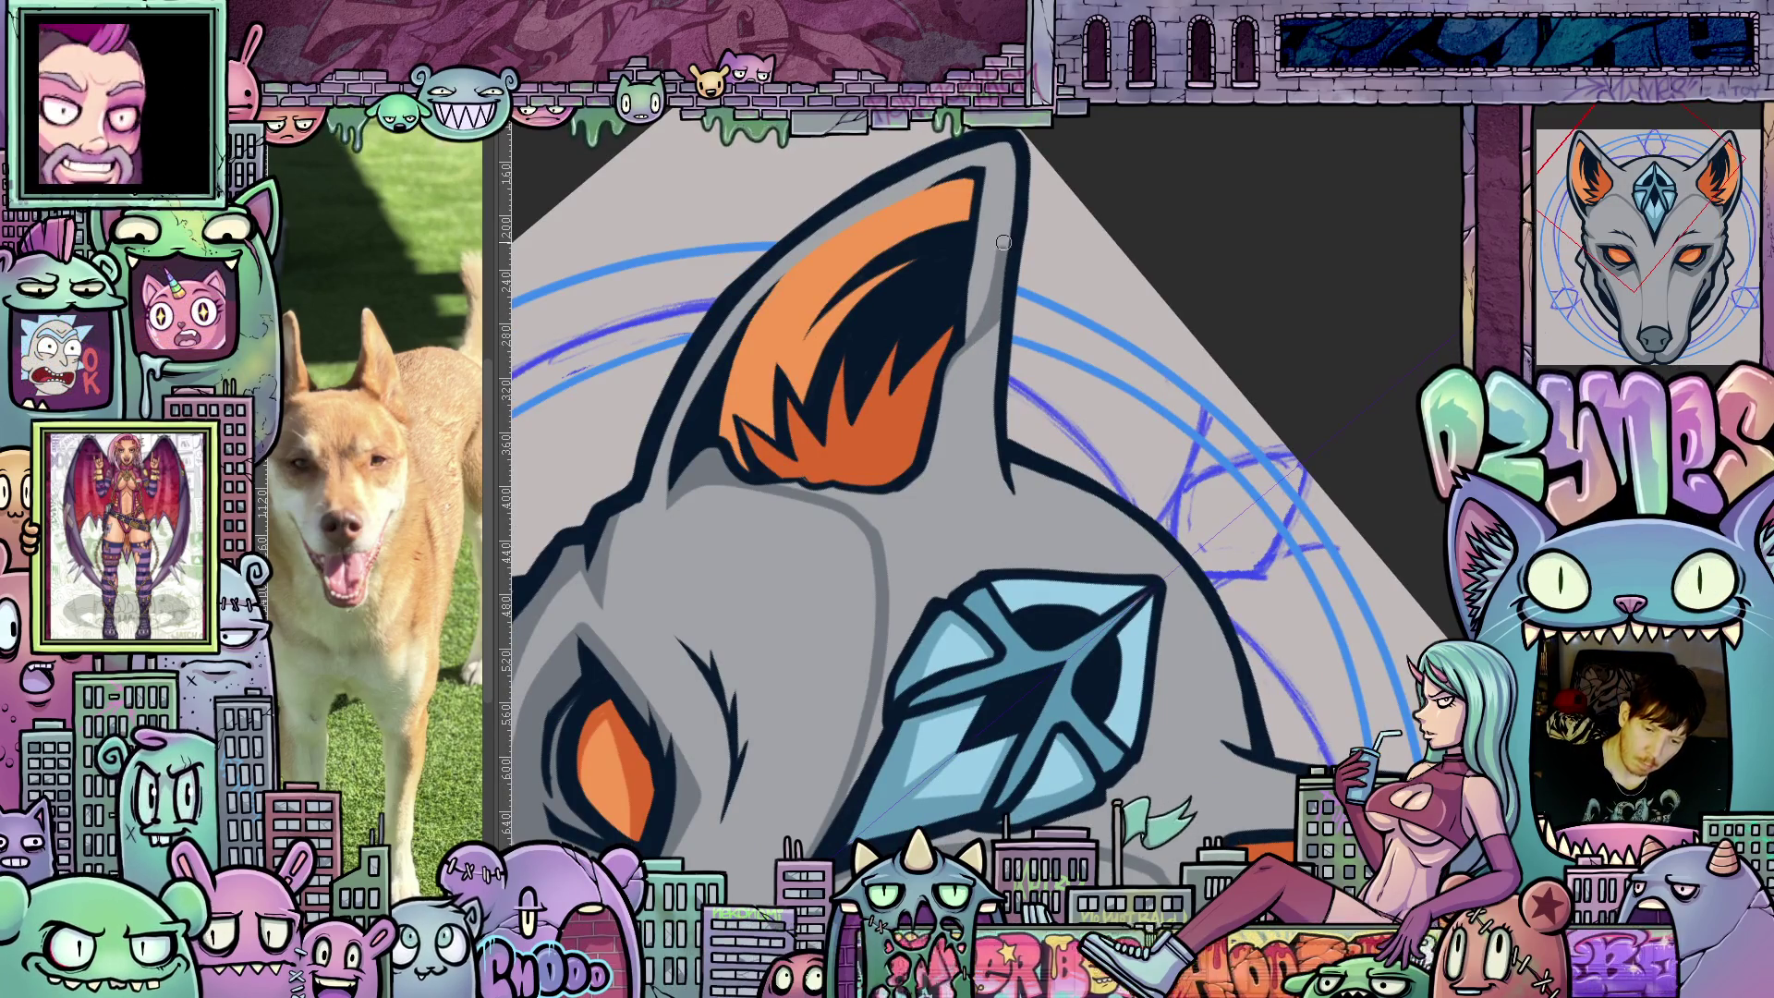
{"action": "left_click_drag", "start_coordinate": [1096, 423], "coordinate": [1257, 507]}
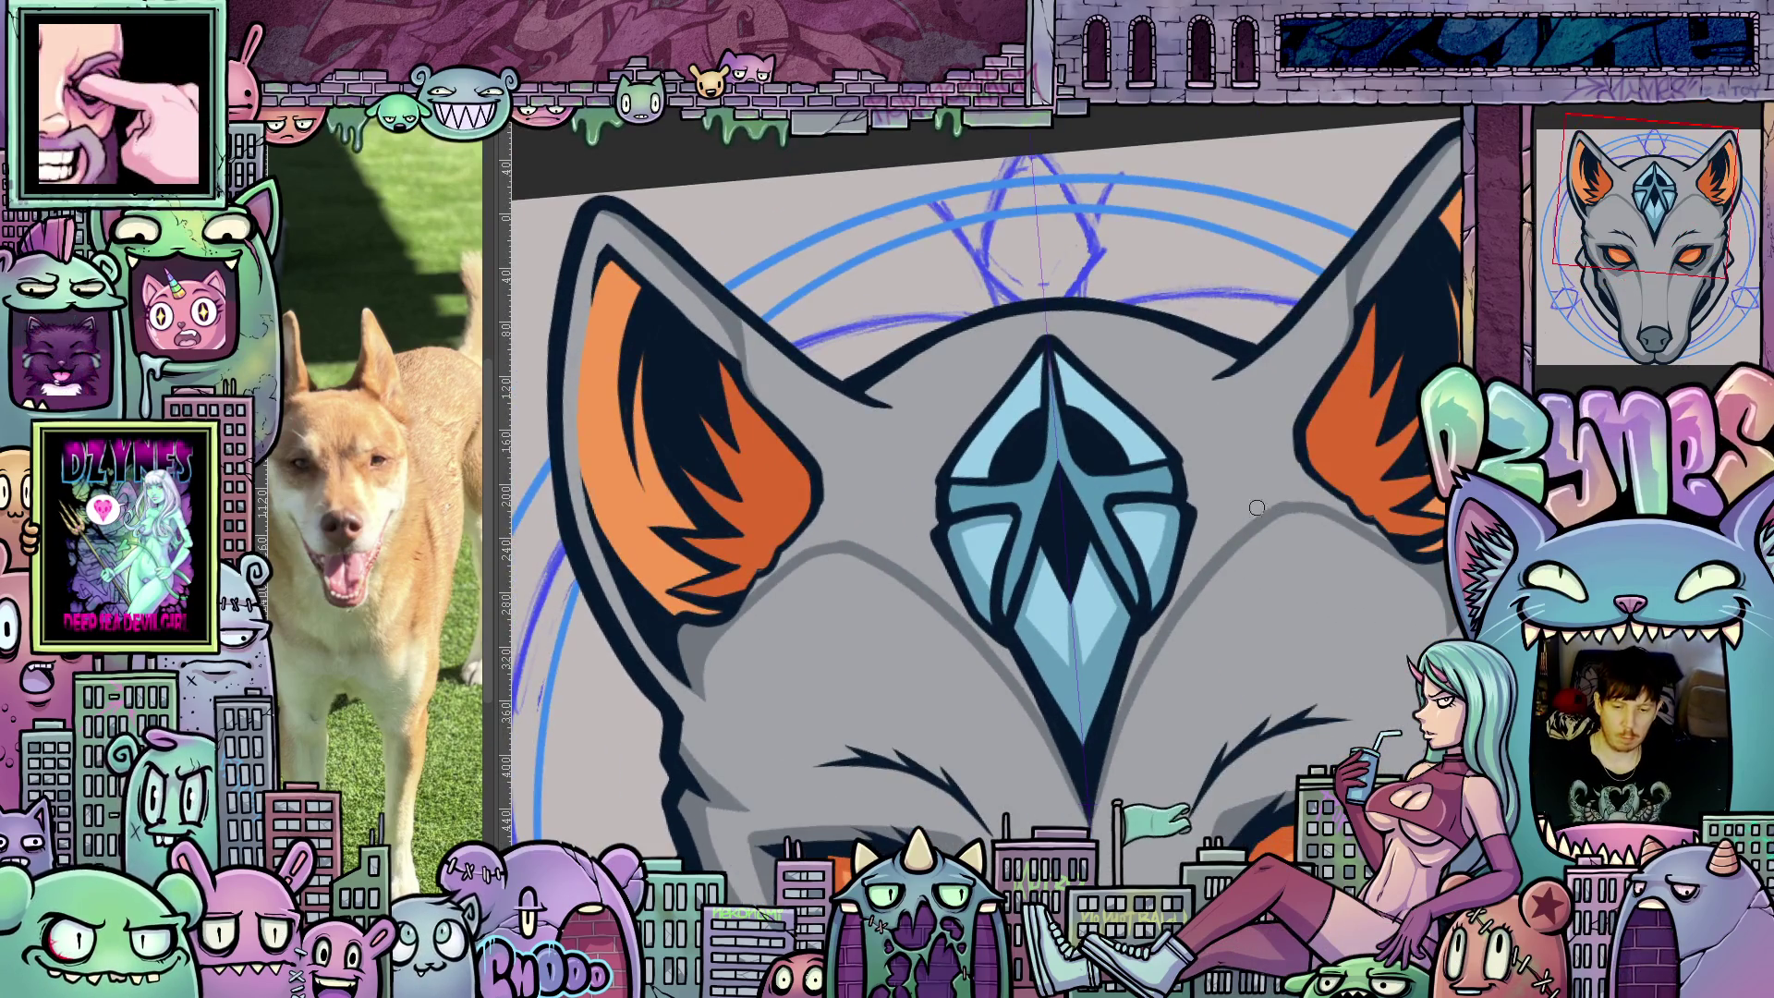
{"action": "left_click", "coordinate": [1240, 472]}
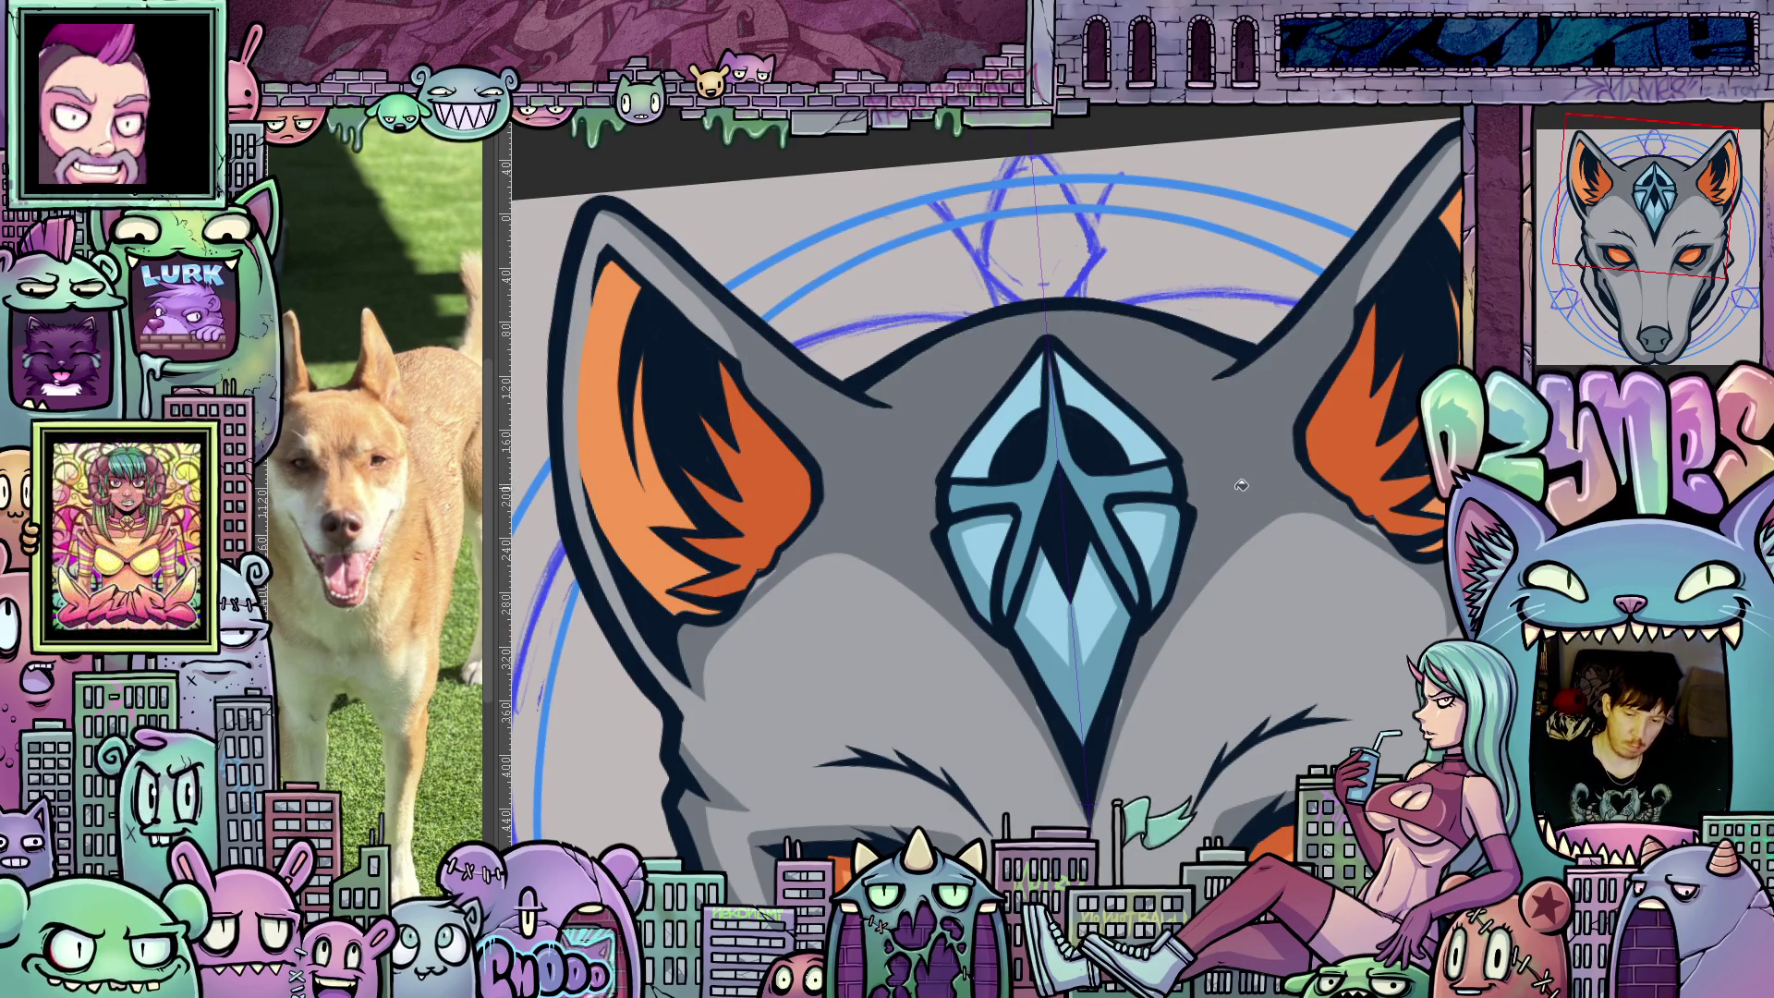
Pan over the right ear and straighten the view to show the whole head.
{"action": "mouse_move", "coordinate": [1298, 579]}
{"action": "left_mouse_down"}
{"action": "mouse_move", "coordinate": [1167, 606]}
{"action": "mouse_move", "coordinate": [1160, 435]}
{"action": "mouse_move", "coordinate": [1065, 744]}
{"action": "mouse_move", "coordinate": [1068, 888]}
{"action": "left_mouse_up"}
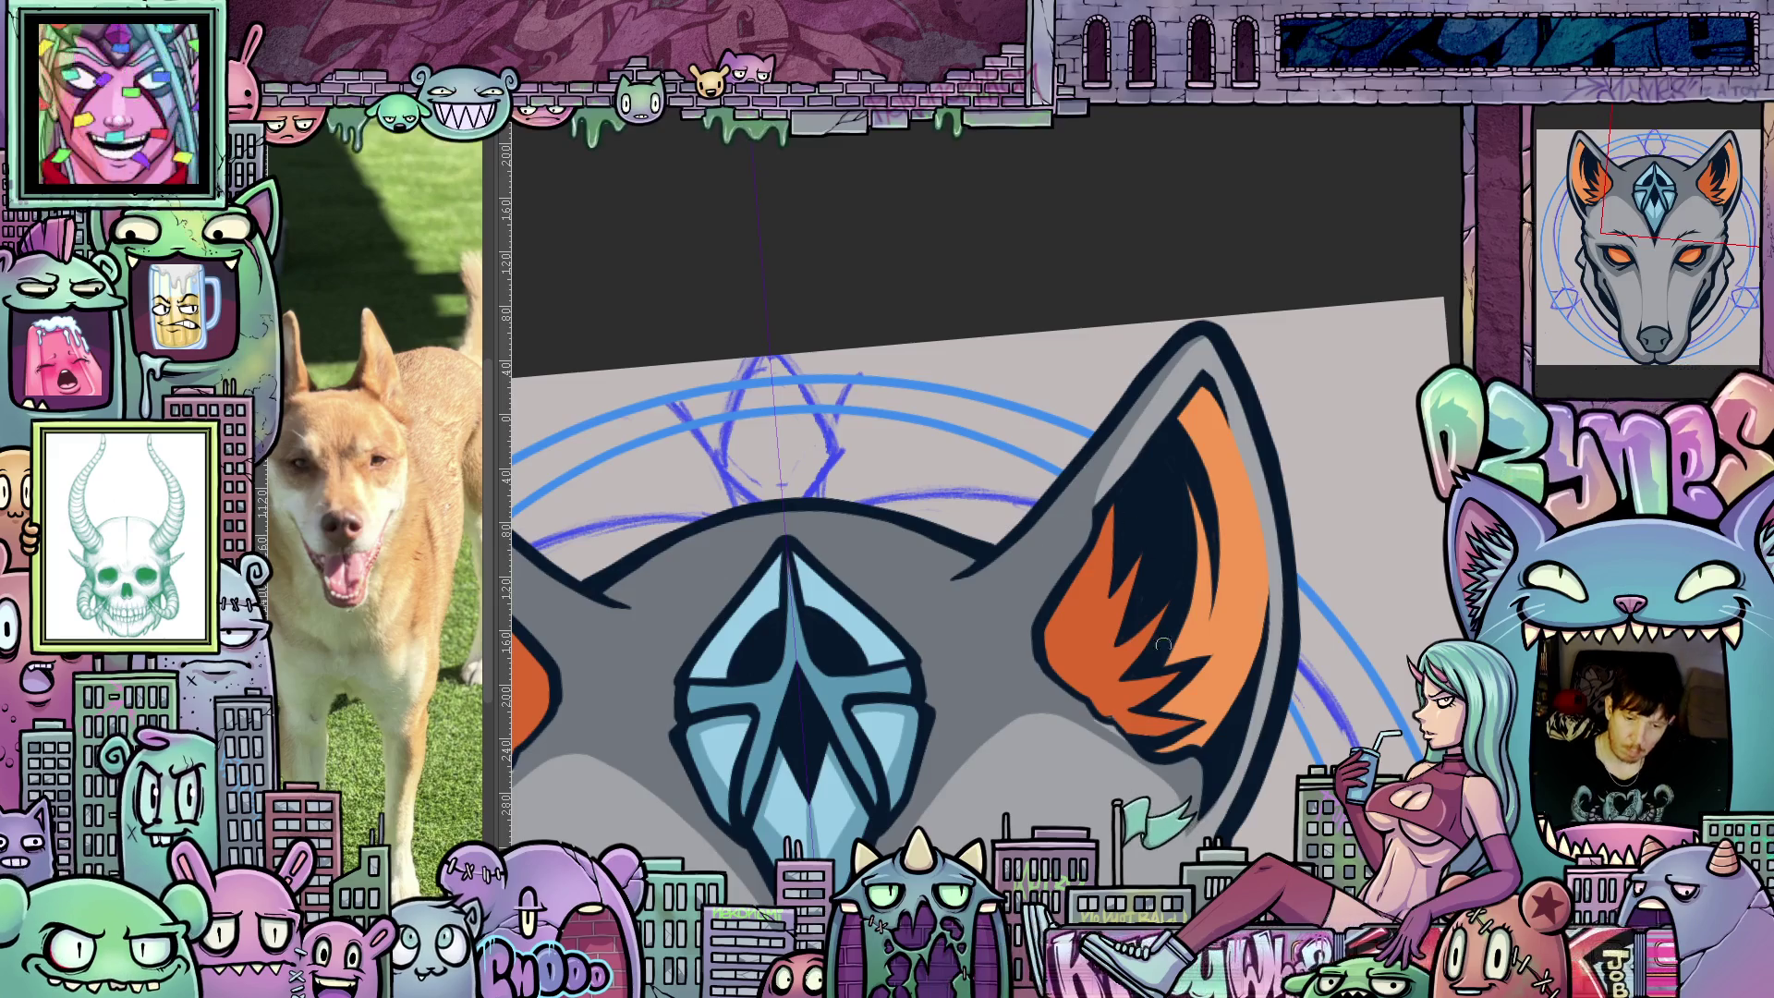
{"action": "scroll", "coordinate": [1164, 645], "scroll_direction": "down", "scroll_amount": 2}
{"action": "scroll", "coordinate": [1130, 730], "scroll_direction": "up", "scroll_amount": 3}
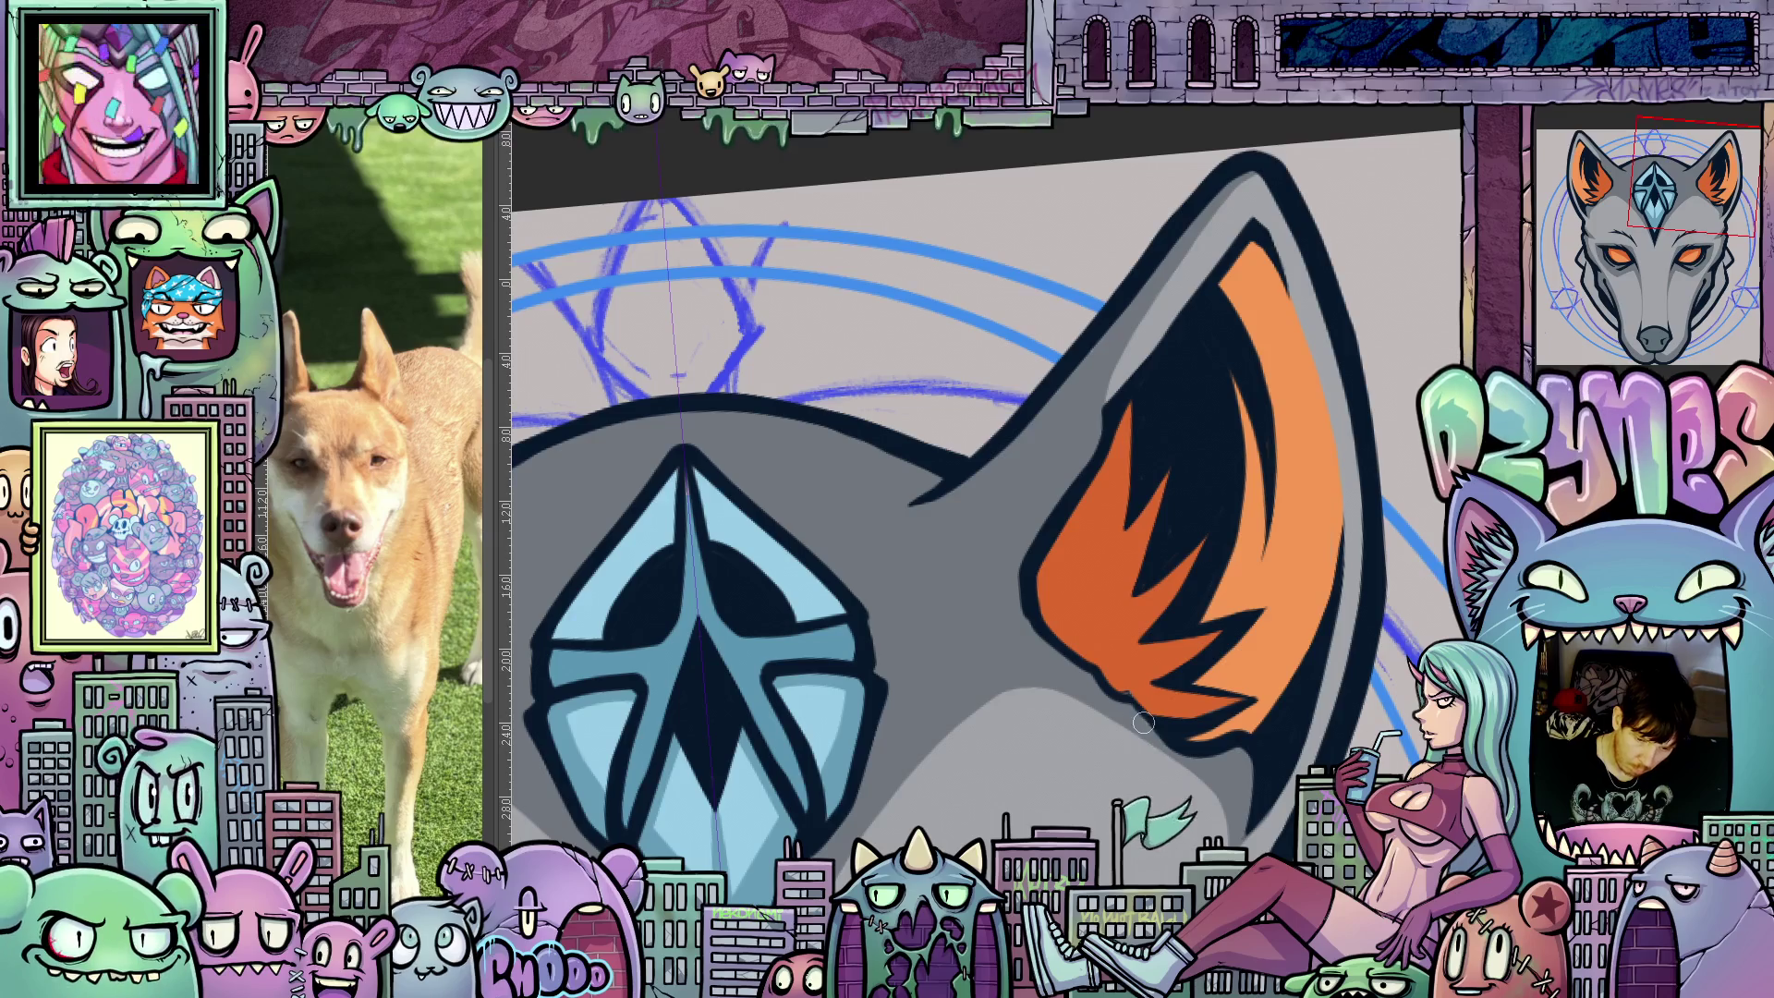
{"action": "scroll", "coordinate": [1132, 718], "scroll_direction": "down", "scroll_amount": 3}
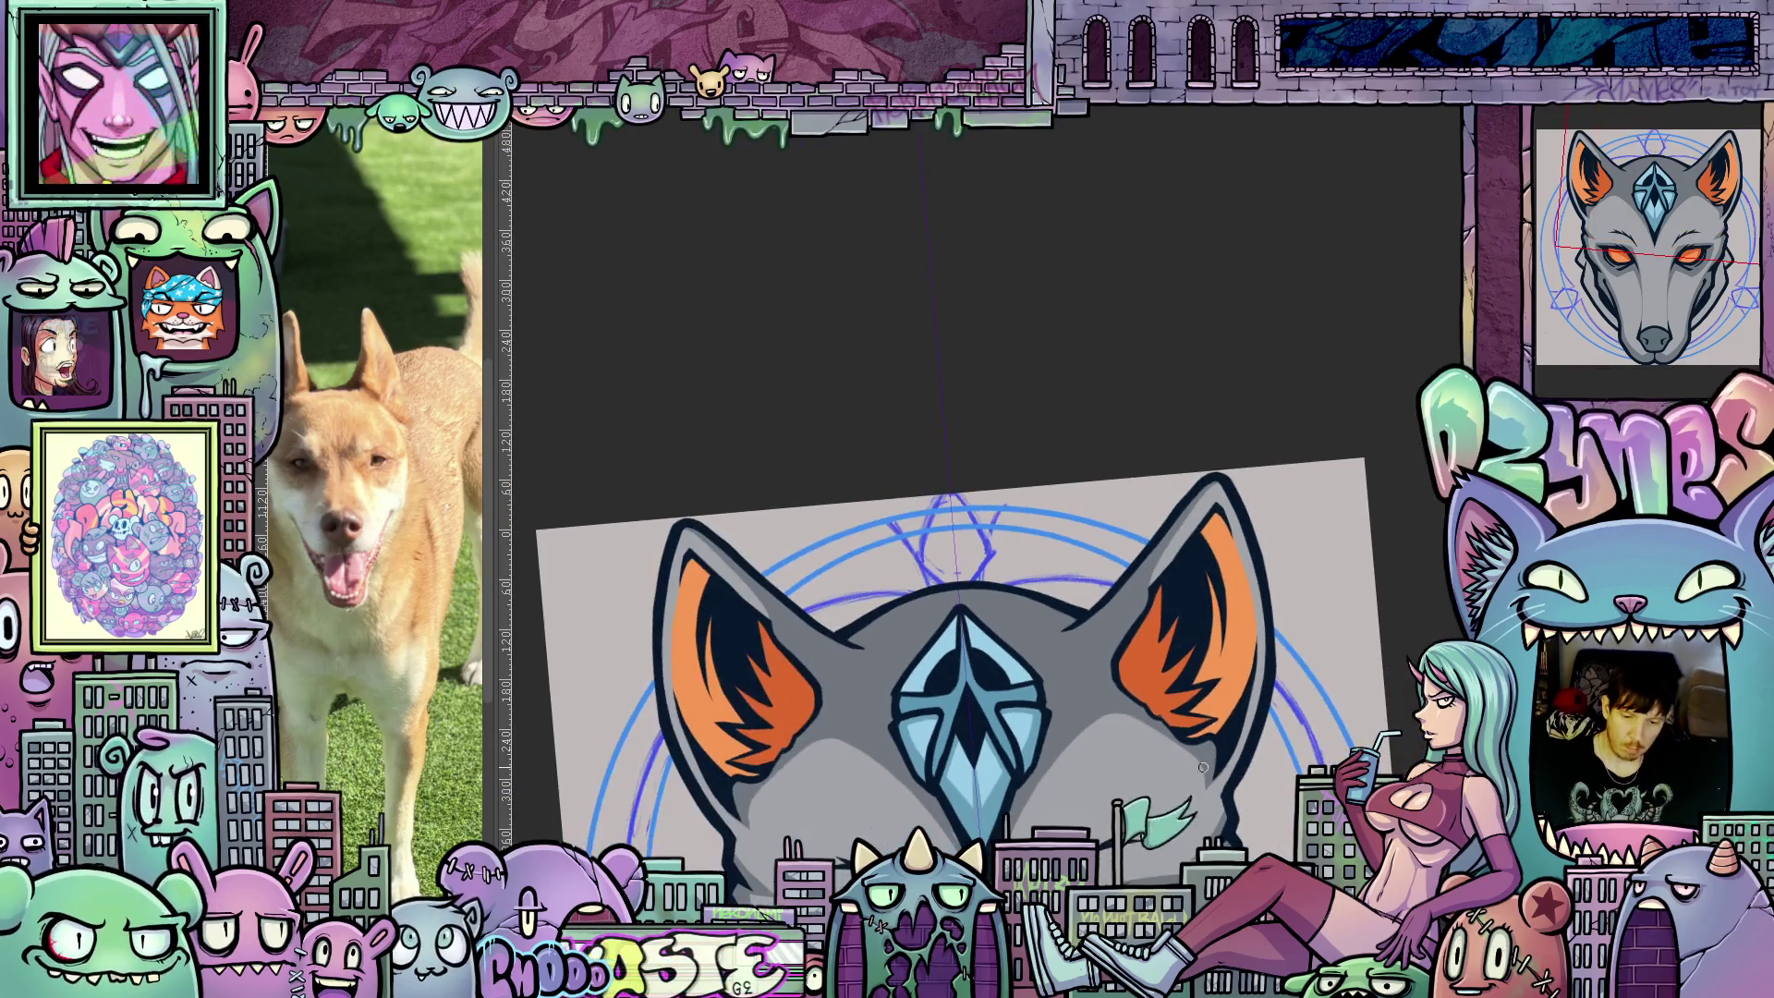
{"action": "scroll", "coordinate": [1351, 626], "scroll_direction": "up", "scroll_amount": 2}
{"action": "key", "text": "ctrl+0"}
{"action": "scroll", "coordinate": [1351, 626], "scroll_direction": "up", "scroll_amount": 2}
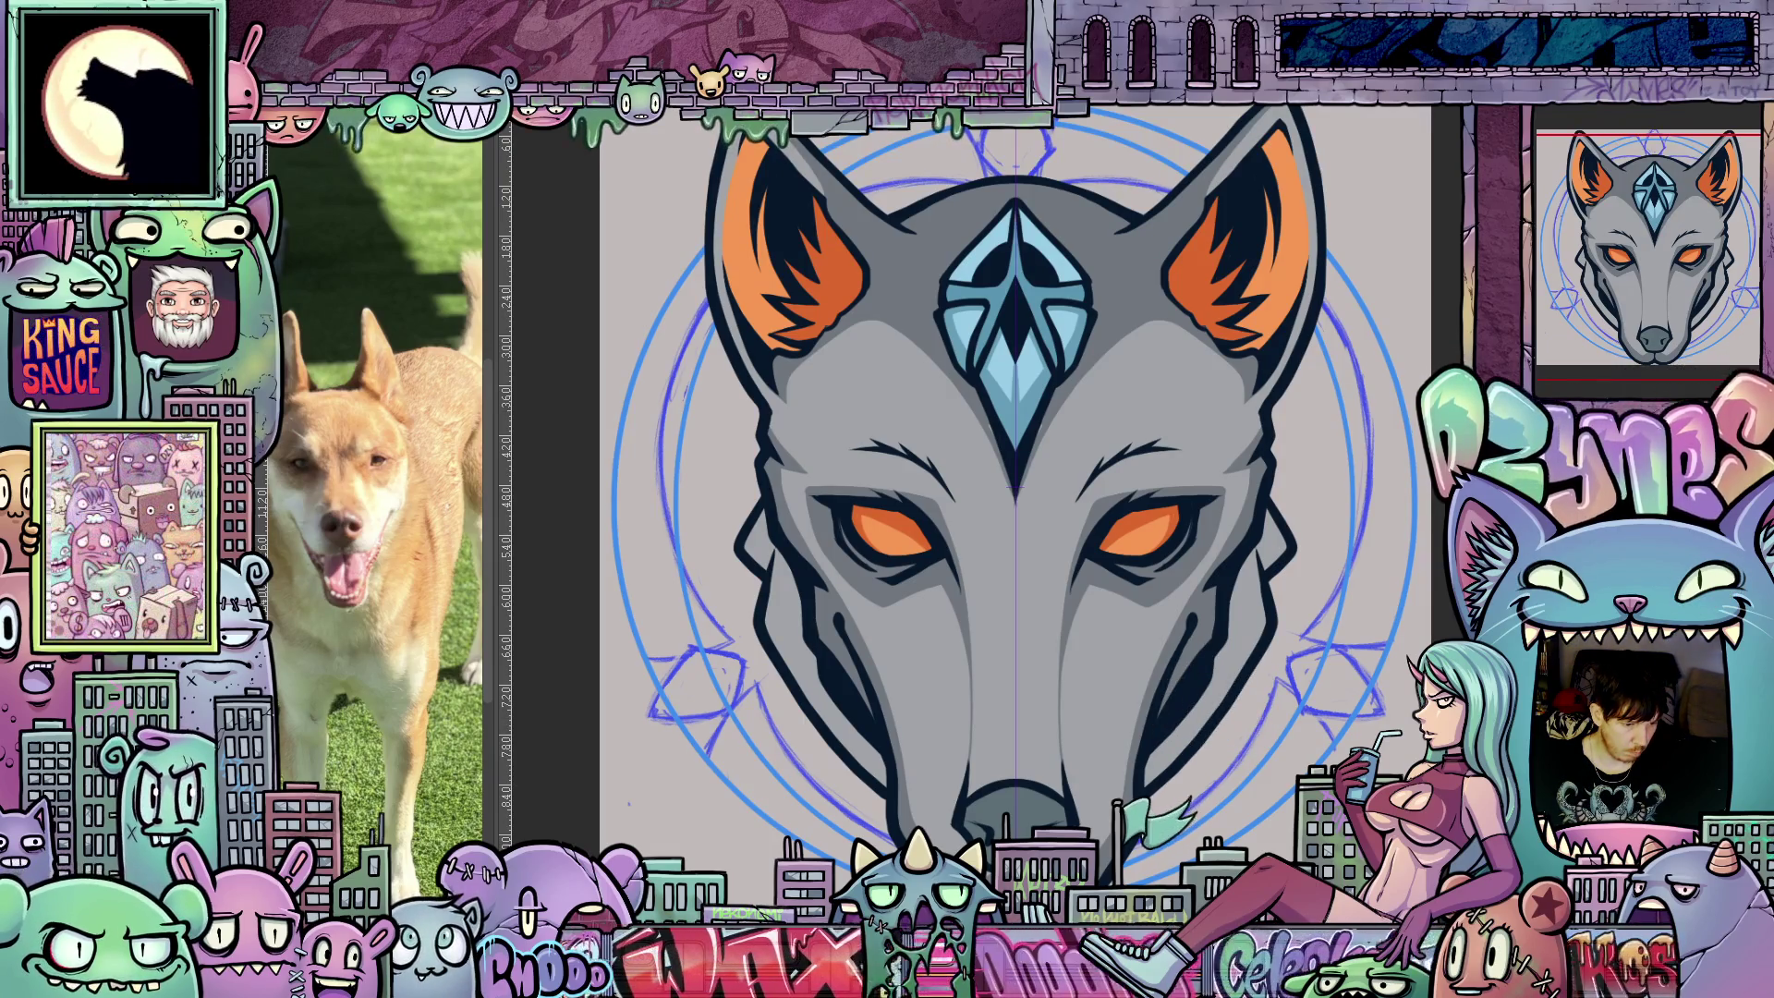
Fill the lower cheeks with lighter grey, then tilt the view to inspect the eye and gem.
{"action": "left_click", "coordinate": [1233, 665]}
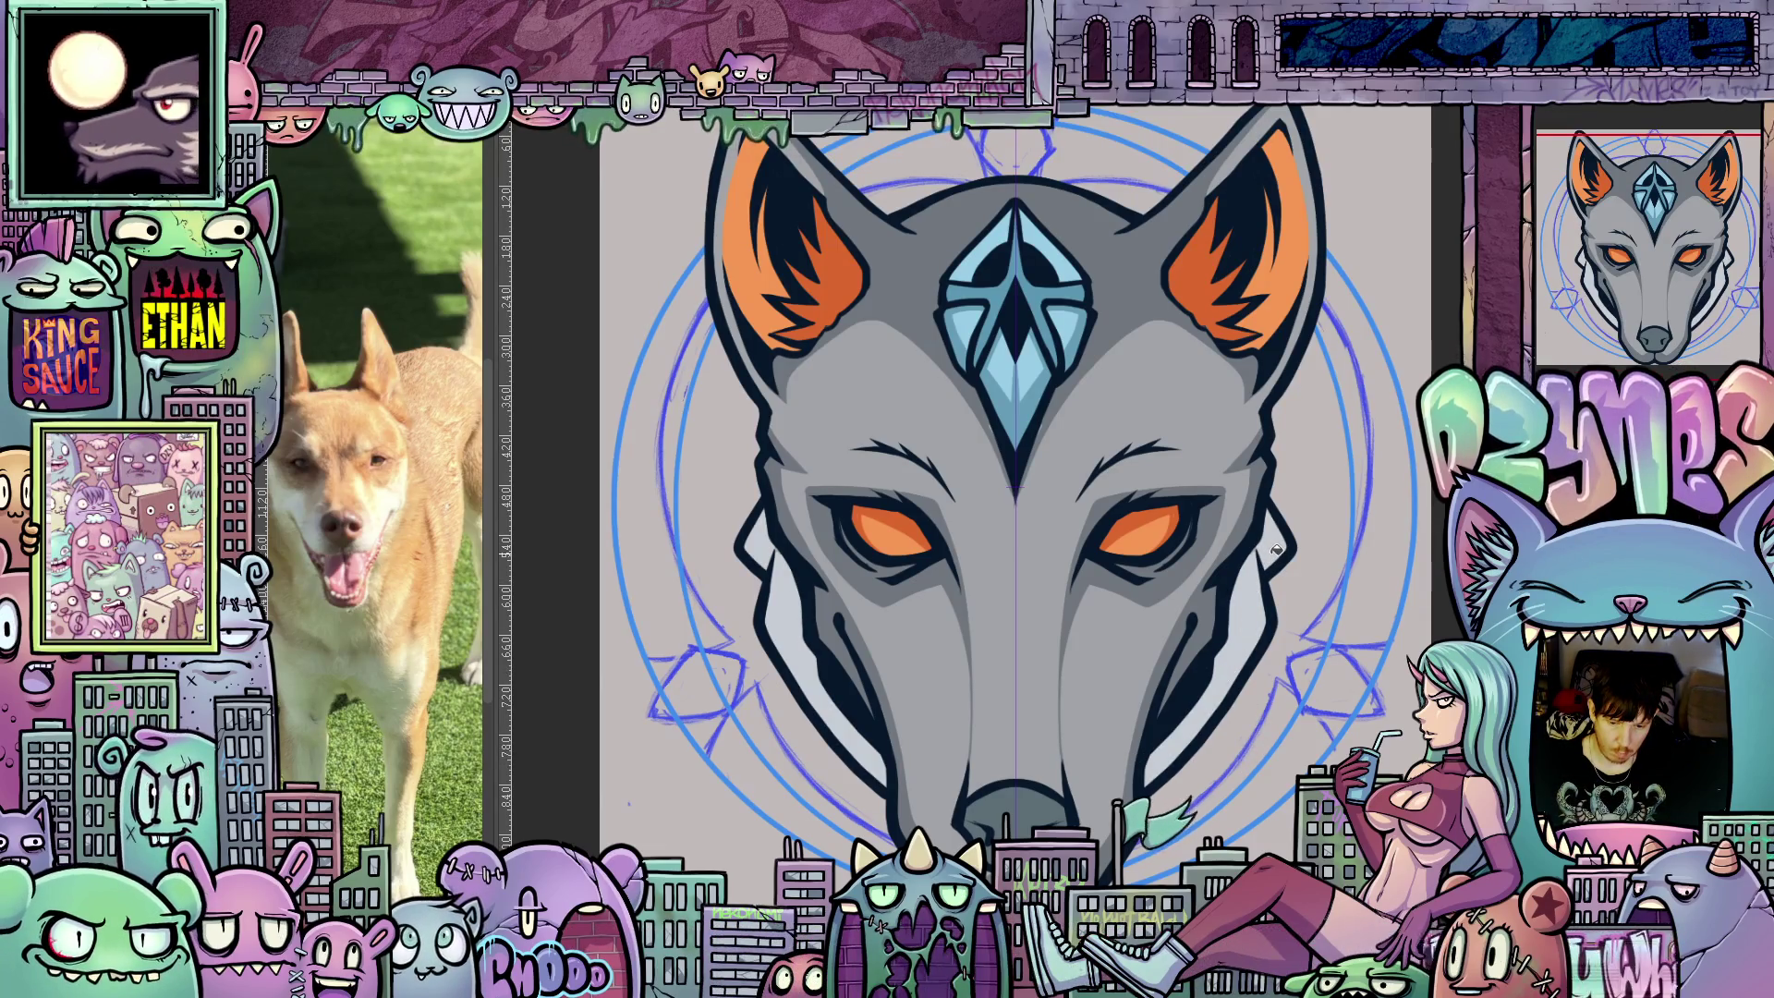
{"action": "scroll", "coordinate": [1271, 554], "scroll_direction": "up", "scroll_amount": 1}
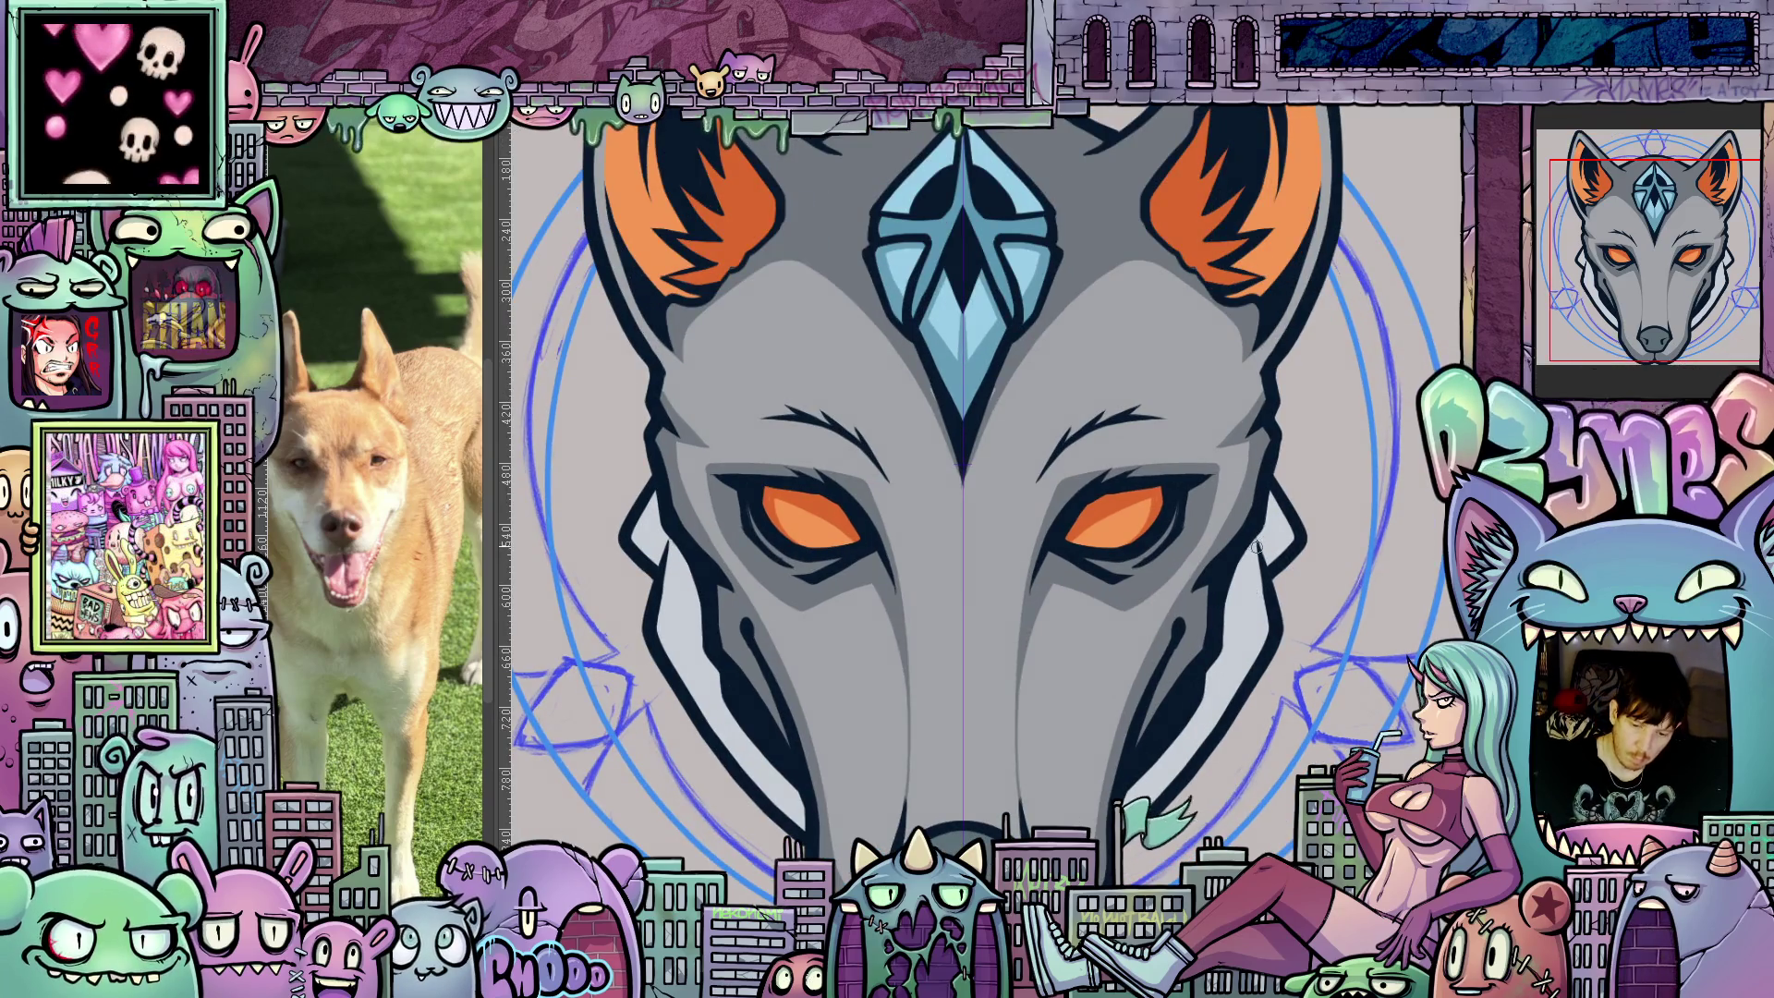
{"action": "mouse_move", "coordinate": [1214, 823]}
{"action": "left_mouse_down"}
{"action": "mouse_move", "coordinate": [1220, 656]}
{"action": "mouse_move", "coordinate": [1231, 748]}
{"action": "mouse_move", "coordinate": [1214, 724]}
{"action": "left_mouse_up"}
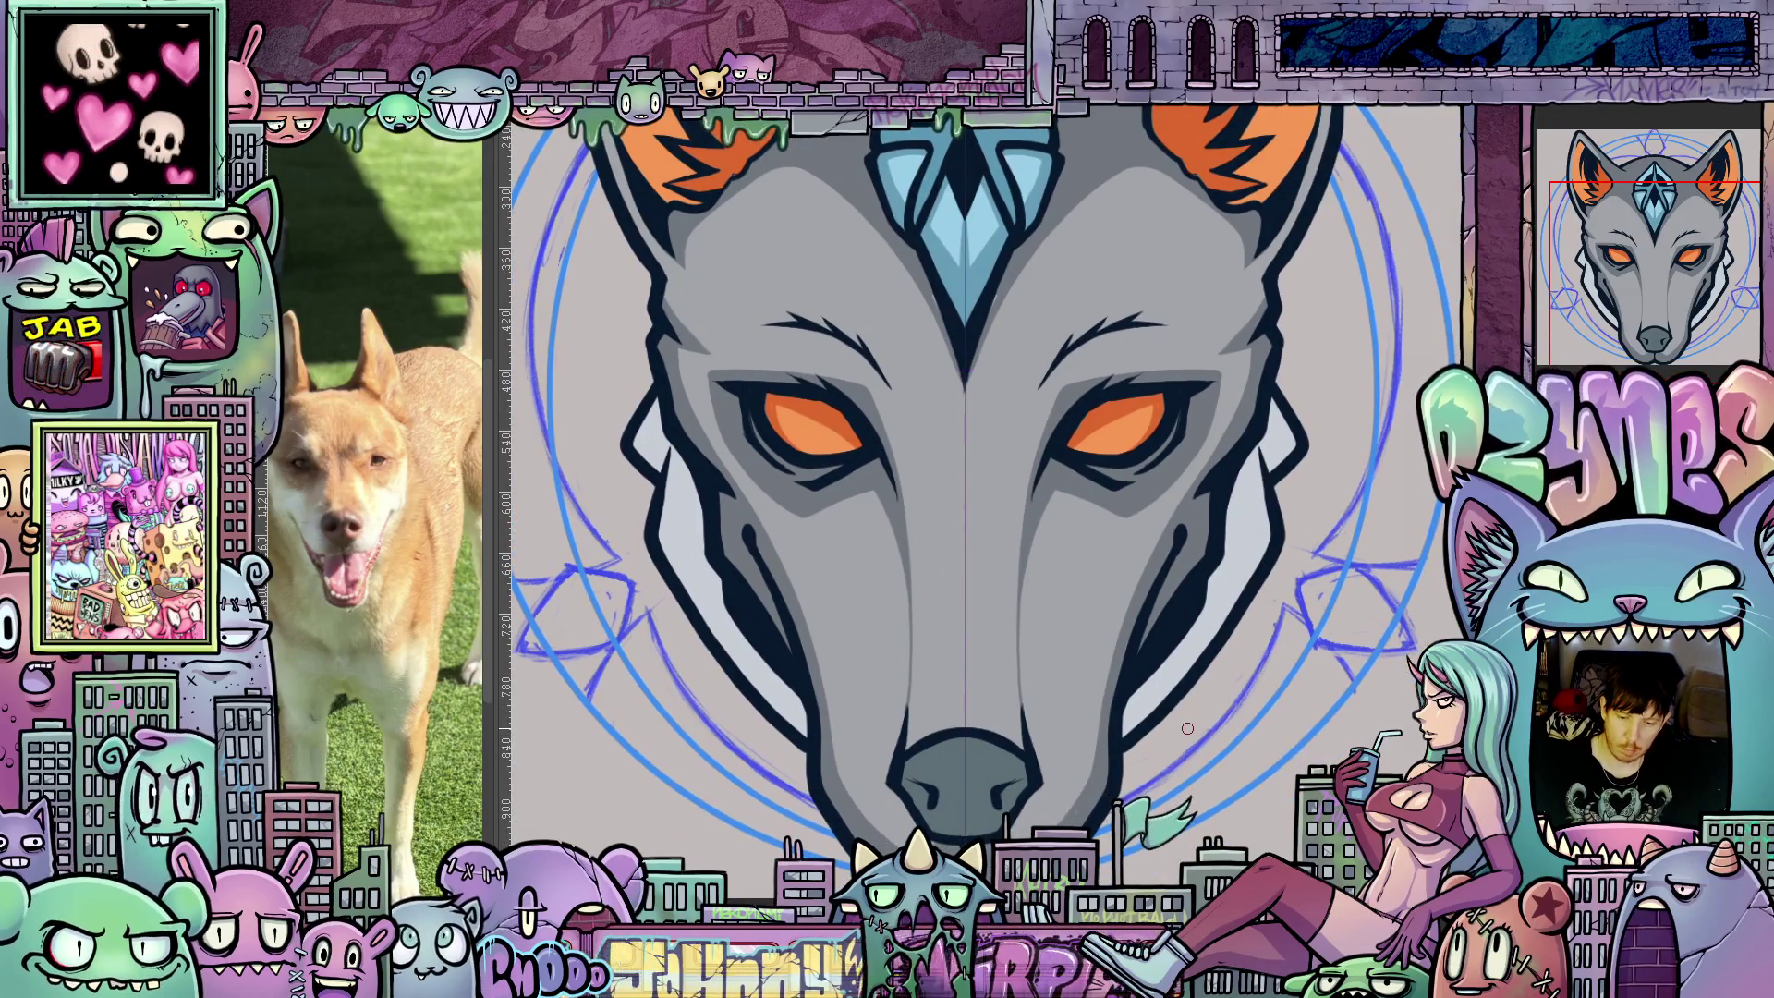
{"action": "scroll", "coordinate": [1227, 711], "scroll_direction": "down", "scroll_amount": 4}
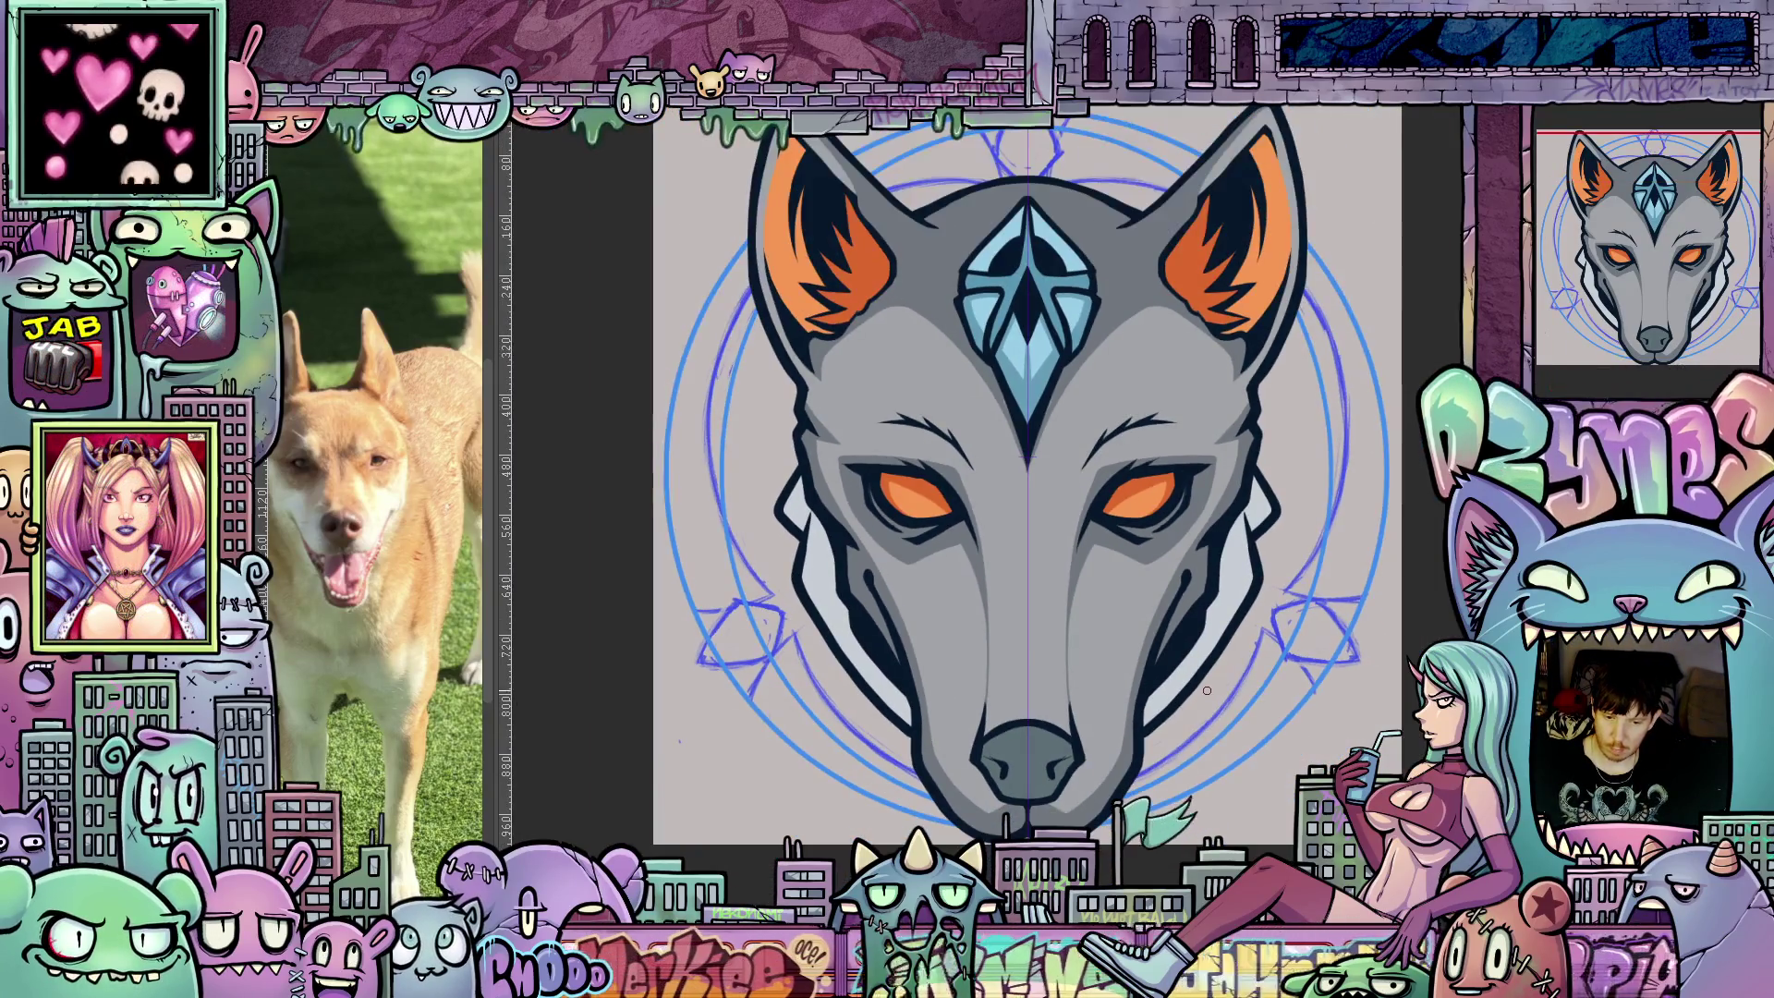
{"action": "scroll", "coordinate": [1201, 608], "scroll_direction": "up", "scroll_amount": 4}
{"action": "scroll", "coordinate": [1202, 607], "scroll_direction": "up", "scroll_amount": 2}
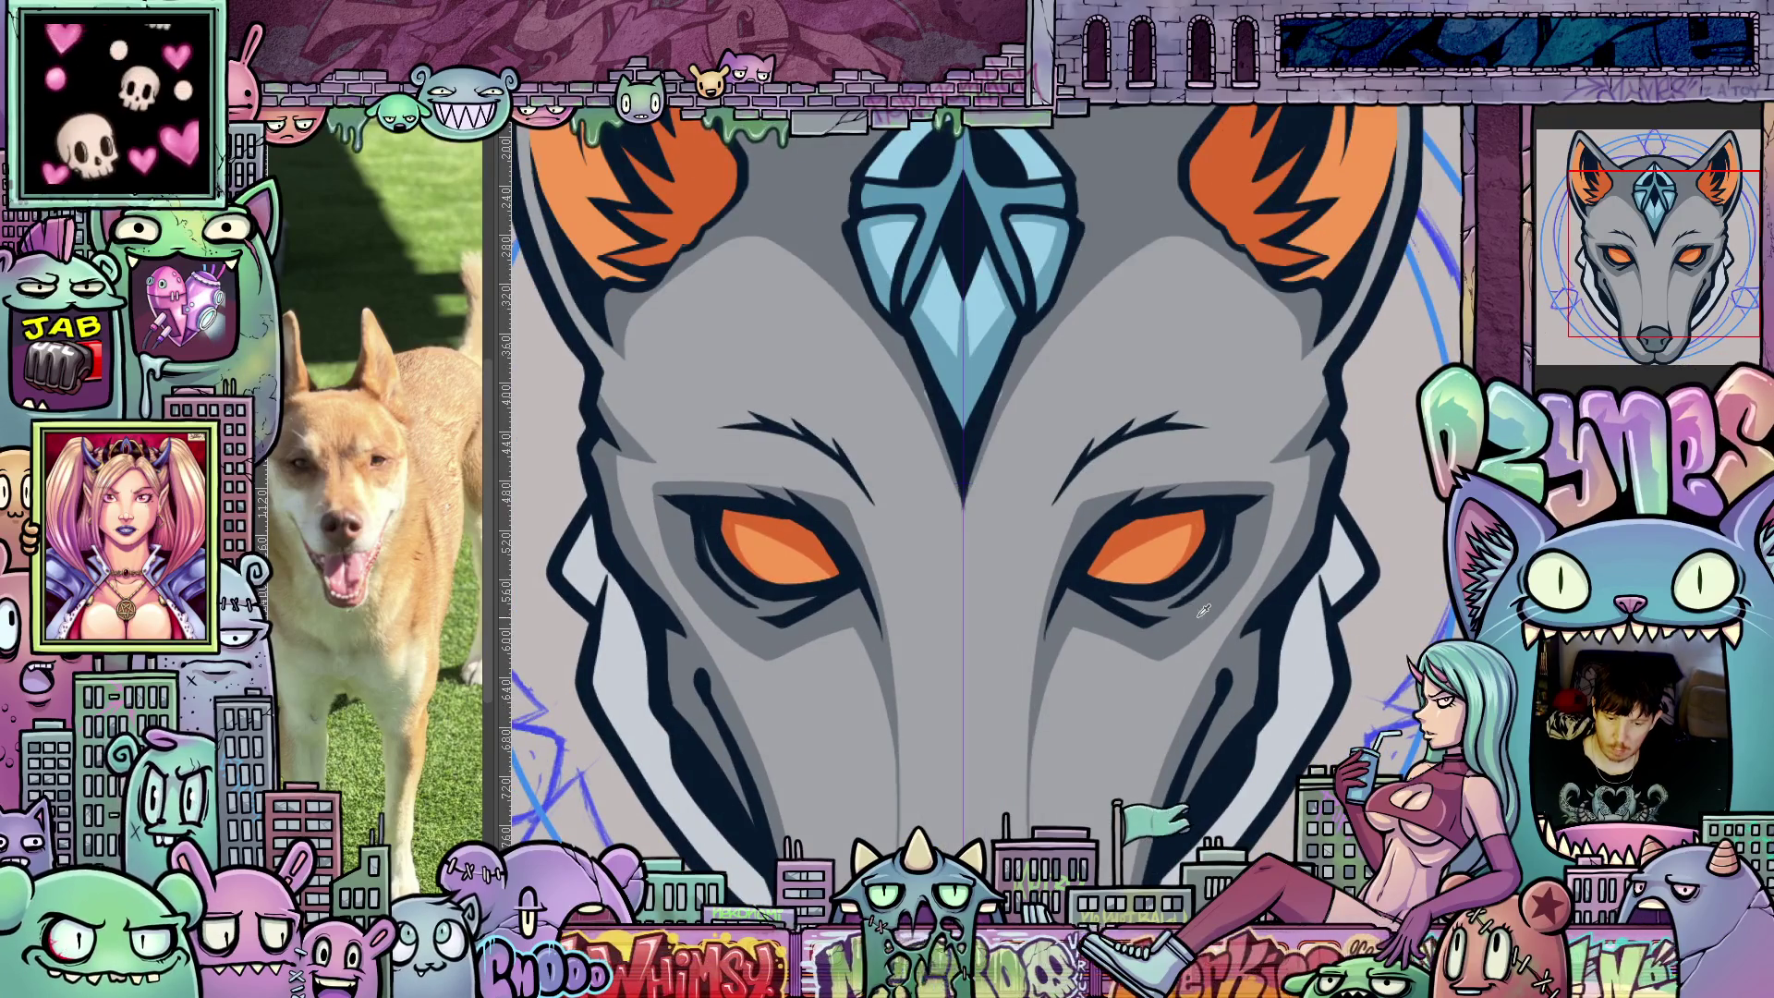
{"action": "mouse_move", "coordinate": [1197, 630]}
{"action": "left_mouse_down"}
{"action": "mouse_move", "coordinate": [1173, 792]}
{"action": "mouse_move", "coordinate": [991, 631]}
{"action": "left_mouse_up"}
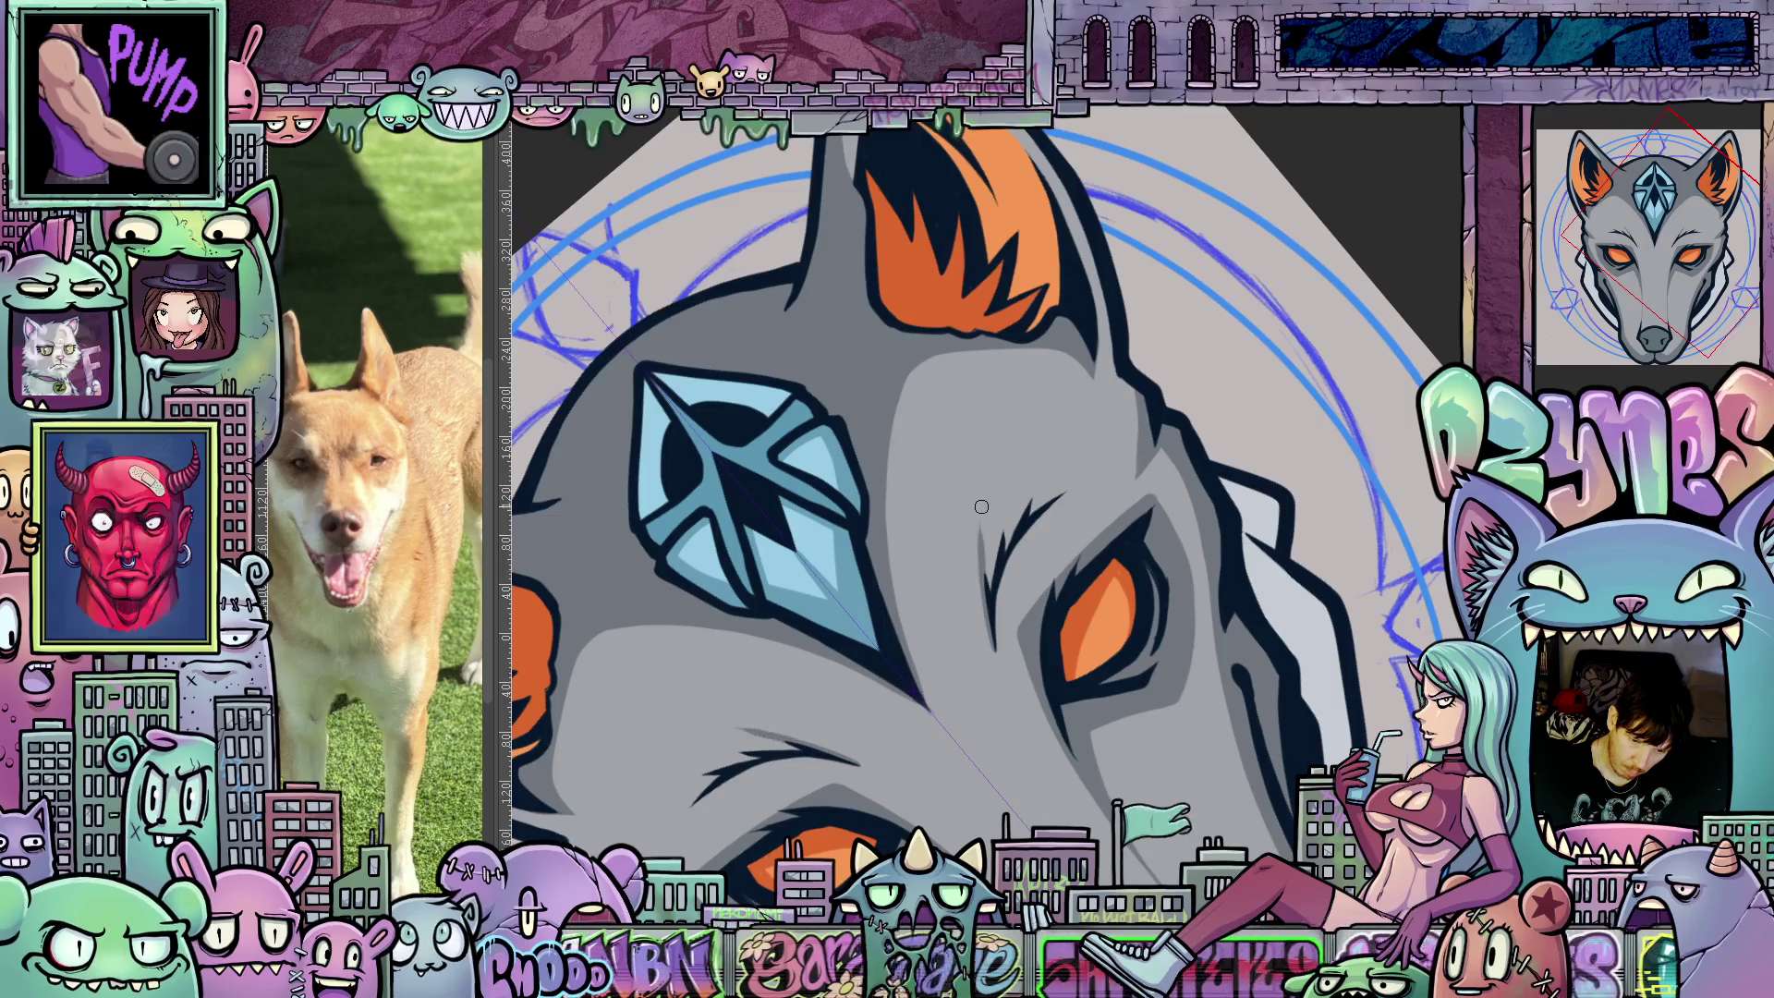
{"action": "left_click_drag", "start_coordinate": [1017, 696], "coordinate": [958, 757]}
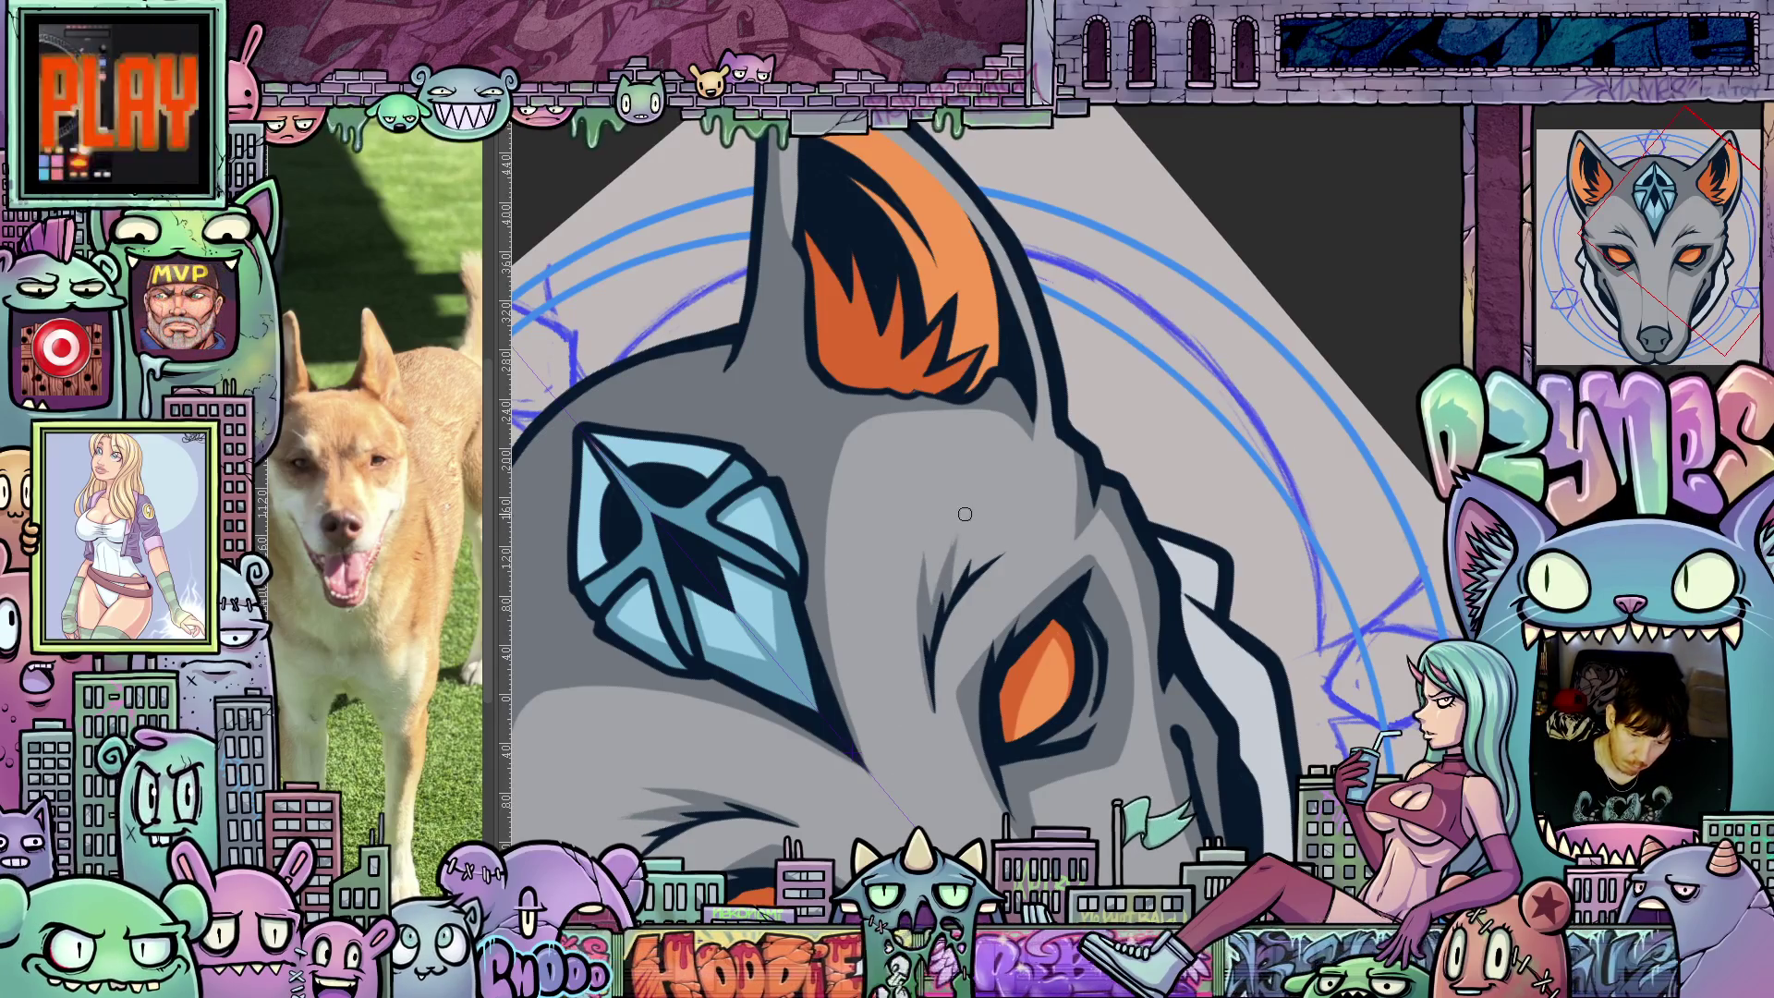
{"action": "mouse_move", "coordinate": [1058, 563]}
{"action": "left_mouse_down"}
{"action": "mouse_move", "coordinate": [1134, 657]}
{"action": "mouse_move", "coordinate": [1091, 720]}
{"action": "left_mouse_up"}
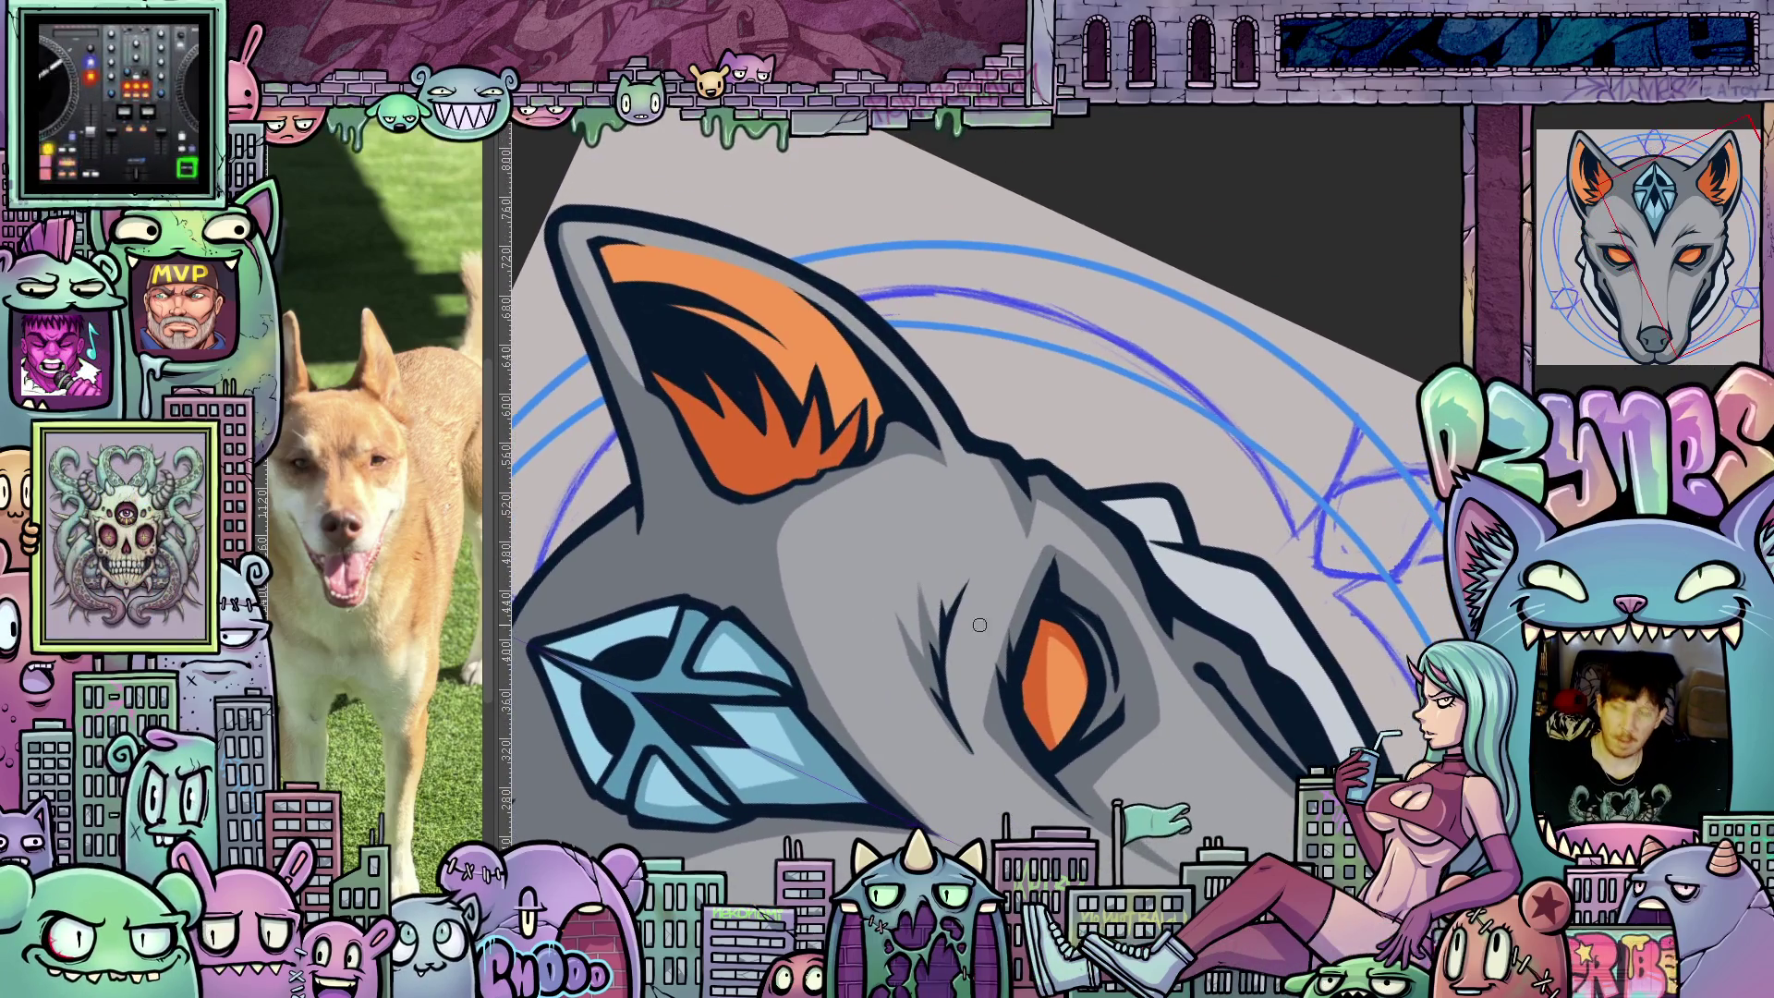
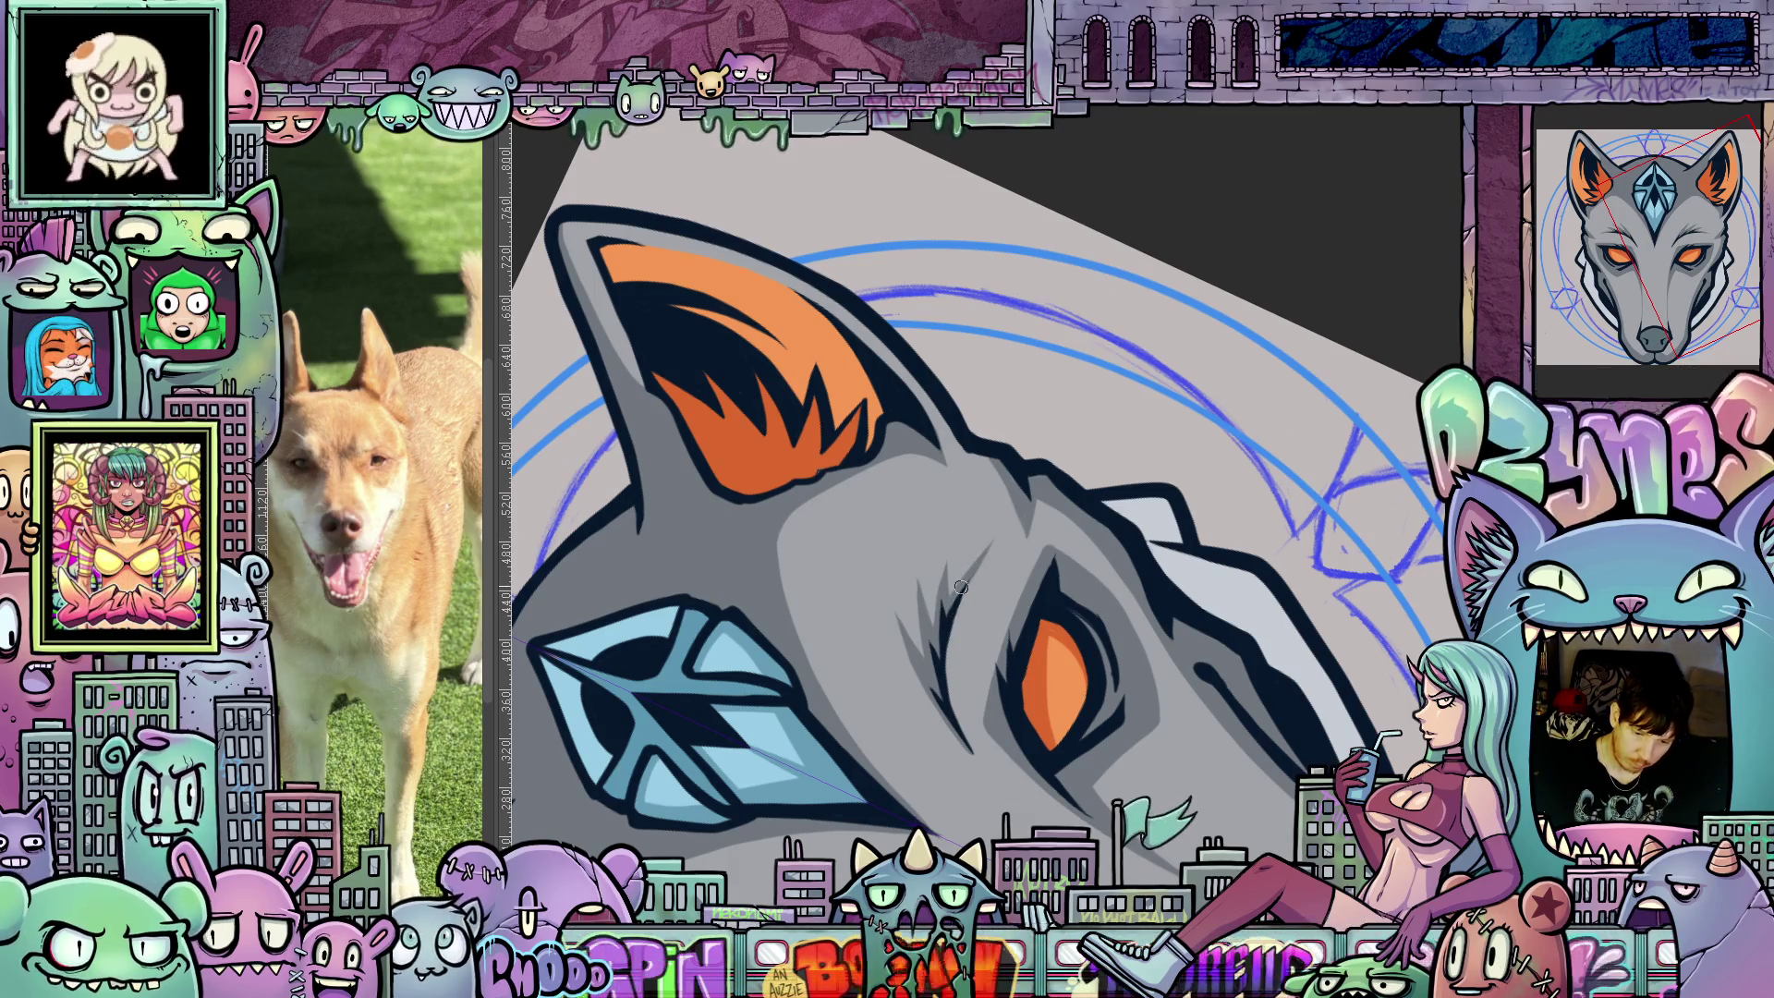
Rotate and zoom the canvas view to bring the wolf's ears and head upright.
{"action": "mouse_move", "coordinate": [983, 552]}
{"action": "left_mouse_down"}
{"action": "mouse_move", "coordinate": [1042, 633]}
{"action": "mouse_move", "coordinate": [1056, 596]}
{"action": "left_mouse_up"}
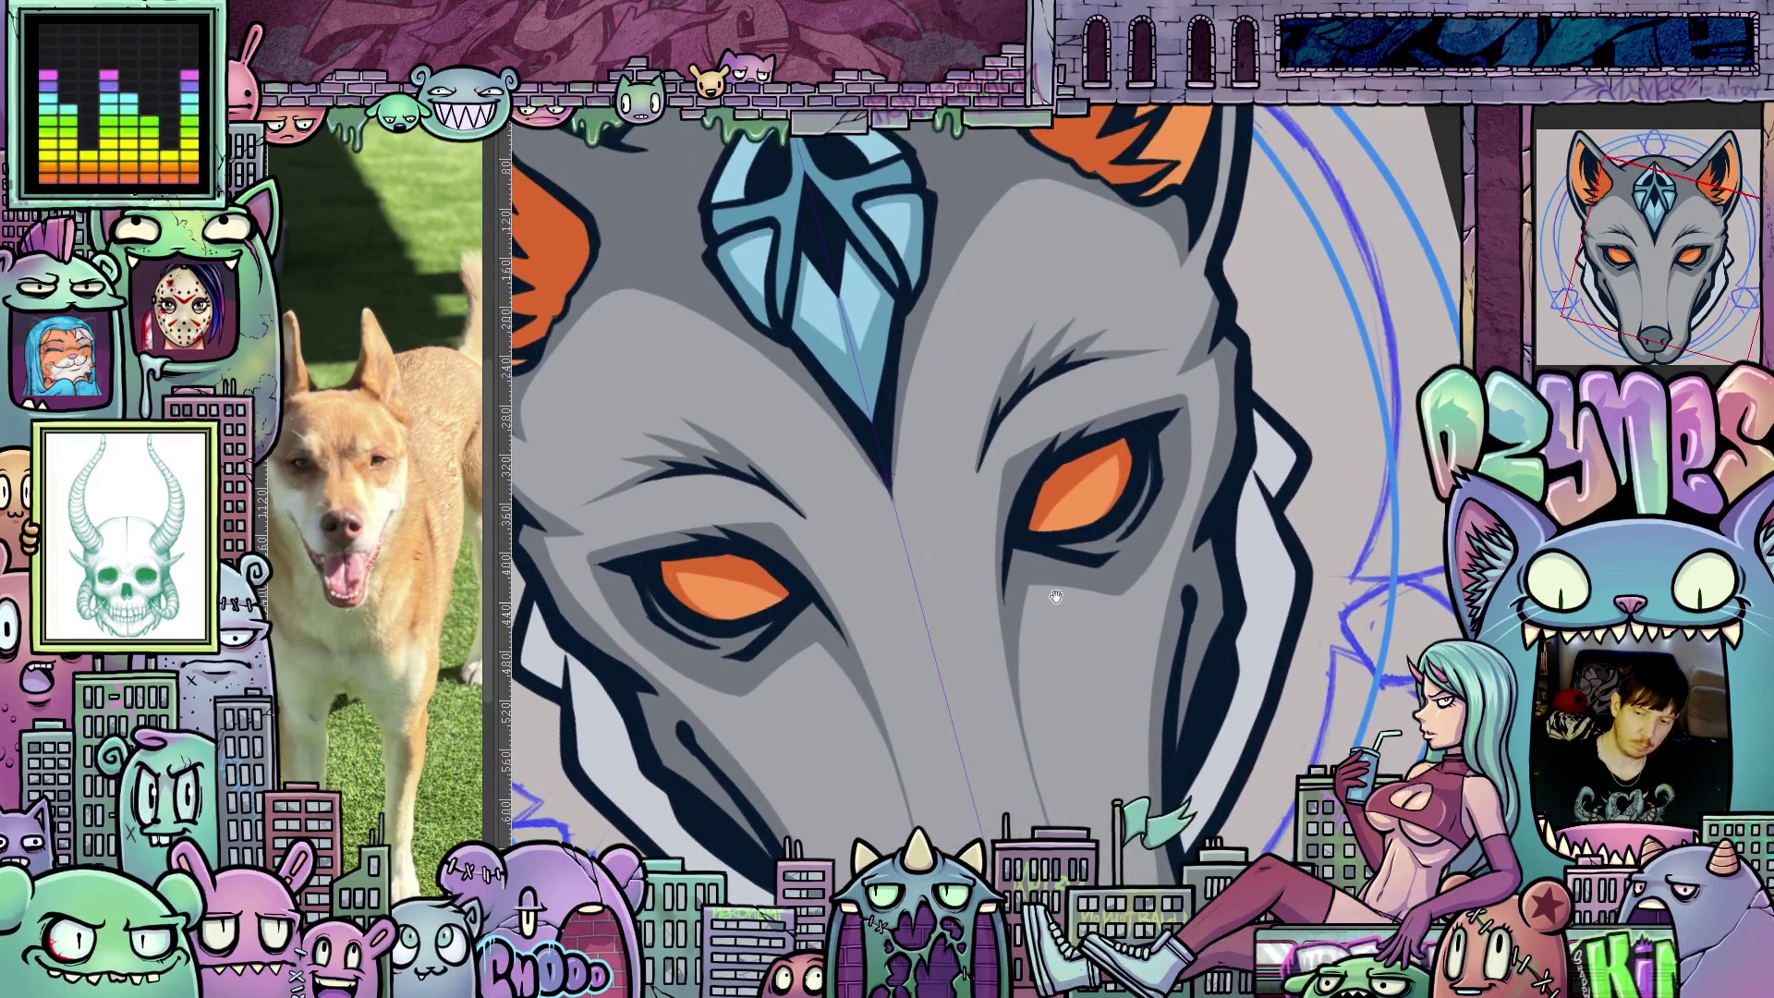
{"action": "left_click_drag", "start_coordinate": [994, 536], "coordinate": [1027, 684]}
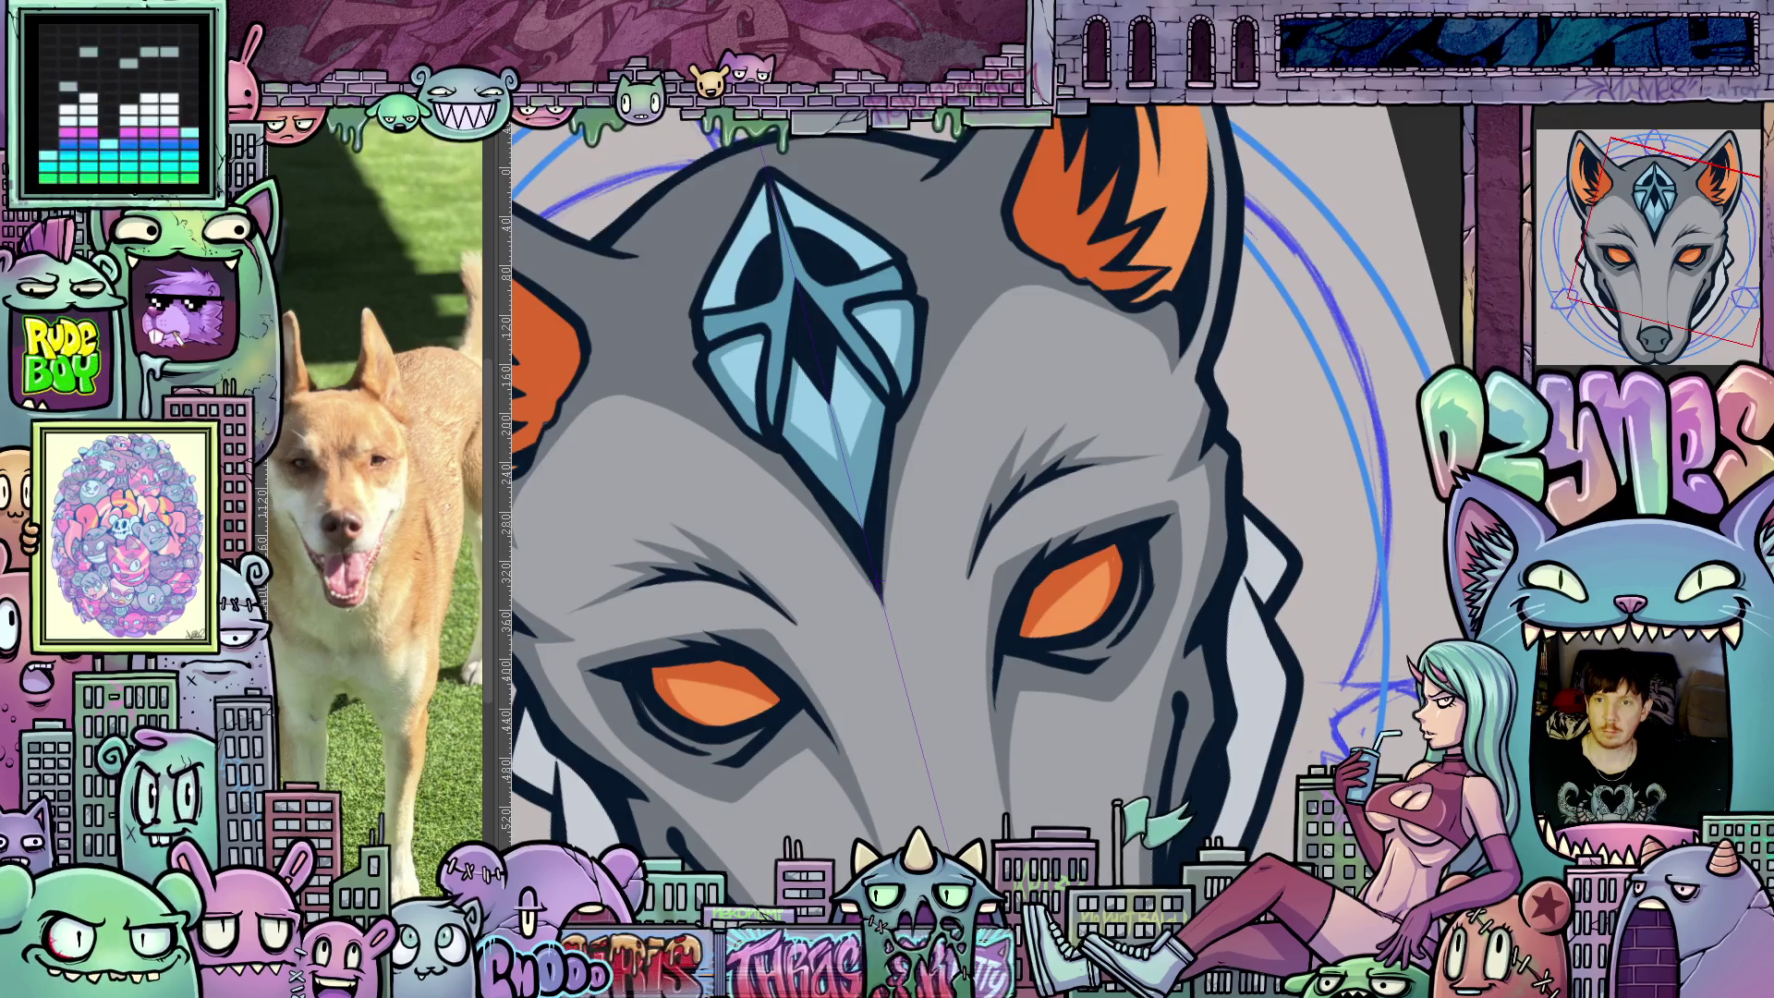
{"action": "scroll", "coordinate": [1117, 608], "scroll_direction": "down", "scroll_amount": 5}
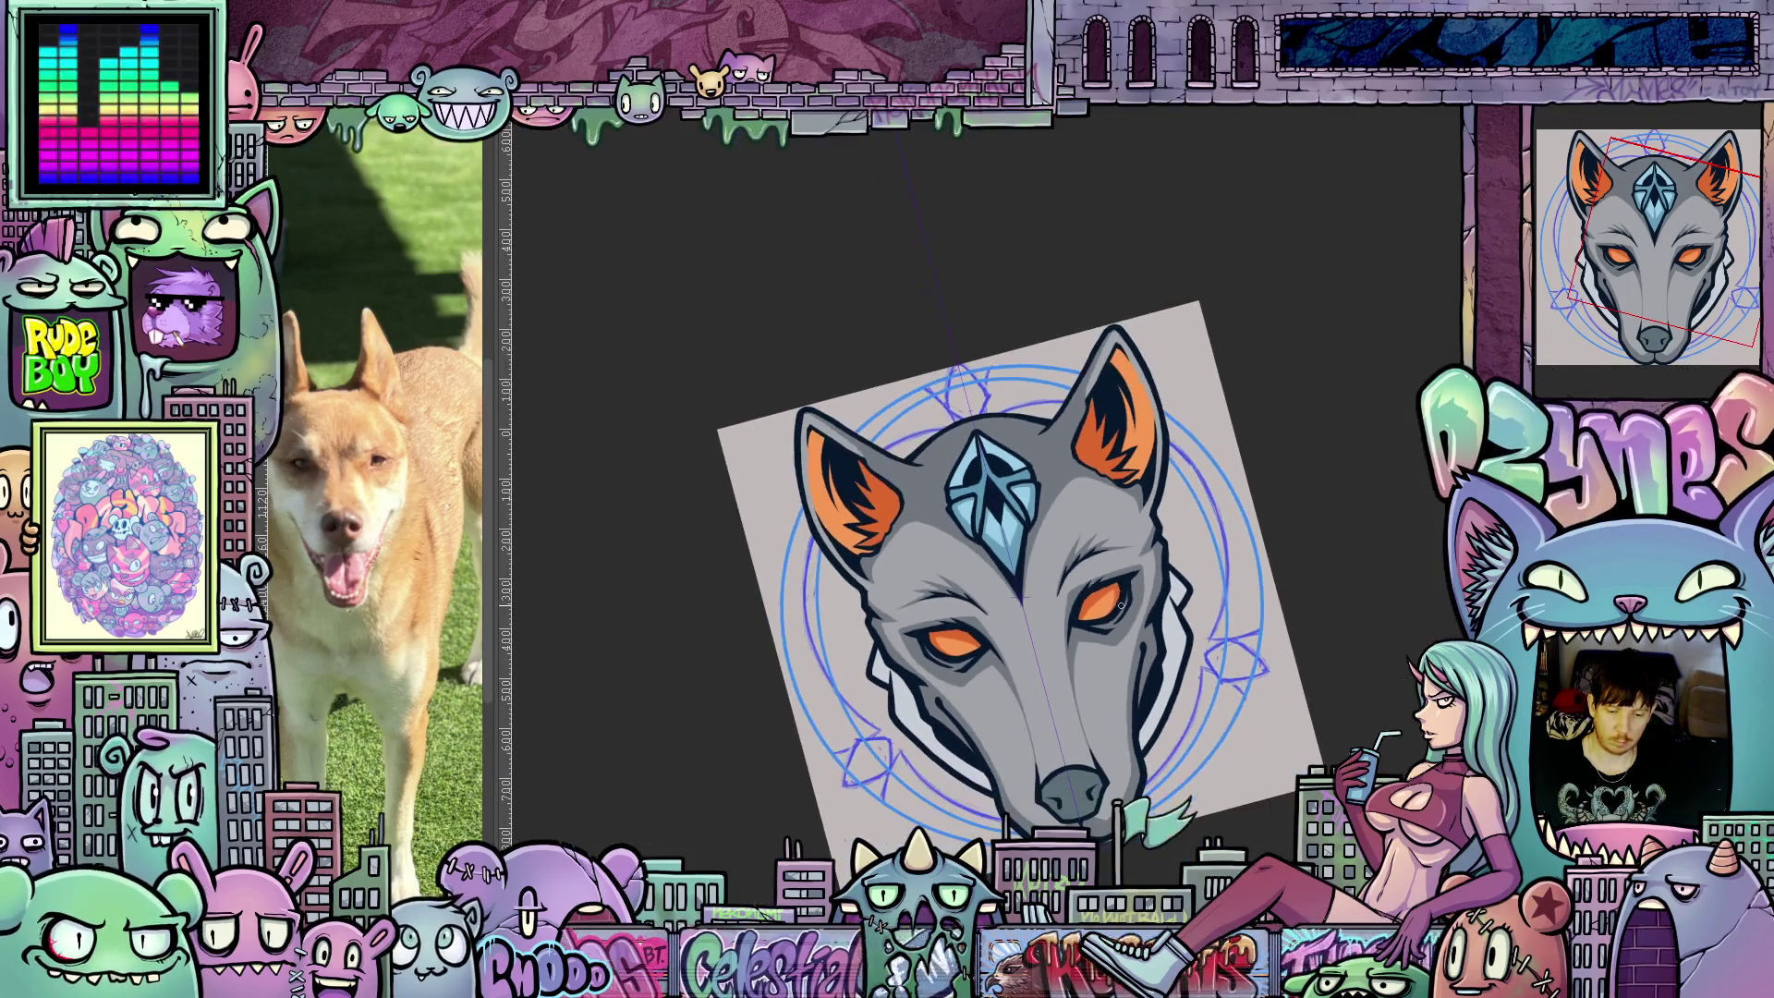
{"action": "left_click_drag", "start_coordinate": [1233, 660], "coordinate": [1215, 577]}
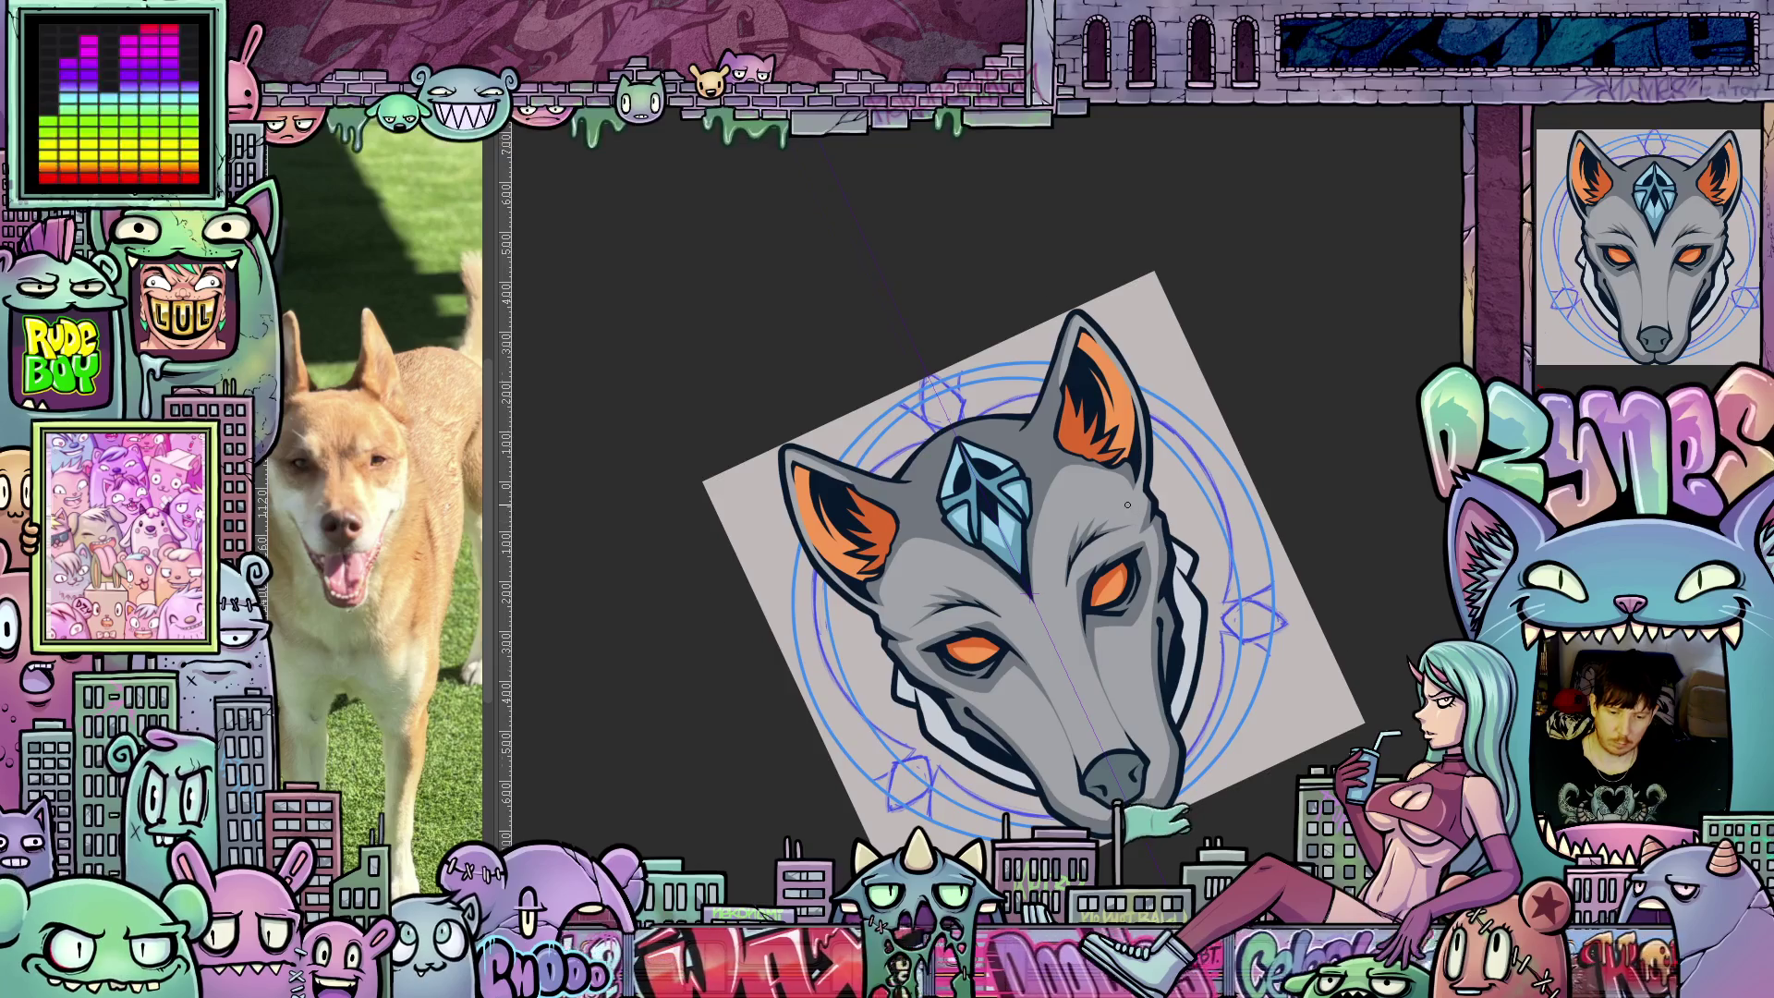
{"action": "scroll", "coordinate": [1128, 504], "scroll_direction": "up", "scroll_amount": 6}
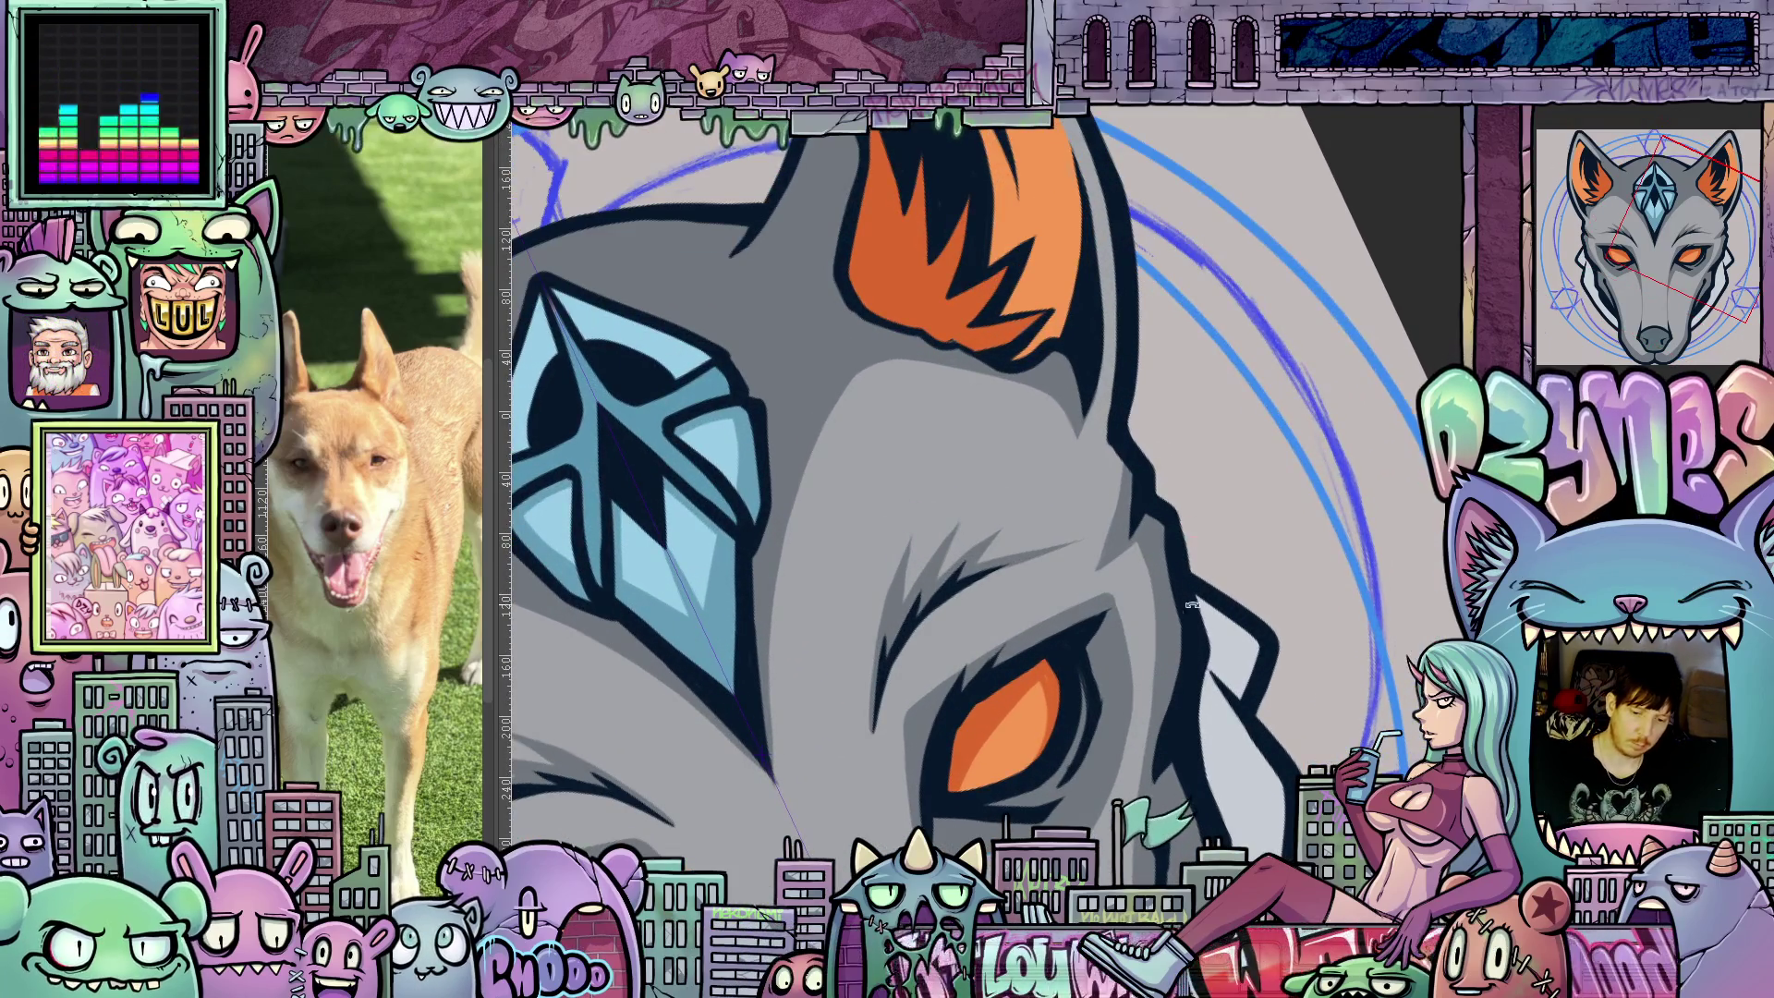
{"action": "left_click_drag", "start_coordinate": [1192, 605], "coordinate": [1066, 417]}
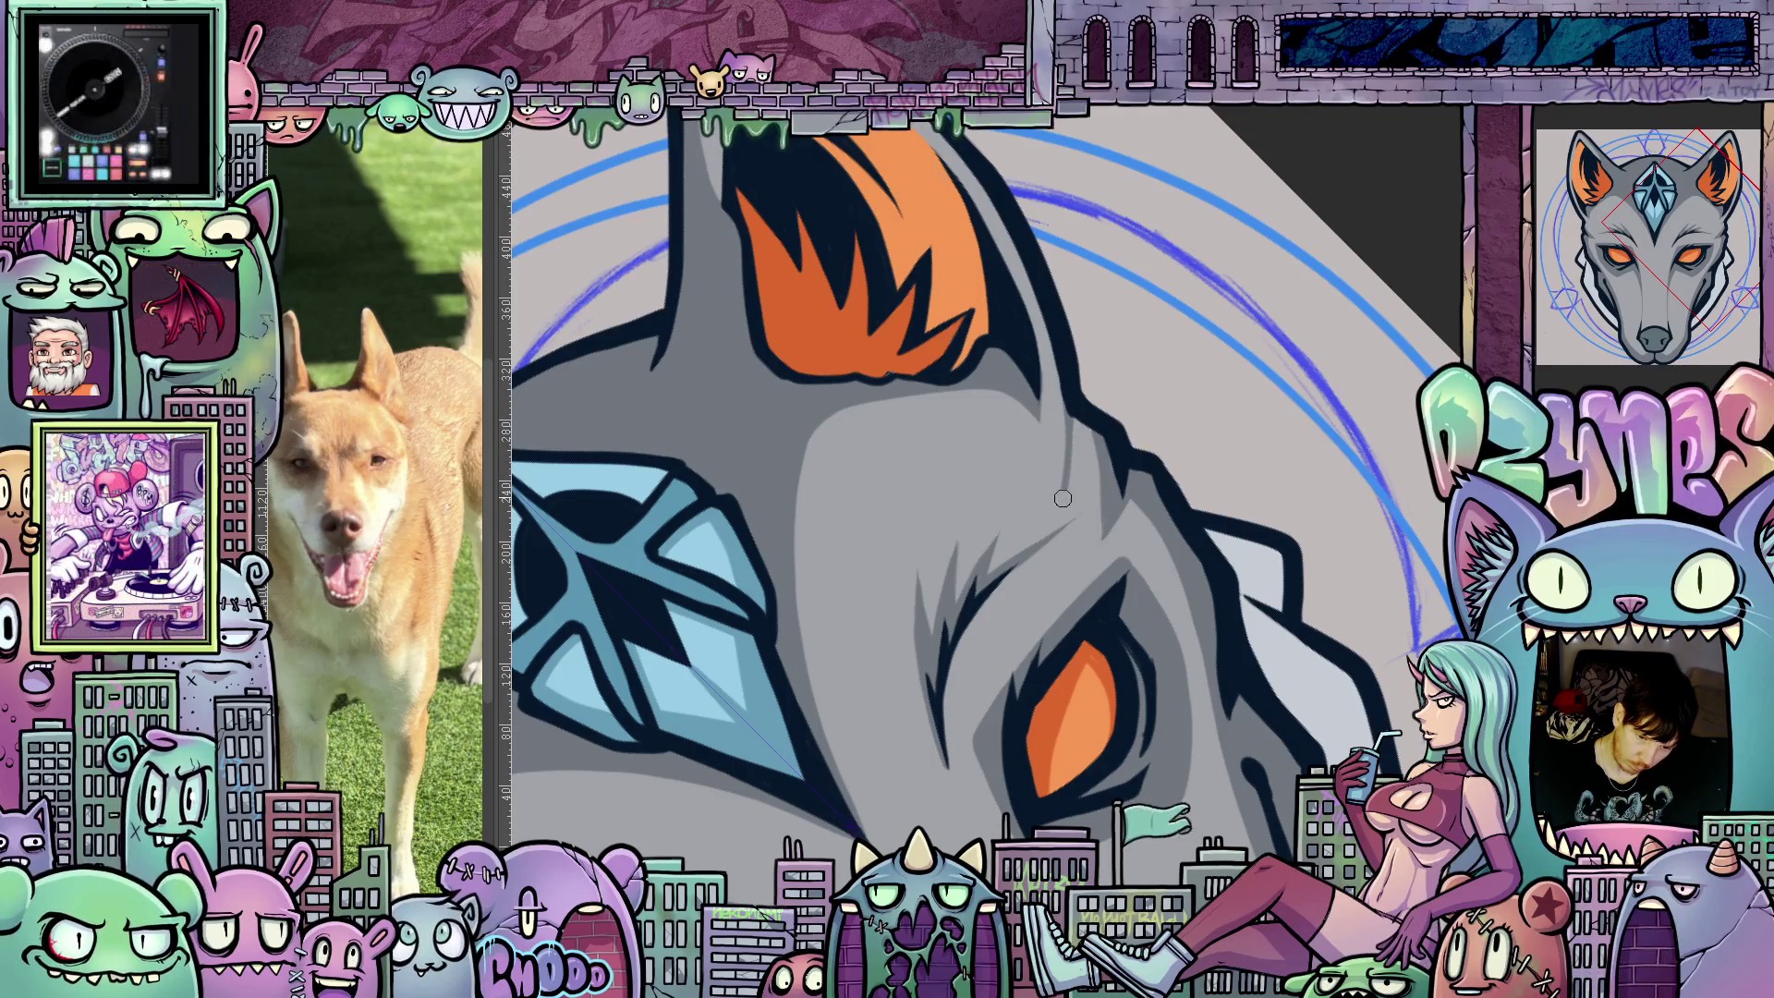
{"action": "mouse_move", "coordinate": [1195, 645]}
{"action": "left_mouse_down"}
{"action": "mouse_move", "coordinate": [1194, 767]}
{"action": "mouse_move", "coordinate": [1063, 570]}
{"action": "left_mouse_up"}
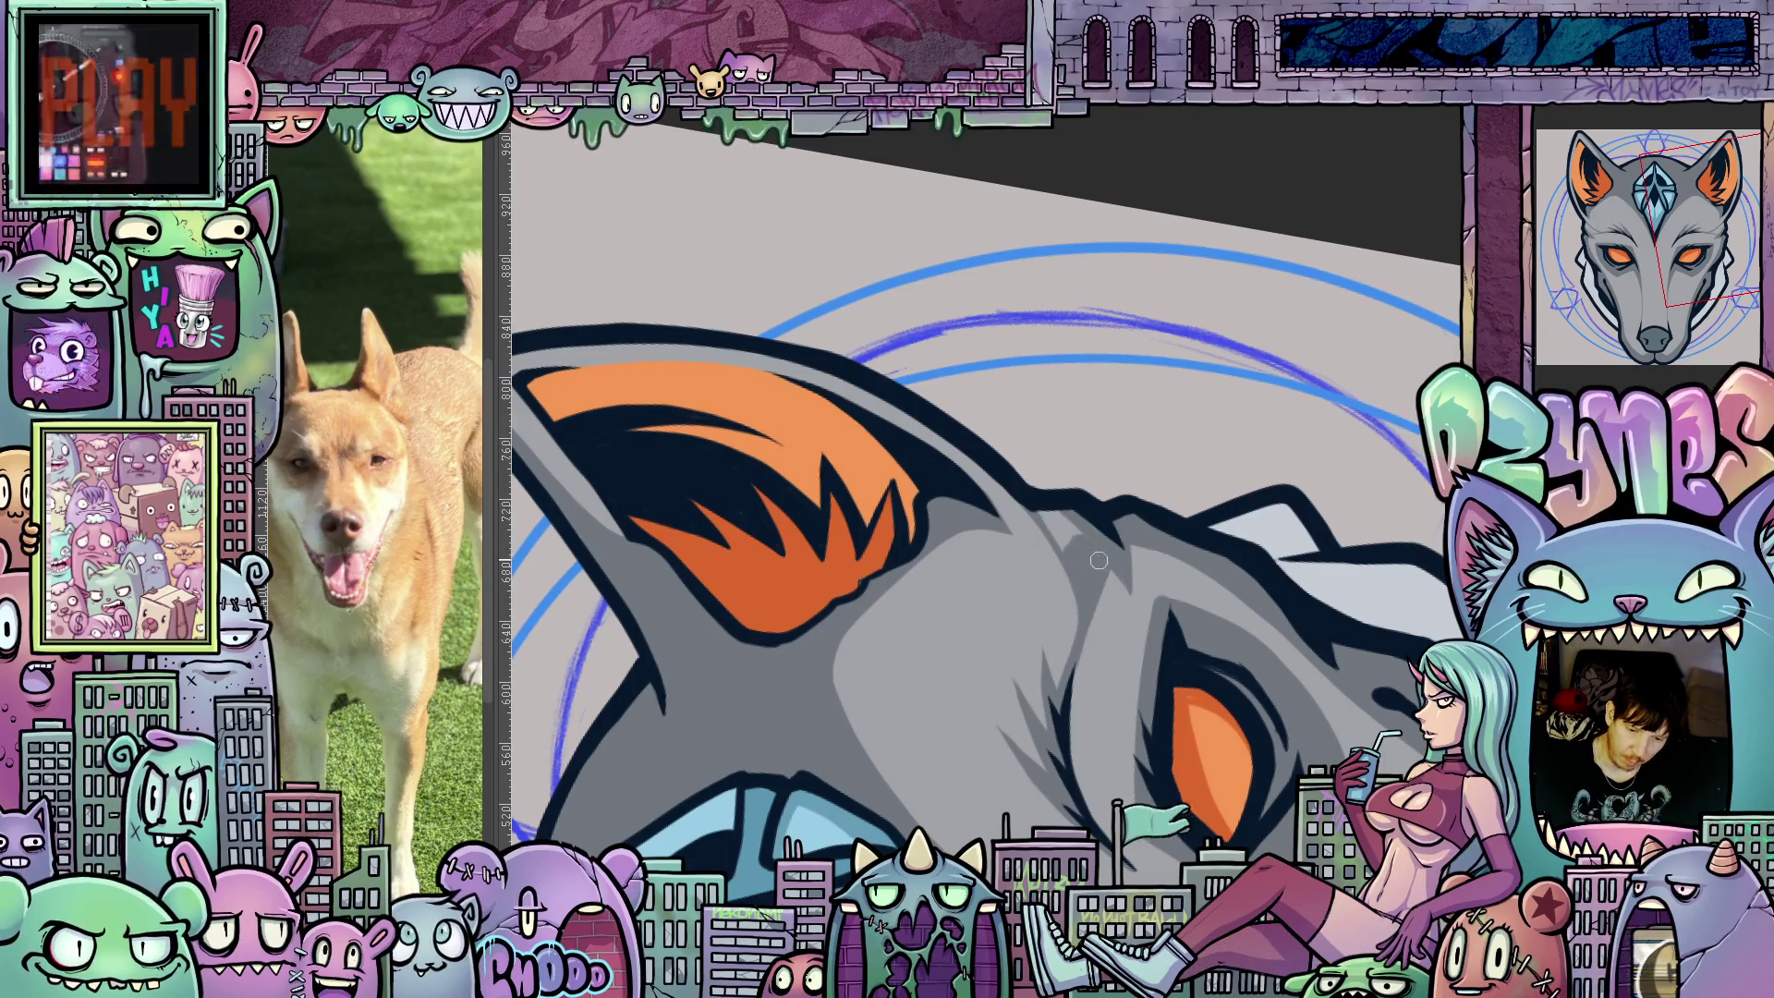
Paint a mirrored light gray highlight stroke down both sides of the snout.
{"action": "left_click_drag", "start_coordinate": [1219, 543], "coordinate": [1059, 564]}
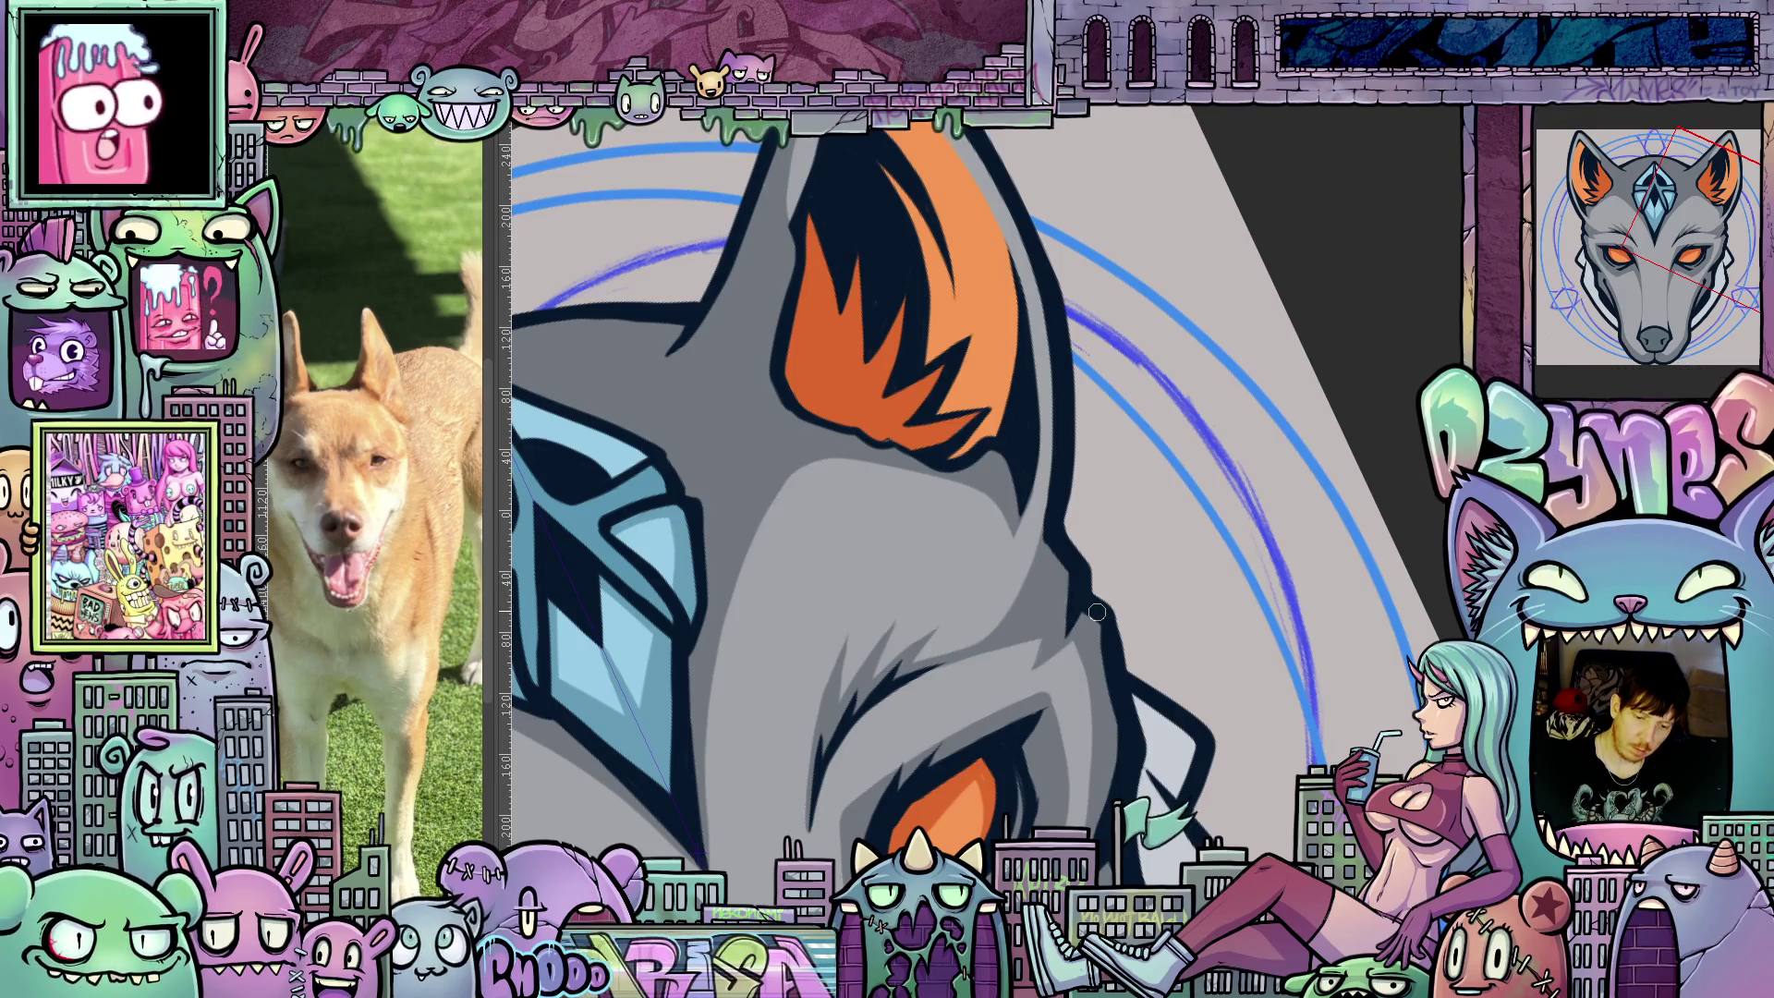
{"action": "scroll", "coordinate": [1097, 611], "scroll_direction": "down", "scroll_amount": 10}
{"action": "mouse_move", "coordinate": [1097, 612]}
{"action": "left_mouse_down"}
{"action": "mouse_move", "coordinate": [1231, 797]}
{"action": "mouse_move", "coordinate": [1201, 712]}
{"action": "mouse_move", "coordinate": [1123, 610]}
{"action": "left_mouse_up"}
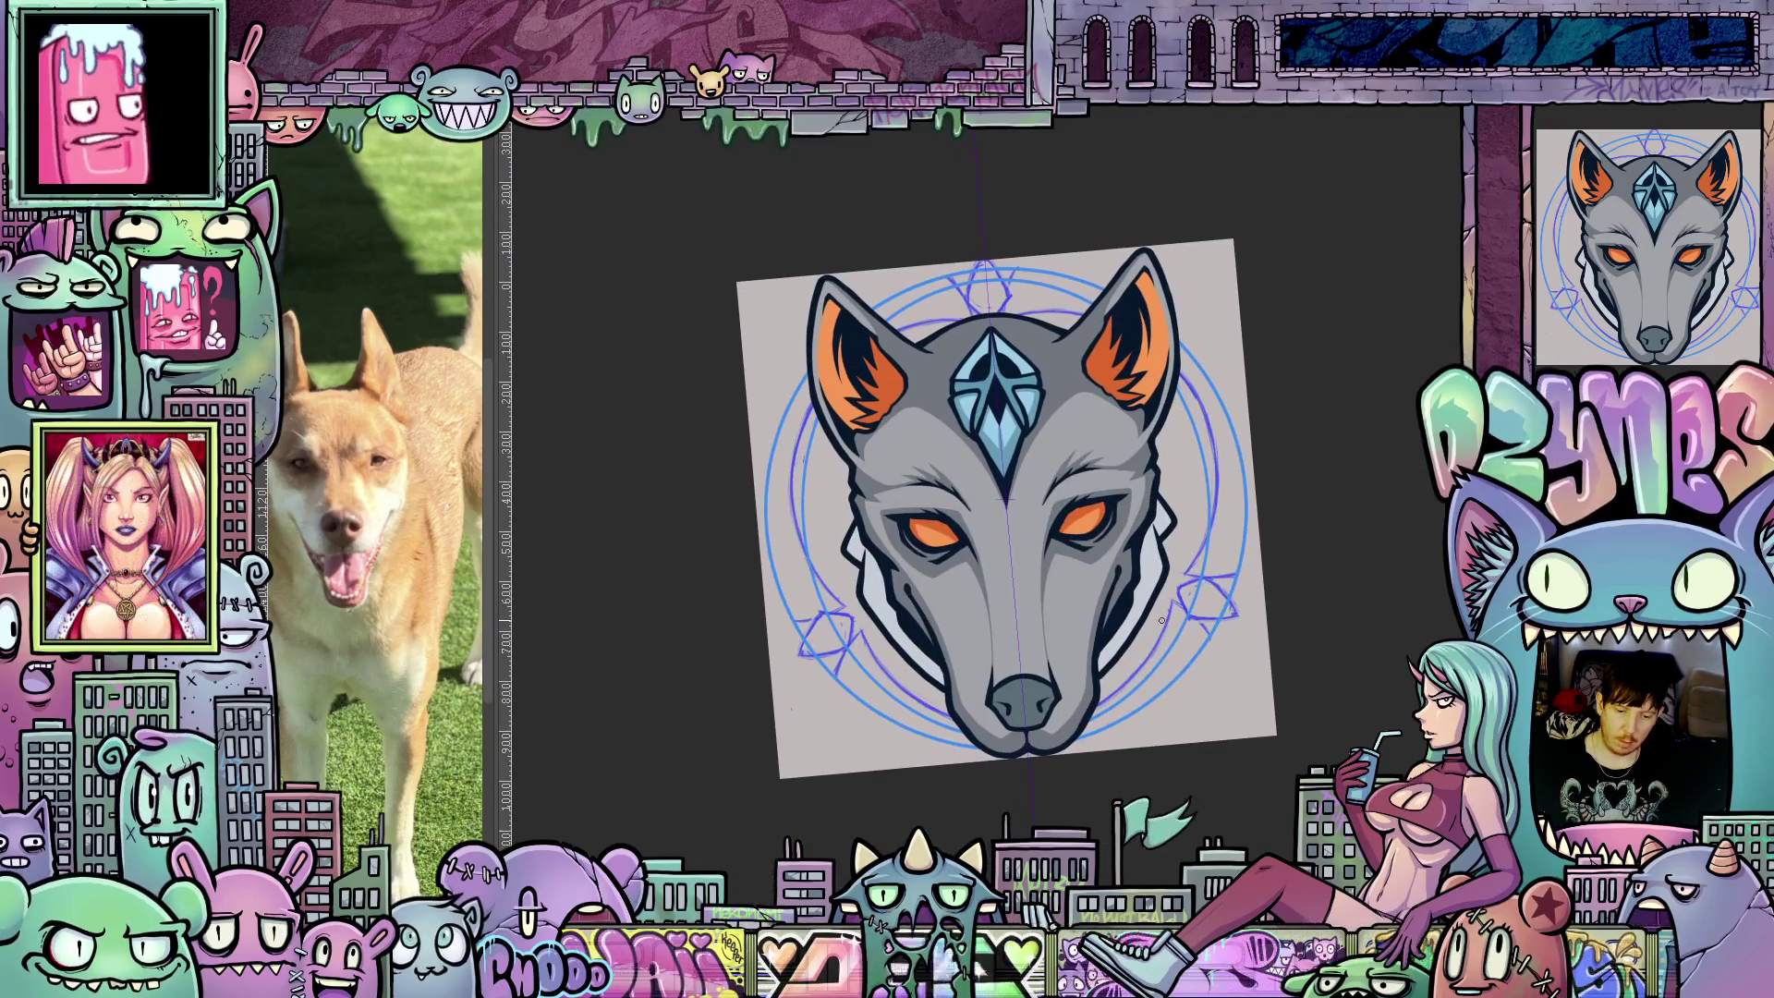
{"action": "scroll", "coordinate": [1115, 599], "scroll_direction": "up", "scroll_amount": 2}
{"action": "scroll", "coordinate": [1114, 599], "scroll_direction": "up", "scroll_amount": 3}
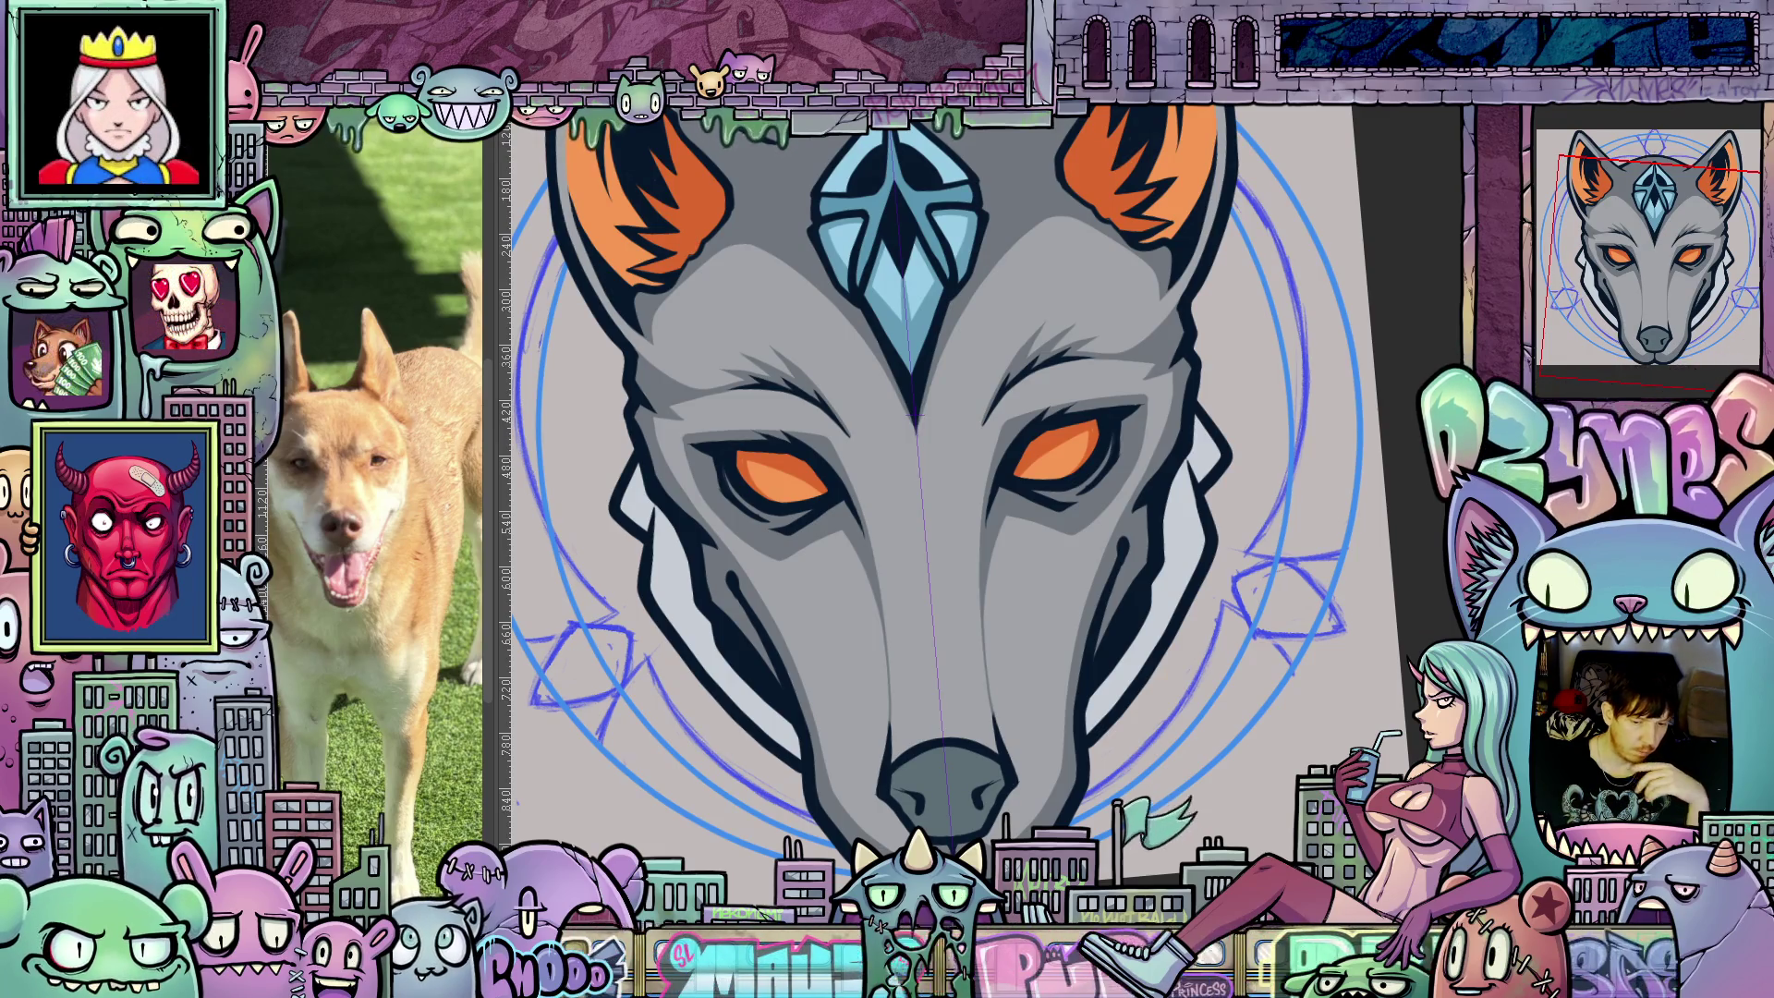
{"action": "mouse_move", "coordinate": [1100, 684]}
{"action": "left_mouse_down"}
{"action": "mouse_move", "coordinate": [1160, 756]}
{"action": "mouse_move", "coordinate": [1169, 807]}
{"action": "mouse_move", "coordinate": [1063, 647]}
{"action": "mouse_move", "coordinate": [1030, 554]}
{"action": "left_mouse_up"}
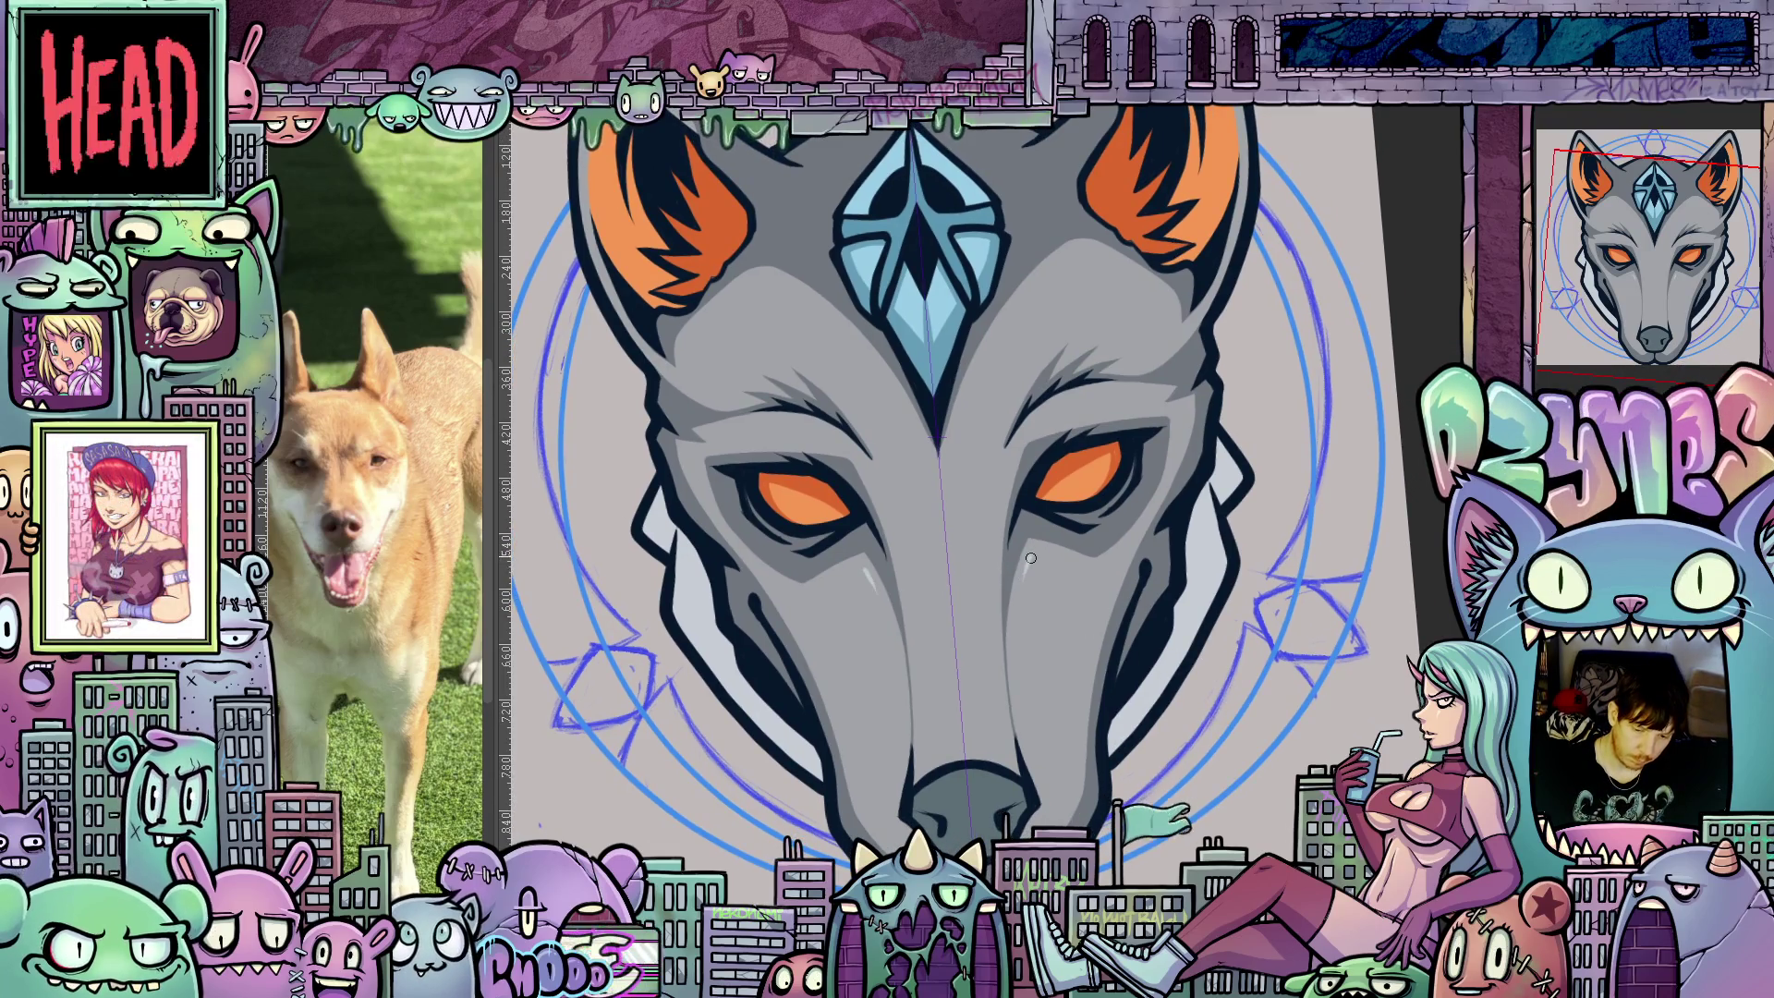
{"action": "mouse_move", "coordinate": [1022, 637]}
{"action": "left_mouse_down"}
{"action": "mouse_move", "coordinate": [1022, 713]}
{"action": "mouse_move", "coordinate": [1042, 599]}
{"action": "mouse_move", "coordinate": [1105, 606]}
{"action": "left_mouse_up"}
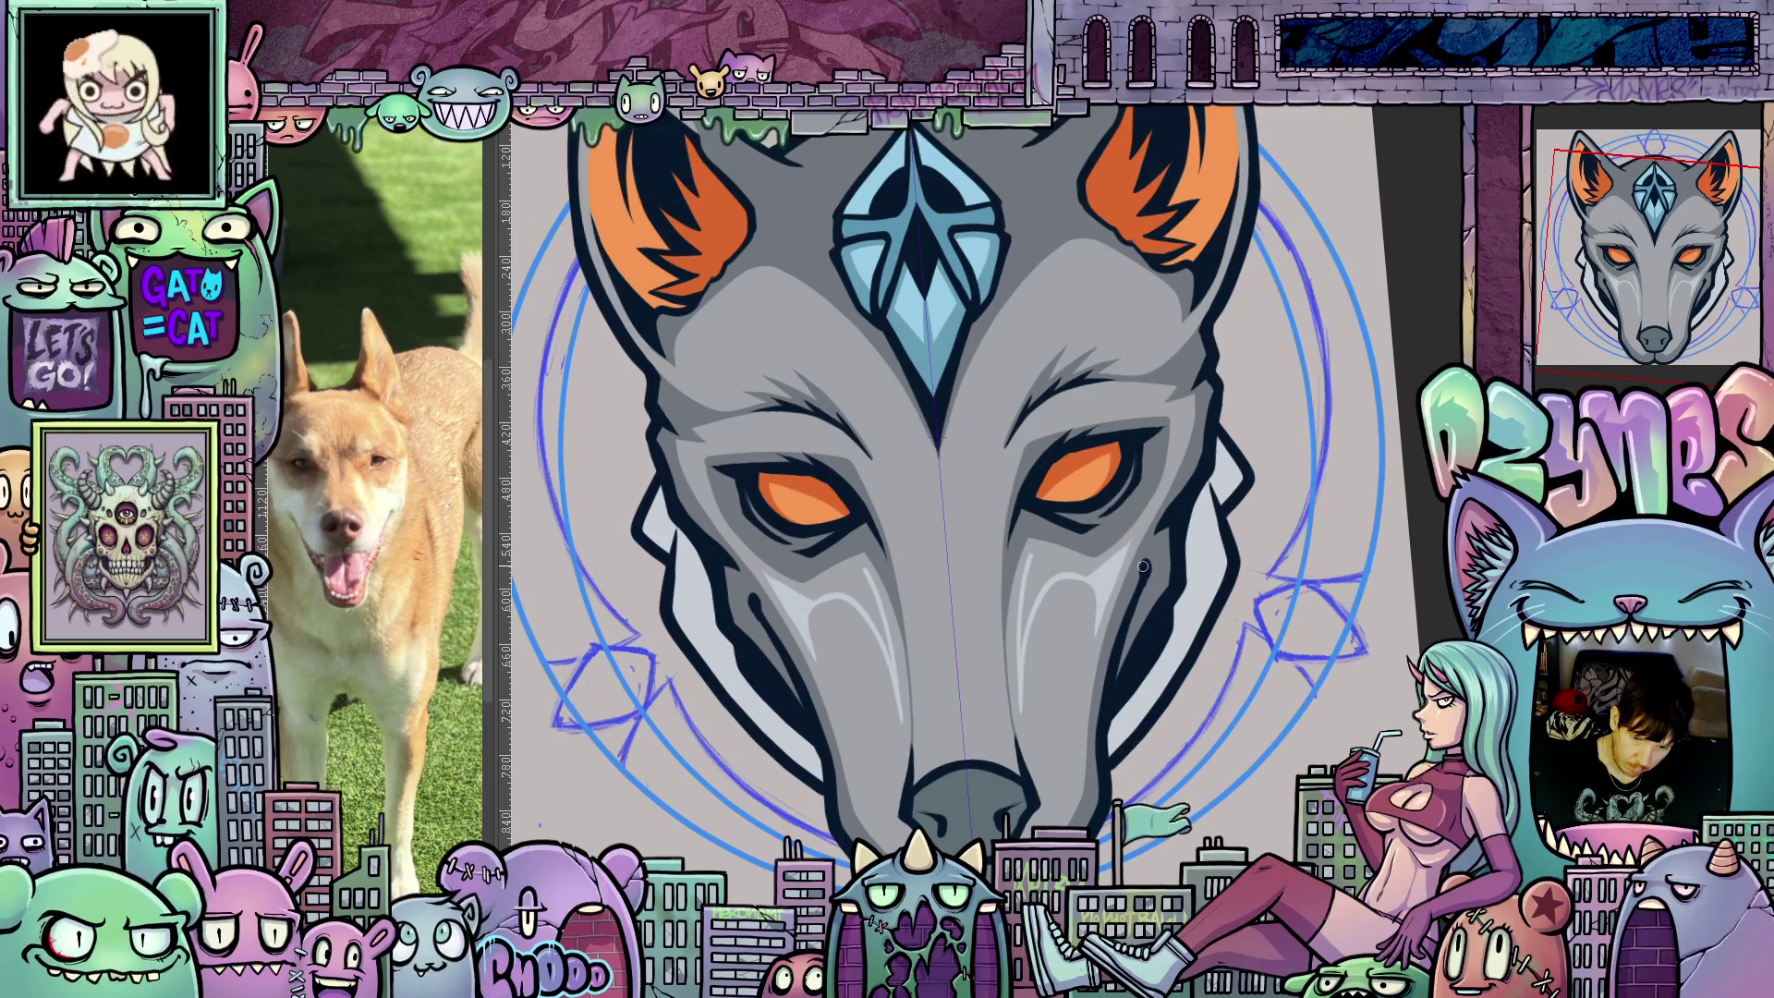
Reset the view rotation to upright and pan the artwork up to show the nose.
{"action": "left_click_drag", "start_coordinate": [1143, 565], "coordinate": [1098, 831]}
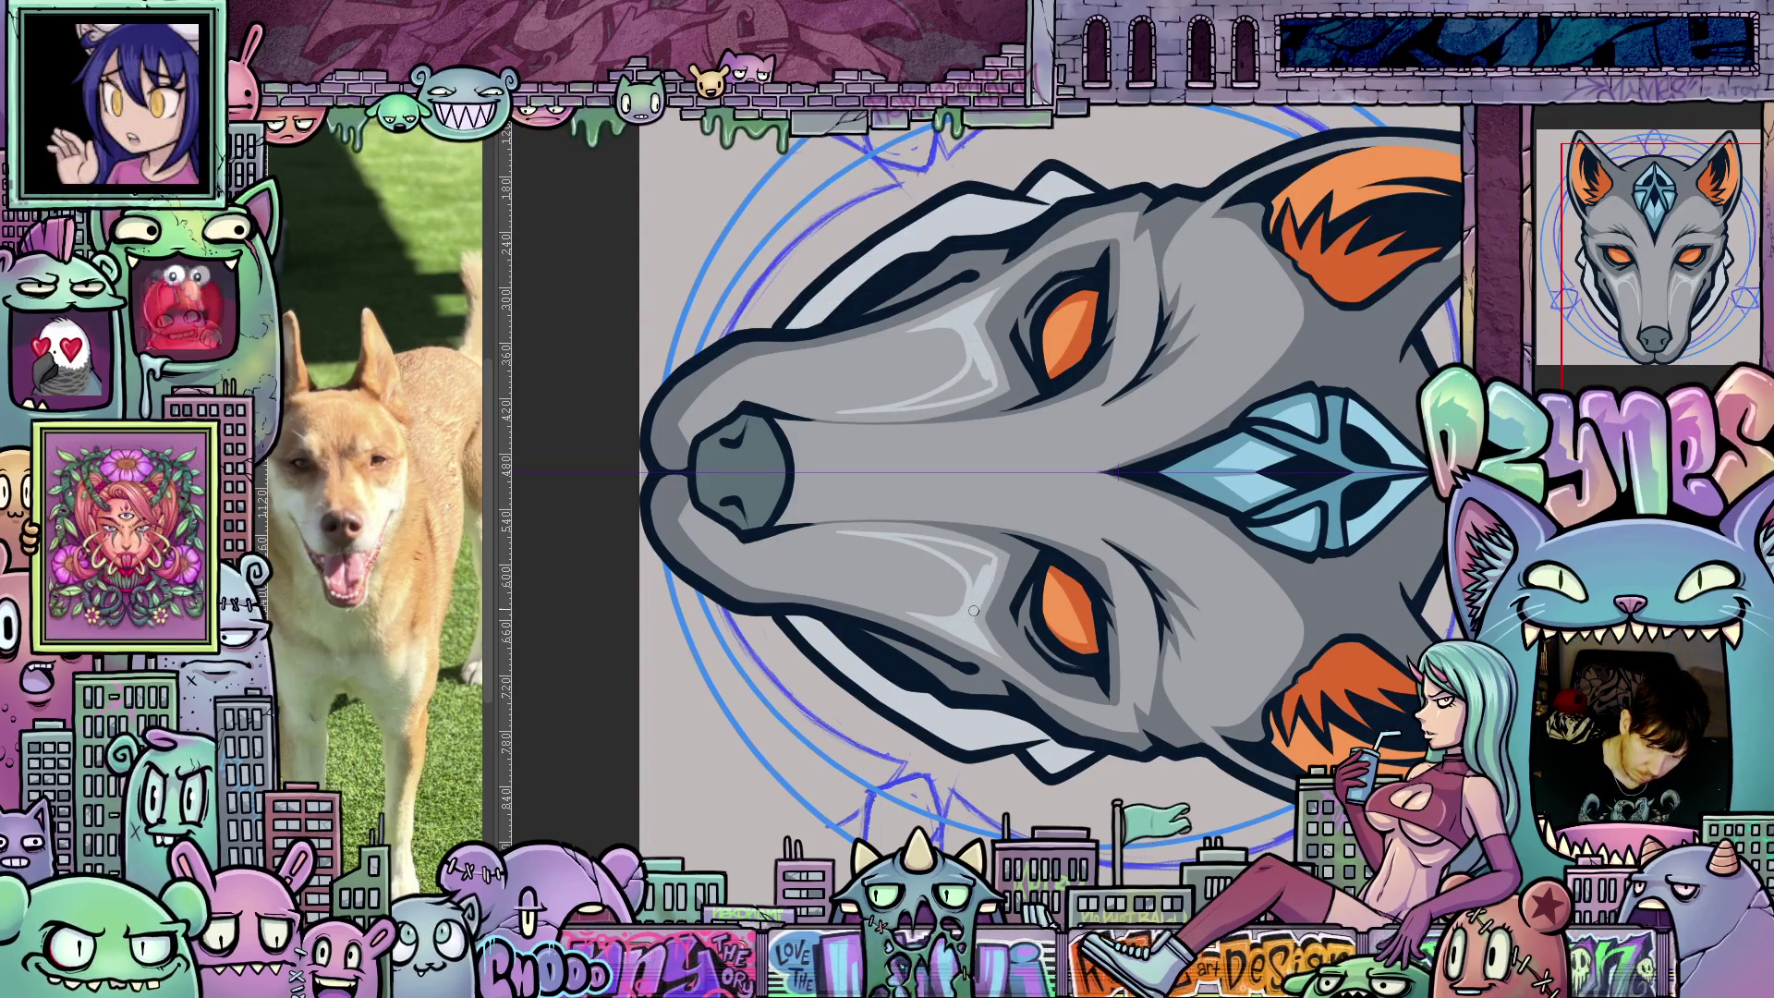
{"action": "key", "text": "ctrl+shift+r"}
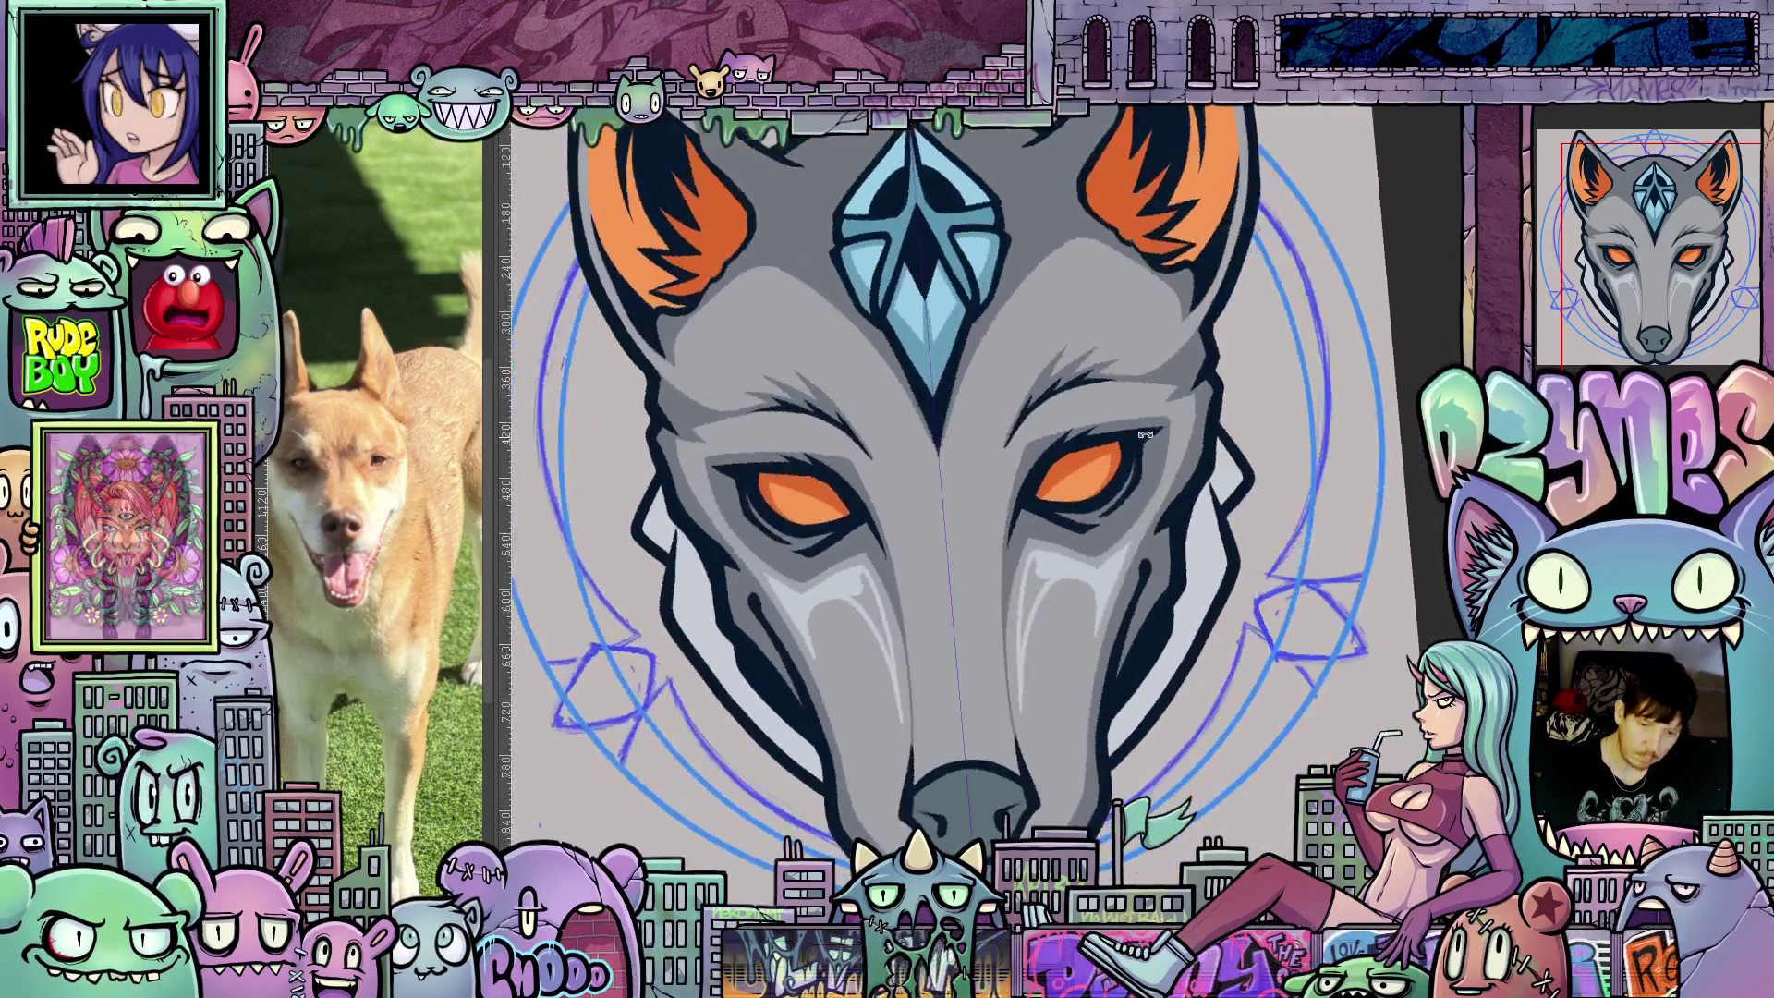
{"action": "scroll", "coordinate": [1051, 582], "scroll_direction": "up", "scroll_amount": 2}
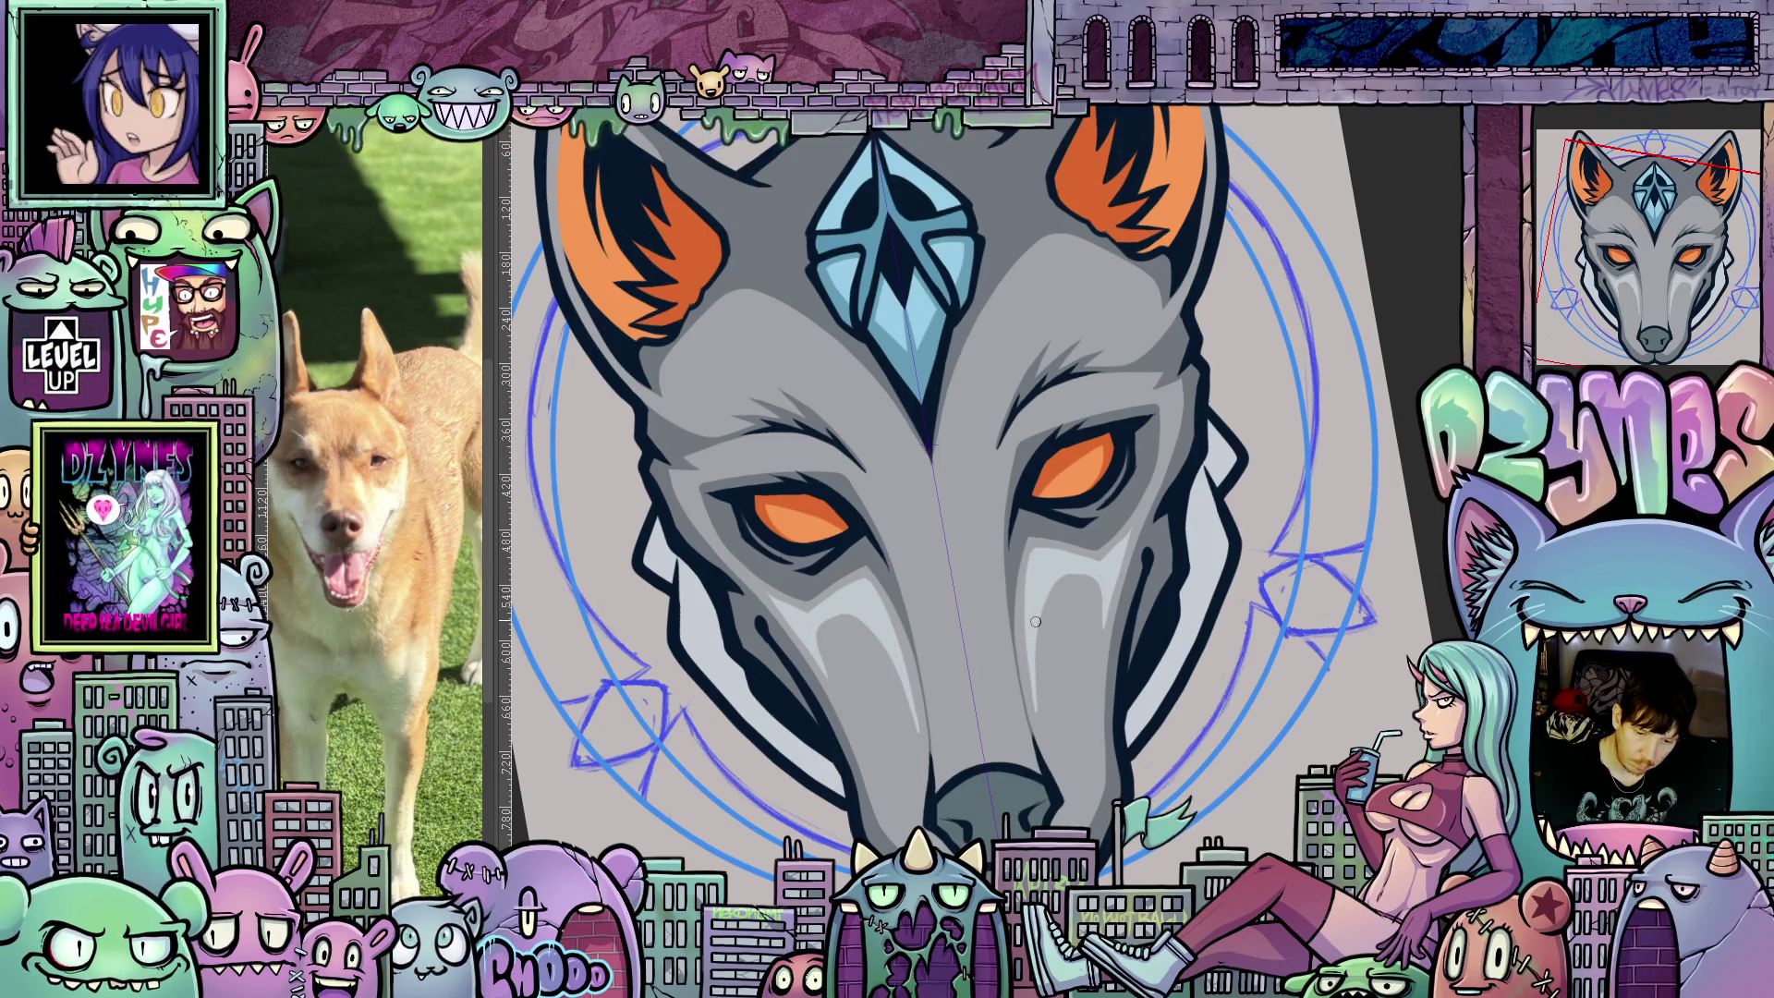
{"action": "mouse_move", "coordinate": [1065, 553]}
{"action": "left_mouse_down"}
{"action": "mouse_move", "coordinate": [1091, 435]}
{"action": "mouse_move", "coordinate": [1115, 717]}
{"action": "left_mouse_up"}
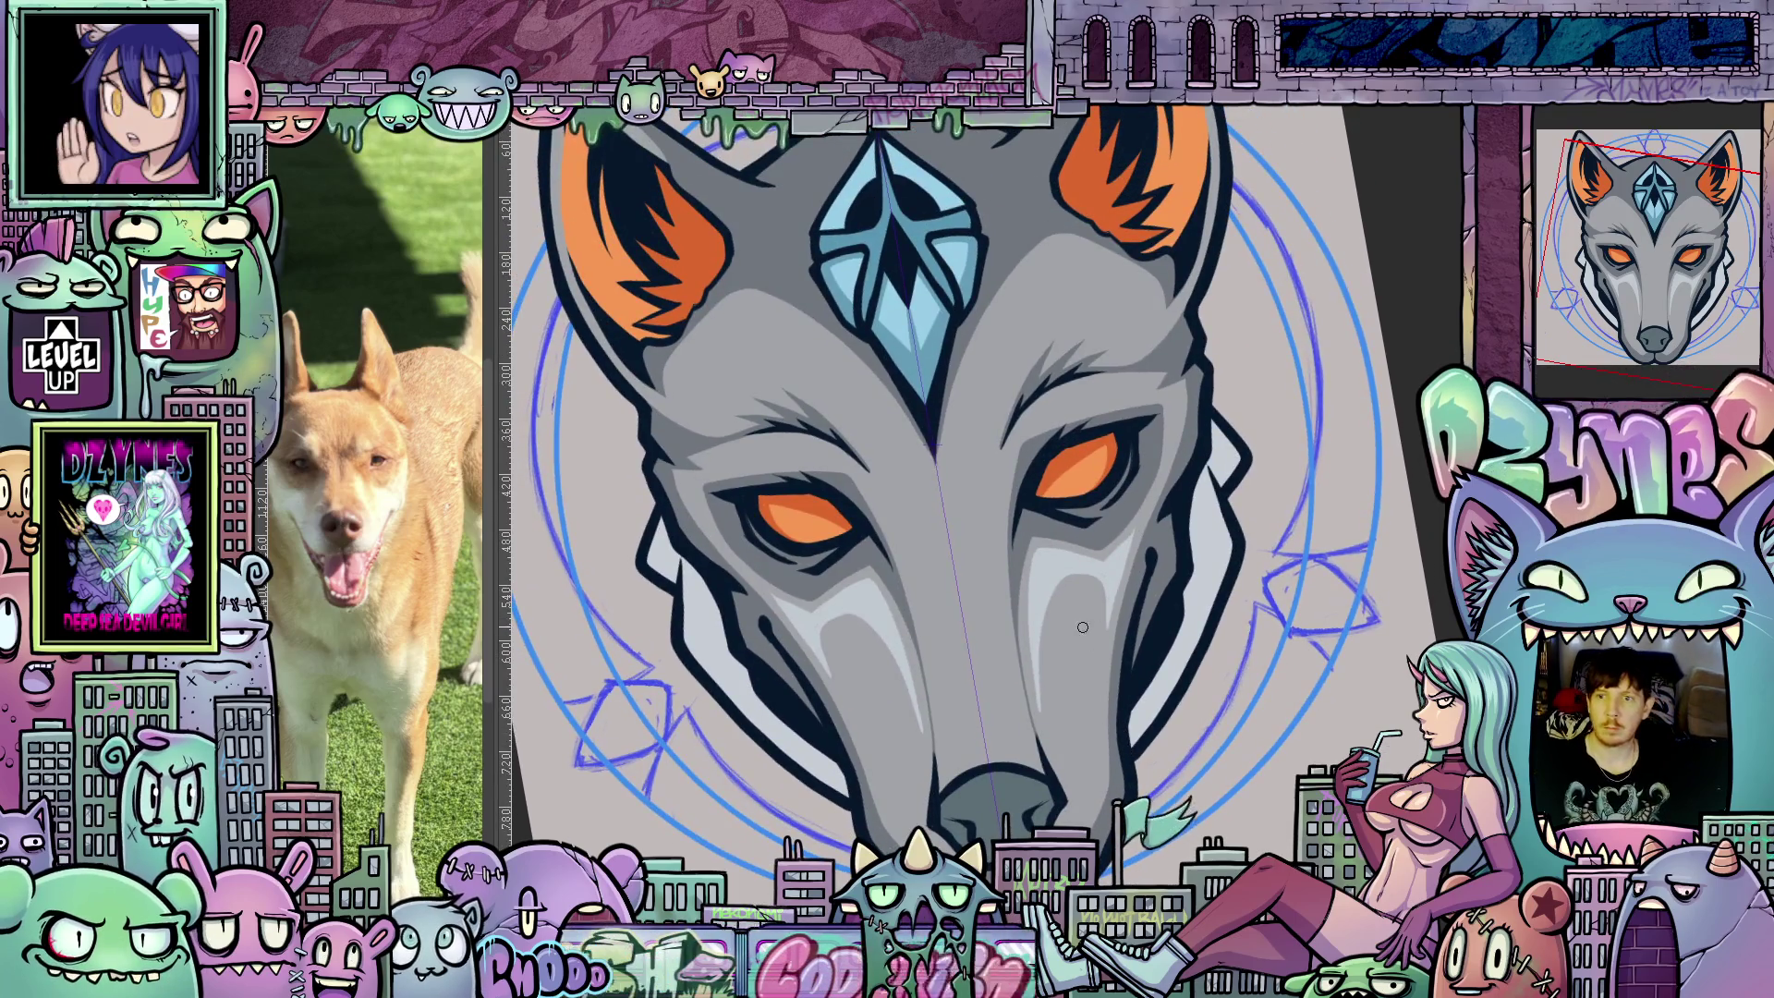
{"action": "left_click_drag", "start_coordinate": [1124, 632], "coordinate": [1039, 797]}
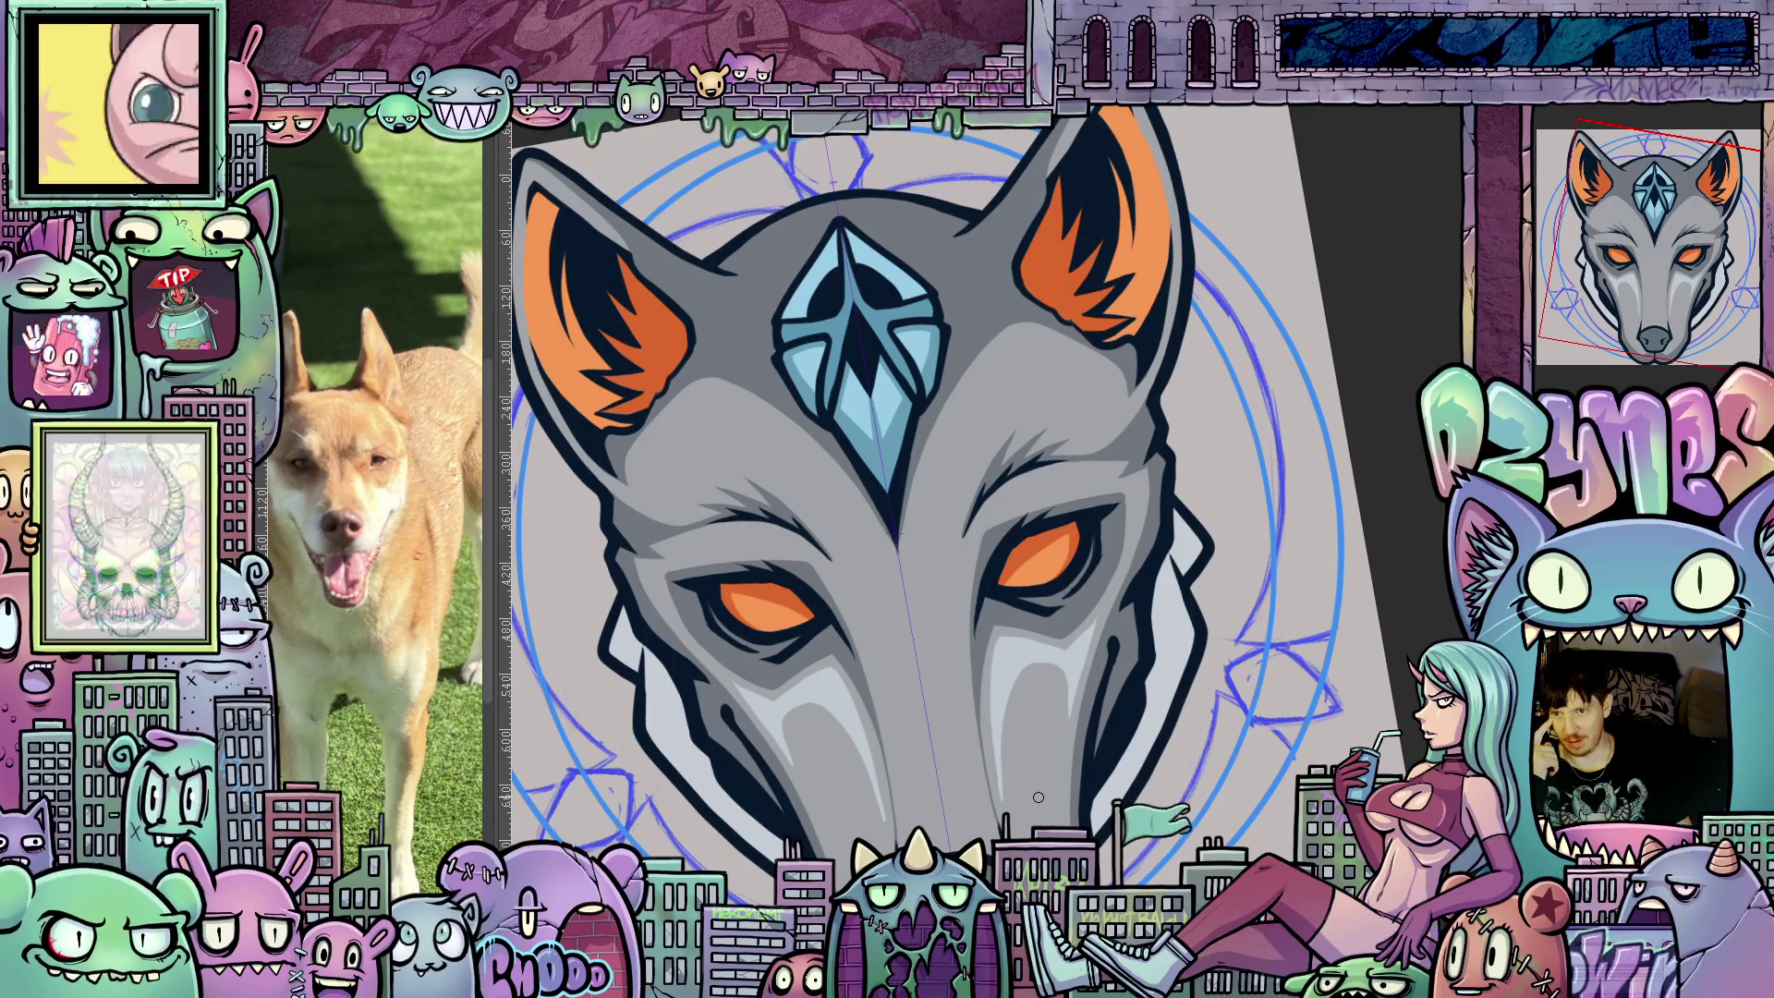
{"action": "left_click_drag", "start_coordinate": [1091, 808], "coordinate": [1135, 855]}
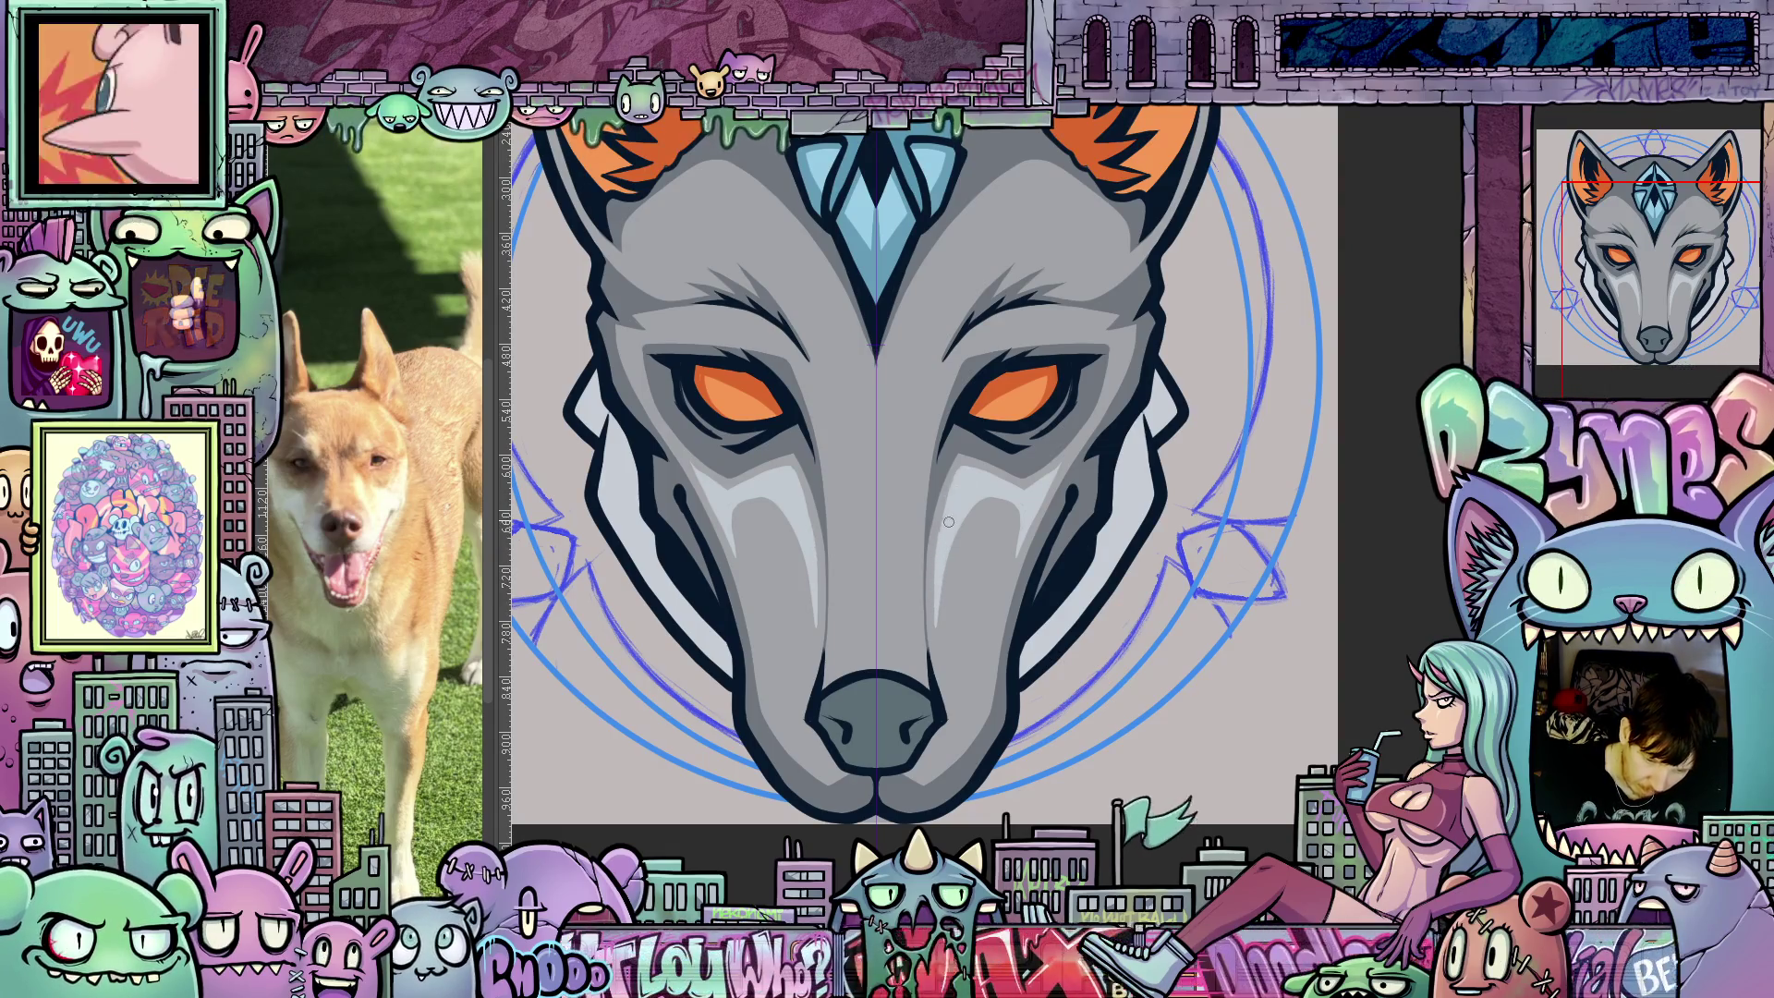
{"action": "mouse_move", "coordinate": [1055, 671]}
{"action": "left_mouse_down"}
{"action": "mouse_move", "coordinate": [1099, 445]}
{"action": "mouse_move", "coordinate": [1105, 473]}
{"action": "left_mouse_up"}
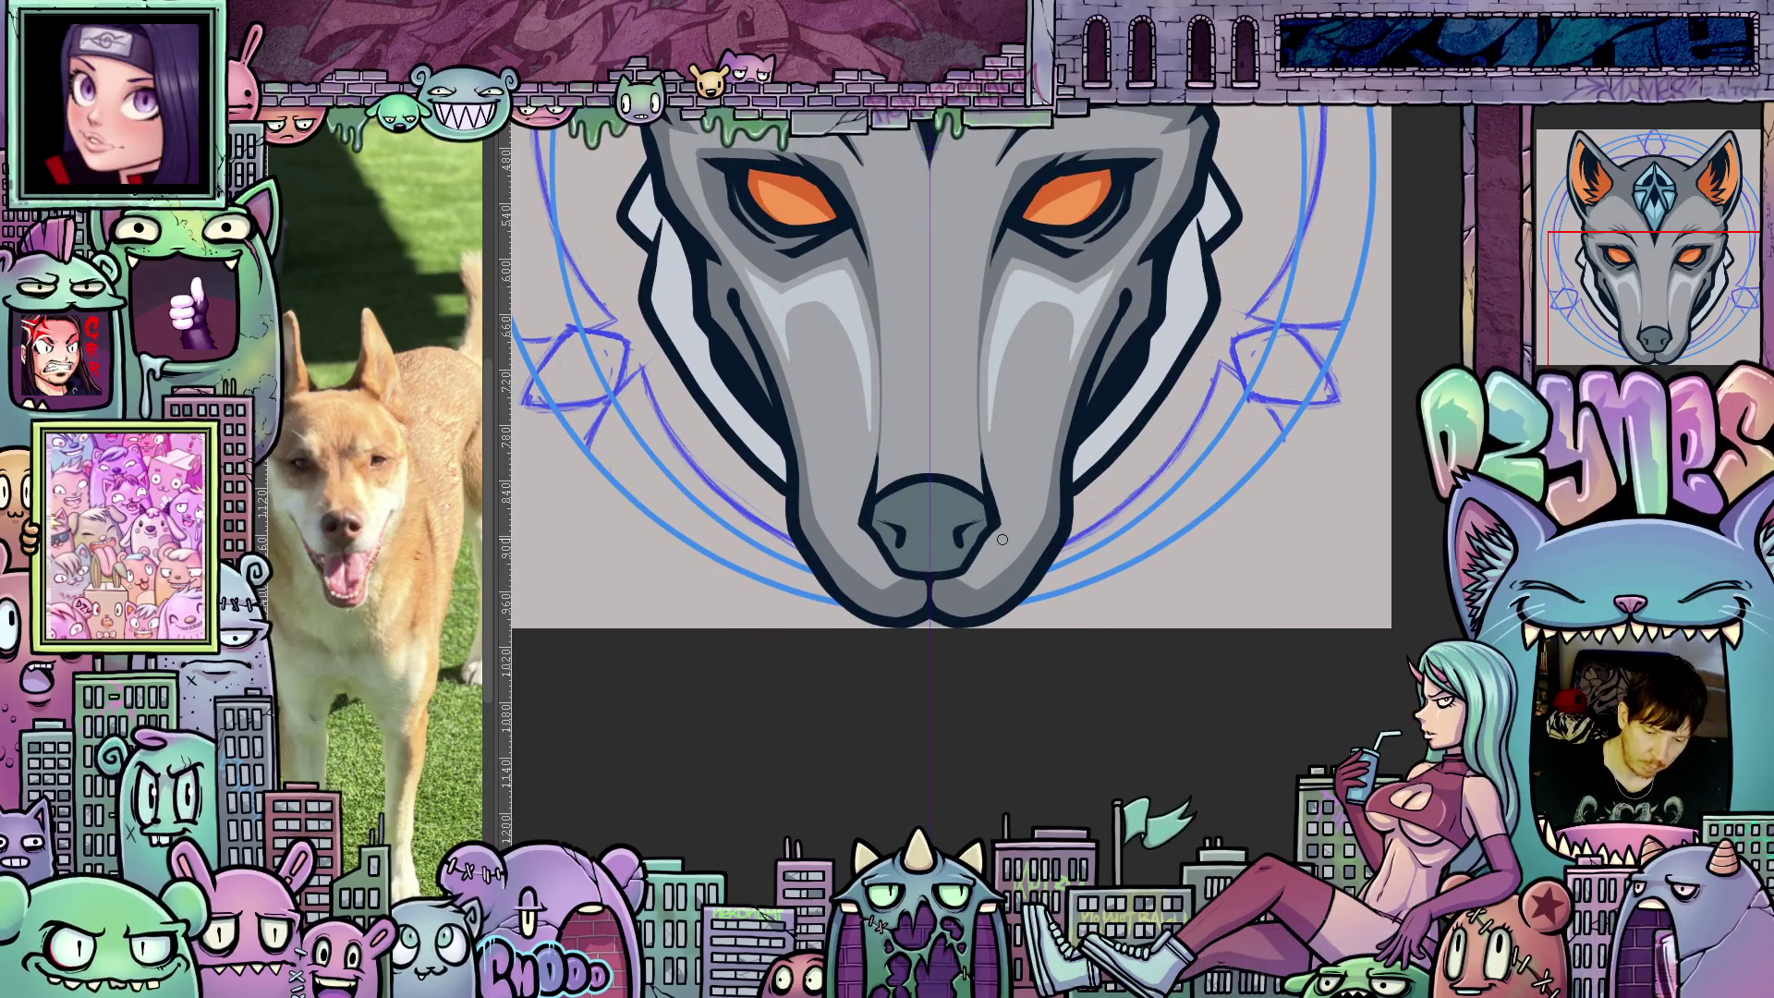
Paint small mirrored light highlights beside the nose and at its lower left, then fit the head on screen.
{"action": "left_click_drag", "start_coordinate": [1027, 508], "coordinate": [1004, 538]}
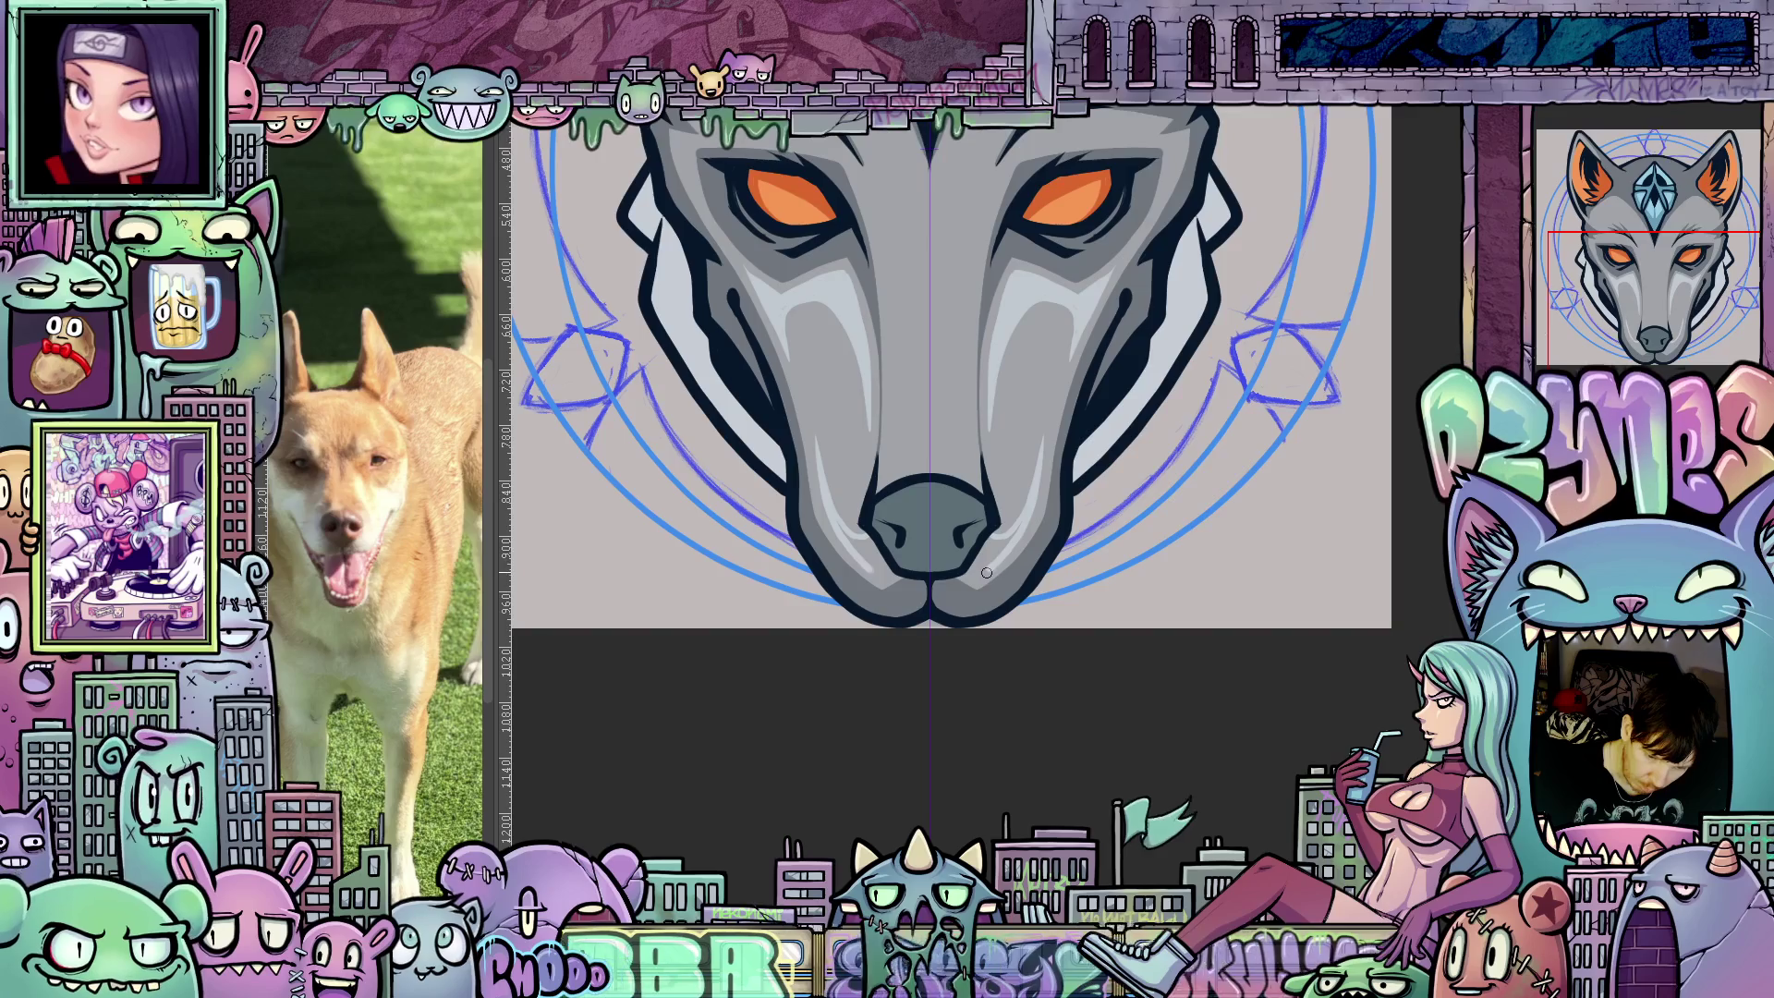
{"action": "left_click_drag", "start_coordinate": [986, 568], "coordinate": [996, 550]}
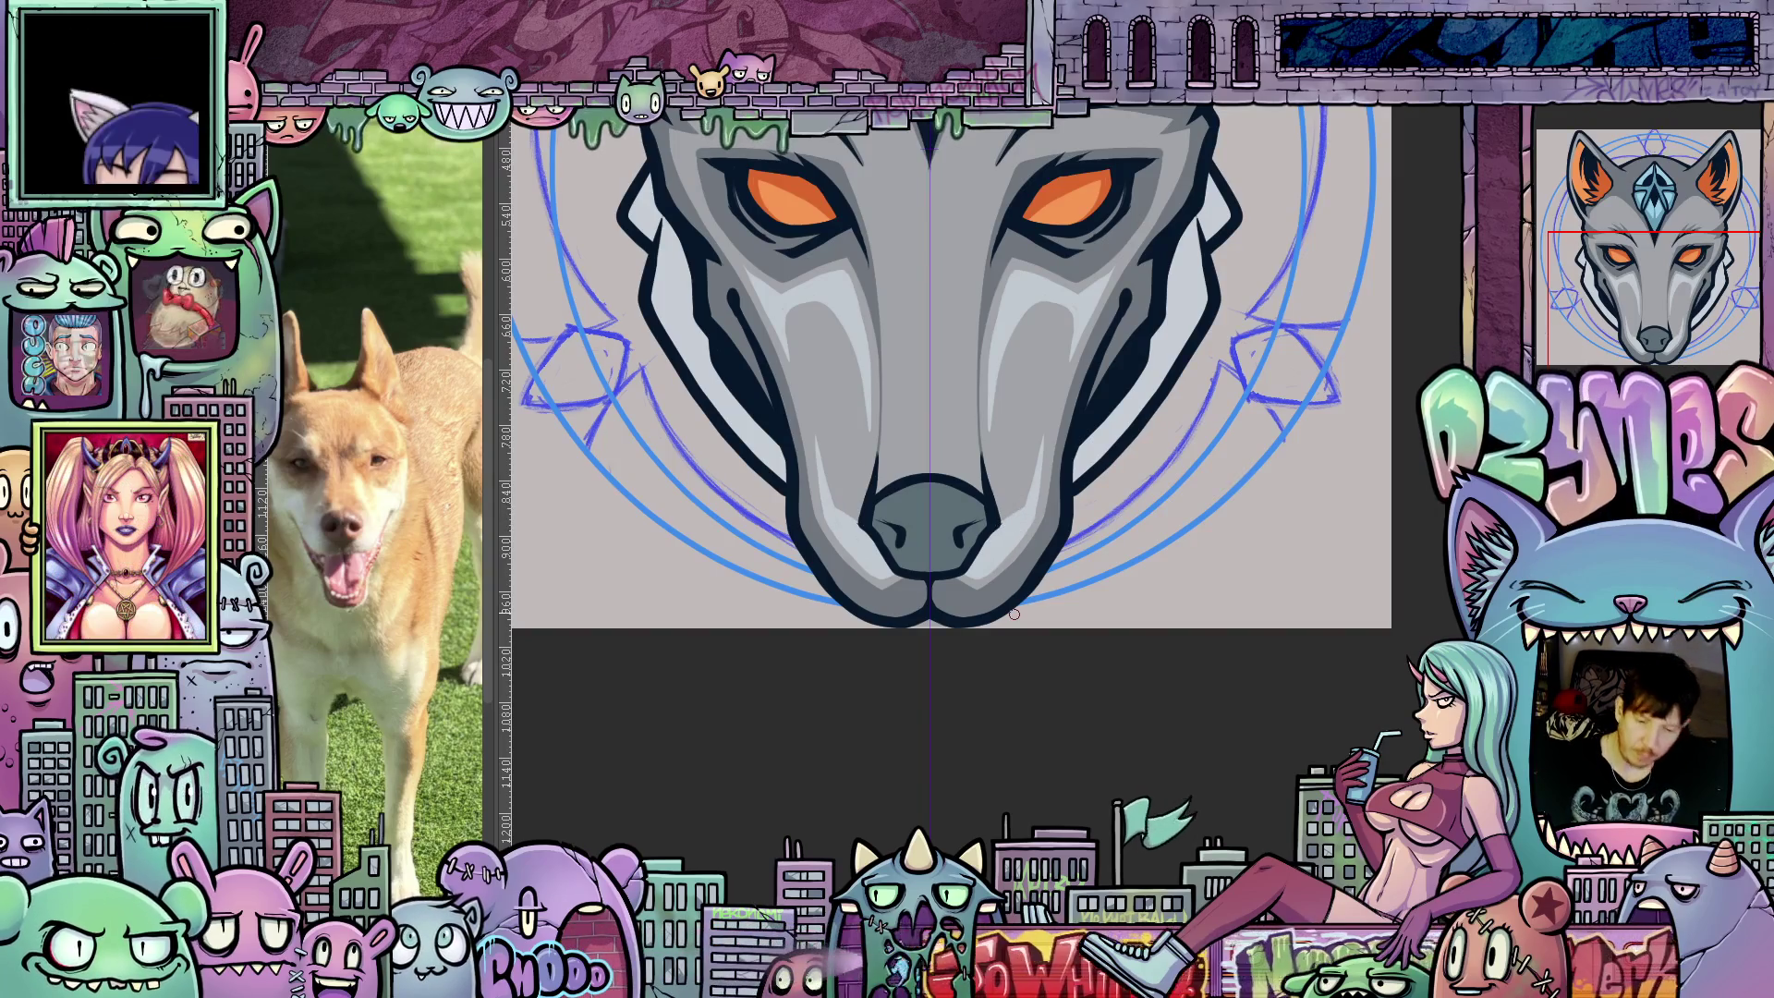
{"action": "key", "text": "ctrl+0"}
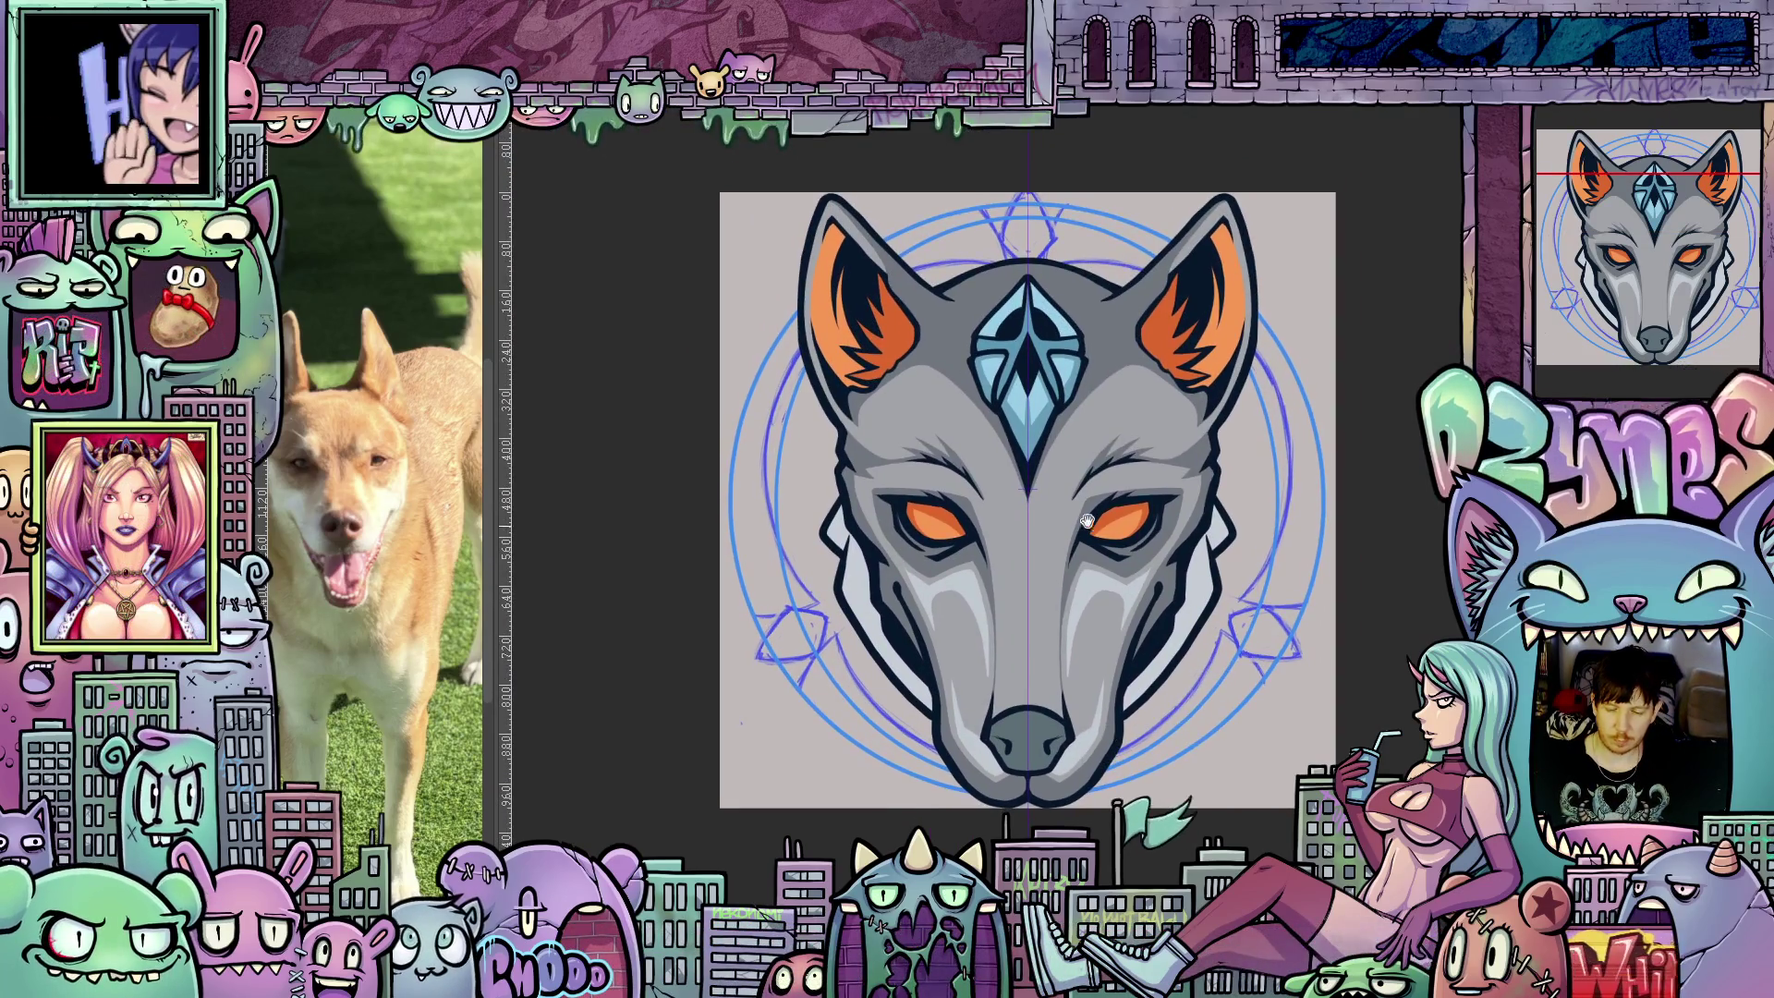
Zoom in and pan up to frame the wolf's orange ears, forehead gem and eyes.
{"action": "scroll", "coordinate": [1077, 423], "scroll_direction": "up", "scroll_amount": 2}
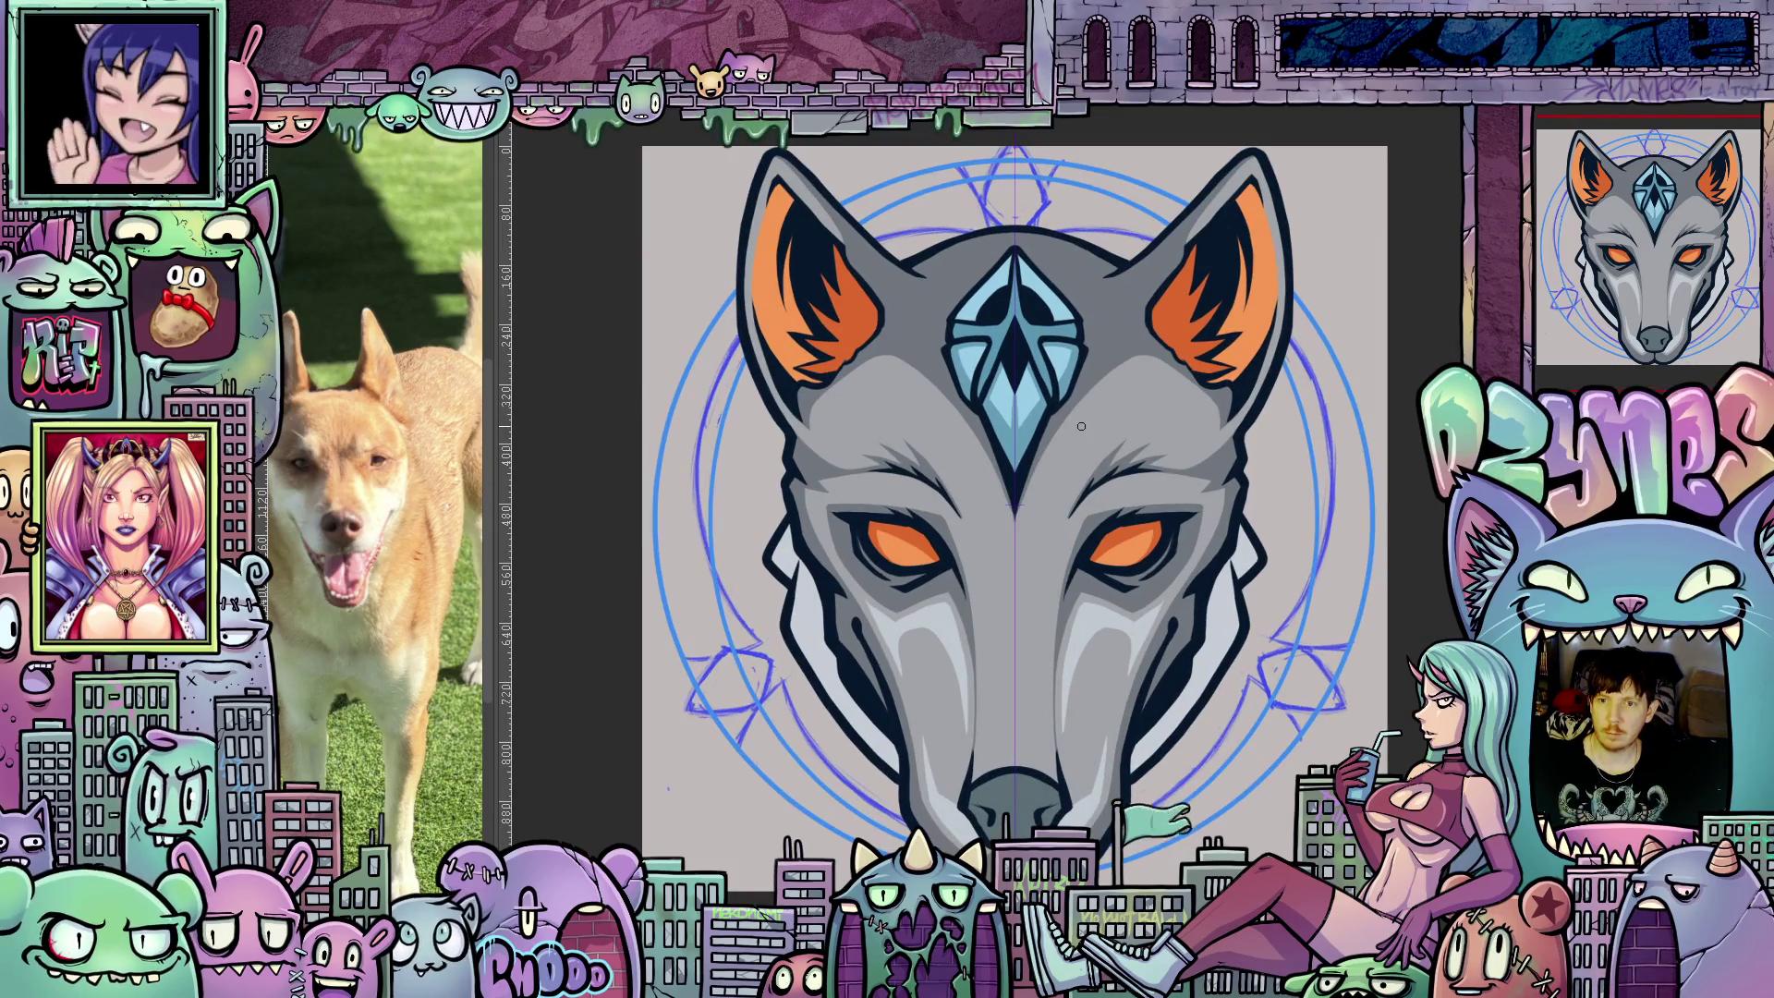
{"action": "scroll", "coordinate": [1136, 380], "scroll_direction": "up", "scroll_amount": 1}
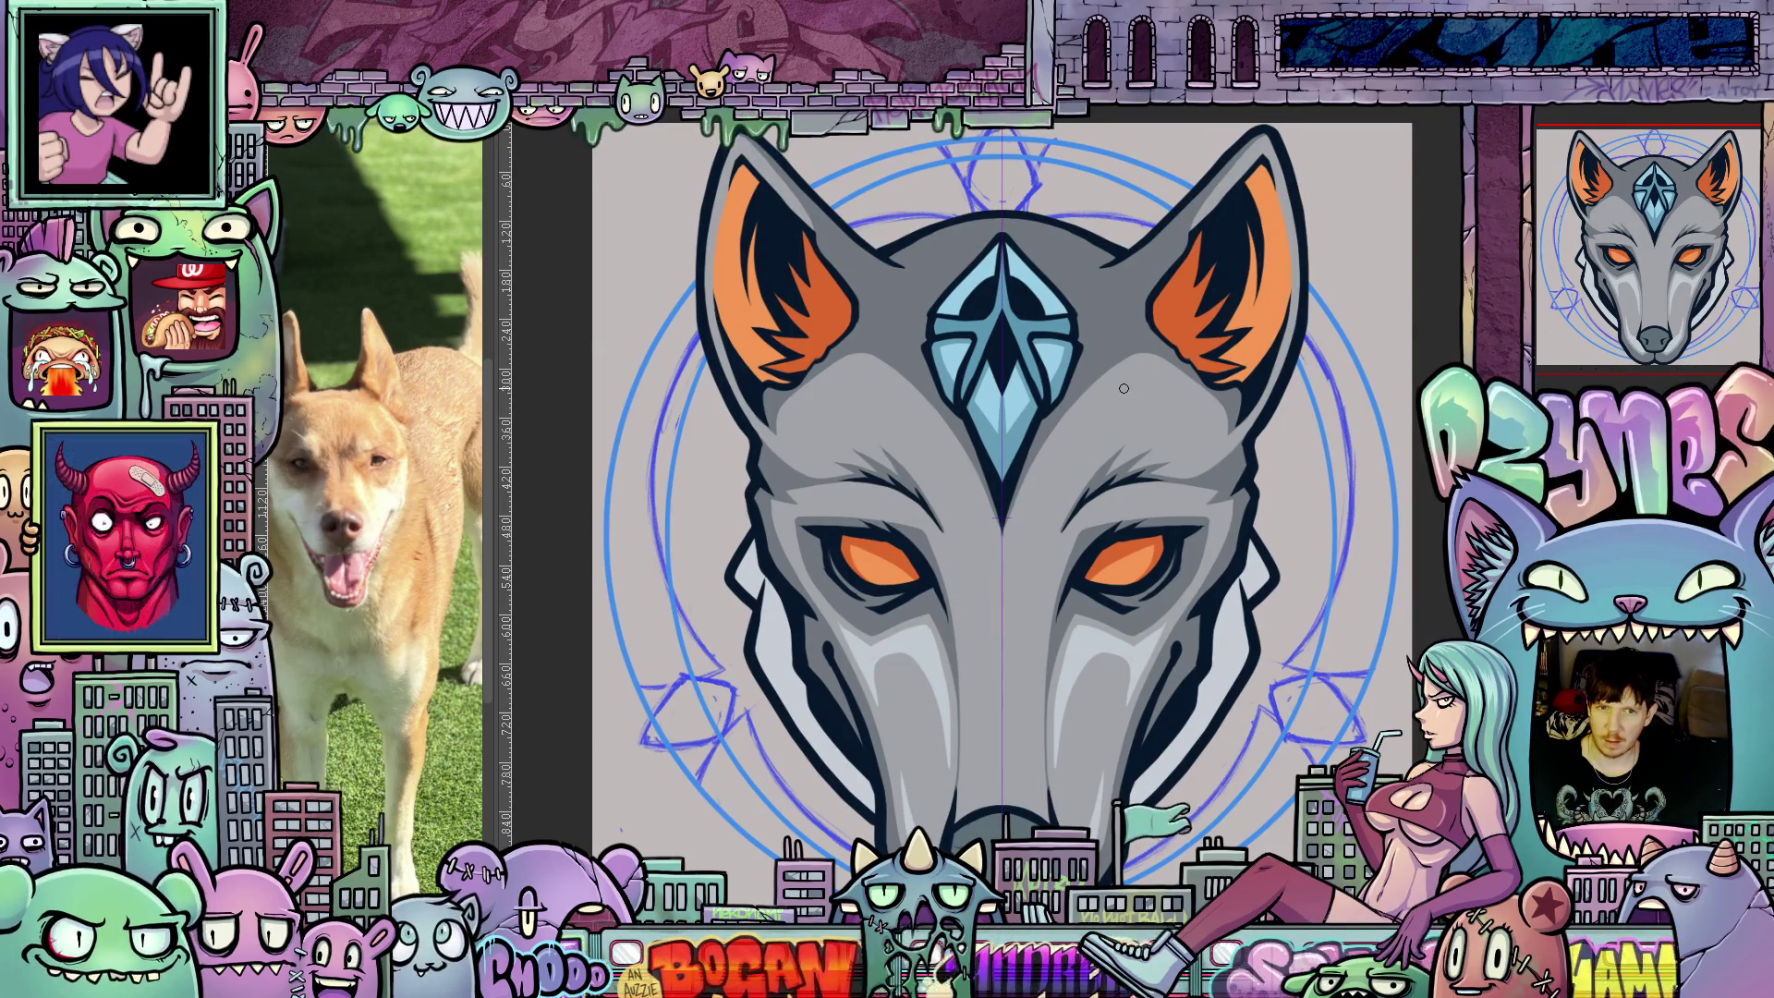
{"action": "scroll", "coordinate": [1128, 375], "scroll_direction": "down", "scroll_amount": 1}
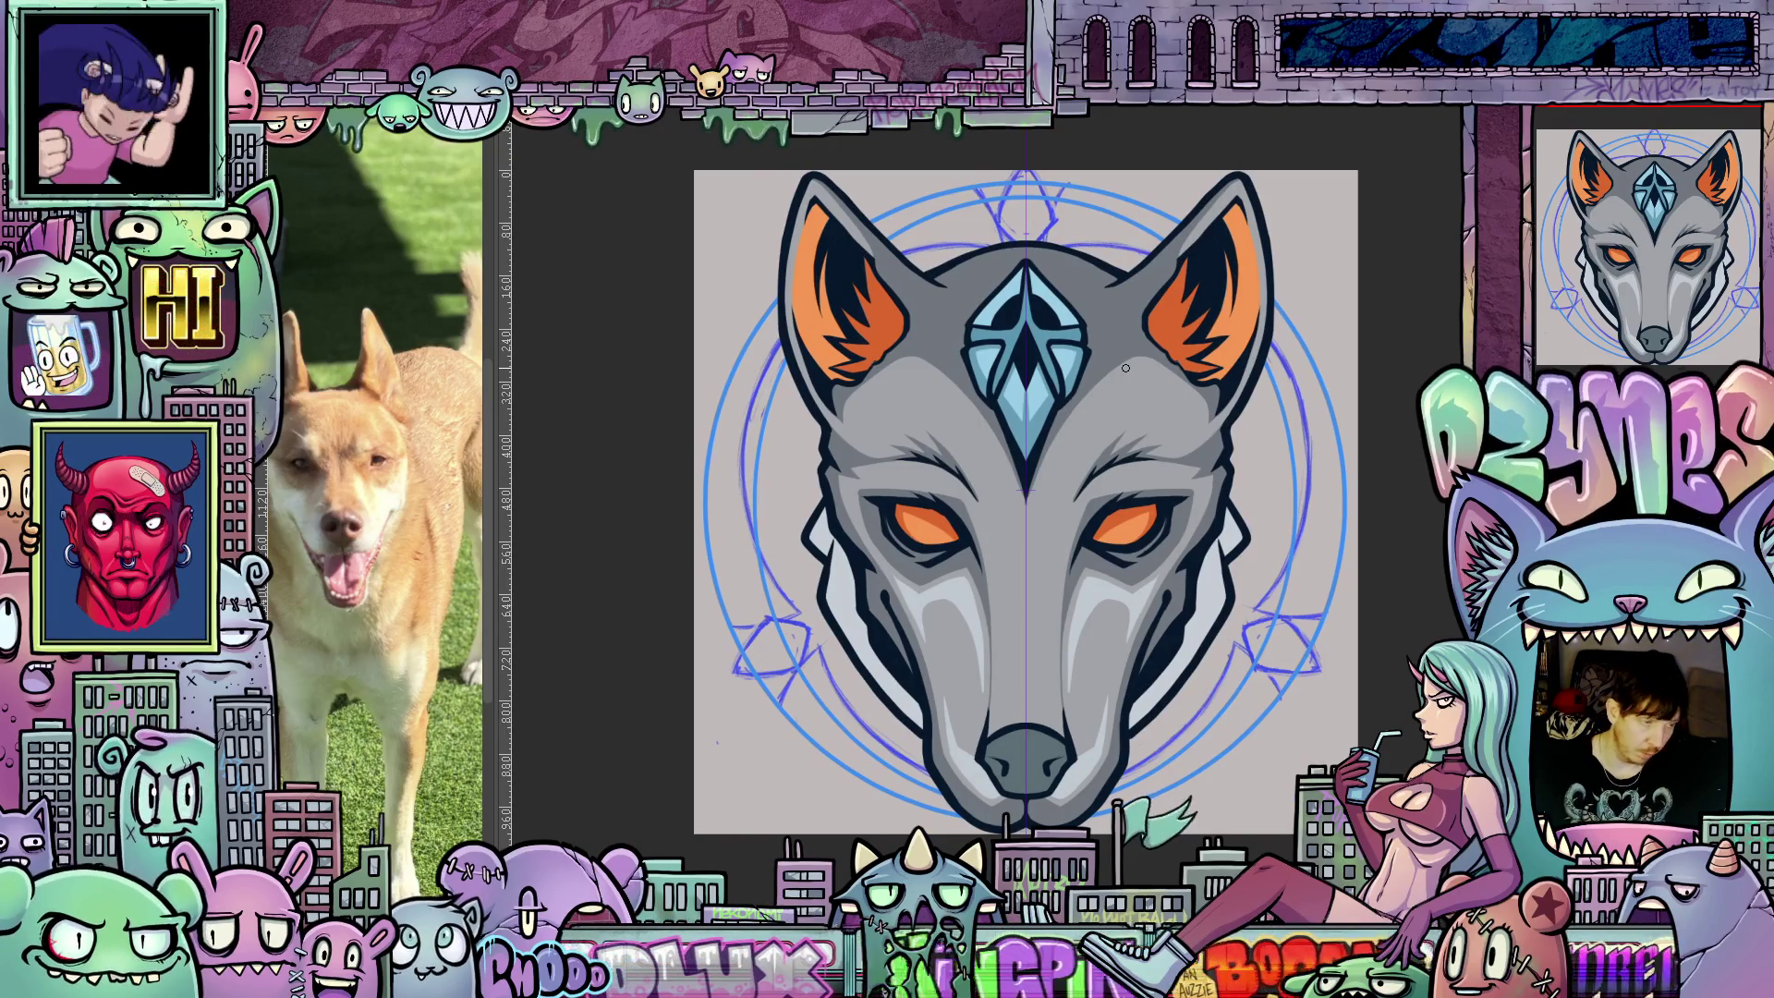
{"action": "scroll", "coordinate": [1089, 321], "scroll_direction": "up", "scroll_amount": 3}
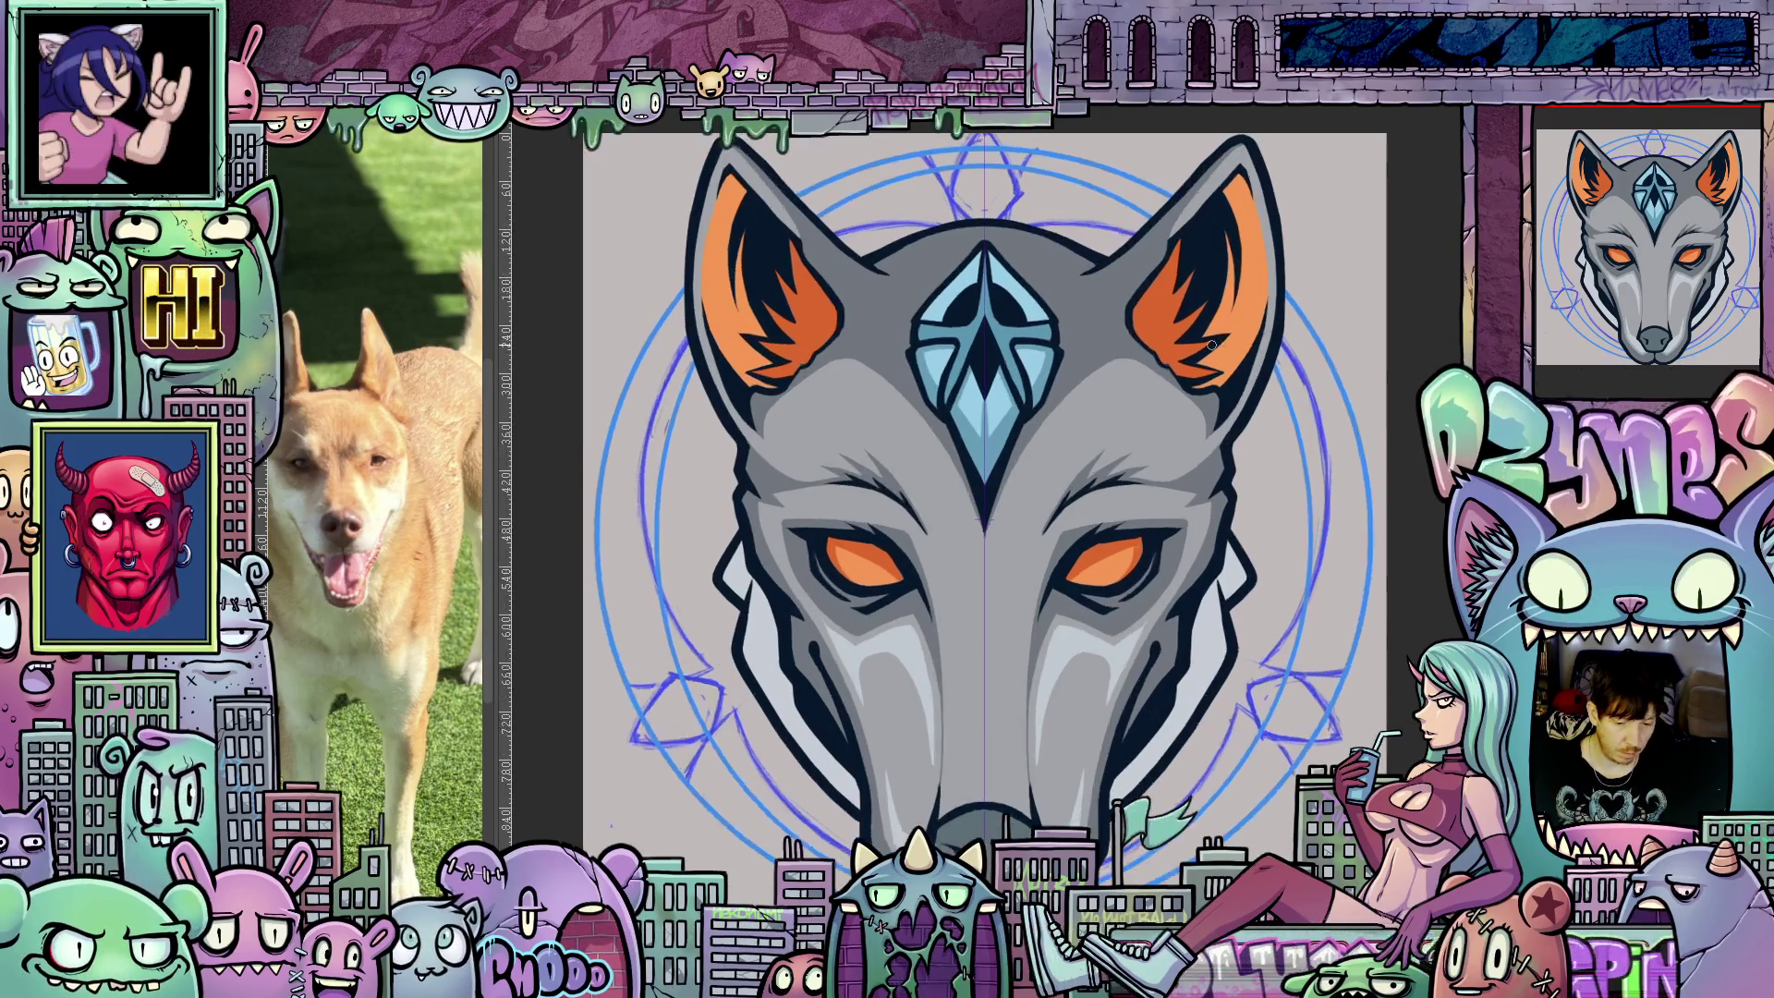
{"action": "left_click_drag", "start_coordinate": [1152, 600], "coordinate": [1170, 518]}
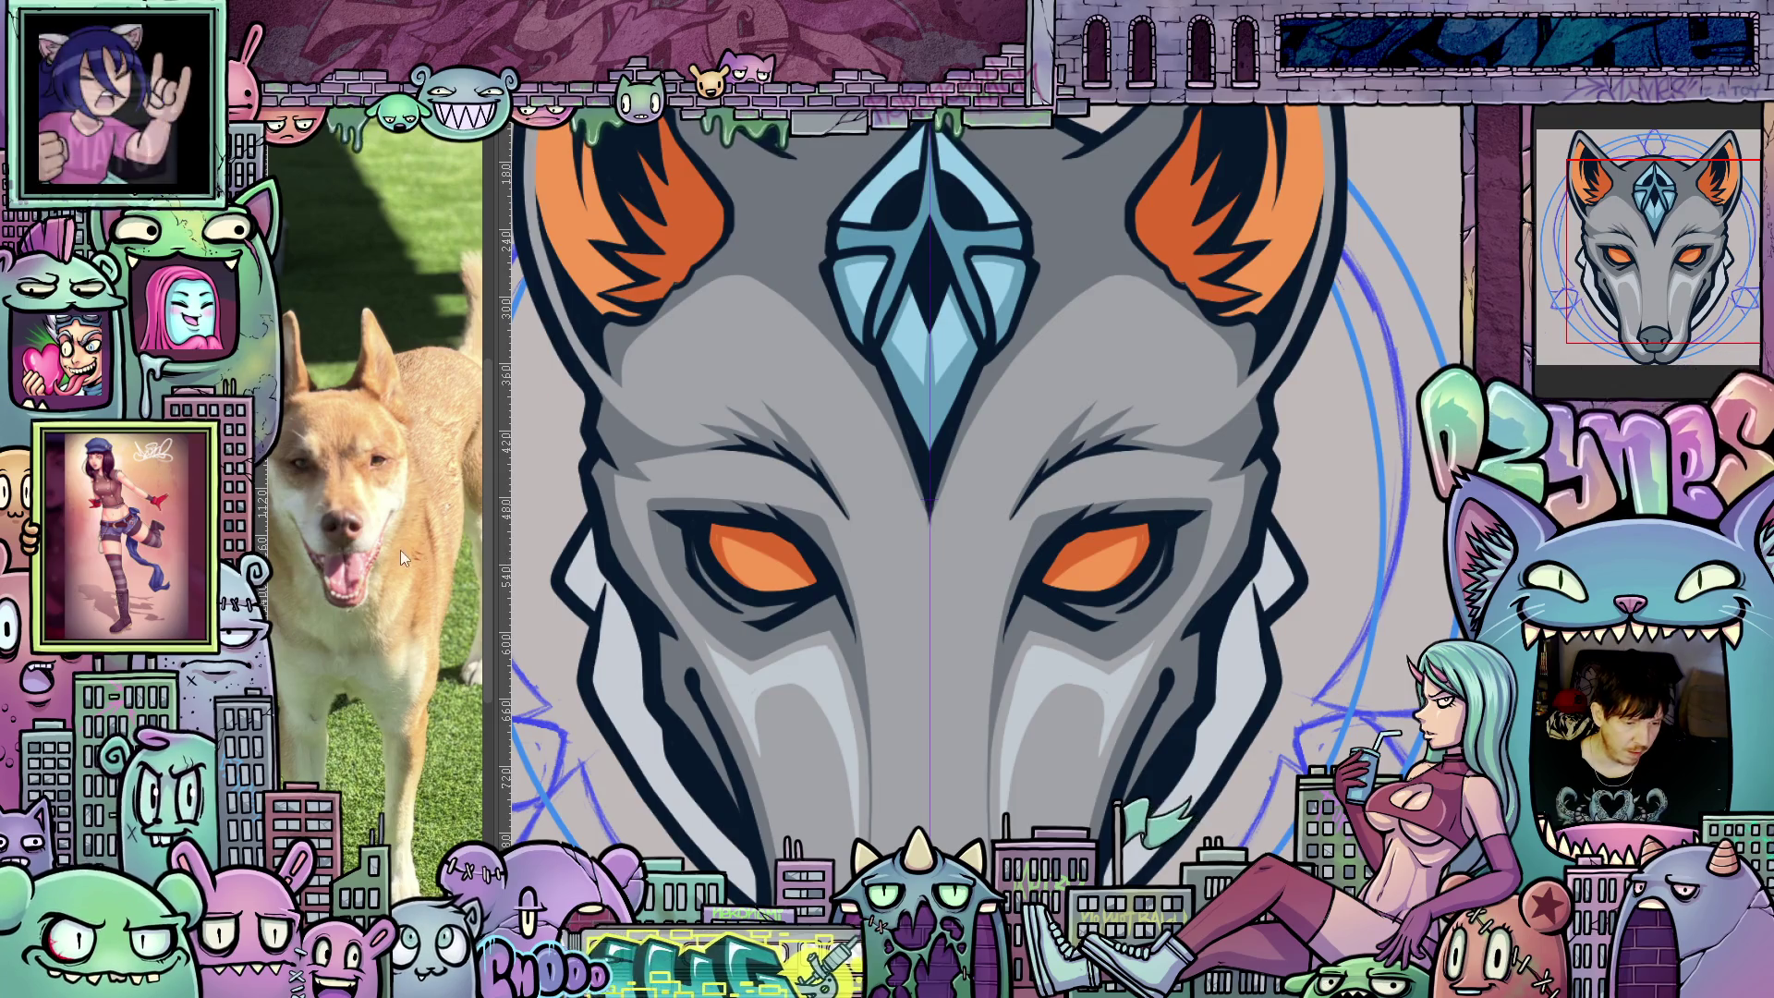
Widen the dog reference panel, zoom and pan to its right side, then narrow it again.
{"action": "left_click_drag", "start_coordinate": [494, 489], "coordinate": [966, 517]}
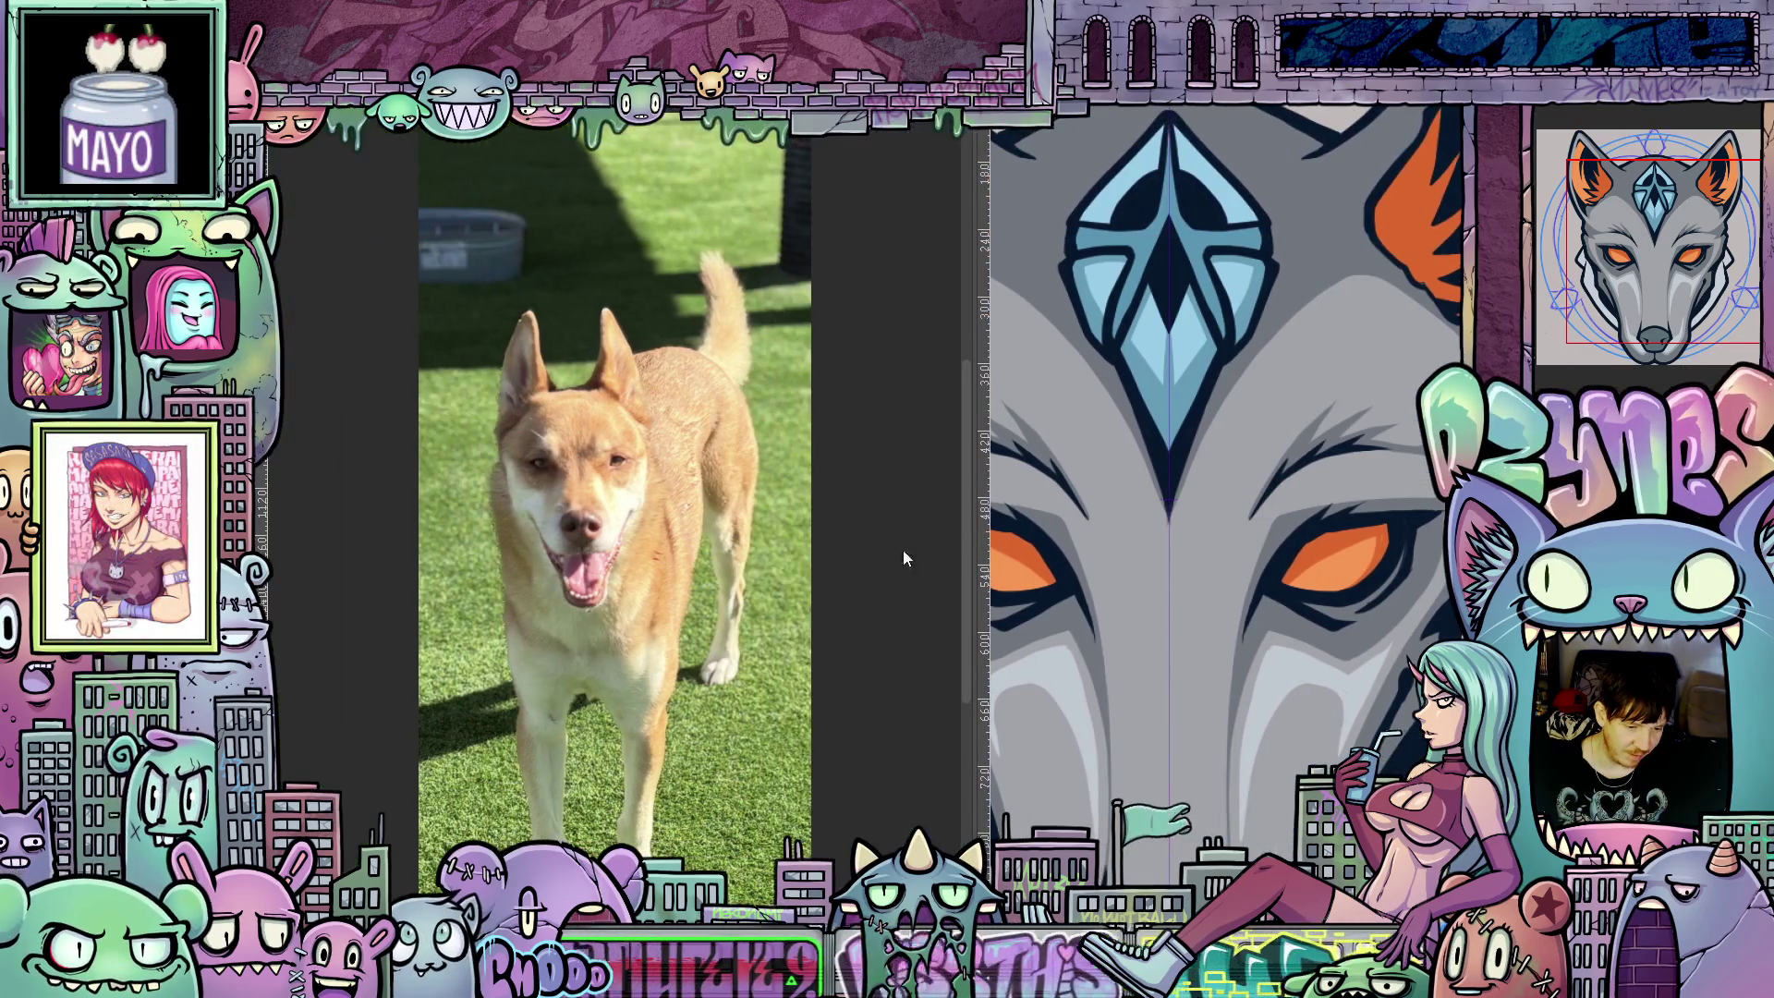
{"action": "scroll", "coordinate": [586, 497], "scroll_direction": "up", "scroll_amount": 3}
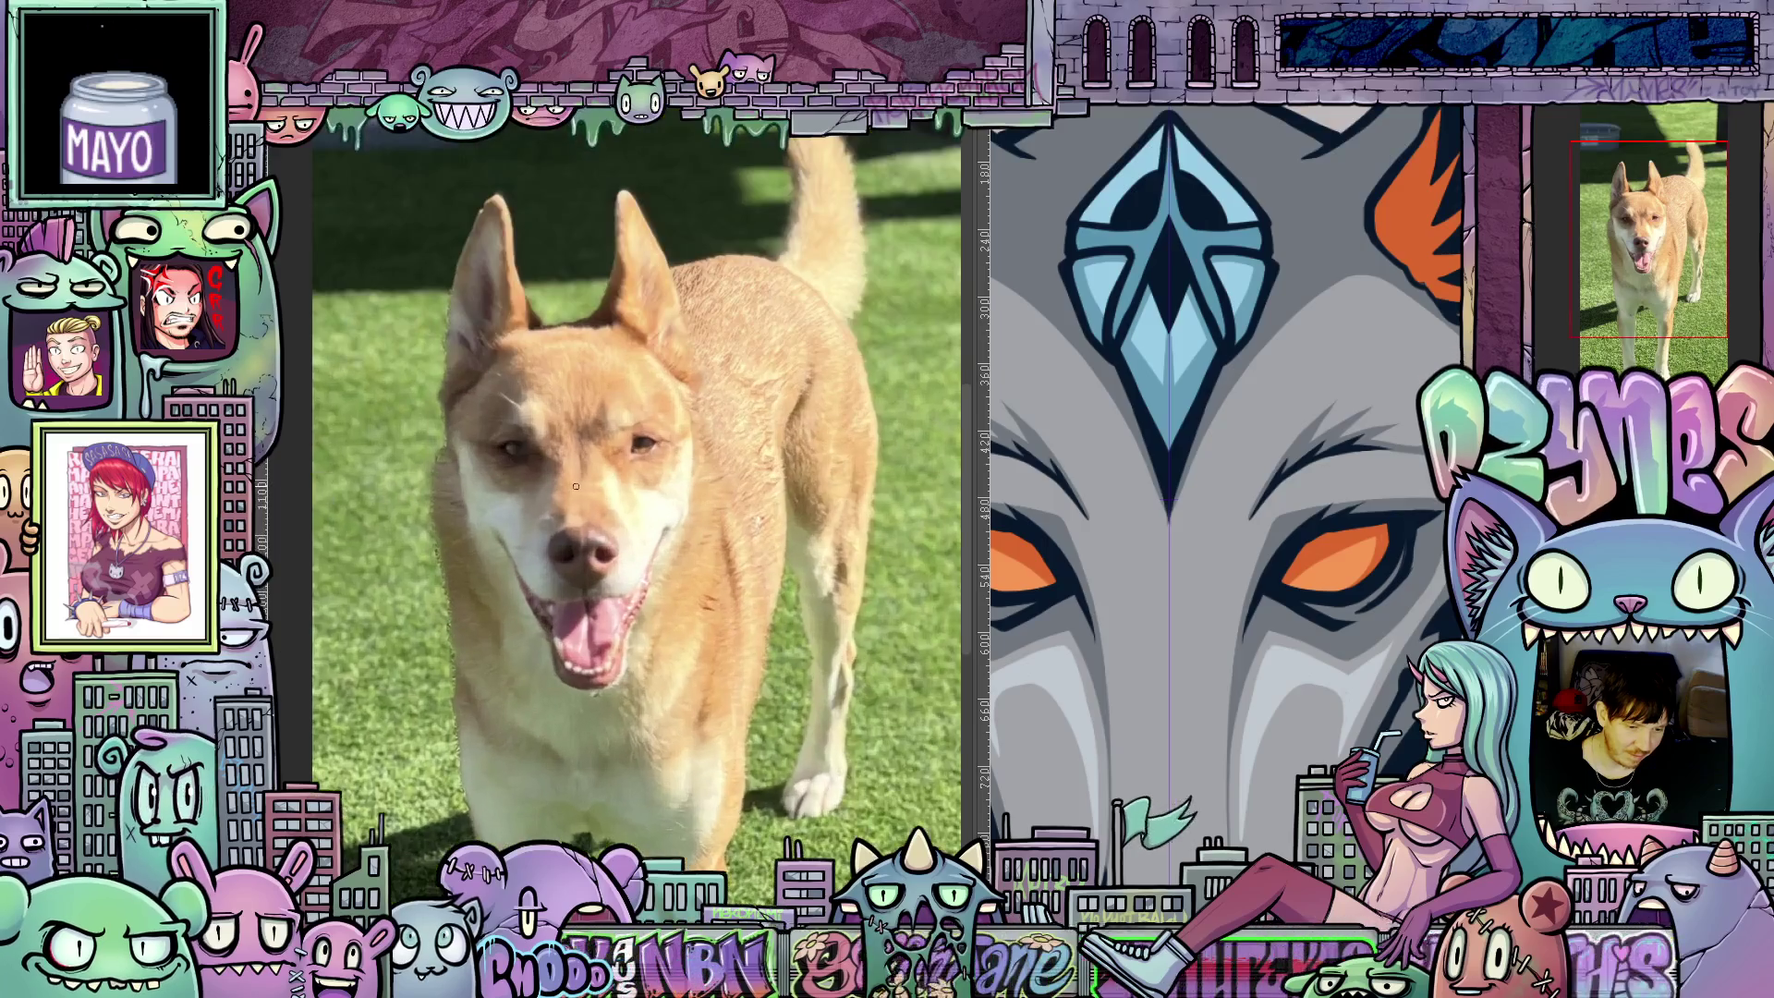
{"action": "scroll", "coordinate": [584, 501], "scroll_direction": "down", "scroll_amount": 2}
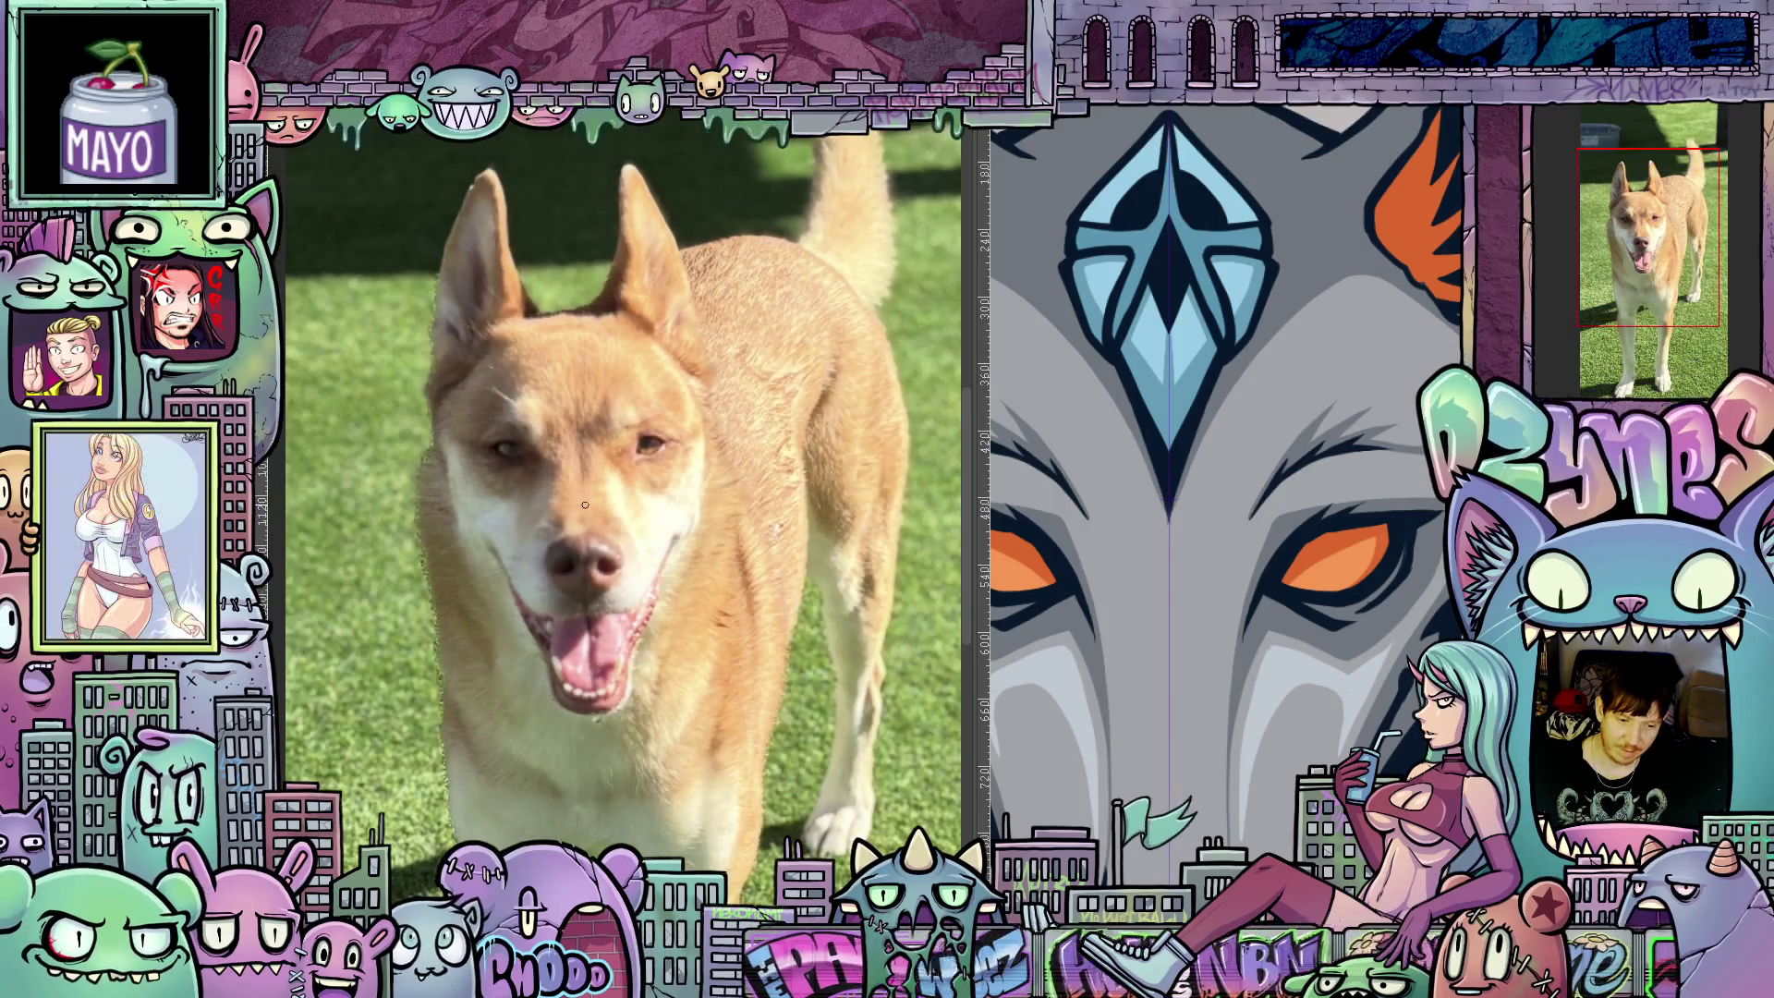
{"action": "left_click_drag", "start_coordinate": [633, 536], "coordinate": [564, 527]}
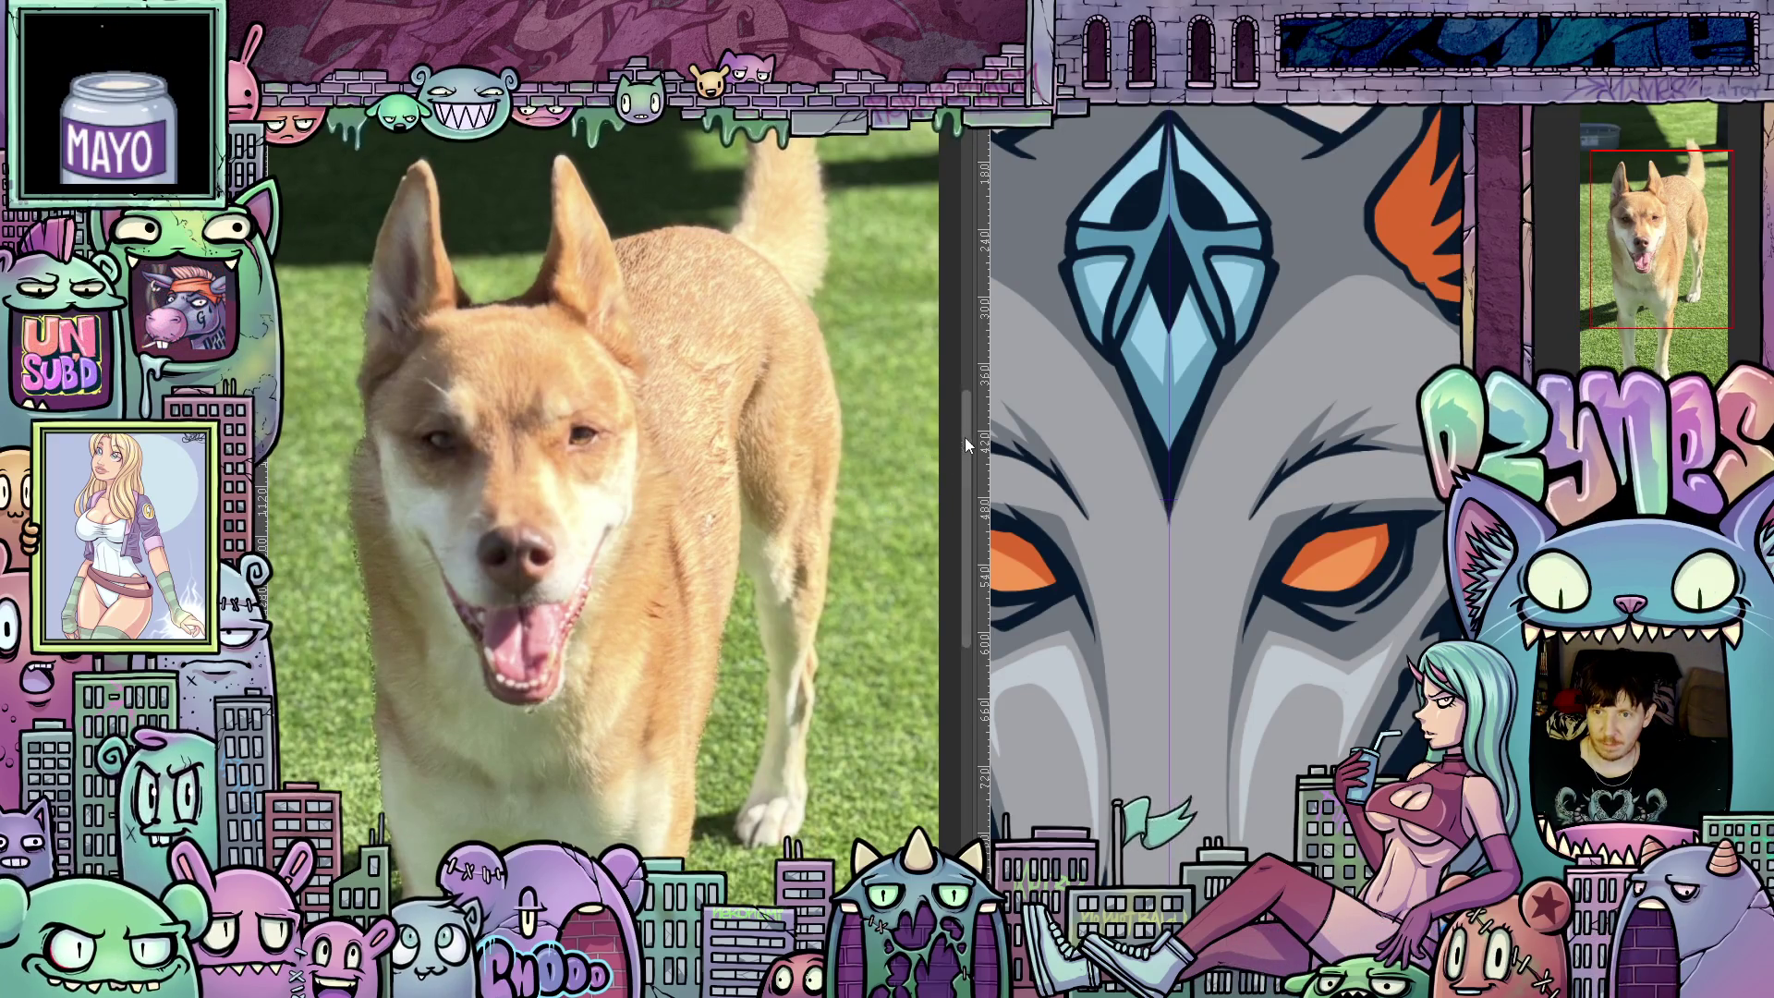
{"action": "left_click_drag", "start_coordinate": [937, 467], "coordinate": [638, 504]}
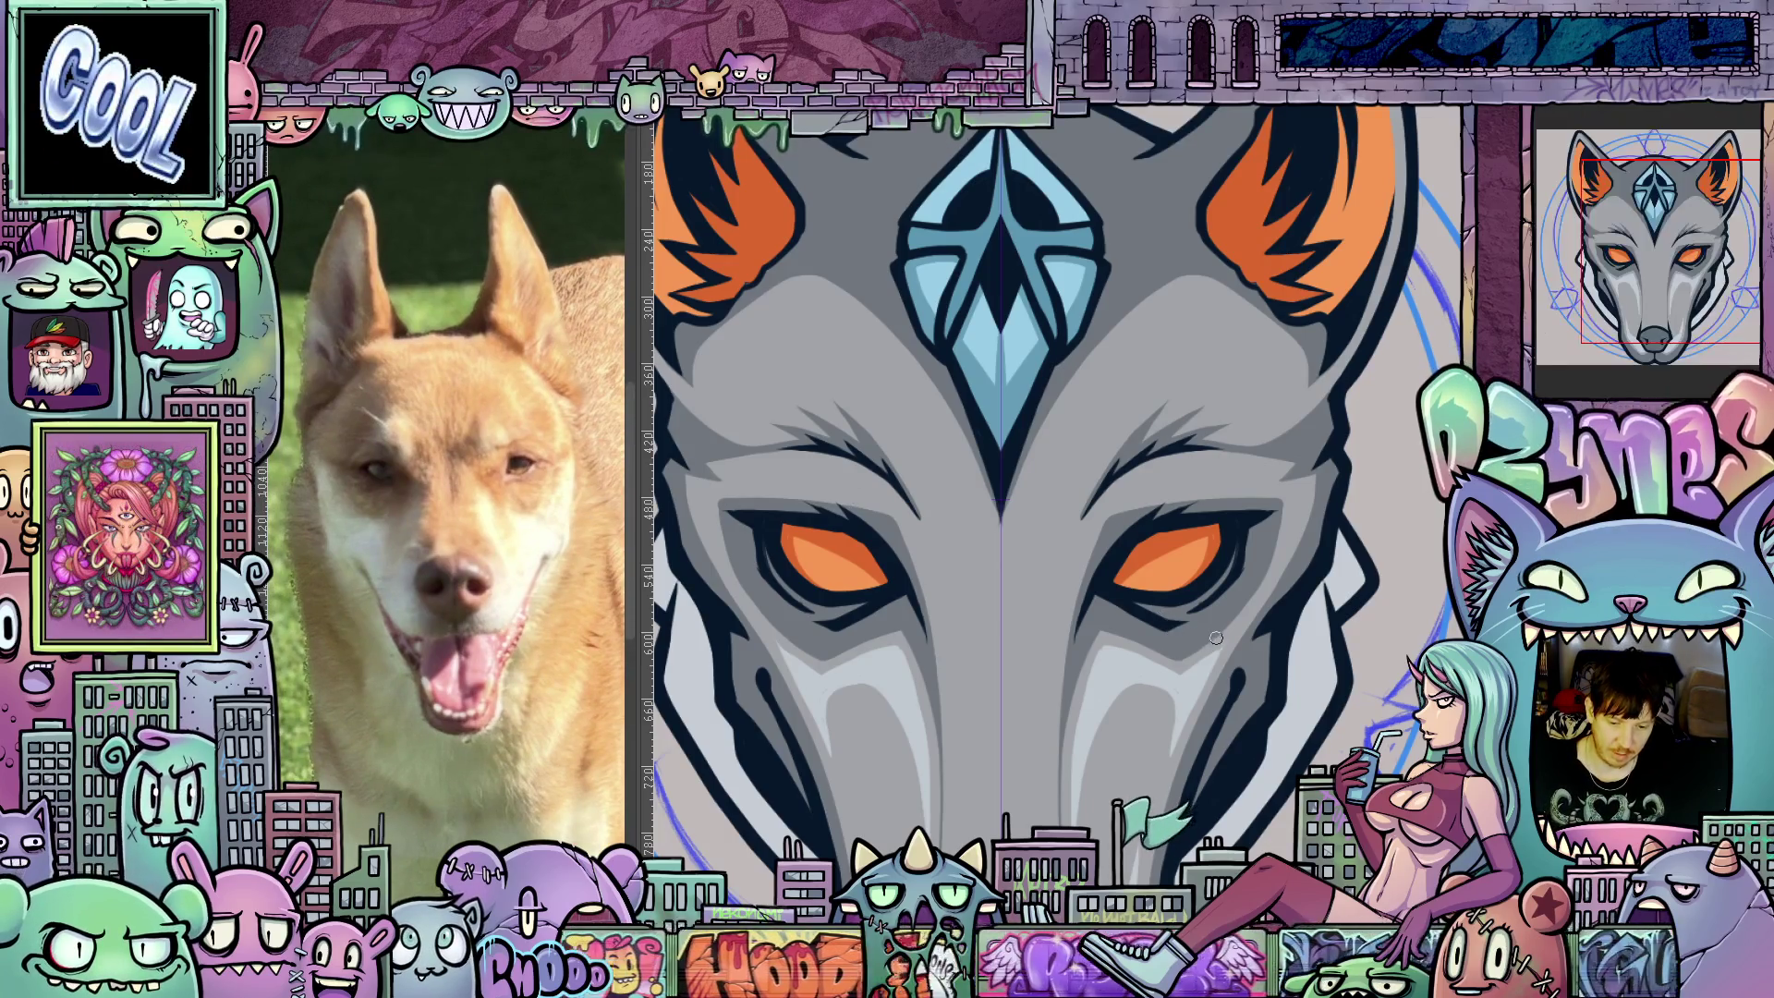
{"action": "scroll", "coordinate": [1246, 730], "scroll_direction": "down", "scroll_amount": 2}
{"action": "left_click_drag", "start_coordinate": [1247, 730], "coordinate": [1220, 602]}
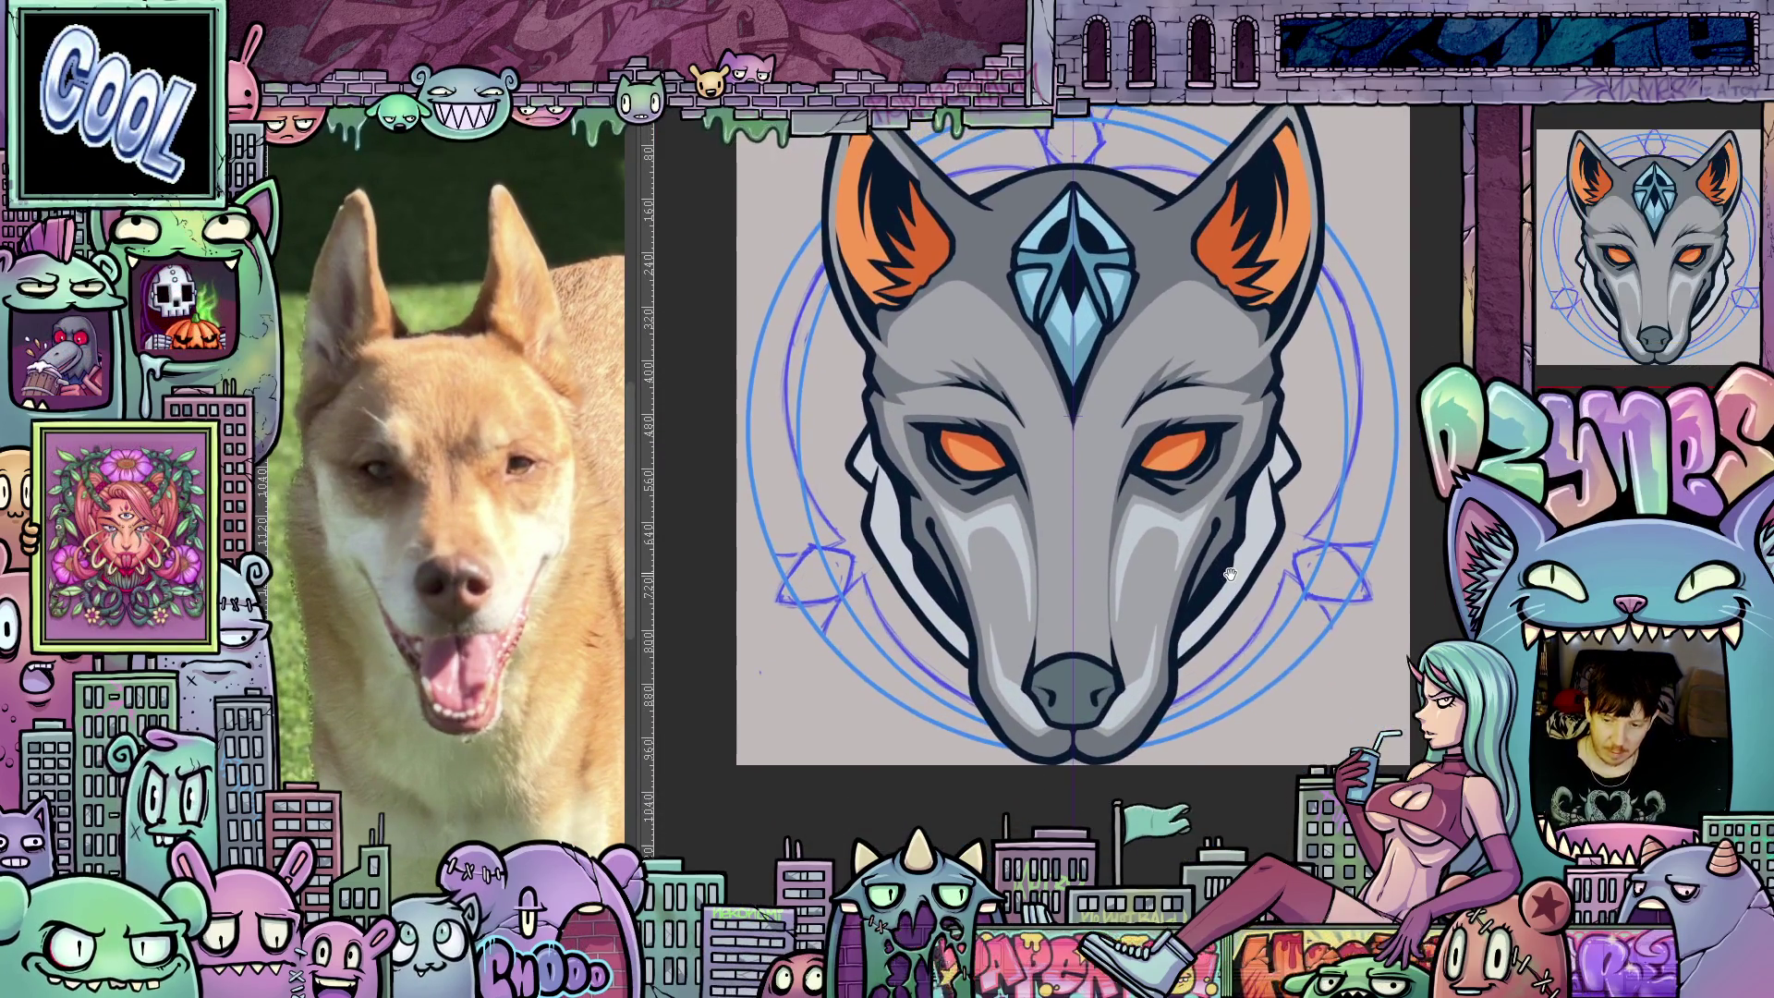
{"action": "scroll", "coordinate": [1220, 601], "scroll_direction": "up", "scroll_amount": 5}
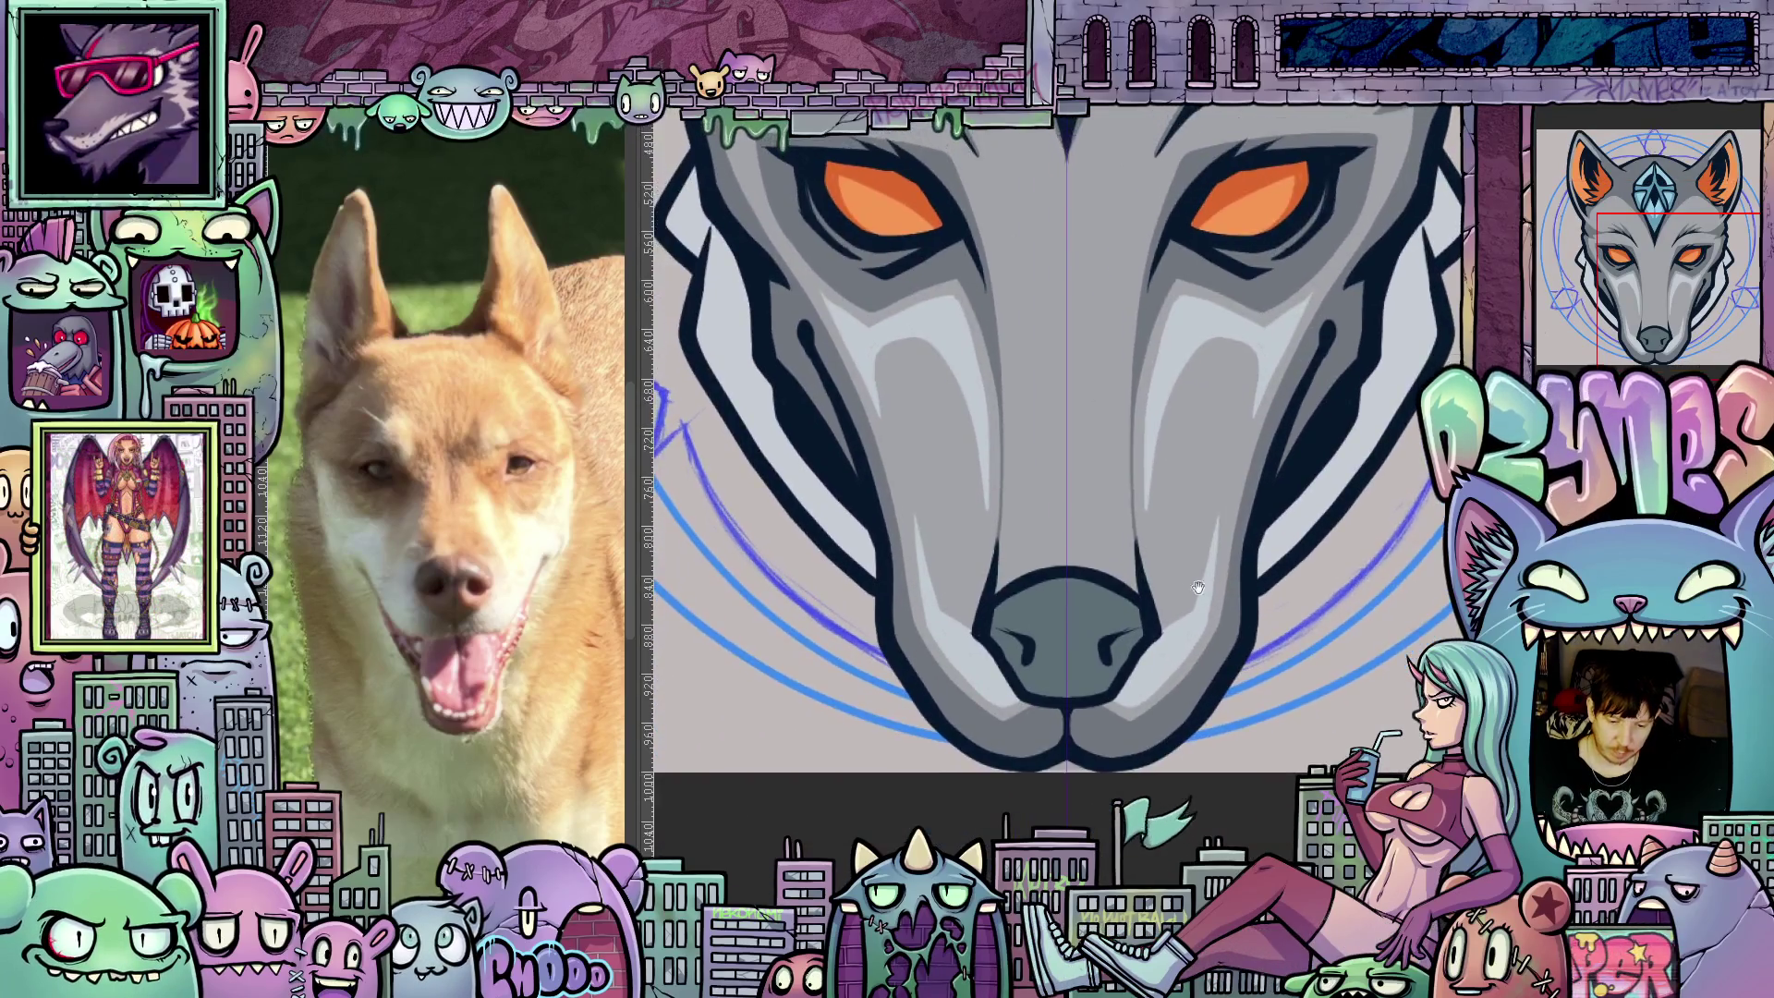
{"action": "scroll", "coordinate": [1157, 583], "scroll_direction": "up", "scroll_amount": 1}
{"action": "scroll", "coordinate": [1157, 583], "scroll_direction": "down", "scroll_amount": 1}
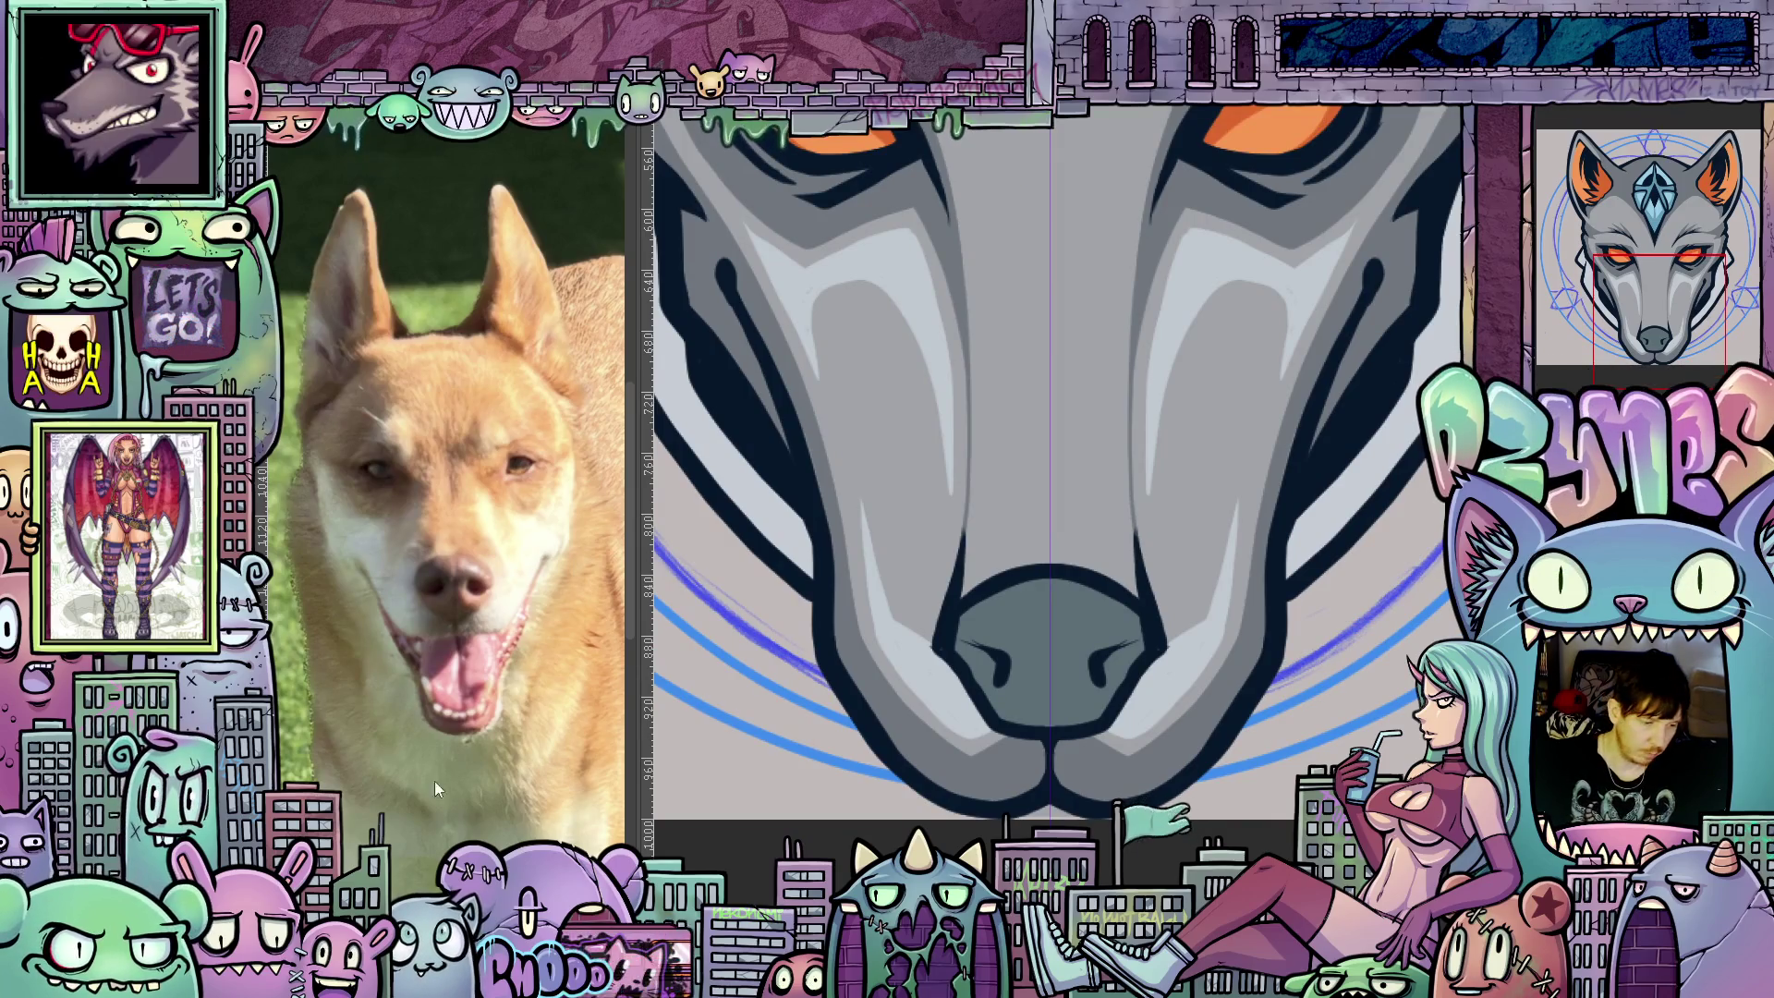
{"action": "left_click_drag", "start_coordinate": [1201, 591], "coordinate": [1159, 617]}
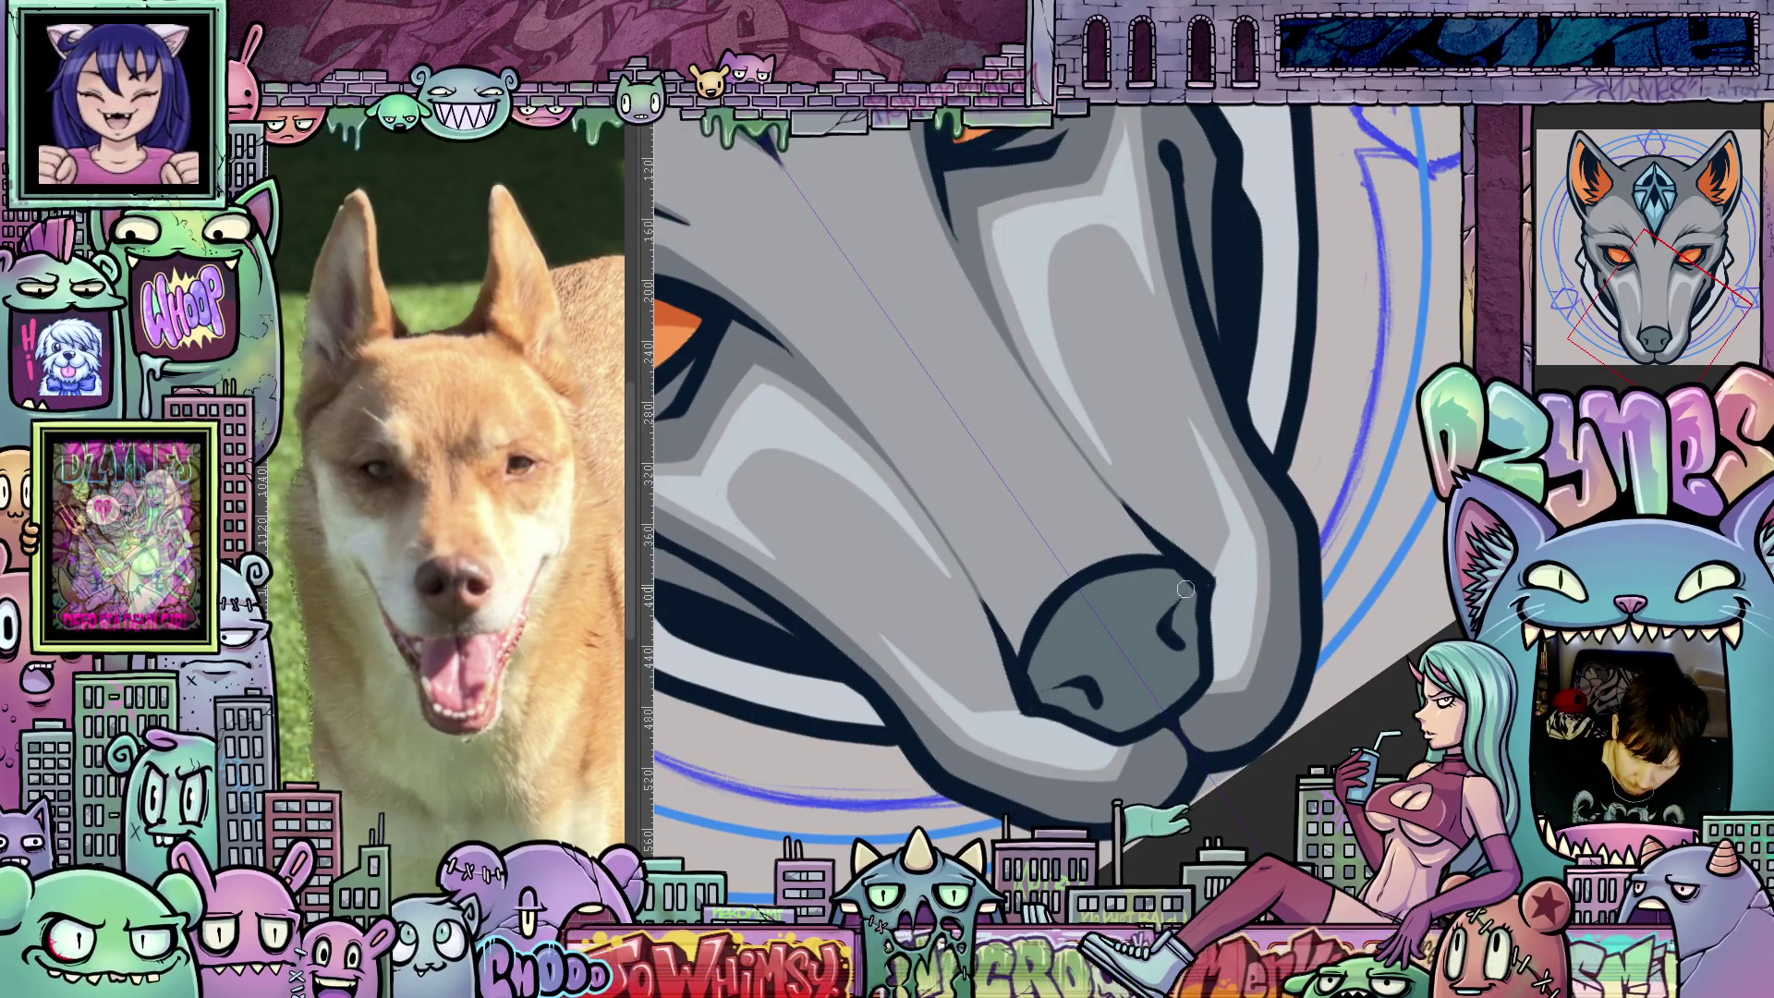
{"action": "left_click_drag", "start_coordinate": [1274, 674], "coordinate": [1197, 837]}
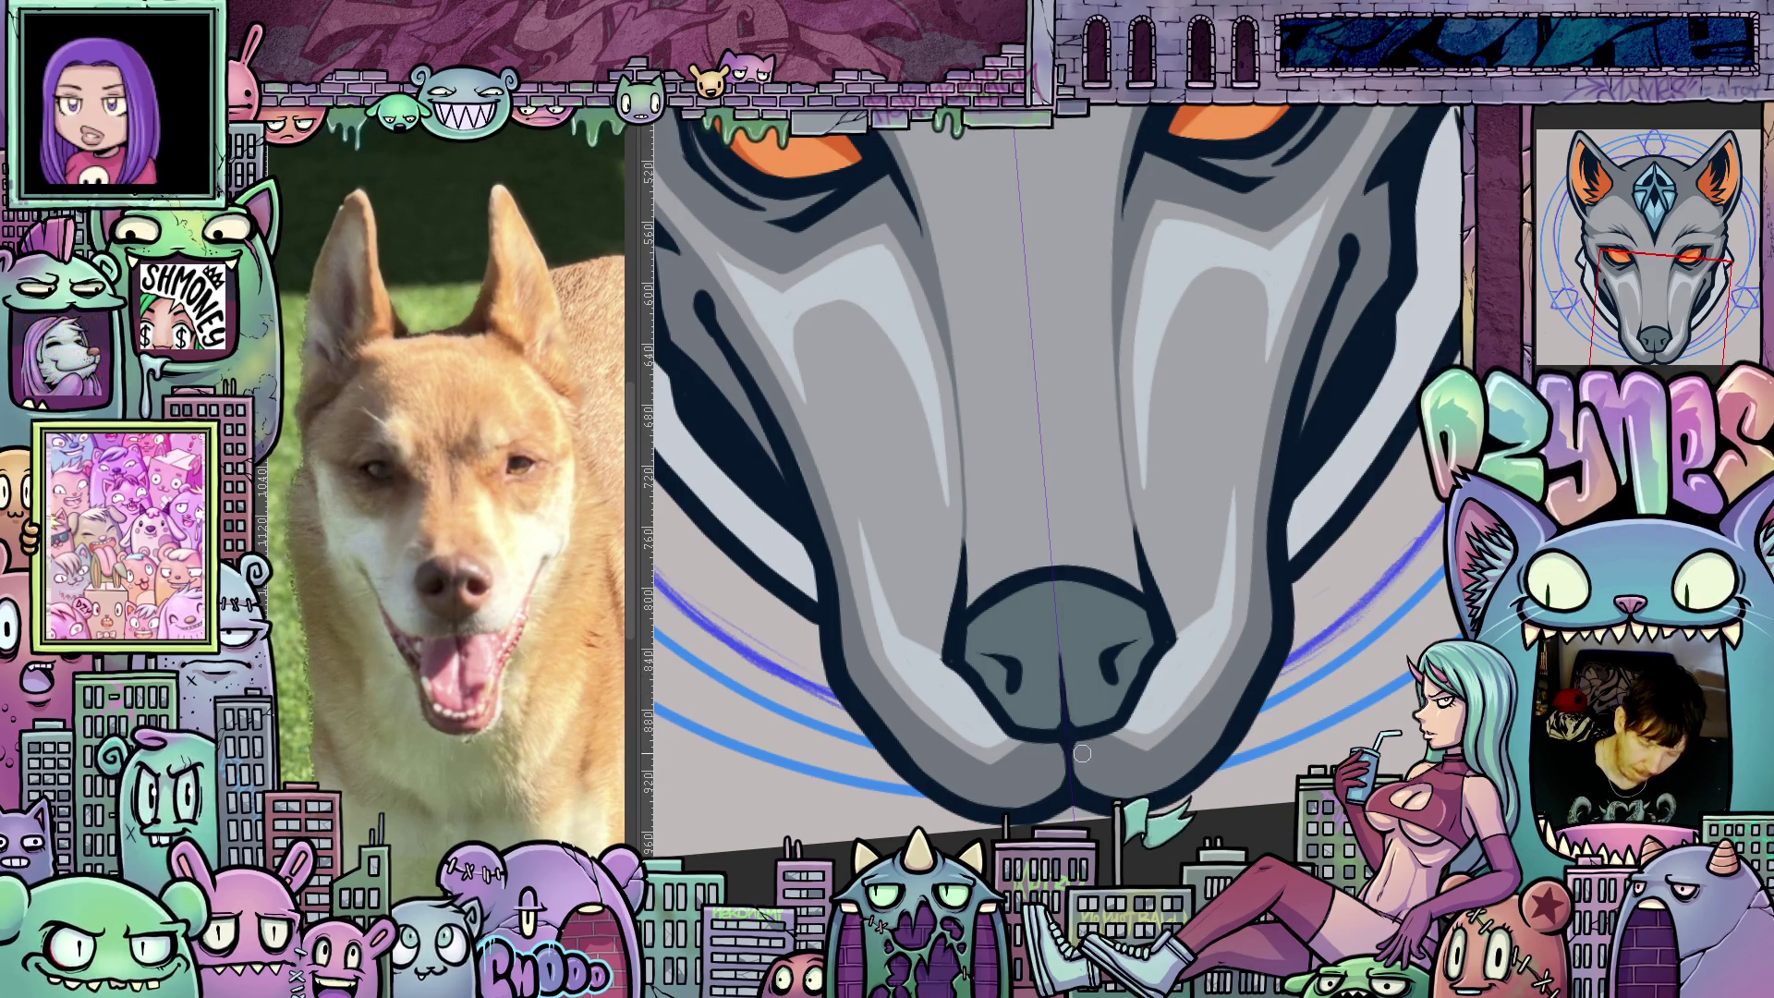
{"action": "scroll", "coordinate": [1082, 757], "scroll_direction": "up", "scroll_amount": 5}
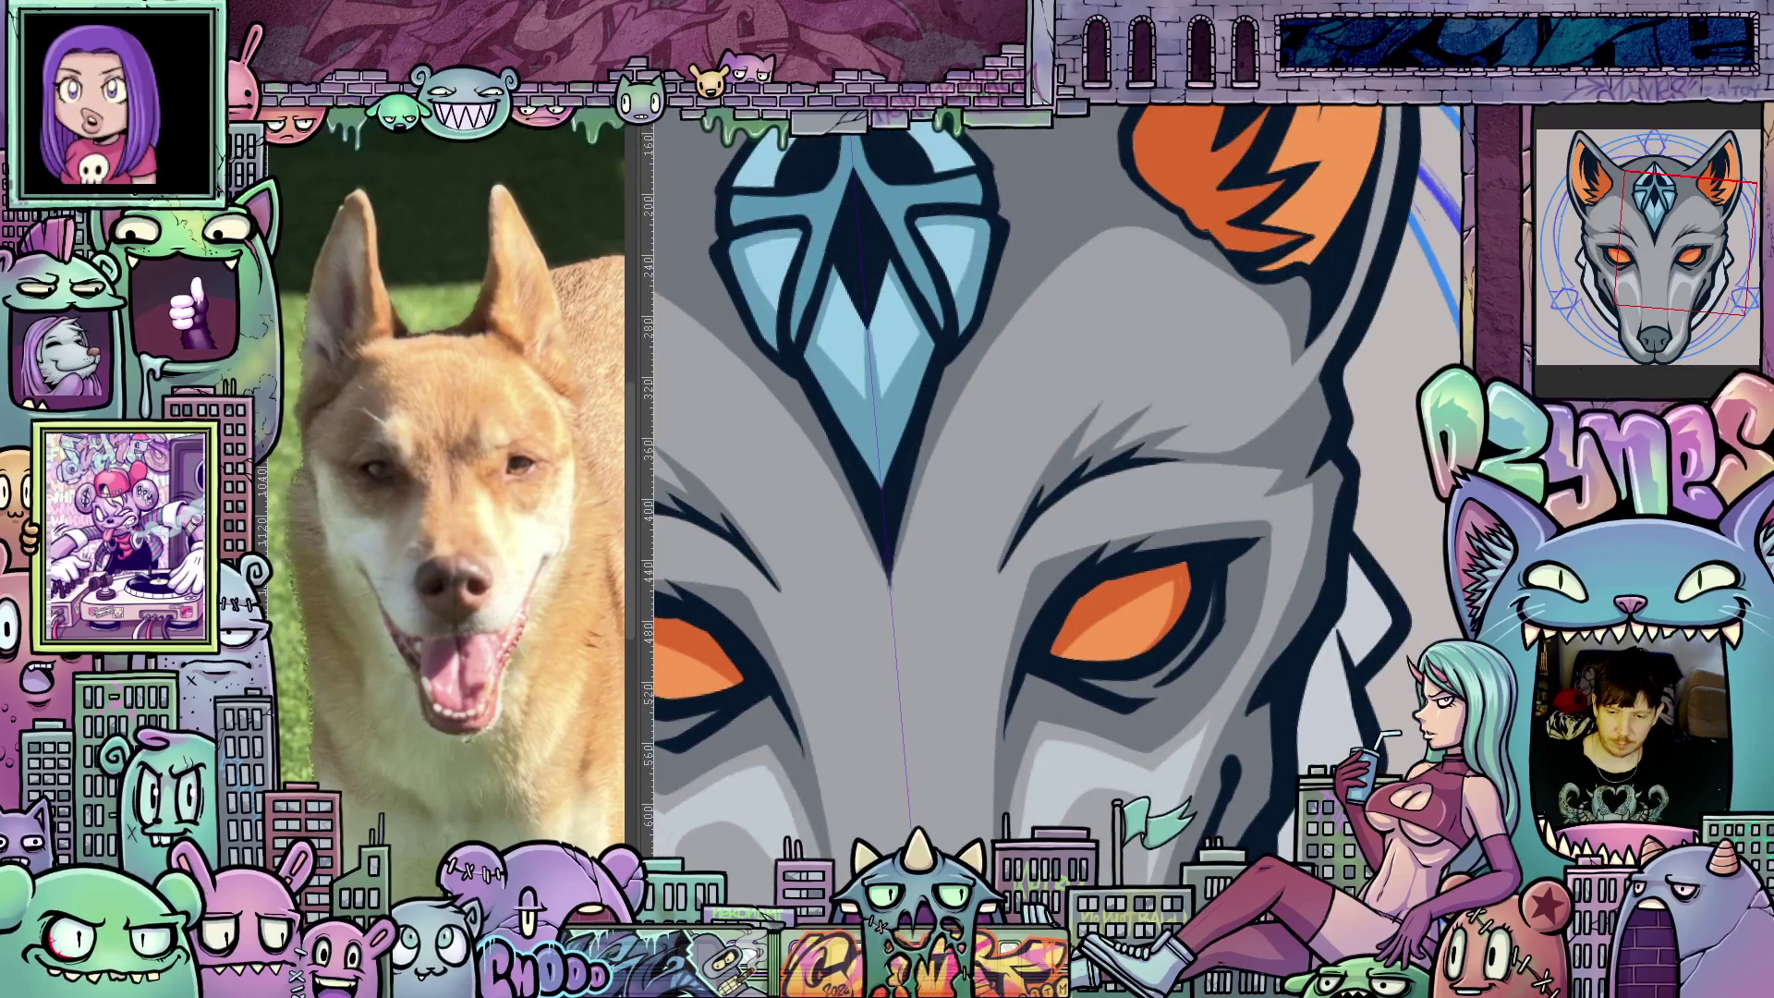
Rotate and pan the view around the wolf's eye, then zoom out to the full head.
{"action": "left_click_drag", "start_coordinate": [1083, 757], "coordinate": [1076, 588]}
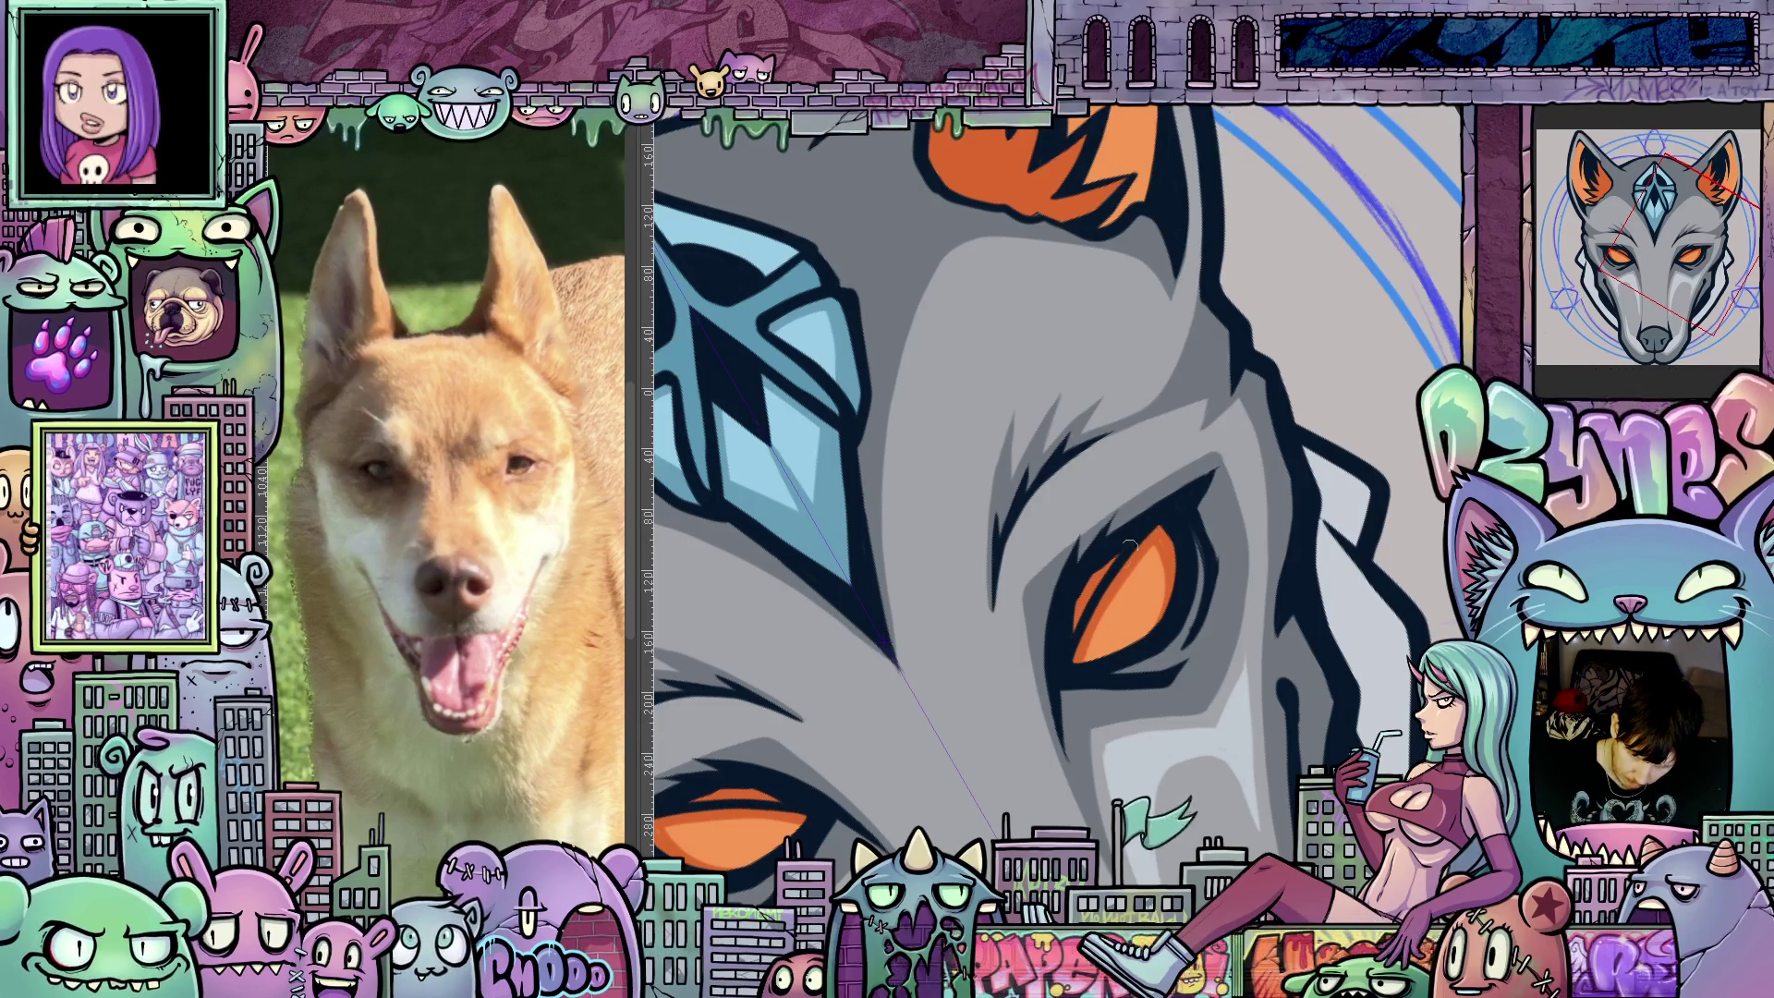
{"action": "left_click_drag", "start_coordinate": [1126, 590], "coordinate": [1174, 584]}
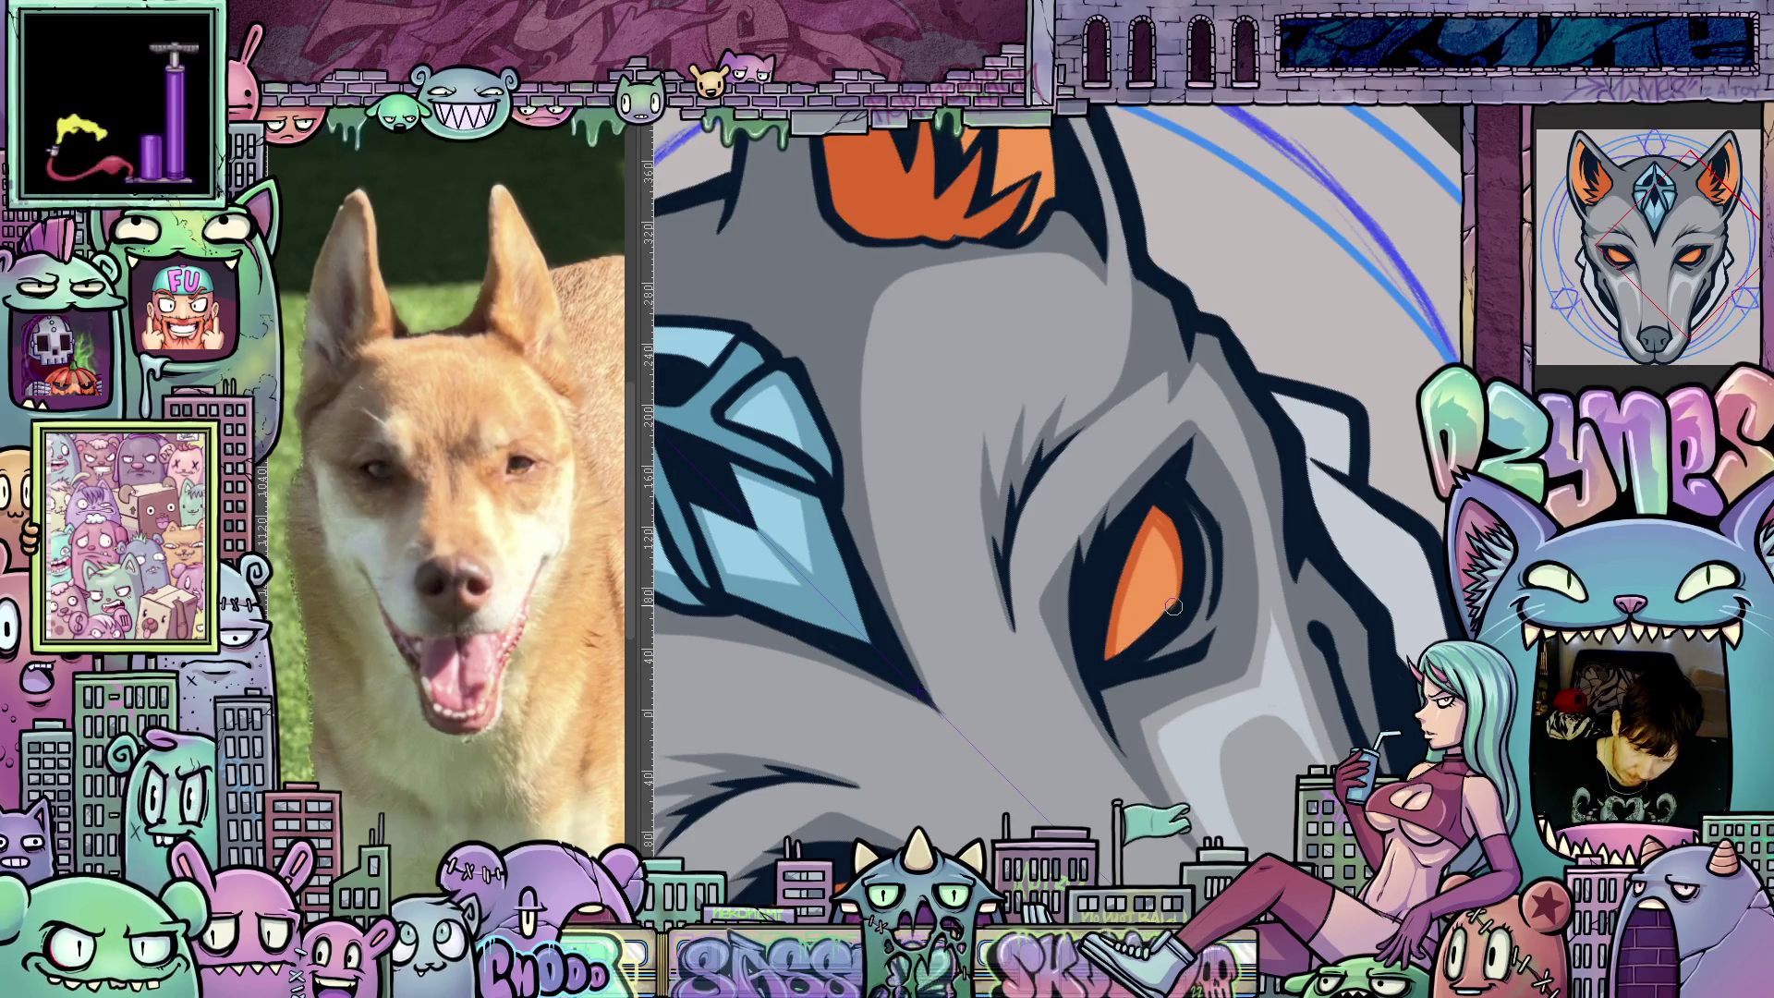
{"action": "mouse_move", "coordinate": [1194, 557]}
{"action": "left_mouse_down"}
{"action": "mouse_move", "coordinate": [1272, 675]}
{"action": "mouse_move", "coordinate": [1189, 669]}
{"action": "left_mouse_up"}
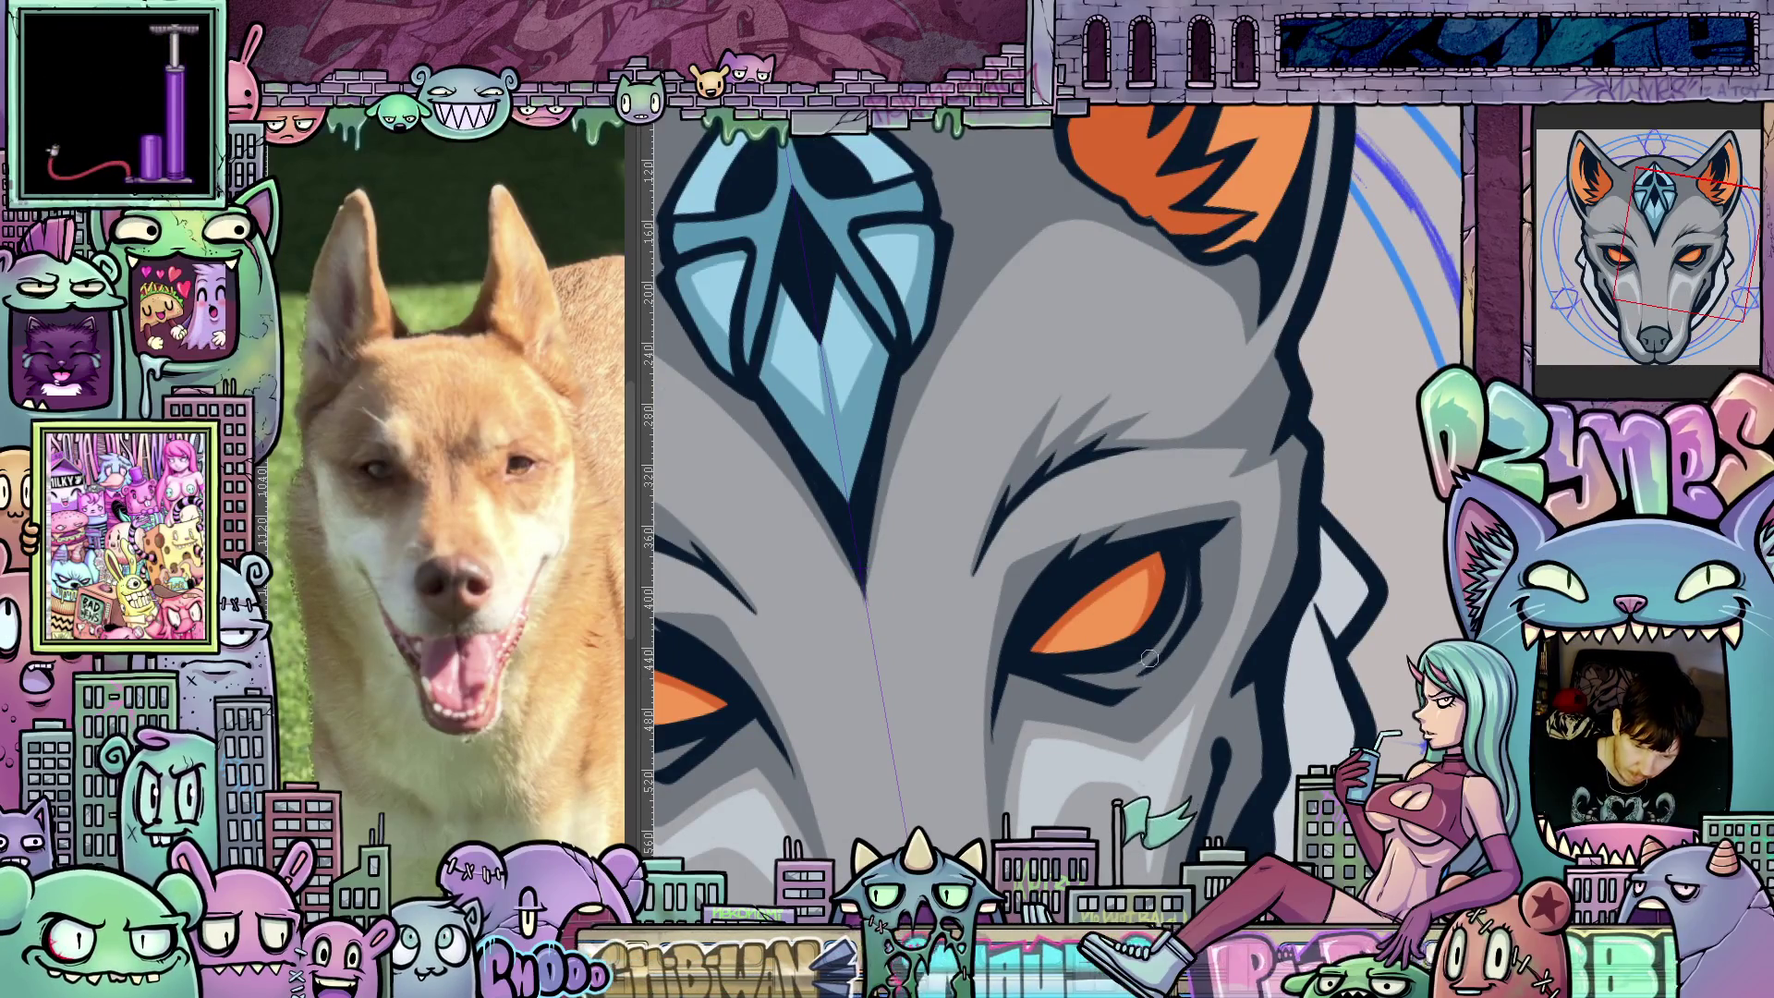
{"action": "left_click_drag", "start_coordinate": [1198, 680], "coordinate": [1230, 641]}
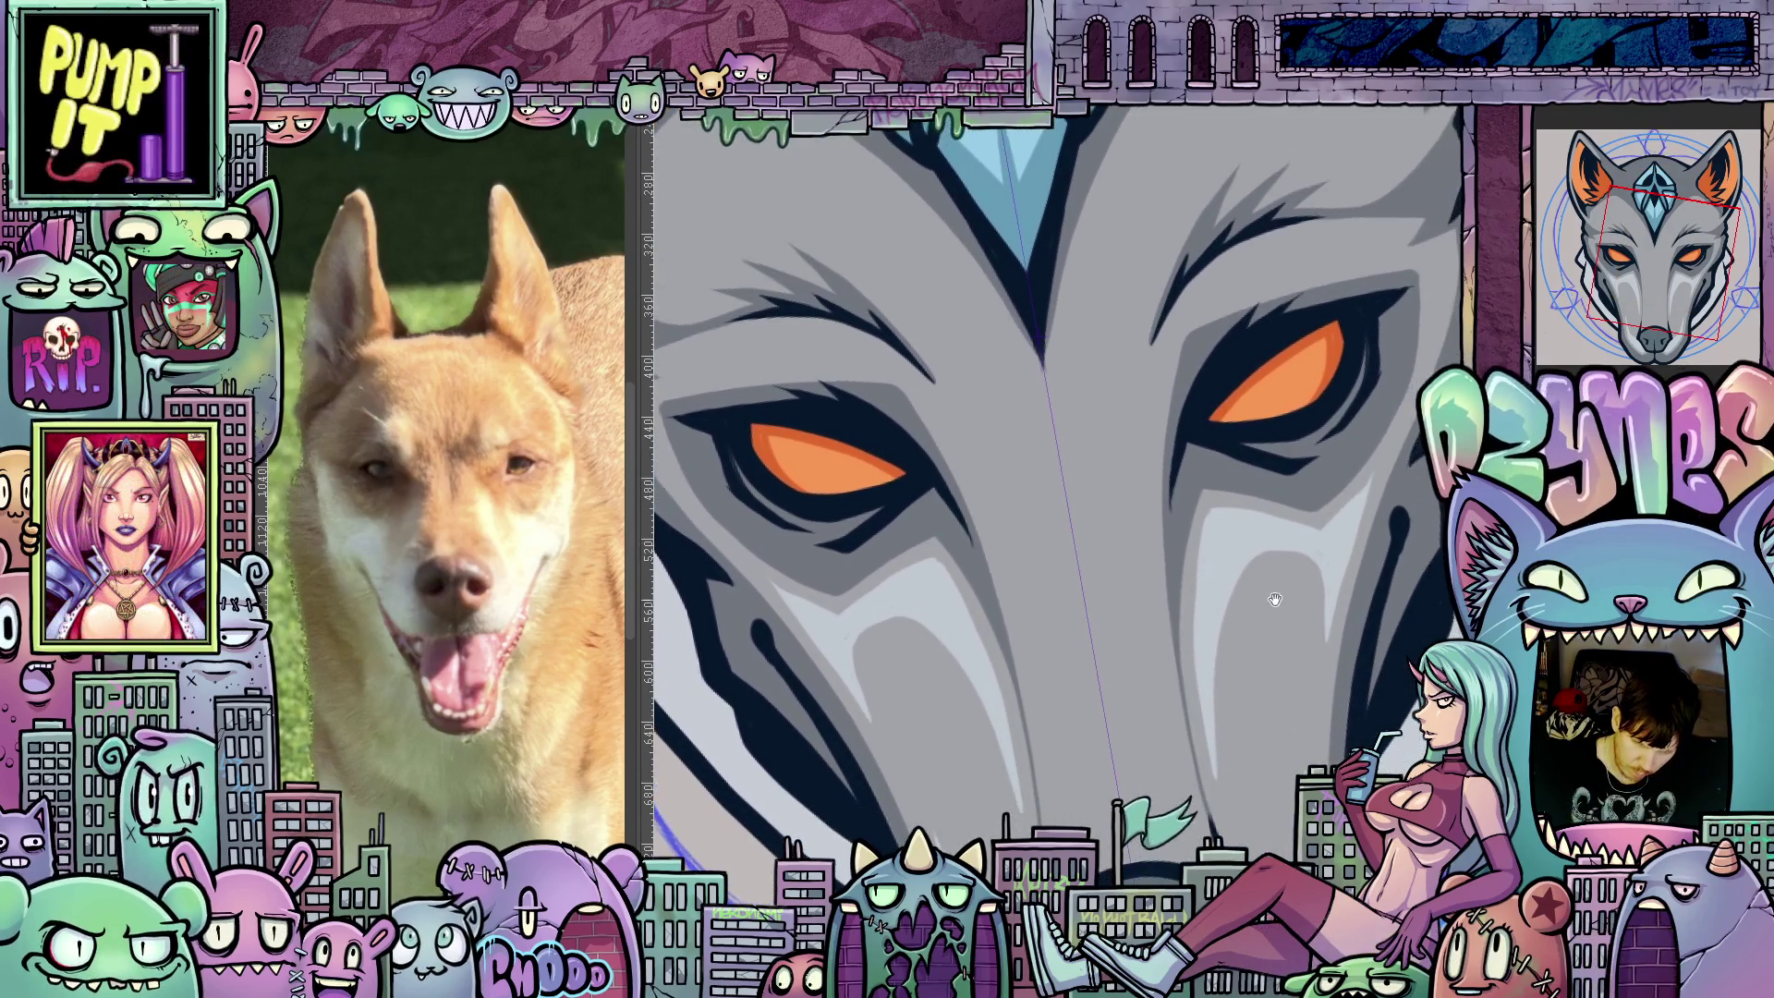
{"action": "scroll", "coordinate": [1229, 641], "scroll_direction": "down", "scroll_amount": 5}
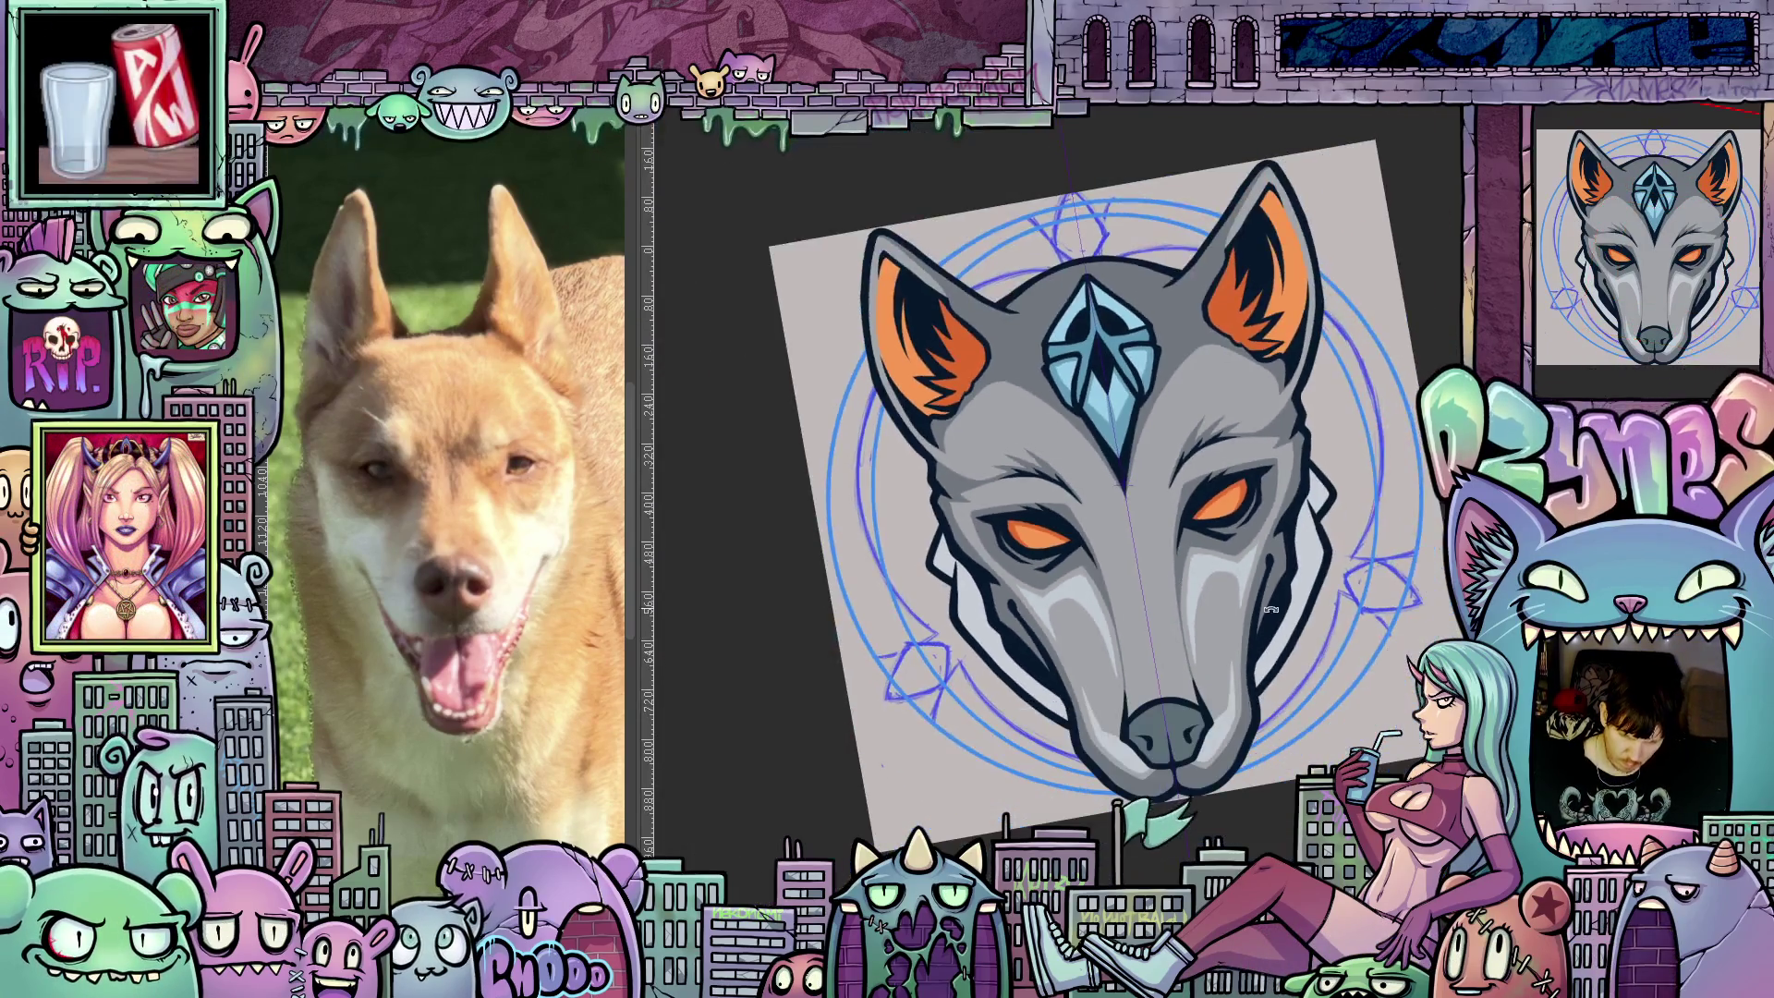
Pan the head lower, straighten the view rotation, and zoom in on the ears and forehead gem.
{"action": "left_click_drag", "start_coordinate": [1221, 661], "coordinate": [1201, 760]}
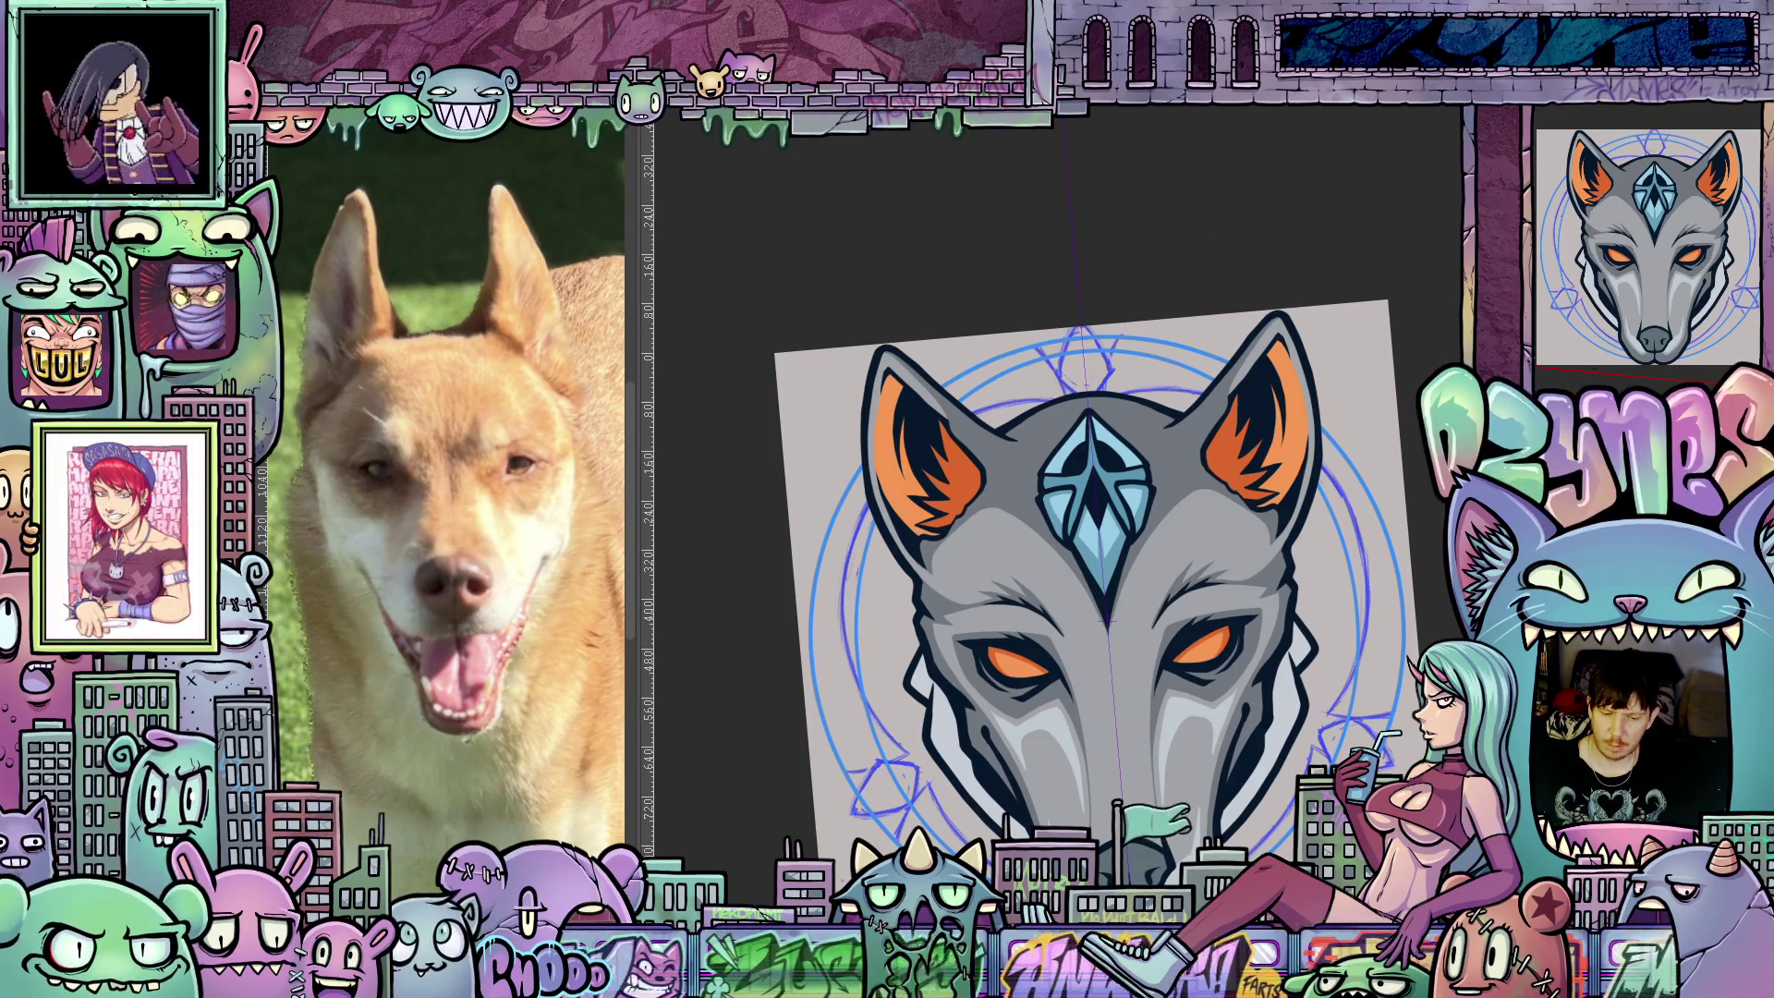
{"action": "scroll", "coordinate": [1028, 662], "scroll_direction": "up", "scroll_amount": 5}
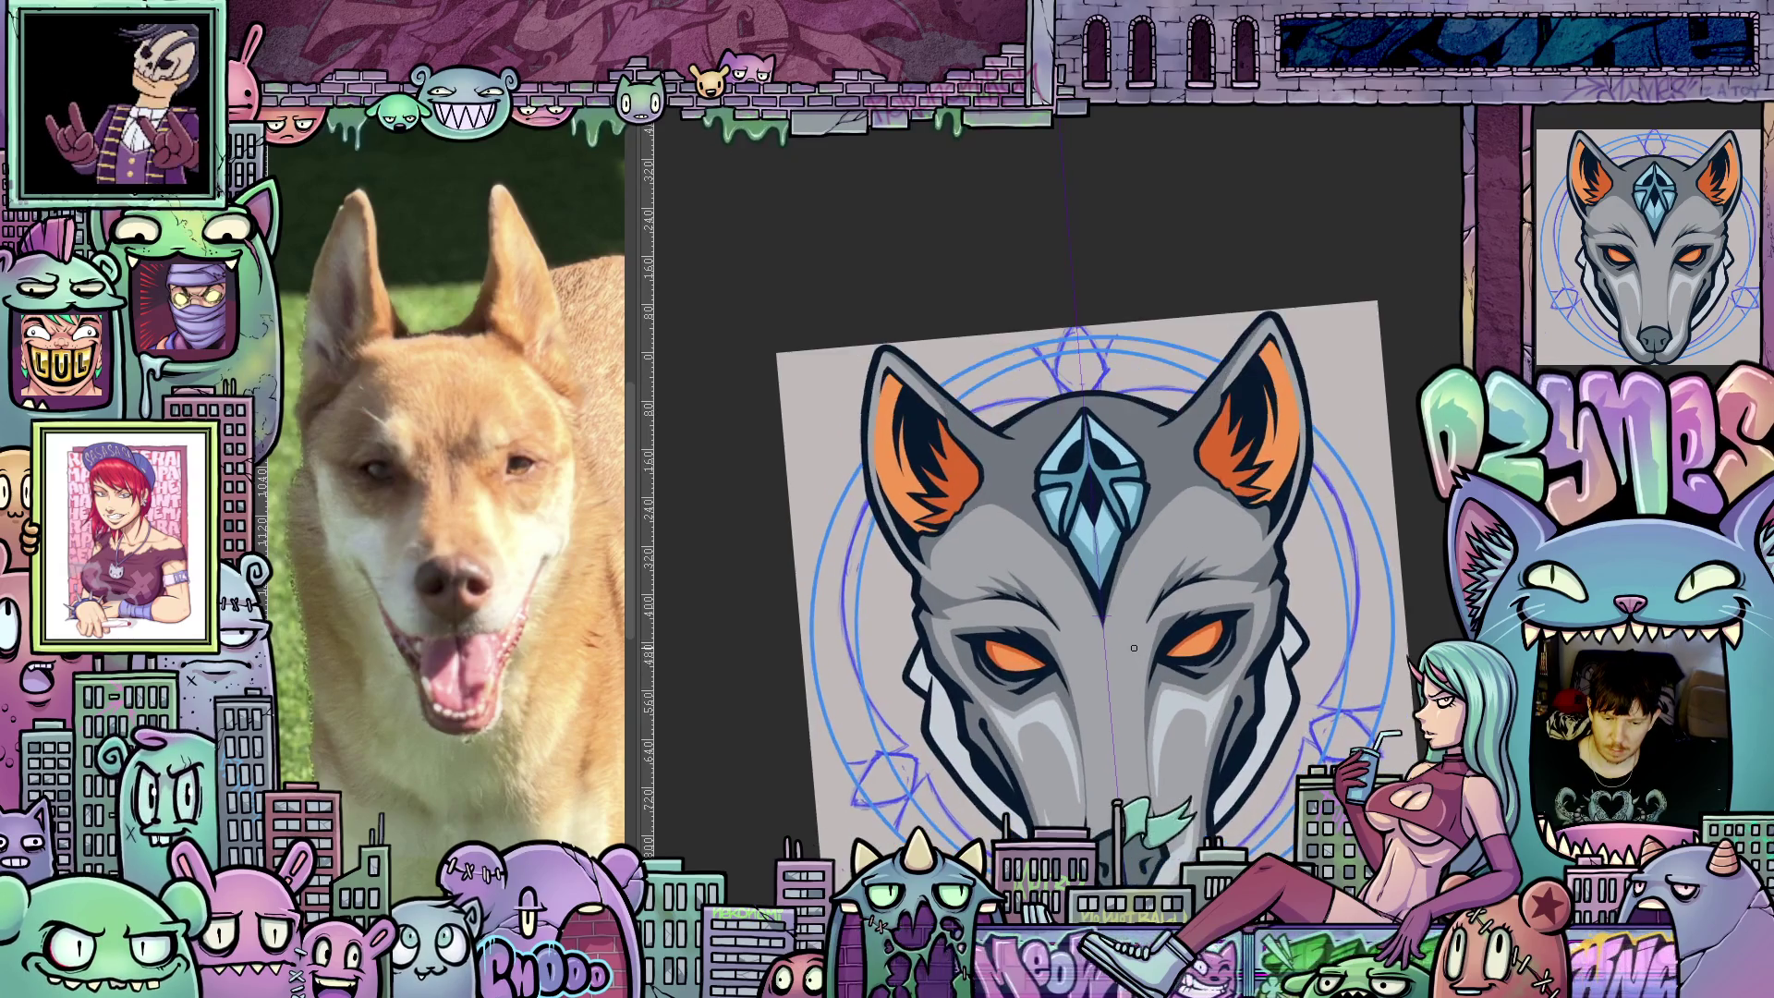
{"action": "left_click_drag", "start_coordinate": [1078, 563], "coordinate": [1283, 587]}
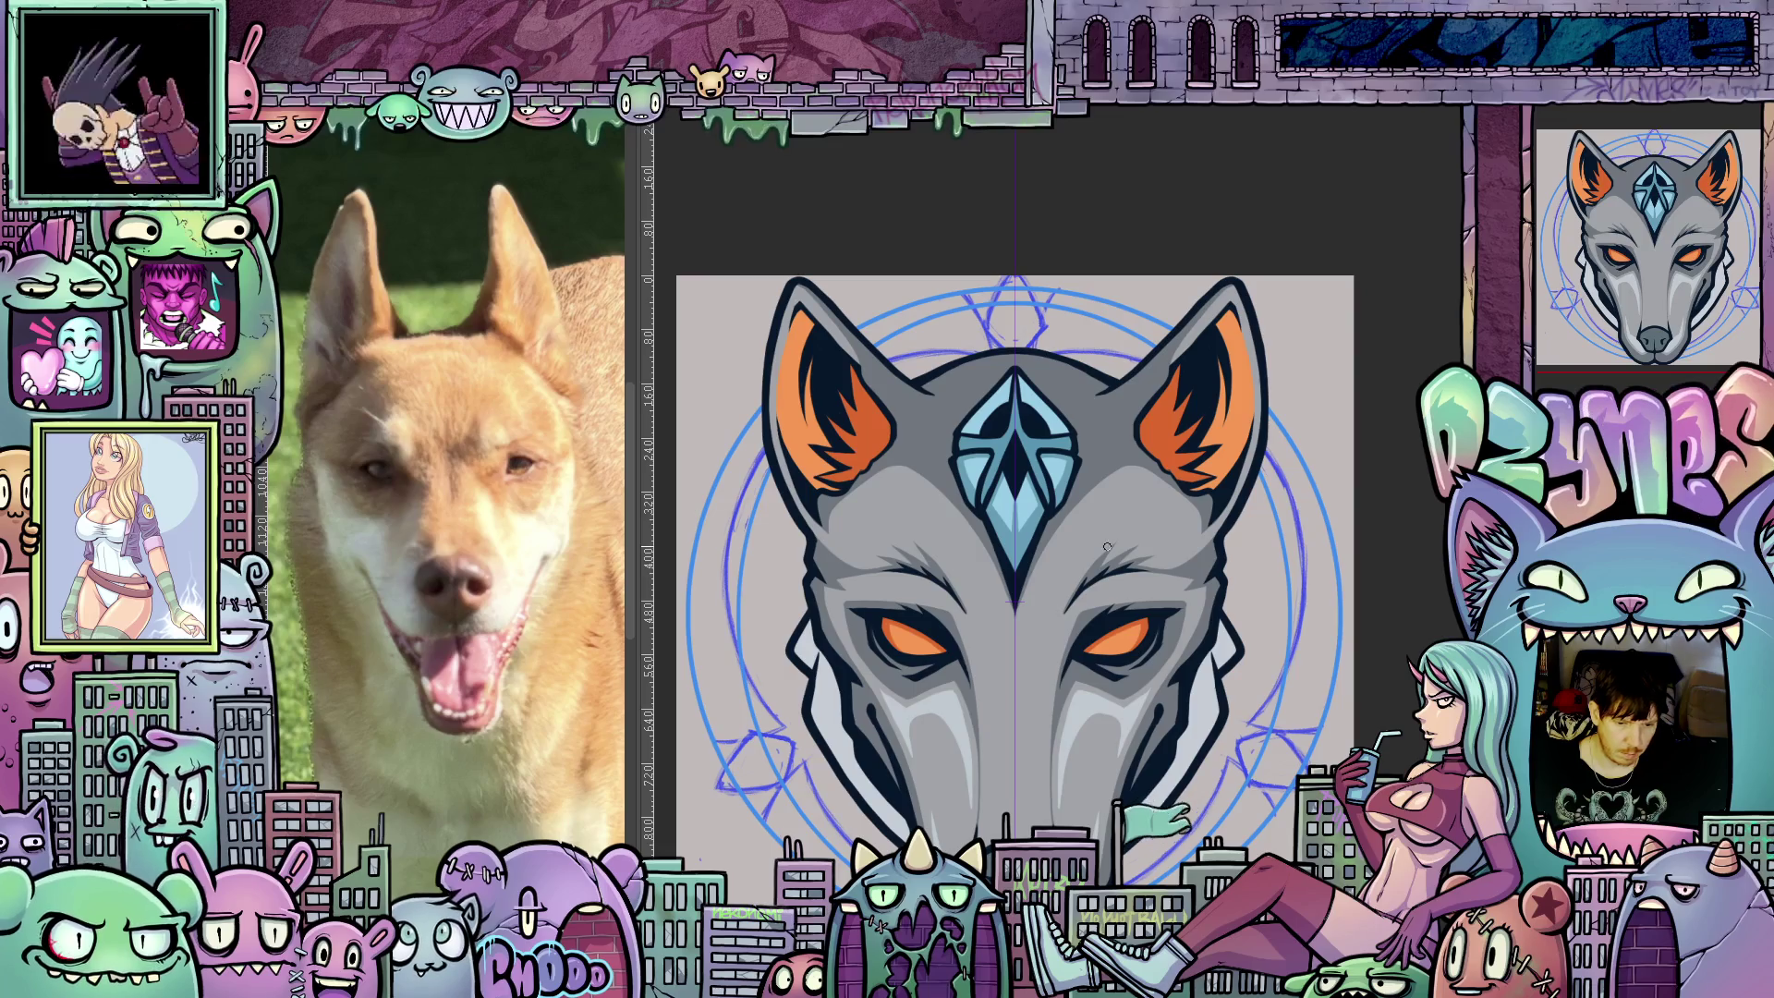
{"action": "scroll", "coordinate": [1107, 547], "scroll_direction": "up", "scroll_amount": 3}
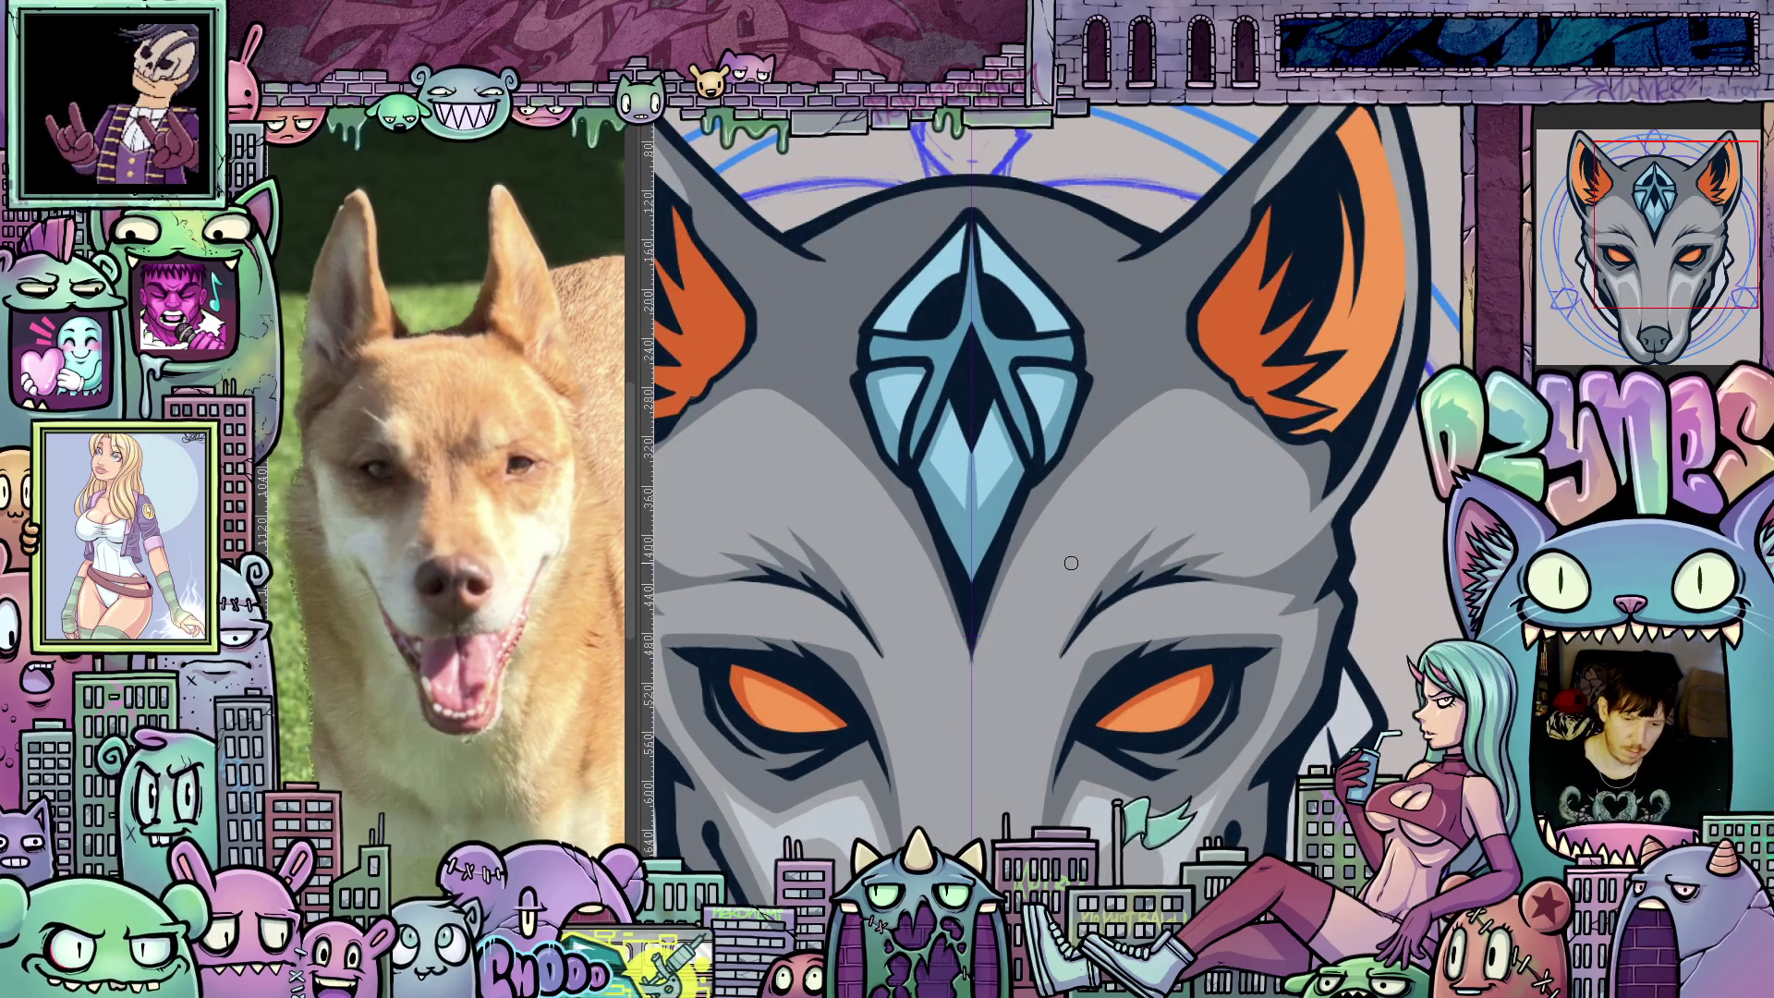
{"action": "scroll", "coordinate": [1071, 562], "scroll_direction": "up", "scroll_amount": 2}
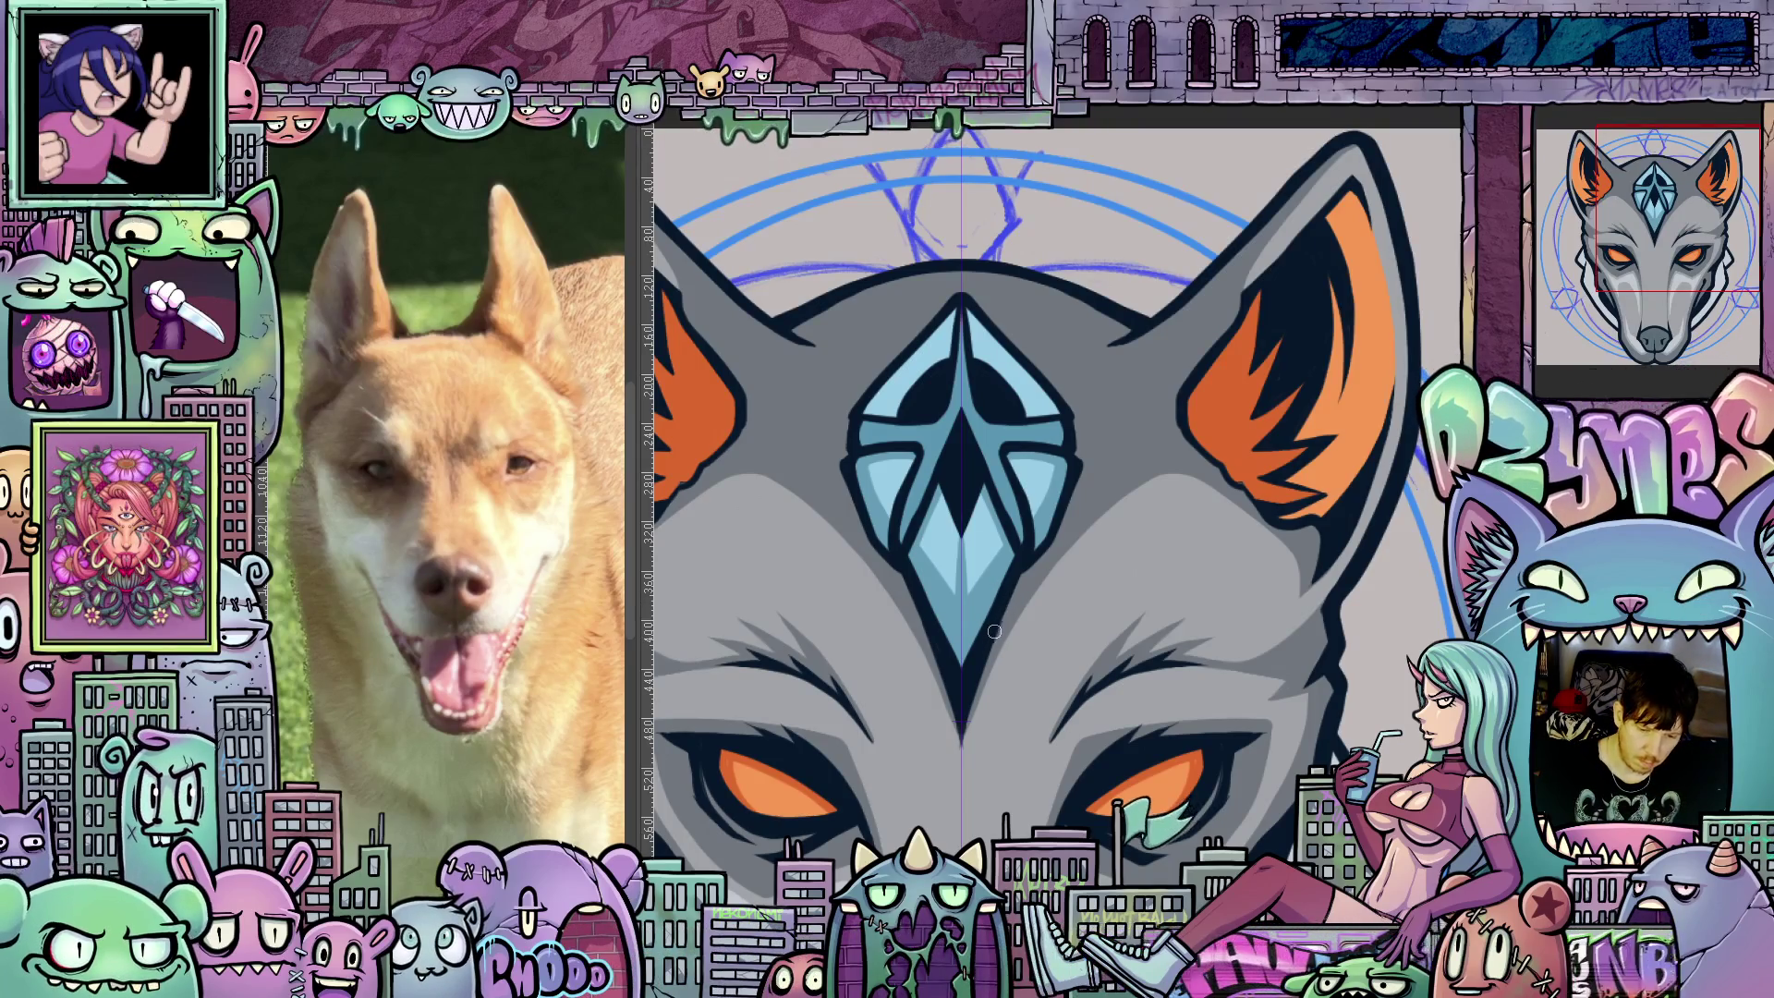
Paint mirrored orange strokes around the forehead gem, extending them up toward the brow and ears.
{"action": "left_click_drag", "start_coordinate": [865, 526], "coordinate": [924, 628]}
{"action": "mouse_move", "coordinate": [1063, 529]}
{"action": "left_mouse_down"}
{"action": "mouse_move", "coordinate": [997, 620]}
{"action": "mouse_move", "coordinate": [809, 458]}
{"action": "left_mouse_up"}
{"action": "left_click_drag", "start_coordinate": [1008, 617], "coordinate": [1118, 450]}
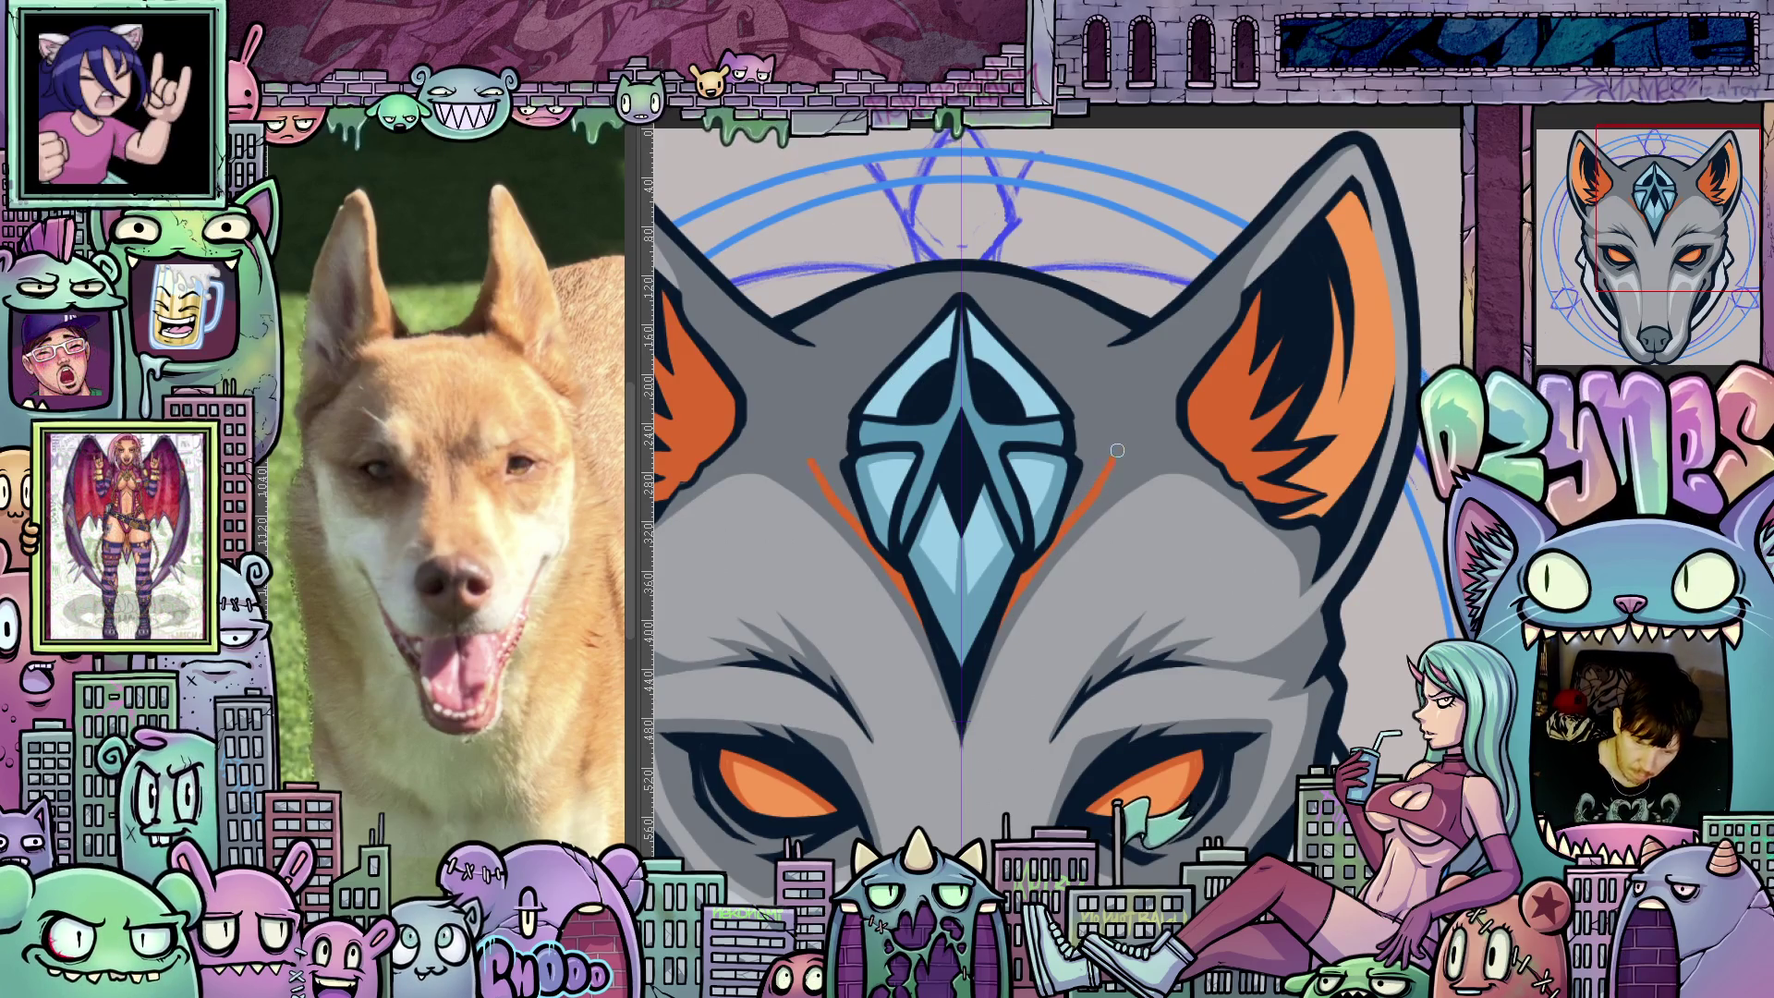
{"action": "mouse_move", "coordinate": [1085, 631]}
{"action": "left_mouse_down"}
{"action": "mouse_move", "coordinate": [1075, 493]}
{"action": "mouse_move", "coordinate": [1043, 572]}
{"action": "mouse_move", "coordinate": [1048, 695]}
{"action": "left_mouse_up"}
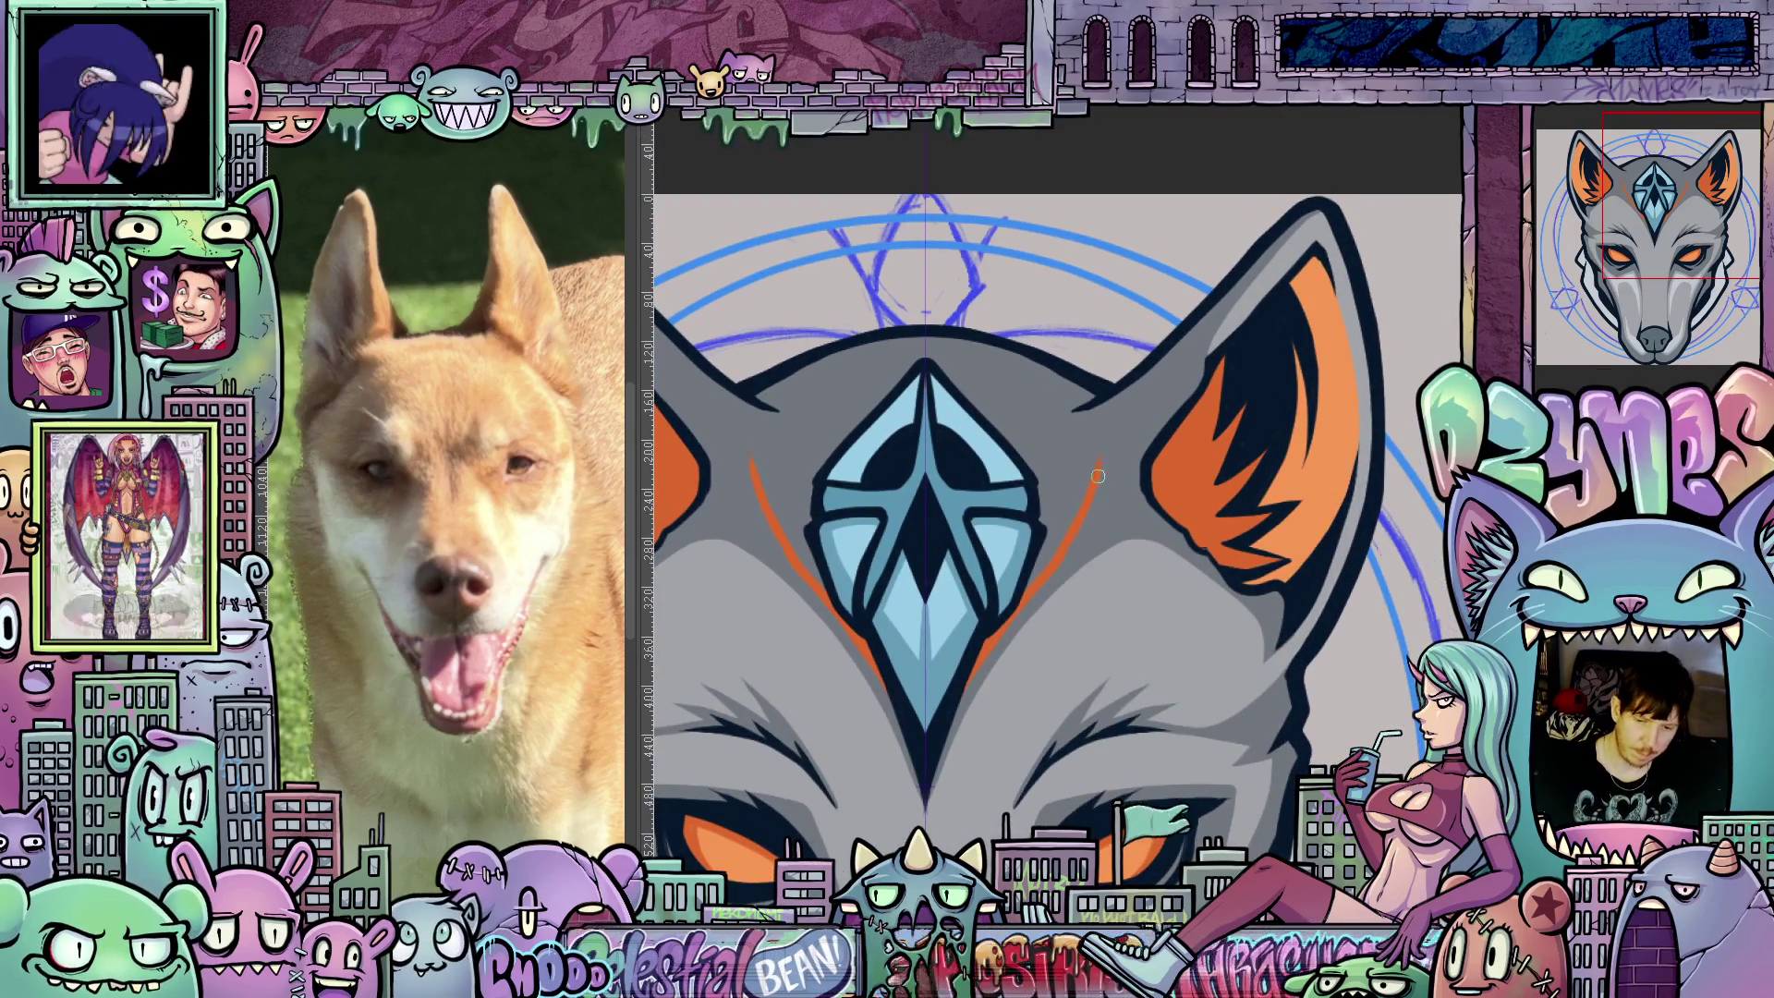
{"action": "left_click_drag", "start_coordinate": [1102, 459], "coordinate": [1102, 401]}
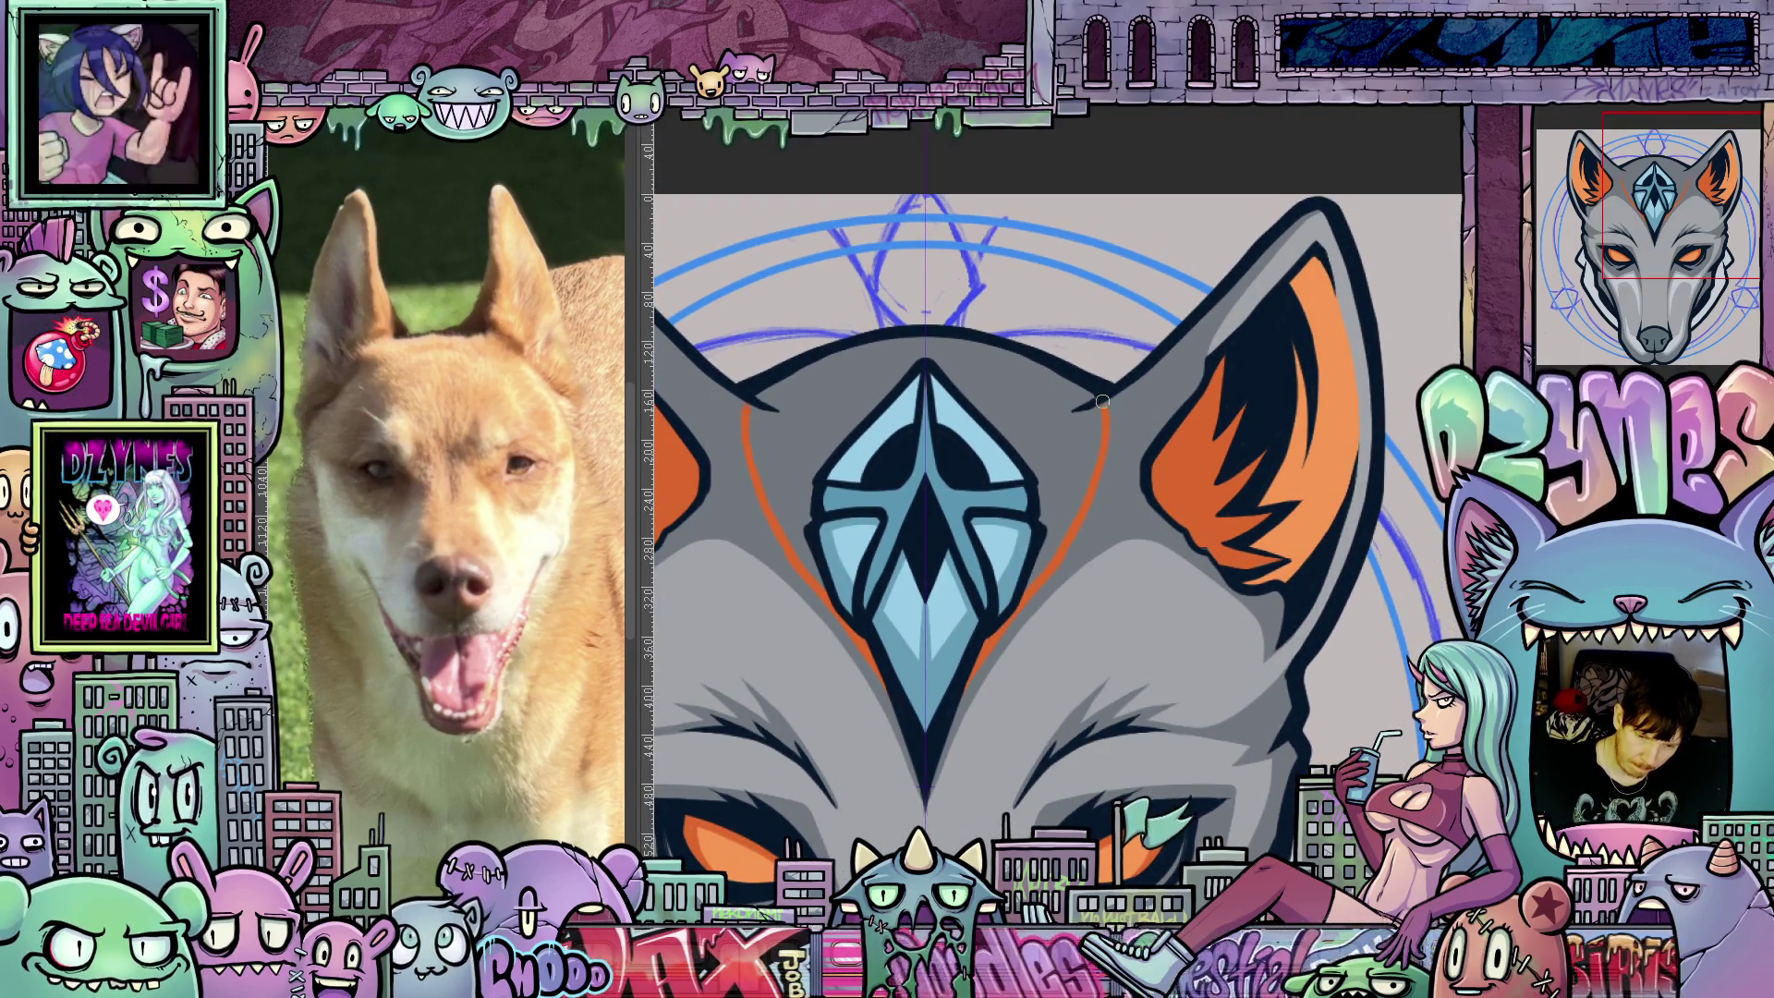
{"action": "left_click_drag", "start_coordinate": [1046, 560], "coordinate": [1080, 441]}
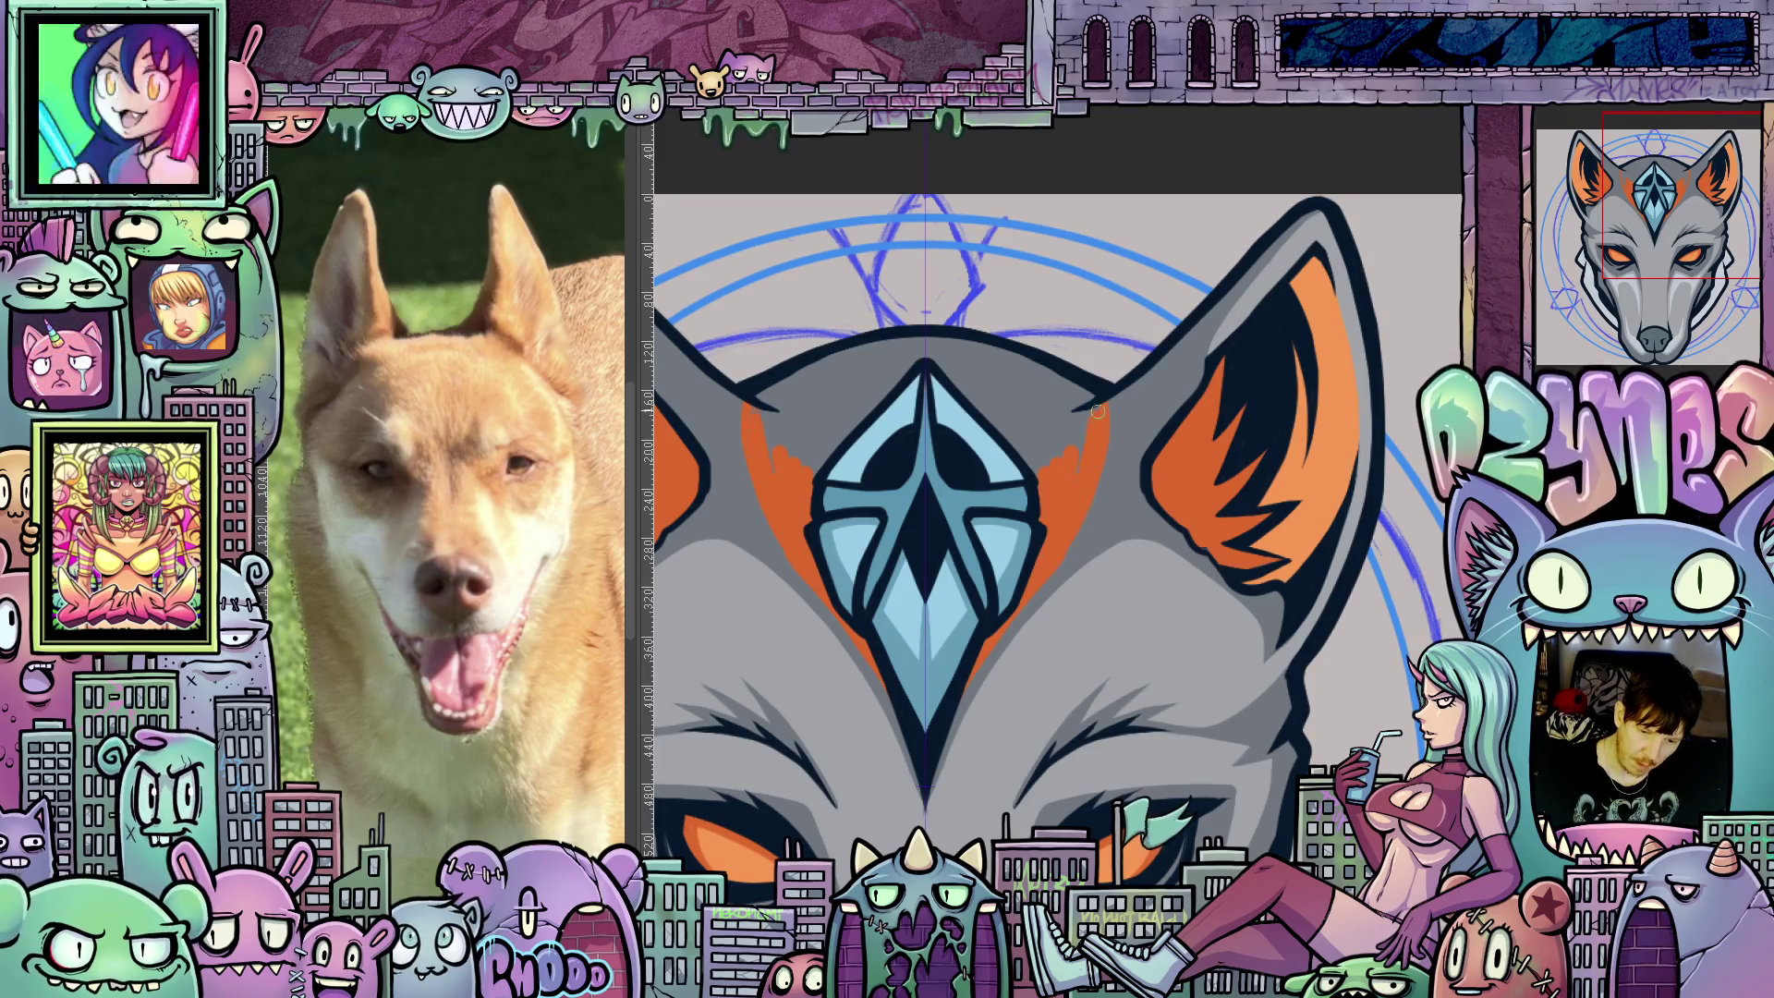
Rotate the view to level the gem, move onto the right ear, then recentre on the forehead.
{"action": "left_click_drag", "start_coordinate": [1107, 493], "coordinate": [1120, 496]}
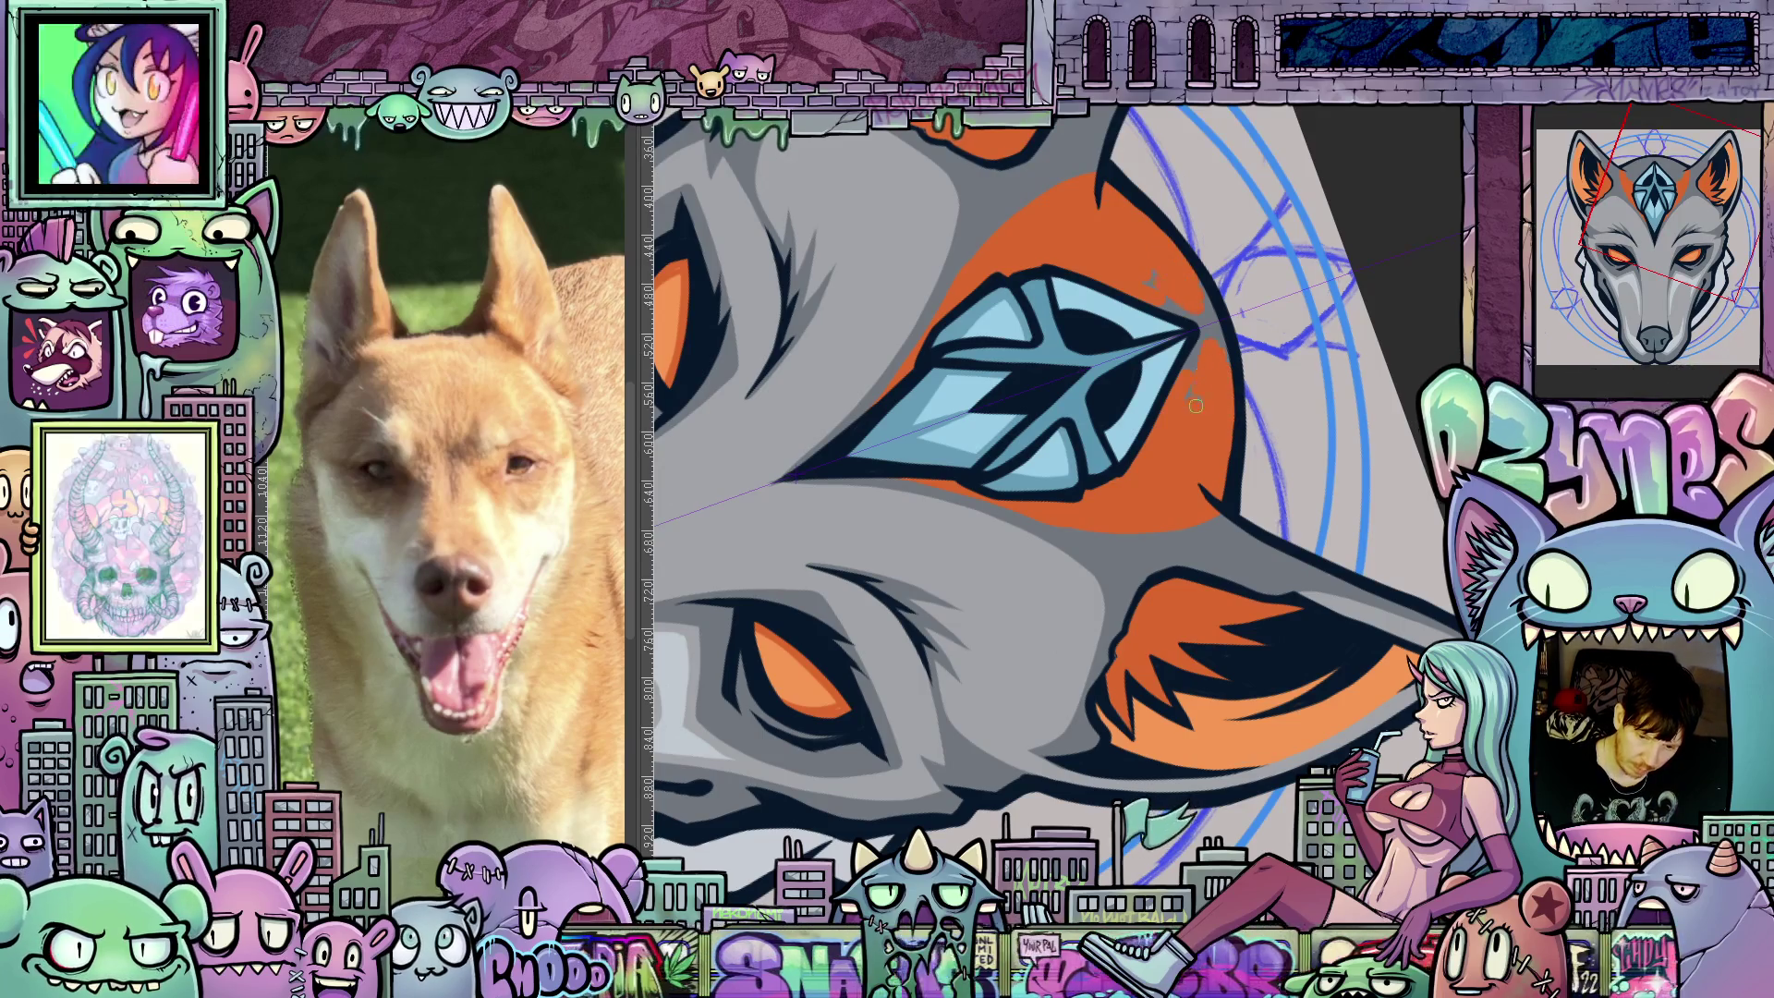
{"action": "left_click_drag", "start_coordinate": [1228, 420], "coordinate": [1246, 496]}
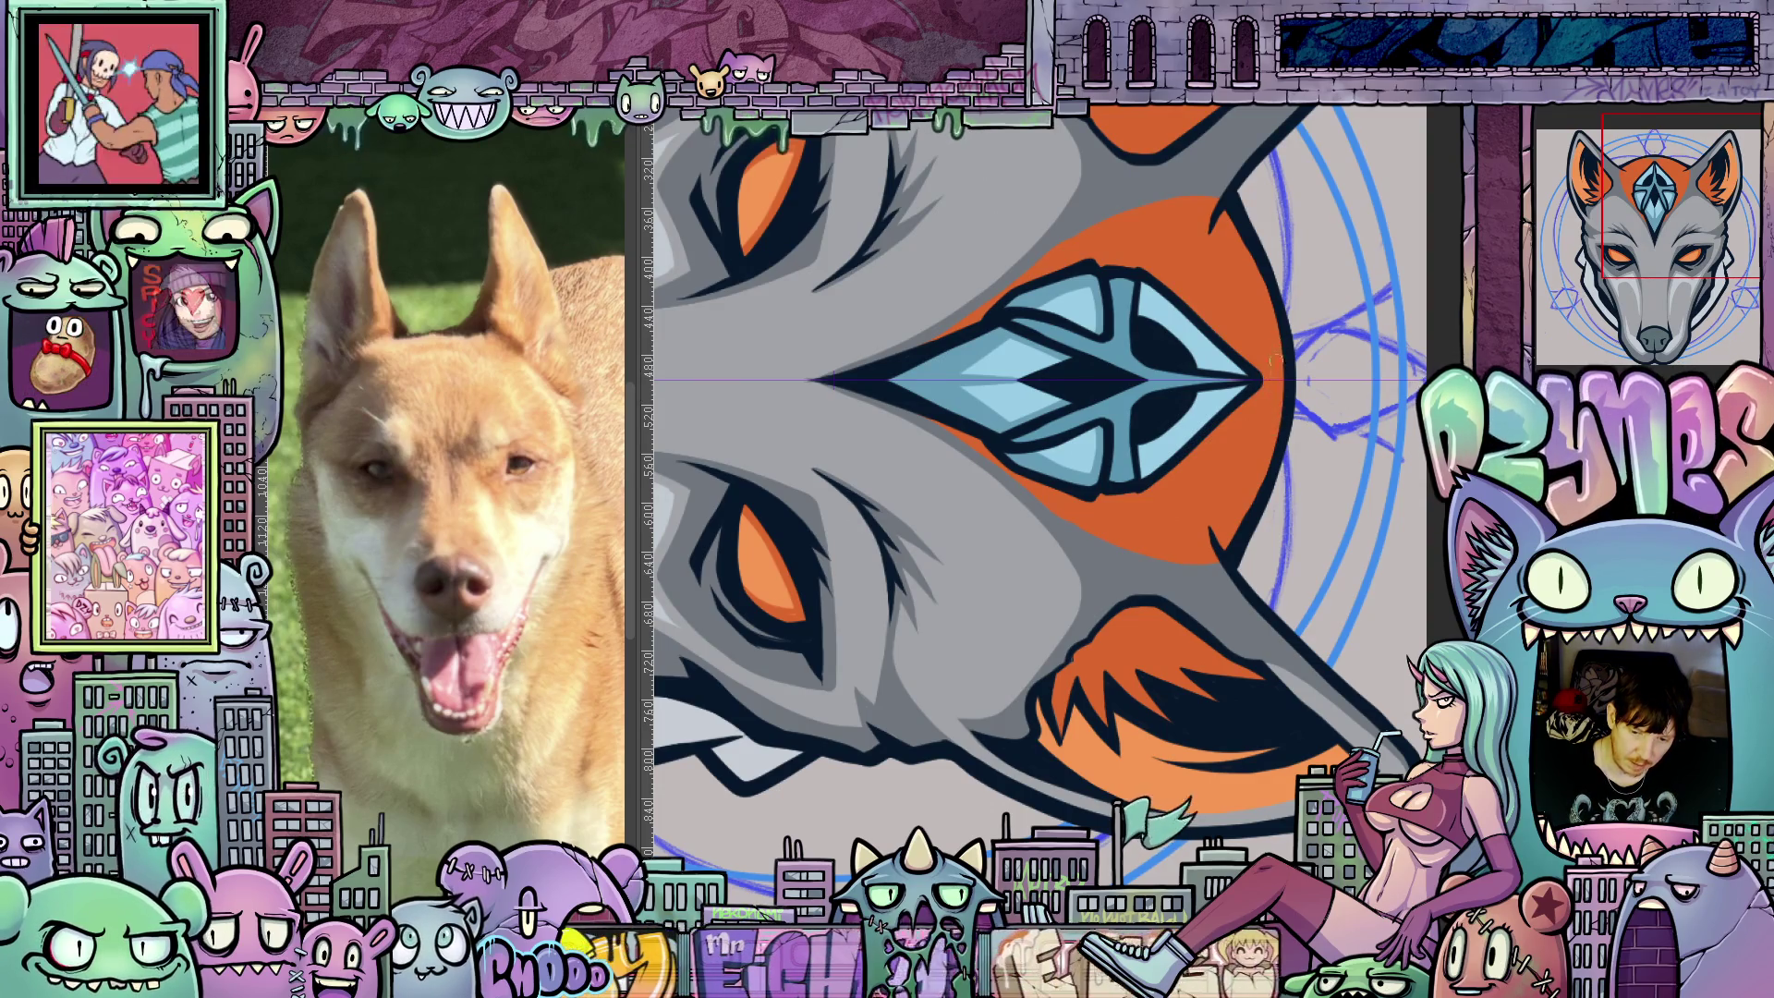
{"action": "mouse_move", "coordinate": [1270, 443]}
{"action": "left_mouse_down"}
{"action": "mouse_move", "coordinate": [1064, 521]}
{"action": "mouse_move", "coordinate": [1220, 674]}
{"action": "left_mouse_up"}
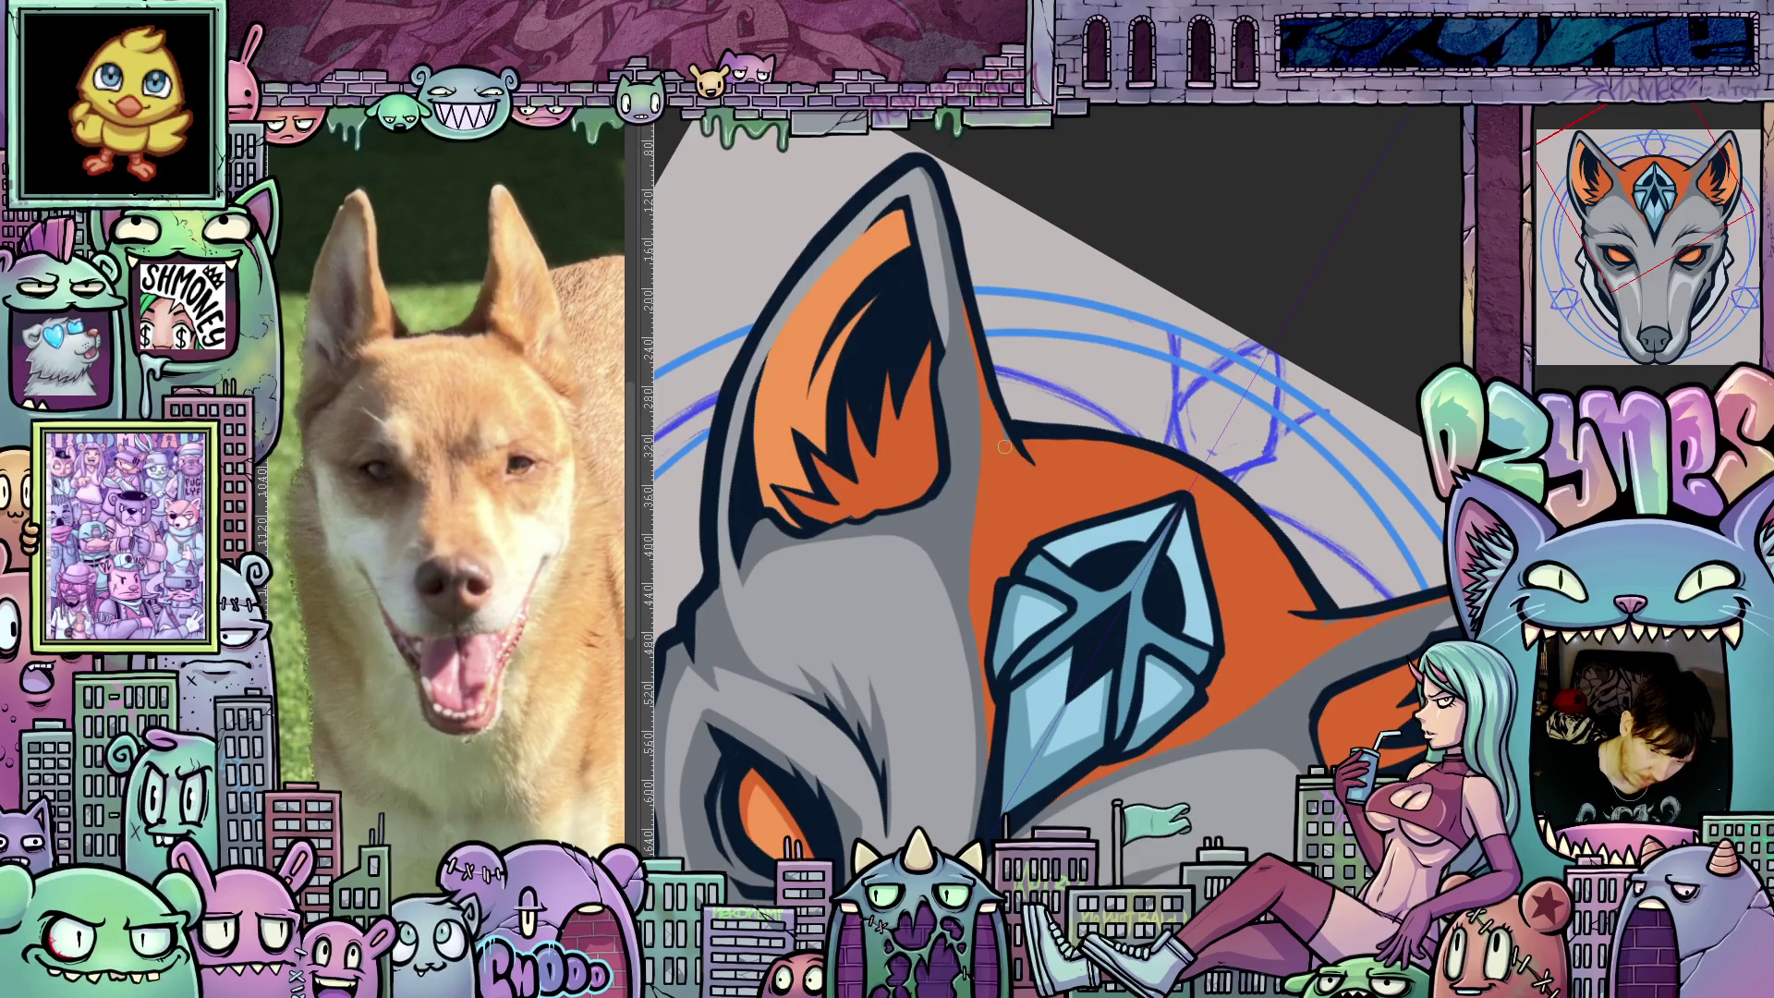
{"action": "mouse_move", "coordinate": [1222, 635]}
{"action": "left_mouse_down"}
{"action": "mouse_move", "coordinate": [1353, 689]}
{"action": "mouse_move", "coordinate": [1036, 679]}
{"action": "left_mouse_up"}
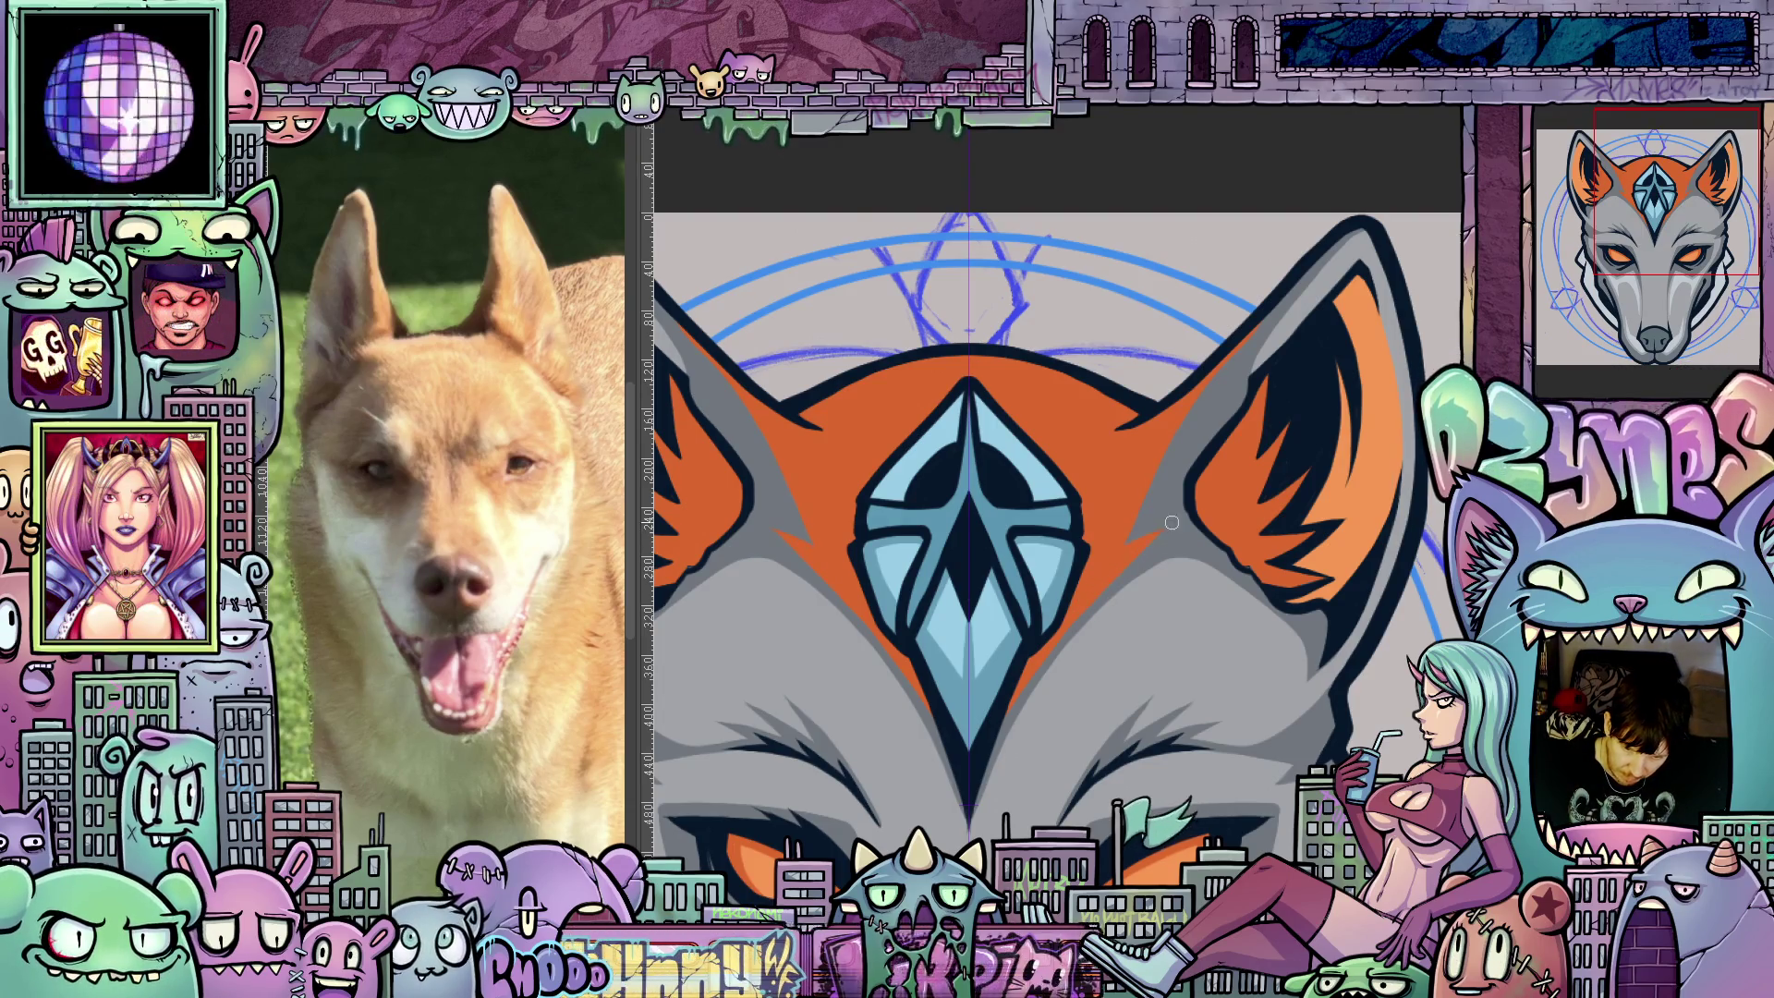
{"action": "left_click_drag", "start_coordinate": [1124, 558], "coordinate": [1193, 379]}
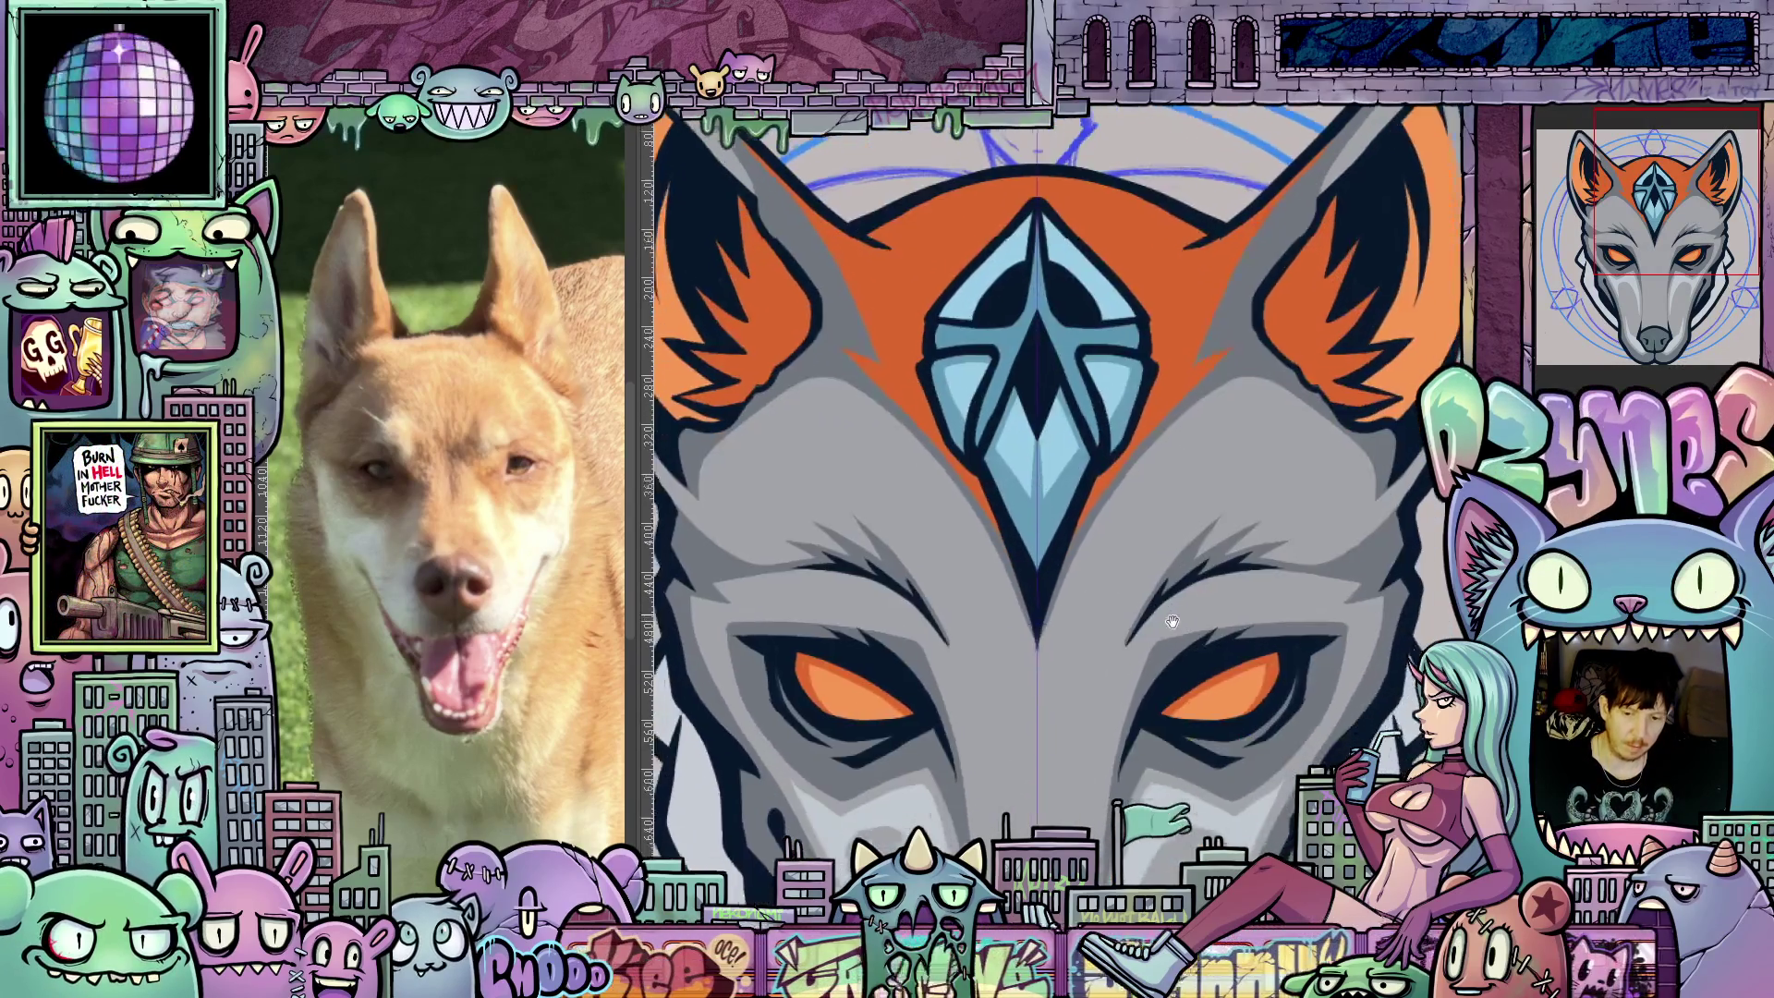
{"action": "scroll", "coordinate": [1012, 699], "scroll_direction": "down", "scroll_amount": 5}
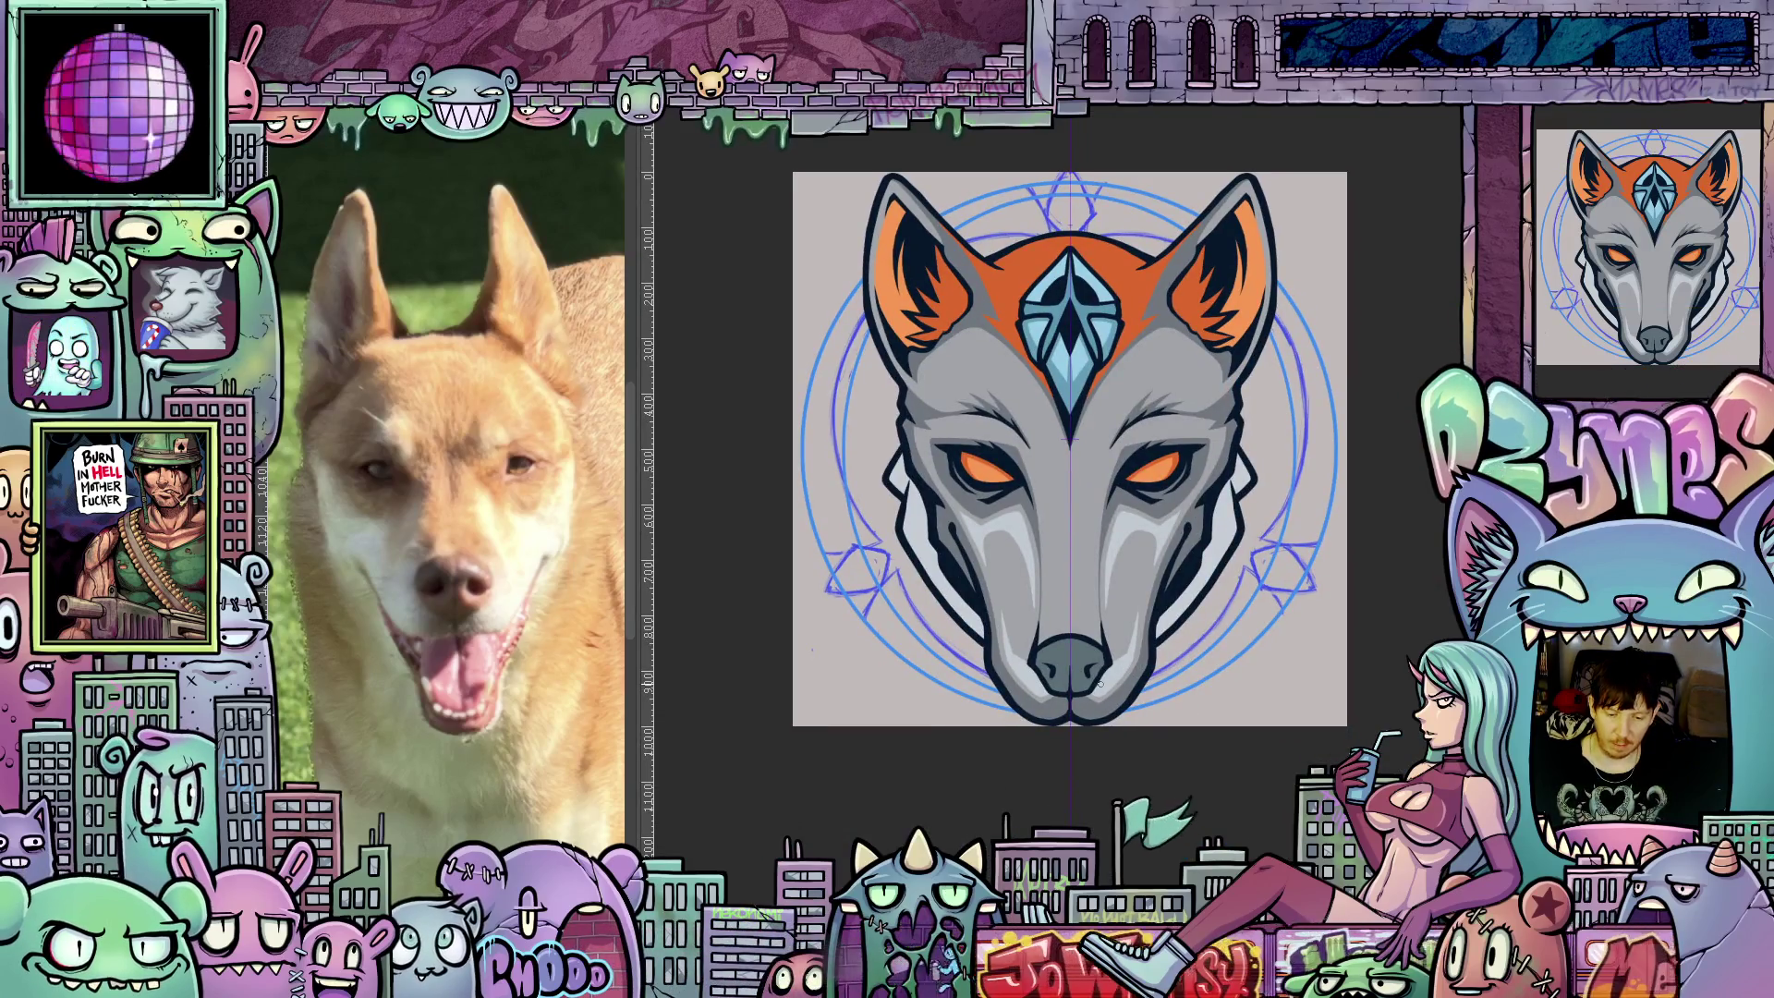
{"action": "scroll", "coordinate": [1100, 682], "scroll_direction": "up", "scroll_amount": 5}
{"action": "scroll", "coordinate": [1183, 683], "scroll_direction": "down", "scroll_amount": 3}
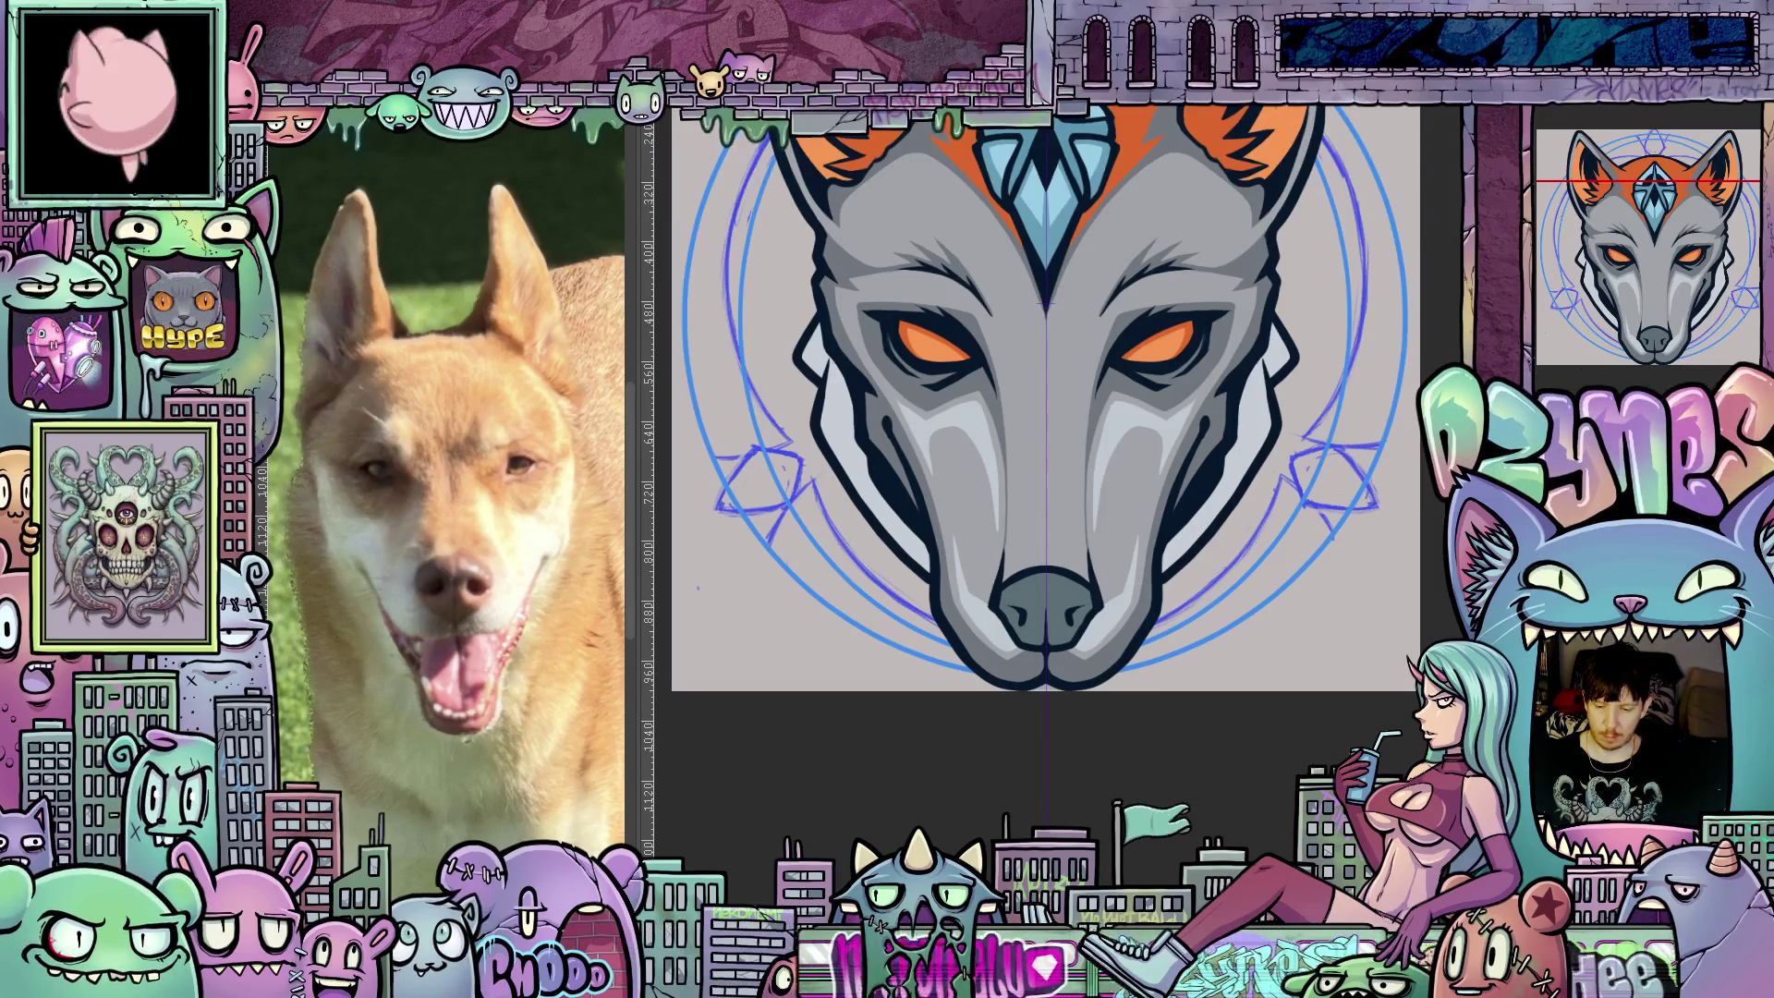
{"action": "scroll", "coordinate": [1006, 646], "scroll_direction": "up", "scroll_amount": 3}
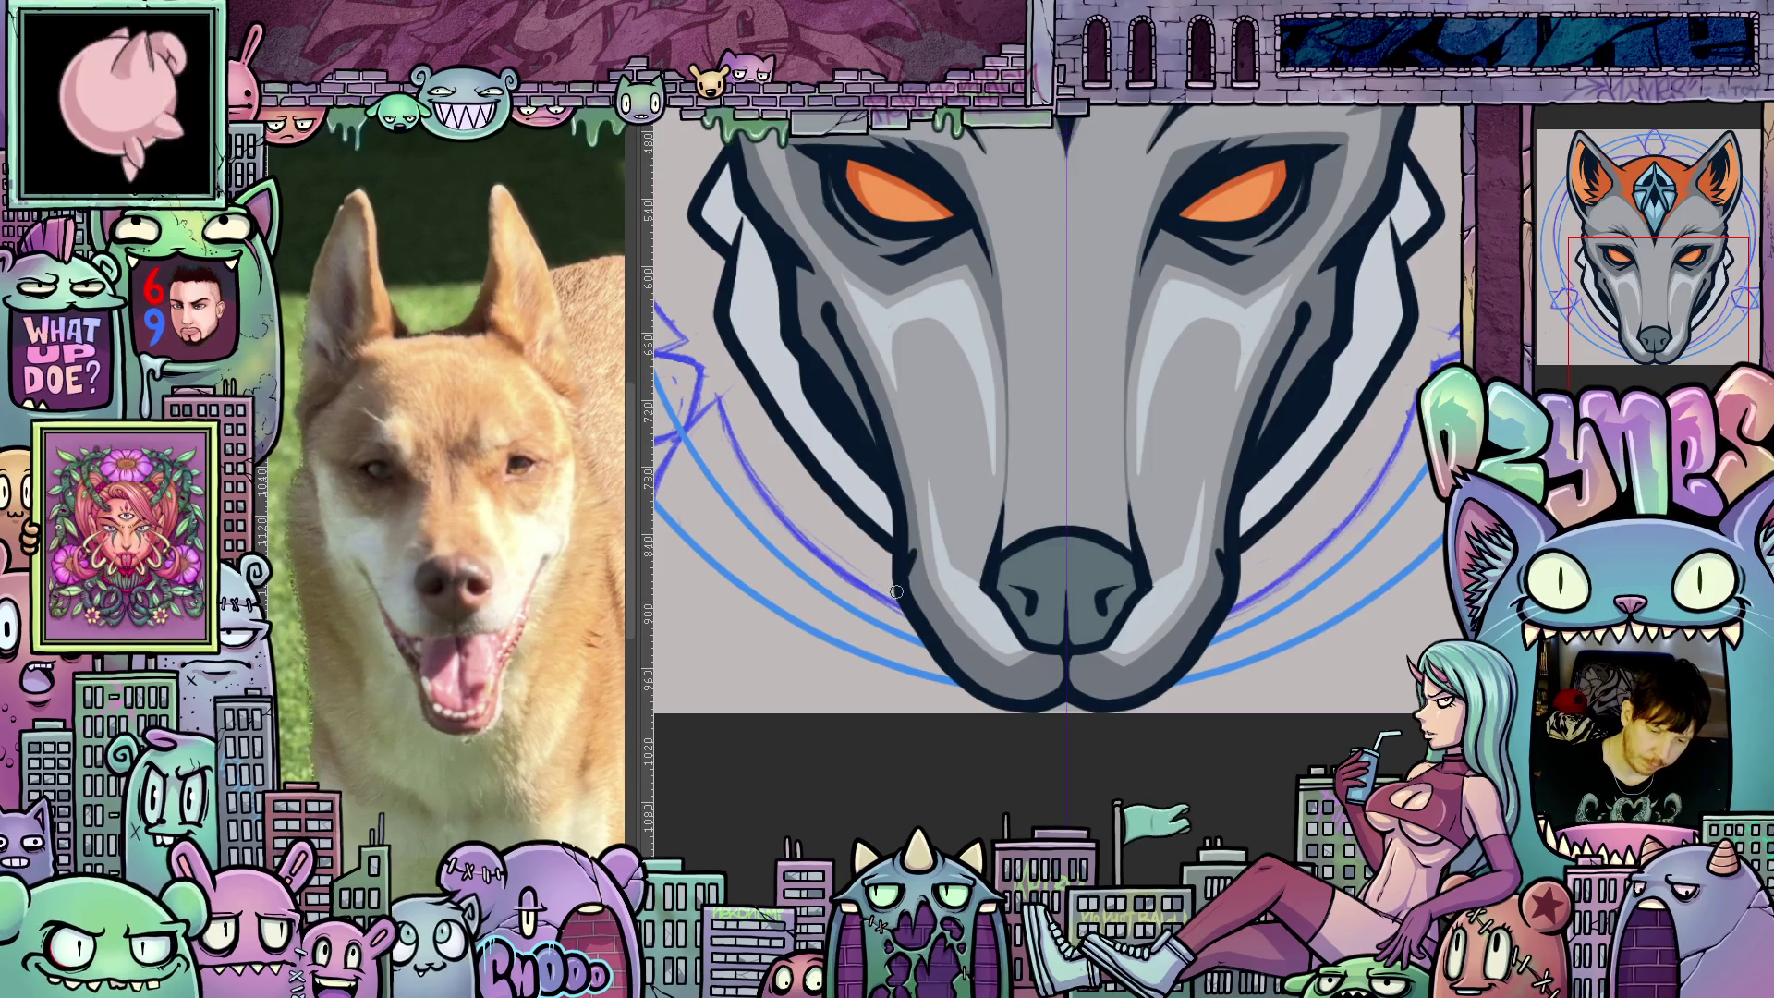
Ink jagged dark muzzle outlines down to the chin on both sides, leveling the view between strokes.
{"action": "mouse_move", "coordinate": [910, 574]}
{"action": "left_mouse_down"}
{"action": "mouse_move", "coordinate": [911, 560]}
{"action": "mouse_move", "coordinate": [932, 647]}
{"action": "mouse_move", "coordinate": [1007, 707]}
{"action": "mouse_move", "coordinate": [1063, 720]}
{"action": "left_mouse_up"}
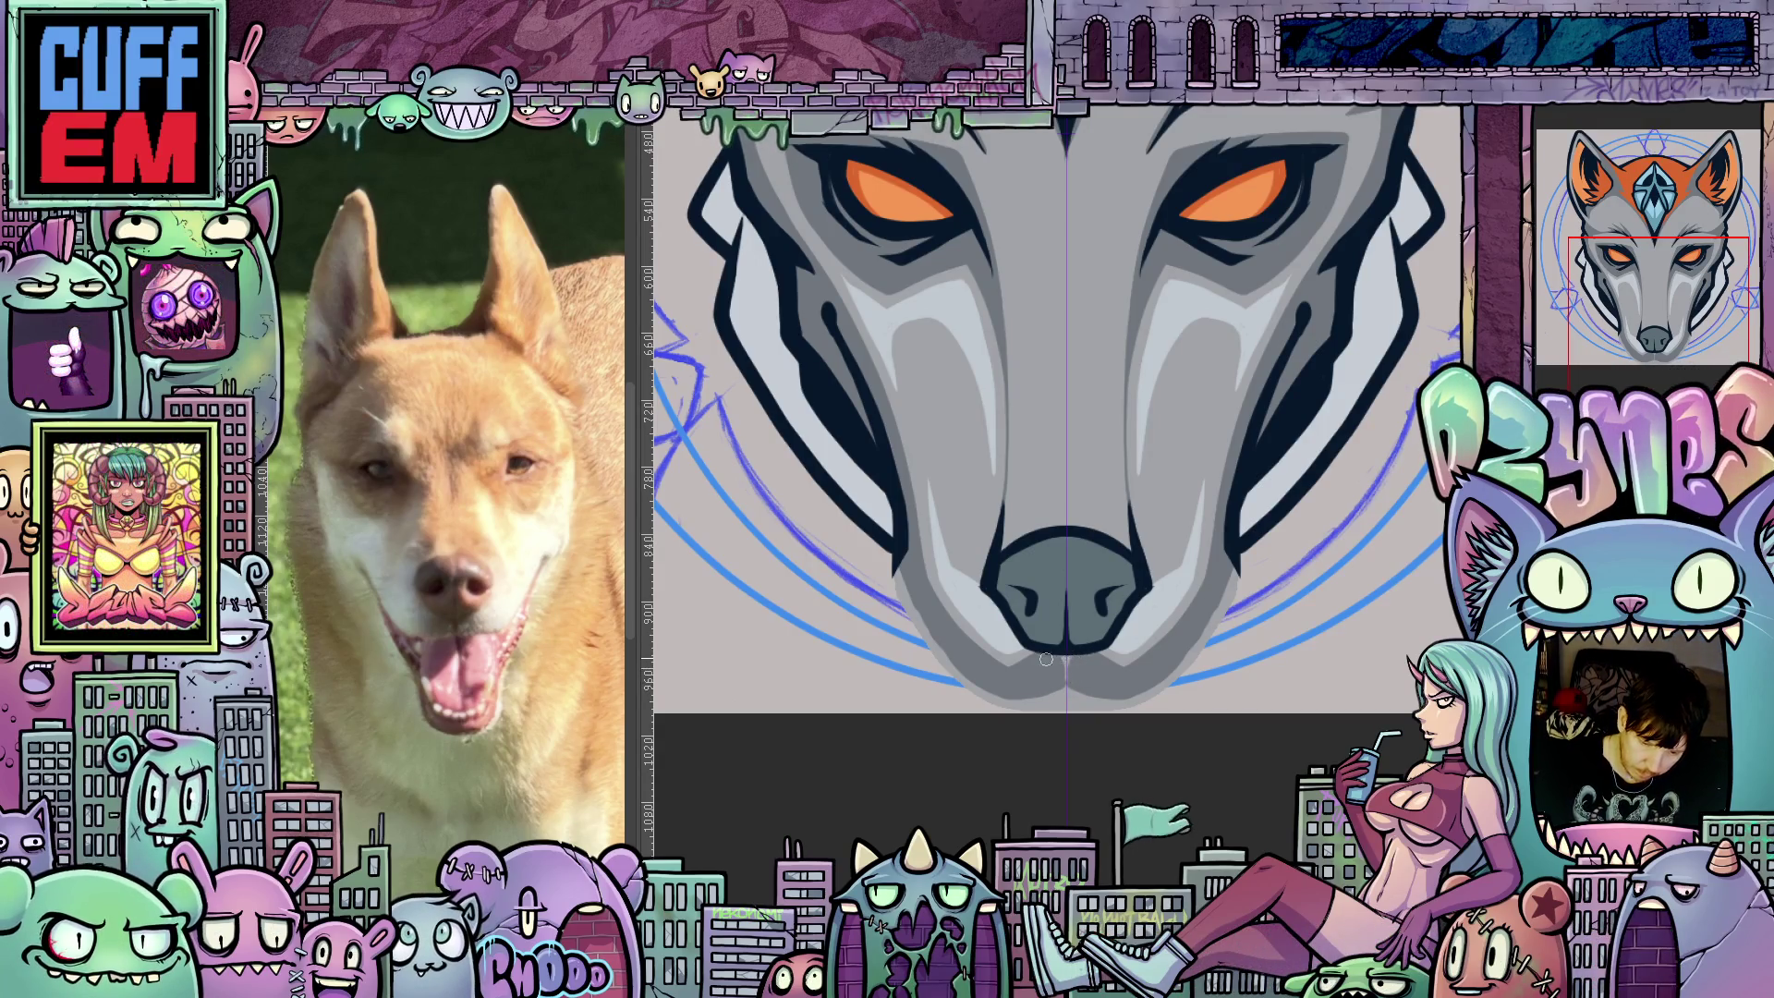
{"action": "mouse_move", "coordinate": [889, 580]}
{"action": "left_mouse_down"}
{"action": "mouse_move", "coordinate": [895, 560]}
{"action": "mouse_move", "coordinate": [887, 587]}
{"action": "mouse_move", "coordinate": [926, 638]}
{"action": "mouse_move", "coordinate": [1017, 537]}
{"action": "left_mouse_up"}
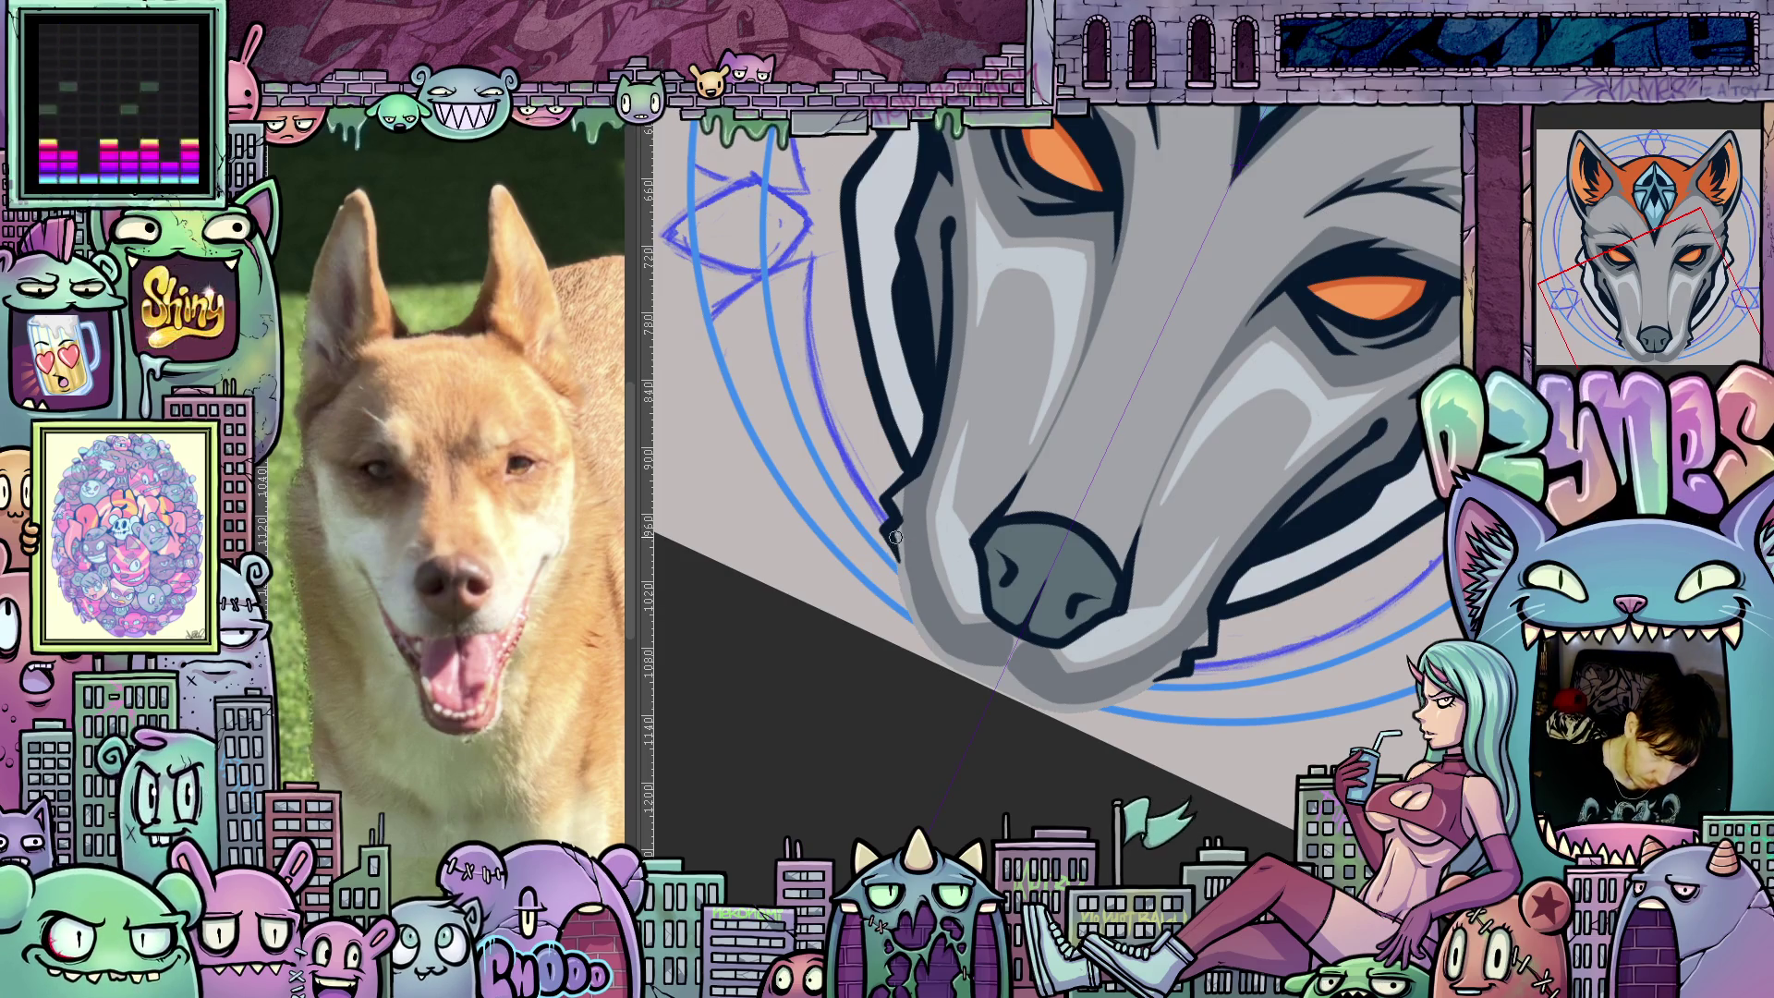
{"action": "key", "text": "4"}
{"action": "key", "text": "4"}
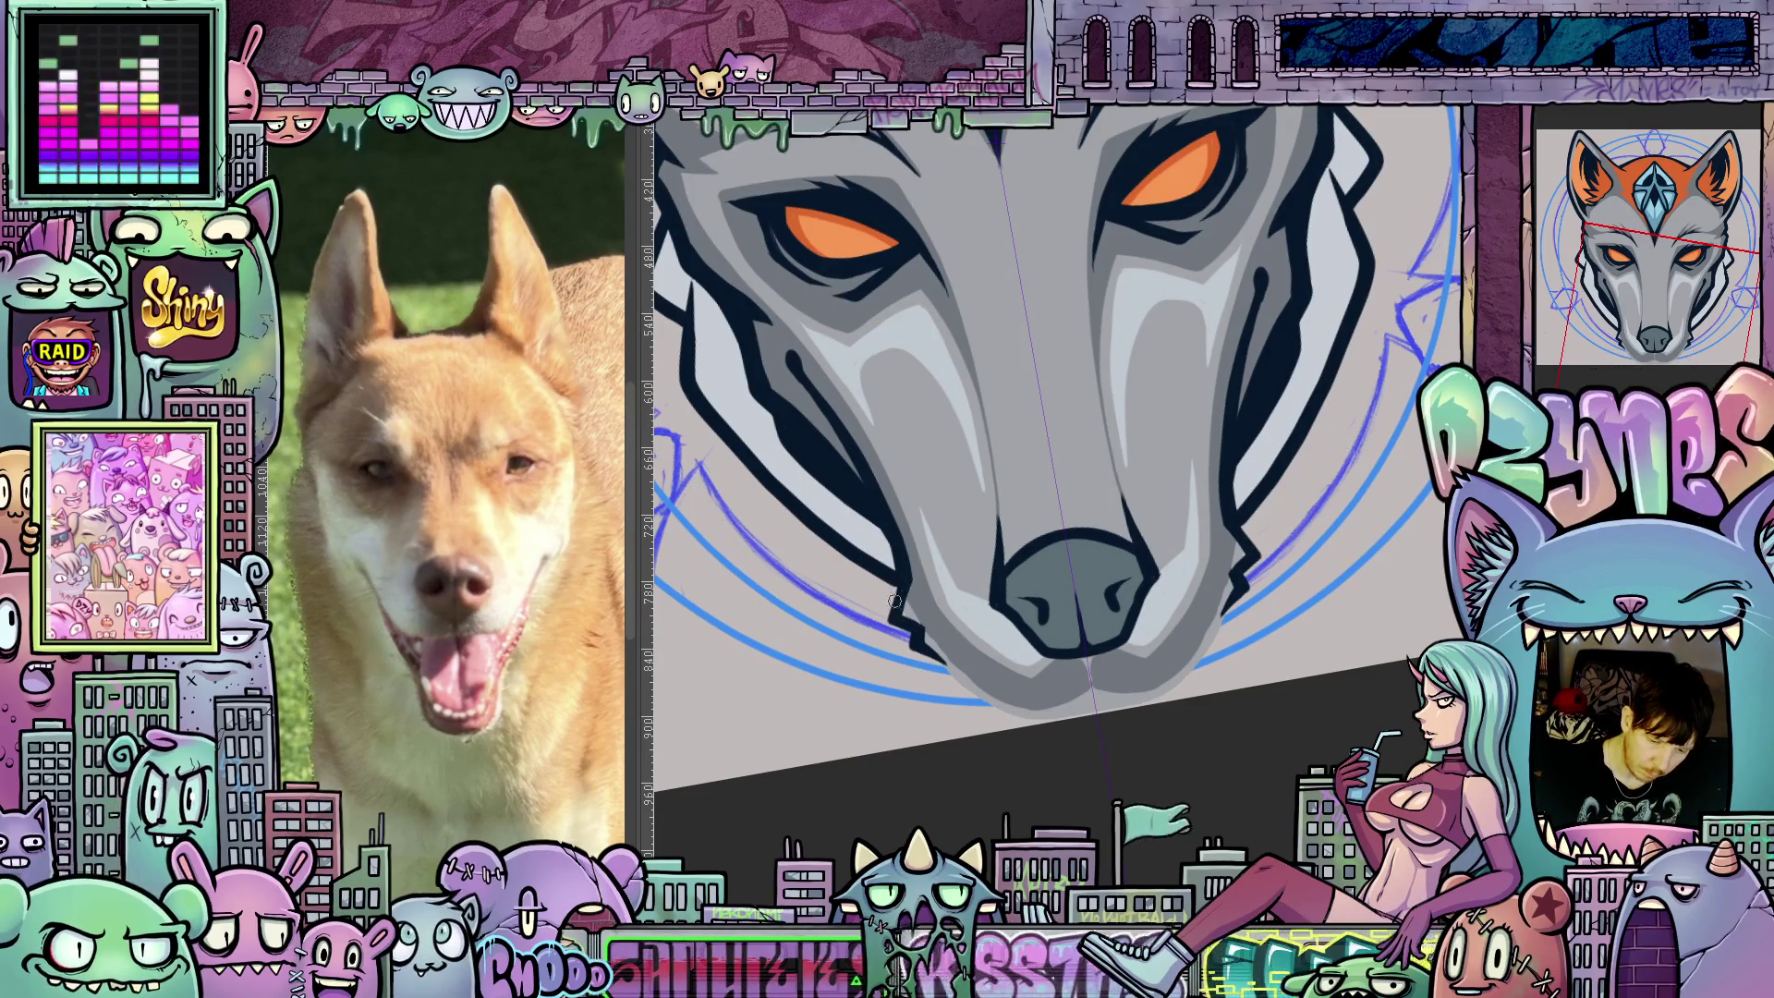
{"action": "mouse_move", "coordinate": [898, 617]}
{"action": "left_mouse_down"}
{"action": "mouse_move", "coordinate": [1235, 743]}
{"action": "mouse_move", "coordinate": [908, 478]}
{"action": "left_mouse_up"}
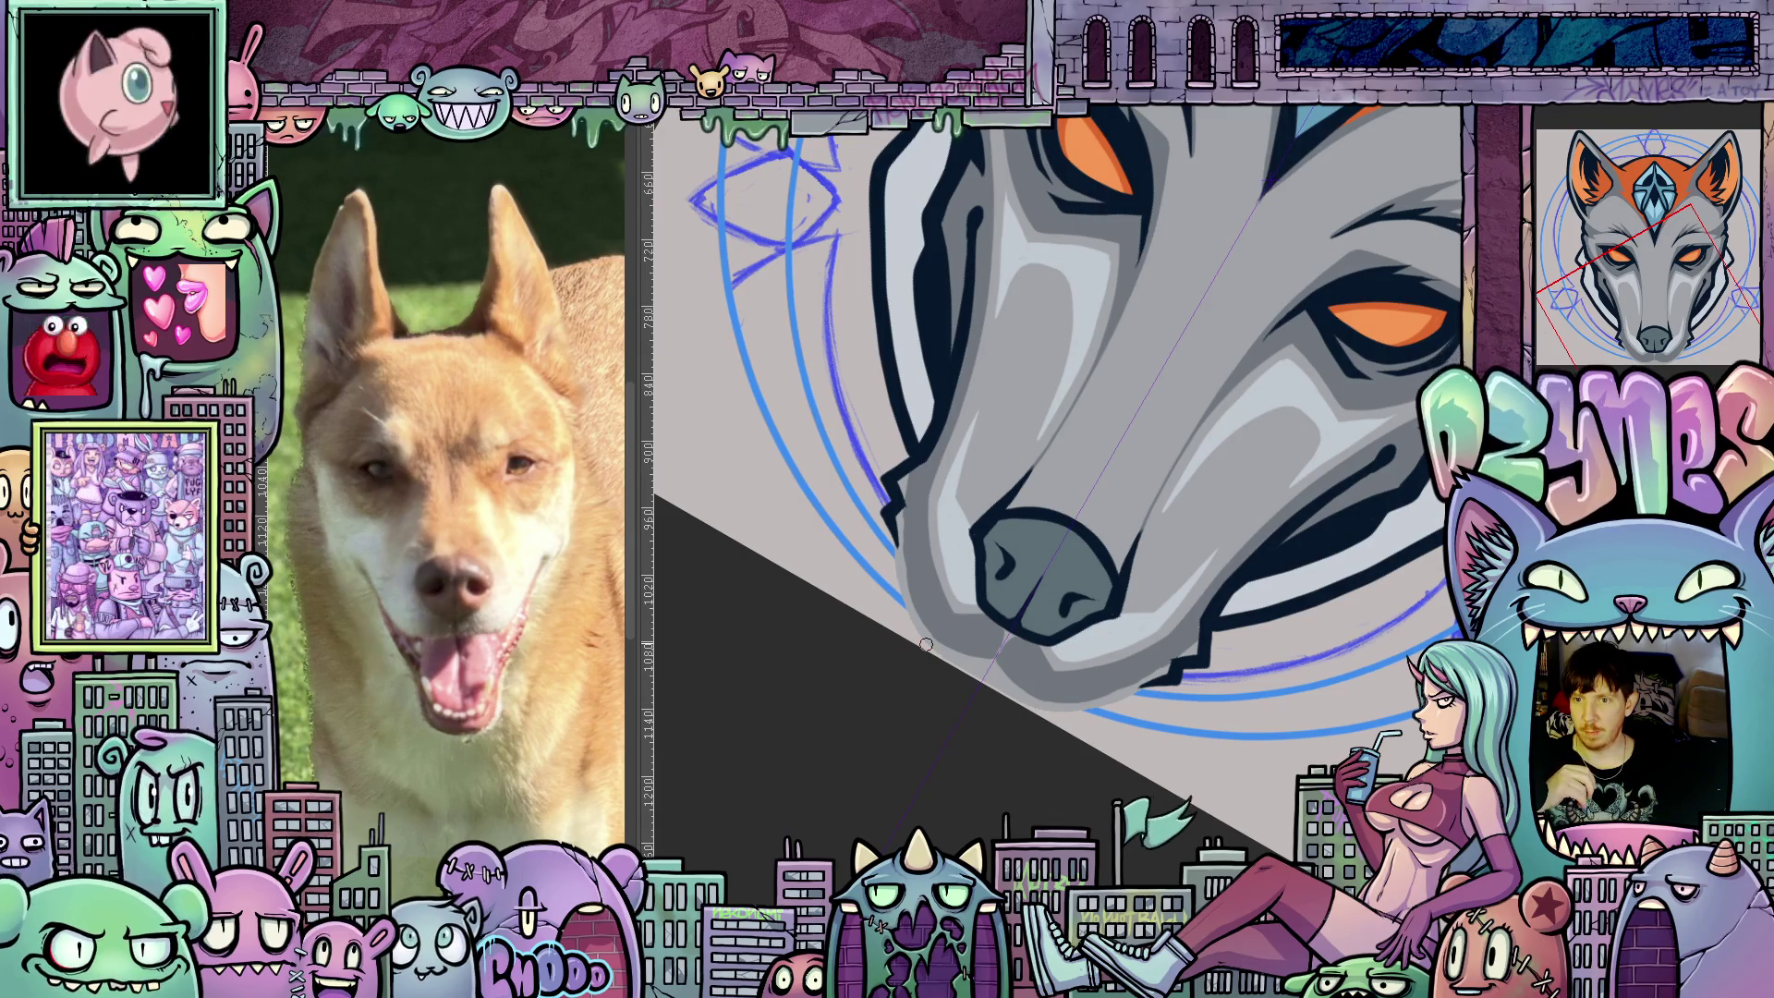
{"action": "left_click_drag", "start_coordinate": [1260, 717], "coordinate": [1342, 605]}
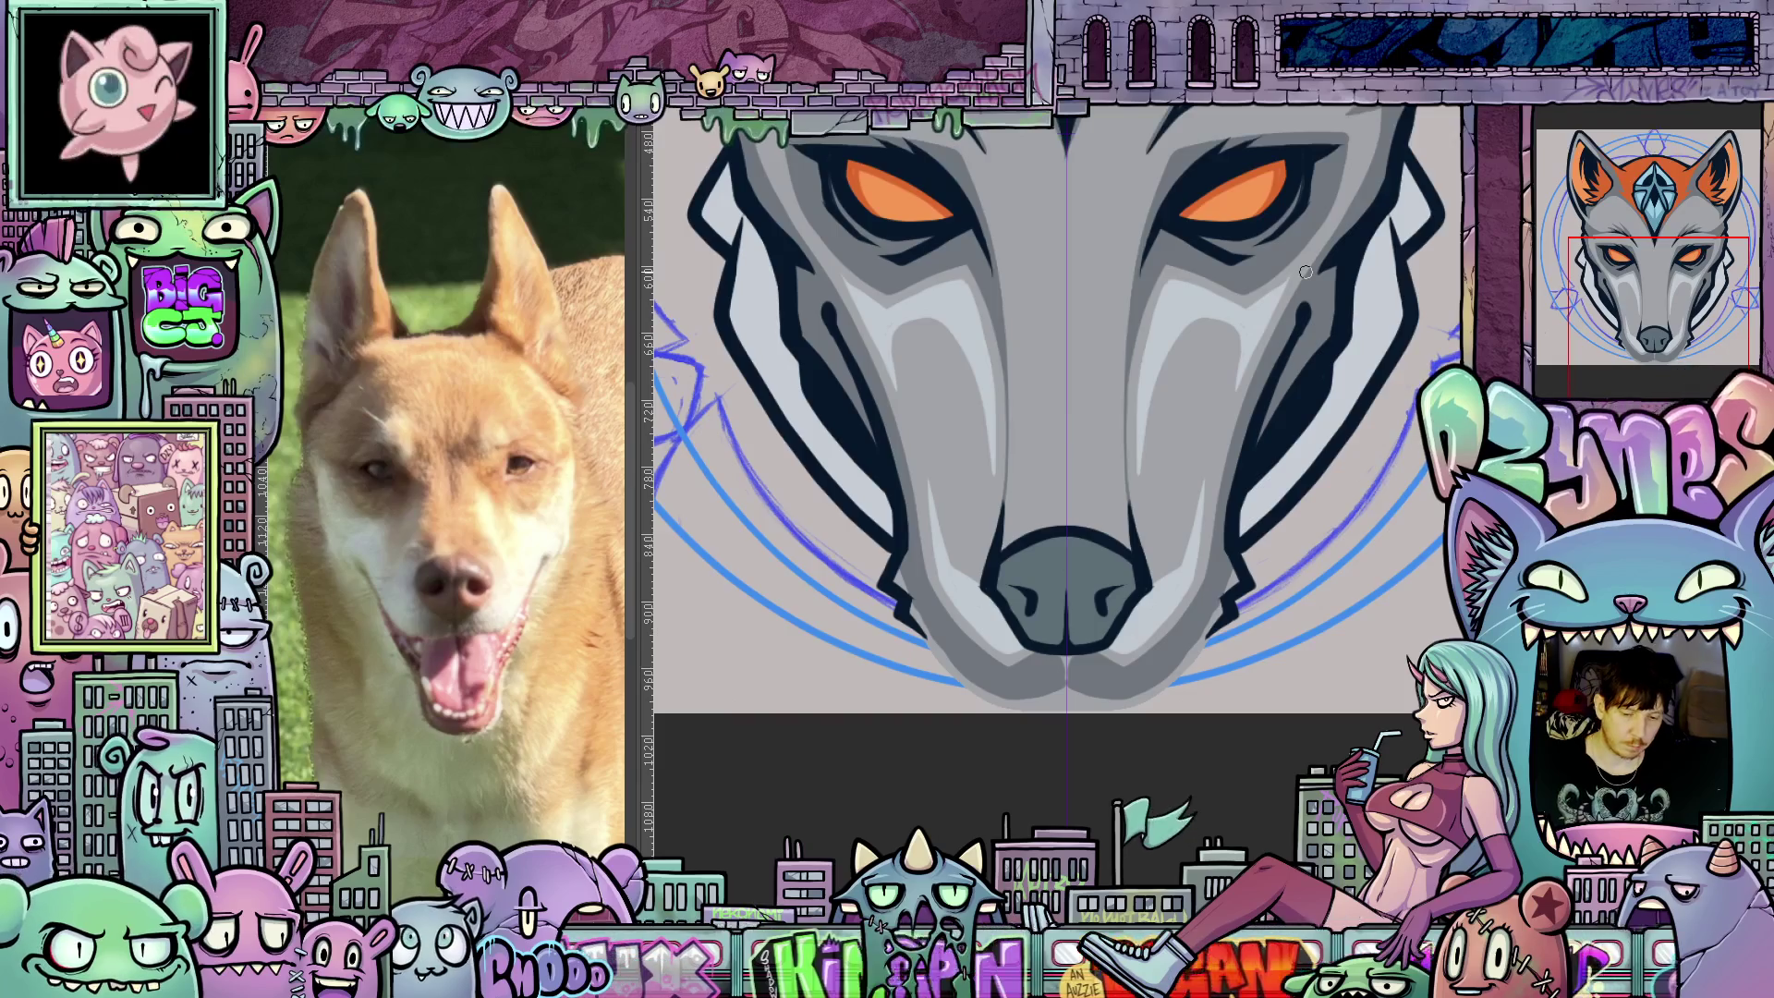
{"action": "left_click_drag", "start_coordinate": [1306, 271], "coordinate": [1396, 257]}
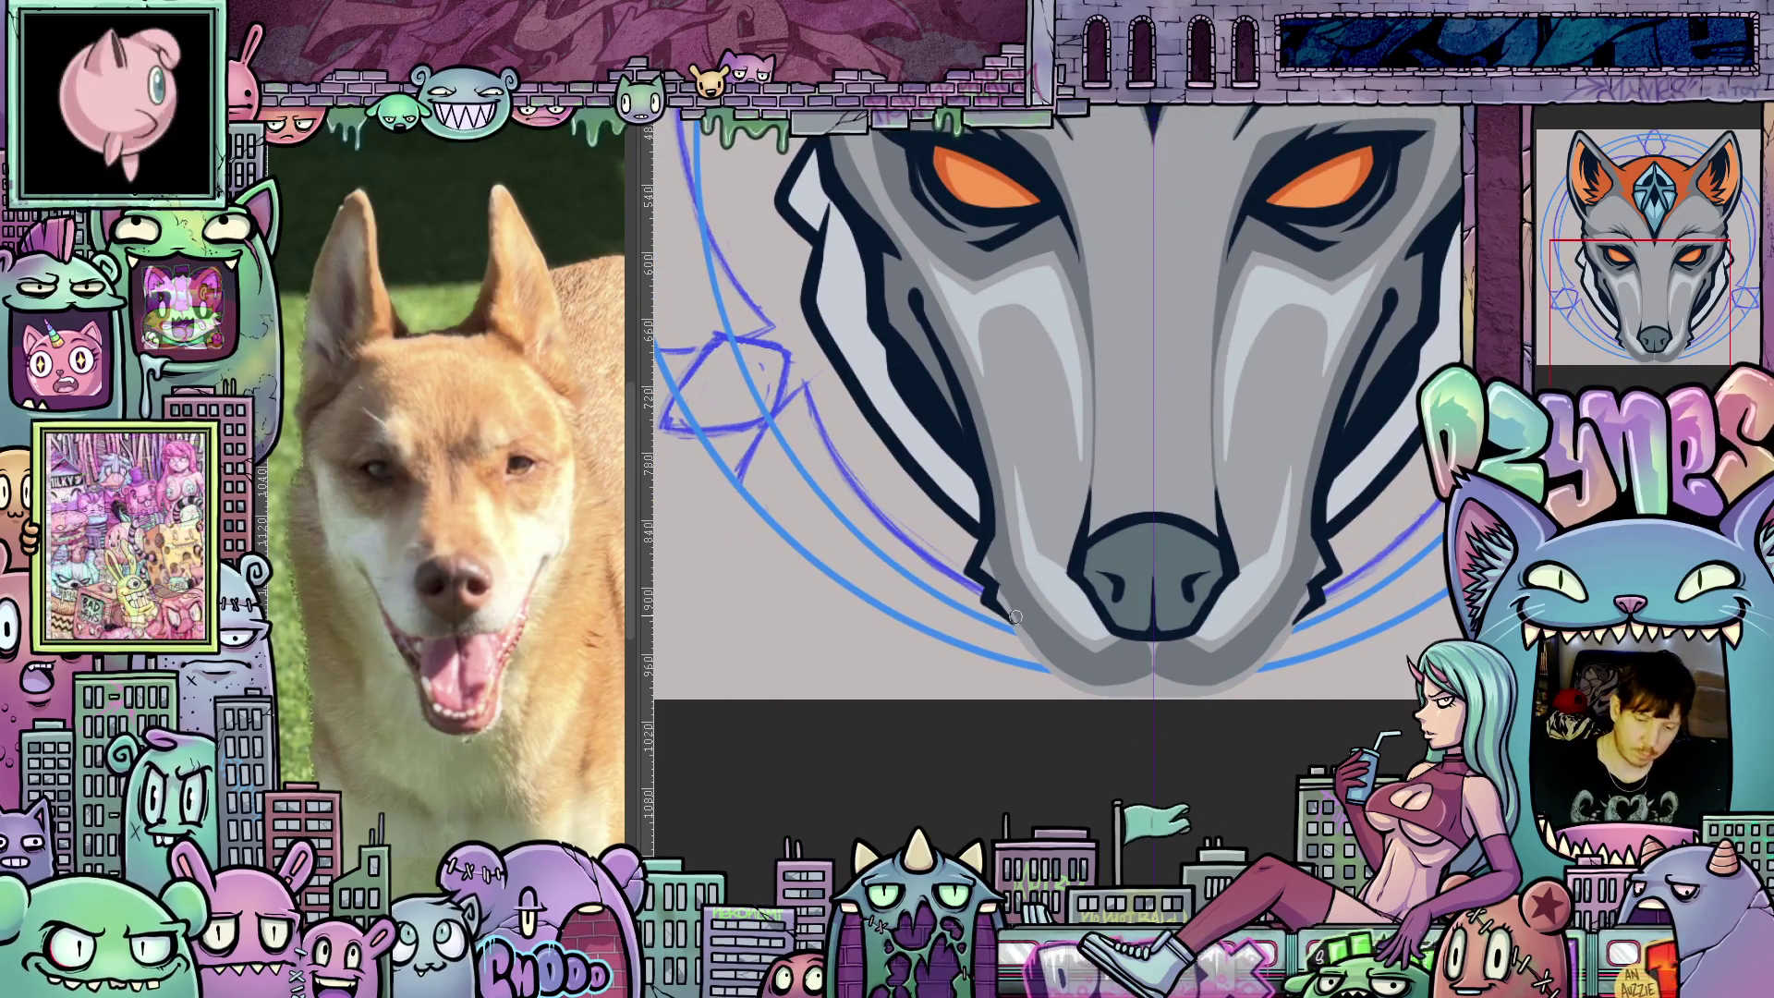
{"action": "left_click_drag", "start_coordinate": [1016, 628], "coordinate": [1054, 669]}
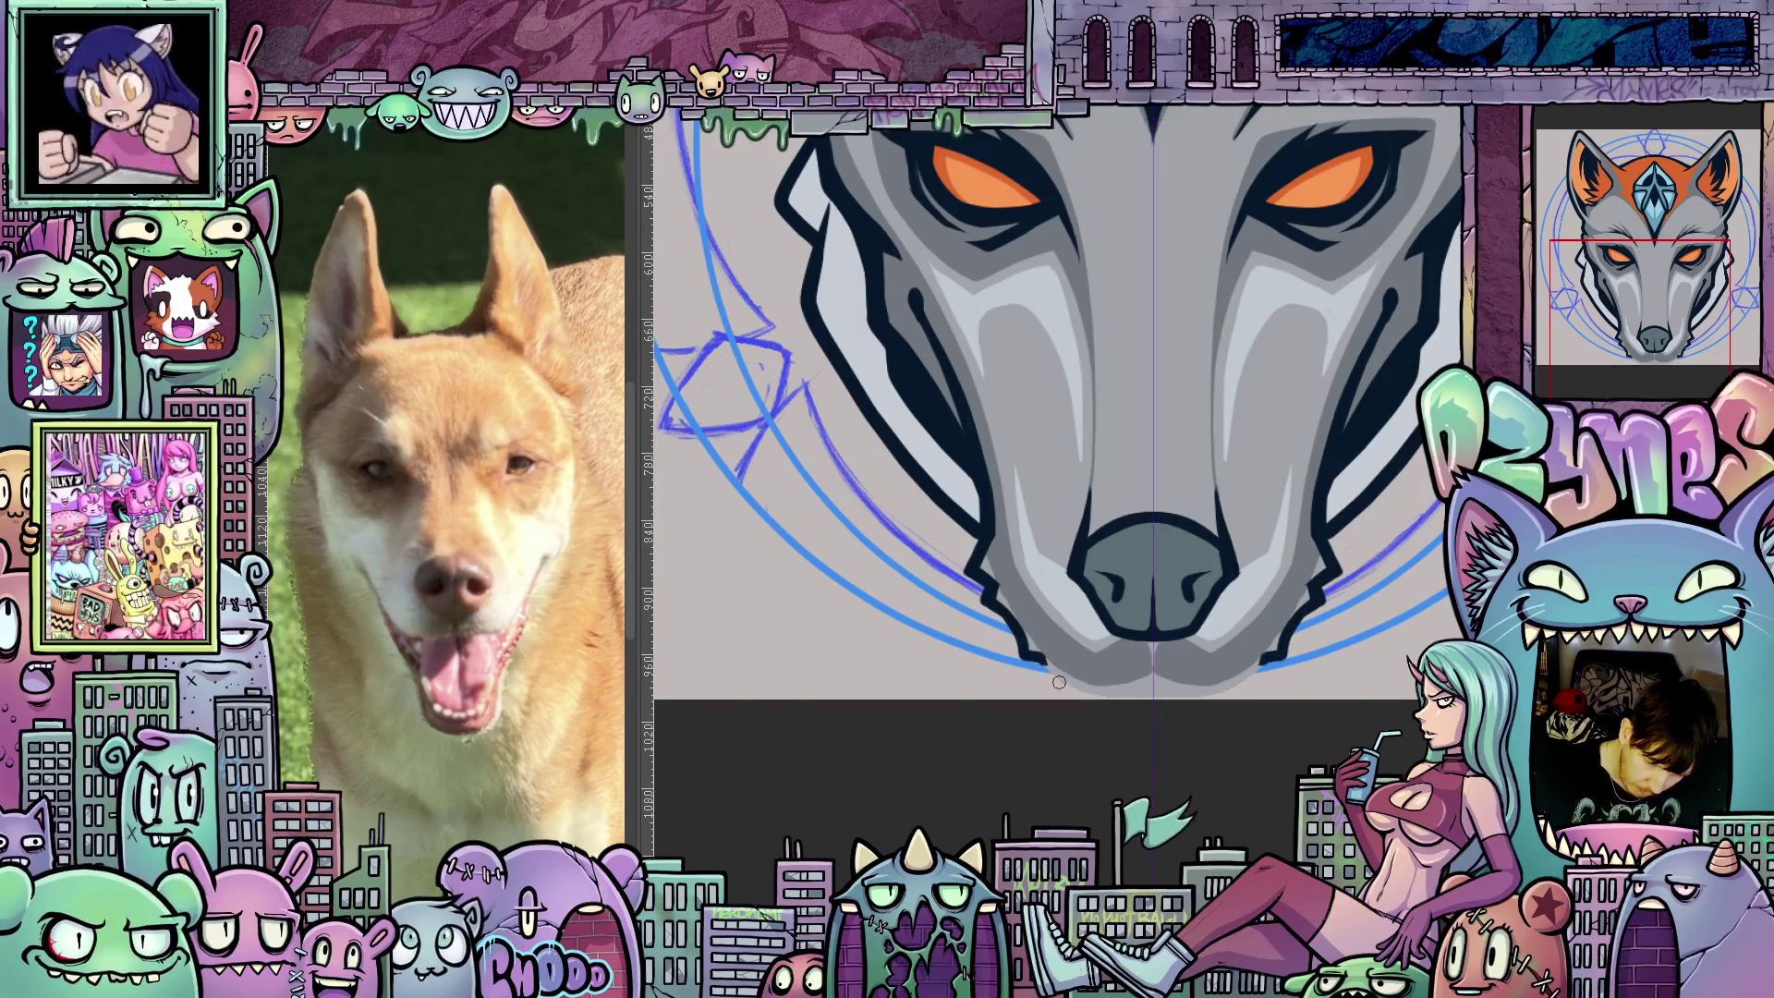
Rotate the view around the muzzle, then bring the wolf head back level.
{"action": "mouse_move", "coordinate": [1332, 745]}
{"action": "left_mouse_down"}
{"action": "mouse_move", "coordinate": [1169, 563]}
{"action": "mouse_move", "coordinate": [1203, 596]}
{"action": "mouse_move", "coordinate": [1225, 570]}
{"action": "left_mouse_up"}
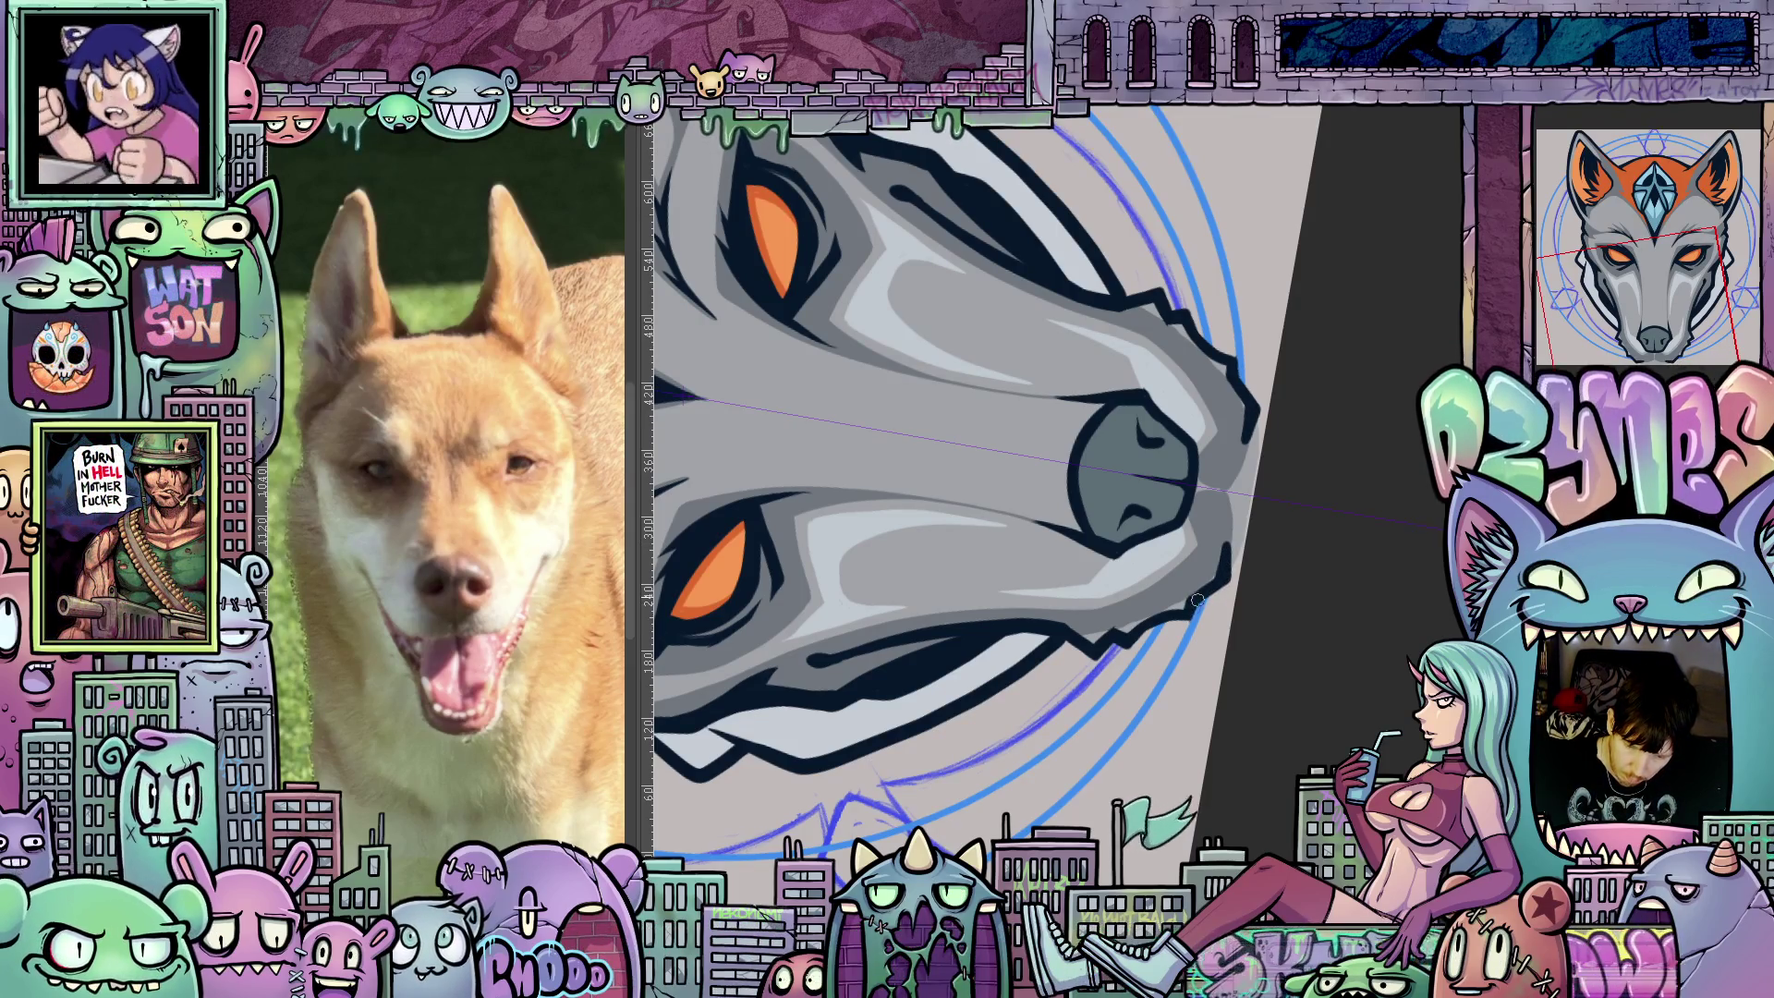
{"action": "mouse_move", "coordinate": [1222, 577]}
{"action": "left_mouse_down"}
{"action": "mouse_move", "coordinate": [1063, 518]}
{"action": "mouse_move", "coordinate": [997, 631]}
{"action": "left_mouse_up"}
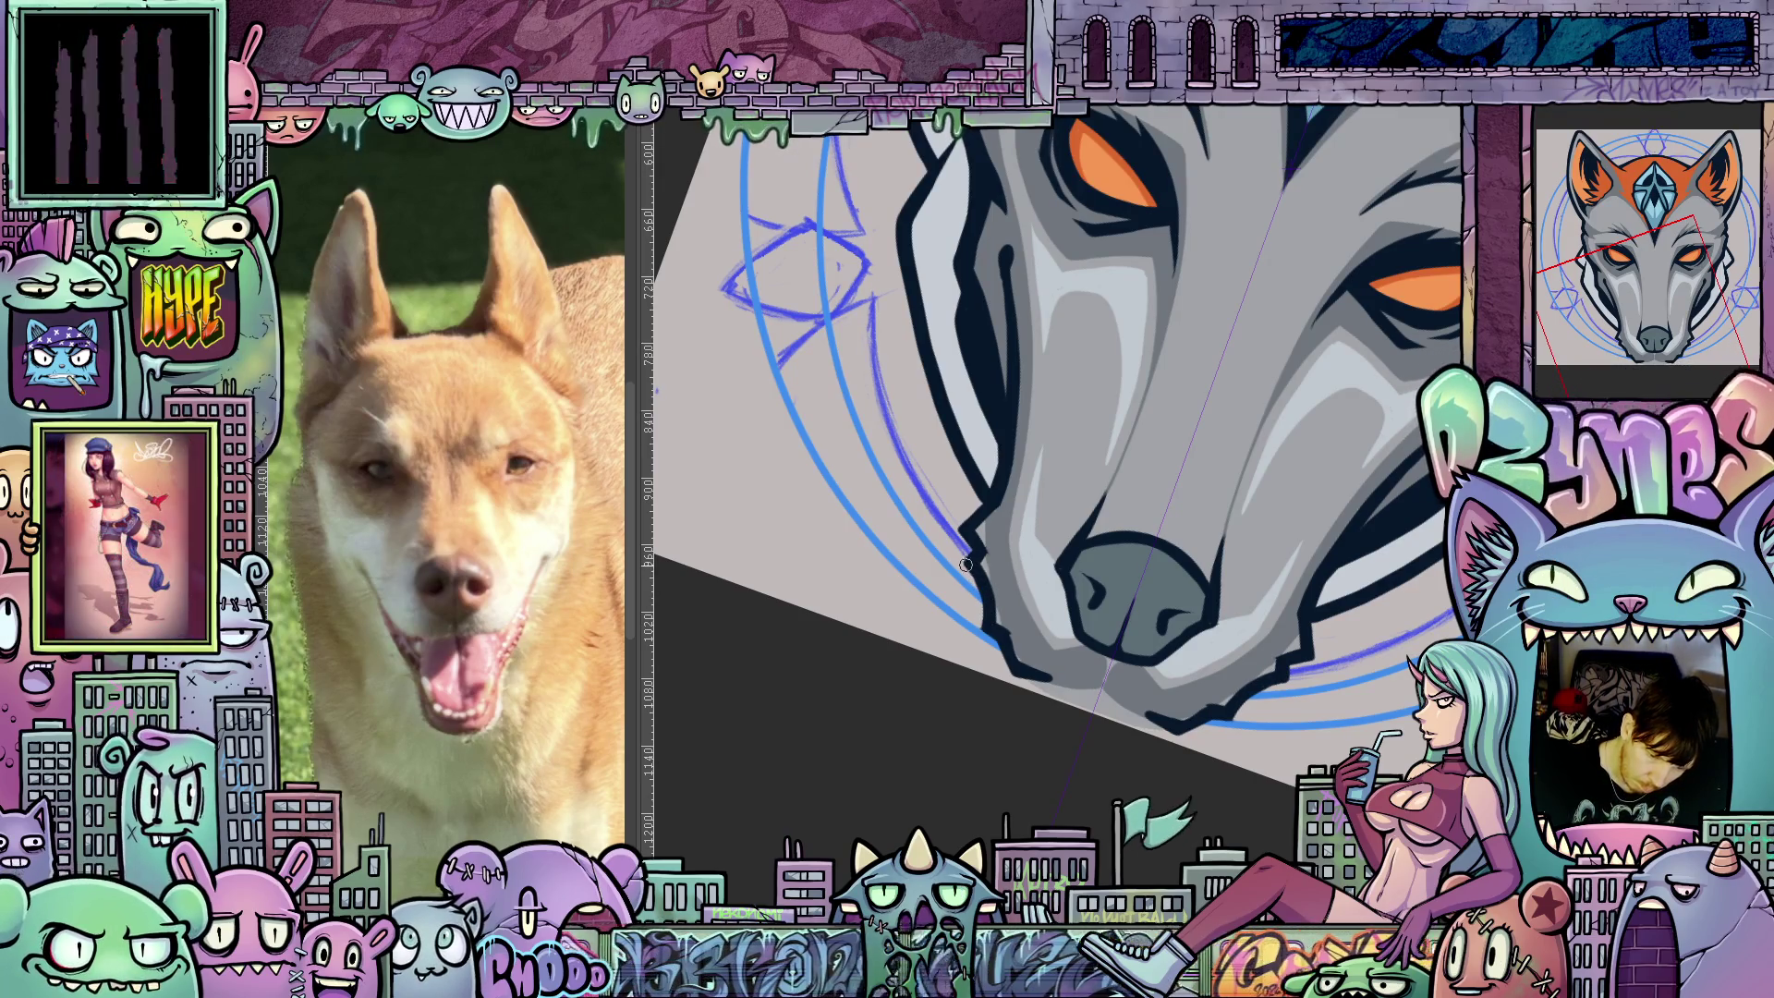
{"action": "left_click_drag", "start_coordinate": [995, 580], "coordinate": [989, 618]}
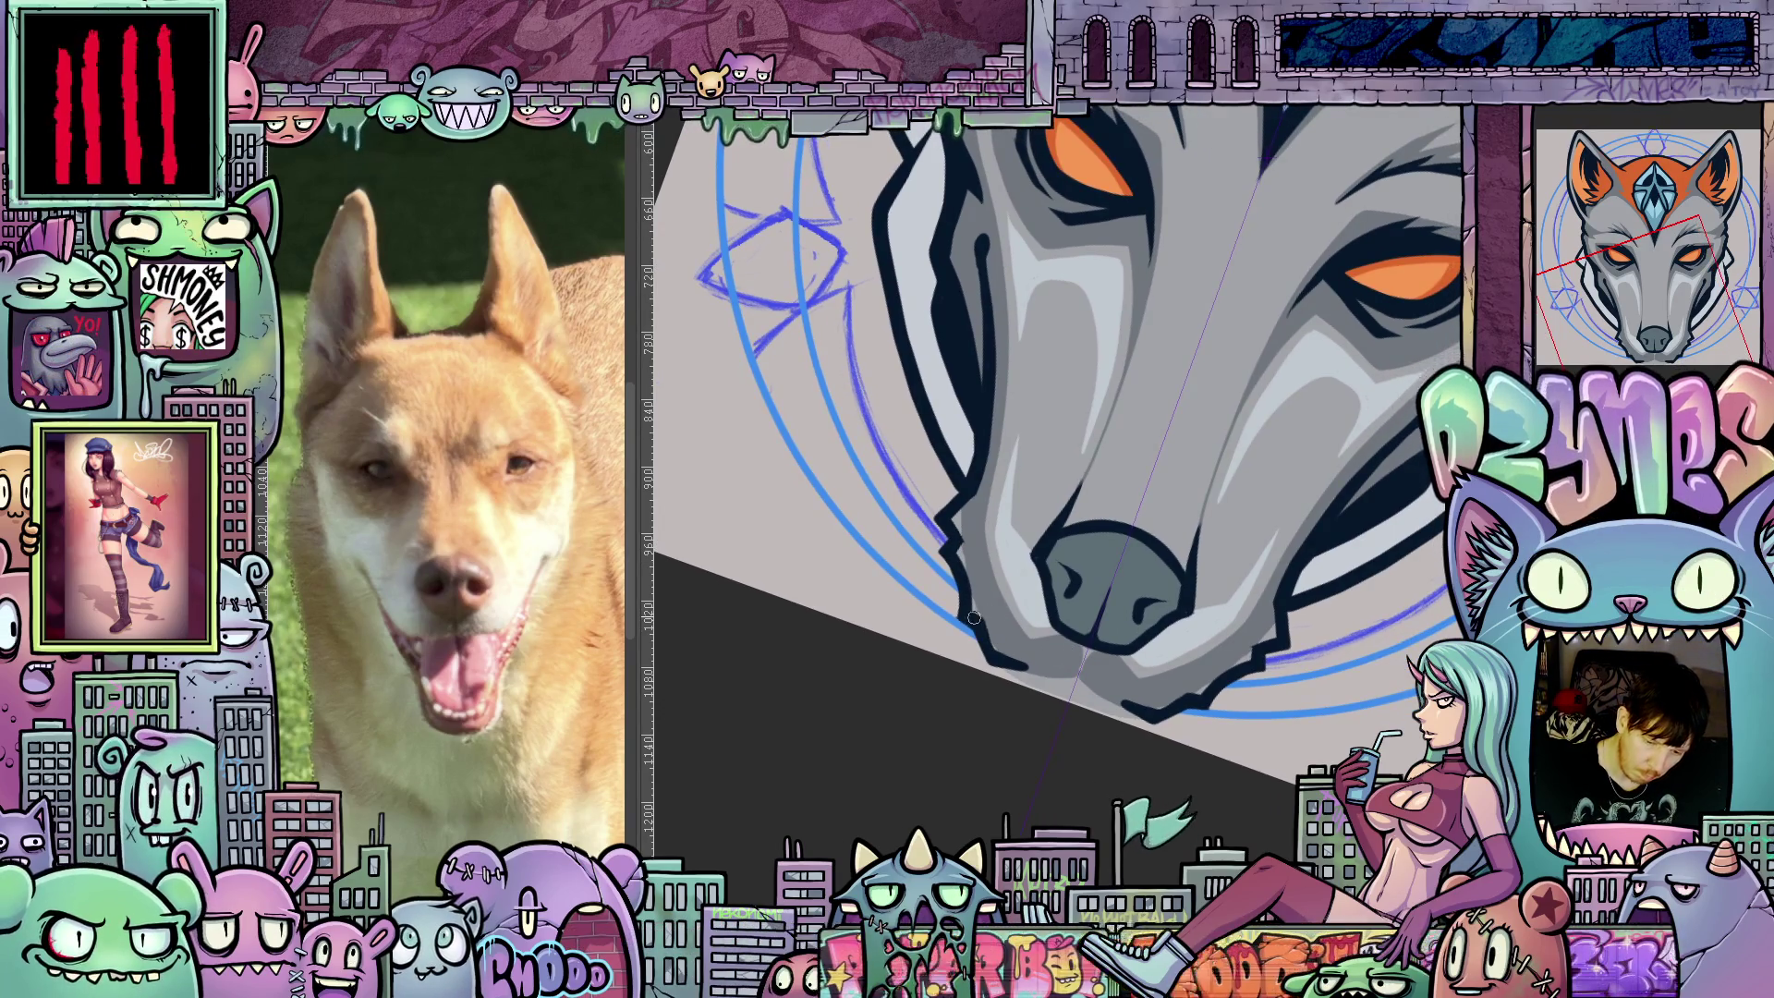
{"action": "left_click_drag", "start_coordinate": [994, 656], "coordinate": [1187, 729]}
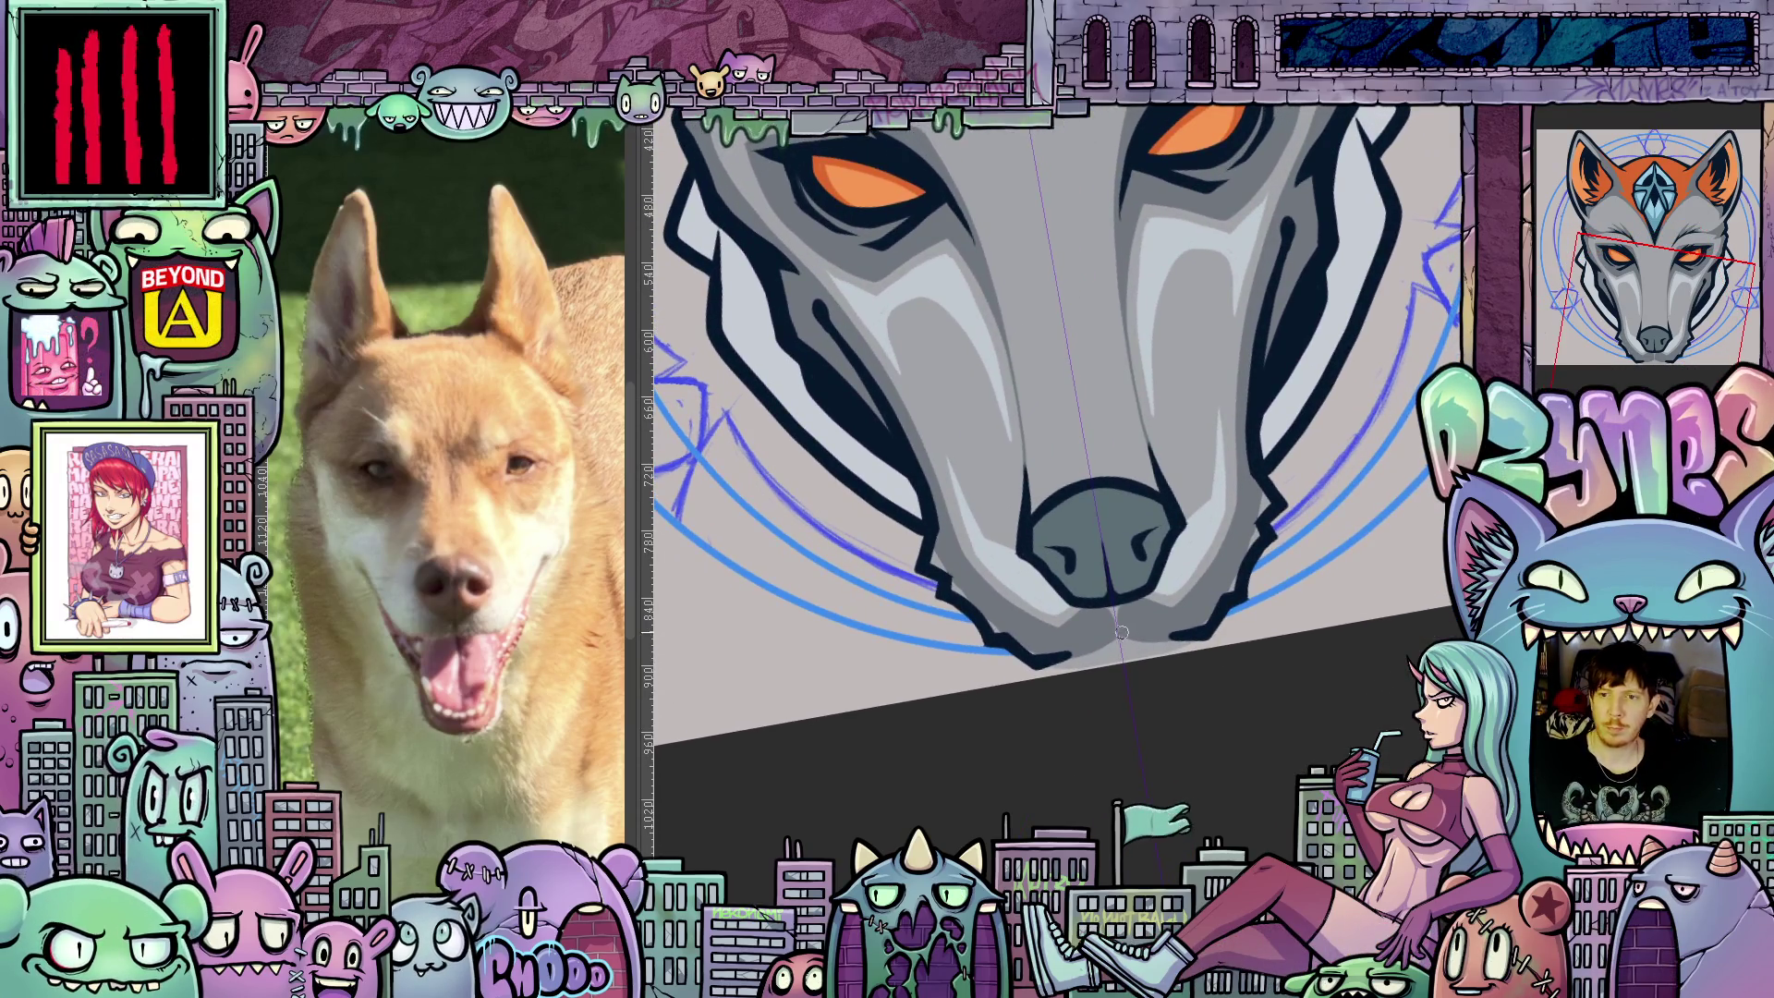